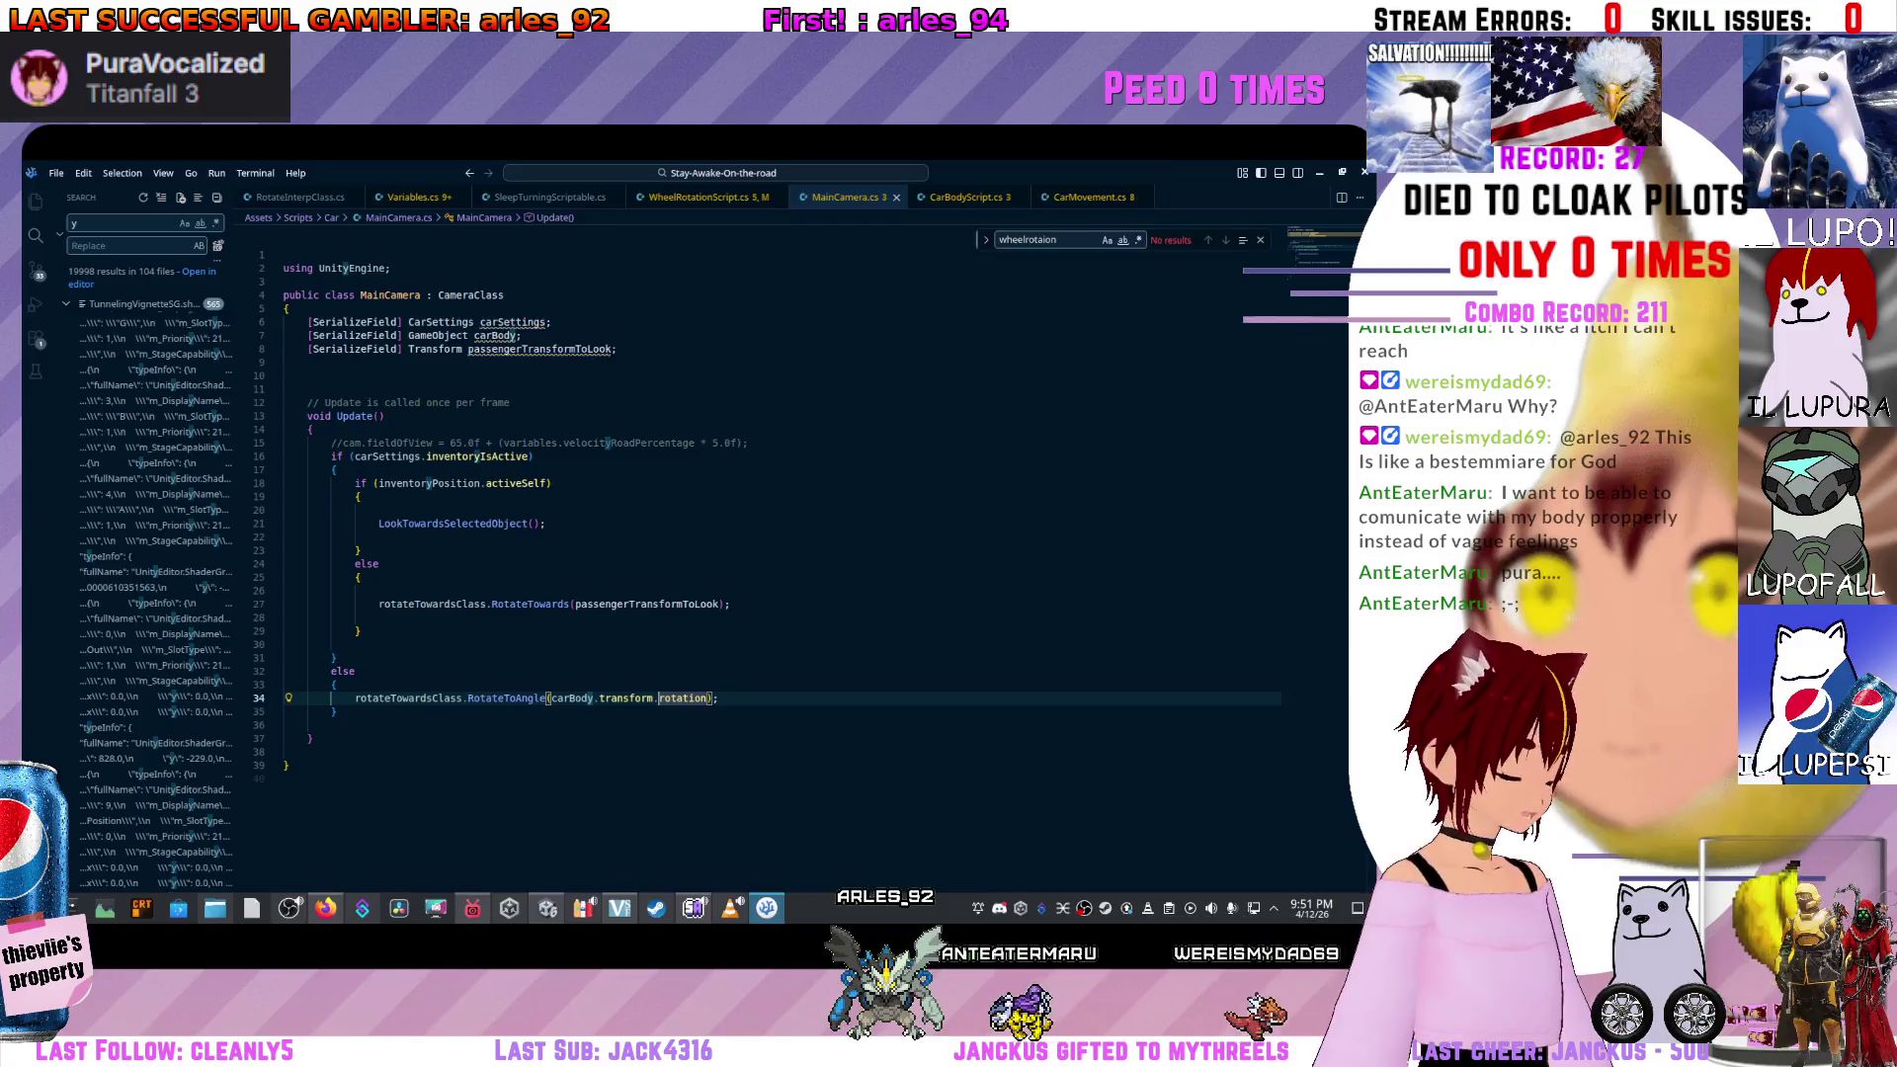
Check where the braces of the else block in Update in MainCamera.cs open and close.
key(Up)
scroll(780, 494, down, 2)
key(Down)
key(Down)
key(Up)
key(Up)
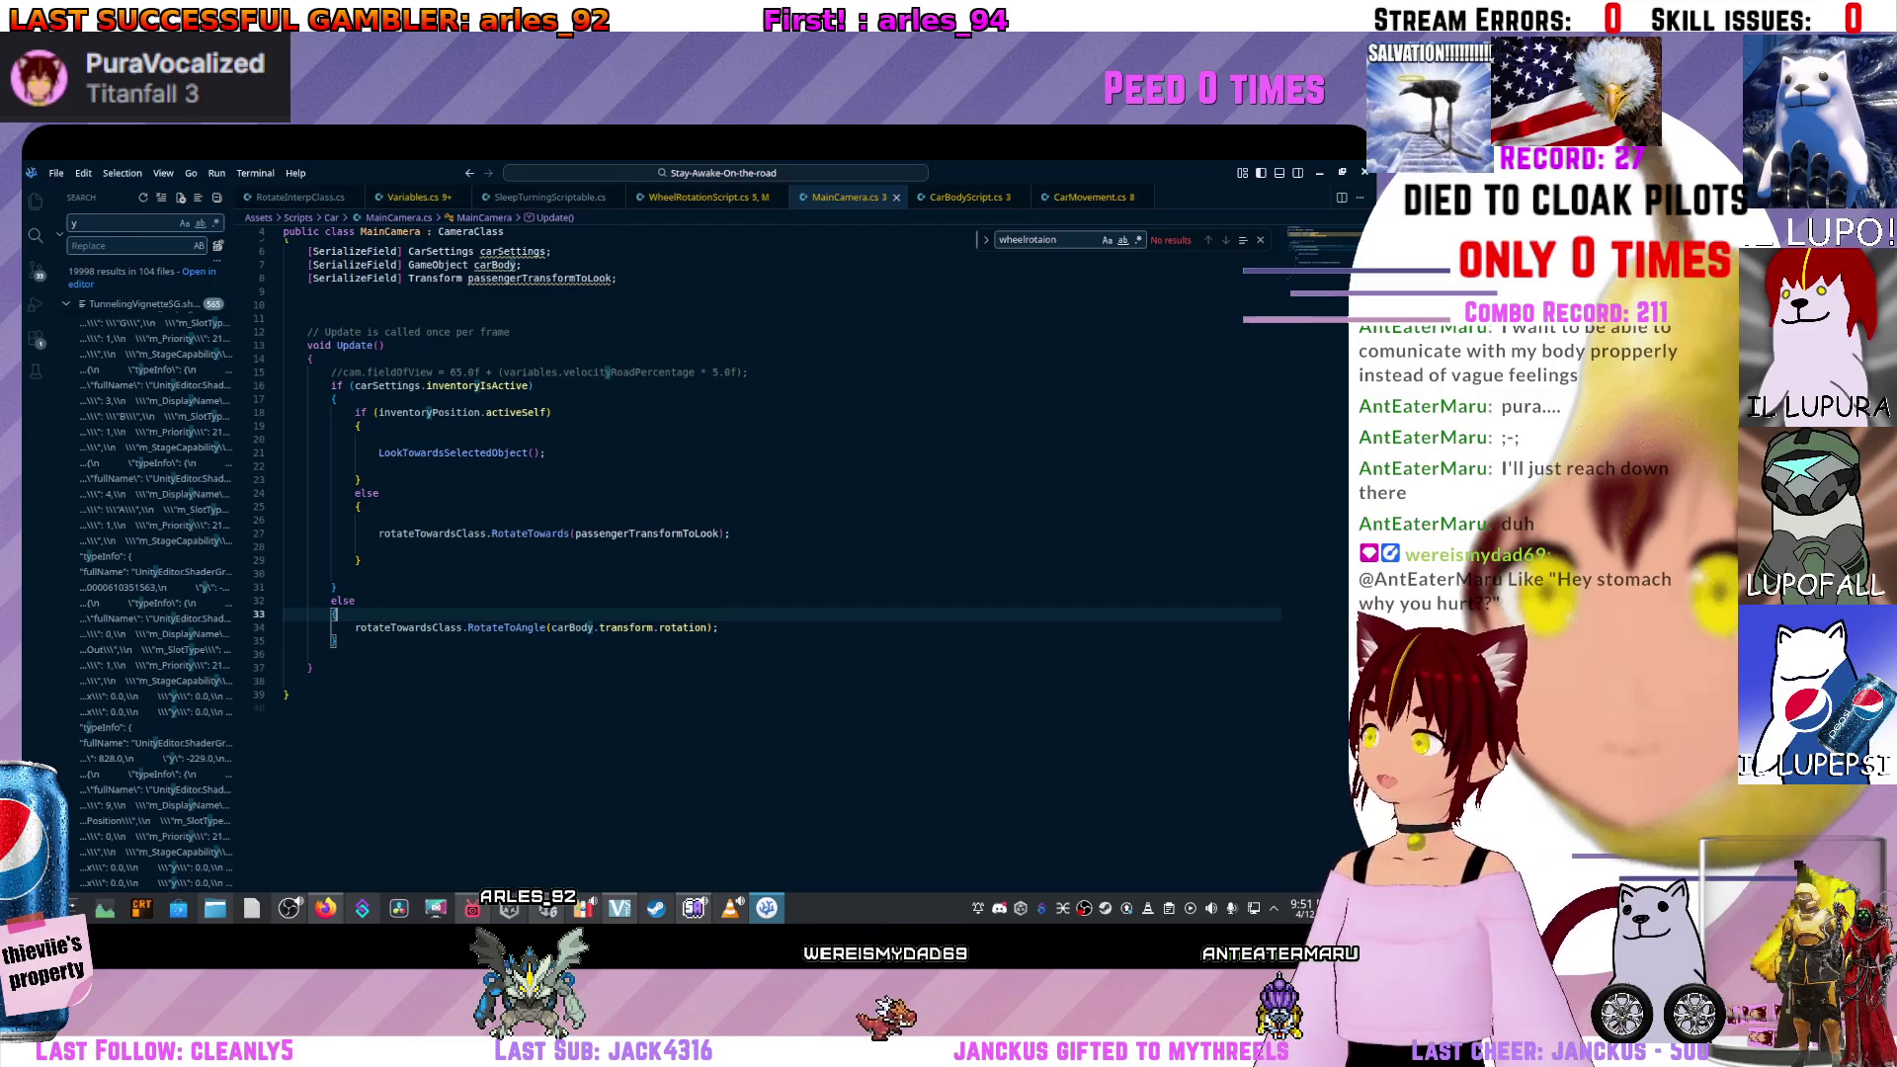
Go to the definition of carBody on line 34, then return to Unity.
mouse_move(571, 628)
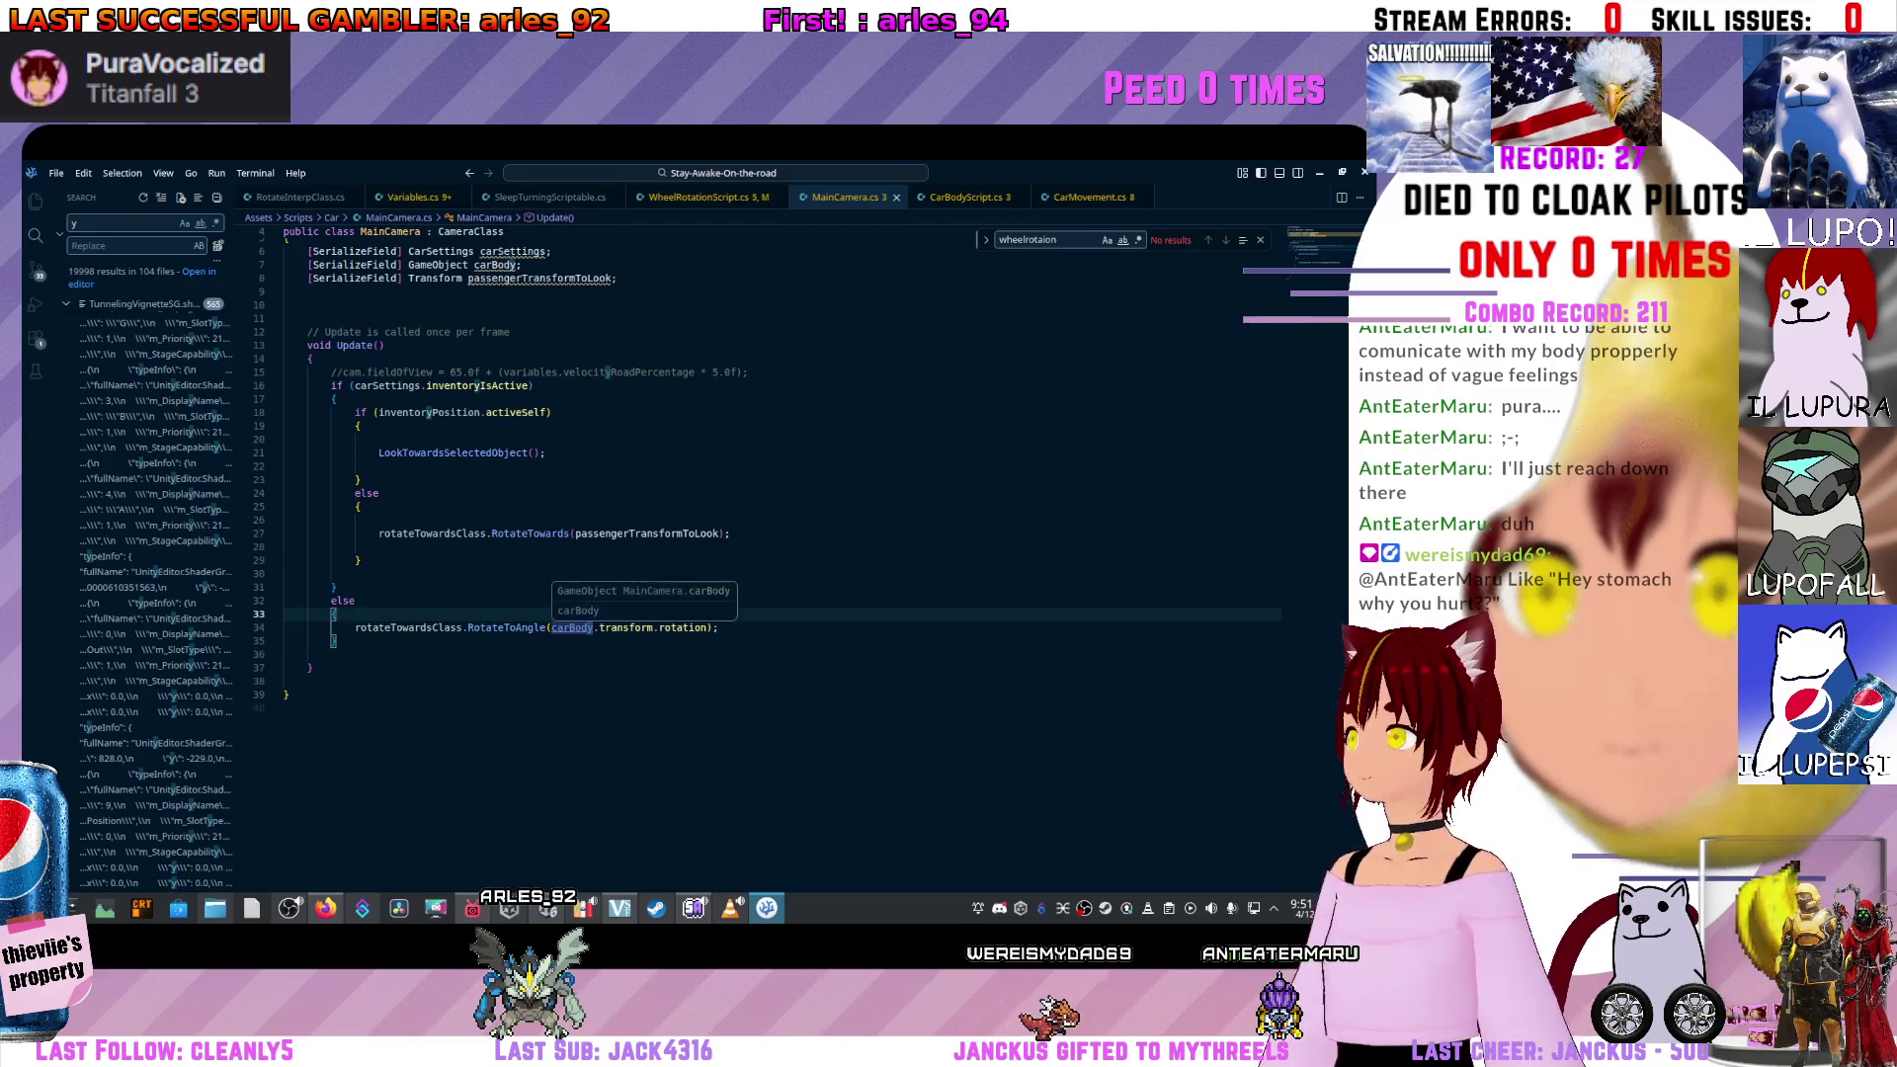
ctrl+click(571, 628)
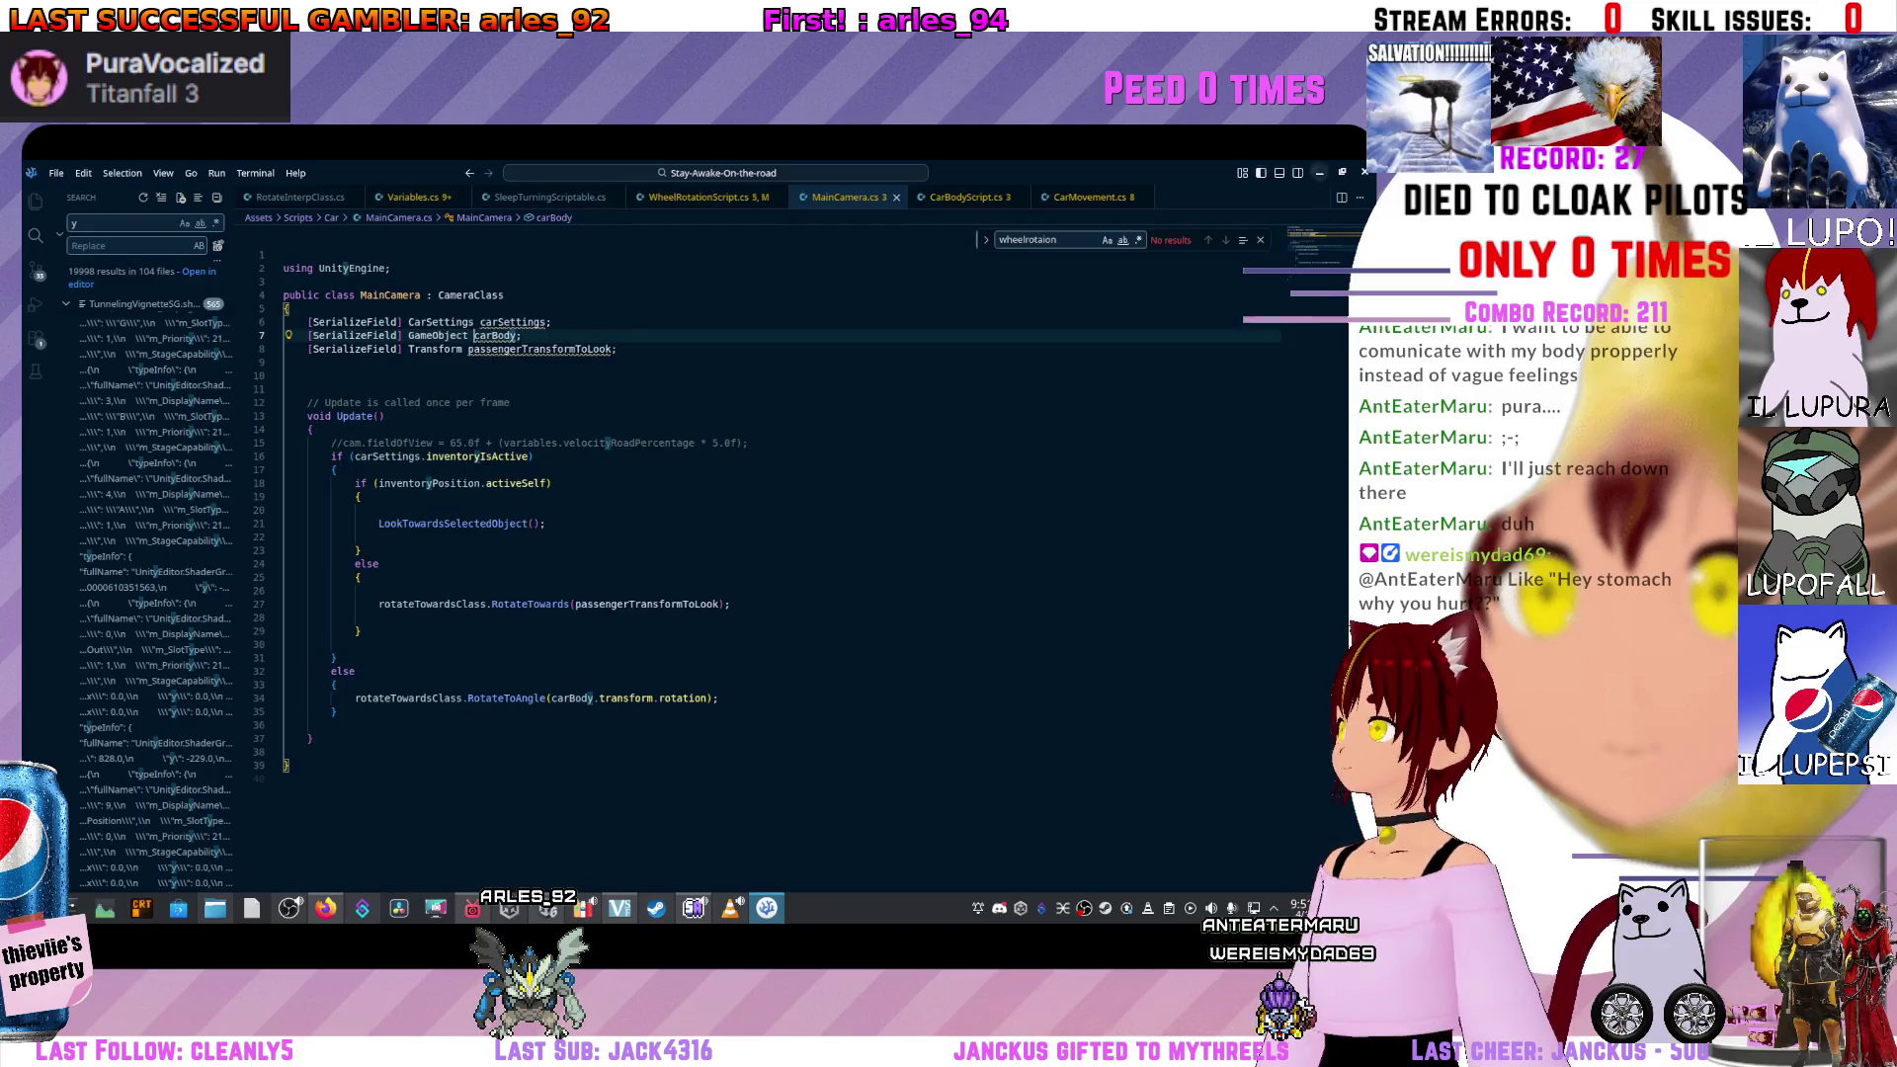
key(alt+Tab)
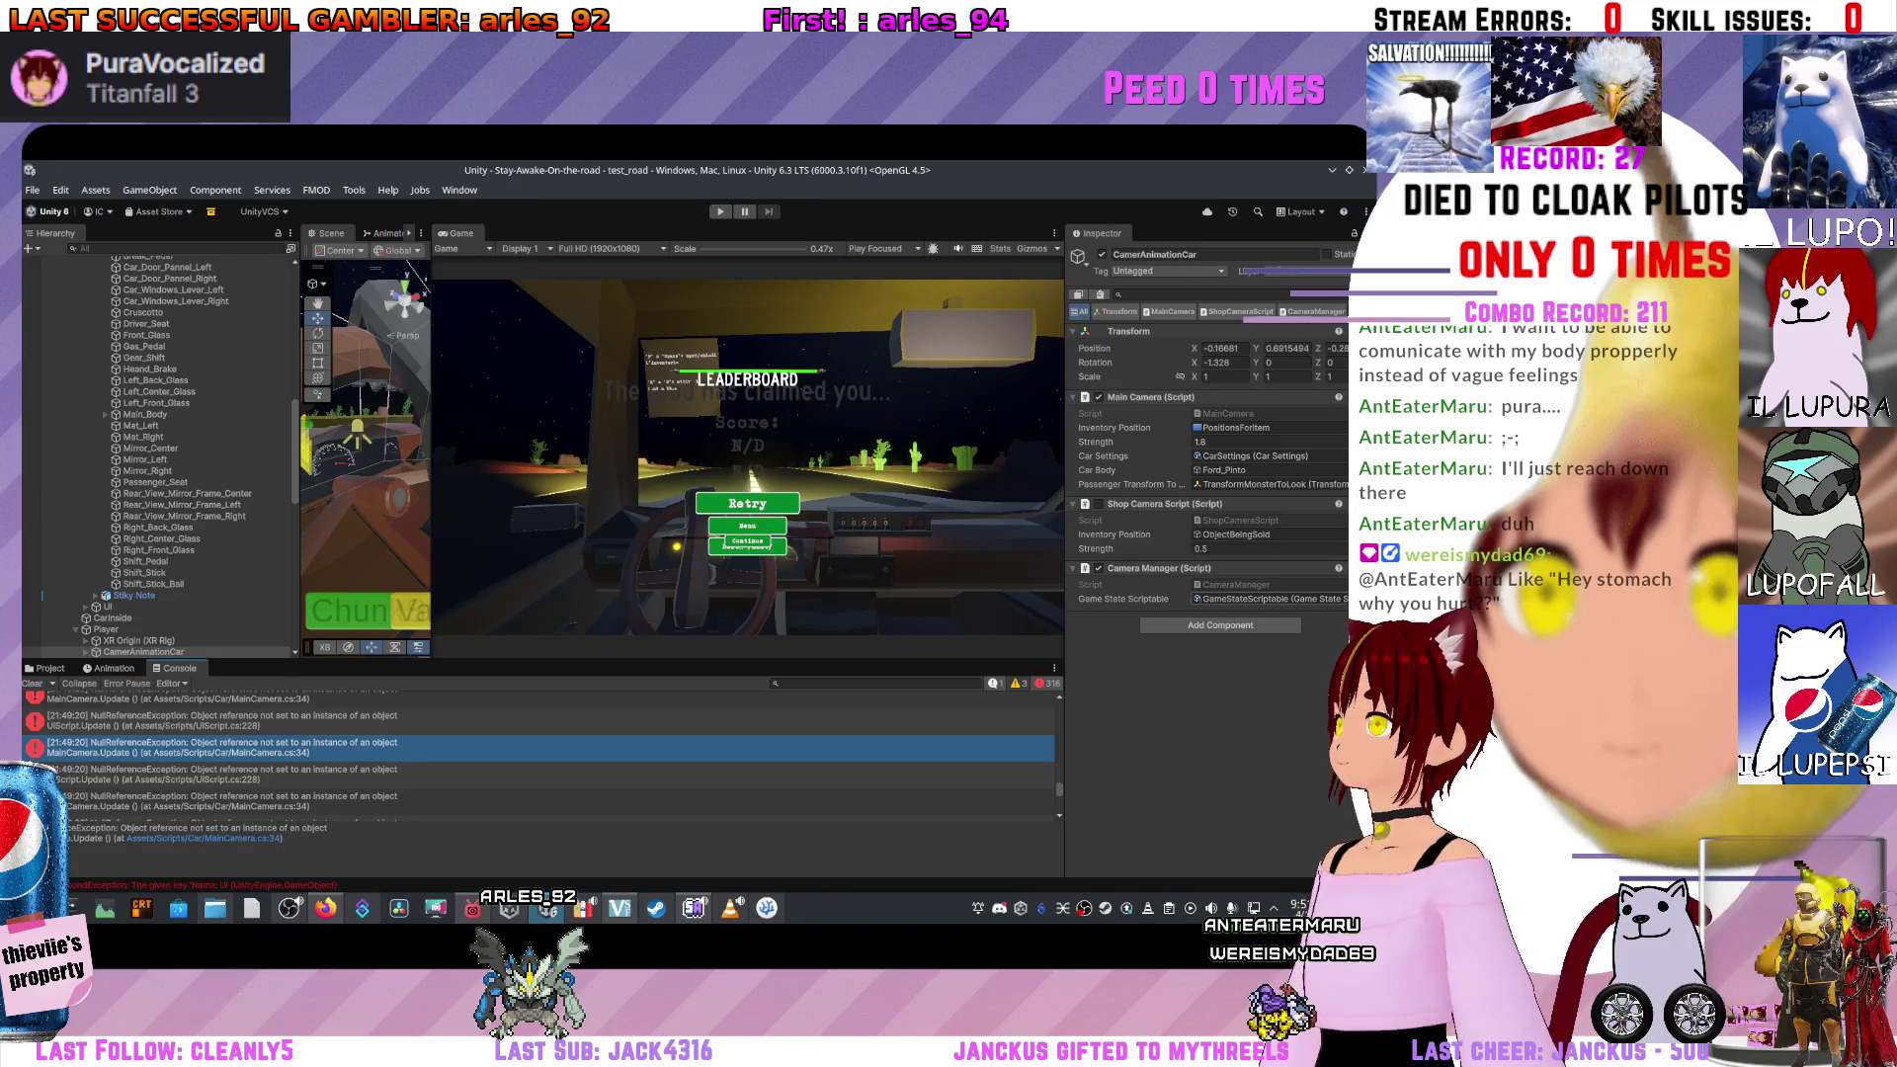
Locate Ford_Pinto as the camera's Car Body and inspect its DialogueCanvas child.
click(1225, 470)
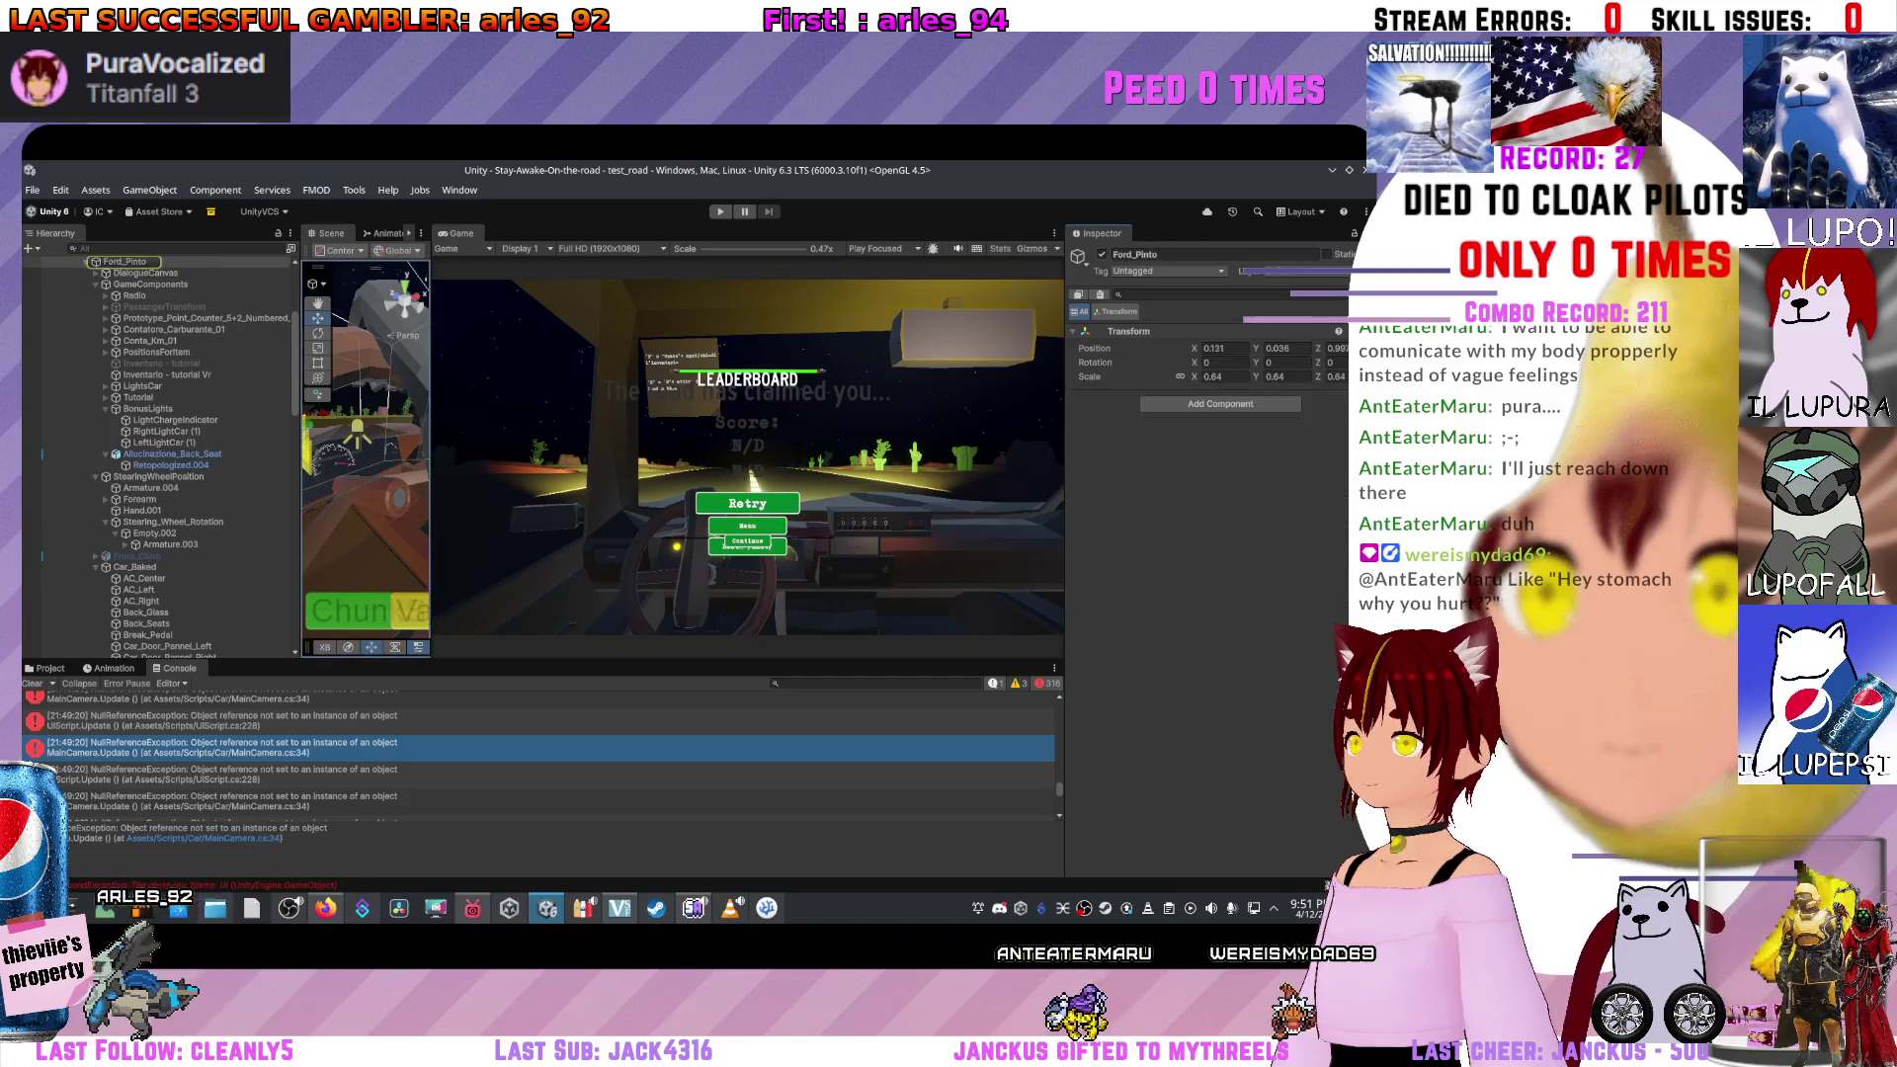
double_click(1225, 471)
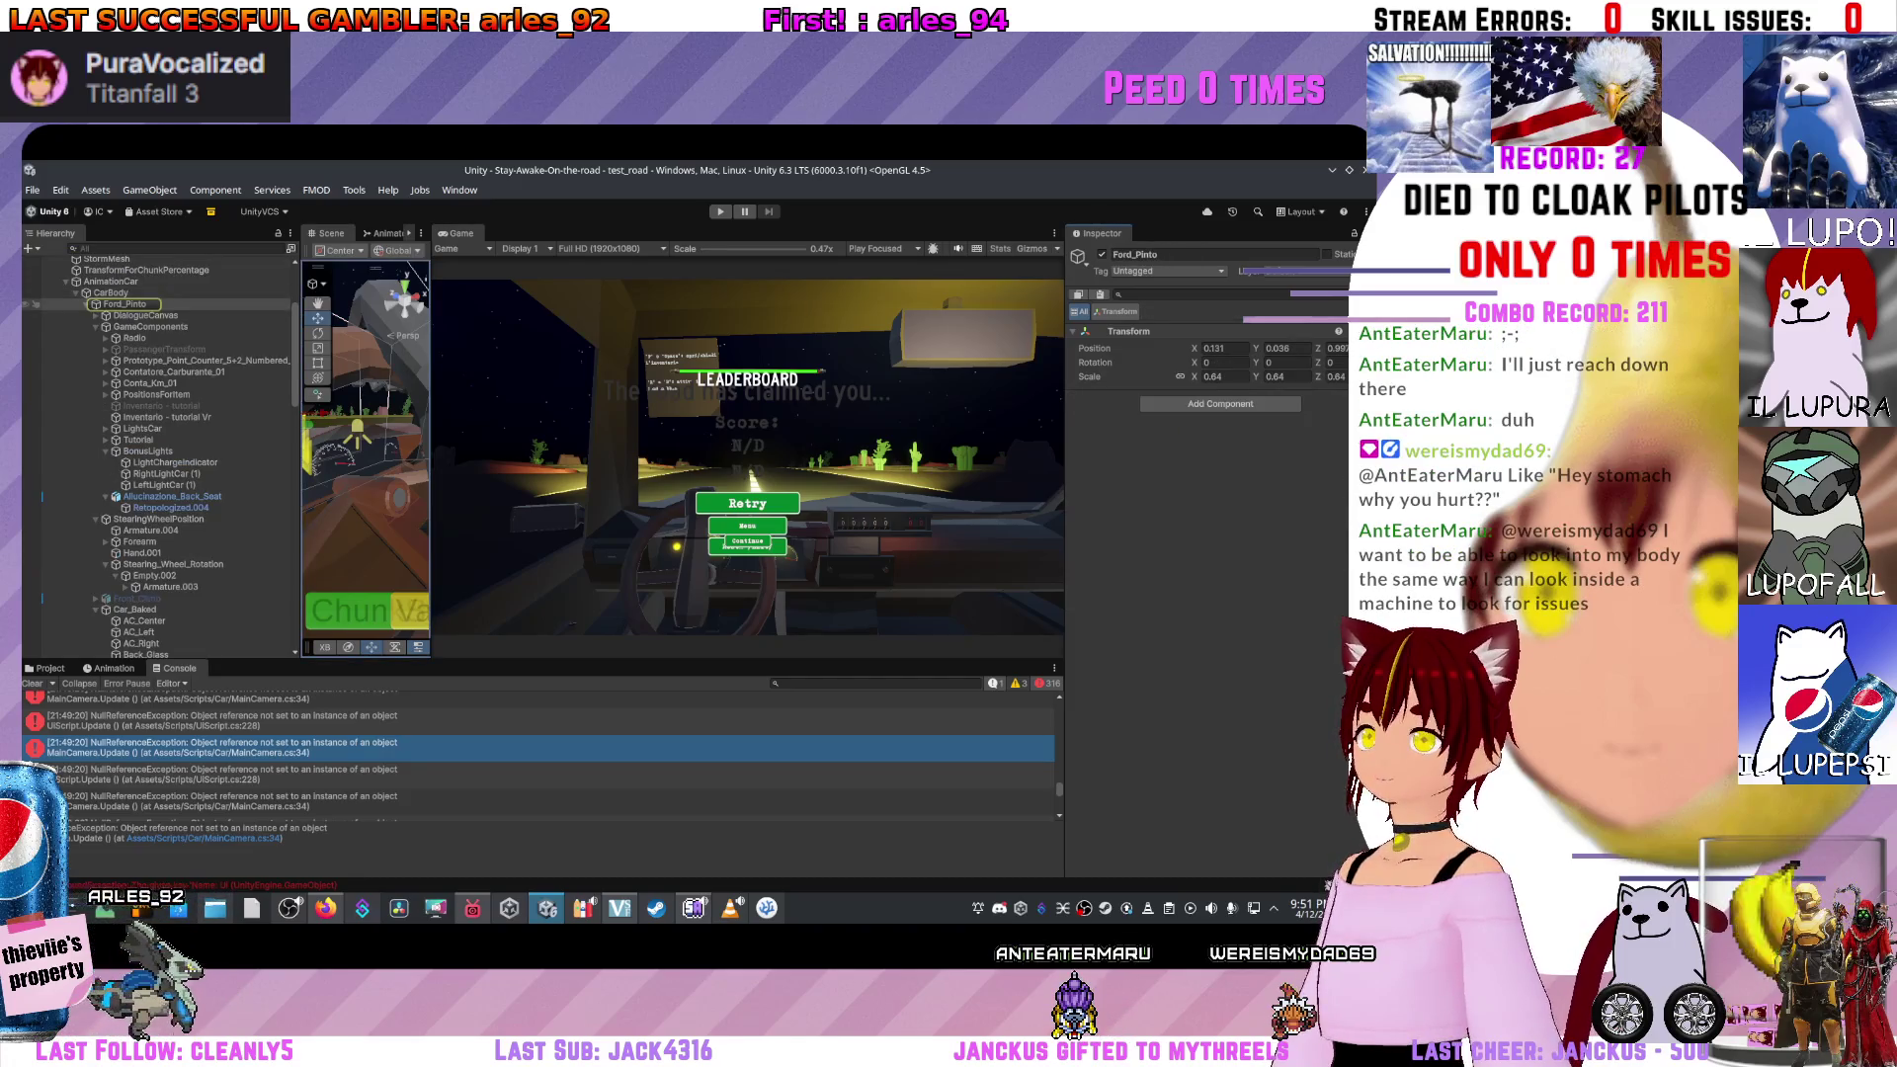
click(145, 315)
click(124, 304)
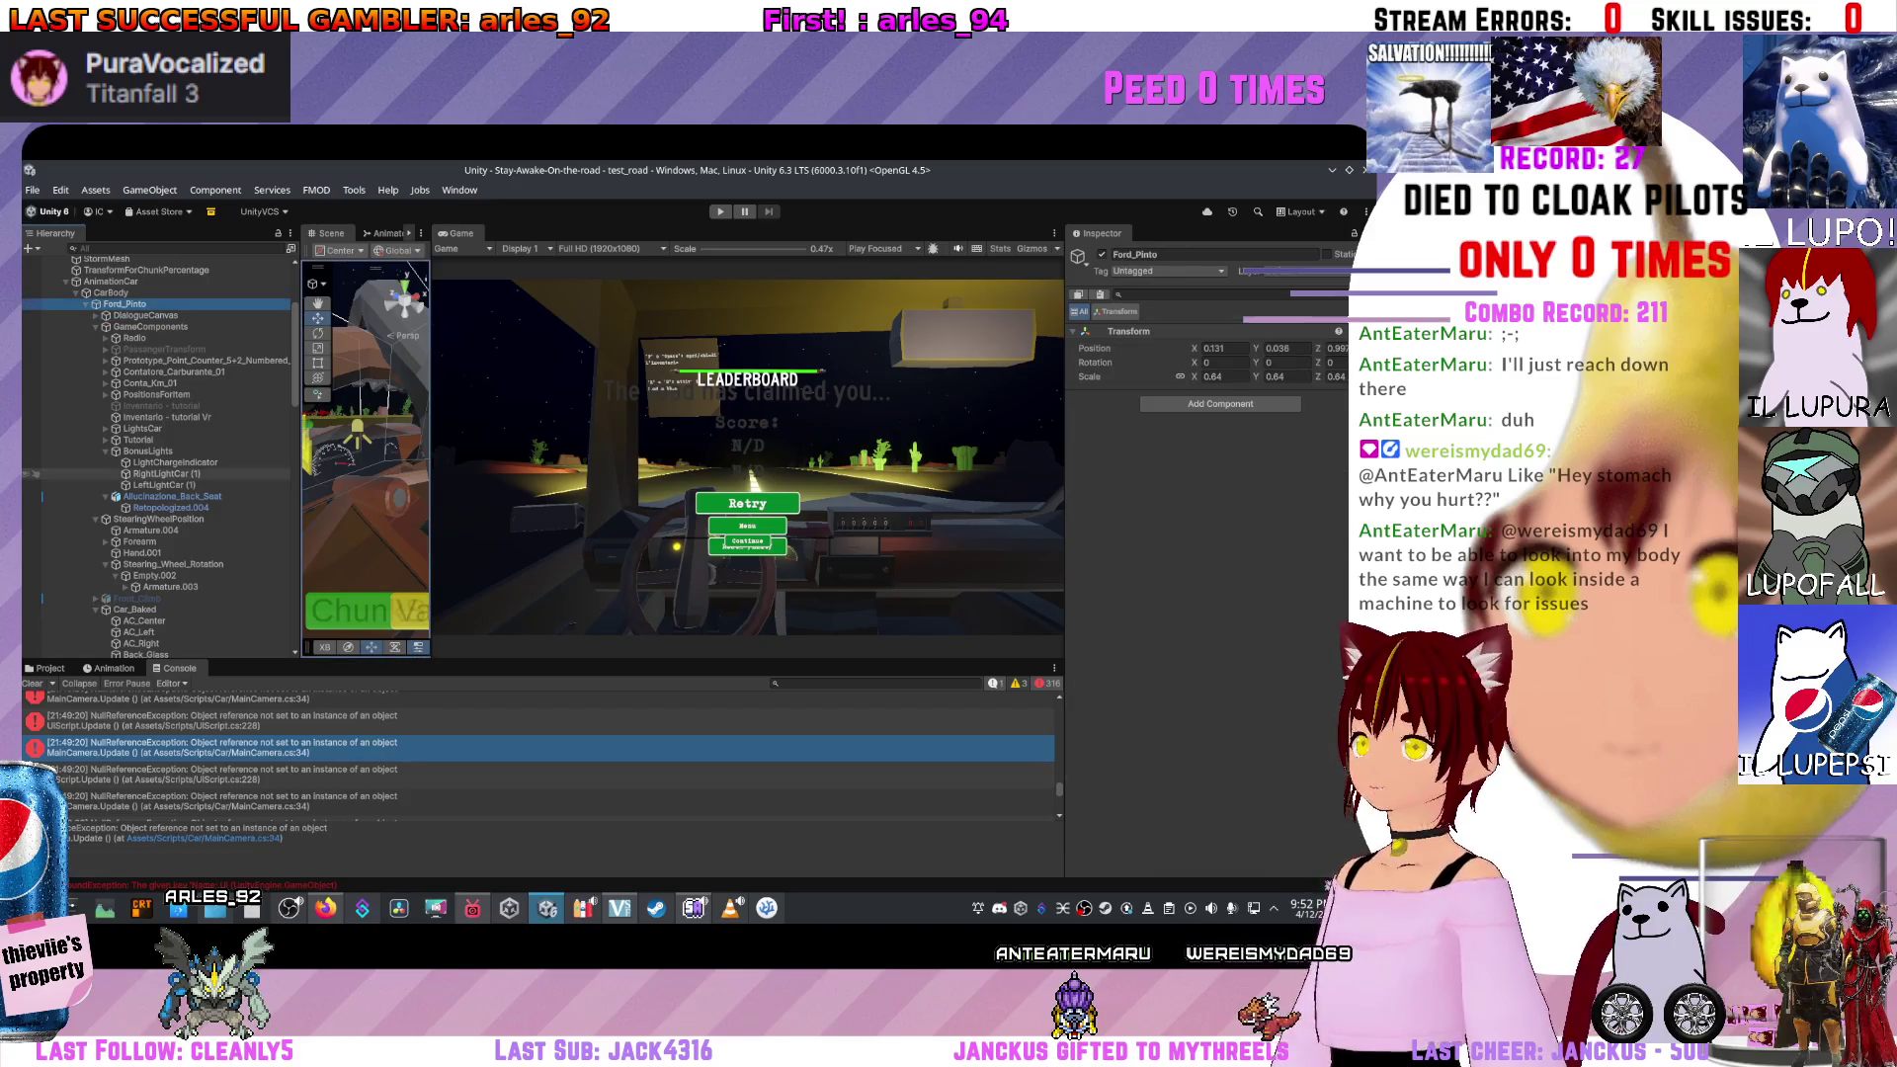
Open the UIScript.cs line 228 console error in Visual Studio Code.
scroll(34, 473, down, 15)
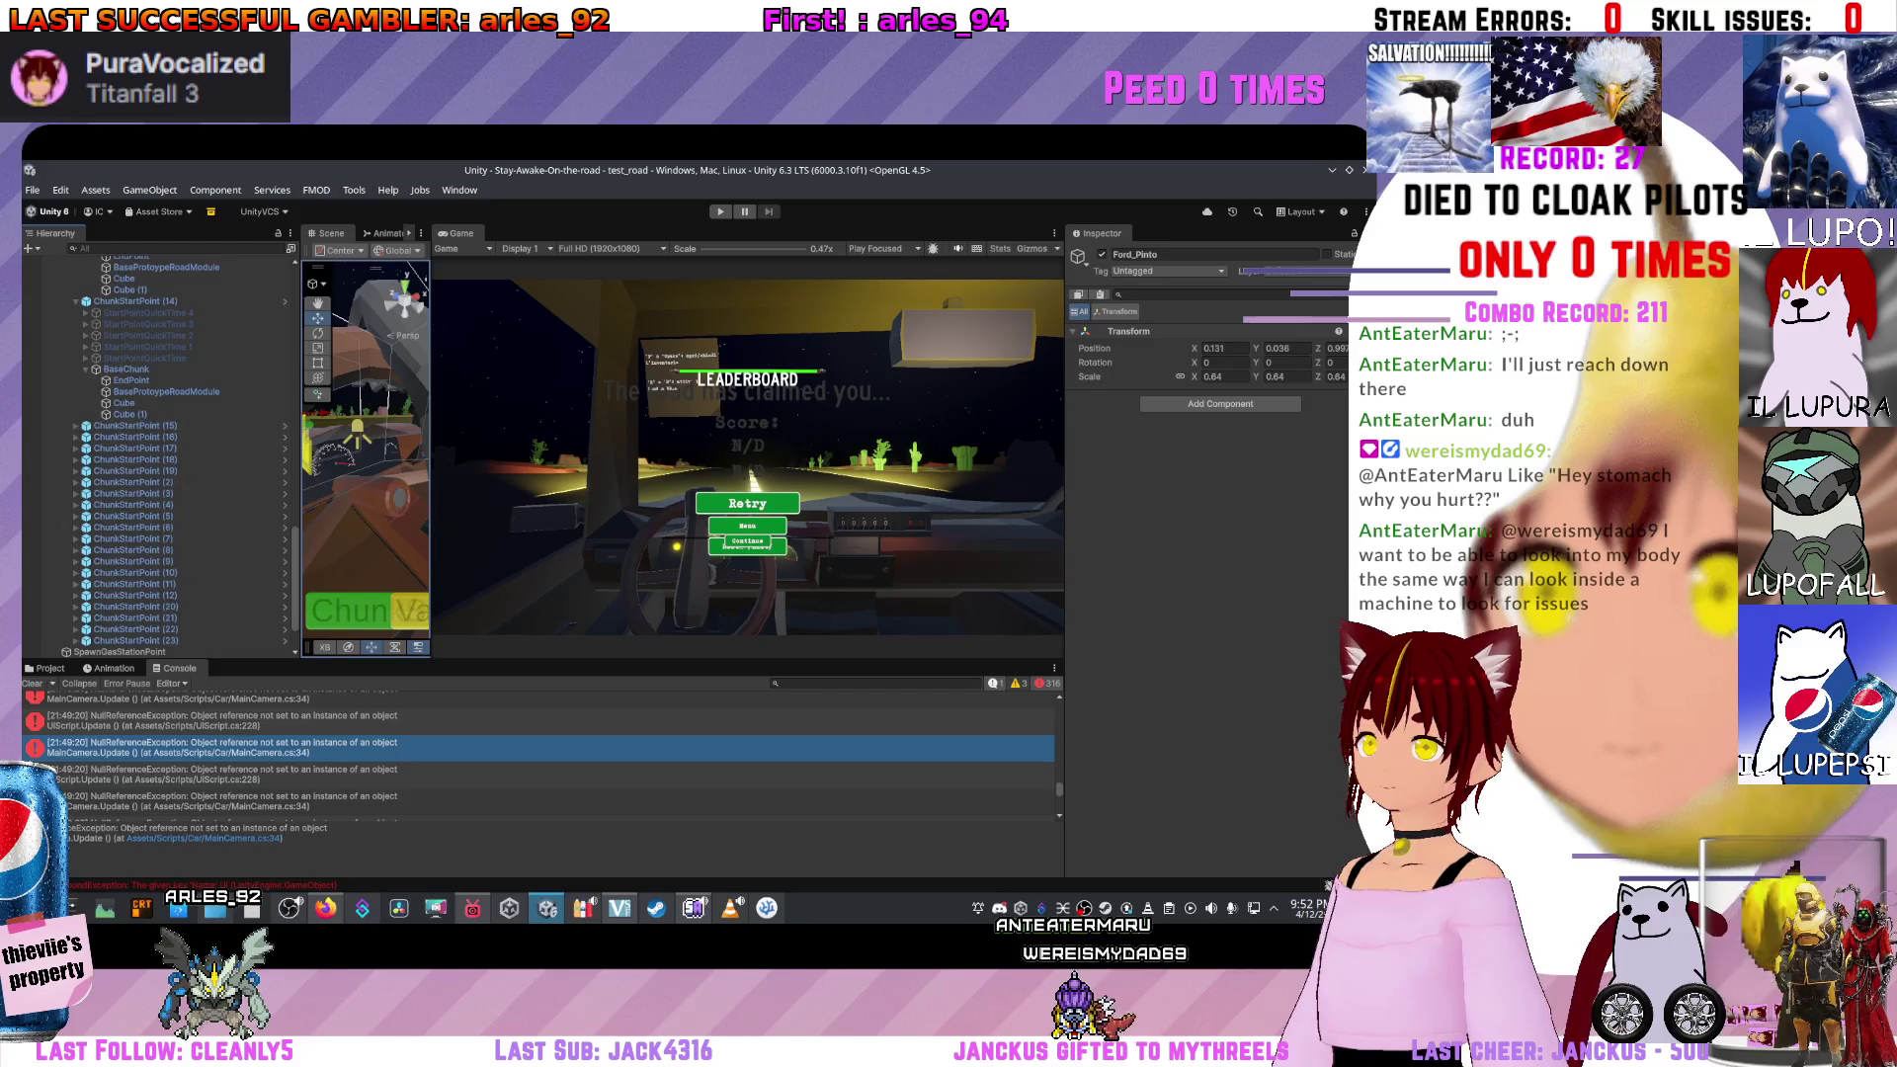
click(227, 775)
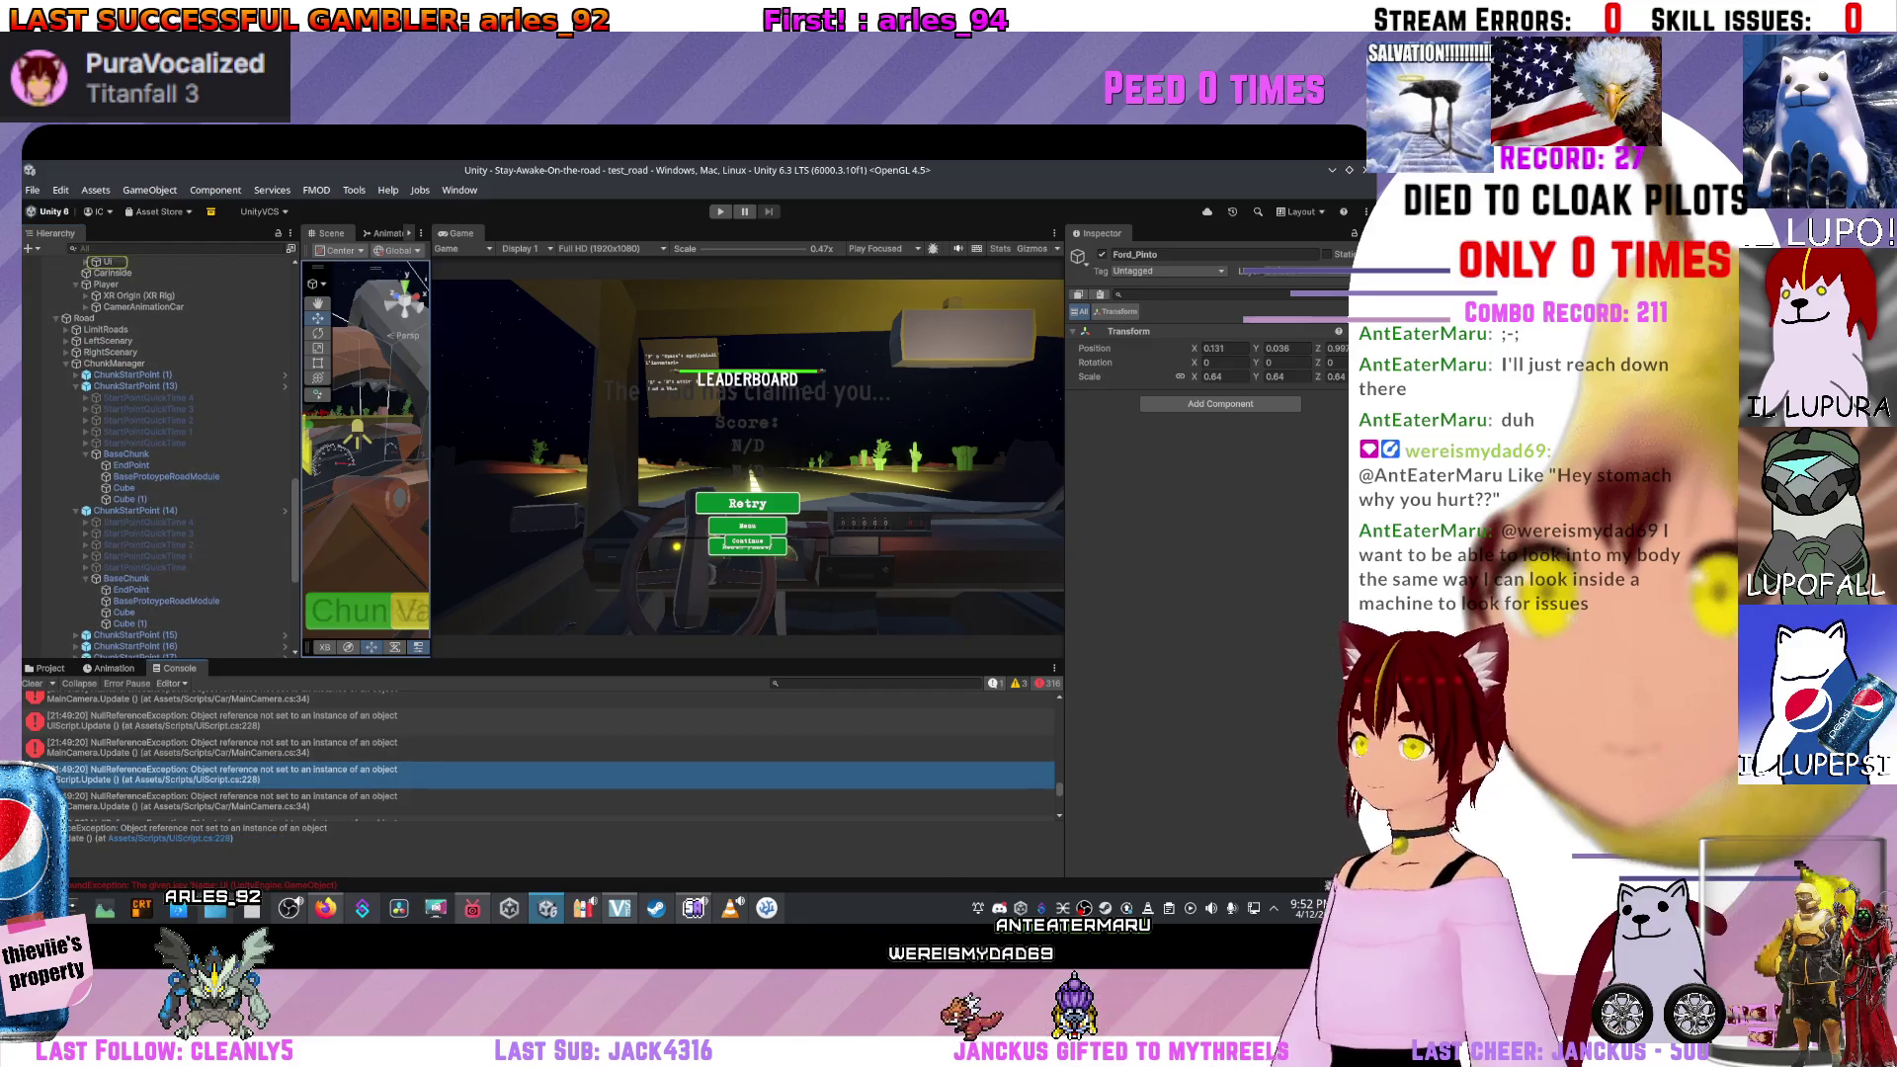
double_click(227, 775)
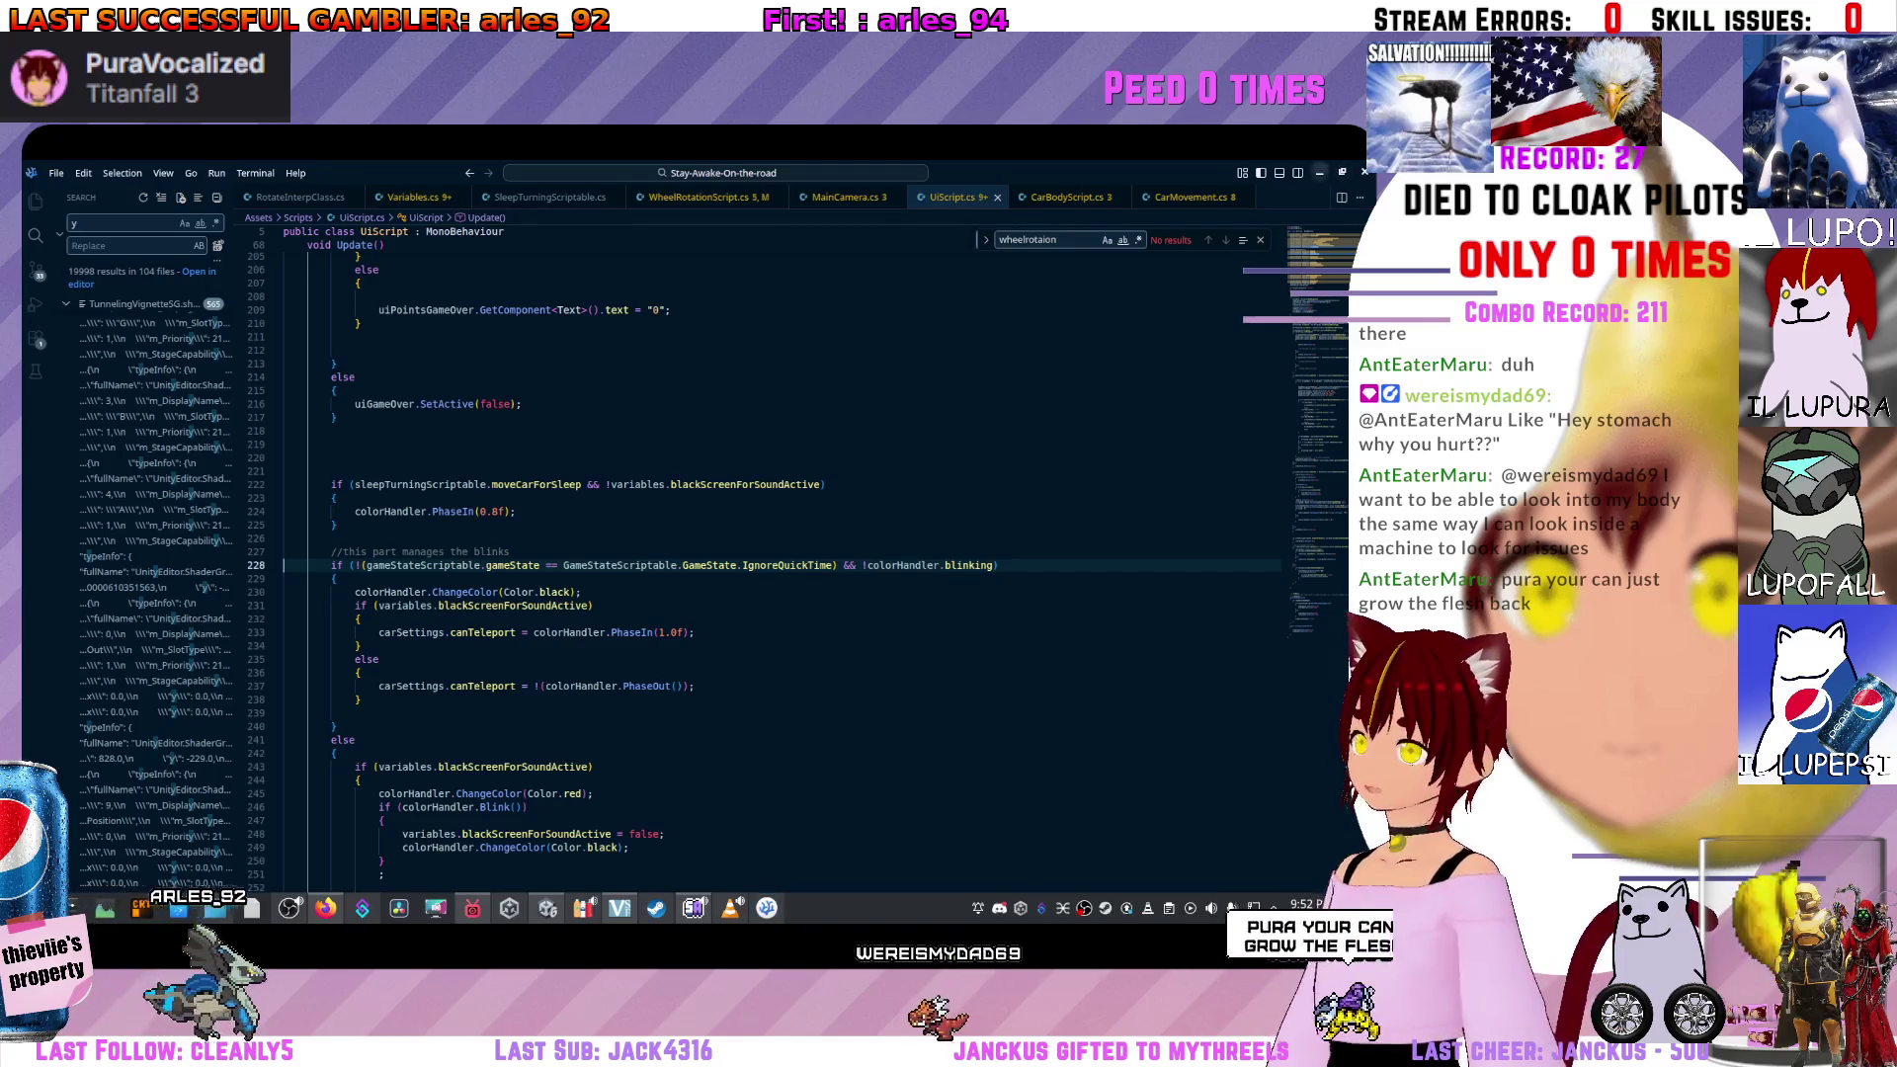
Review UIScript.cs lines 228–237, highlighting colorHandler and variables usages, then return to Unity.
key(alt+Tab)
double_click(184, 837)
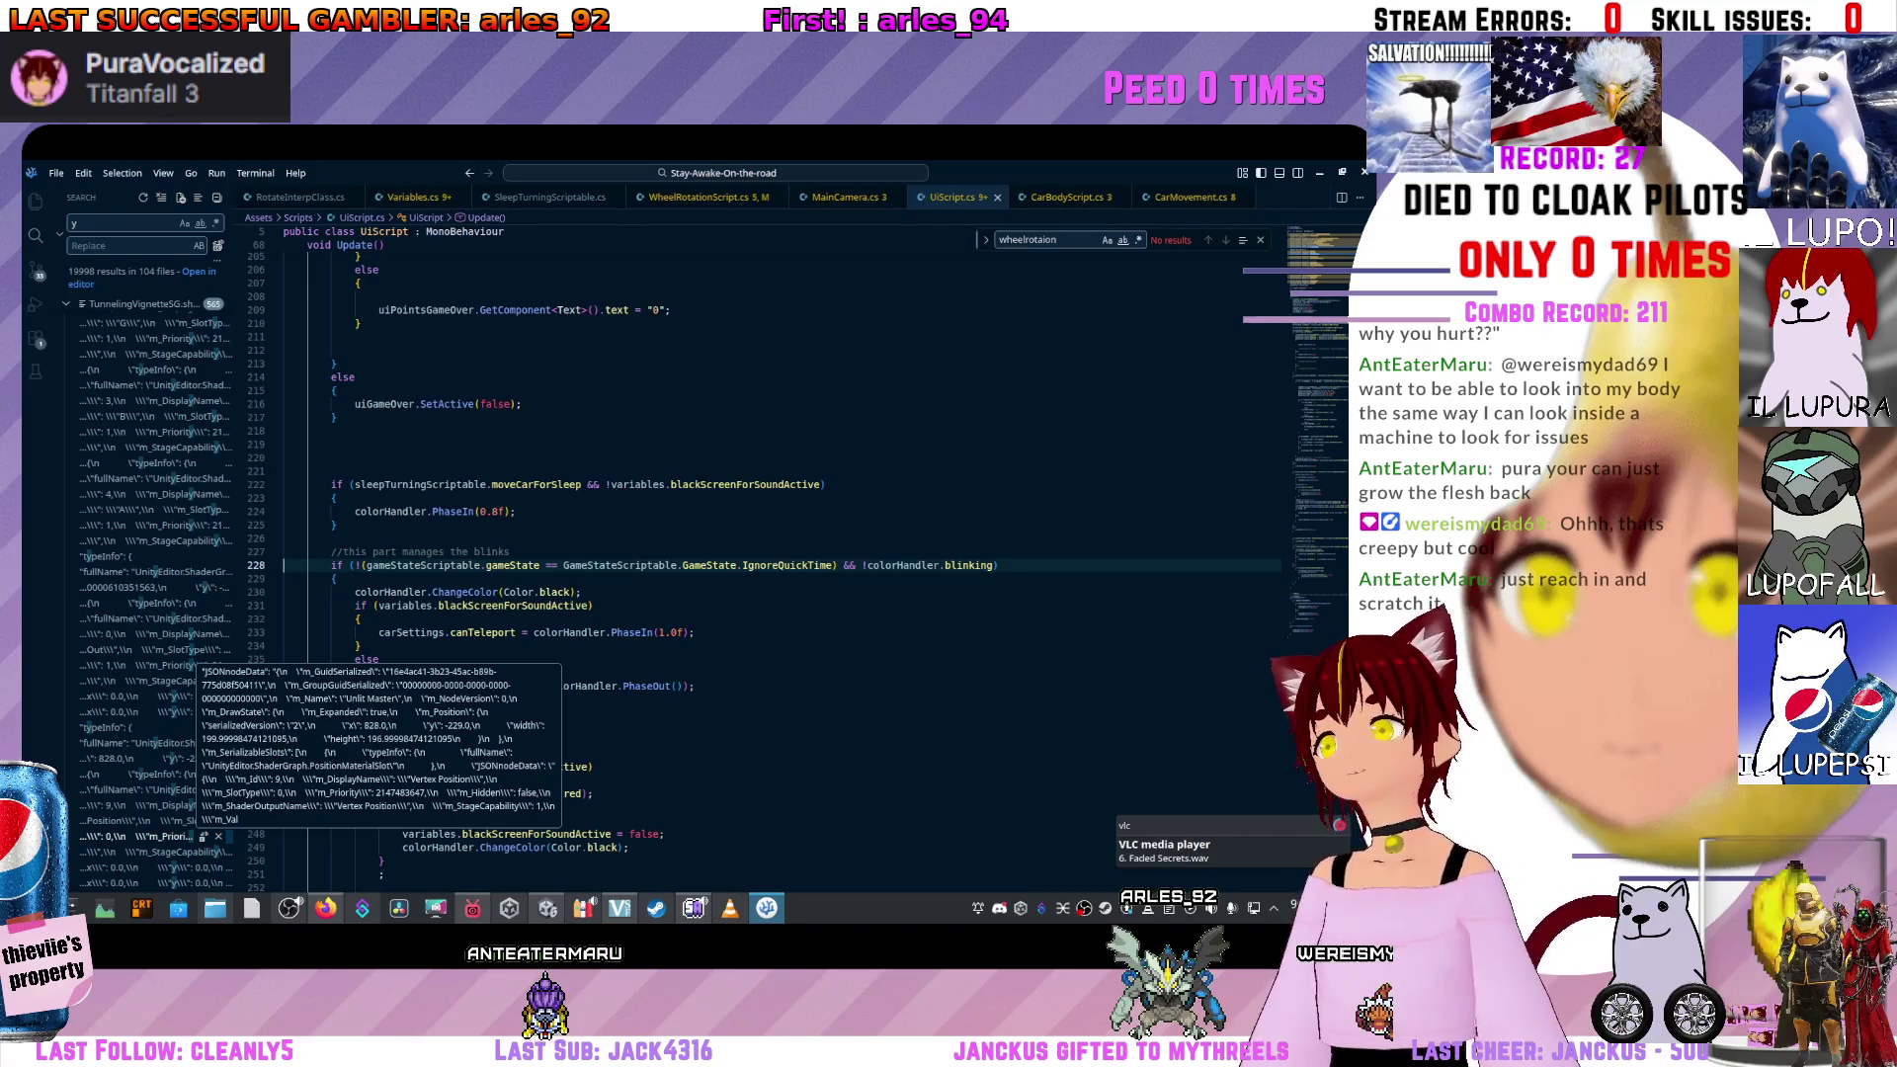
click(695, 685)
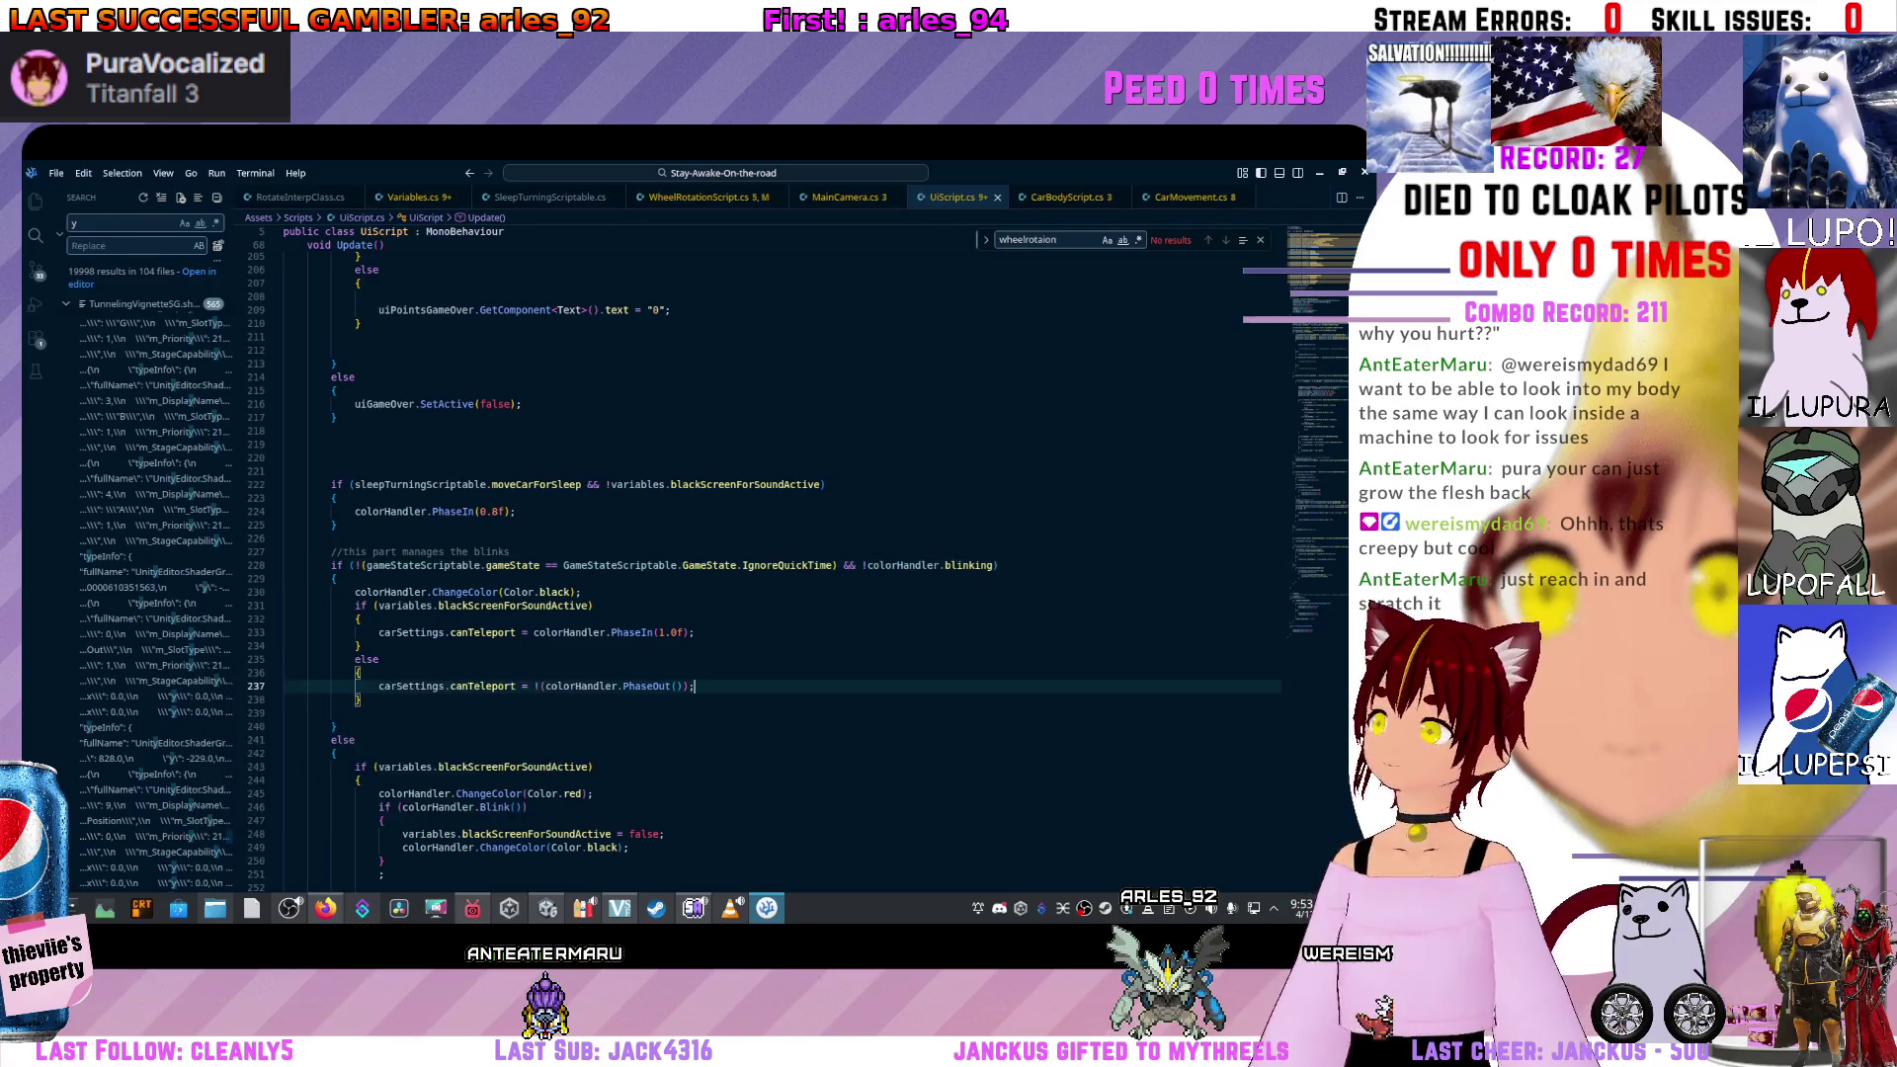
click(835, 565)
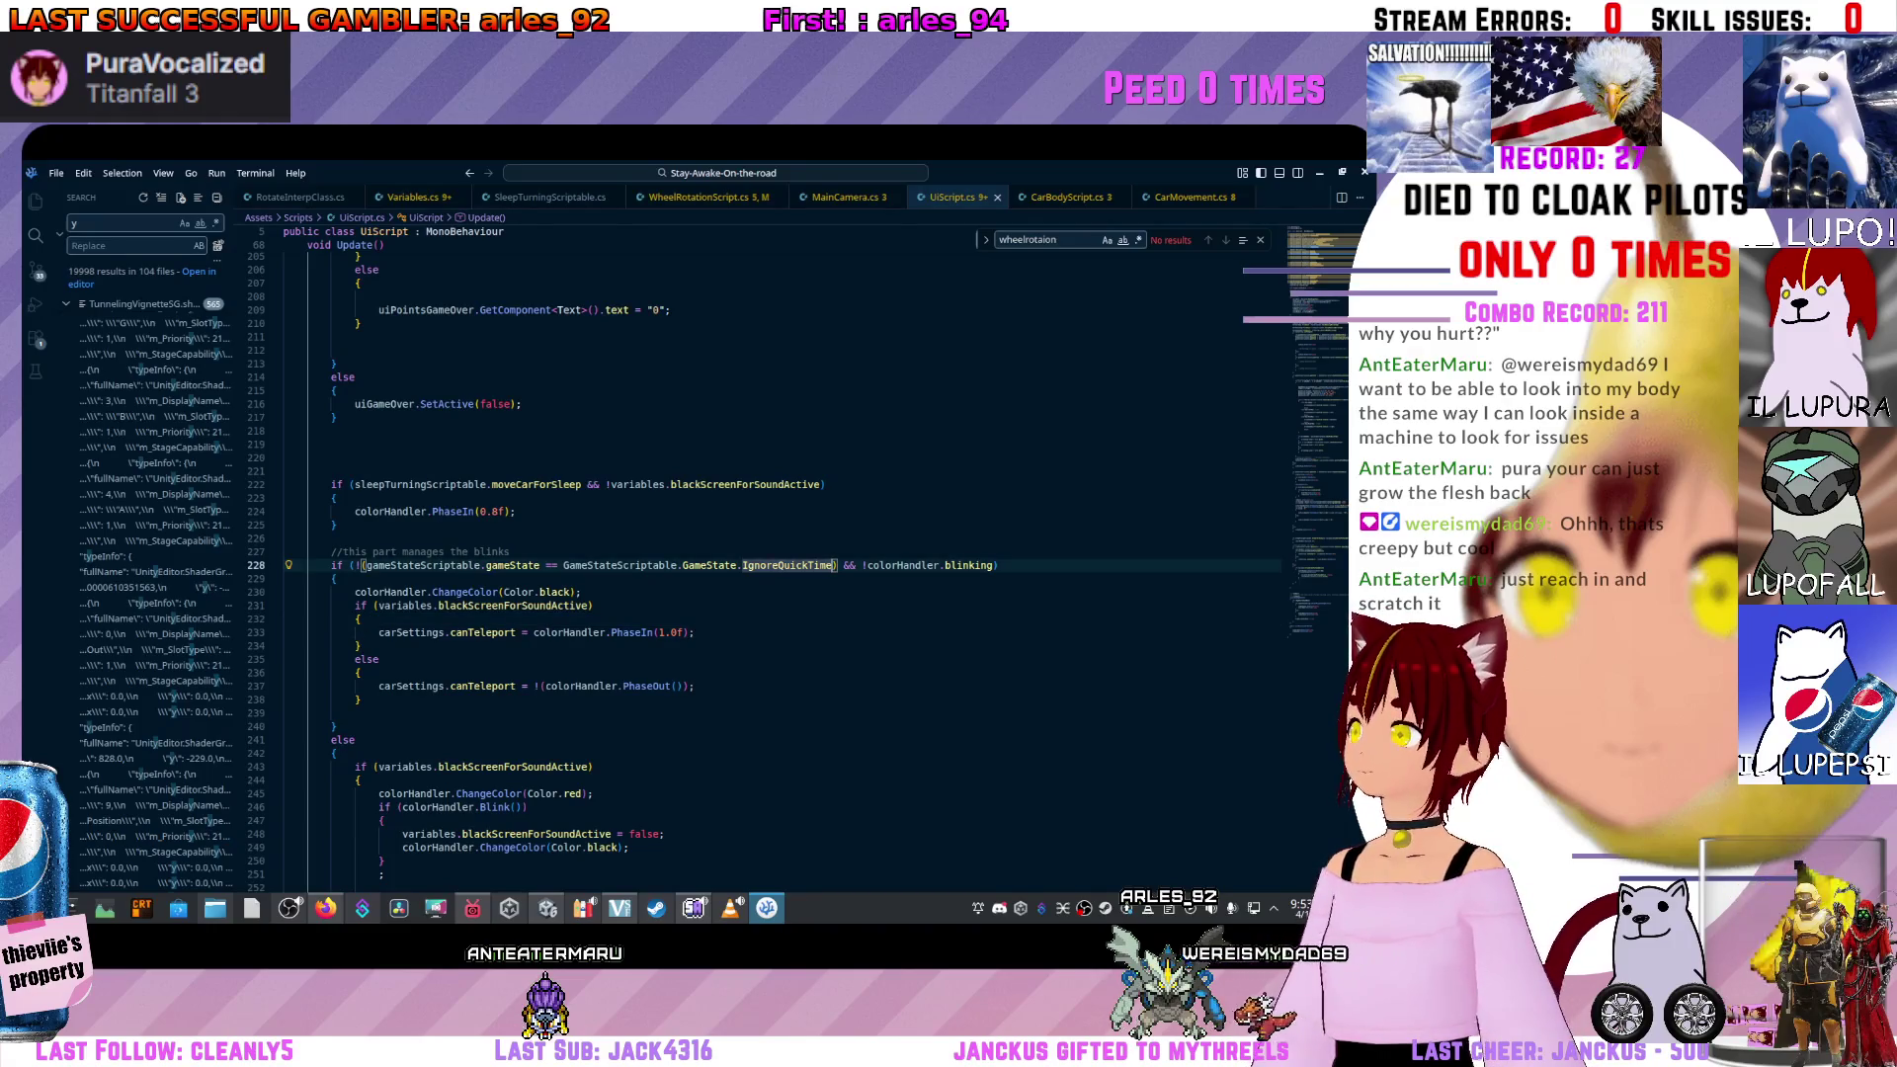
click(906, 565)
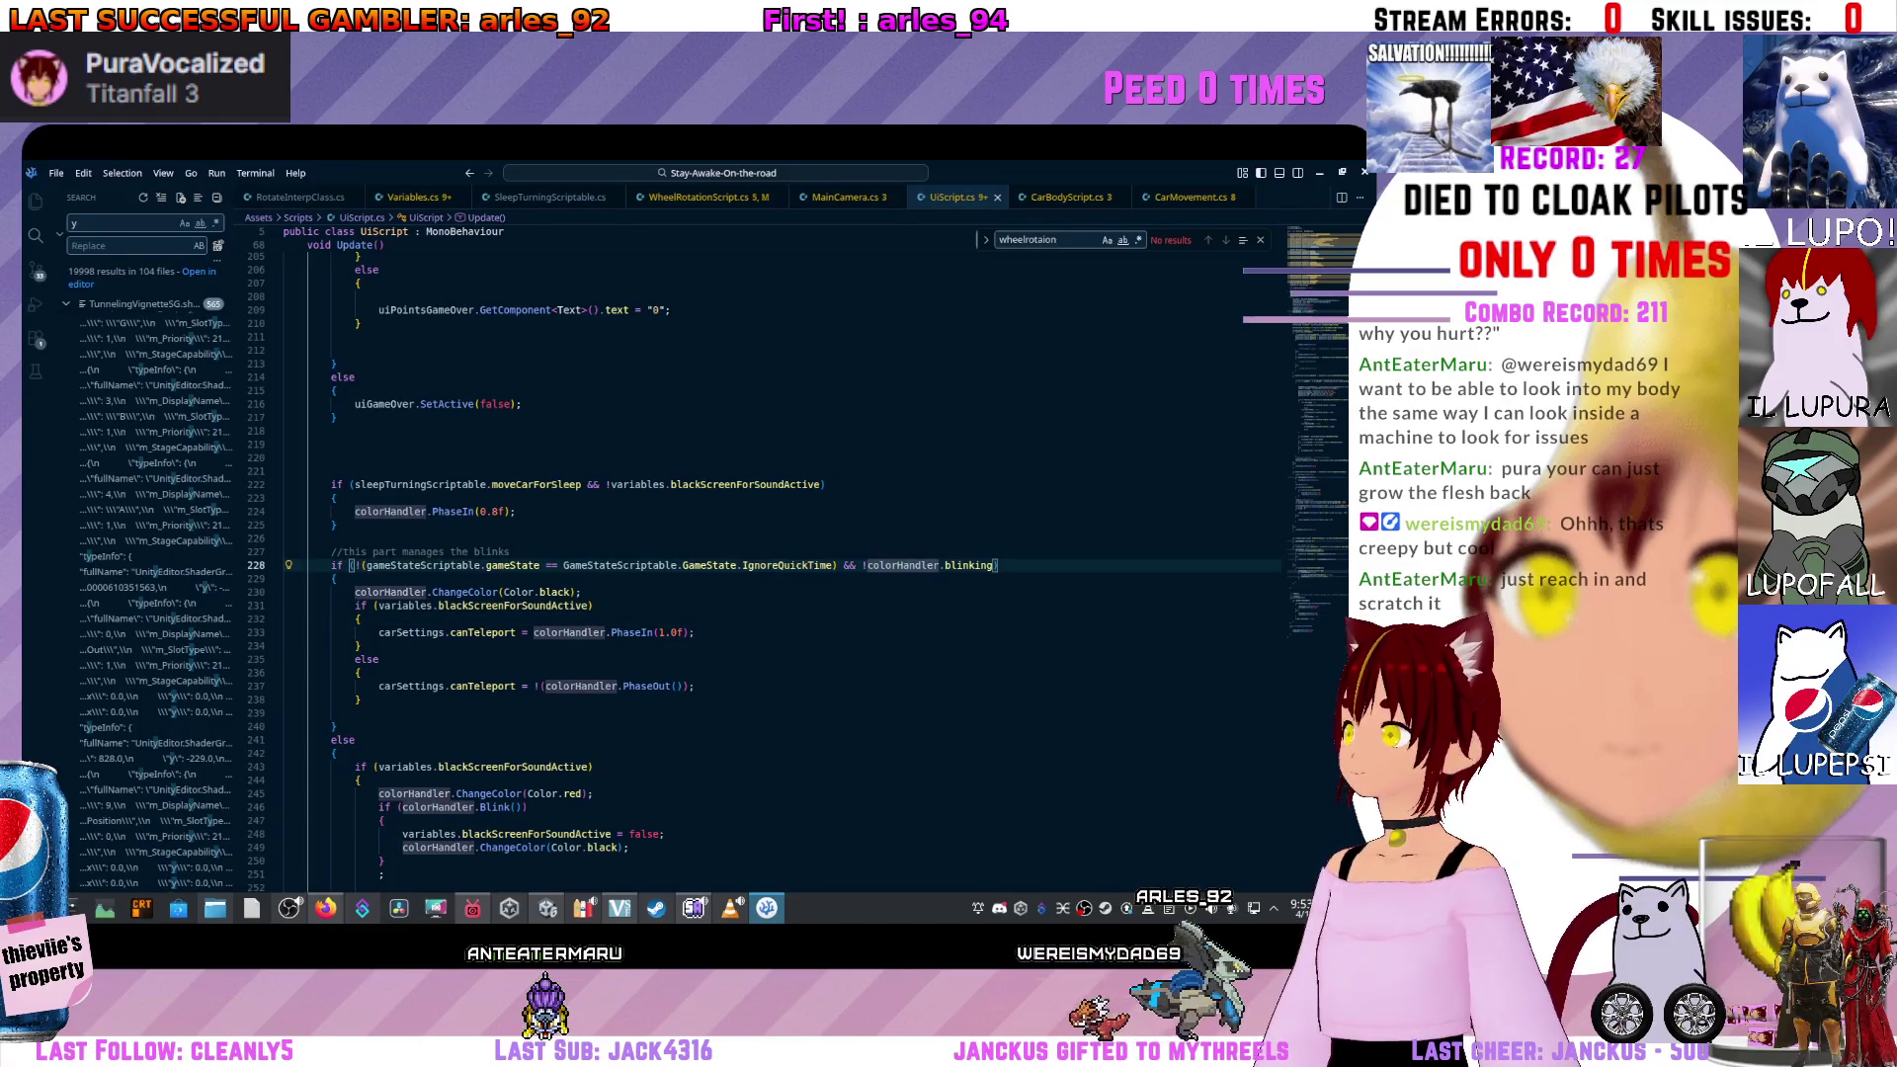
click(434, 605)
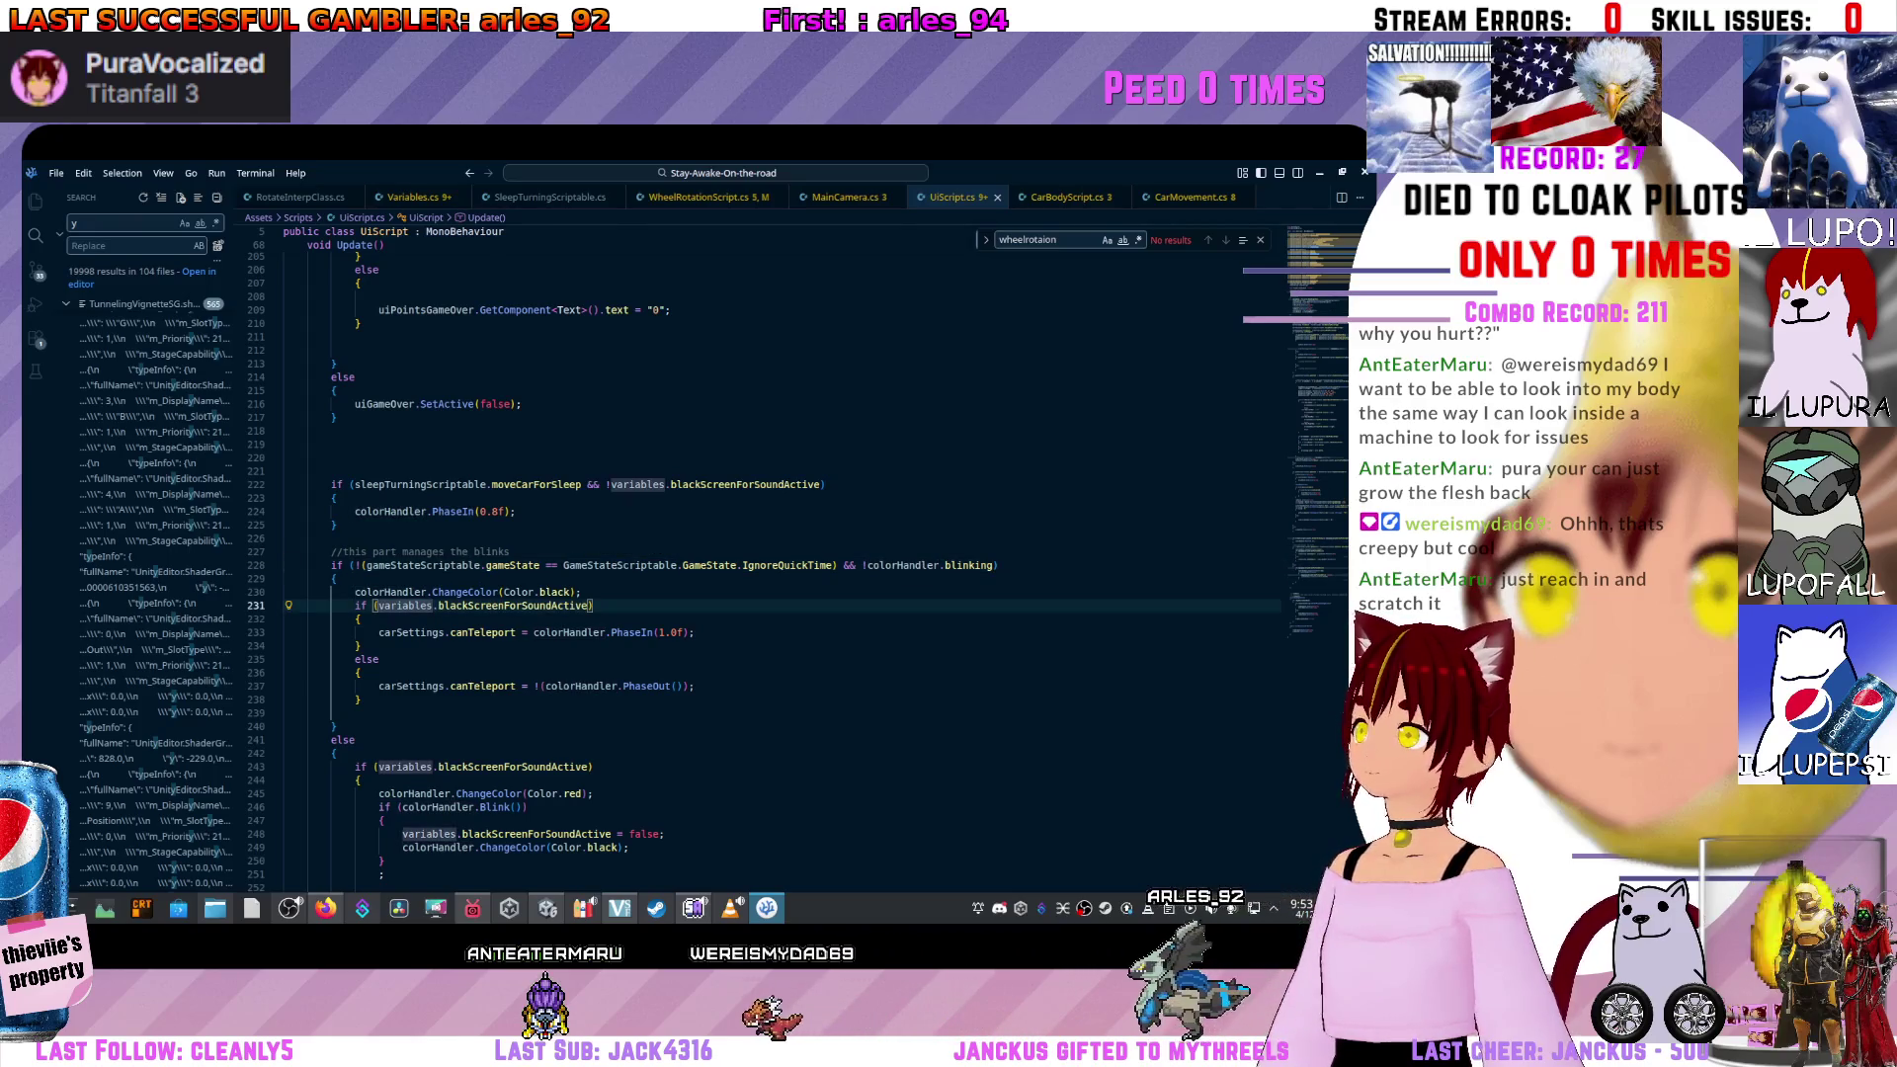
click(791, 565)
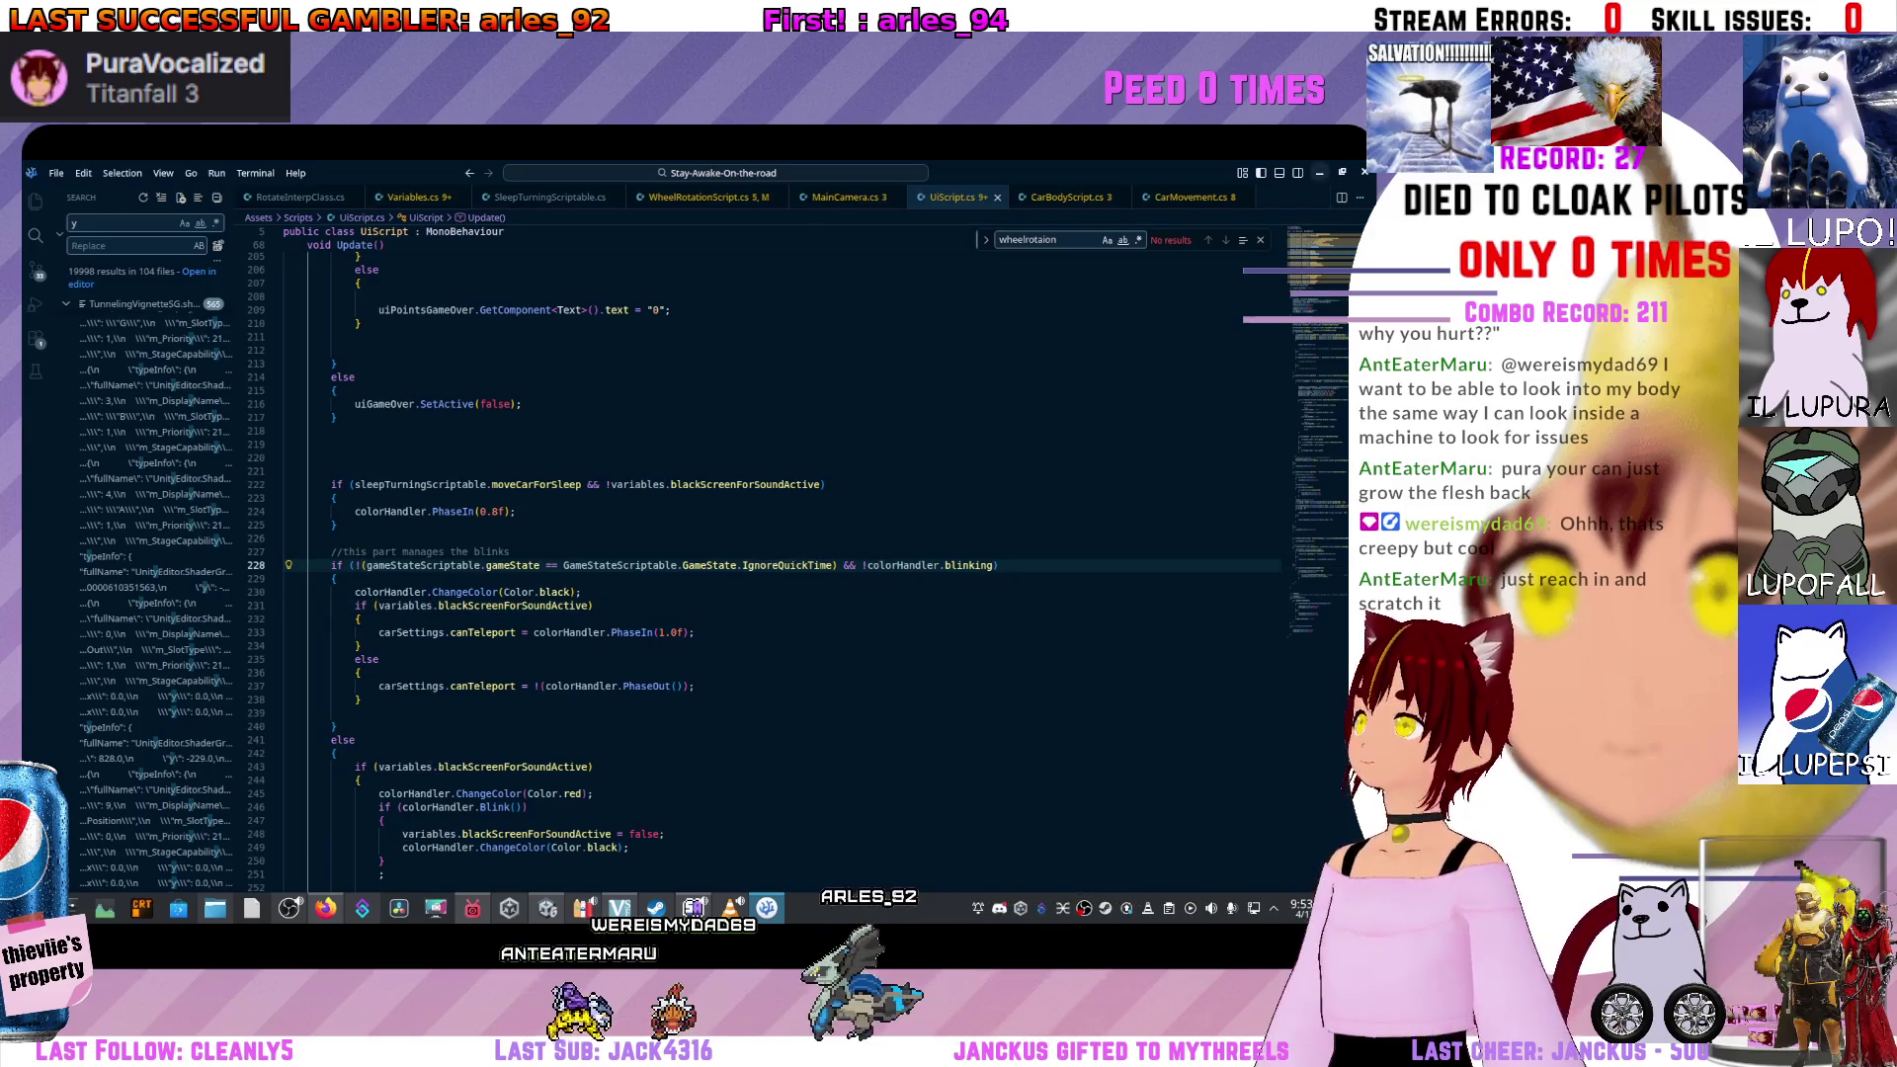
key(alt+Tab)
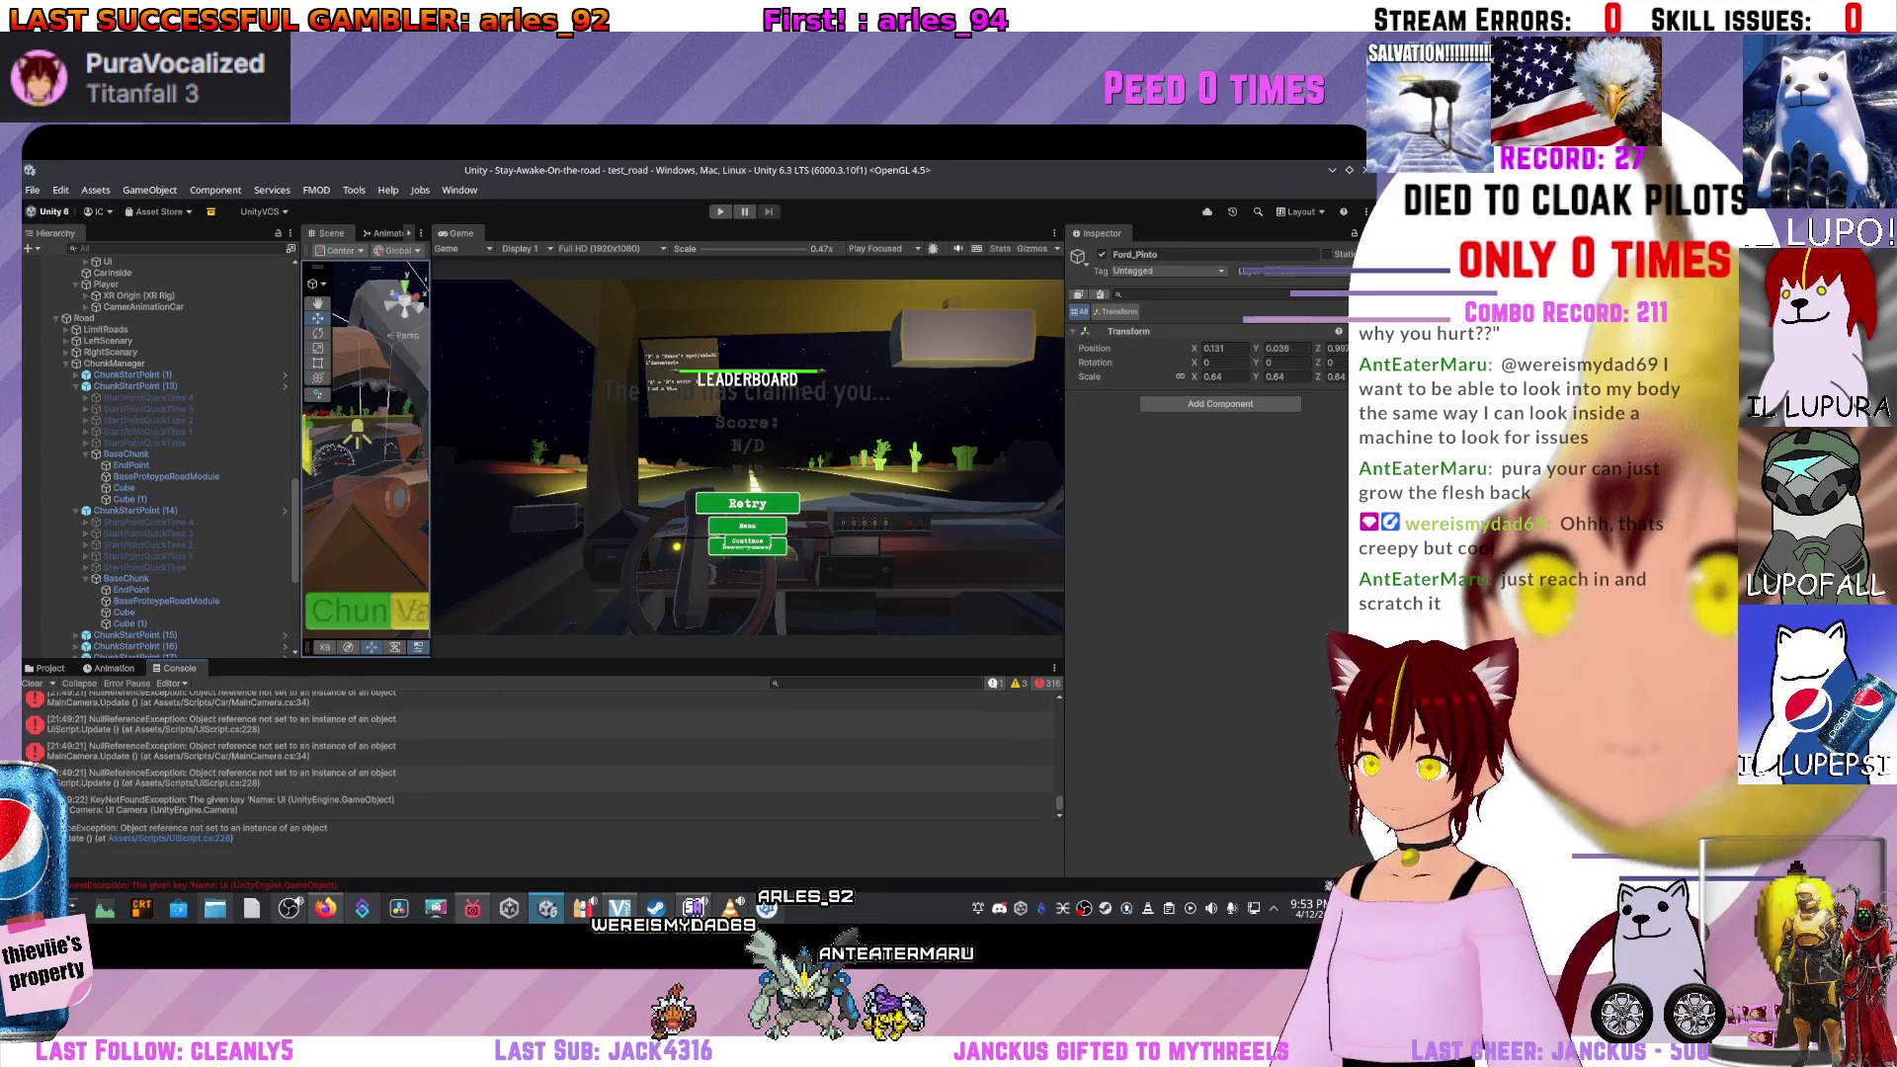
Find the MainCamera.Update NullReferenceException in the Console and open MainCamera.cs line 34.
click(296, 753)
scroll(539, 756, up, 5)
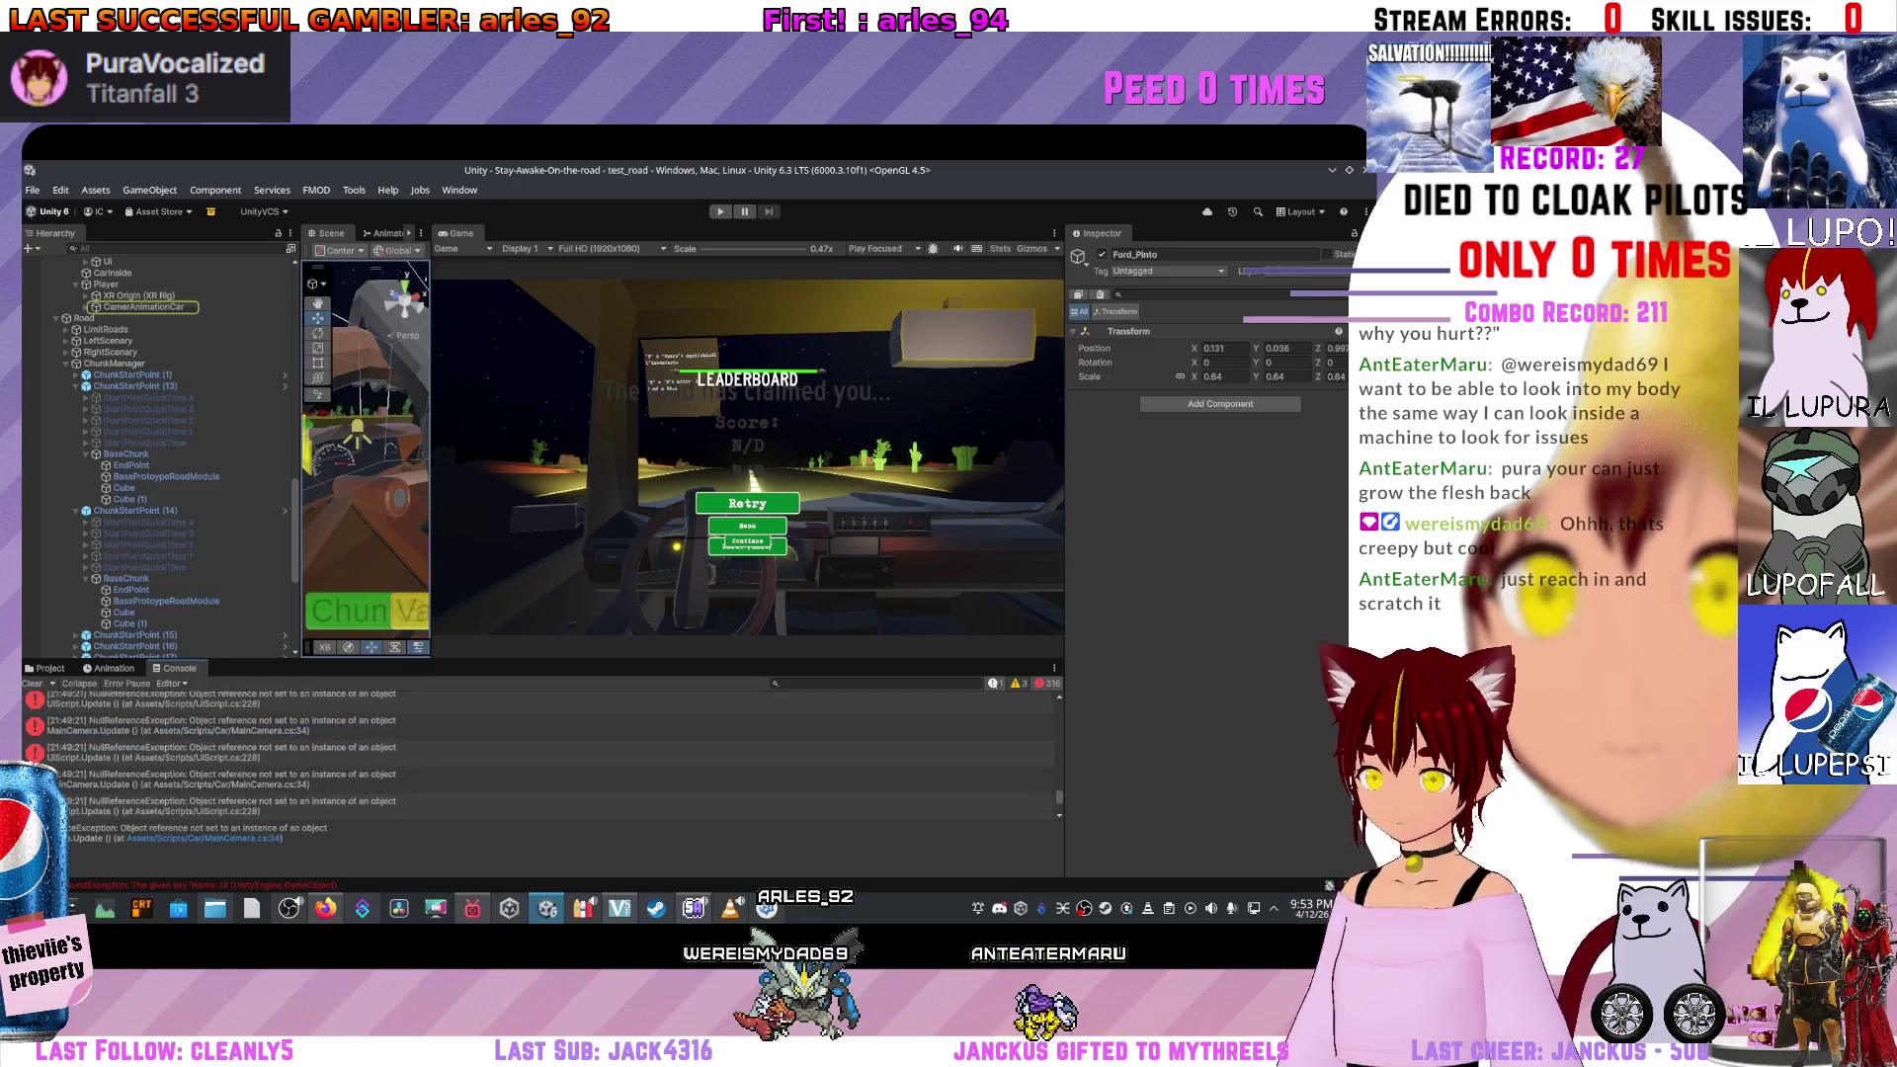
scroll(538, 756, up, 5)
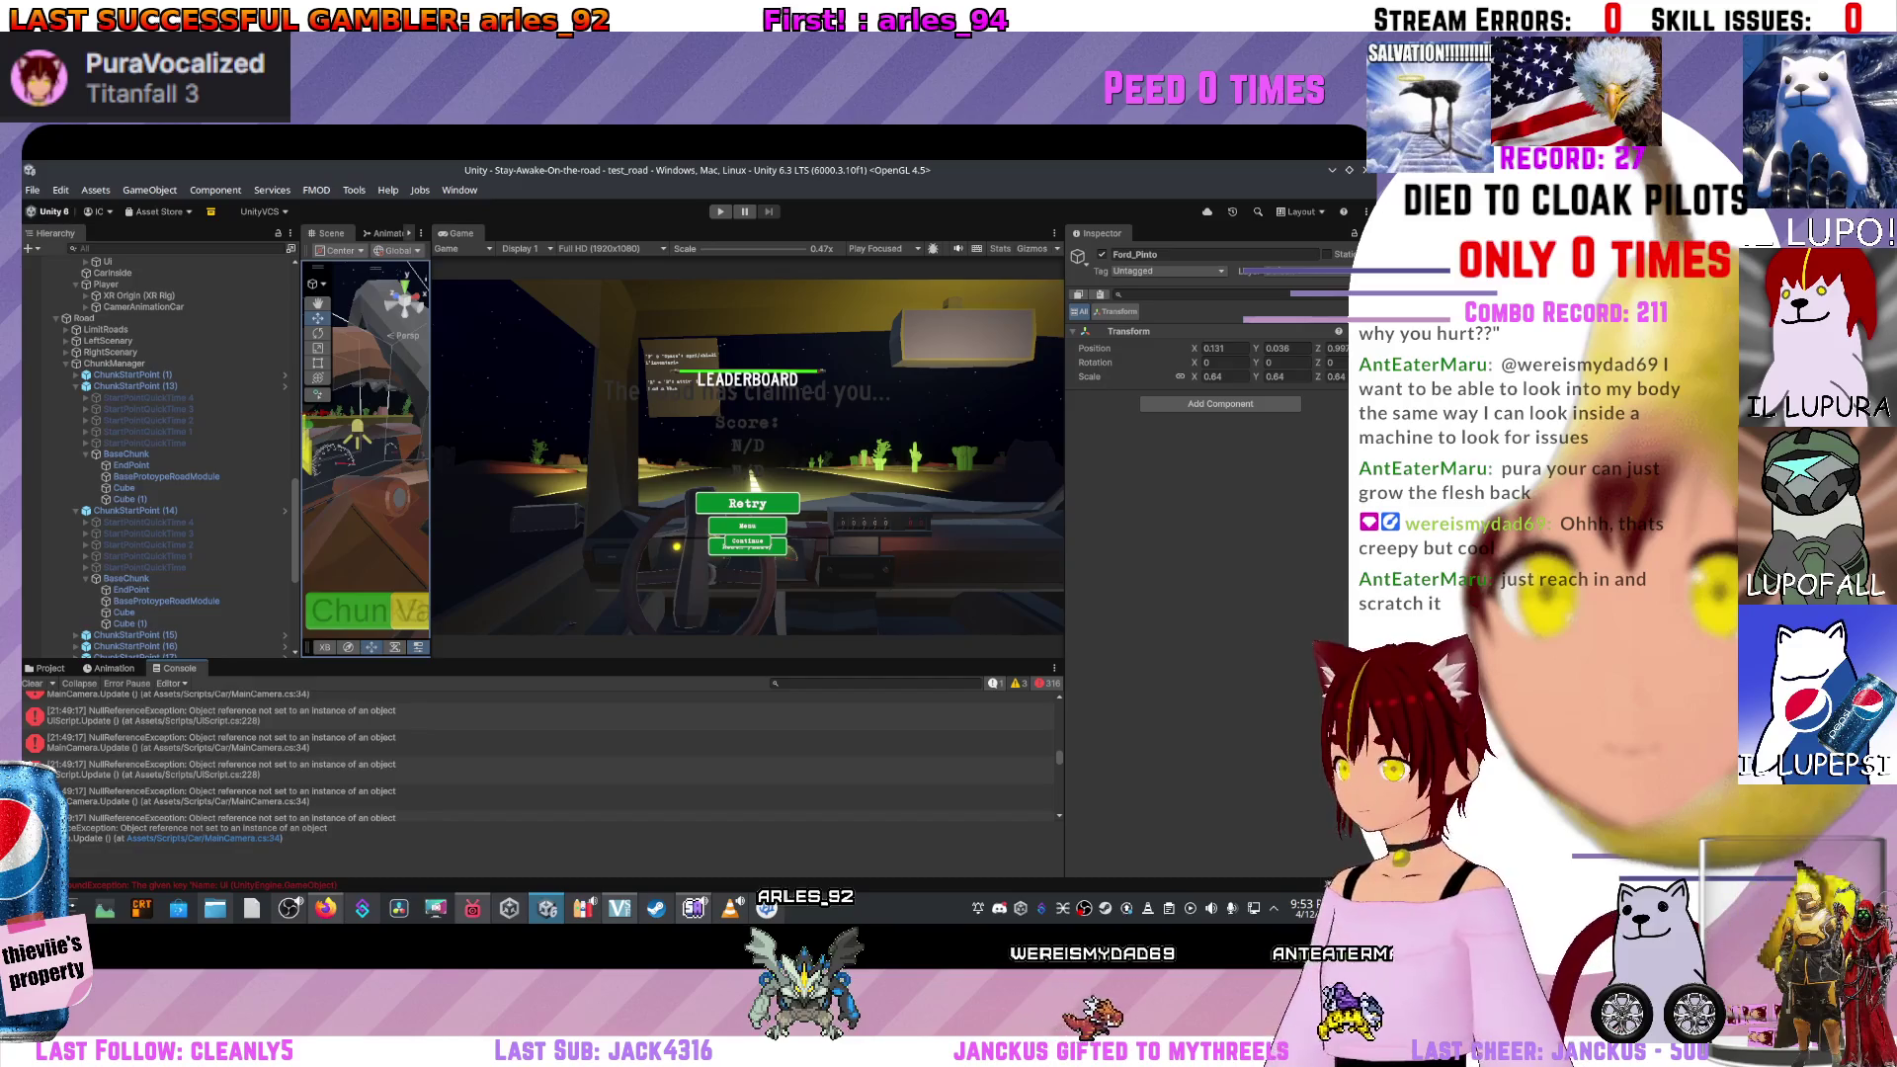
scroll(538, 756, up, 3)
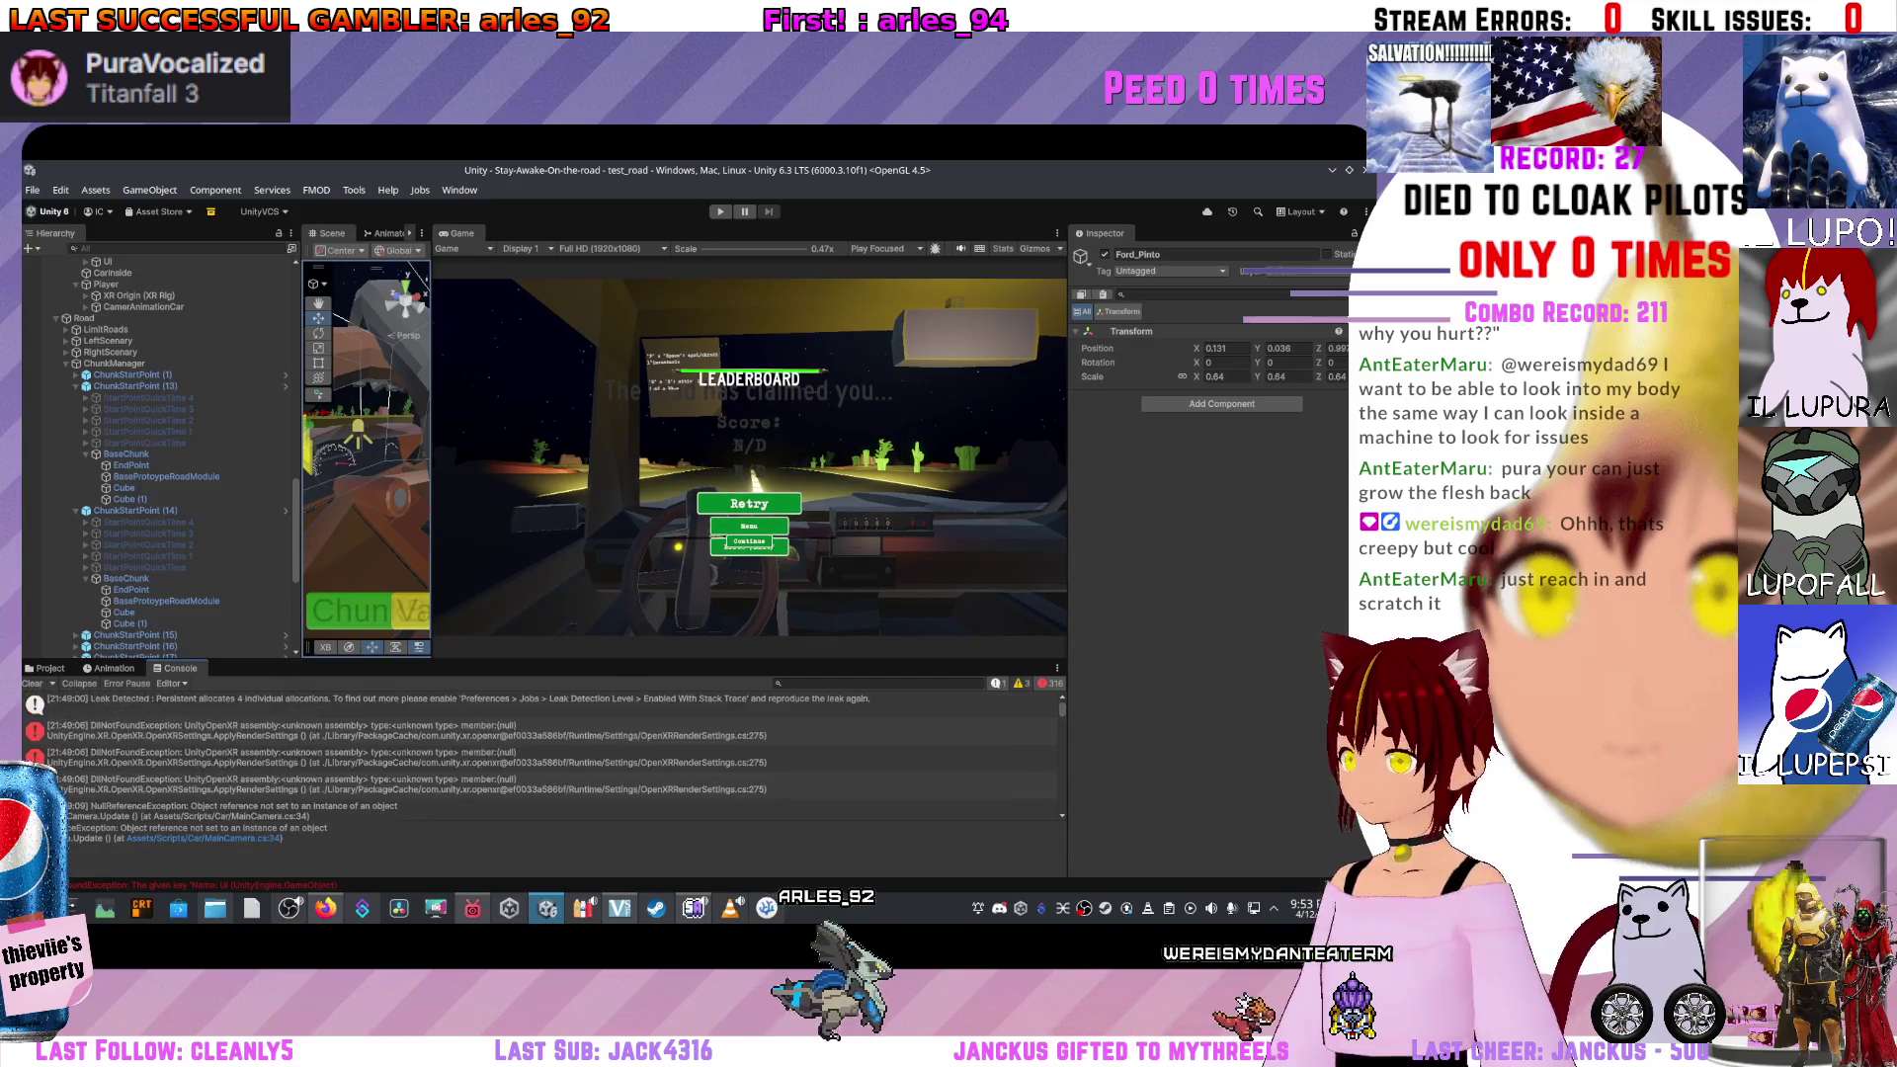
scroll(538, 755, up, 3)
click(237, 726)
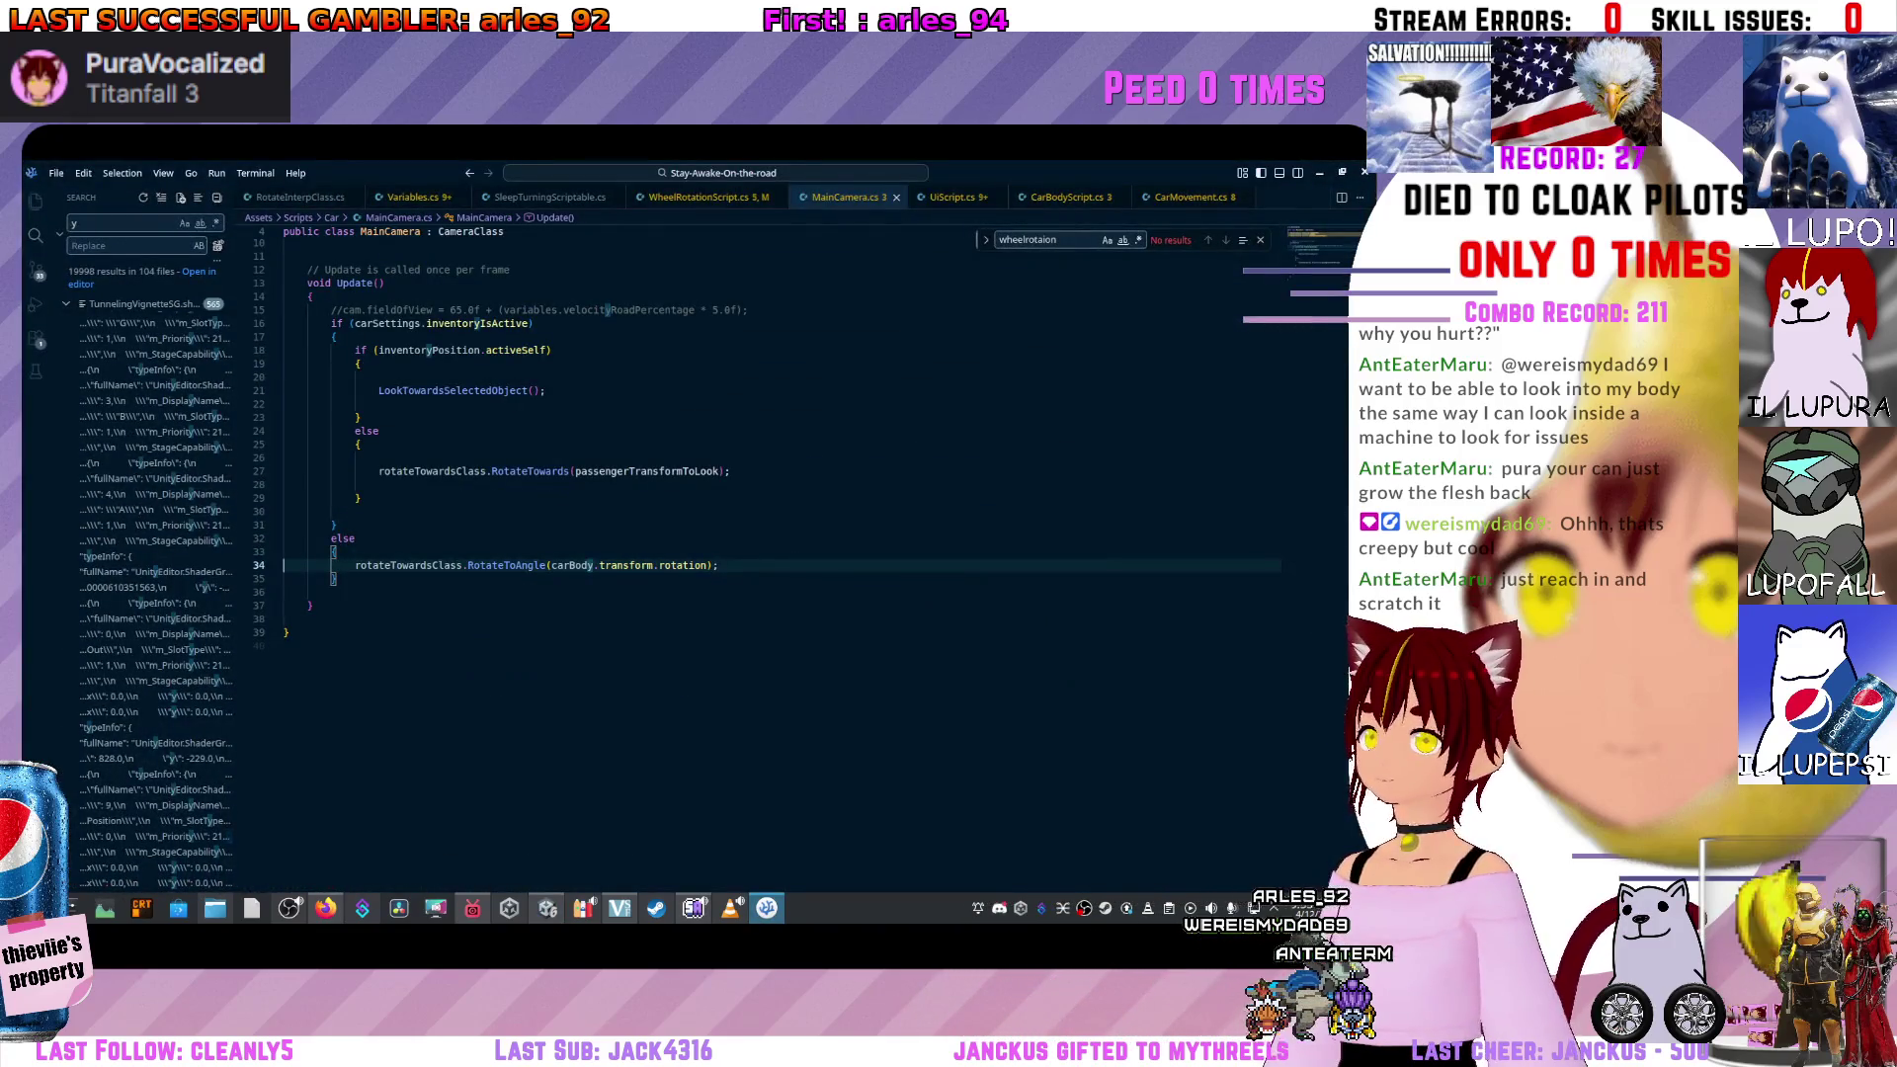
Go from line 34's transform.rotation argument to carBody's declaration, then return to Unity.
drag(336, 579, 598, 565)
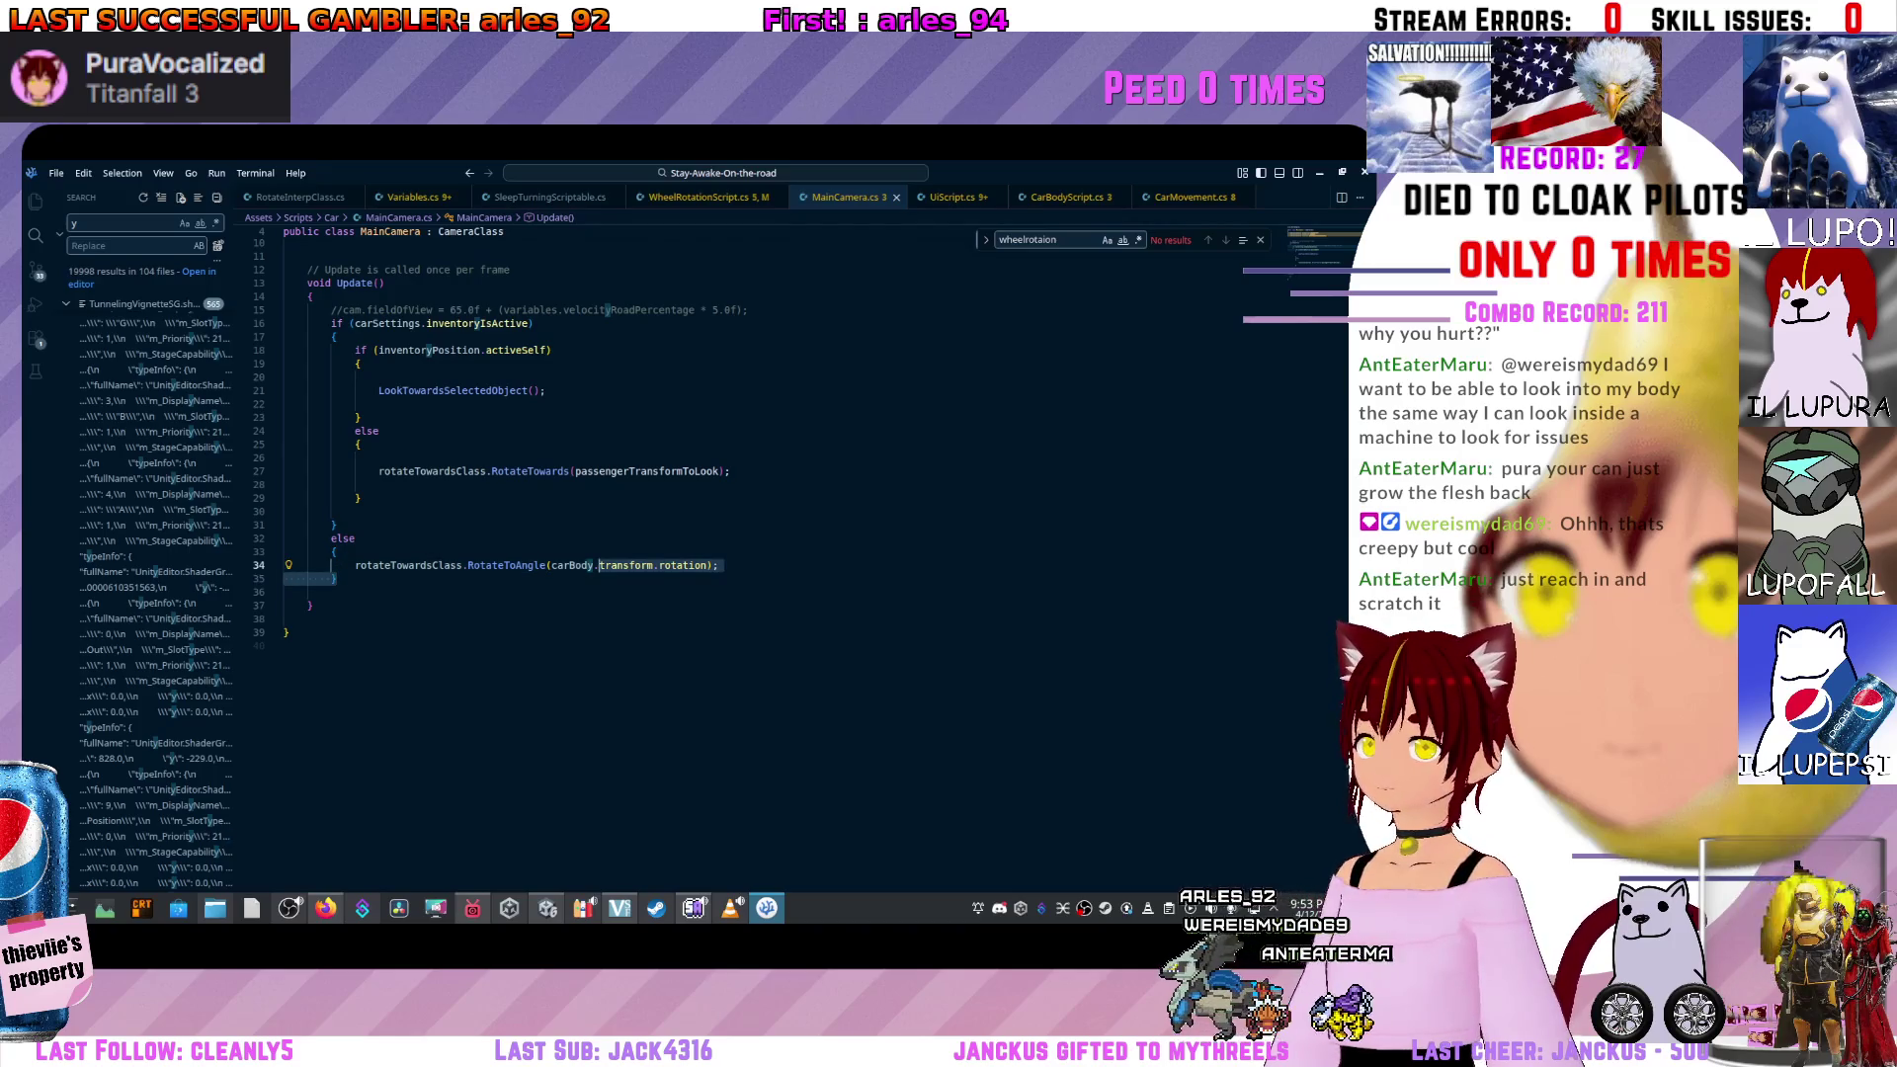
ctrl+click(573, 565)
key(alt+Tab)
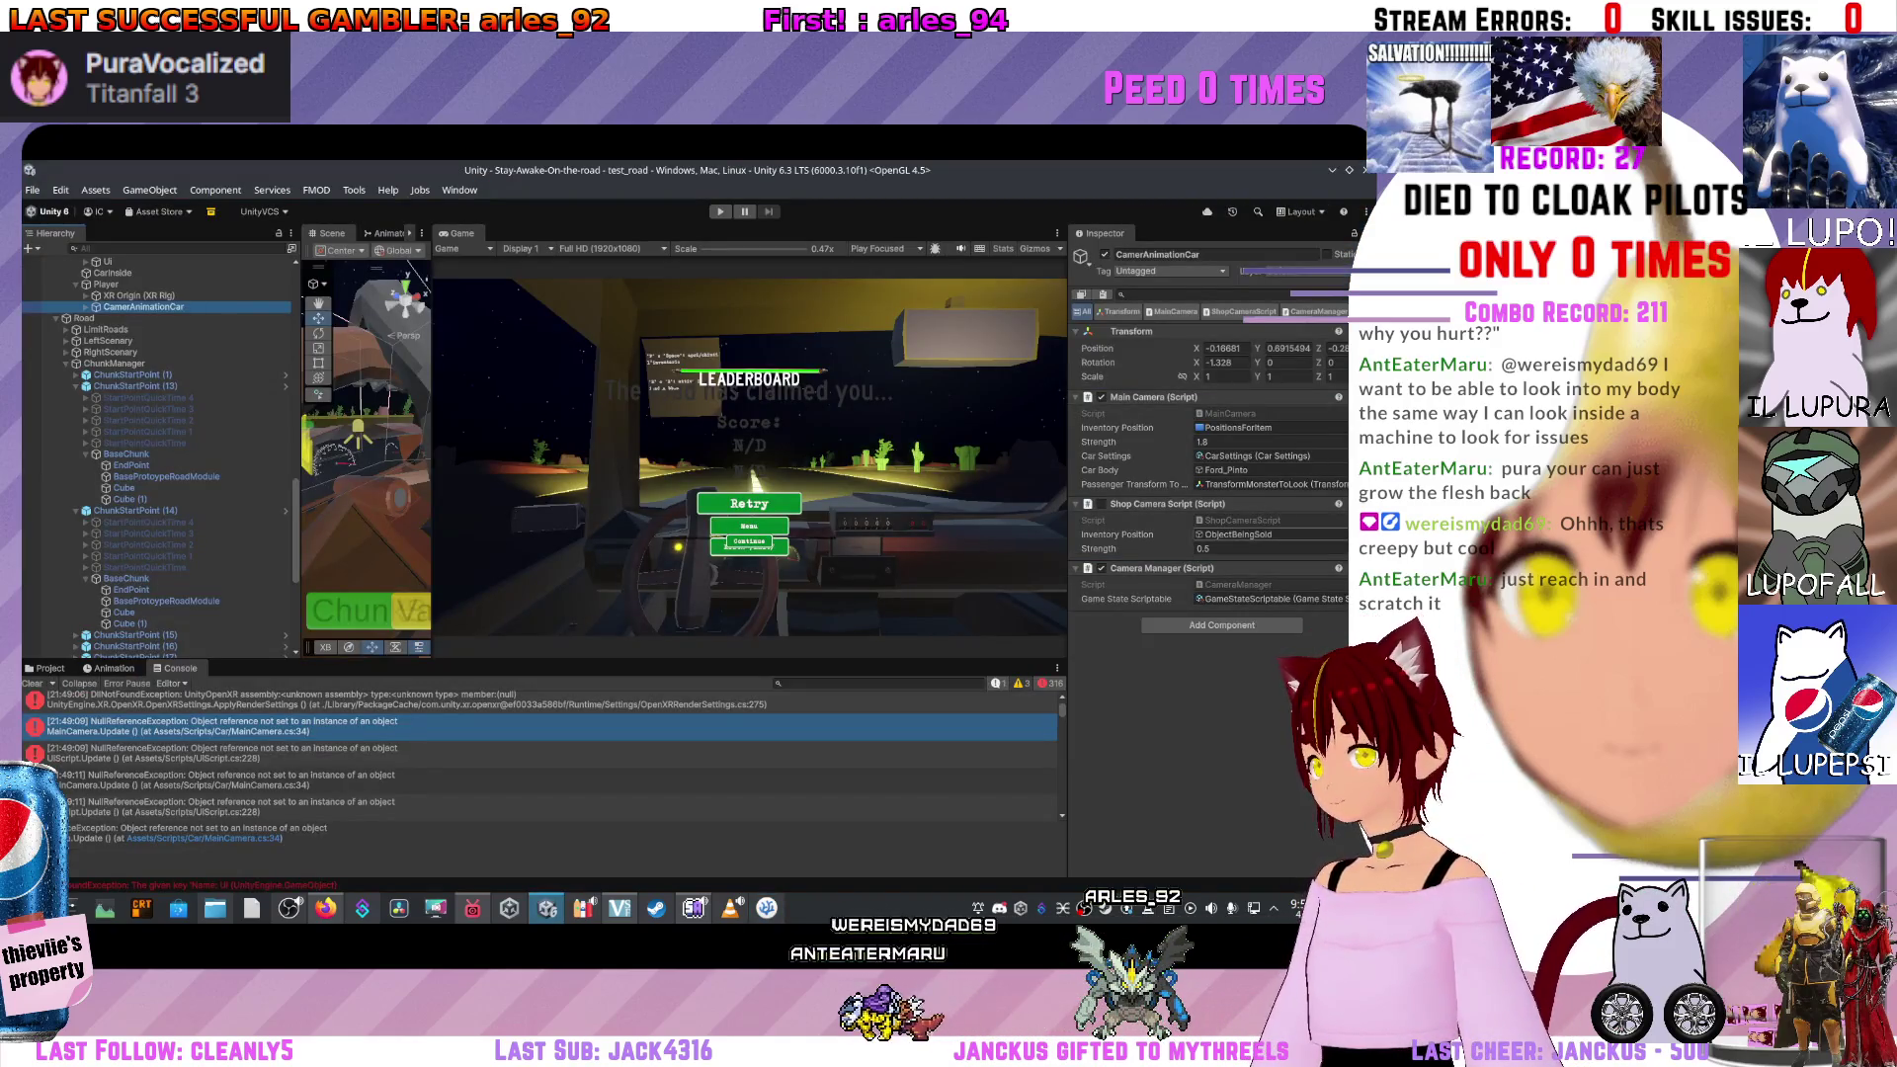
Assign Car_Baked to the Main Camera's Car Body in place of Ford_Pinto.
click(1270, 471)
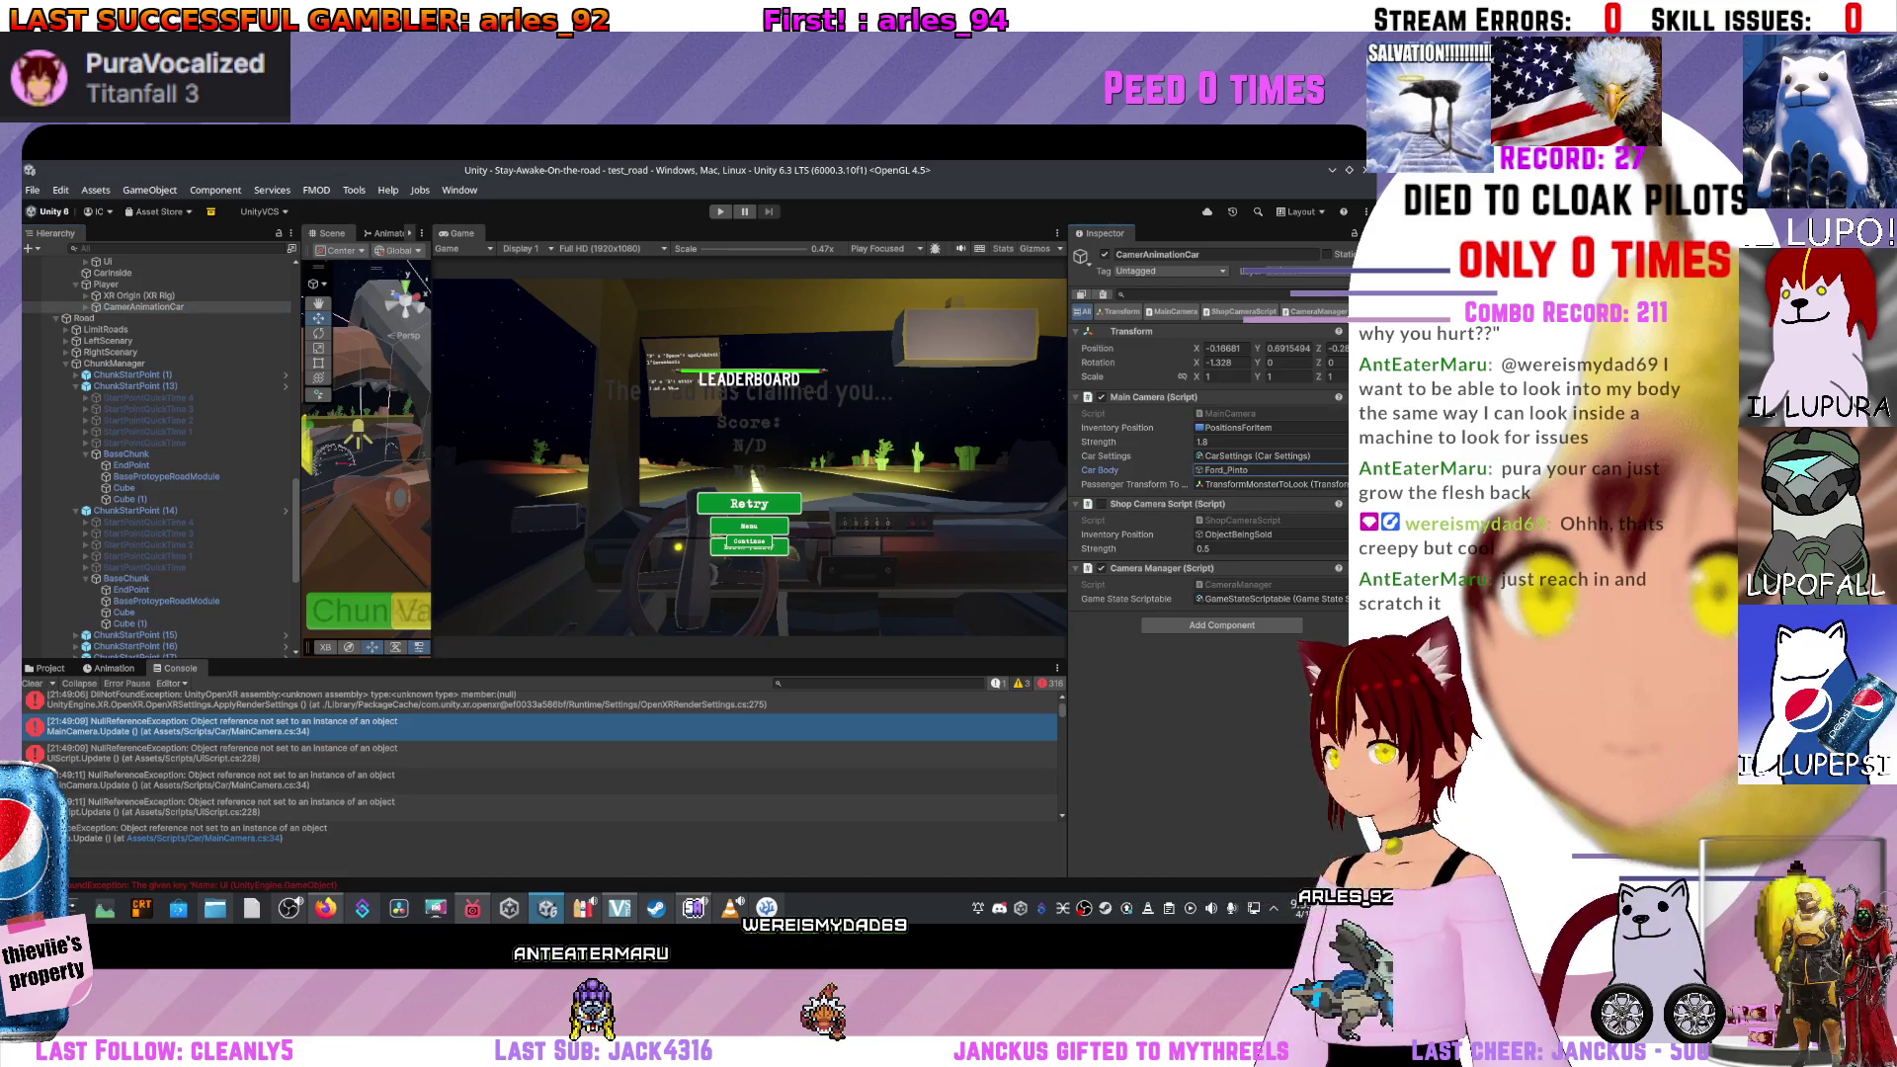
key(Return)
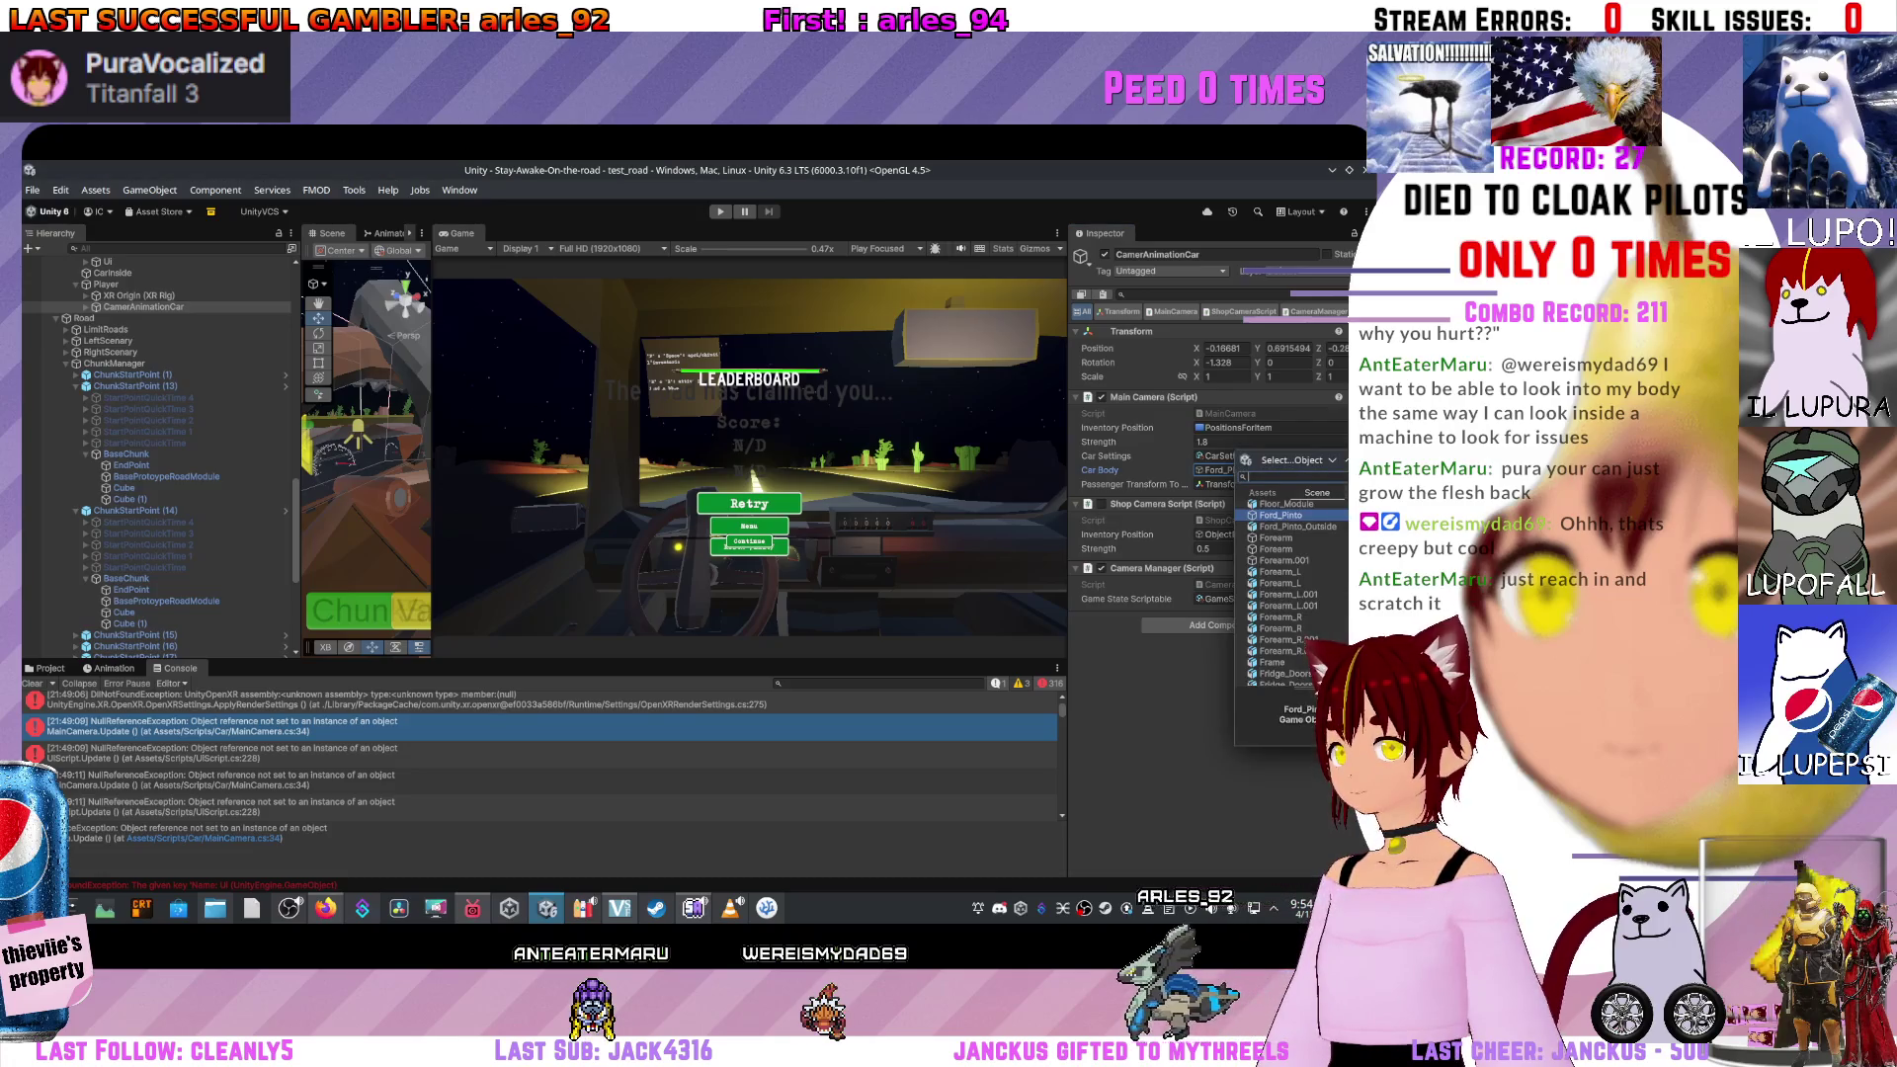
key(Return)
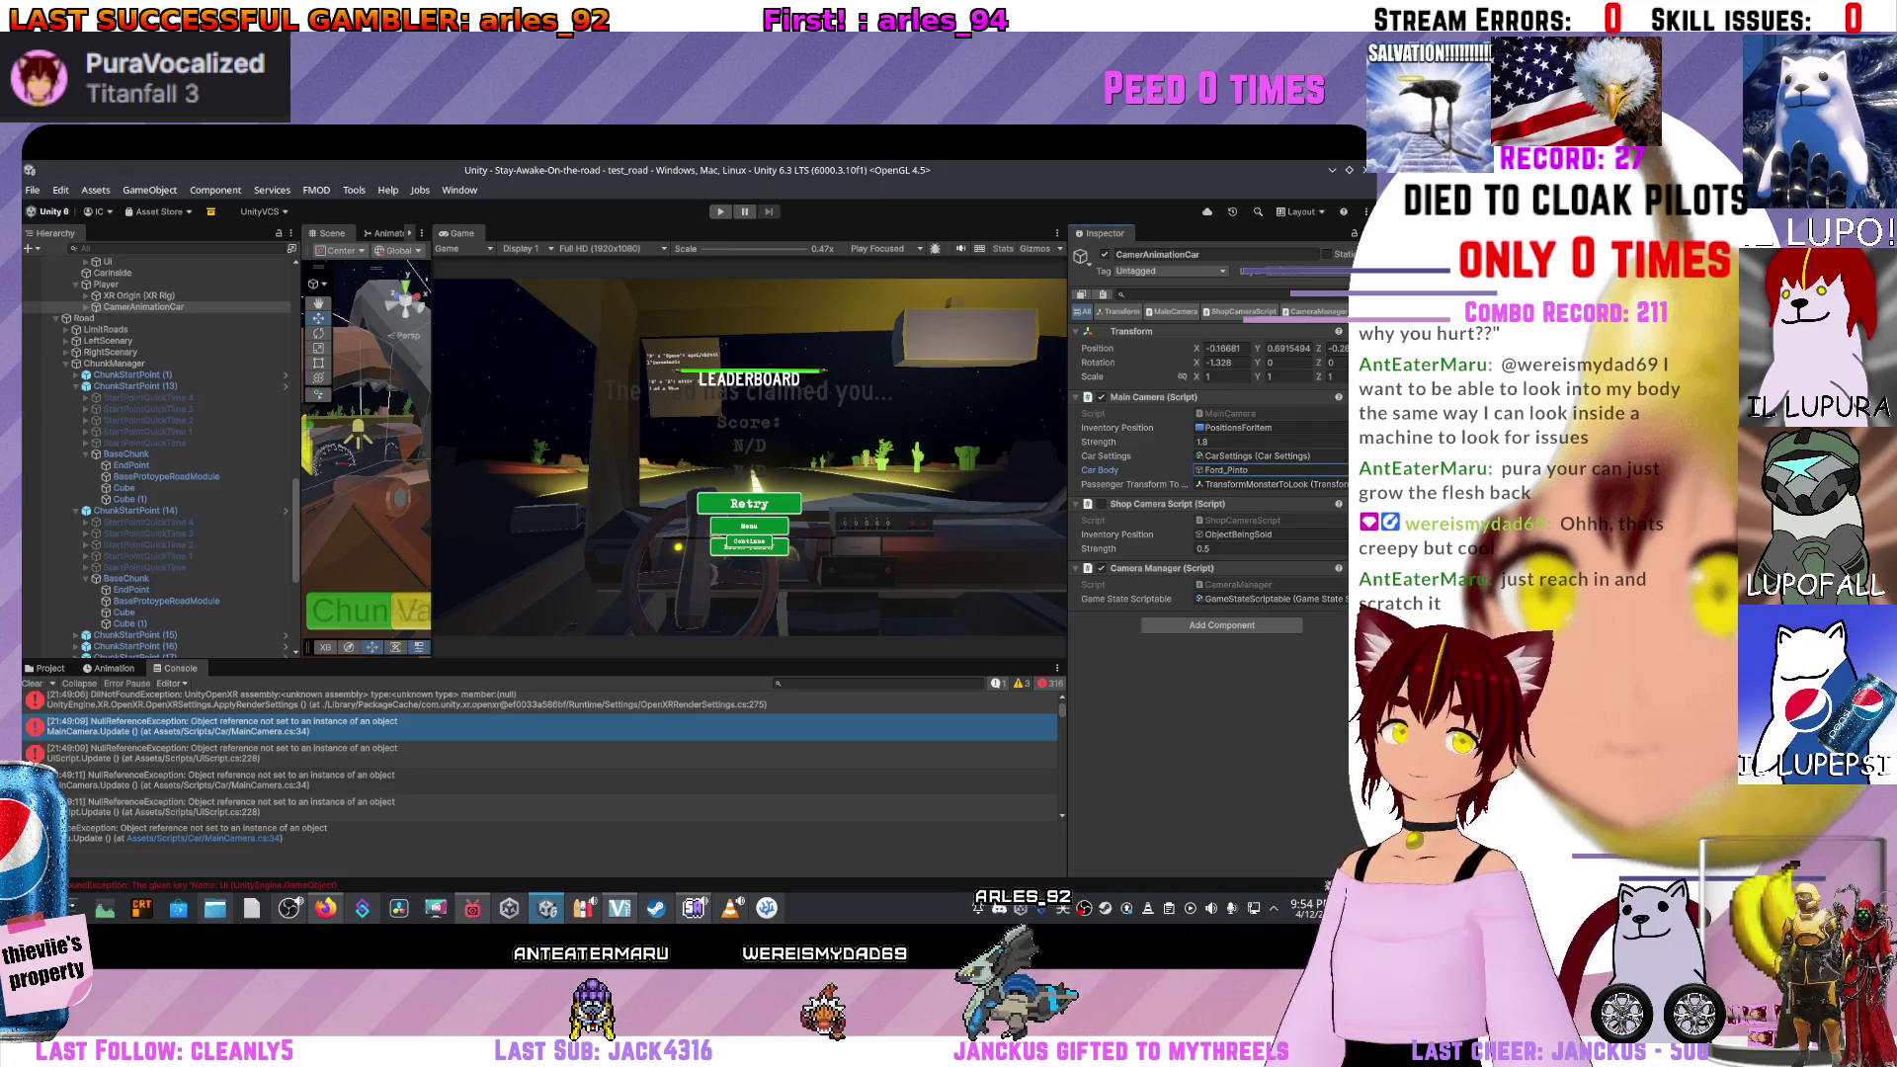
scroll(158, 454, up, 10)
scroll(158, 455, up, 3)
click(134, 552)
drag(135, 552, 1229, 470)
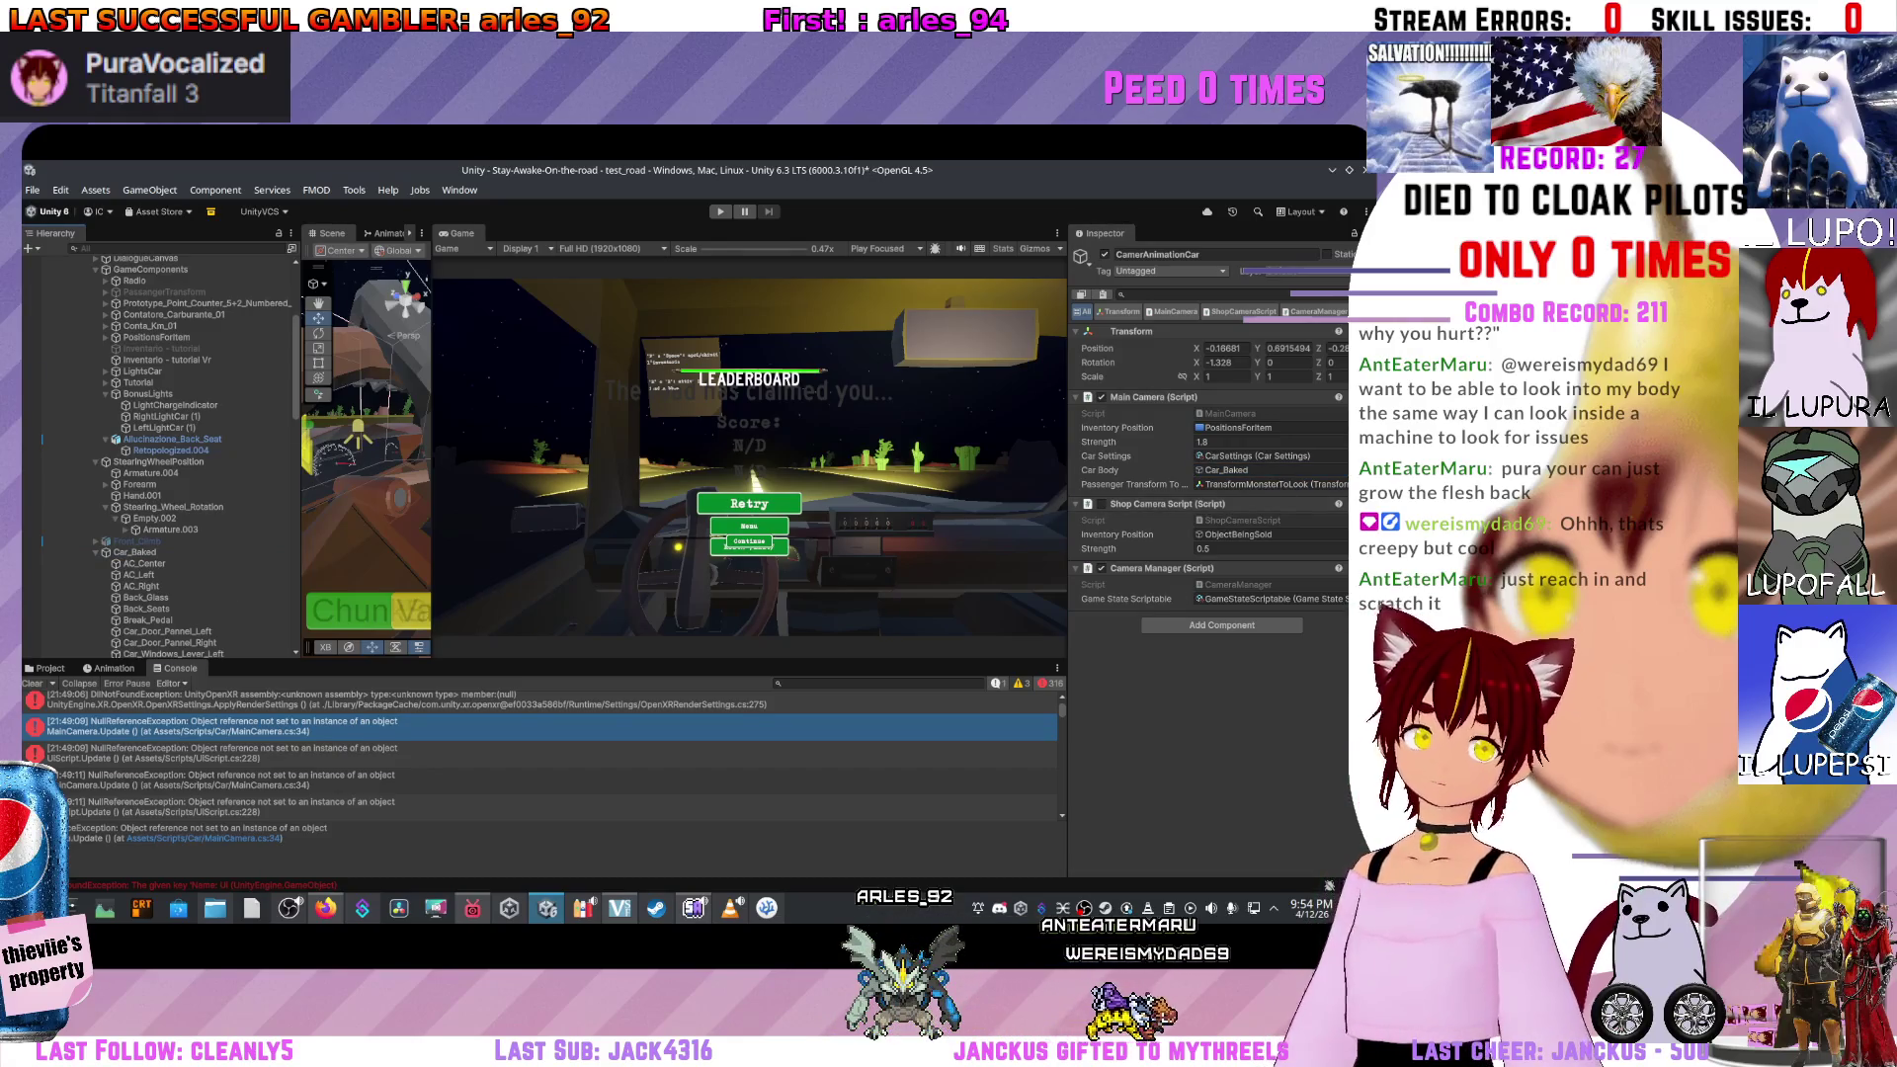
Select the 21:49:09 UIScript error in the Console and switch windows.
scroll(158, 455, down, 10)
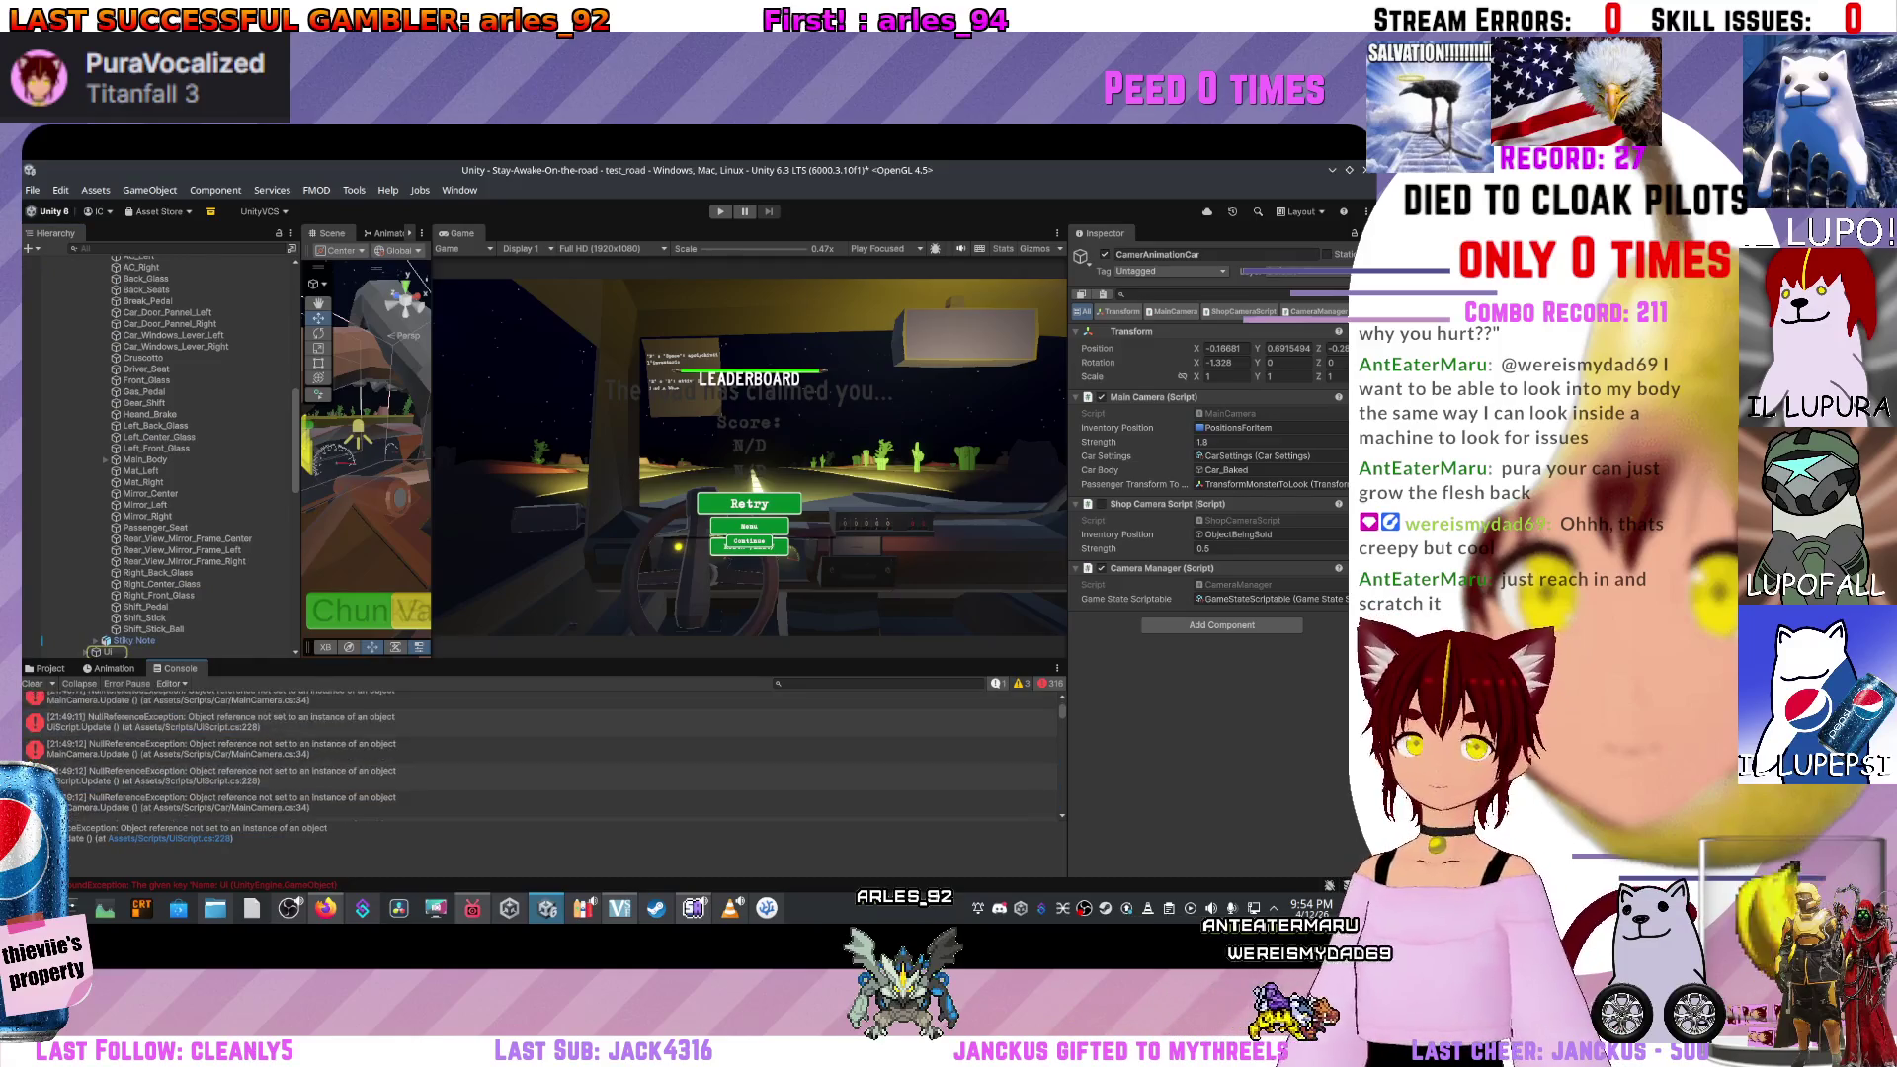
scroll(543, 751, up, 2)
click(544, 753)
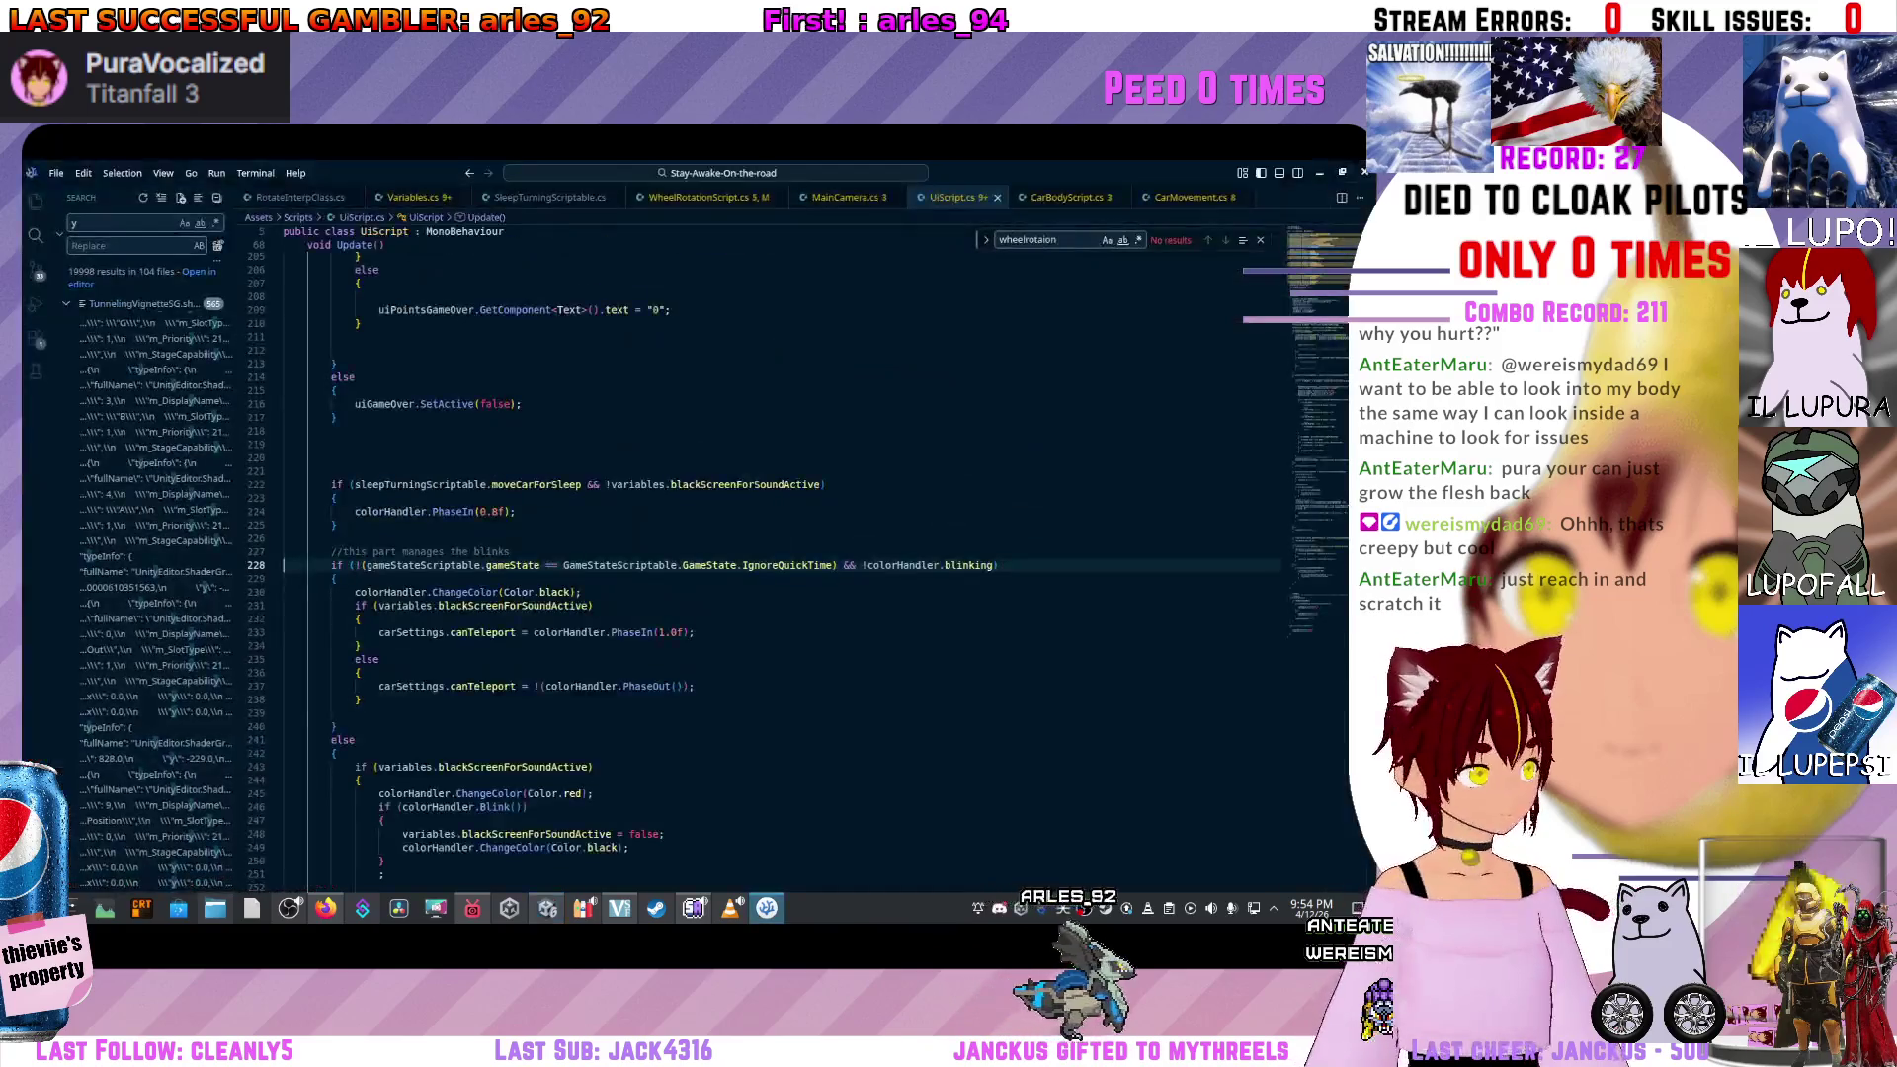
key(alt+Tab)
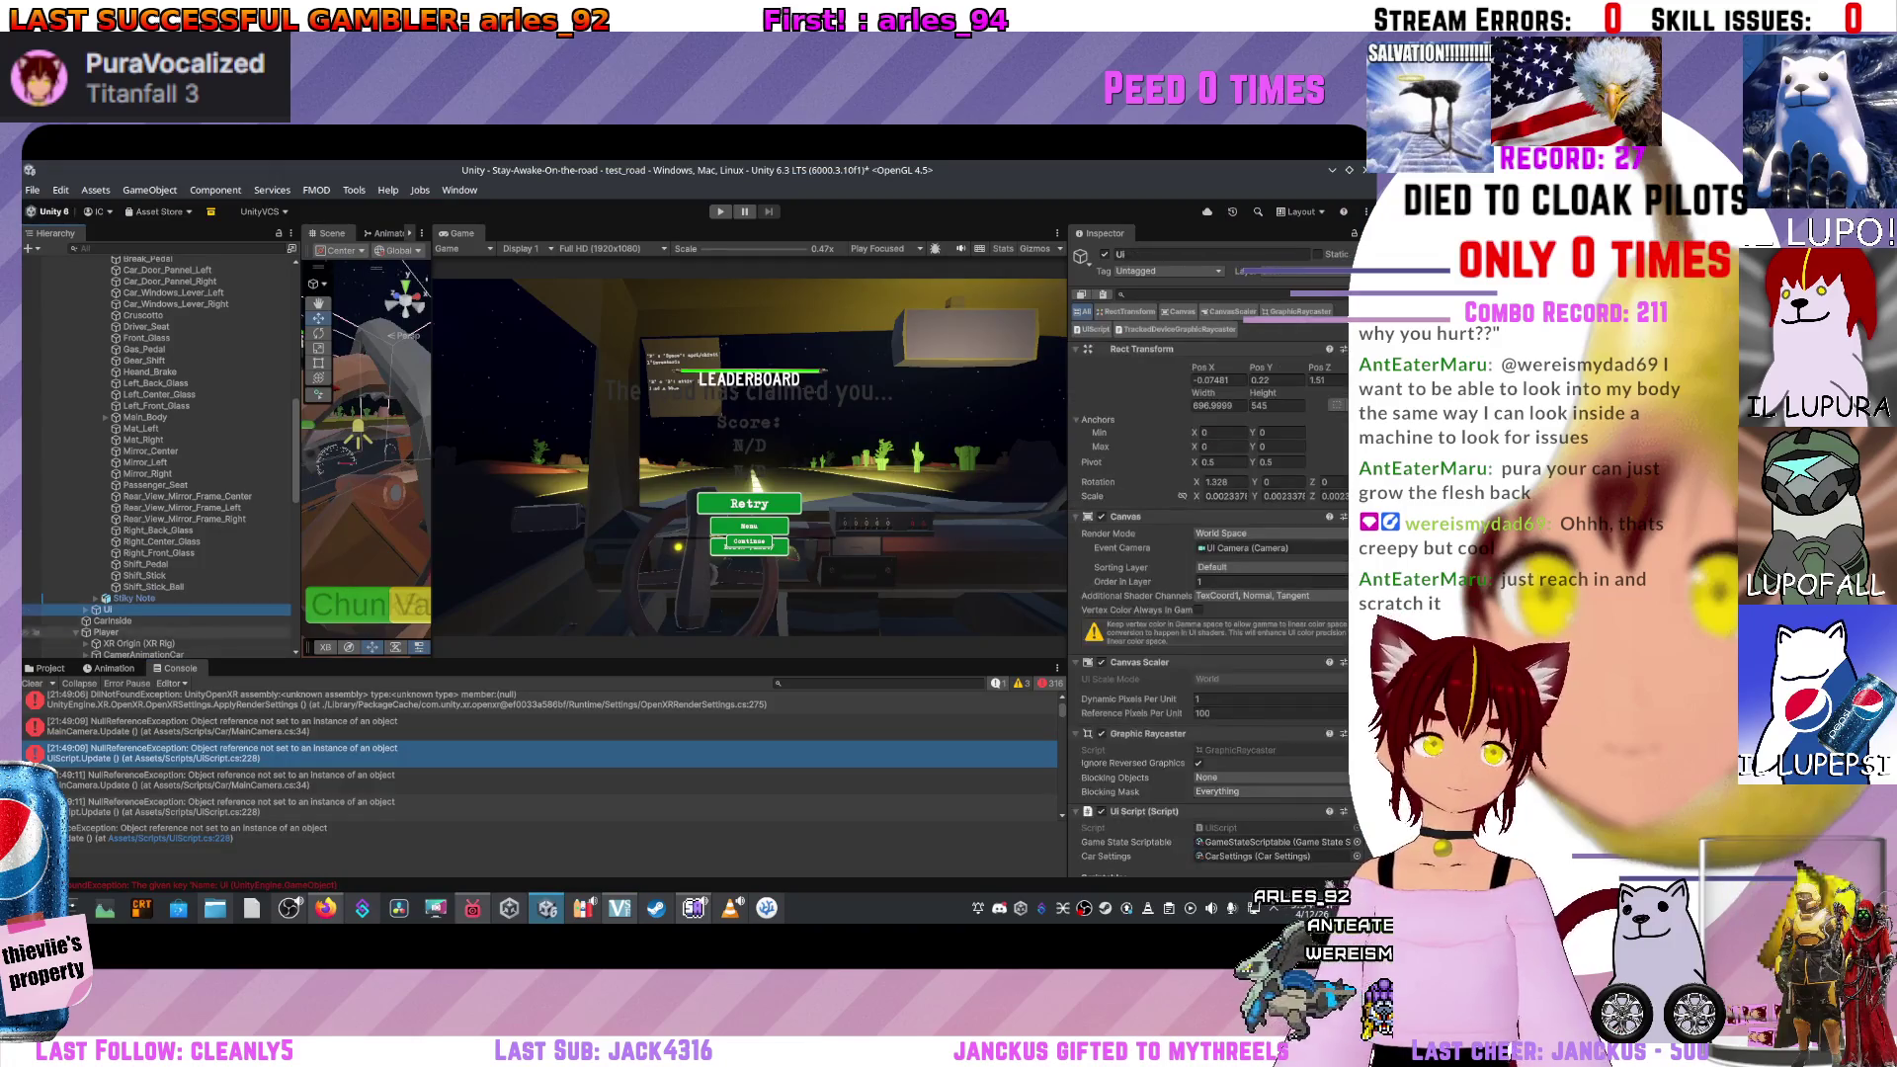
scroll(1210, 554, down, 8)
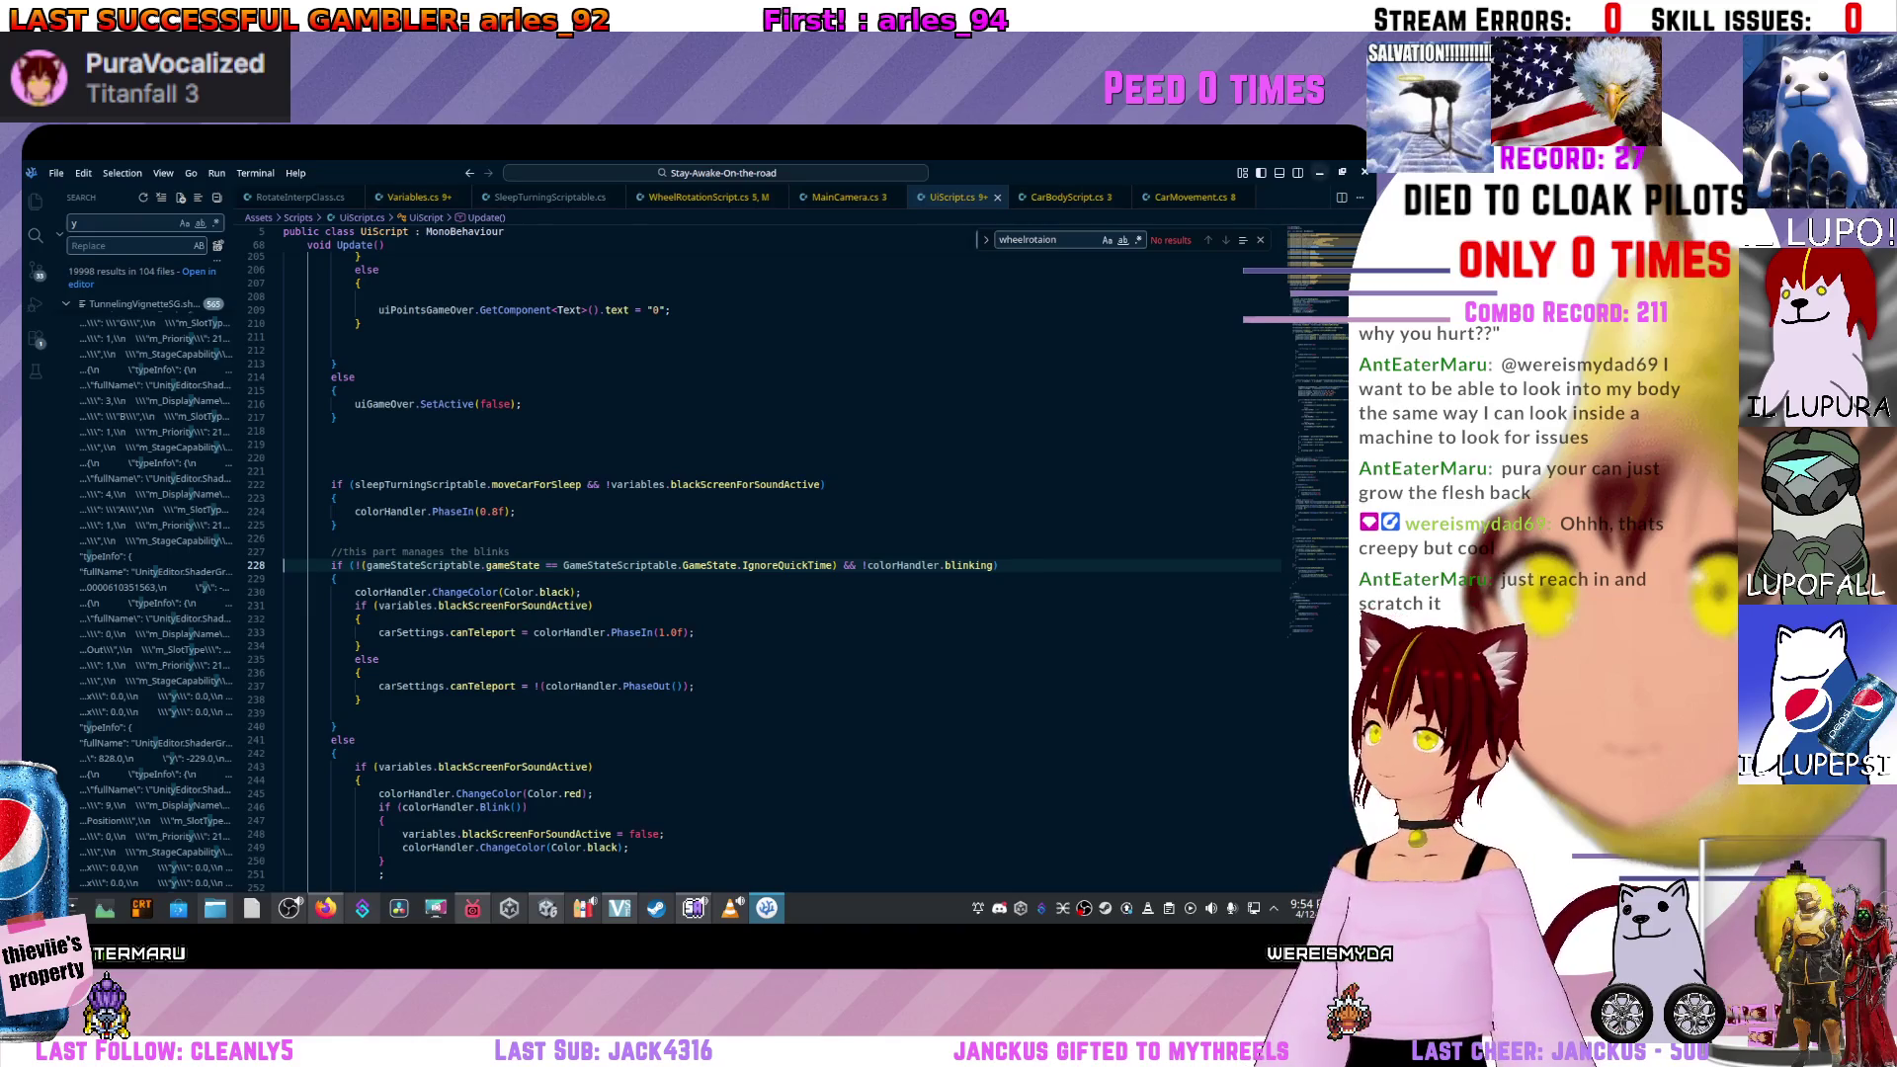
Switch from Visual Studio Code back to the Unity editor.
key(alt+Tab)
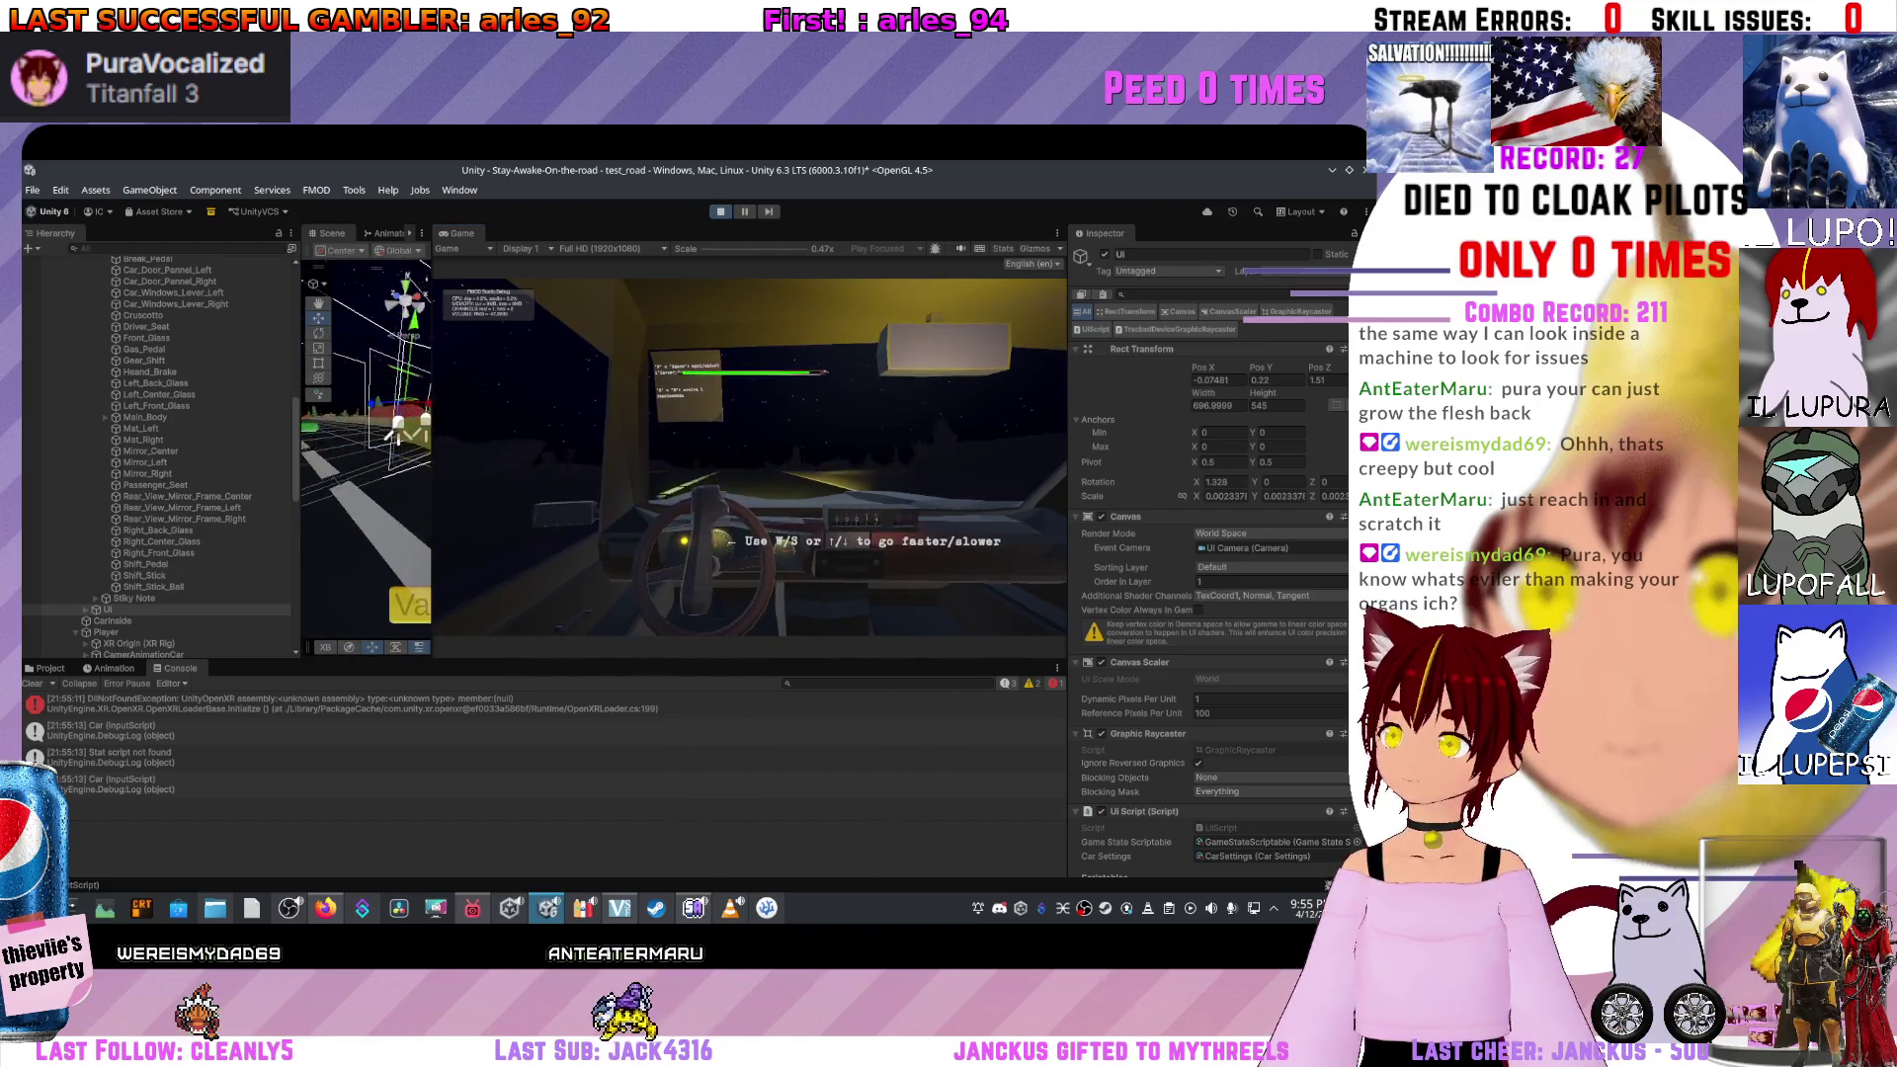
Stop the play-test and bring up WheelRotationScript.cs in Visual Studio Code.
key(ctrl+p)
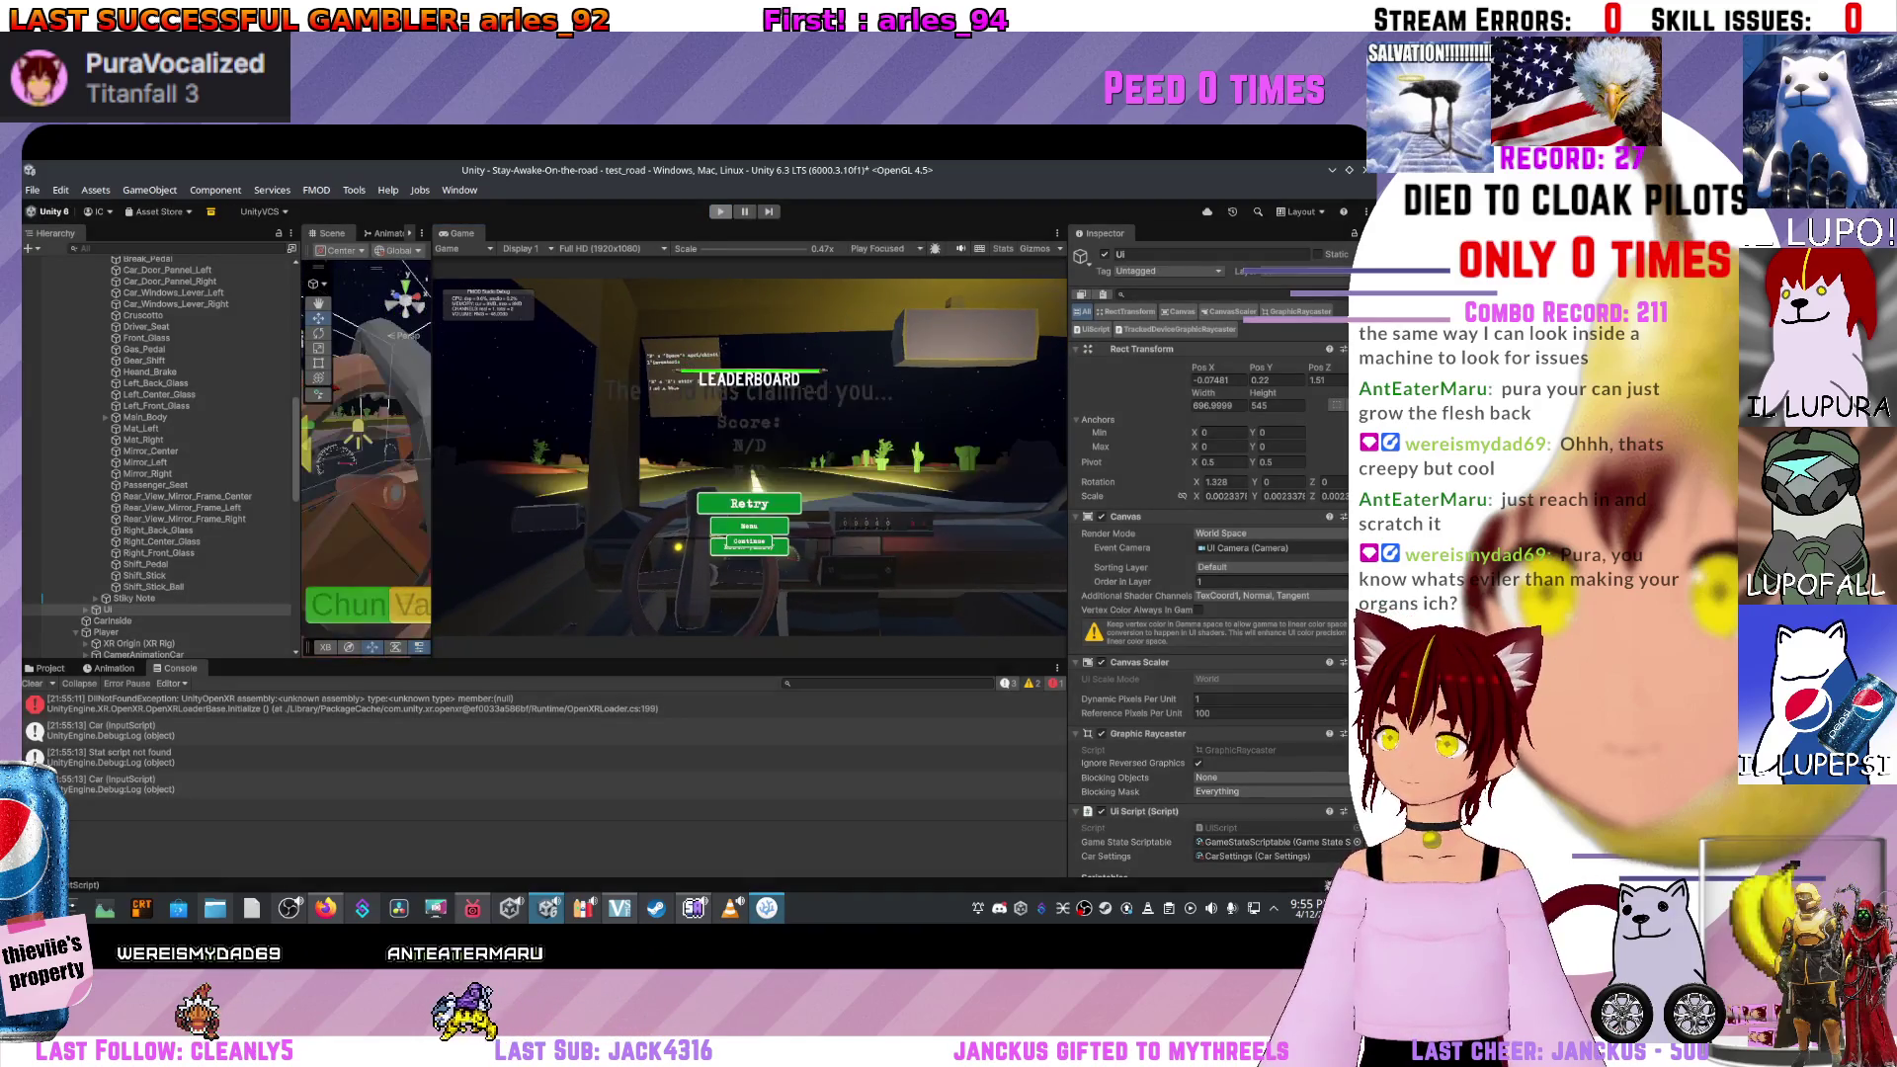
key(alt+Tab)
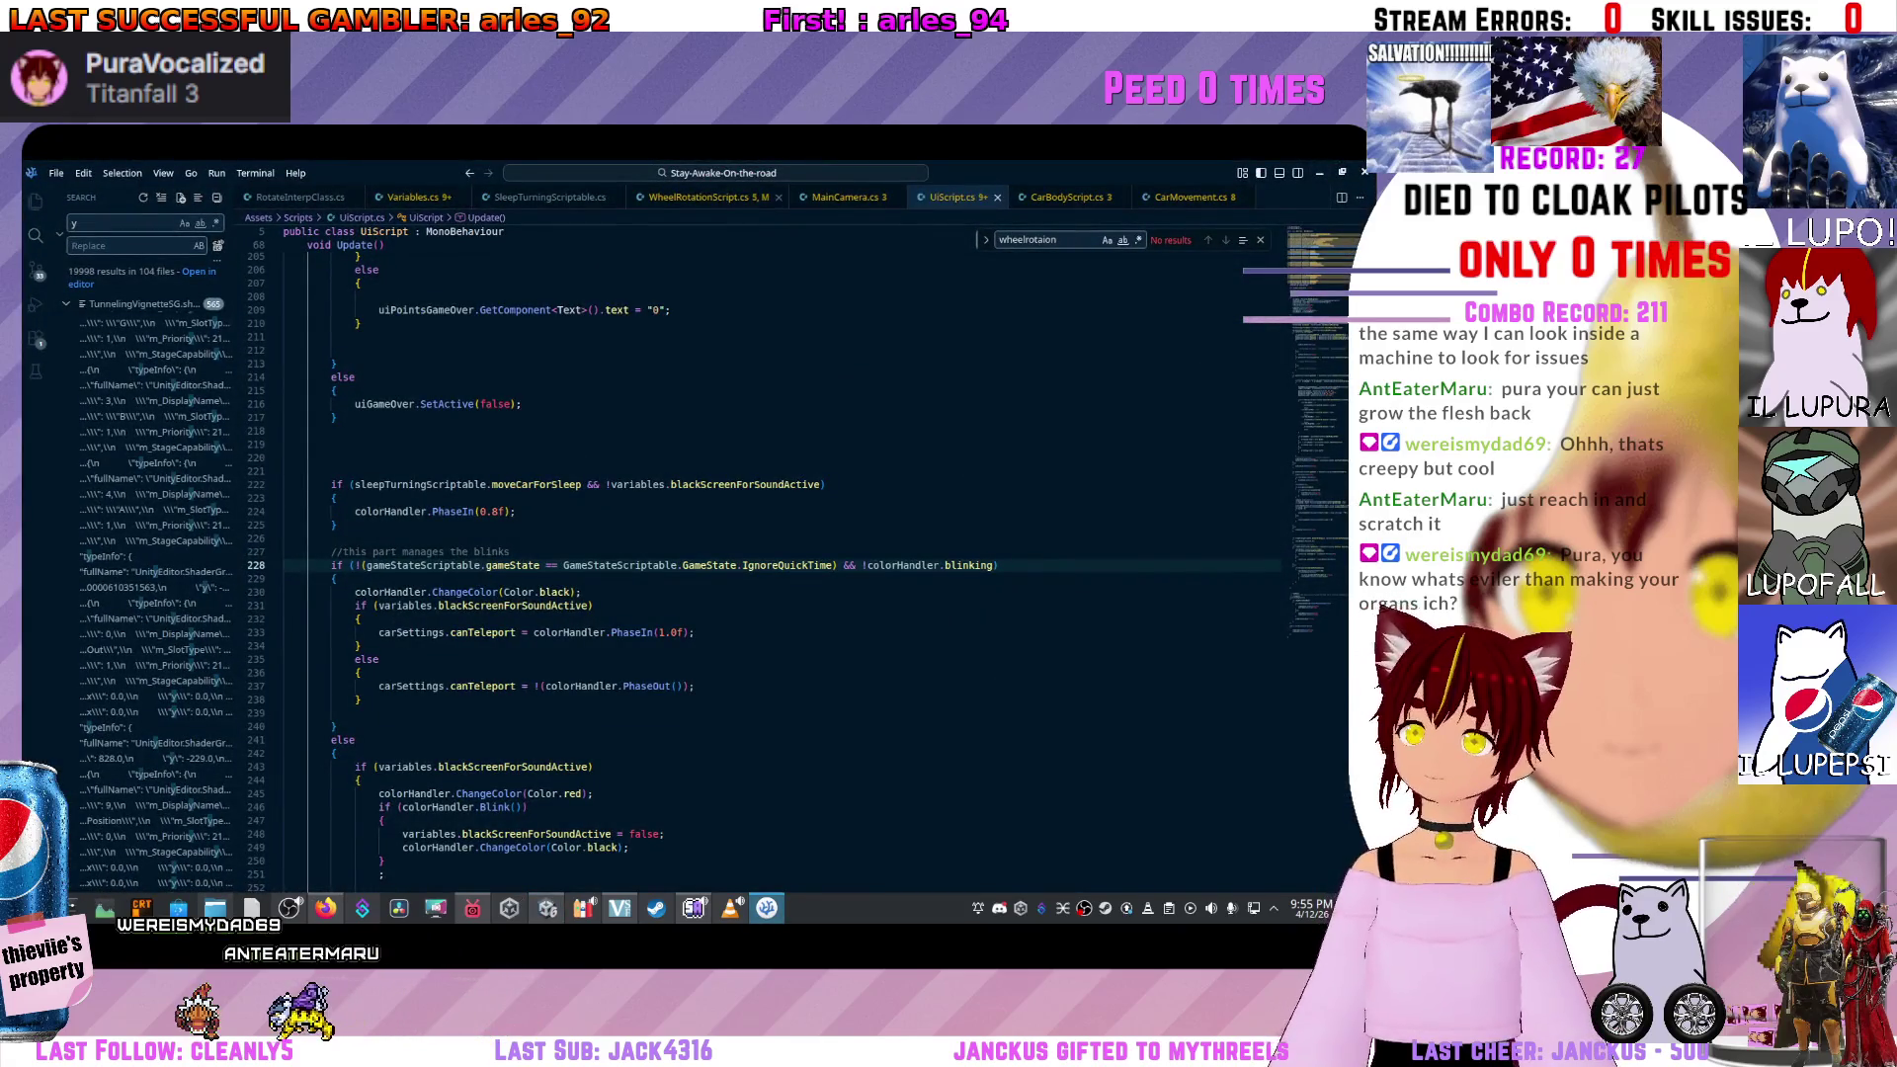
key(ctrl+Tab)
scroll(781, 553, up, 5)
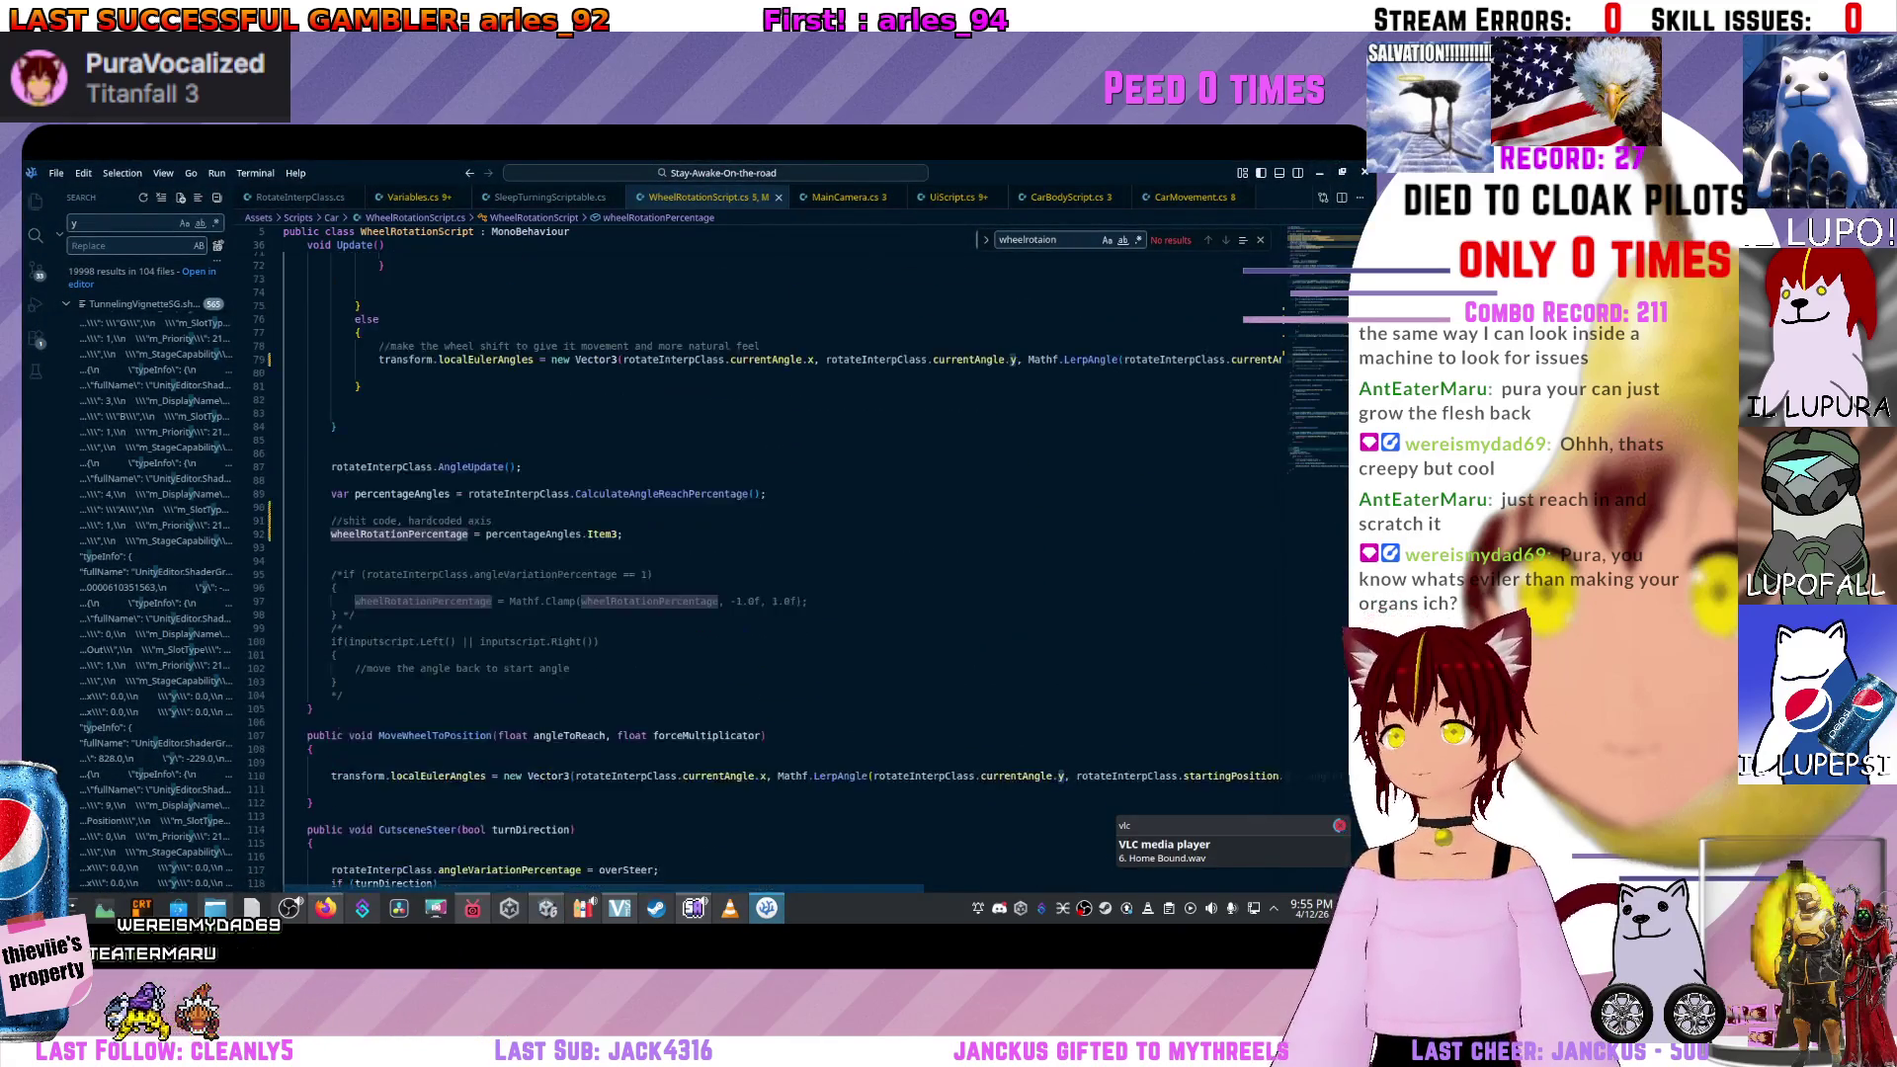
Scroll through WheelRotationScript.cs to review the Left and Right steering input blocks.
scroll(780, 553, up, 2)
scroll(780, 553, right, 10)
scroll(781, 554, right, 2)
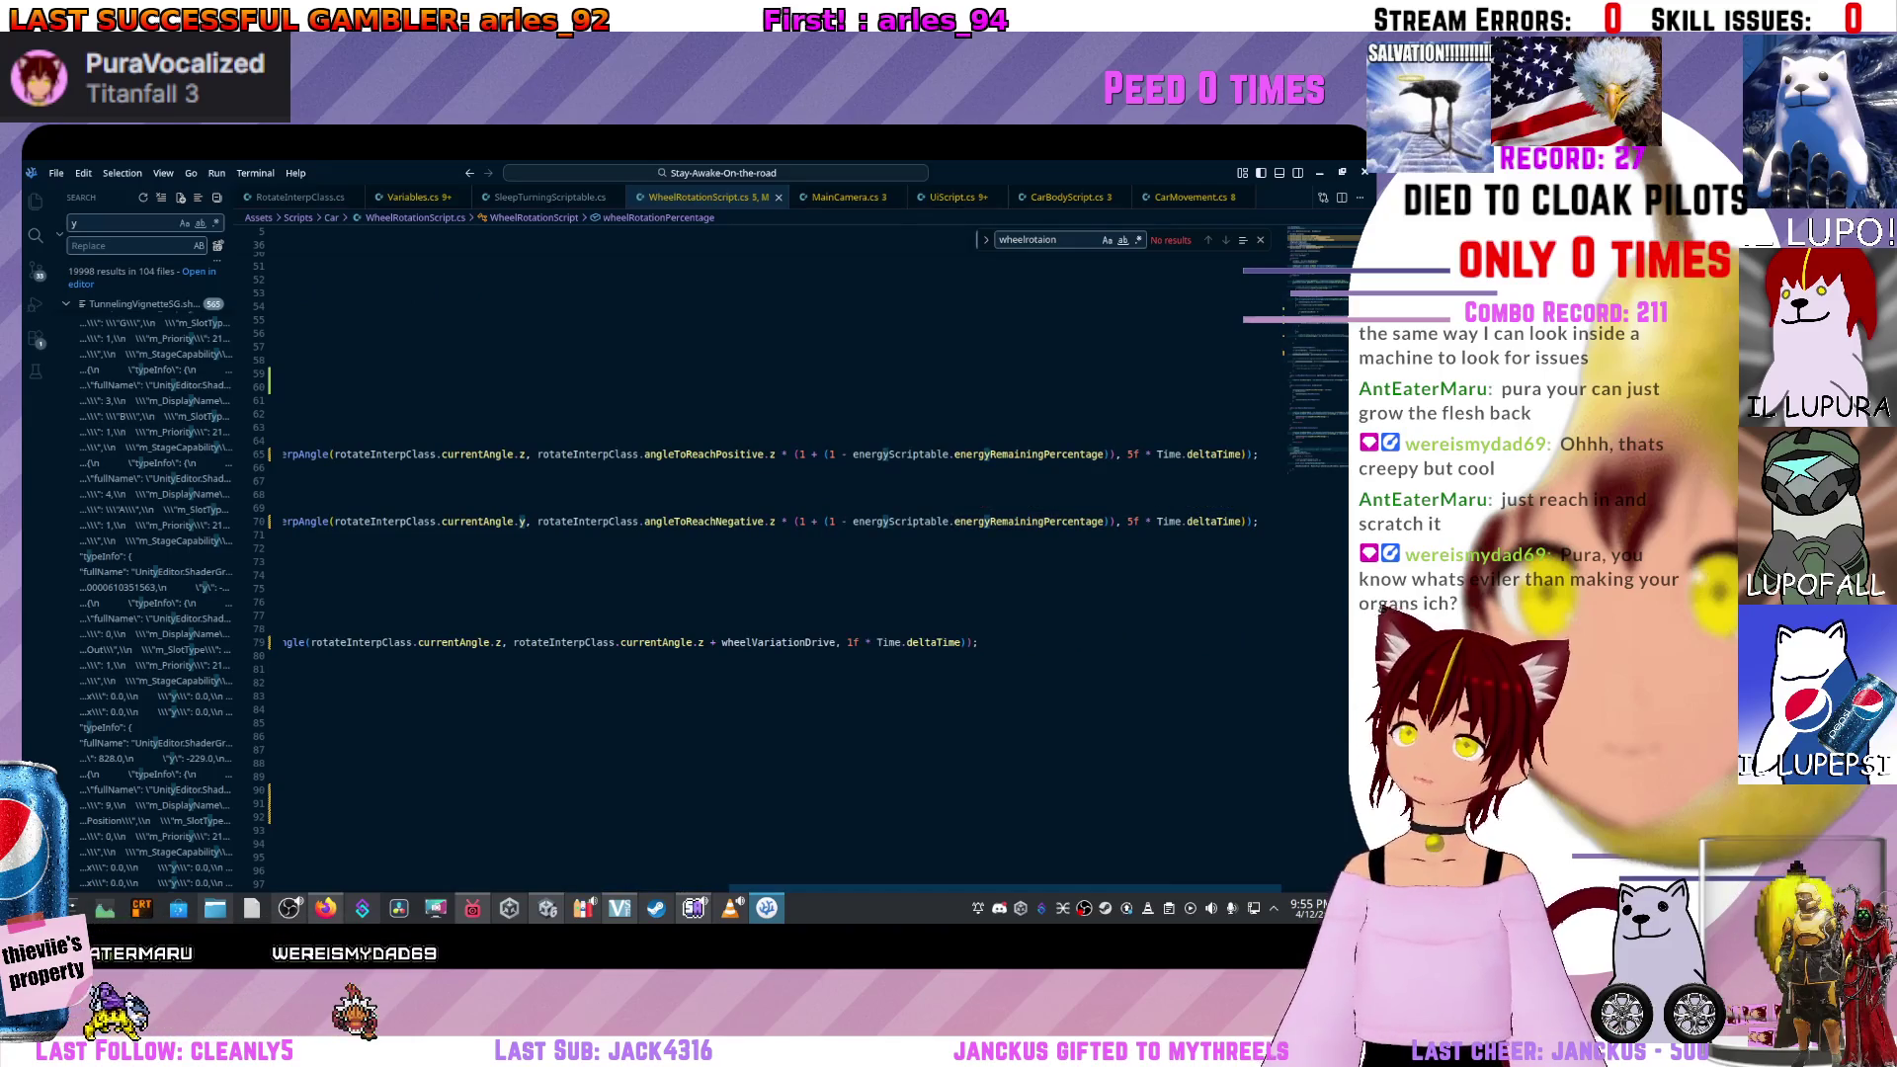
scroll(780, 553, left, 5)
scroll(781, 553, right, 5)
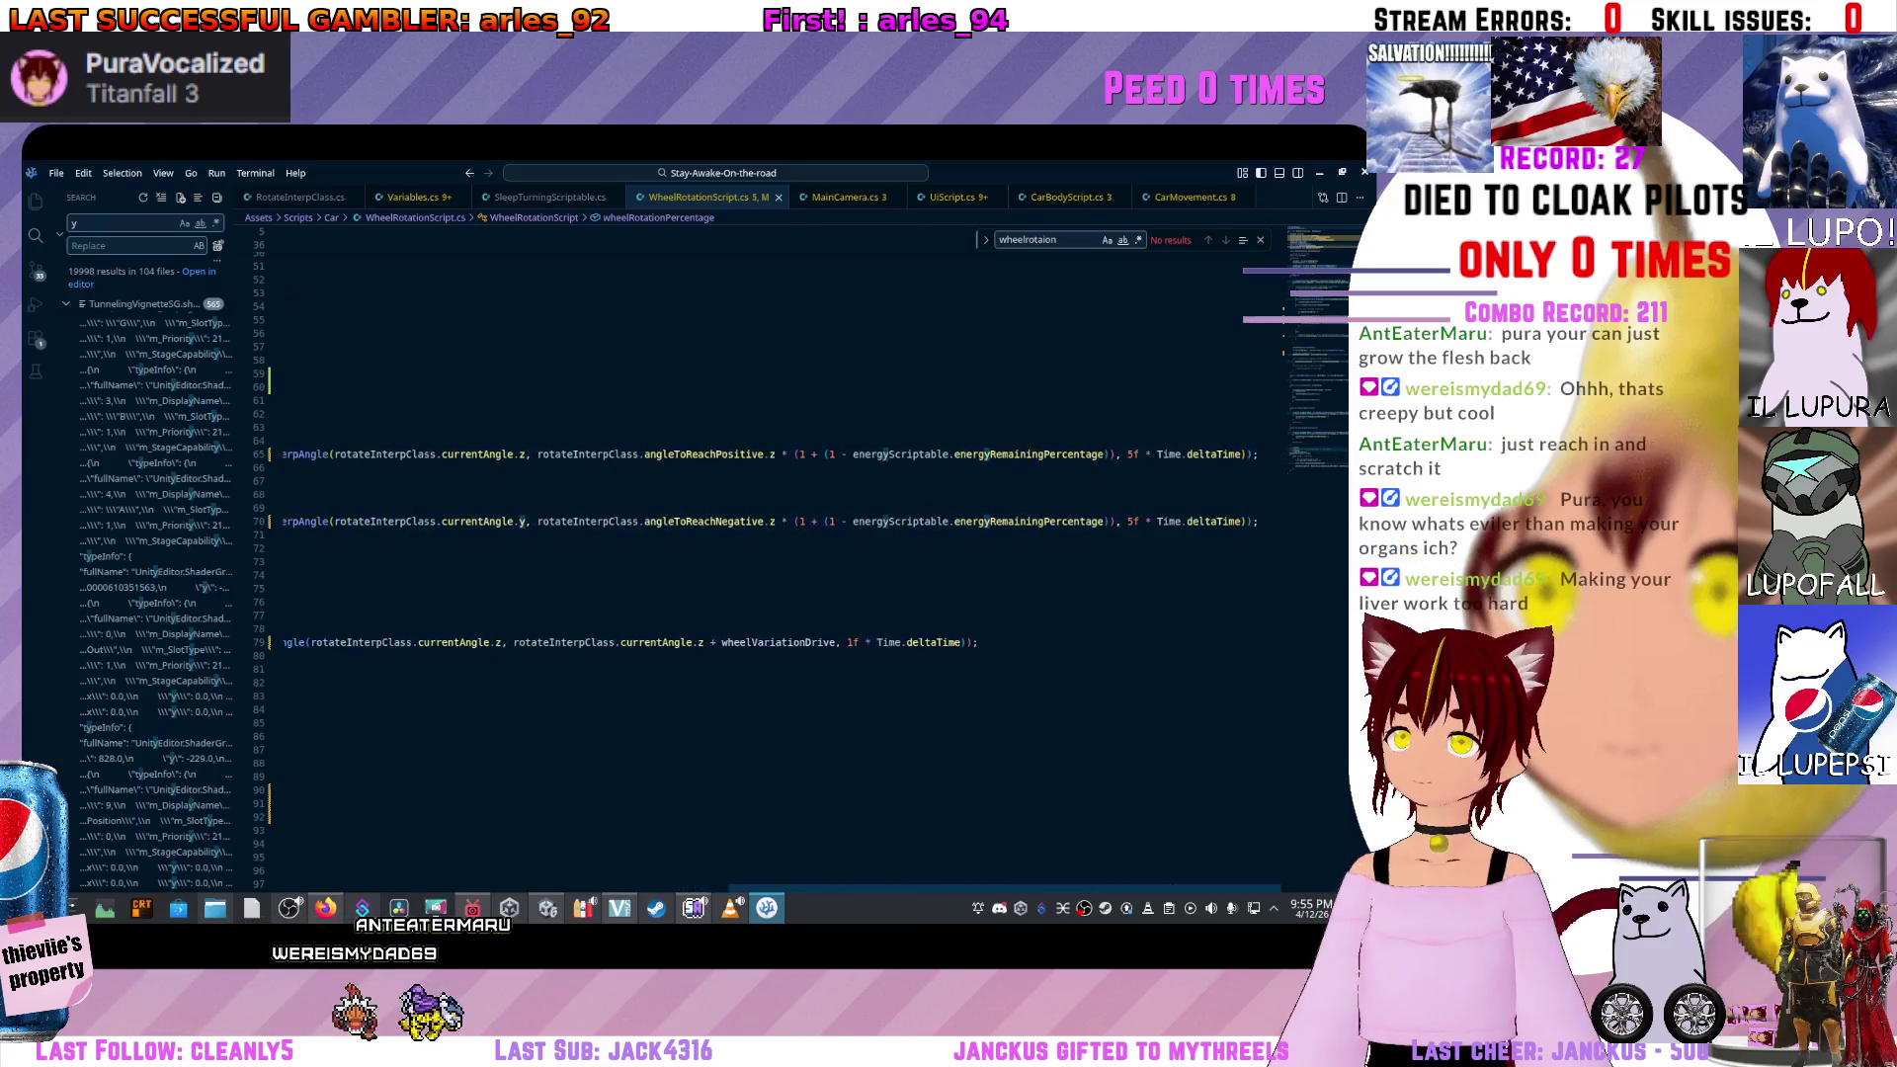
scroll(780, 553, left, 1)
scroll(780, 554, left, 10)
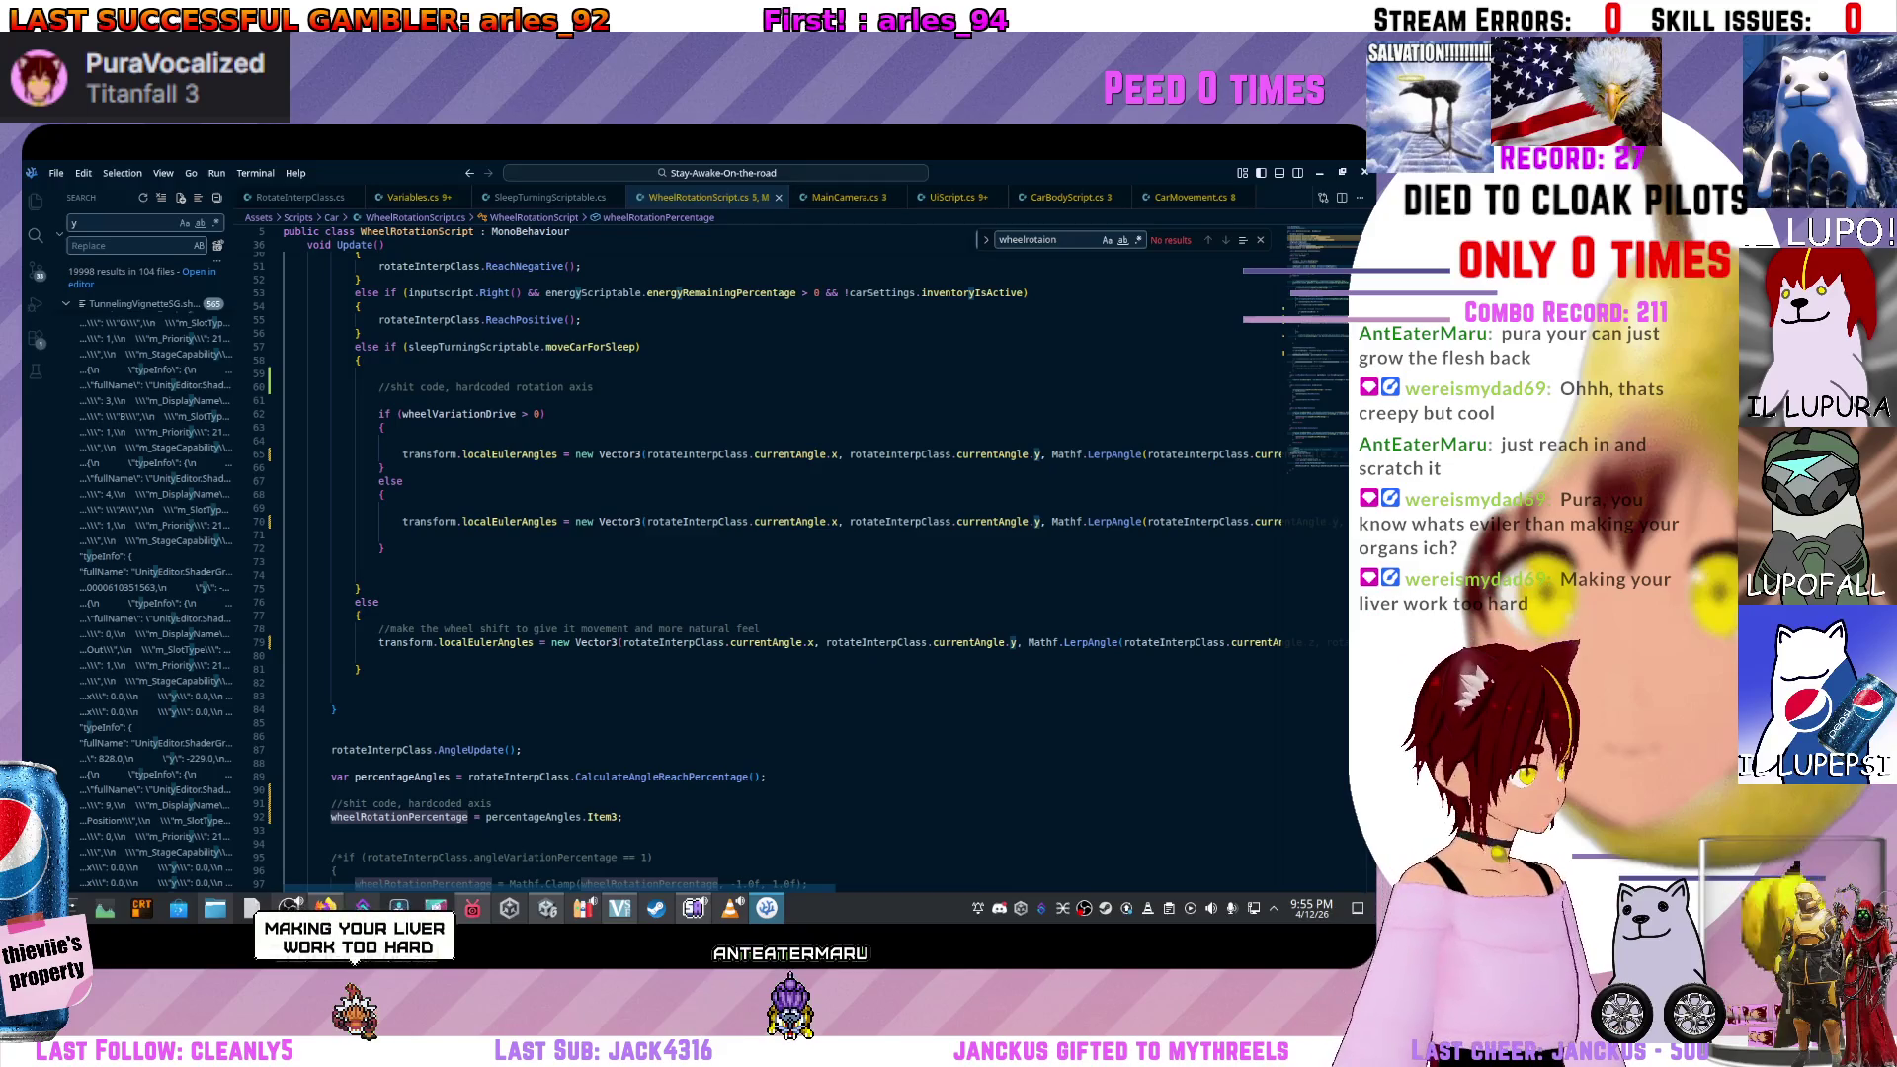
scroll(781, 554, up, 9)
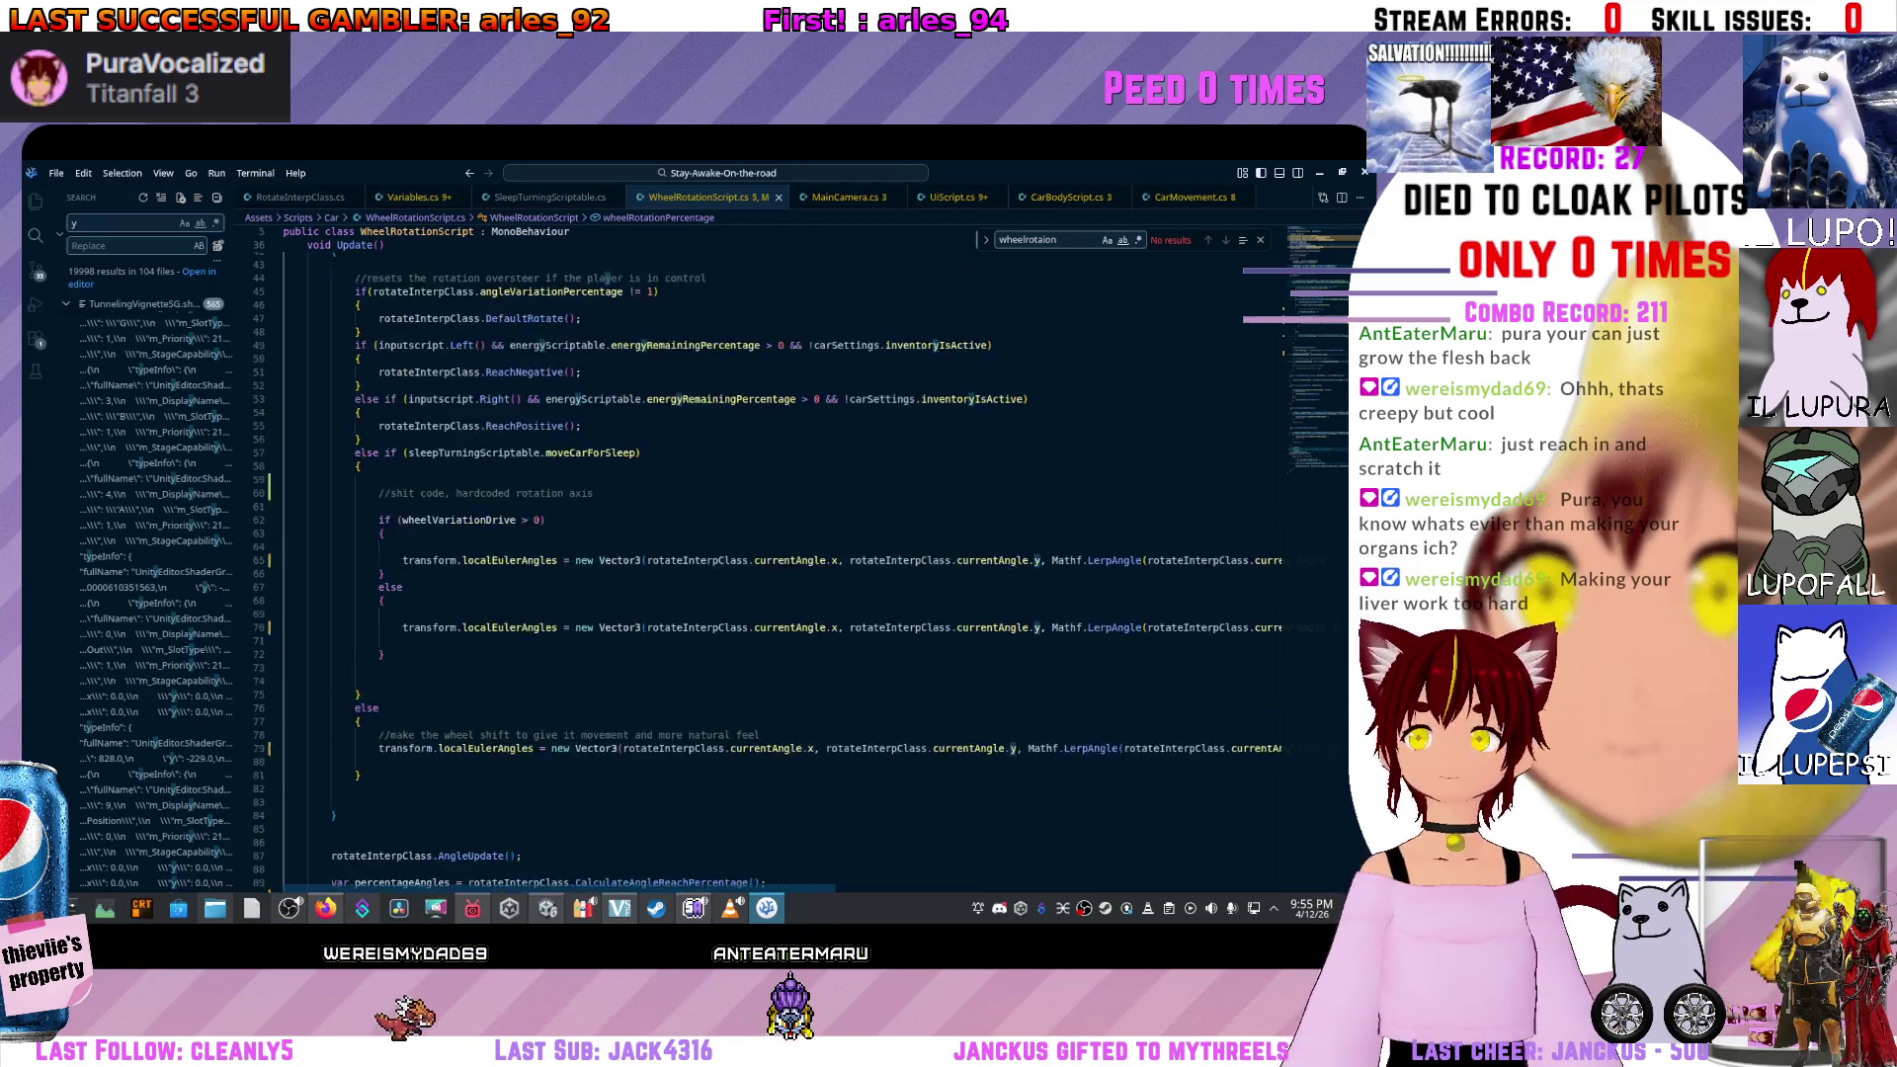
scroll(780, 554, down, 3)
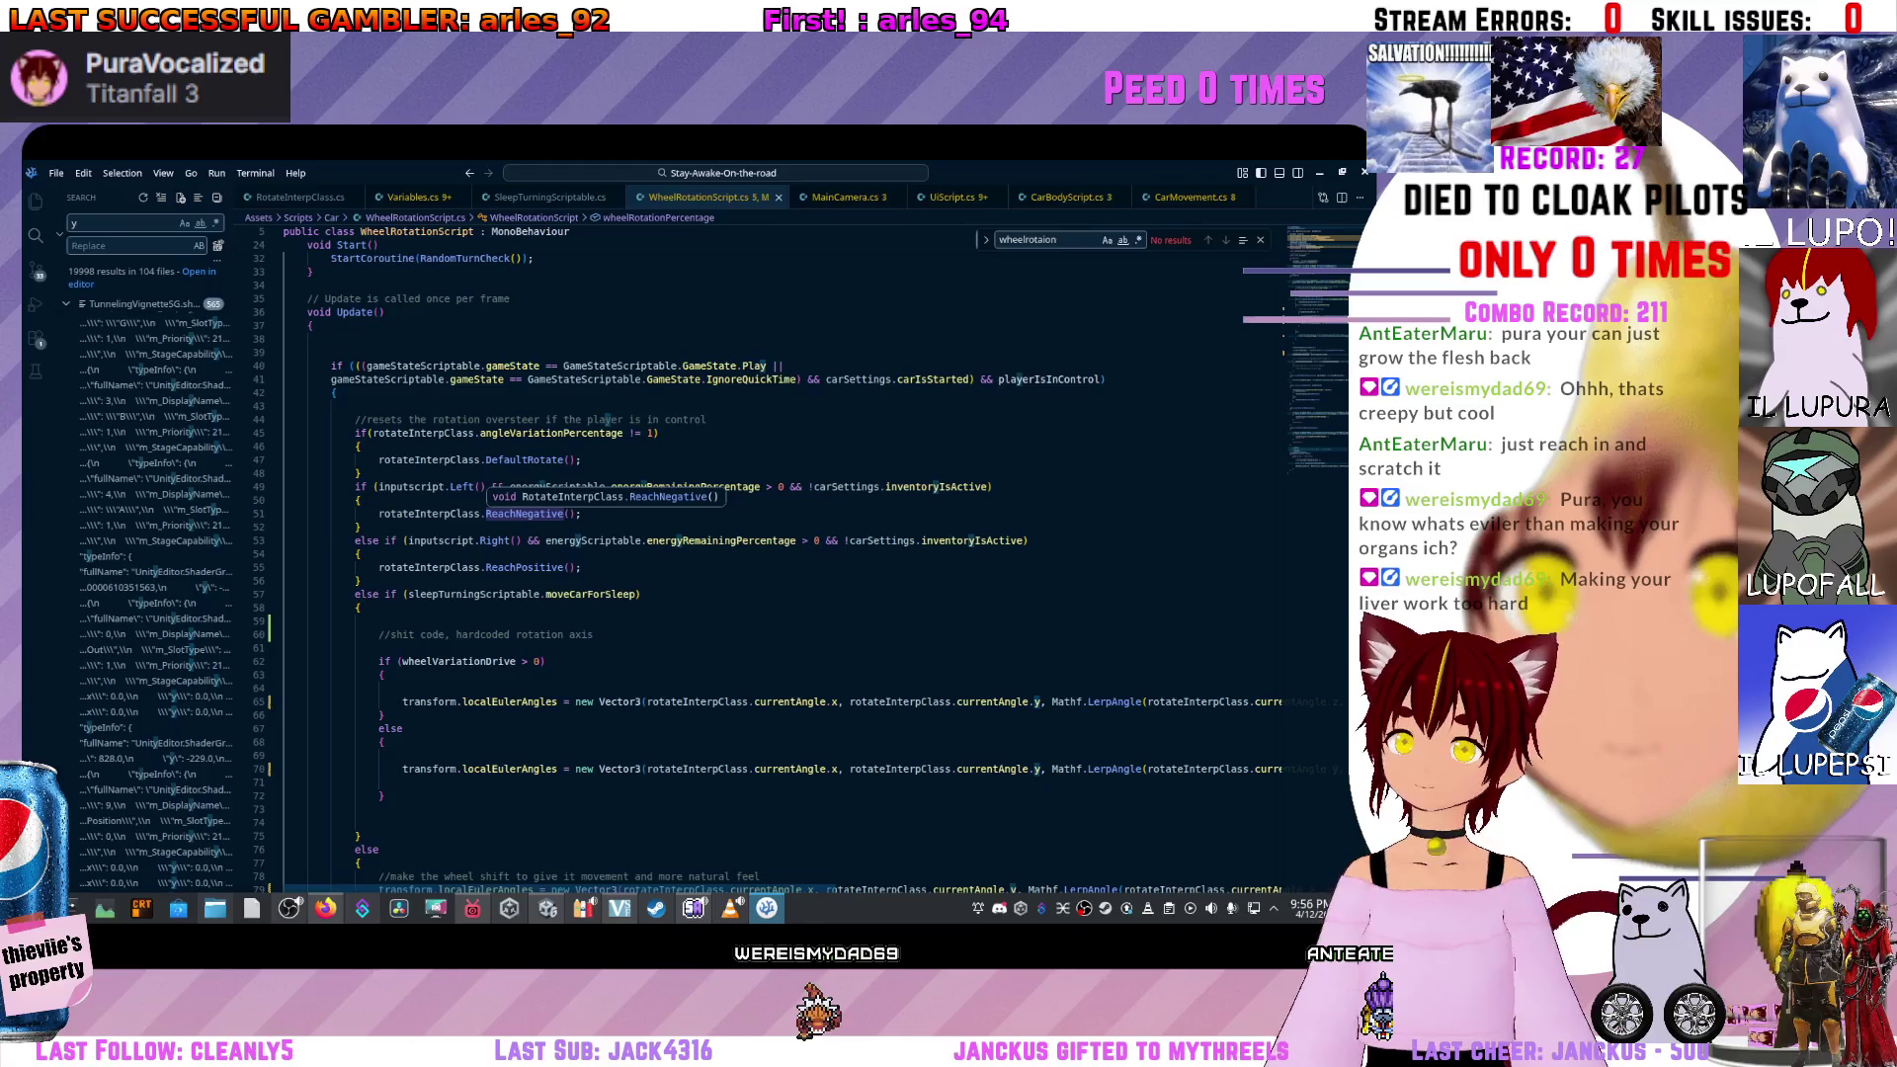
Swap lines so Left calls ReachPositive and Right calls ReachNegative, then return to Unity.
click(581, 567)
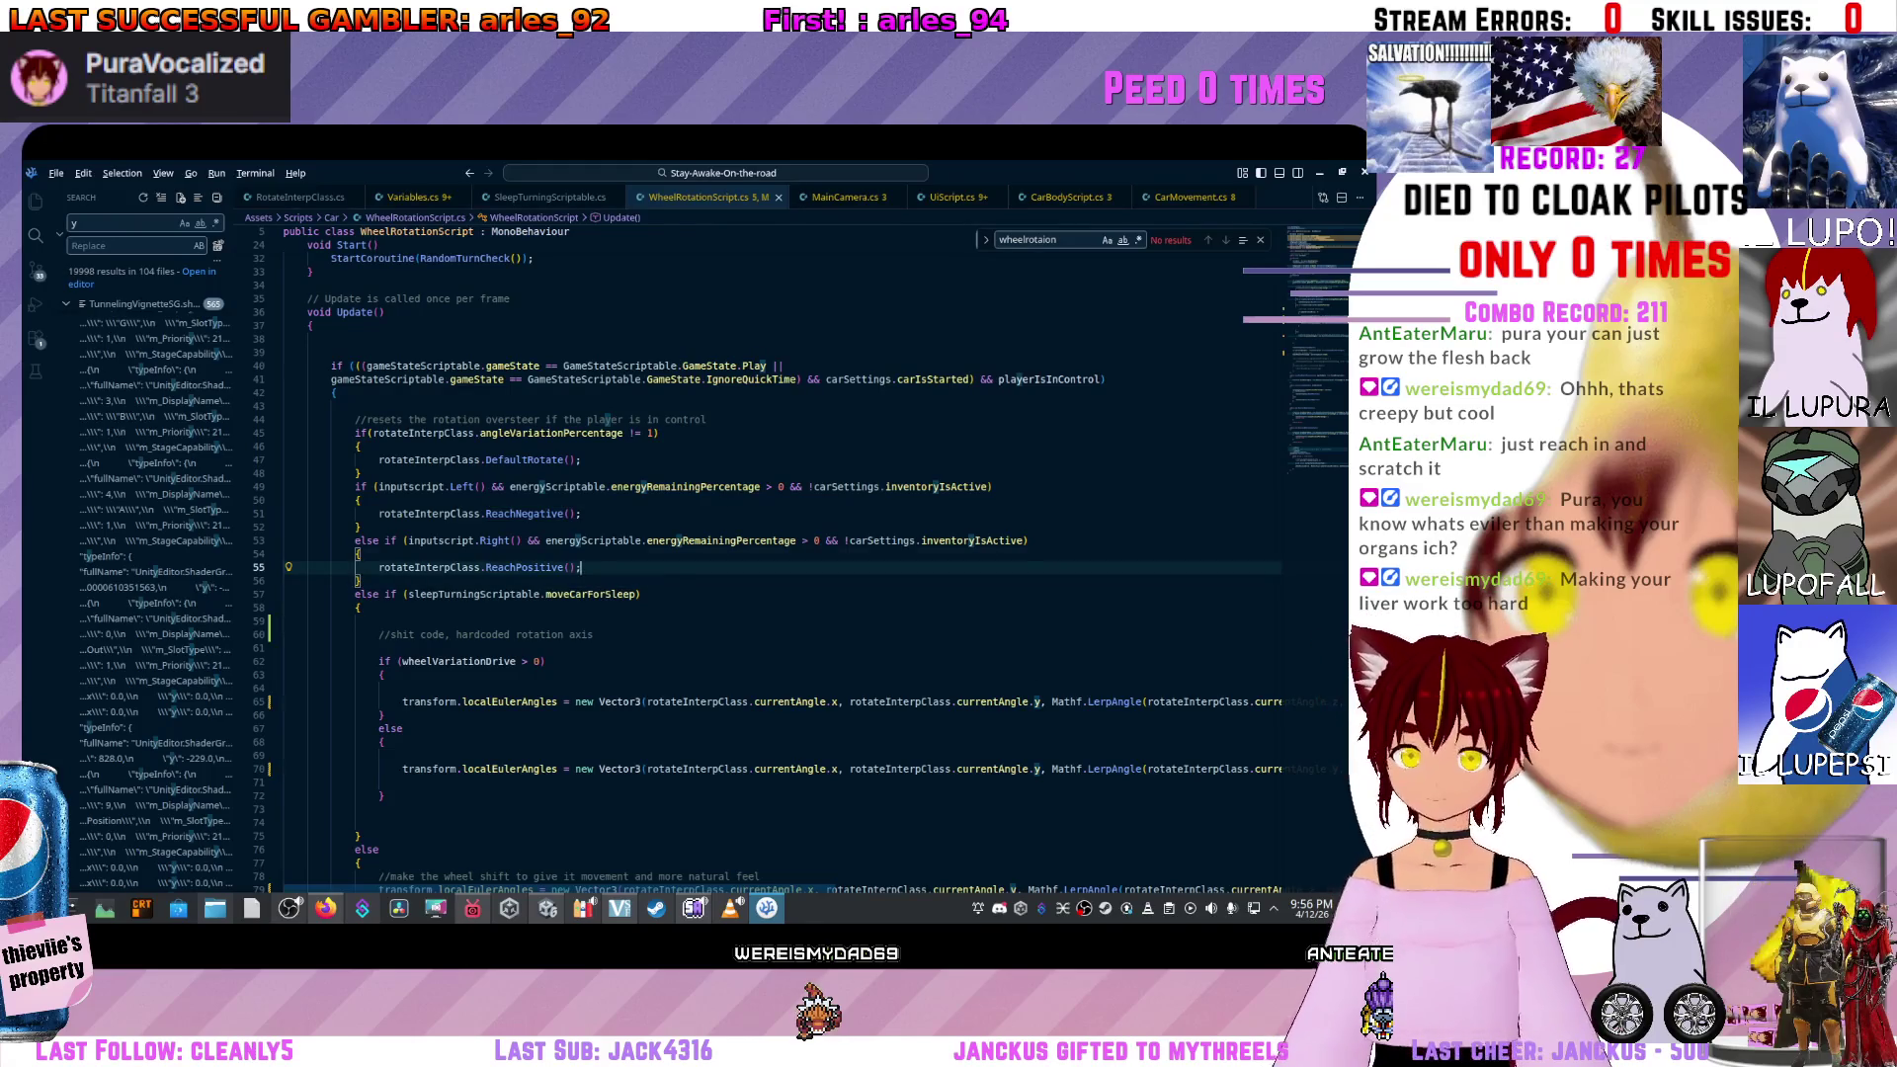
key(alt+Up)
key(alt+Up)
key(alt+Up)
key(Up)
key(alt+Down)
key(alt+Down)
key(alt+Down)
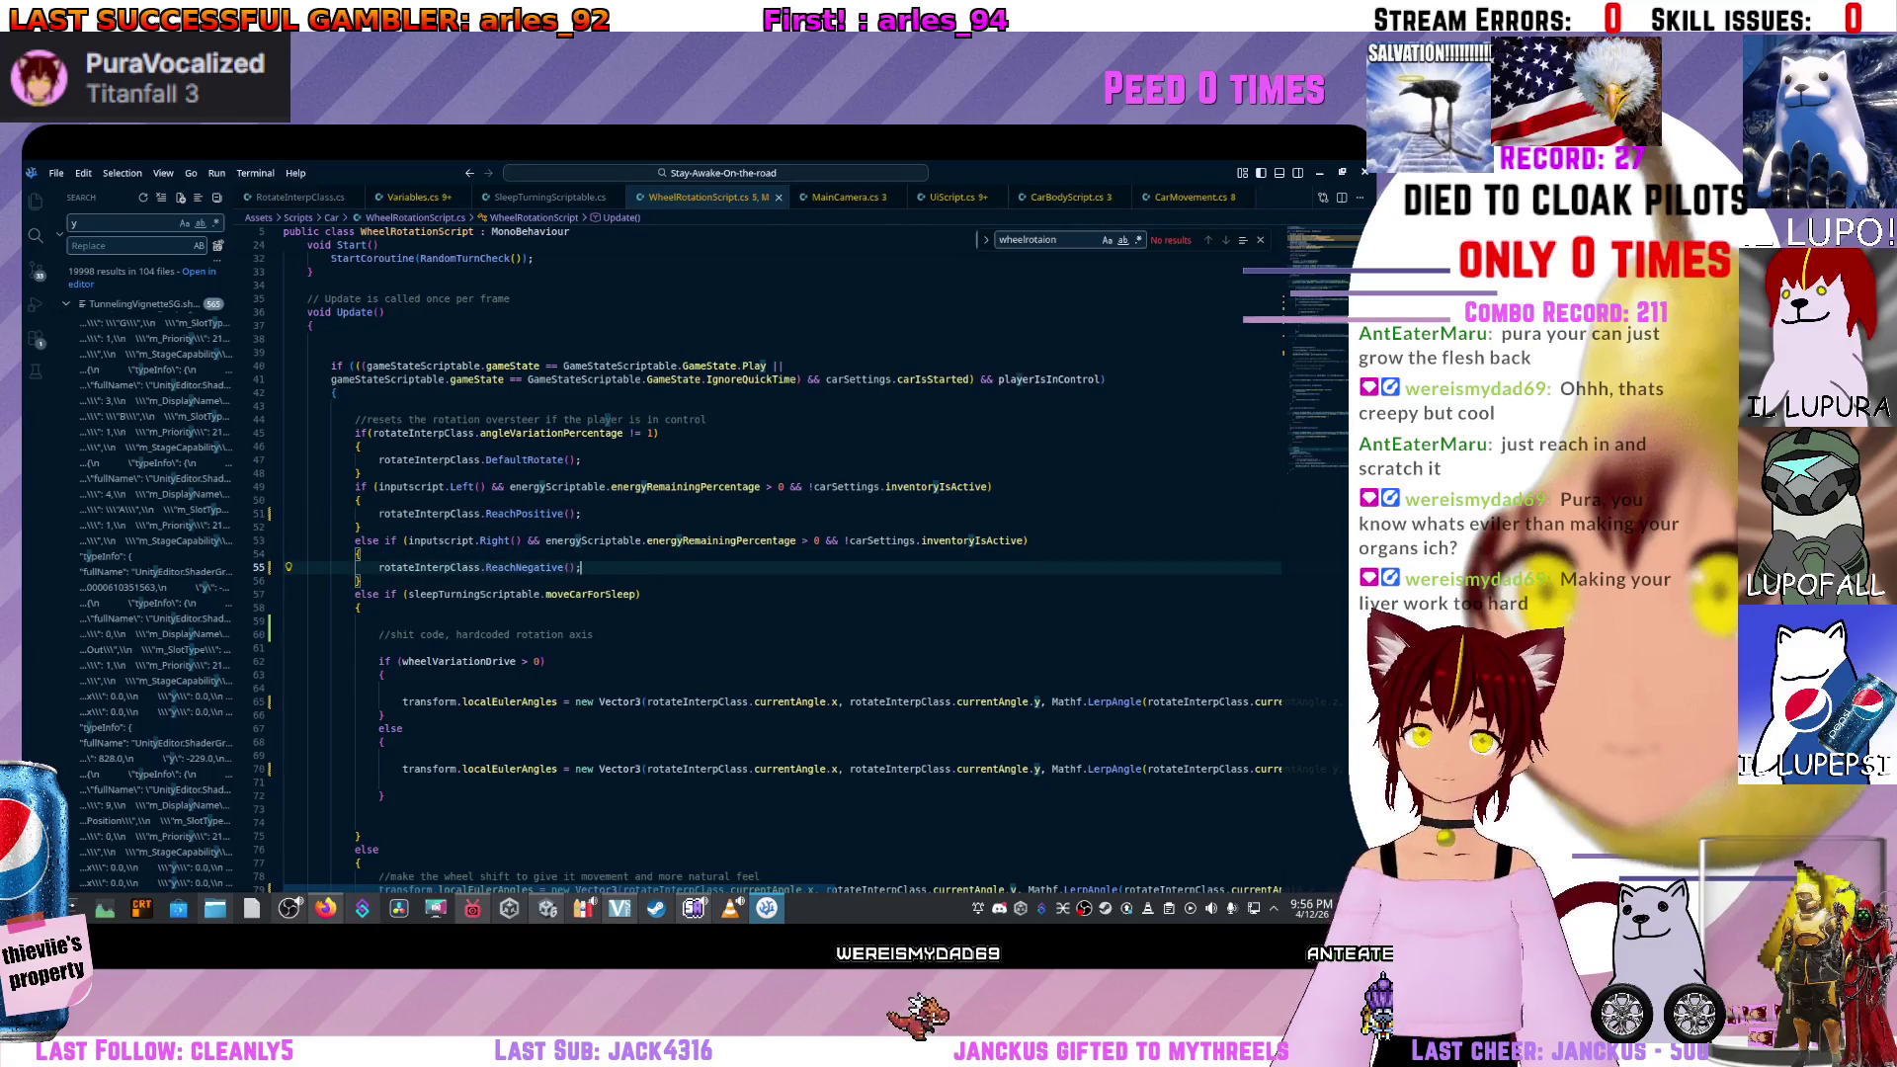
key(alt+Tab)
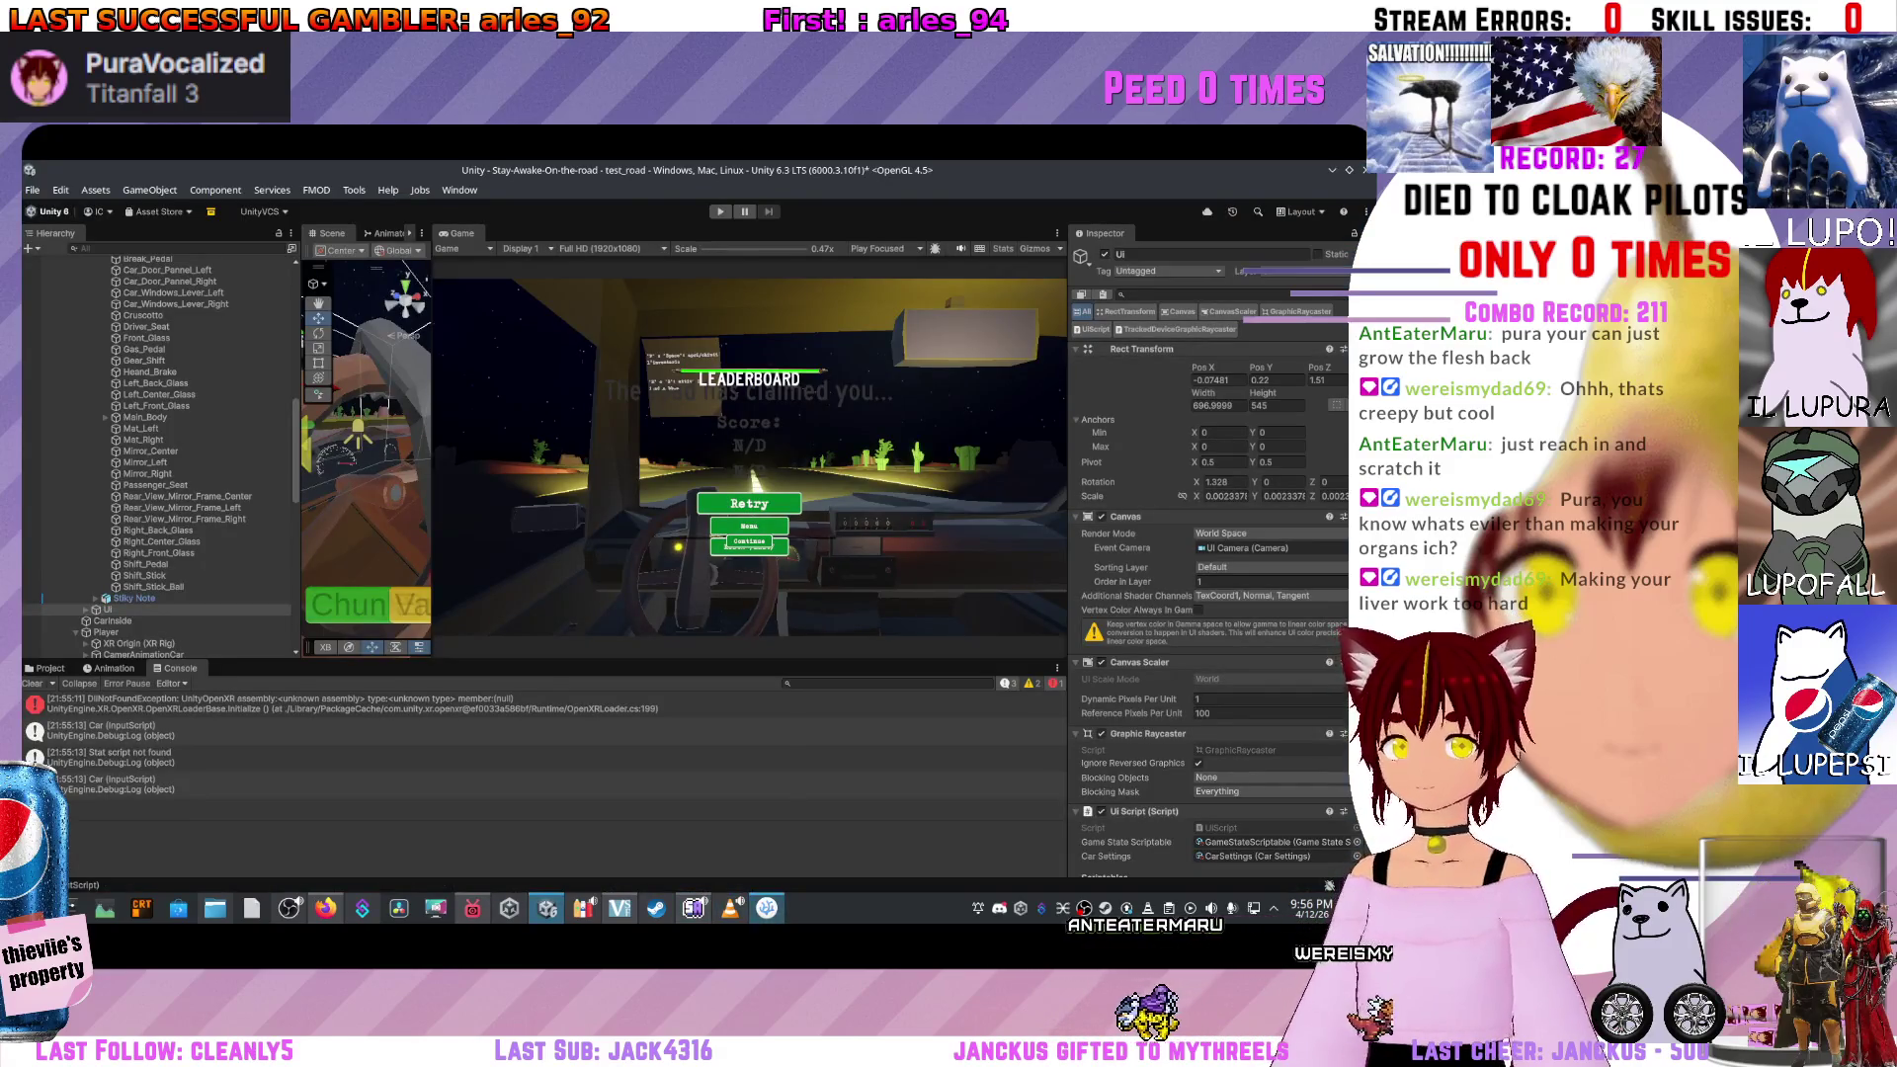
Refresh the project assets from the Project tab, then widen the scene view.
click(49, 668)
right_click(732, 835)
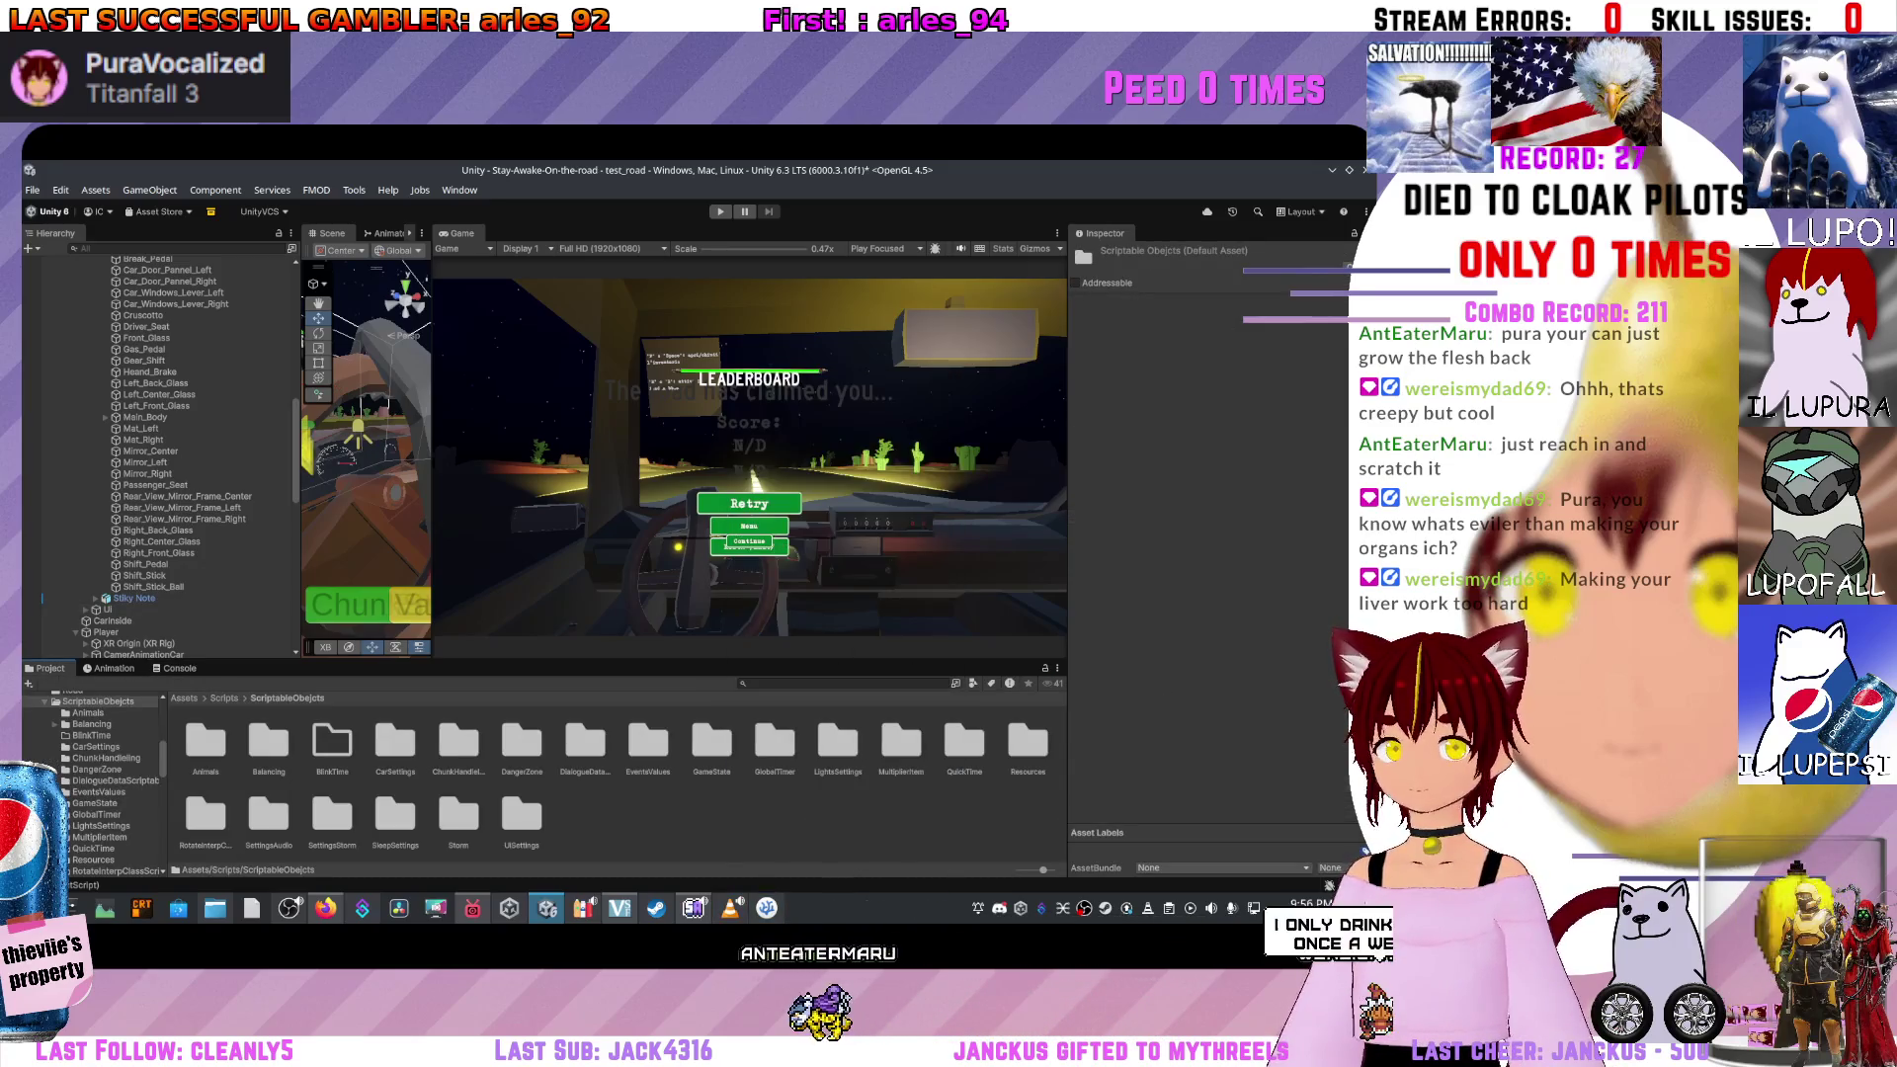
click(770, 695)
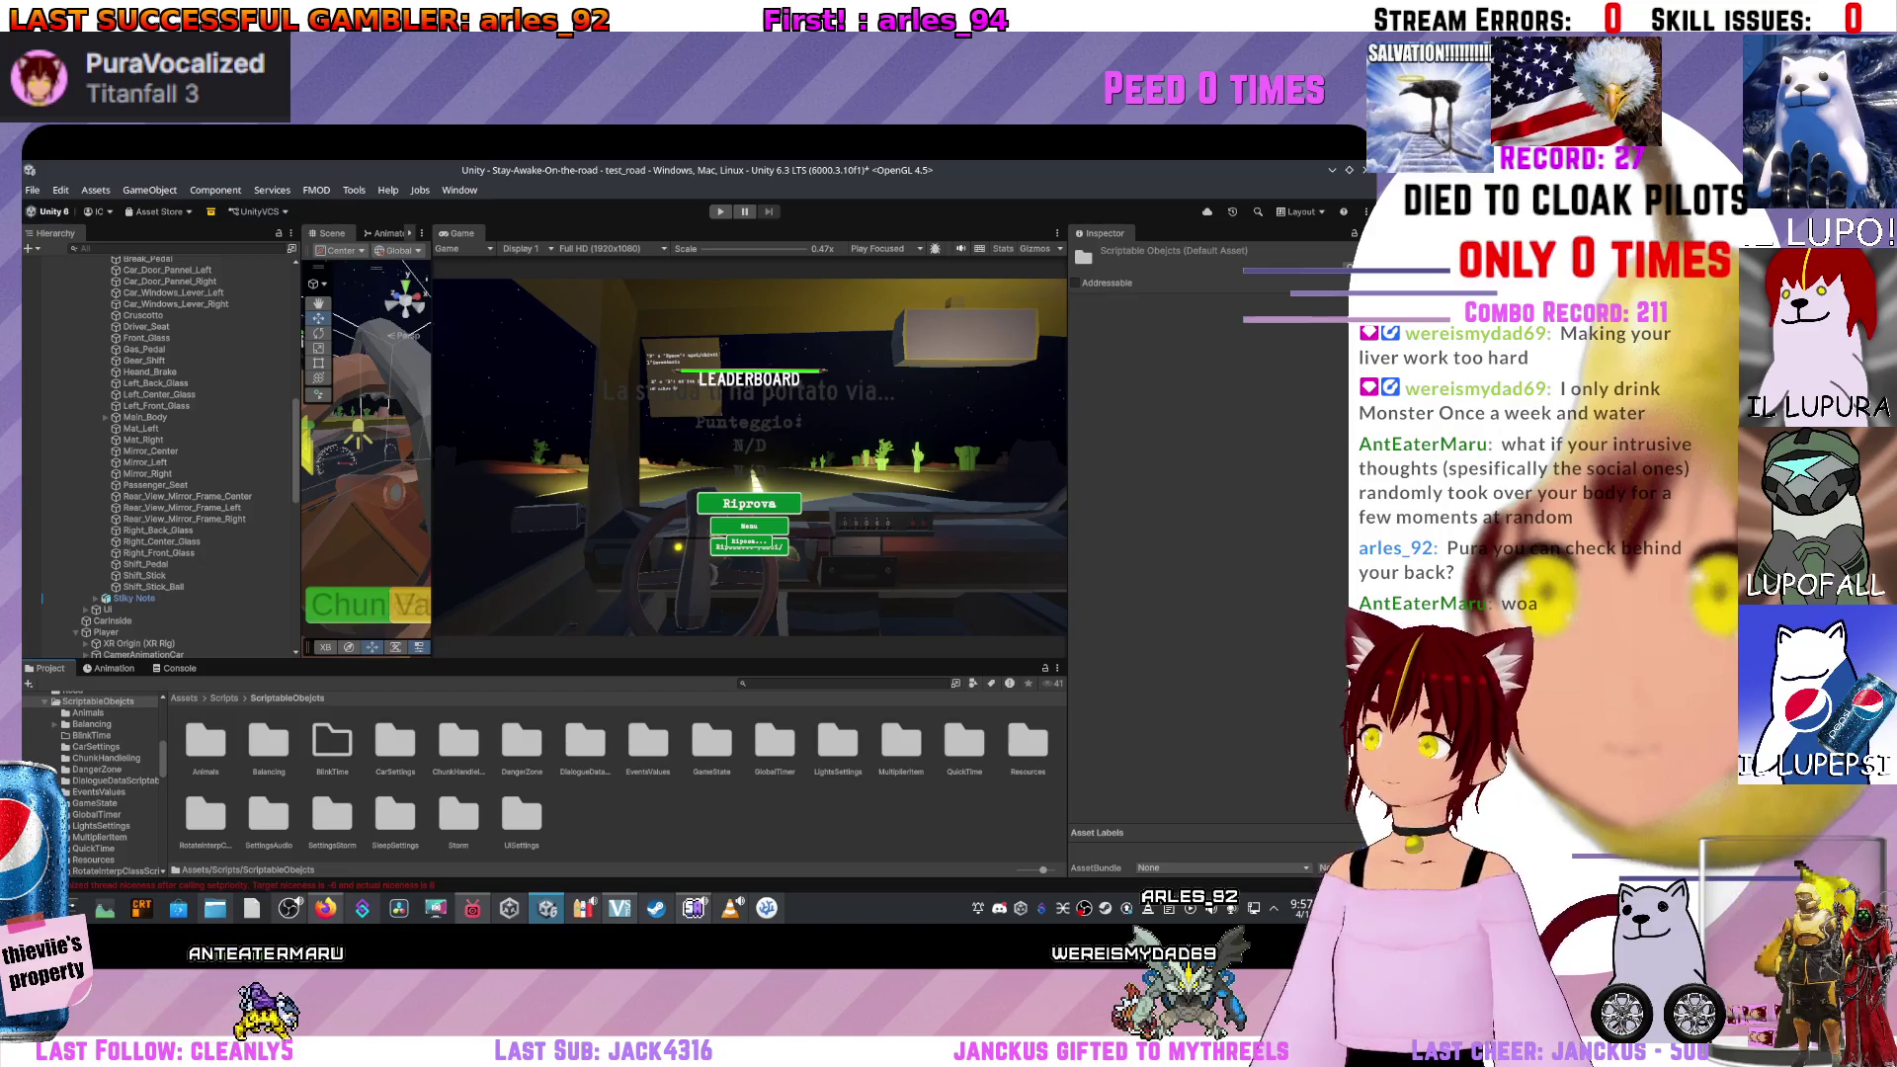
drag(433, 445, 663, 444)
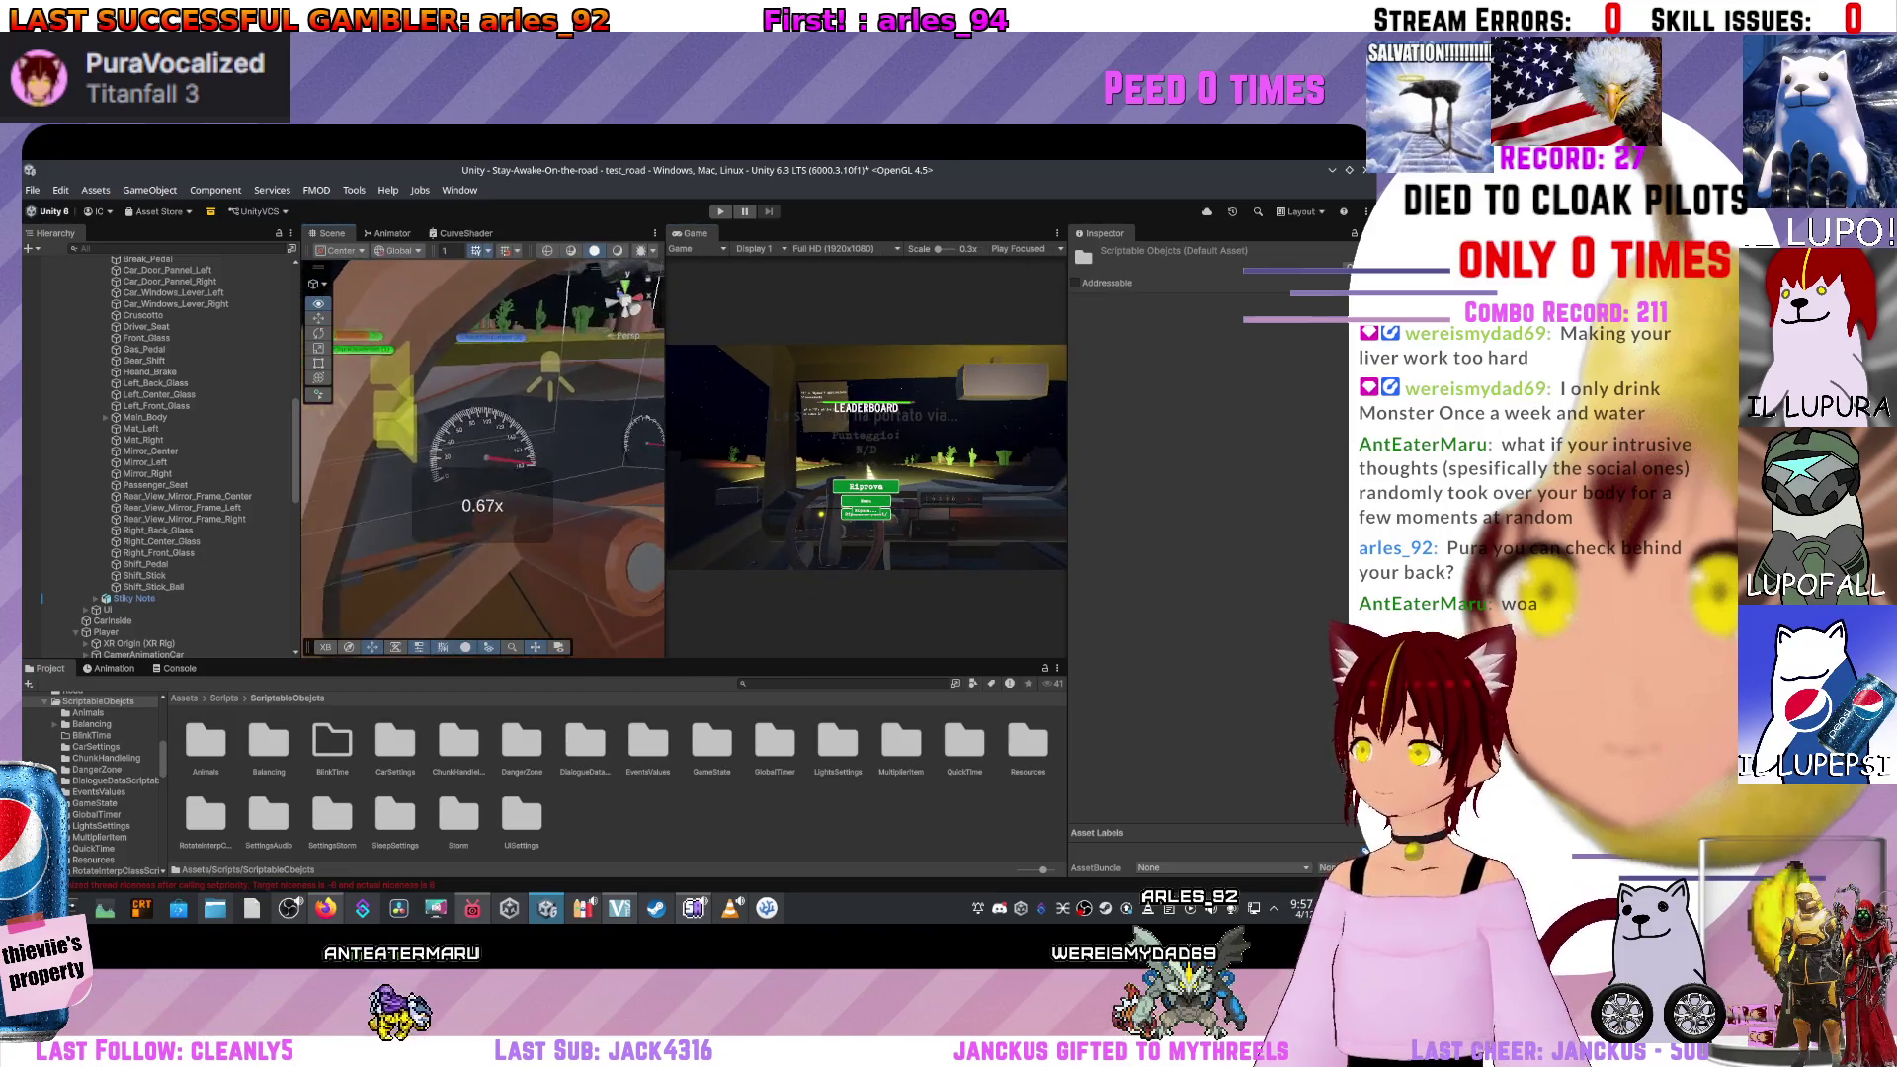
Play-test the swapped steering, restart the run via Riprova, then stop Play mode and return to VS Code.
scroll(483, 457, down, 5)
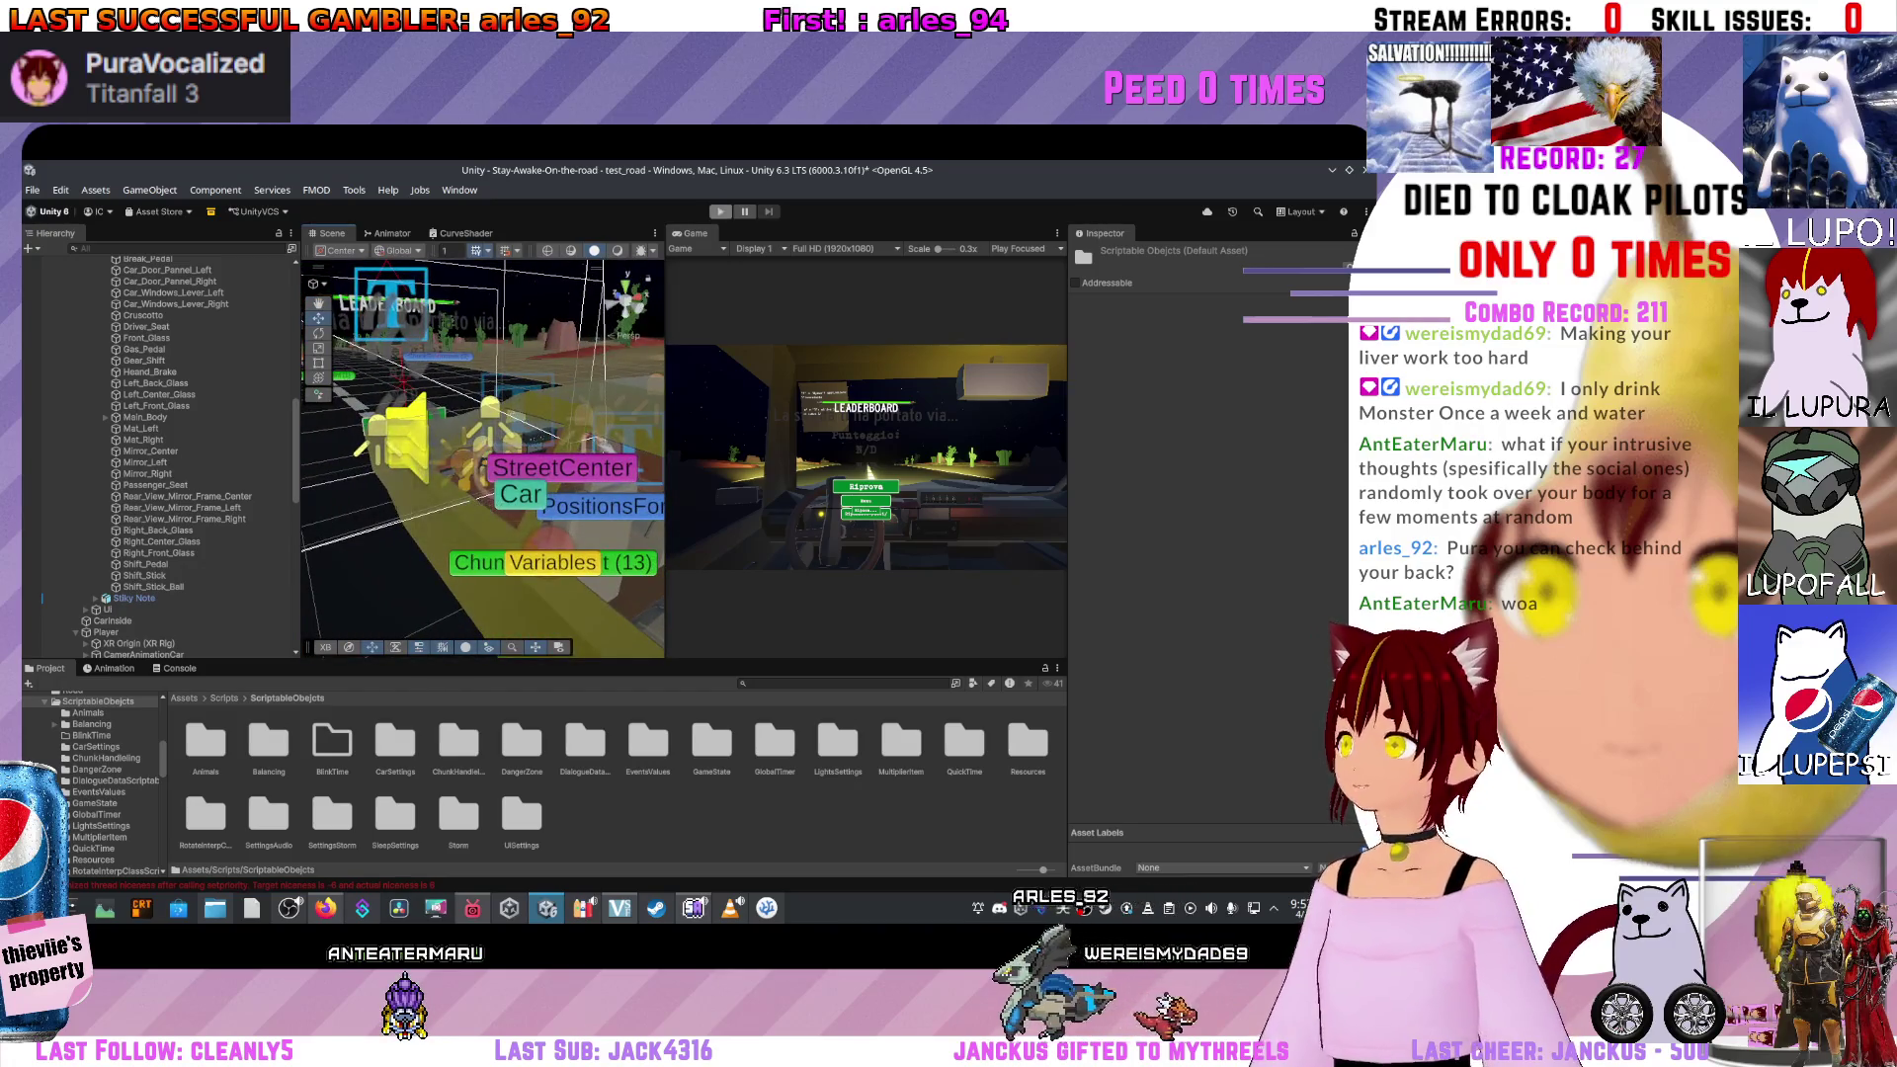
key(ctrl+p)
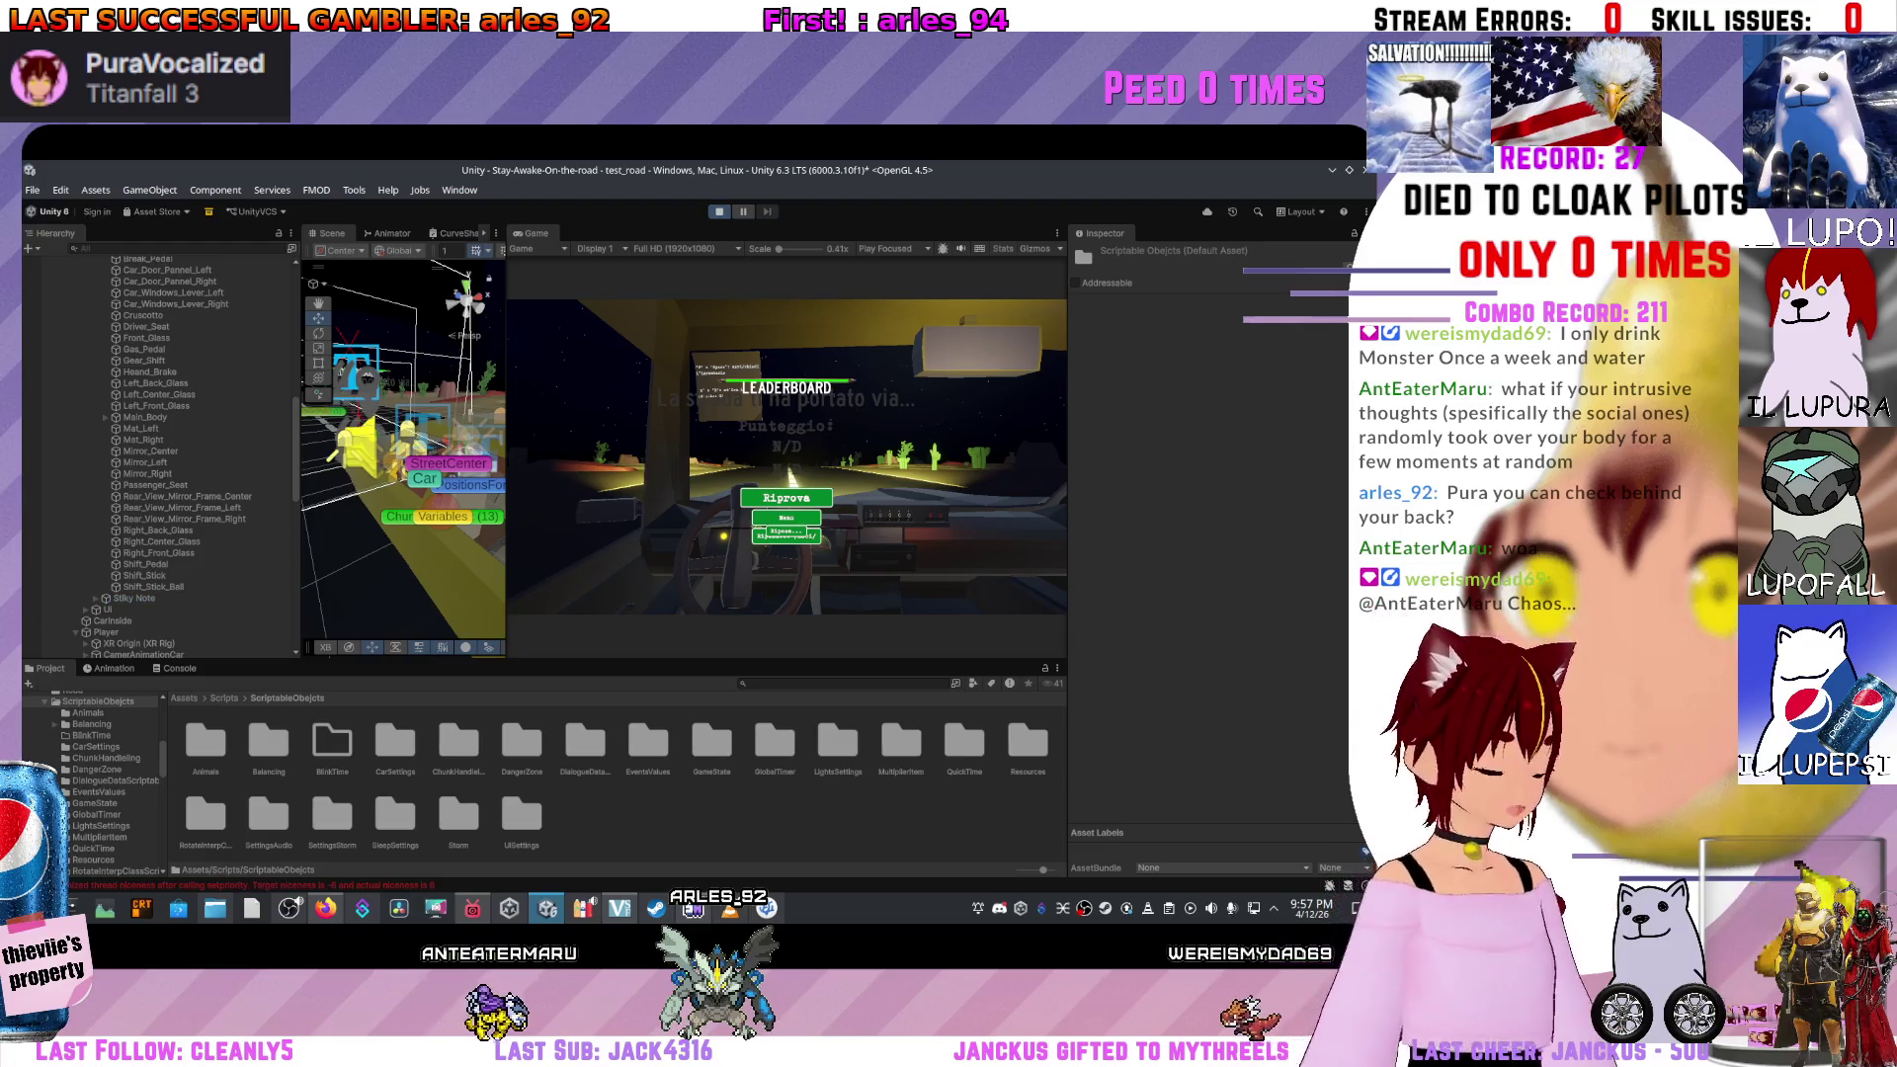
click(771, 496)
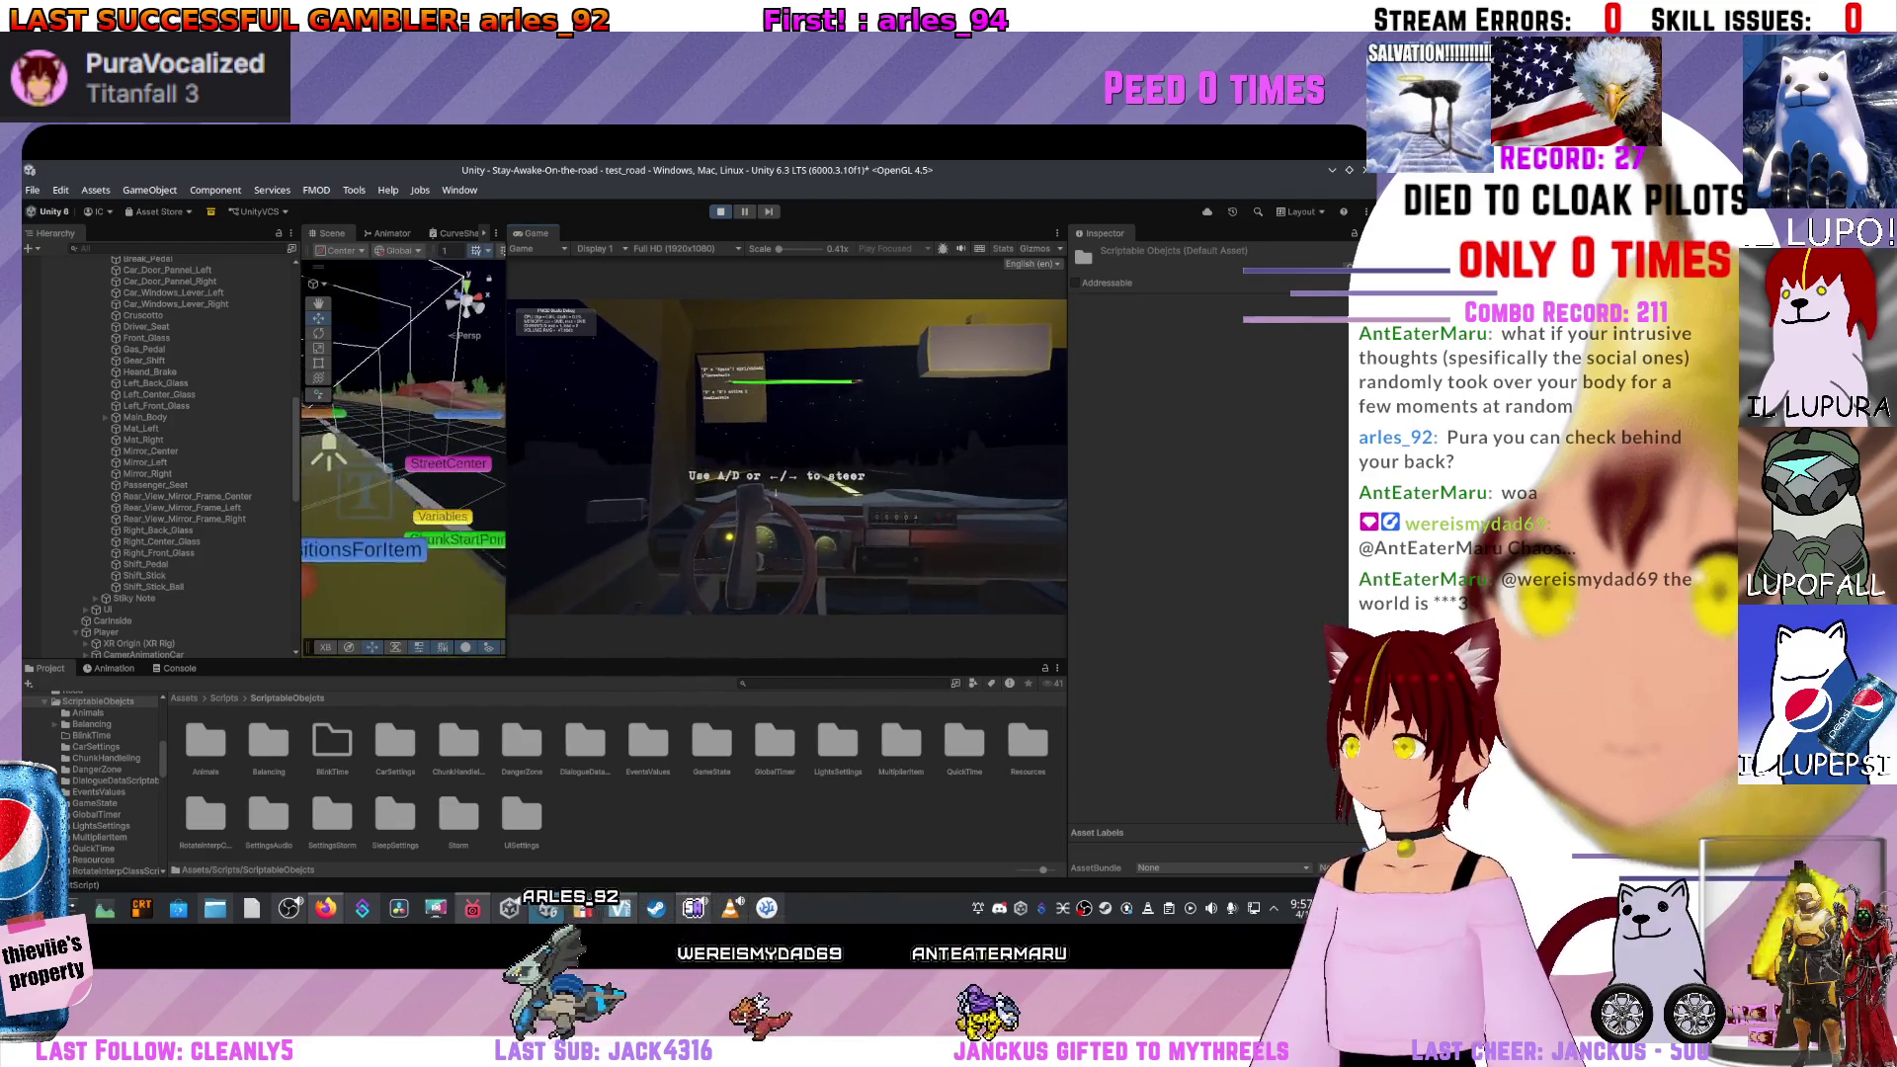
key(ctrl+p)
key(alt+Tab)
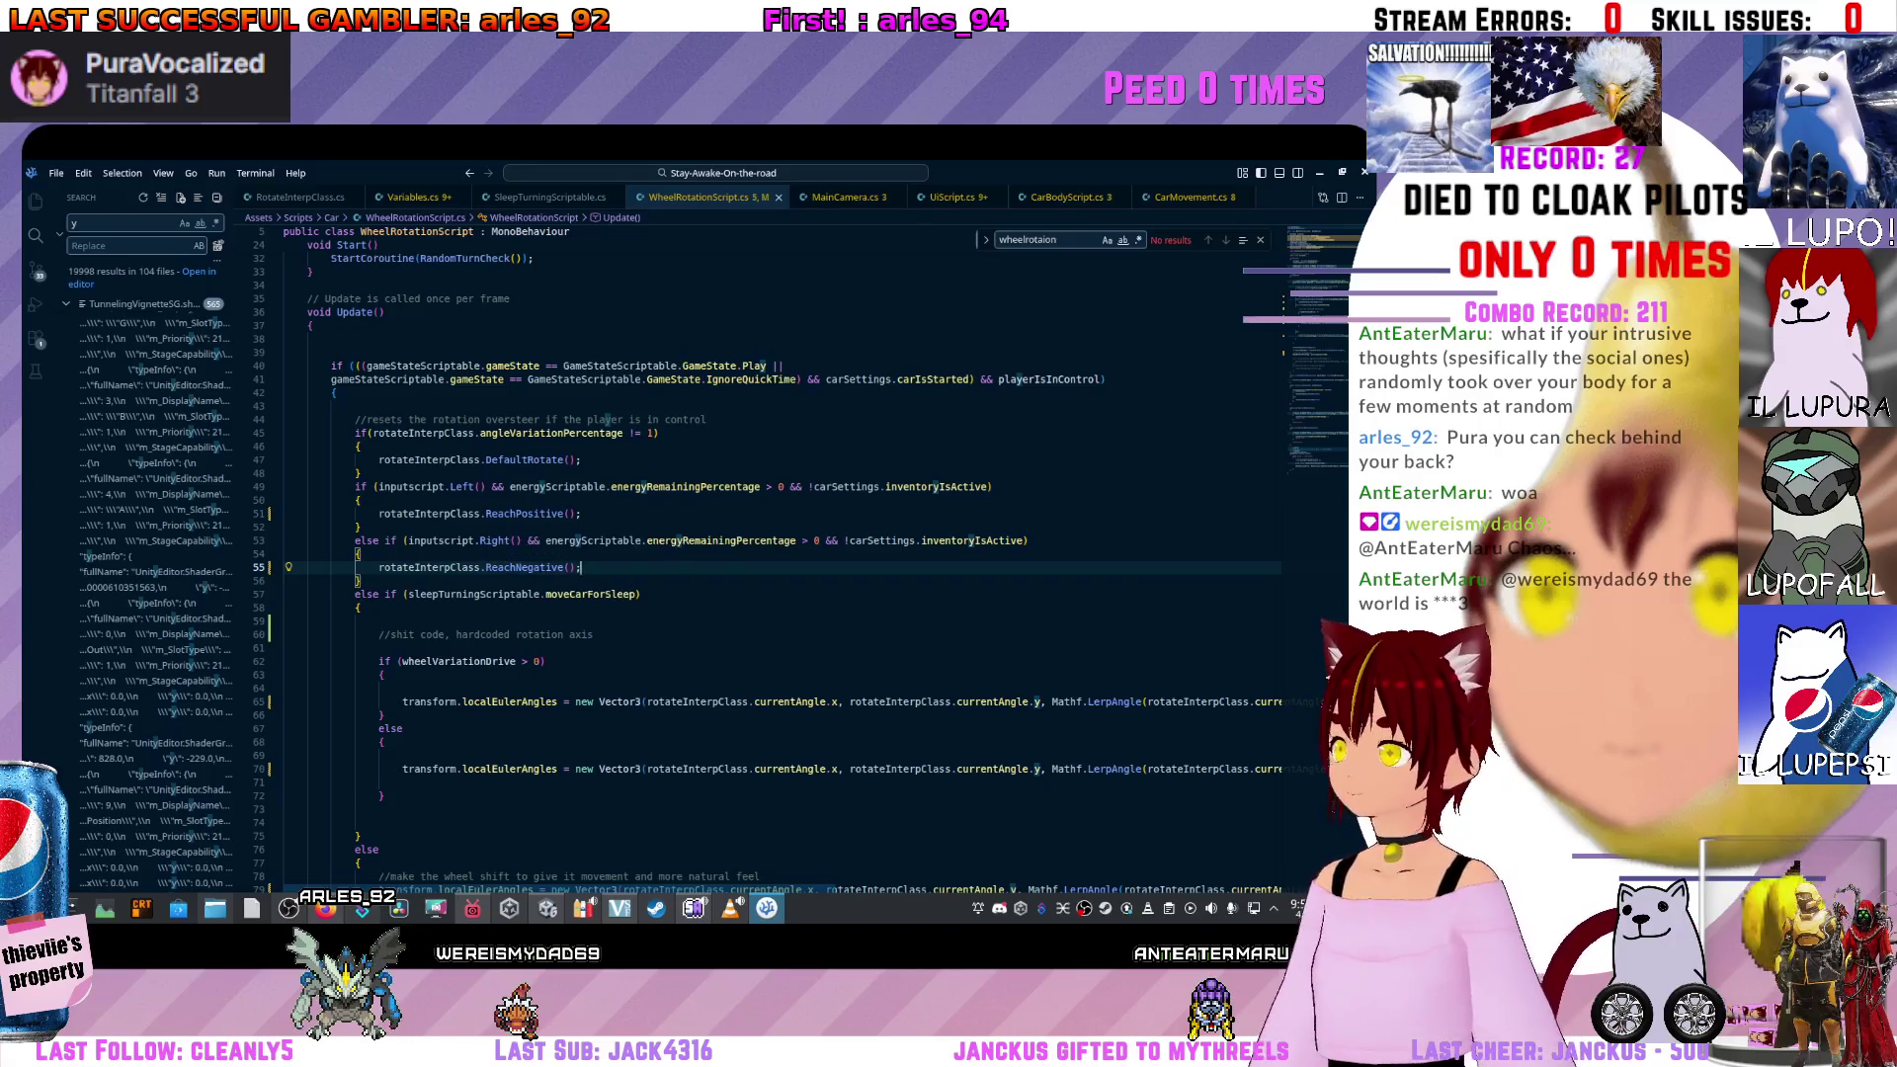
Reimport the steering script asset from the Scripts folder in Unity.
key(alt+Tab)
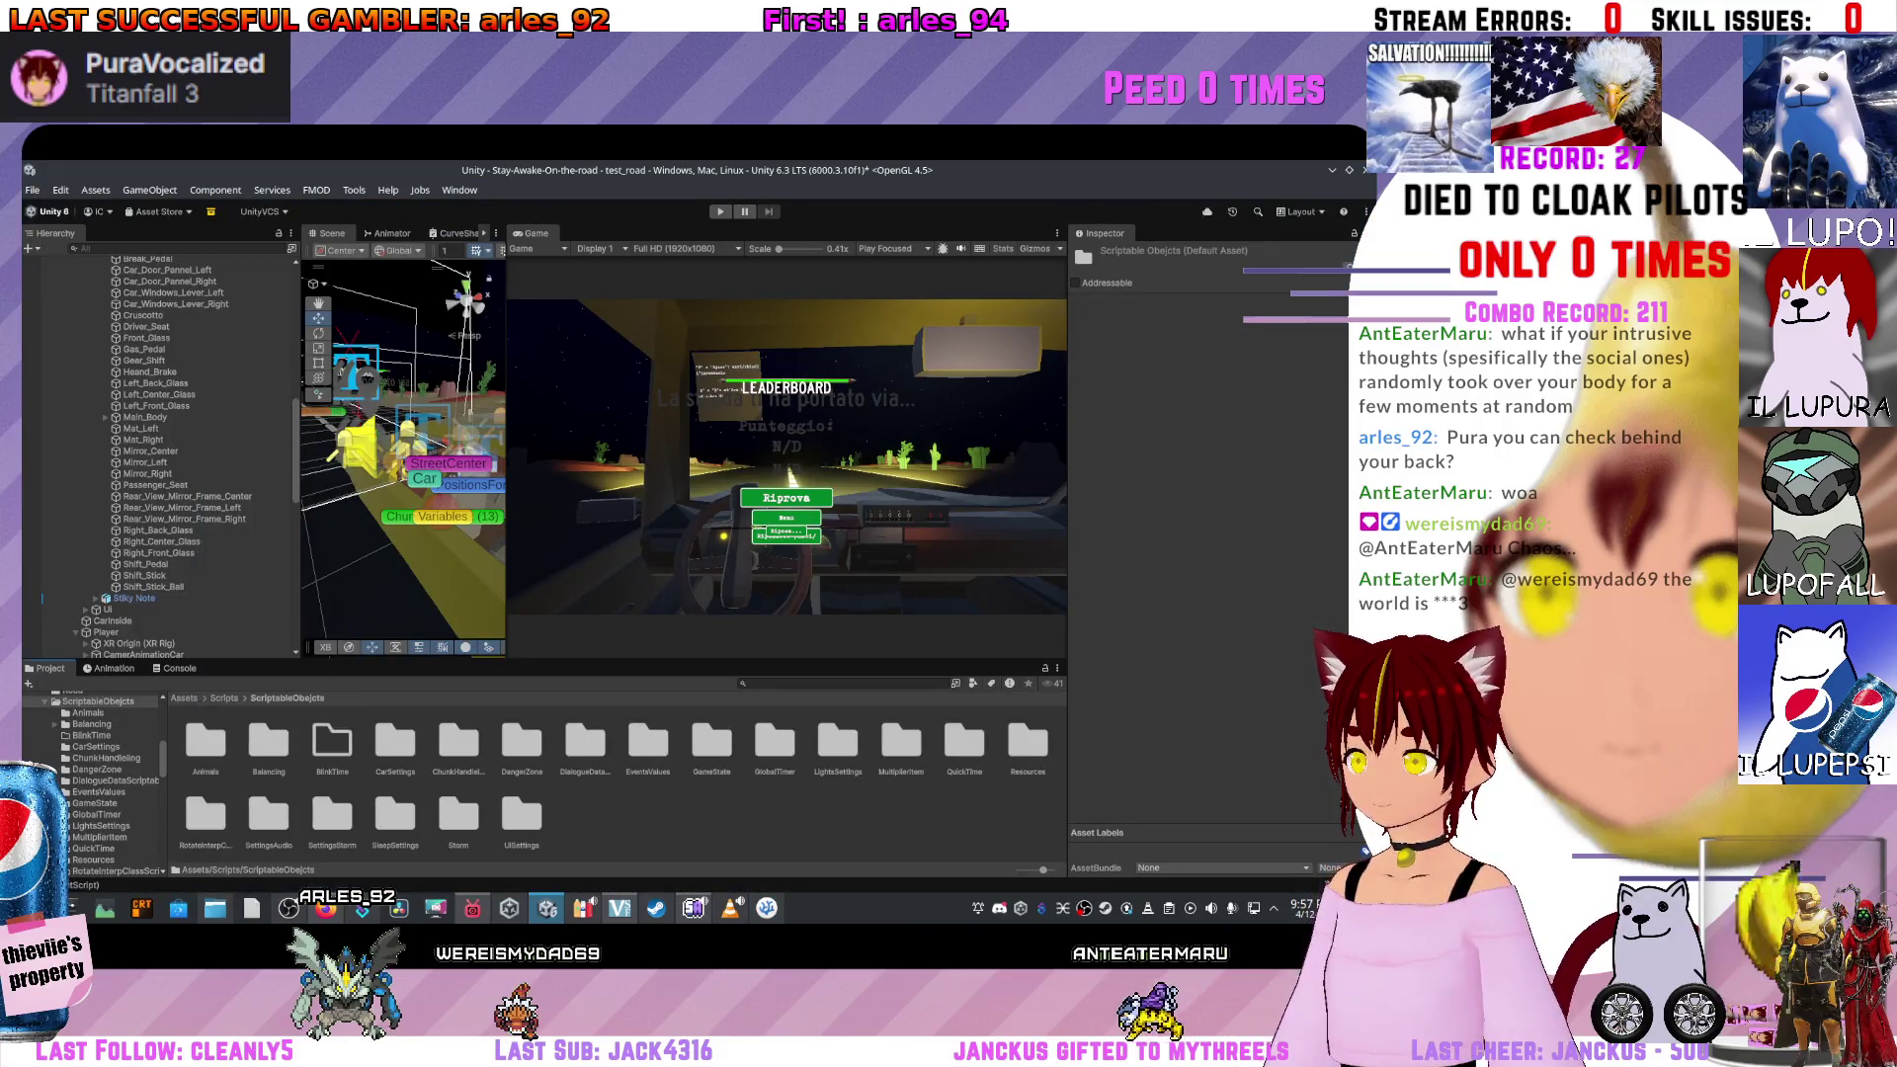
click(224, 697)
scroll(613, 780, down, 3)
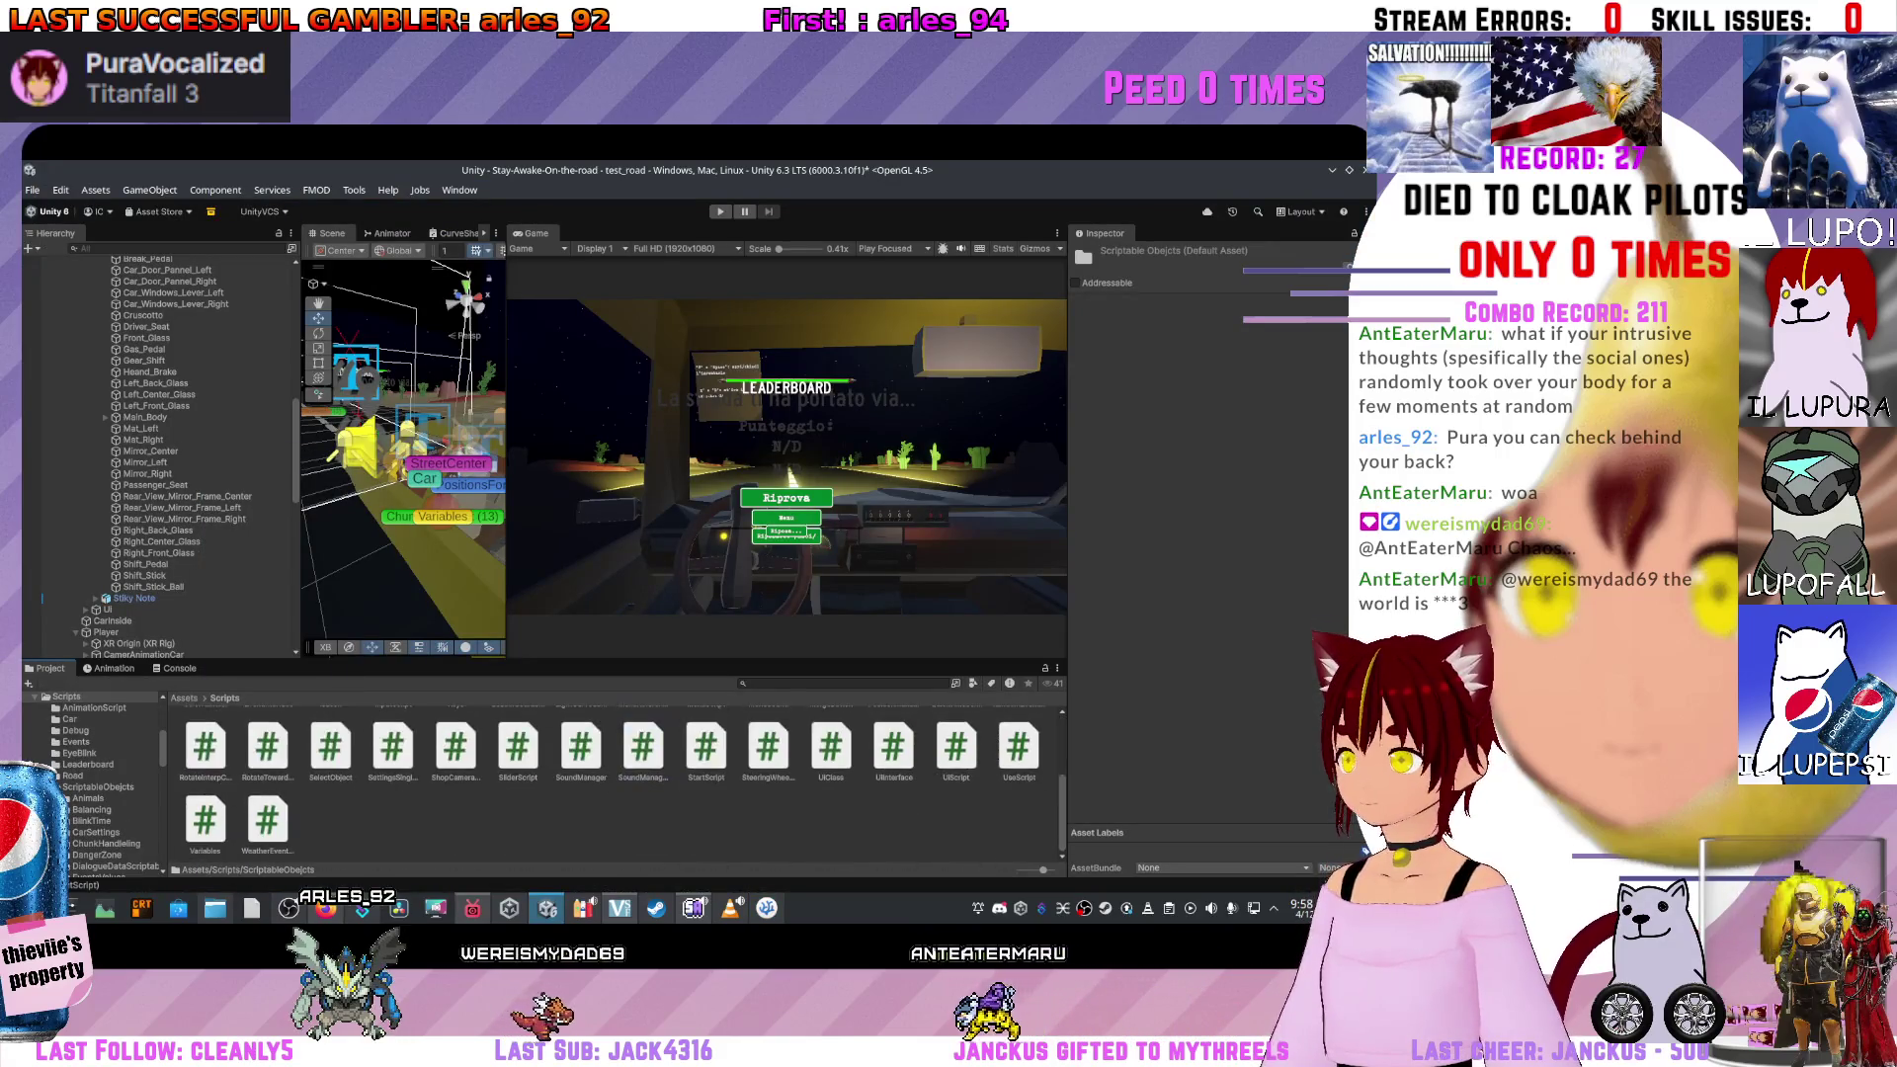
right_click(683, 751)
click(751, 727)
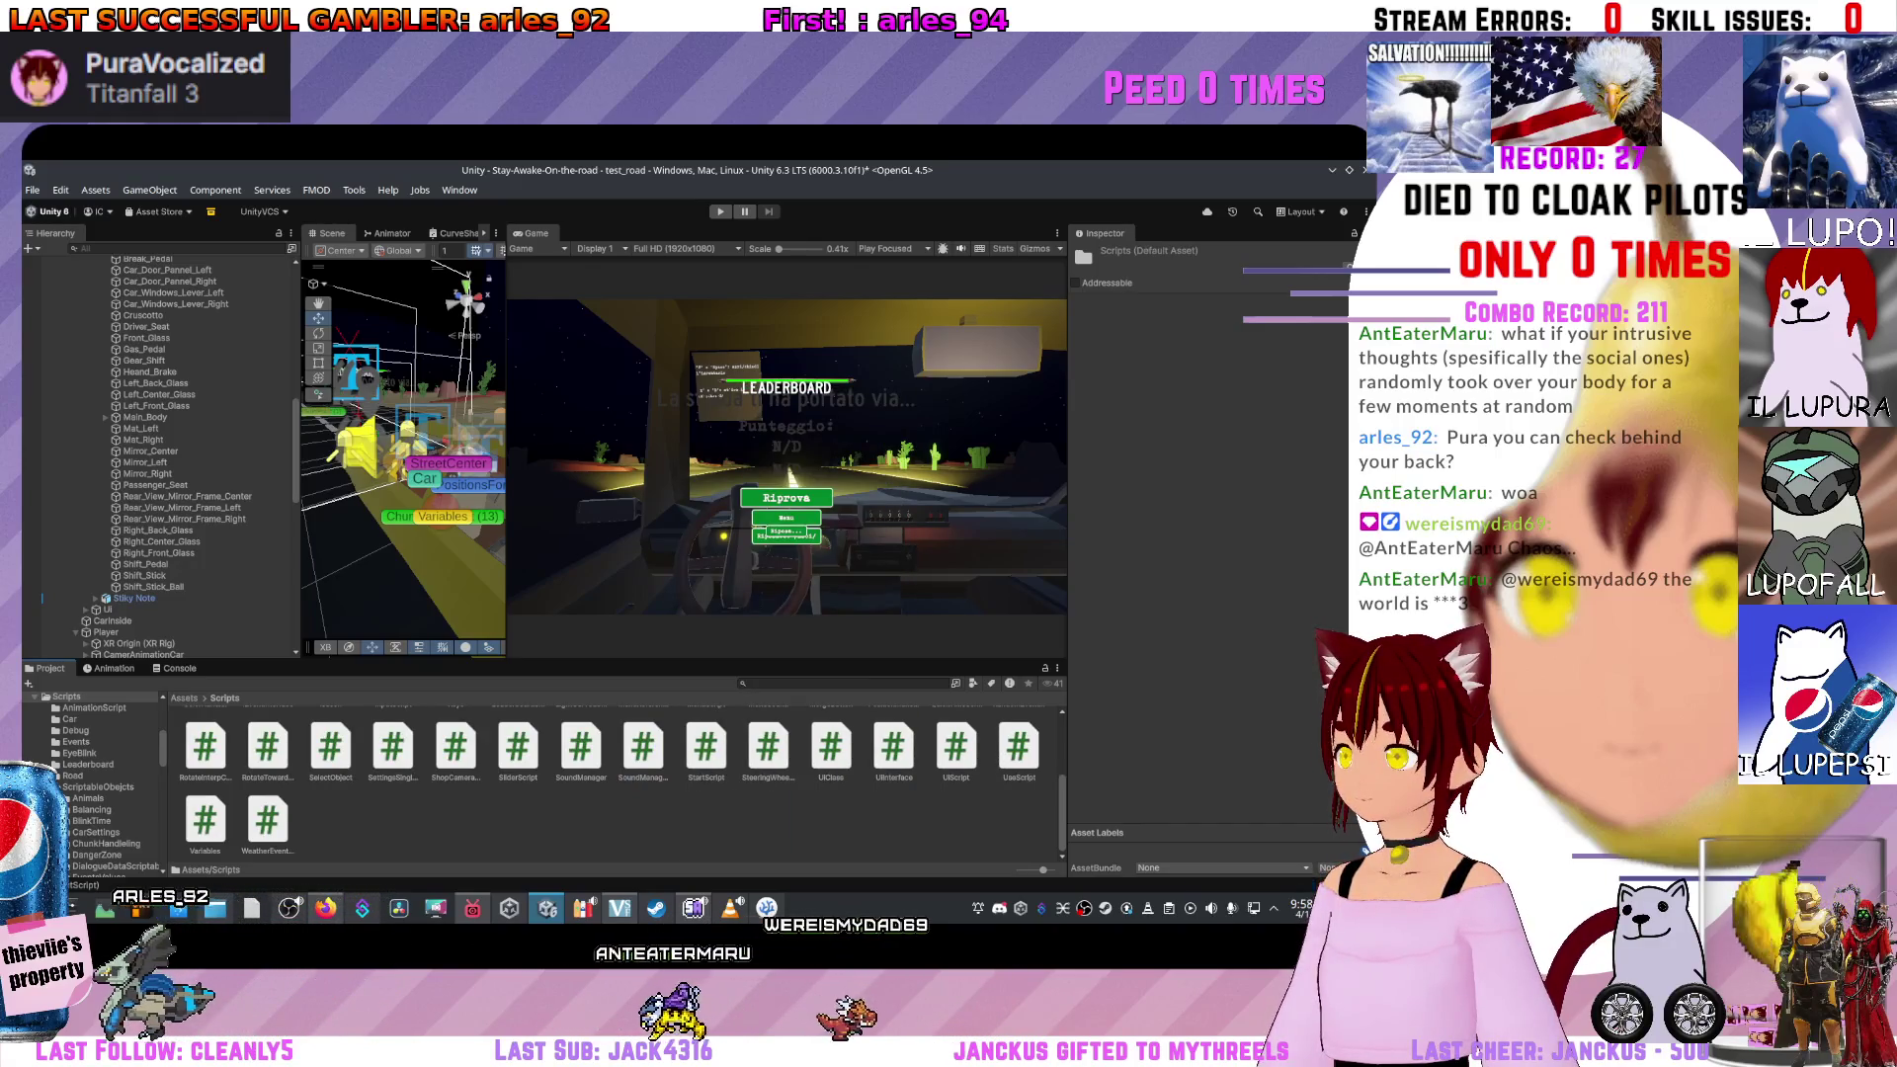
Make the Left input call ReachNegative and the Right input call ReachPositive on lines 51 and 55.
key(alt+Tab)
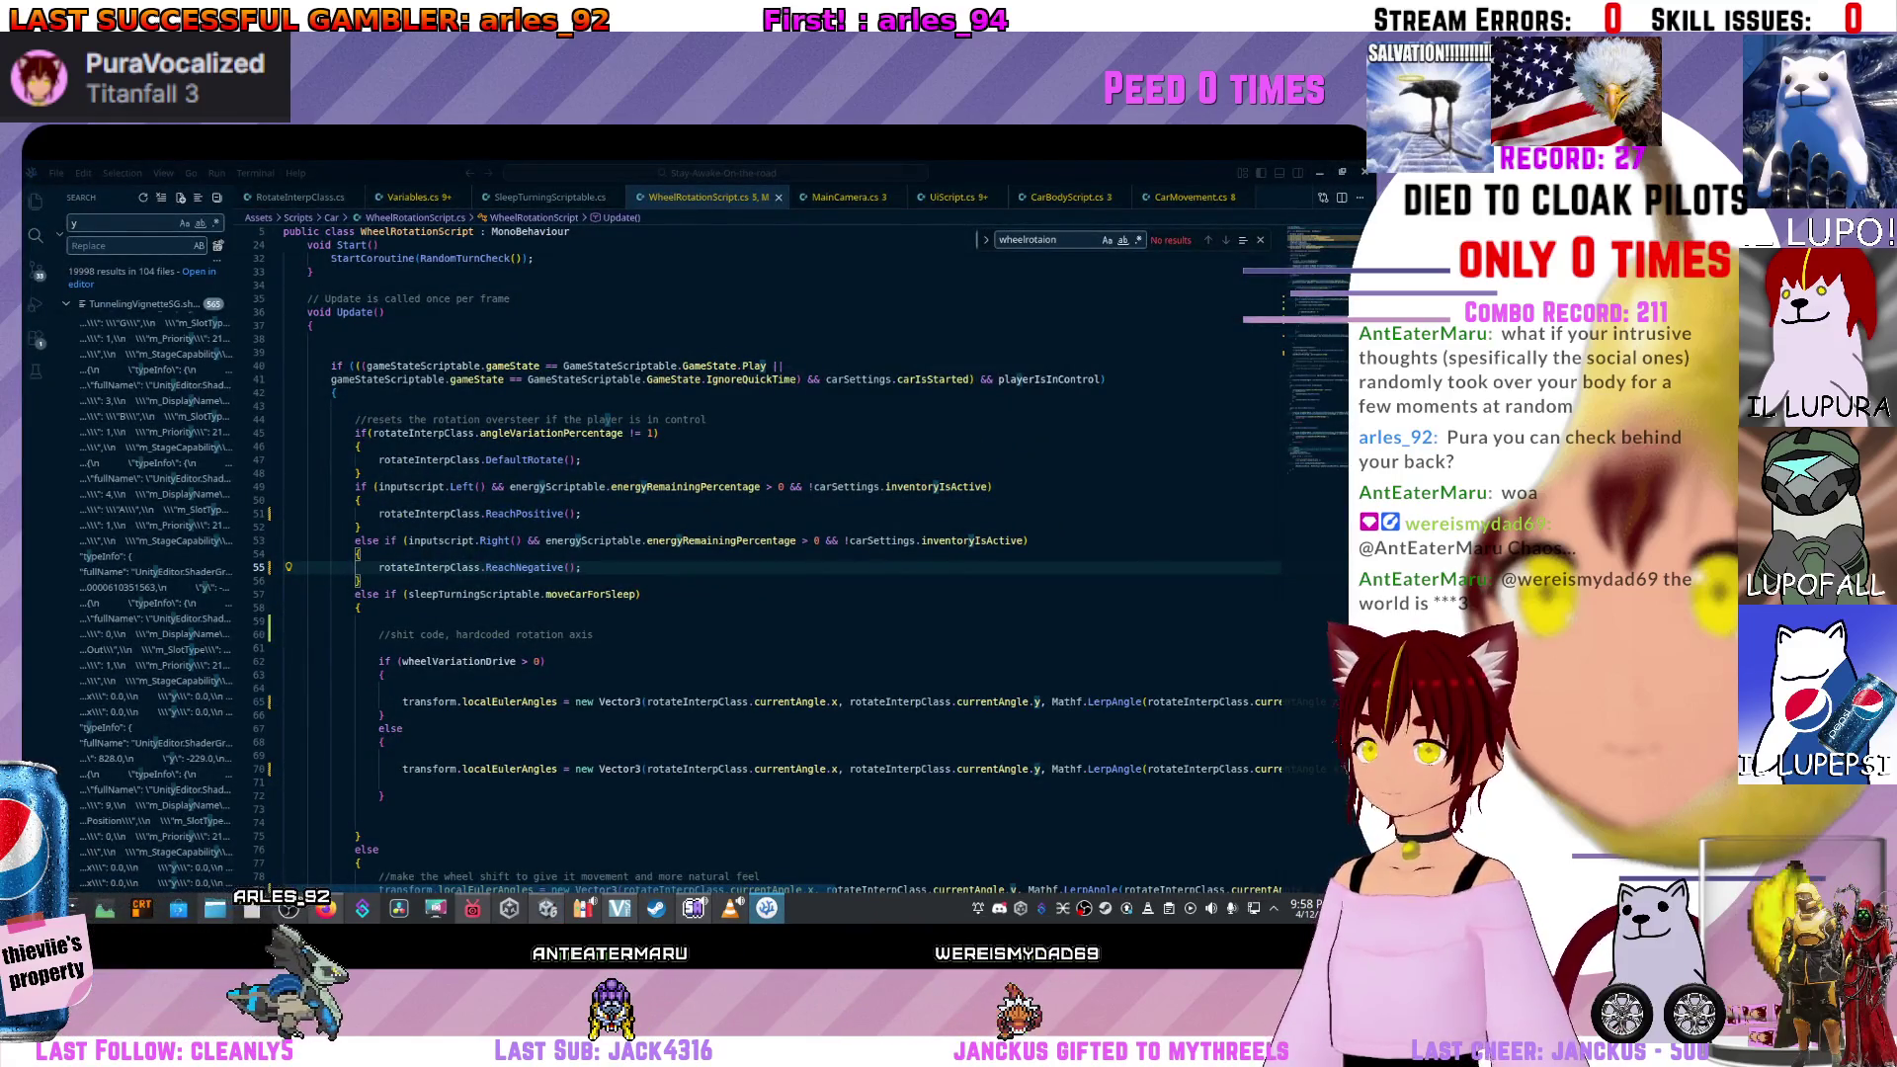
mouse_move(593, 540)
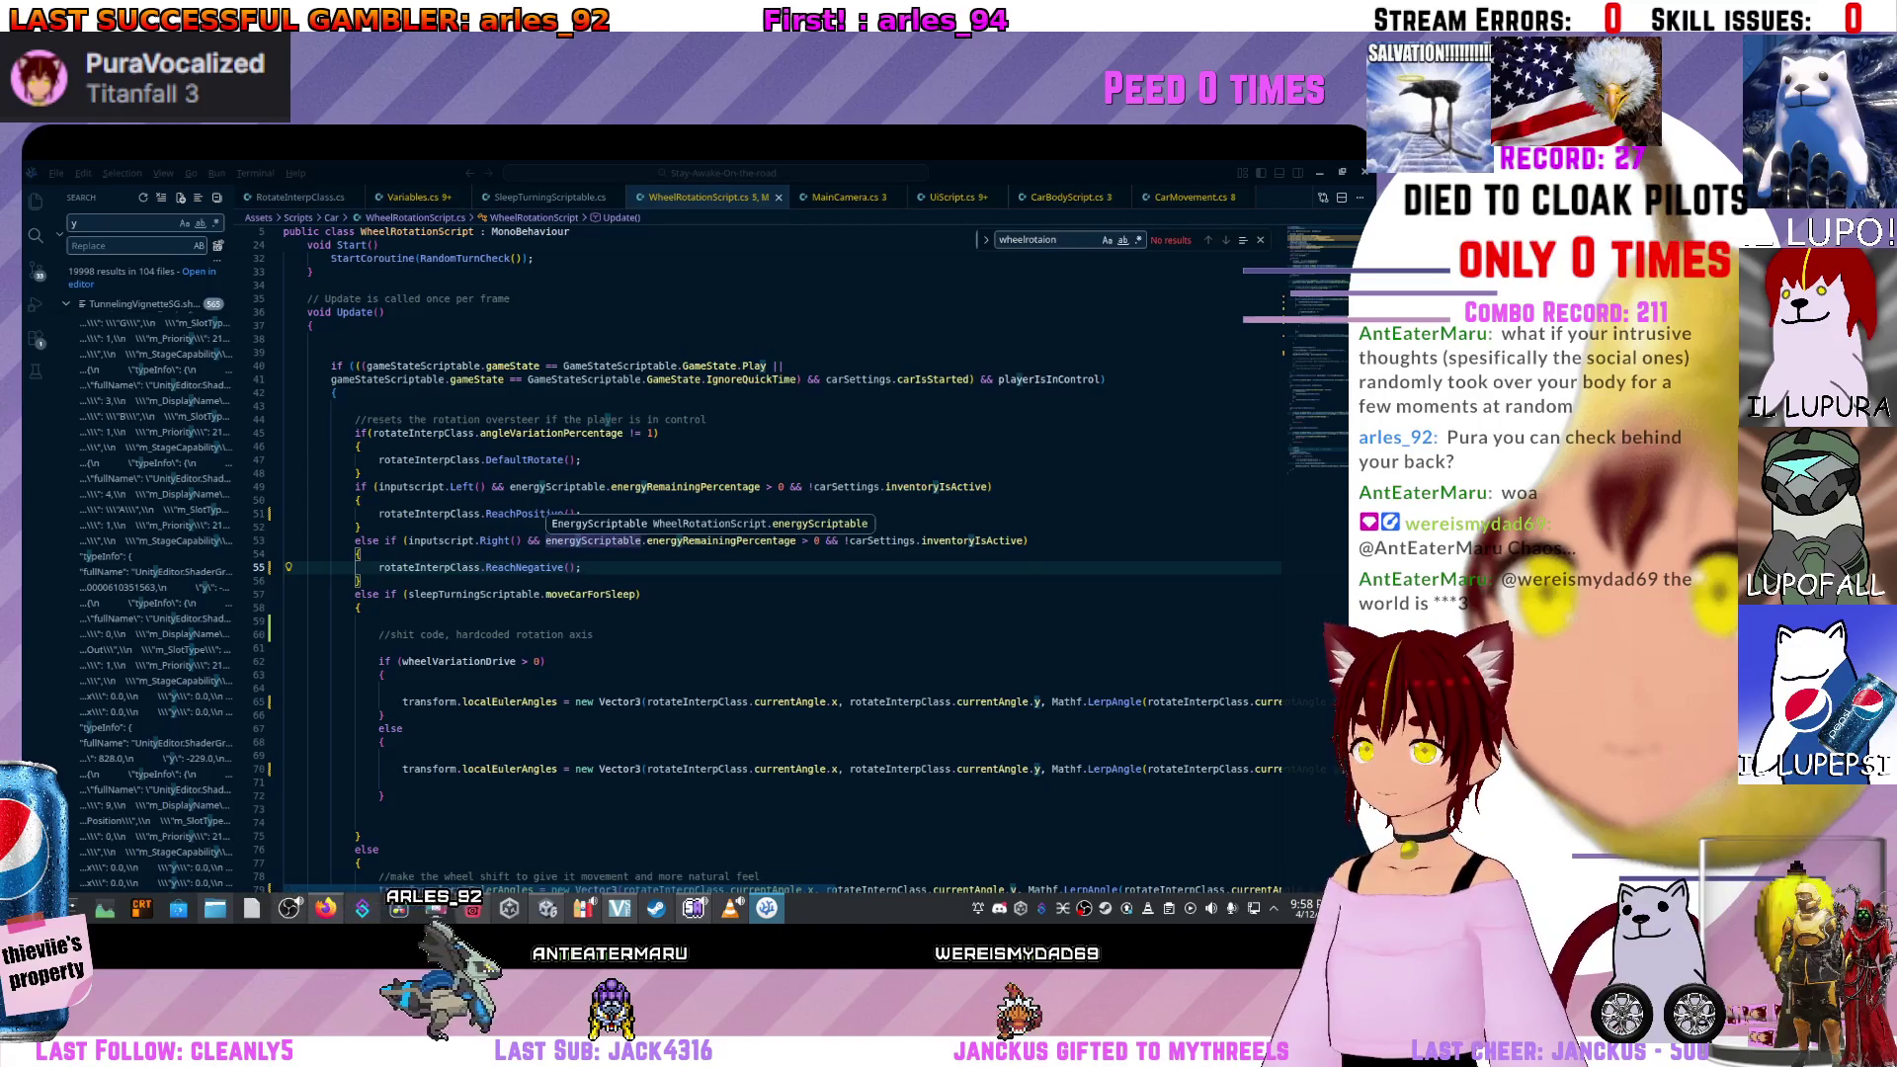
double_click(544, 514)
text(Negative)
double_click(543, 567)
text(Positive)
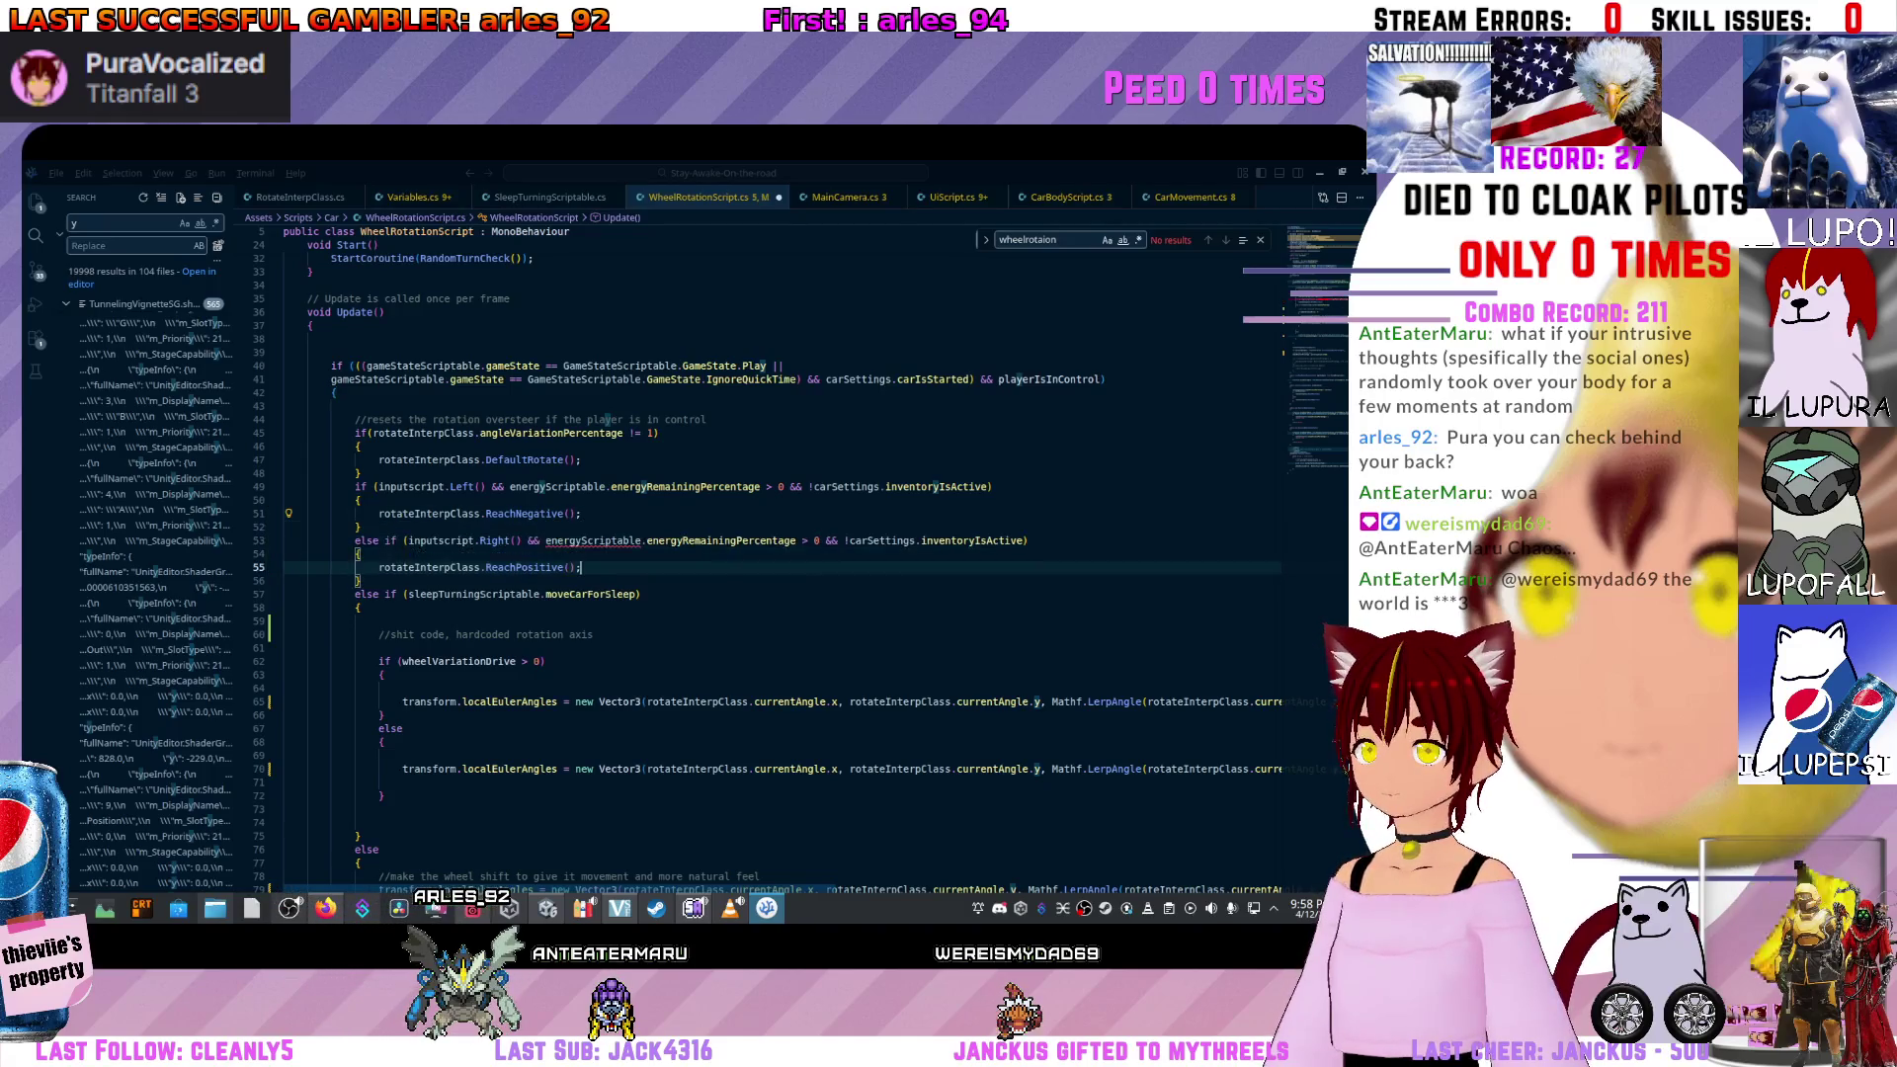
key(alt+Tab)
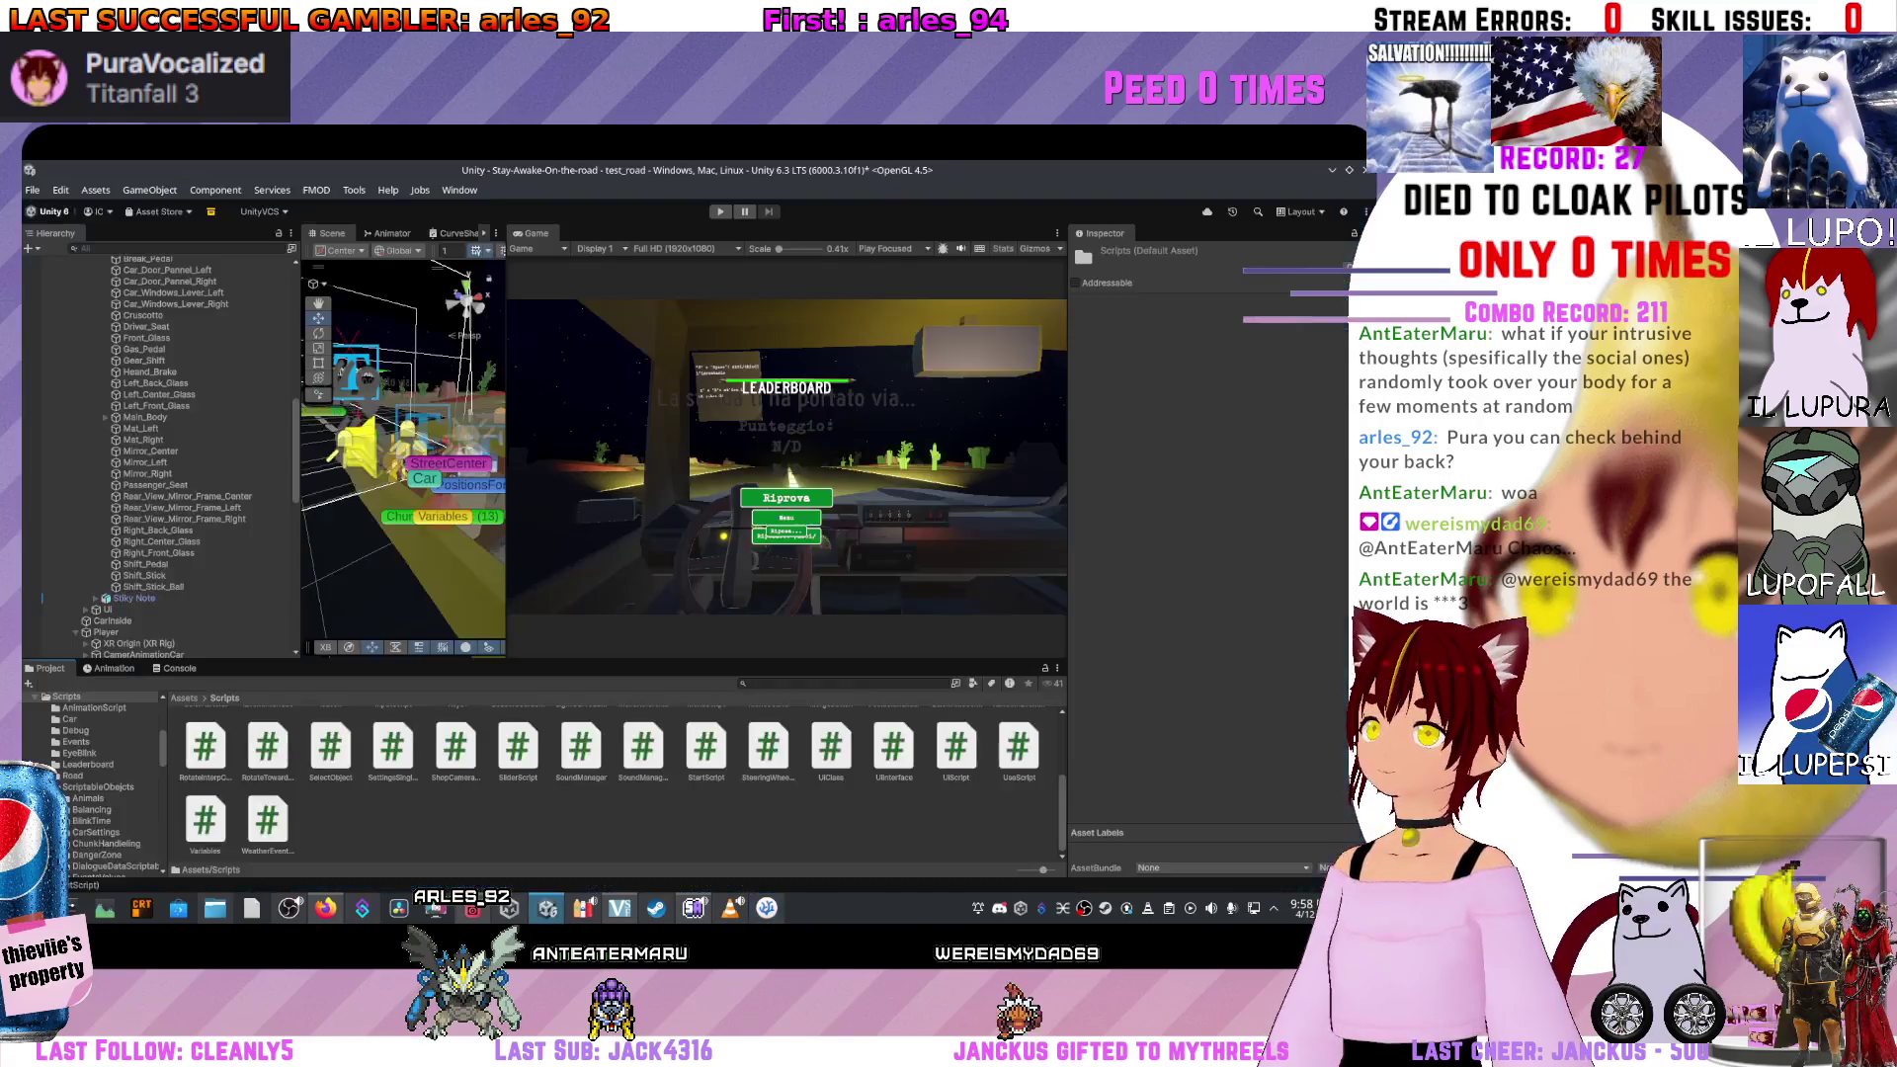
Refresh the project assets and play-test the restored steering, restarting from the game-over screen.
right_click(544, 817)
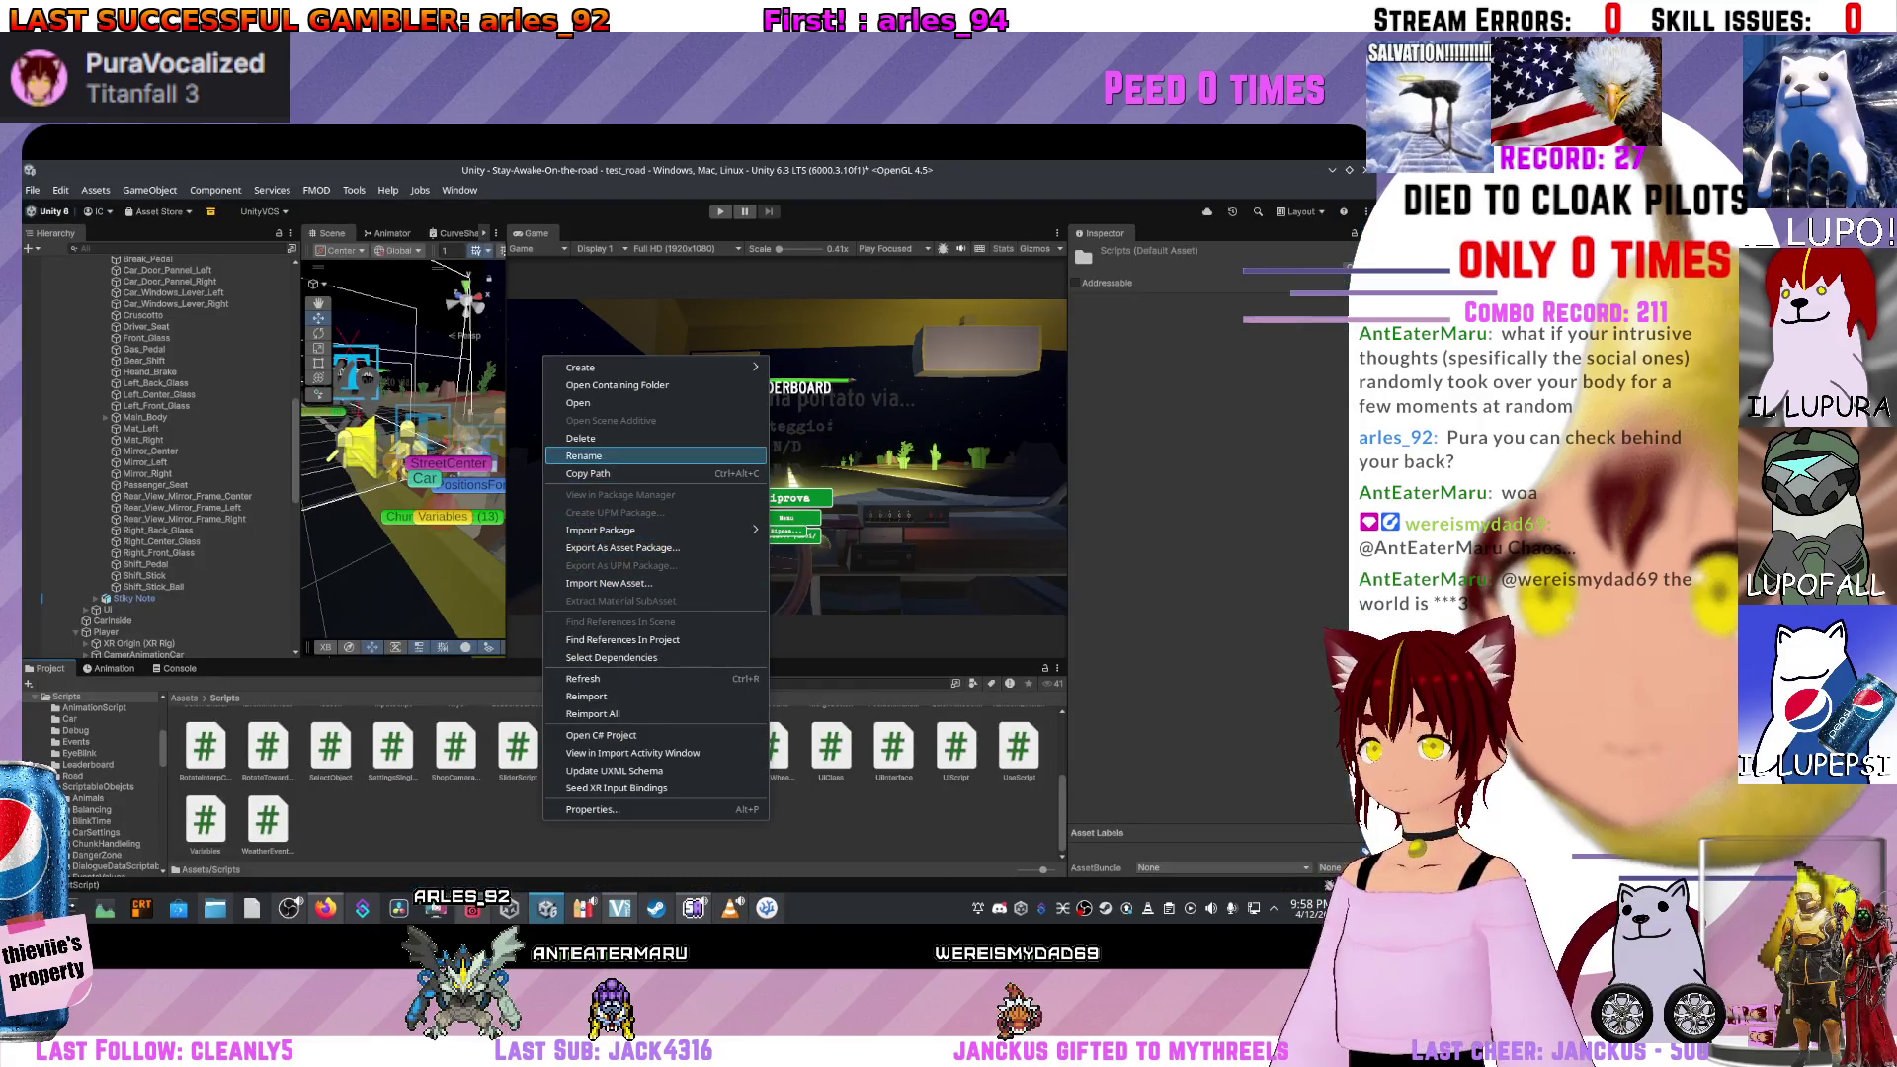
click(592, 678)
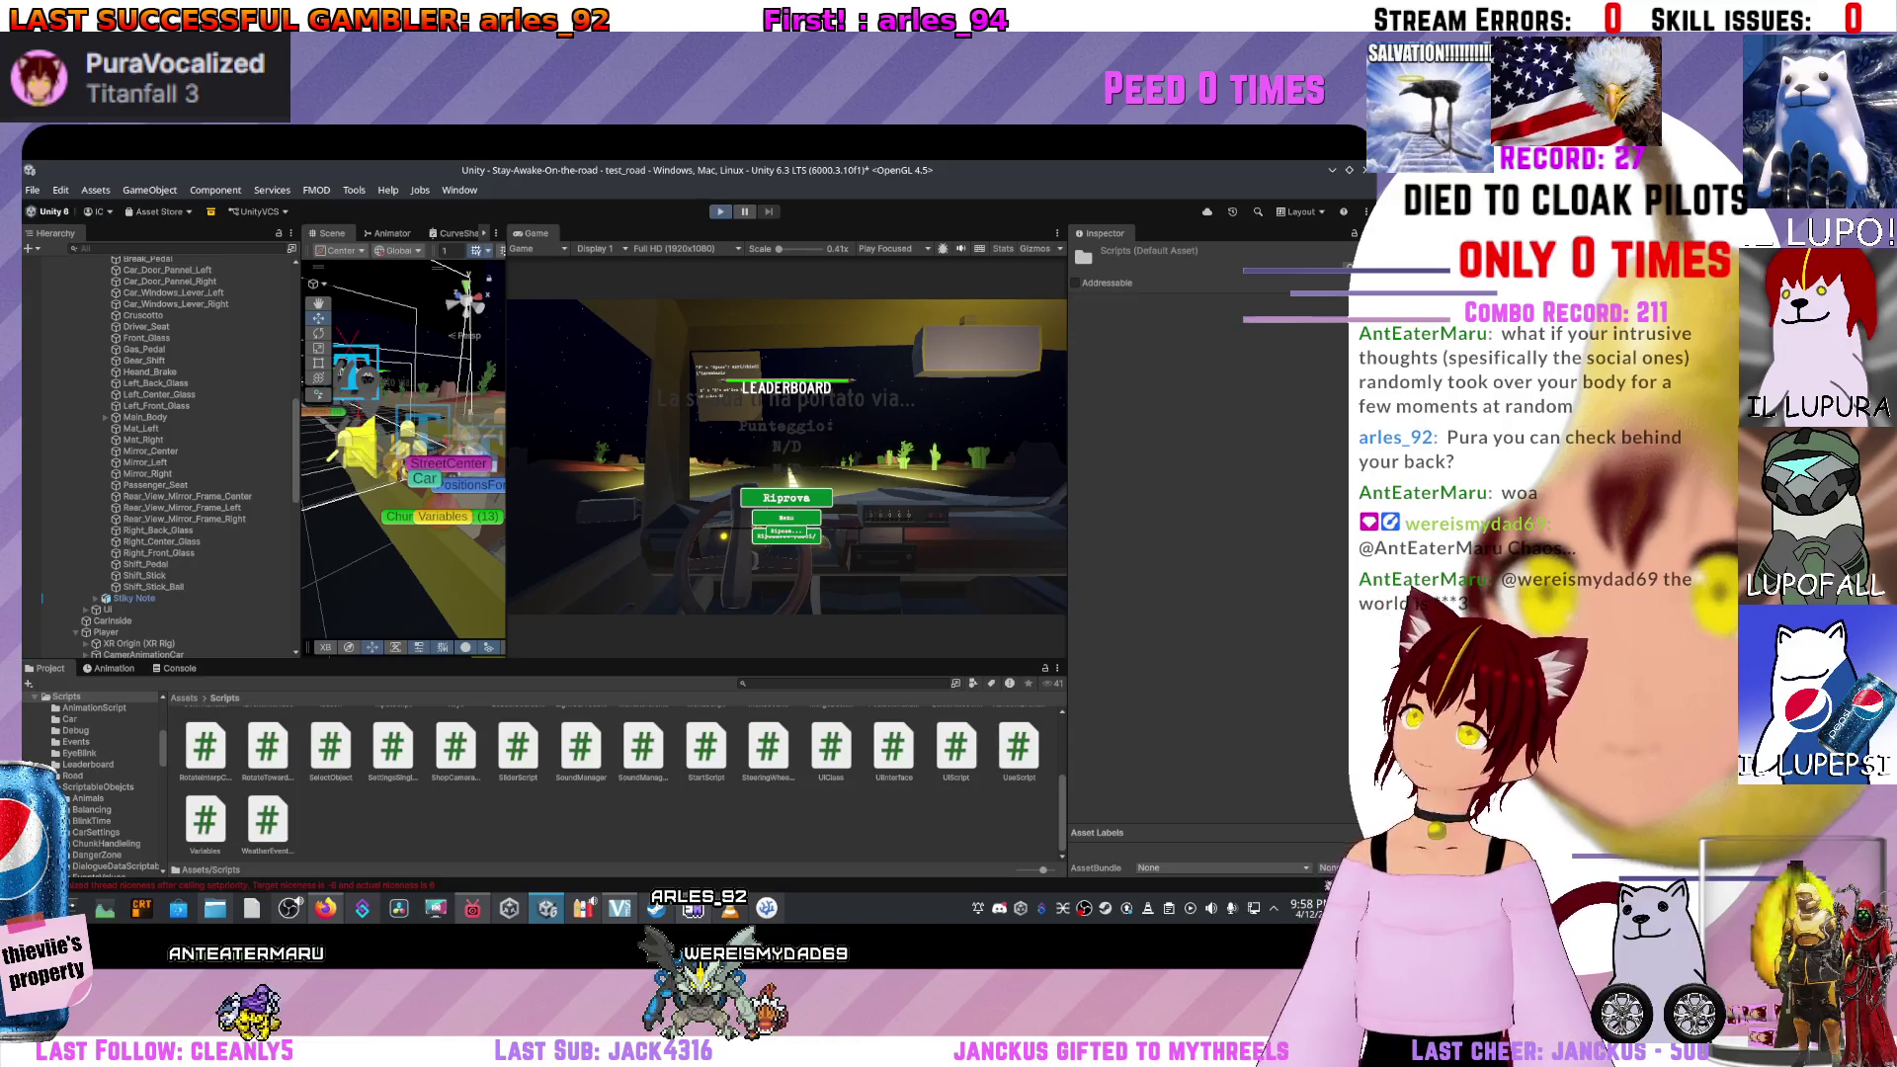
key(ctrl+p)
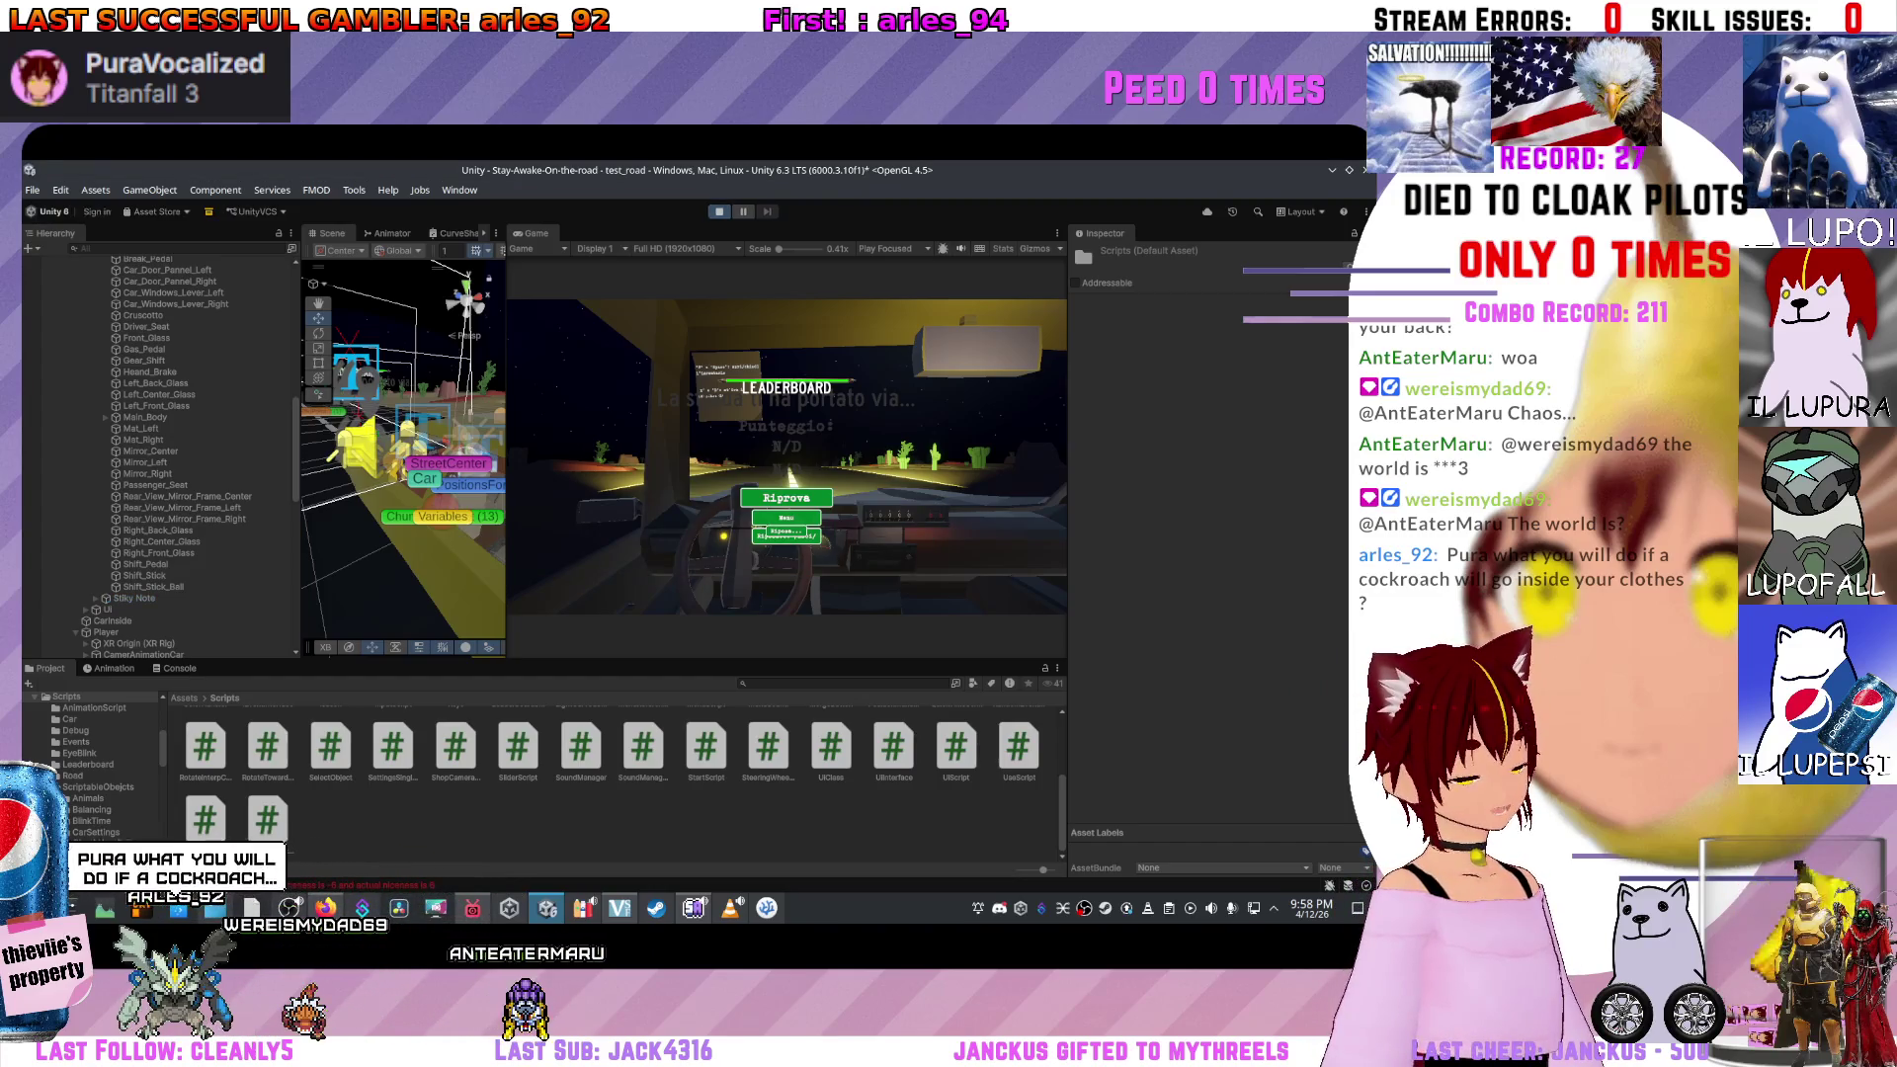
key(Return)
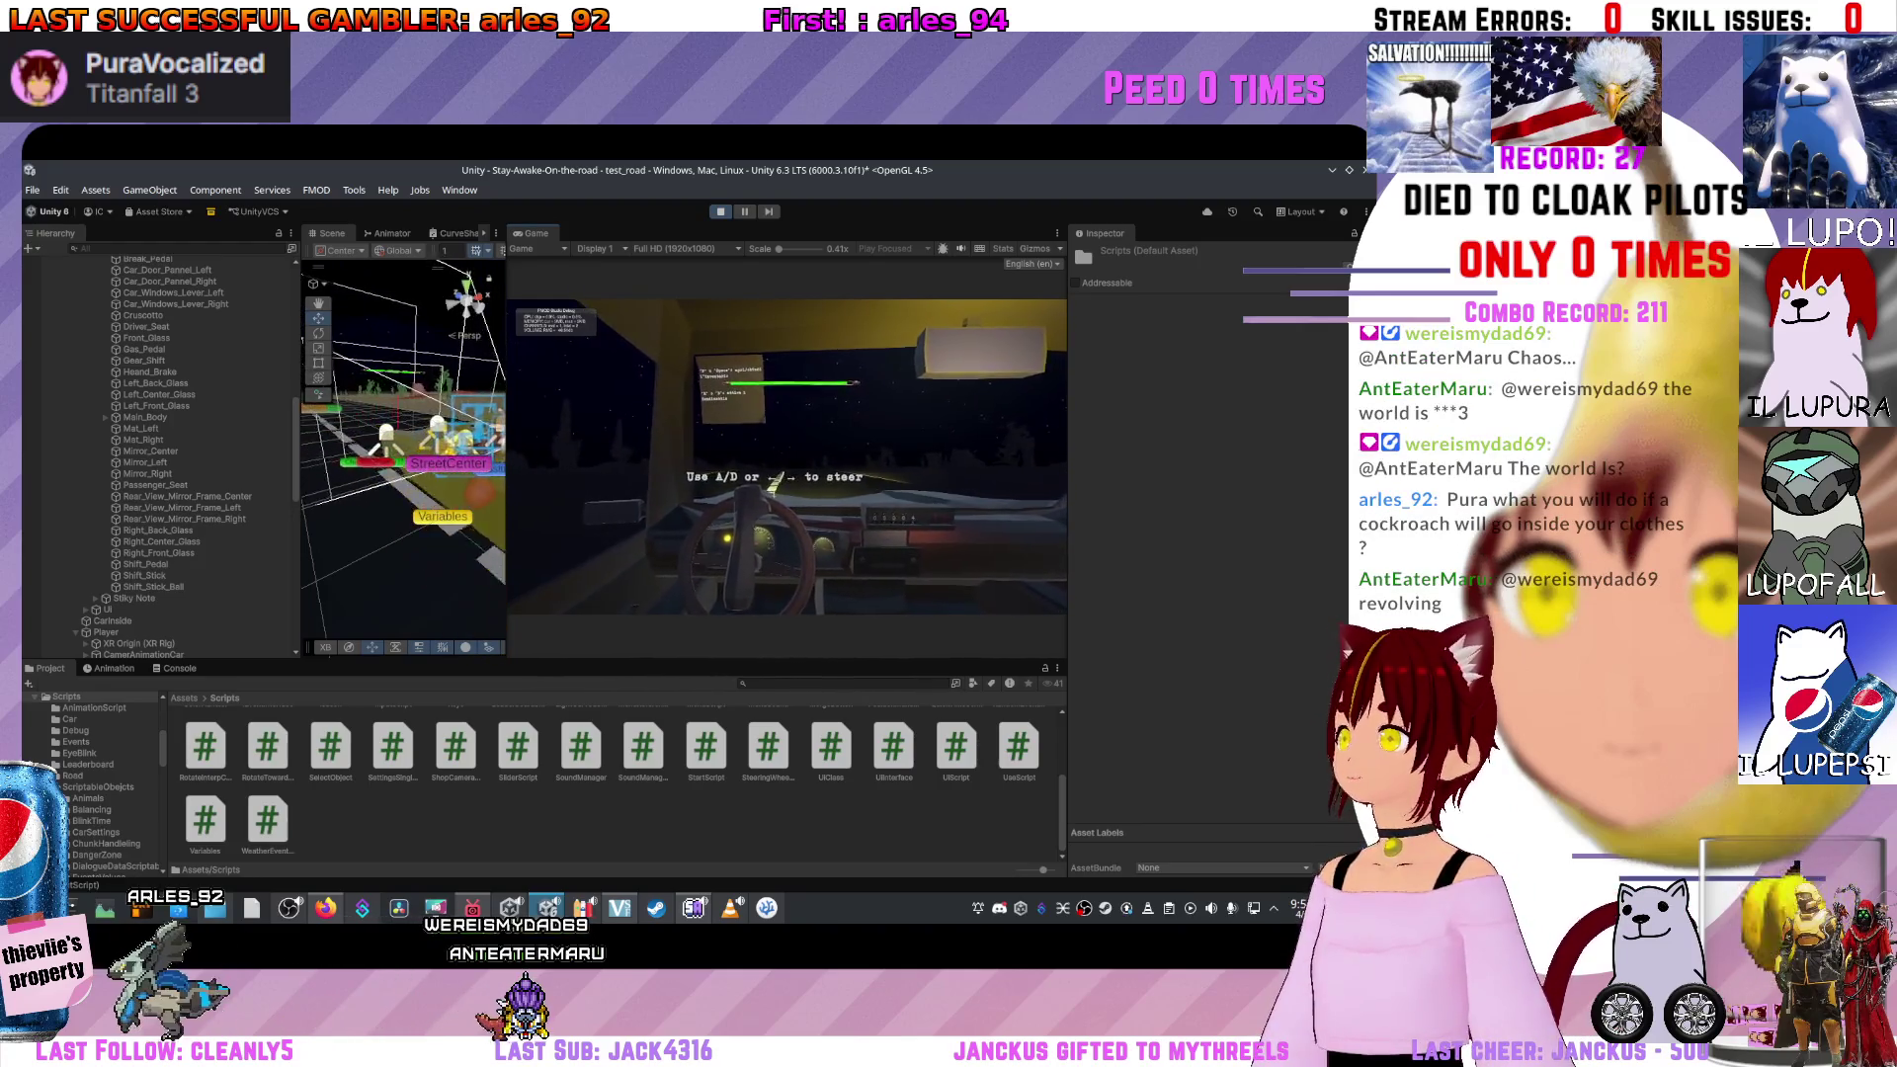
key(alt+Tab)
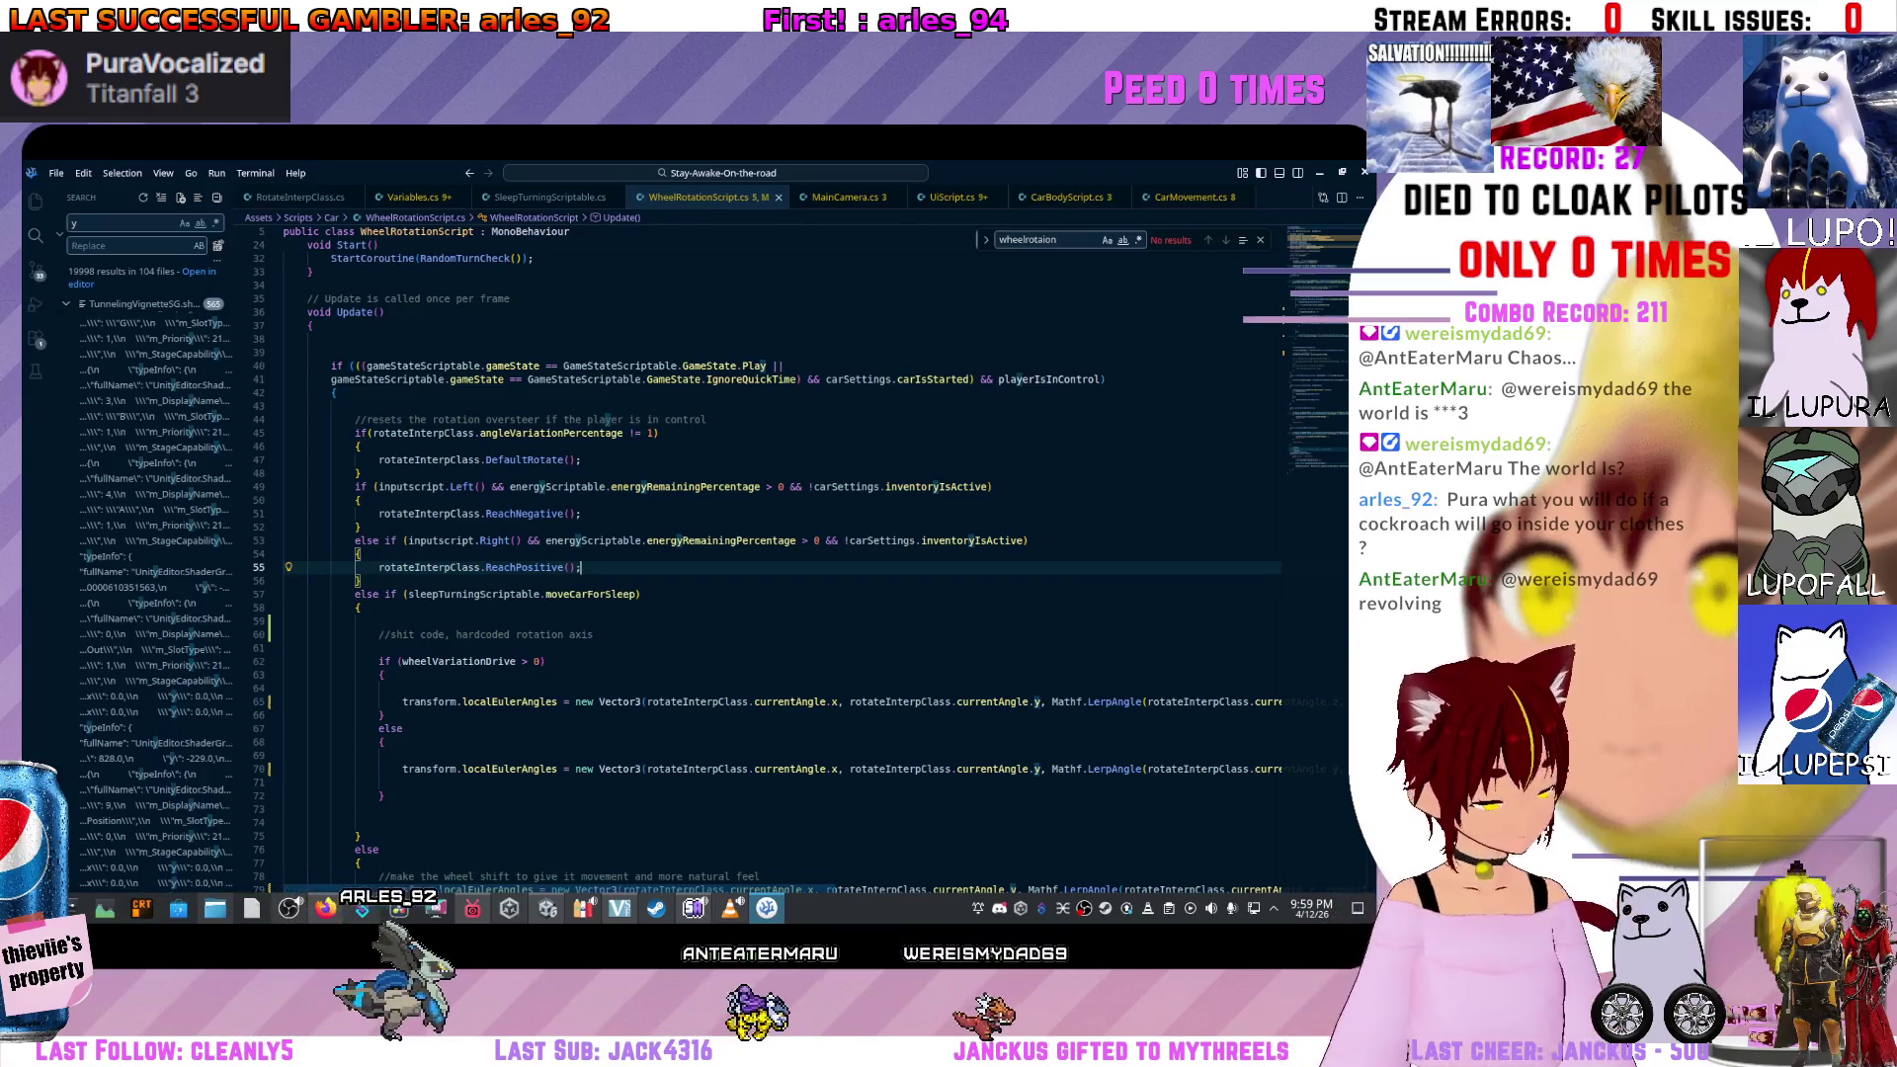
Move ReachPositive() into the Left() branch and ReachNegative() into the Right() branch using line moves.
scroll(780, 553, up, 1)
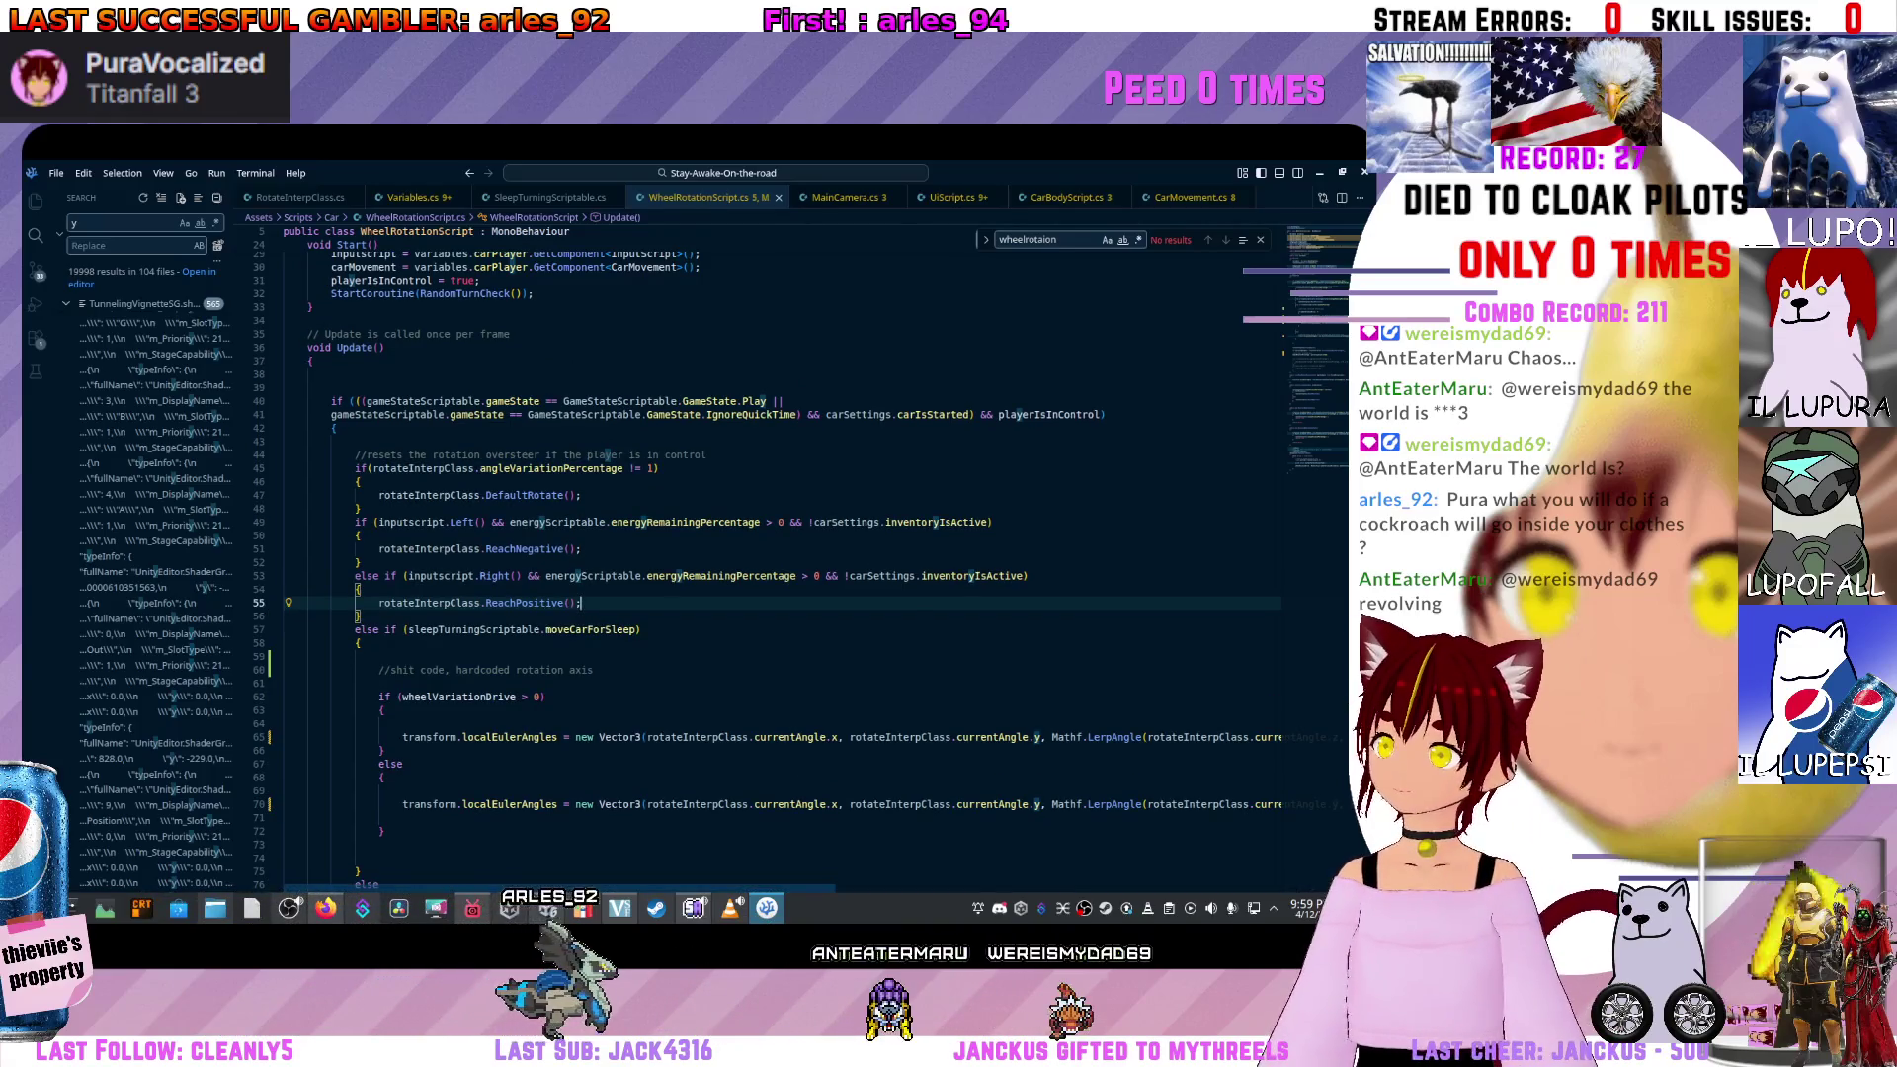
scroll(781, 554, up, 1)
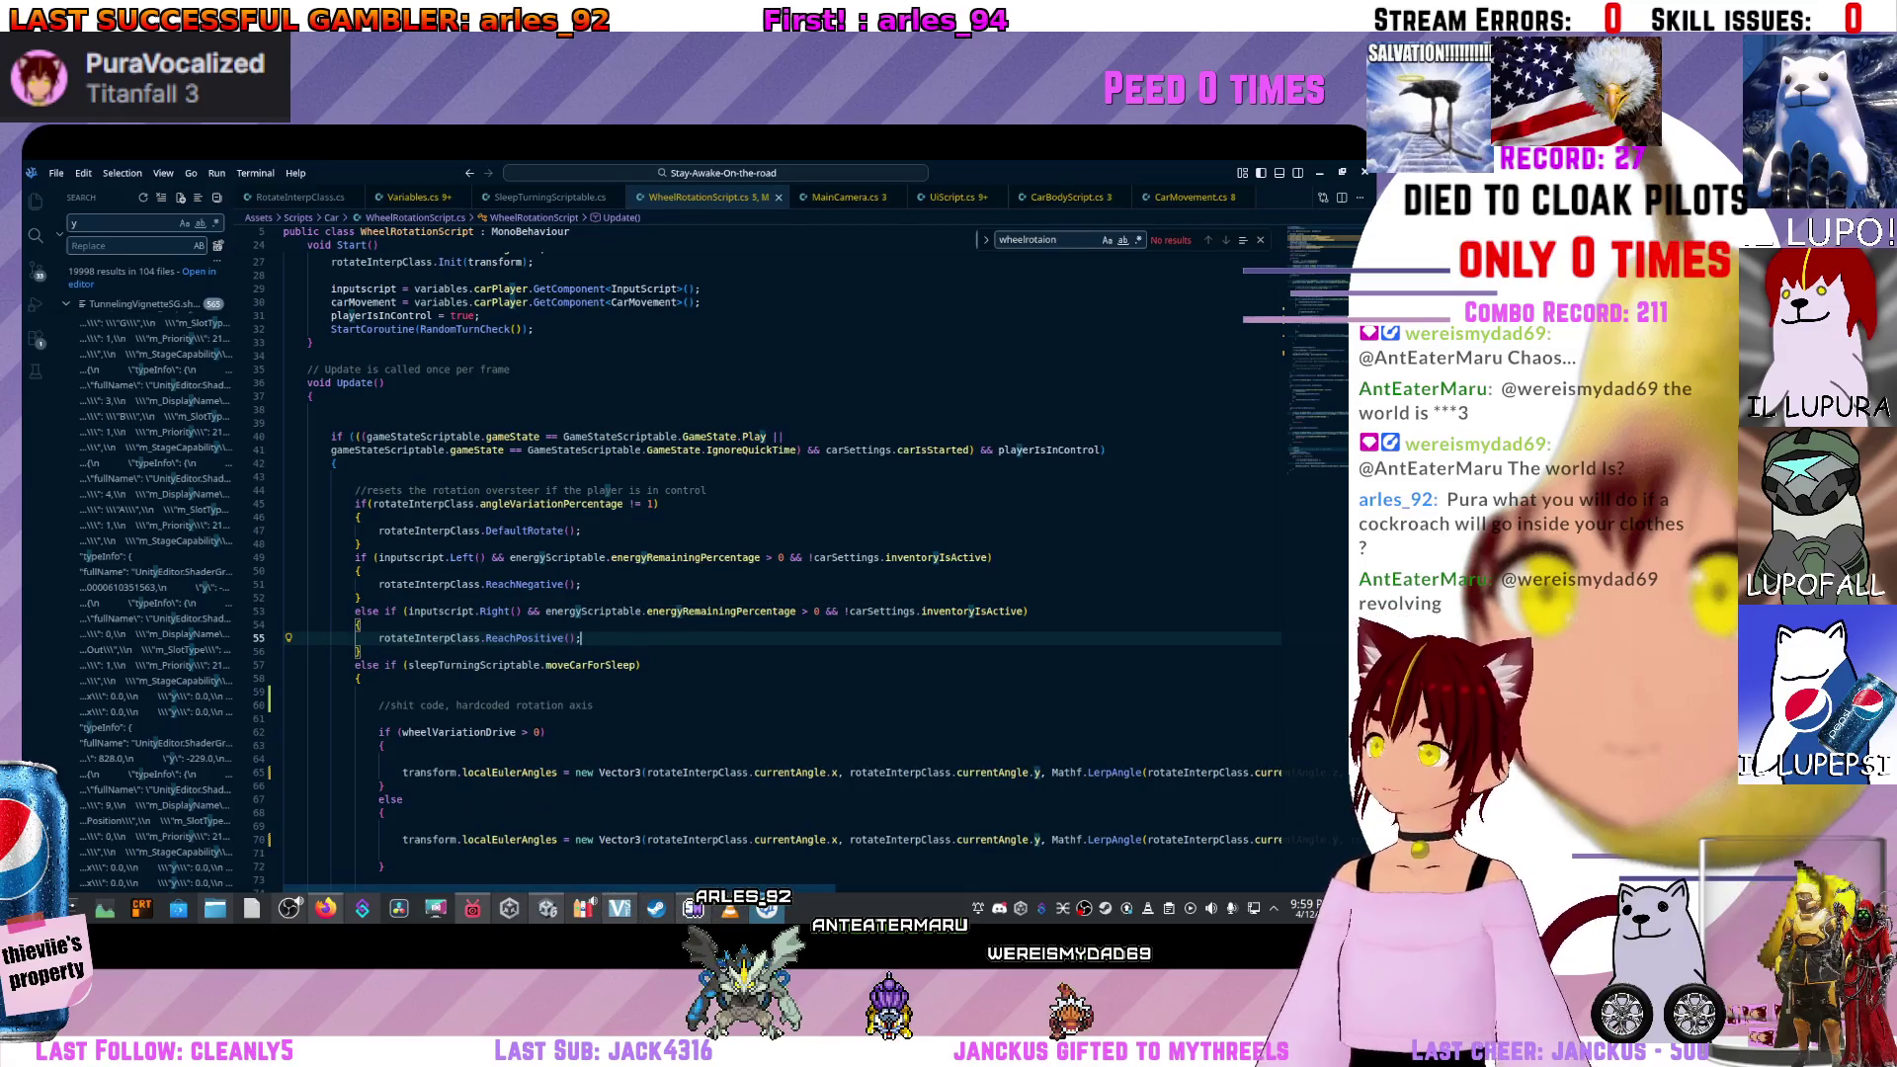
mouse_move(721, 611)
key(alt+Up)
key(alt+Up)
key(alt+Up)
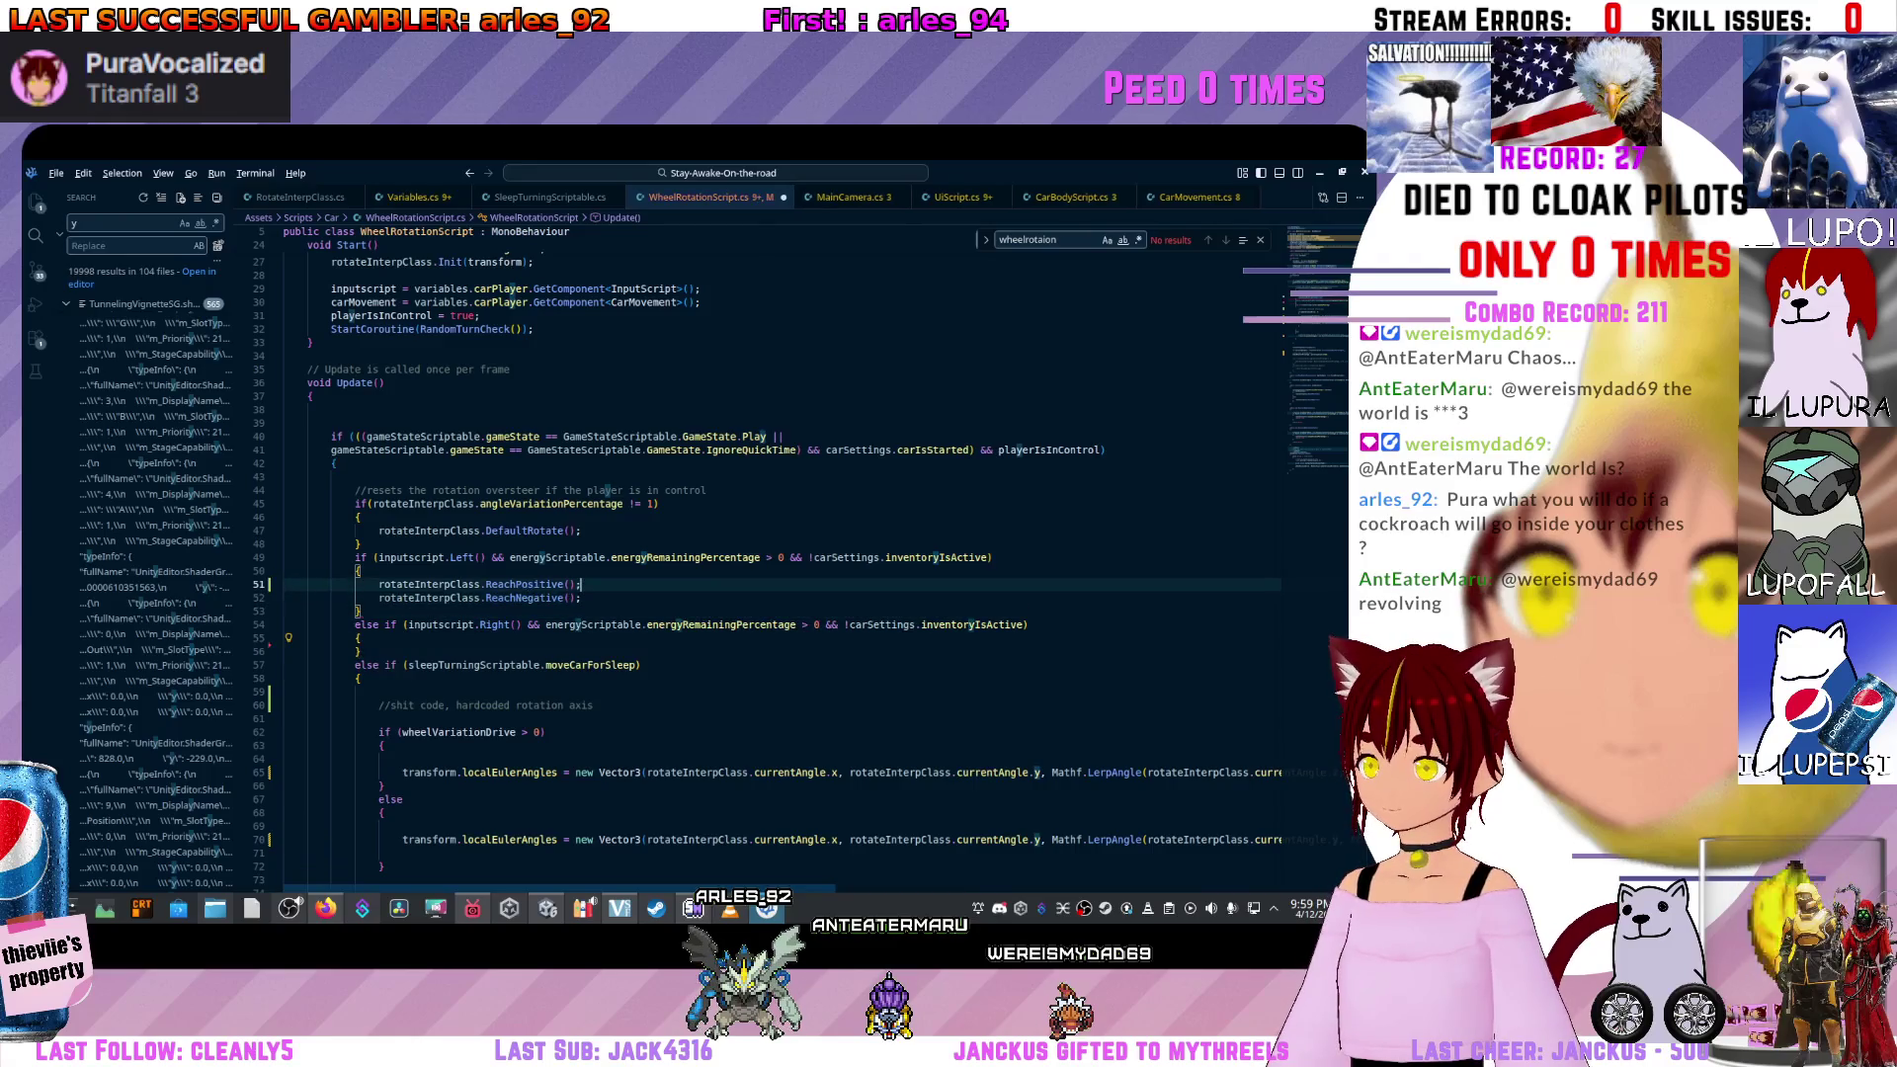
key(Down)
key(alt+Down)
key(alt+Down)
key(alt+Down)
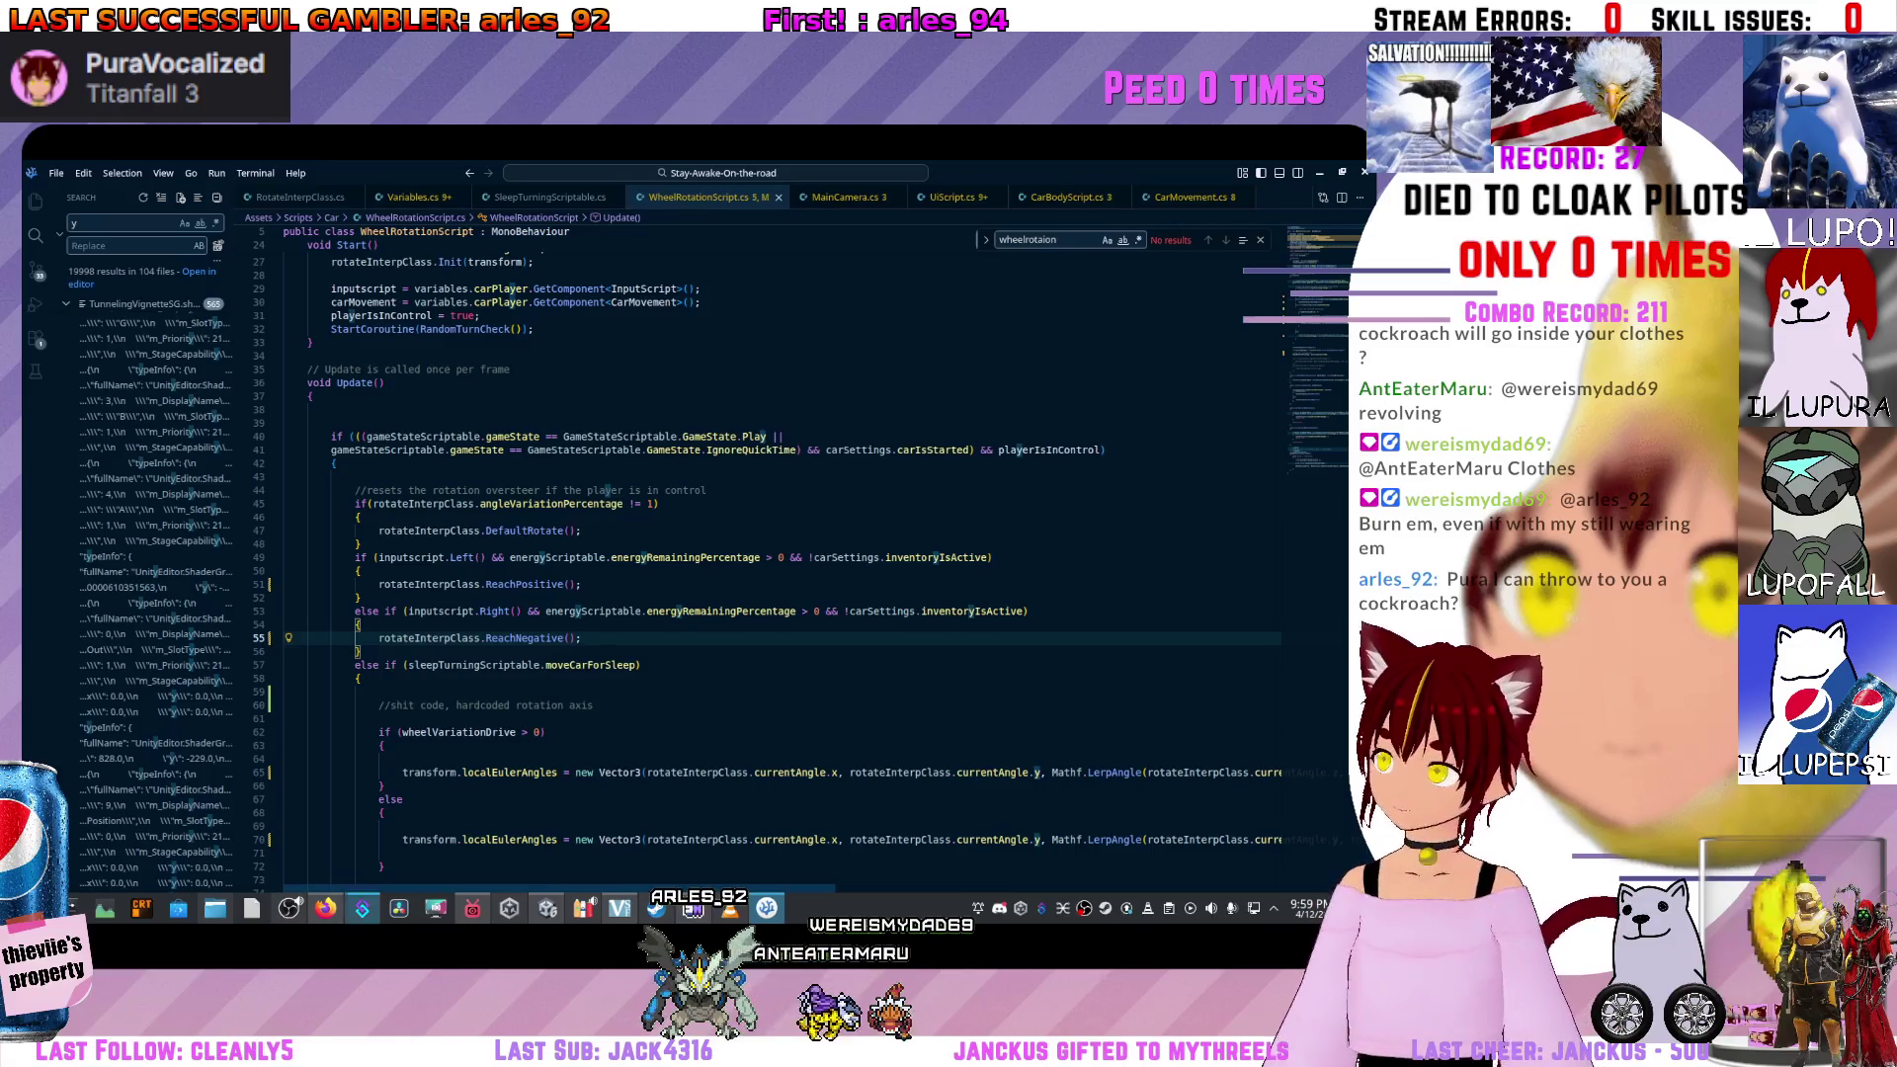
key(alt+Tab)
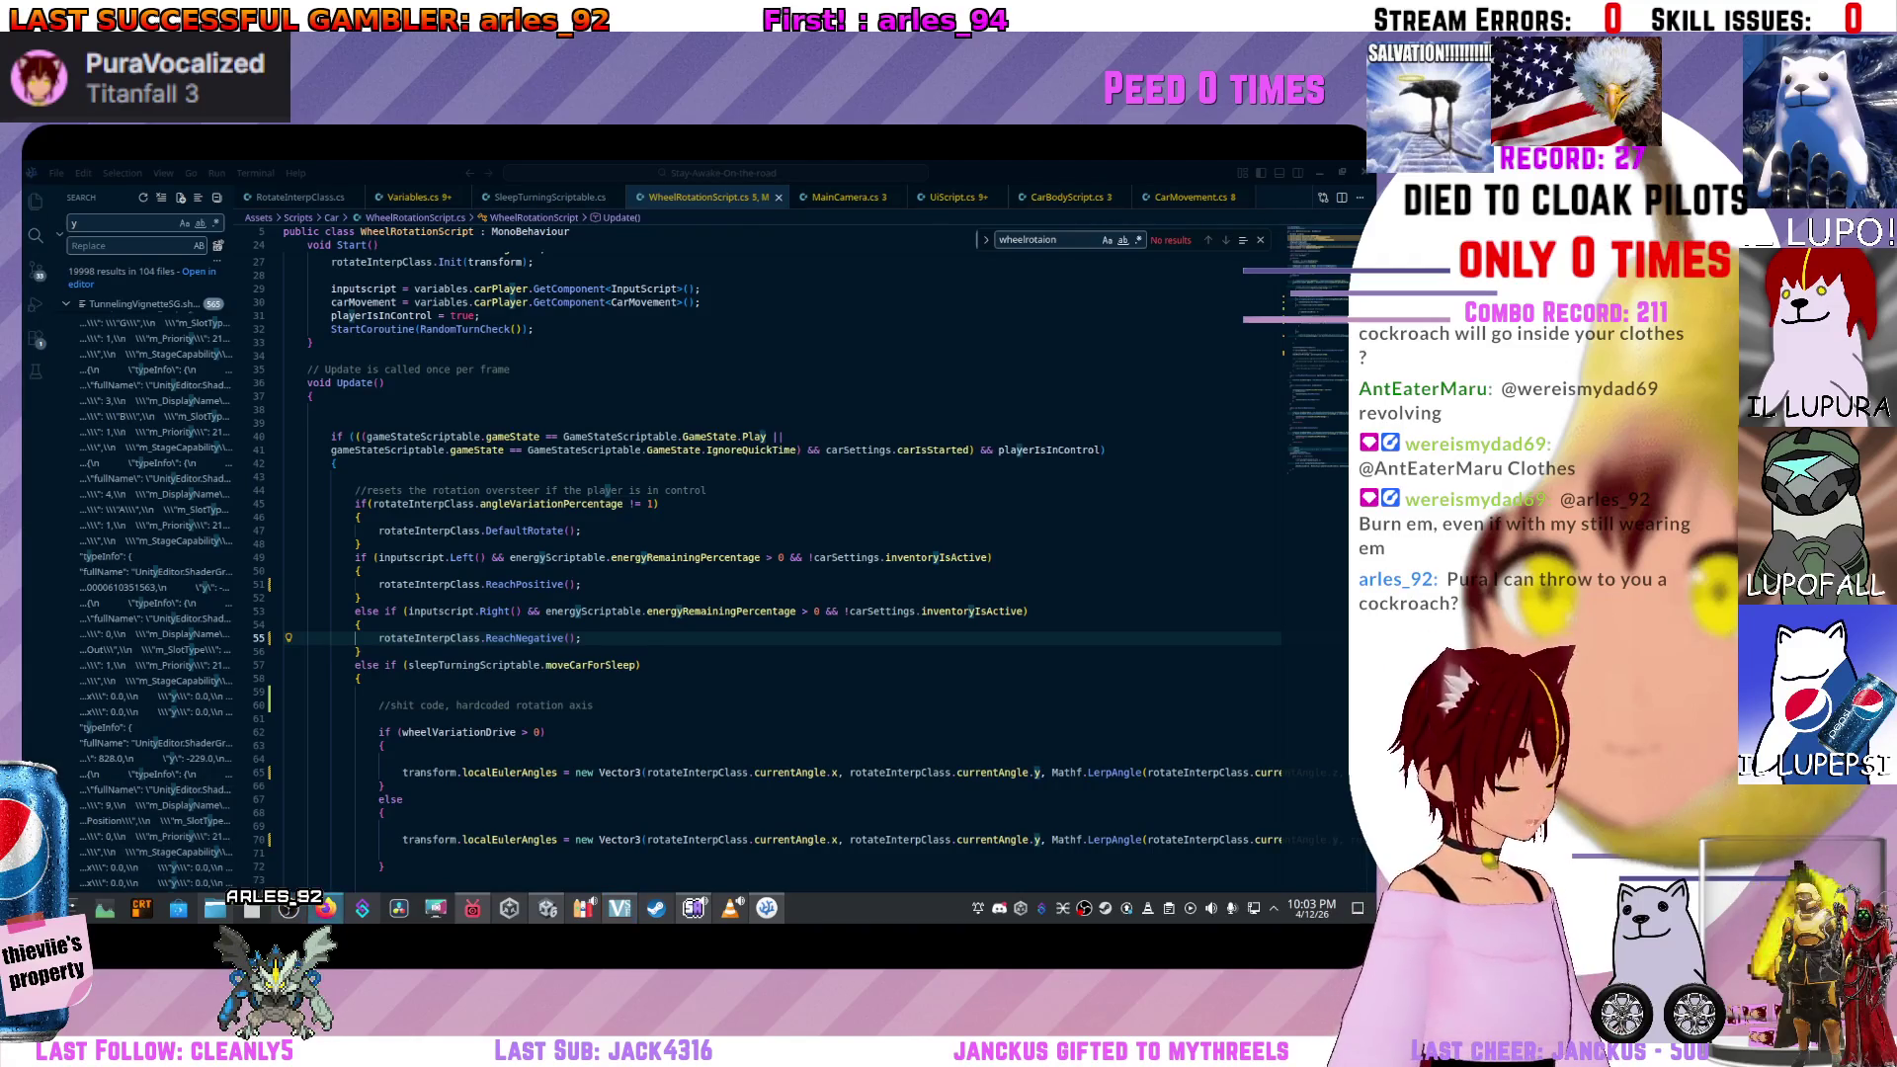
scroll(770, 564, down, 1)
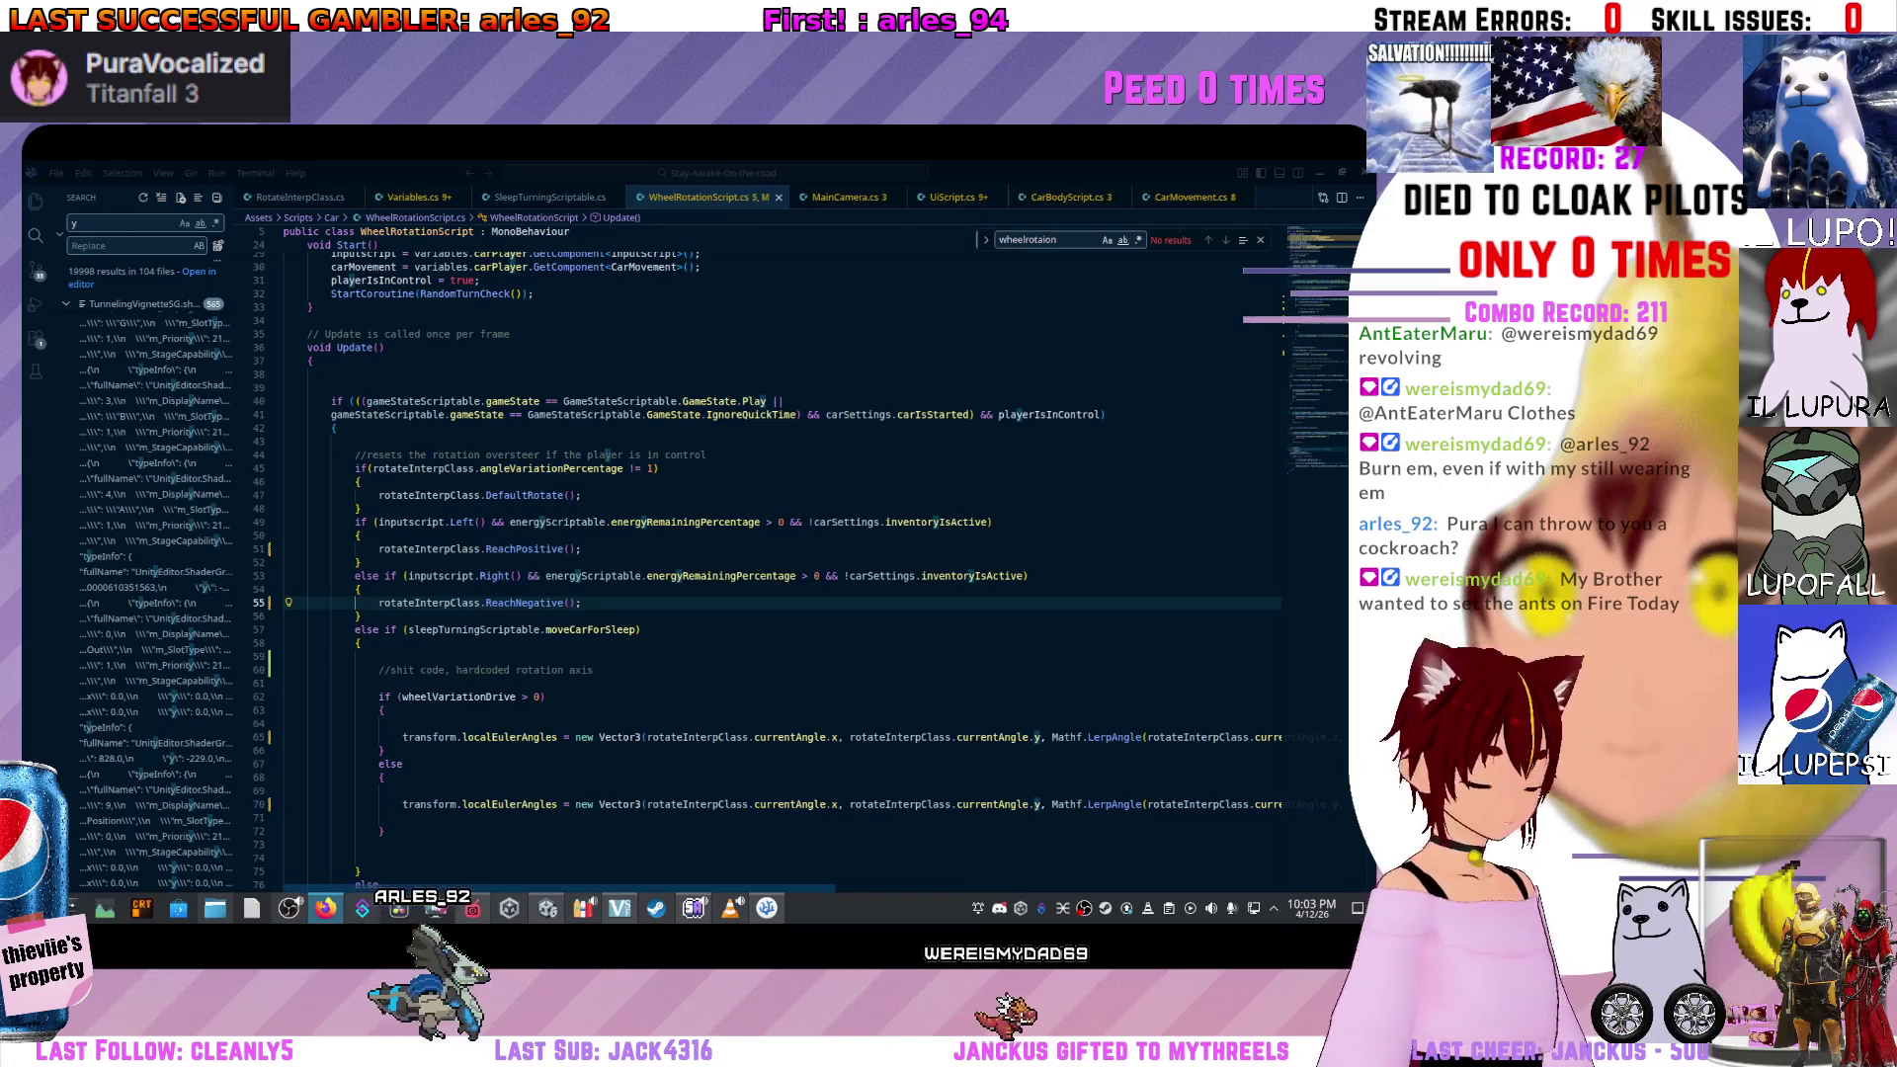
Check the Left() and Right() input conditions and where the left-turn branch ends in Update().
scroll(780, 553, down, 4)
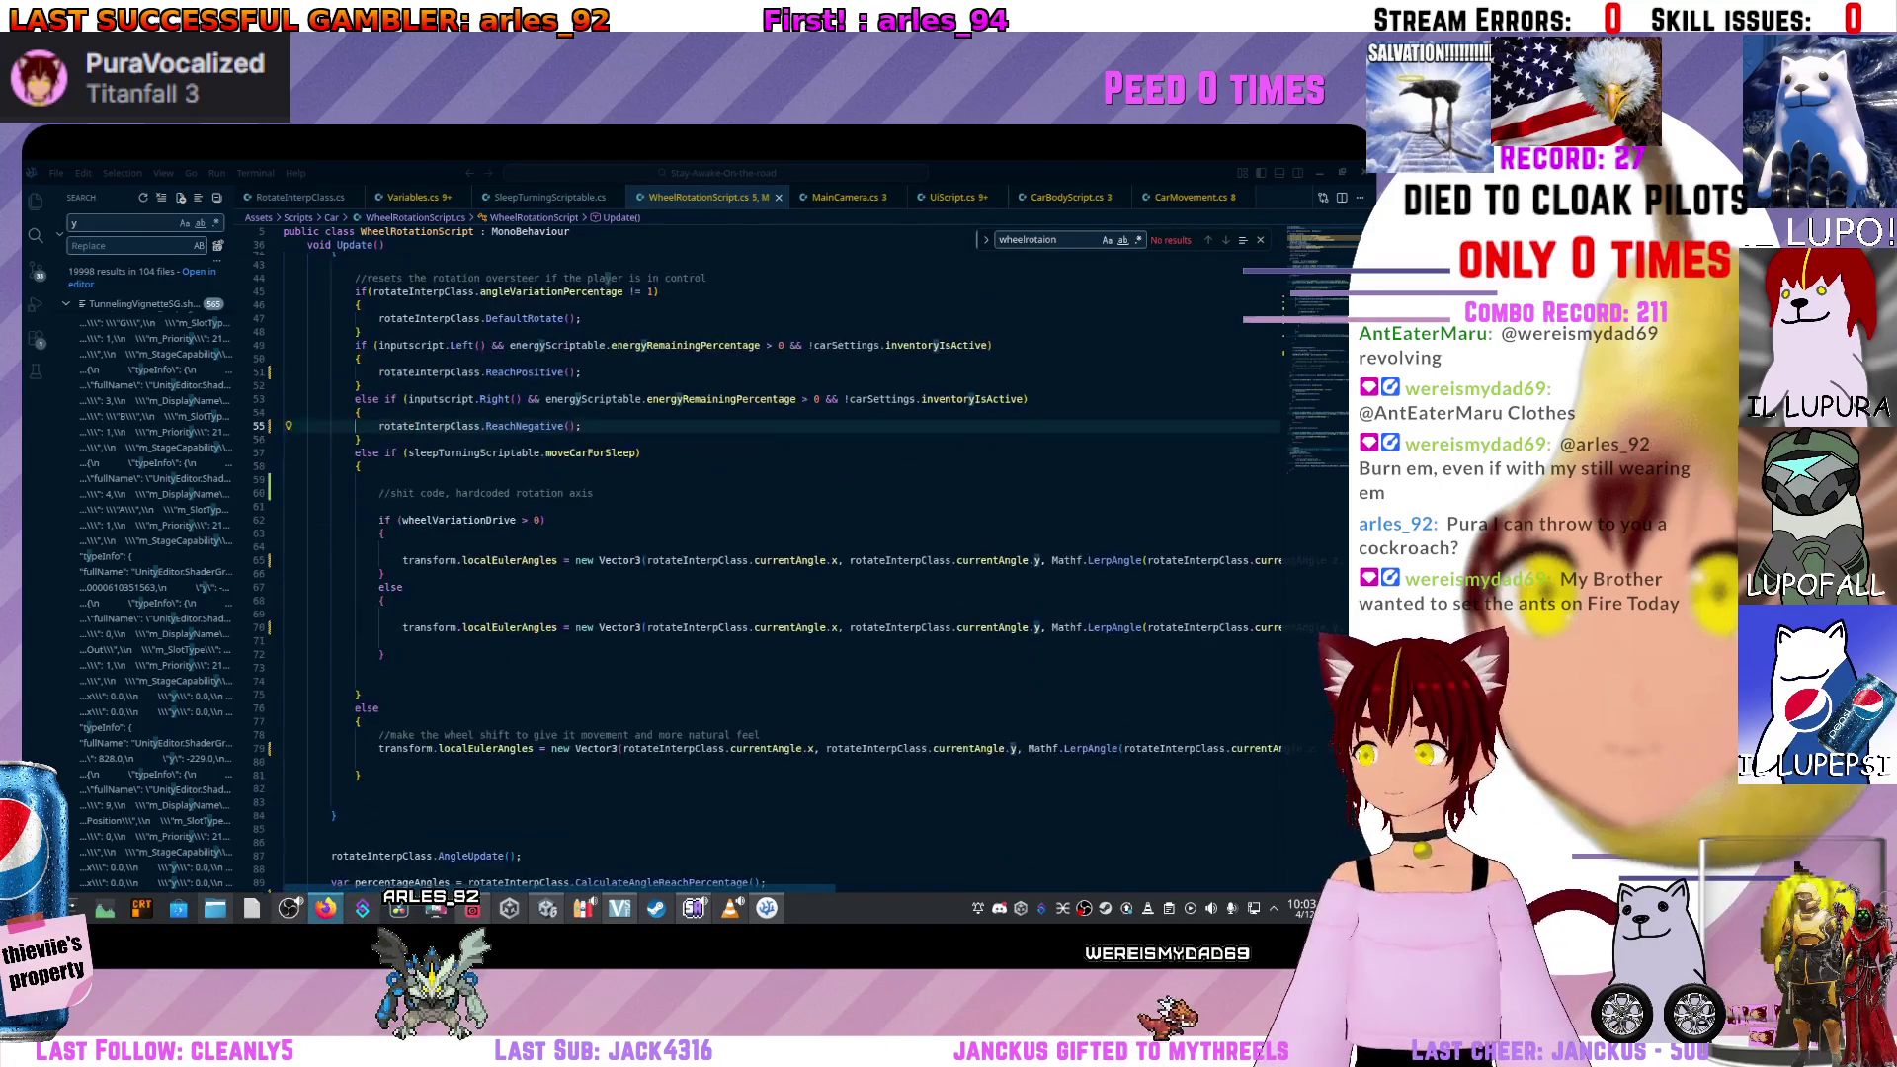
key(alt+Tab)
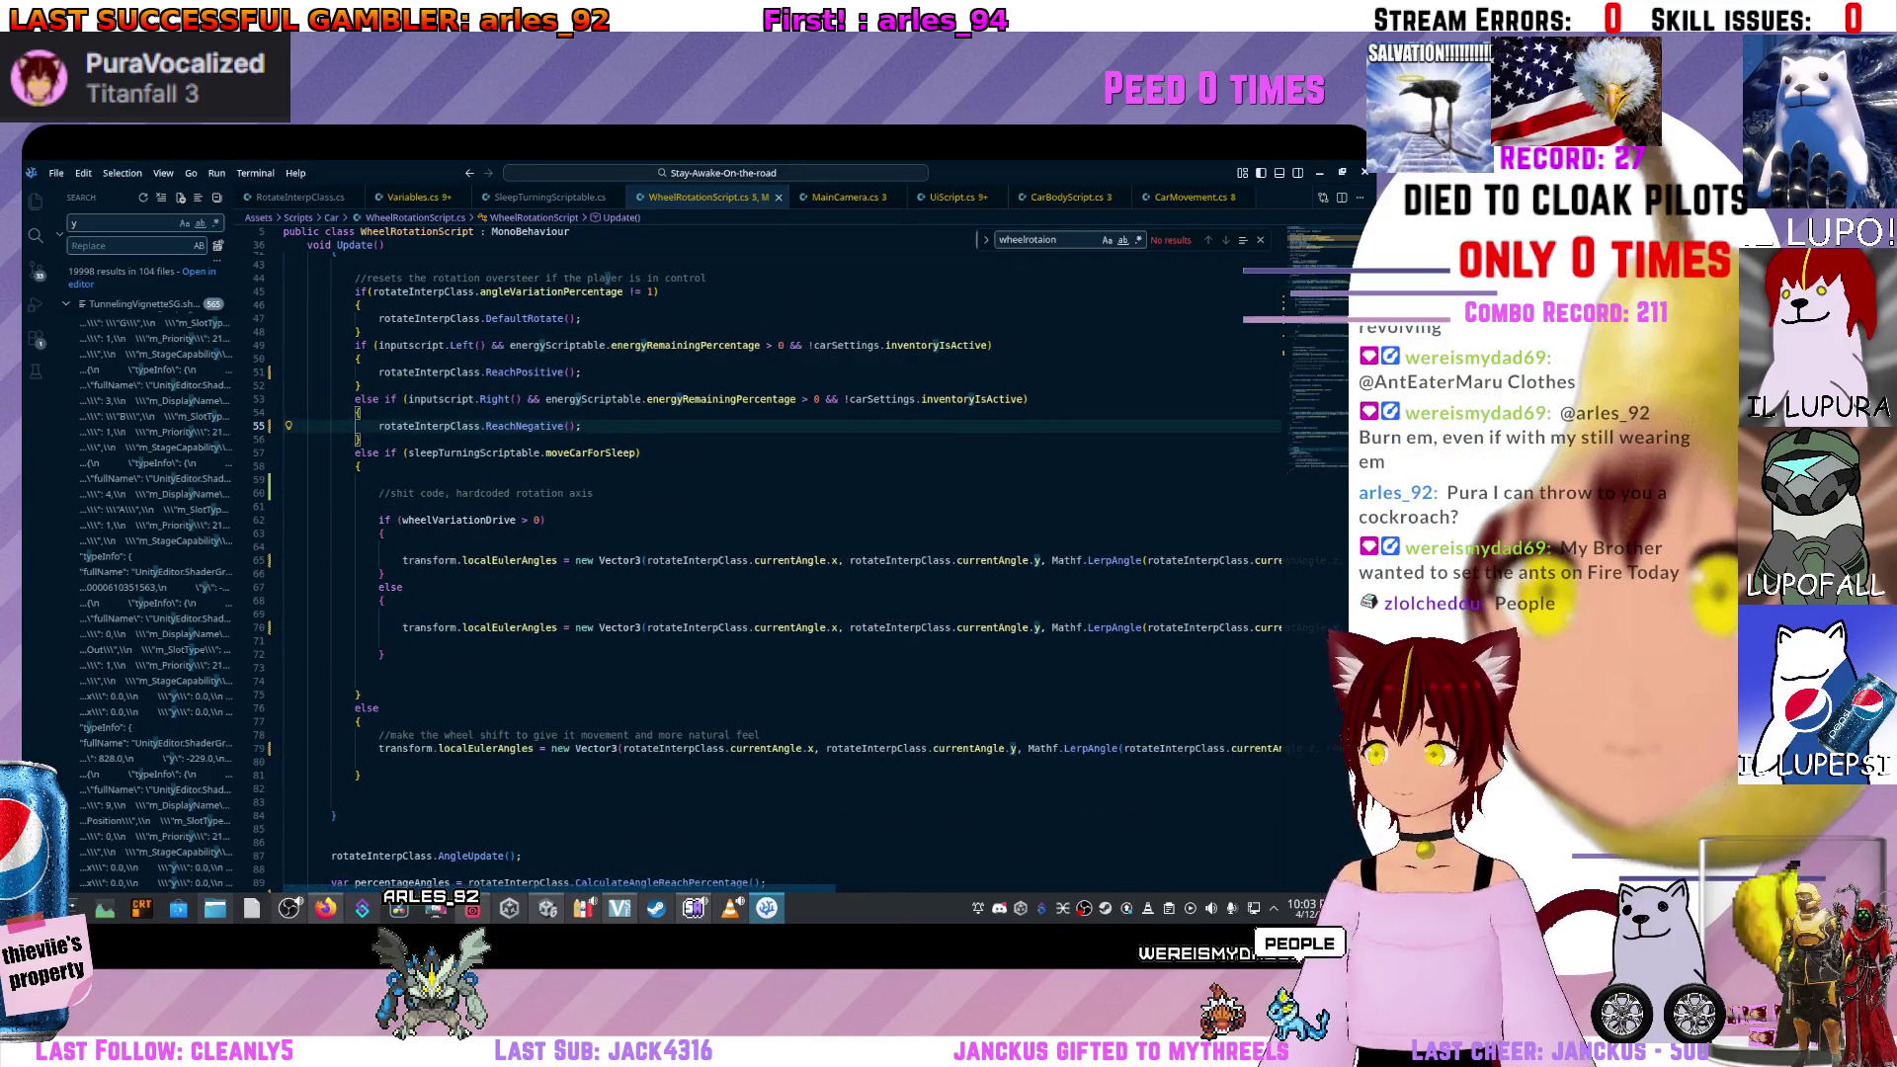
scroll(781, 553, down, 5)
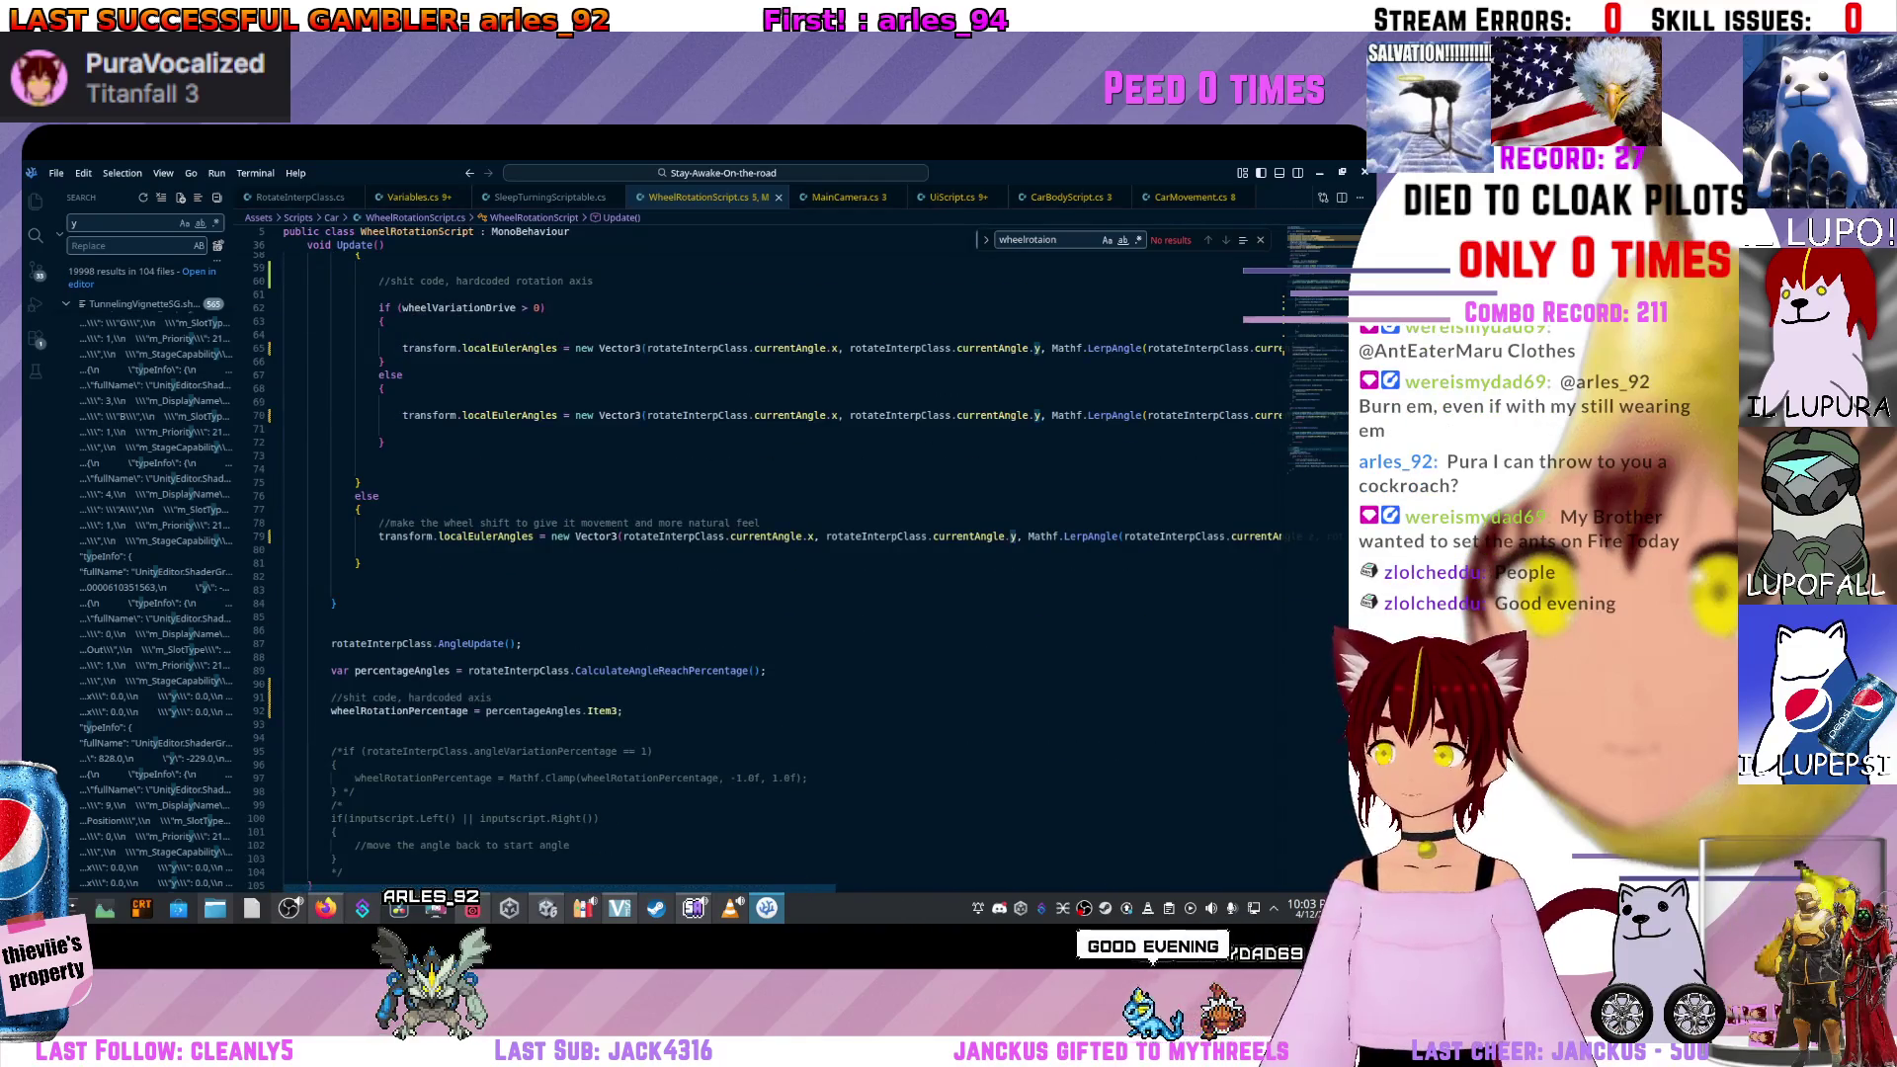
scroll(766, 553, up, 15)
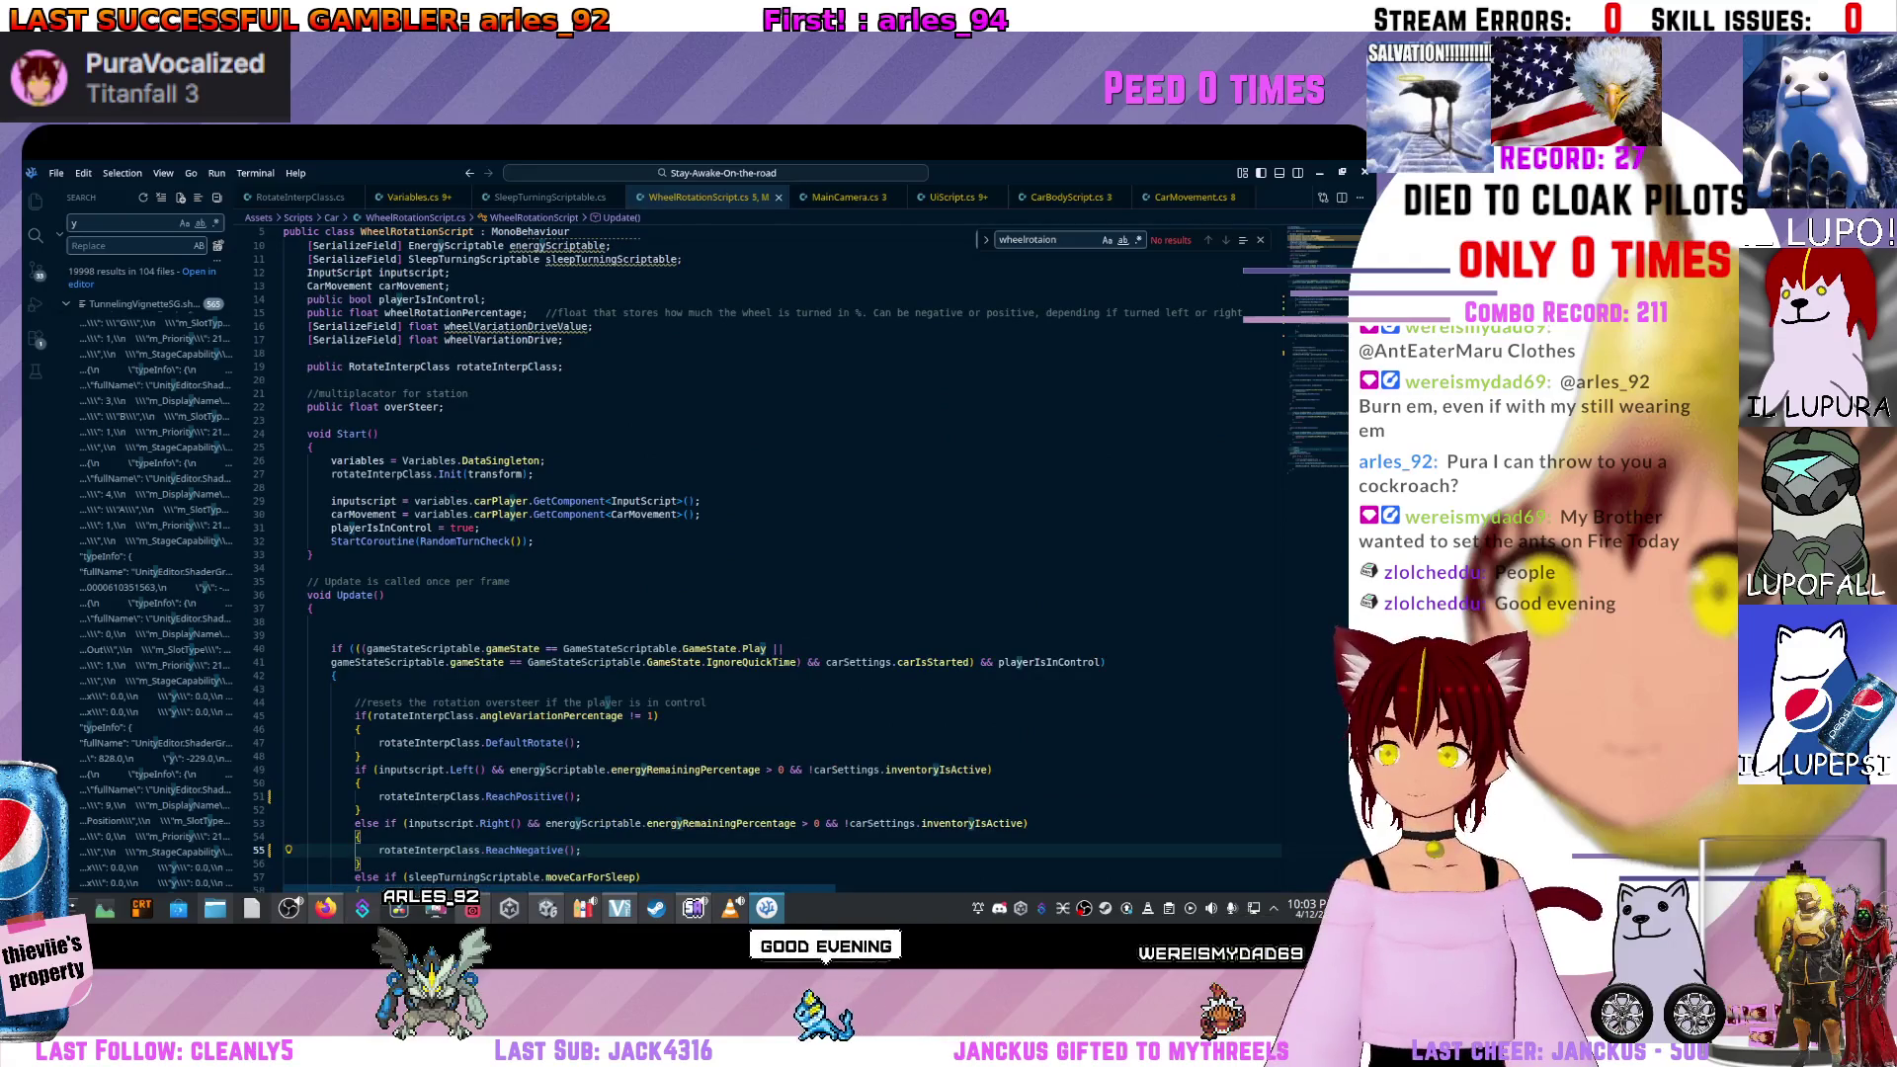
scroll(766, 553, down, 1)
click(515, 788)
click(475, 734)
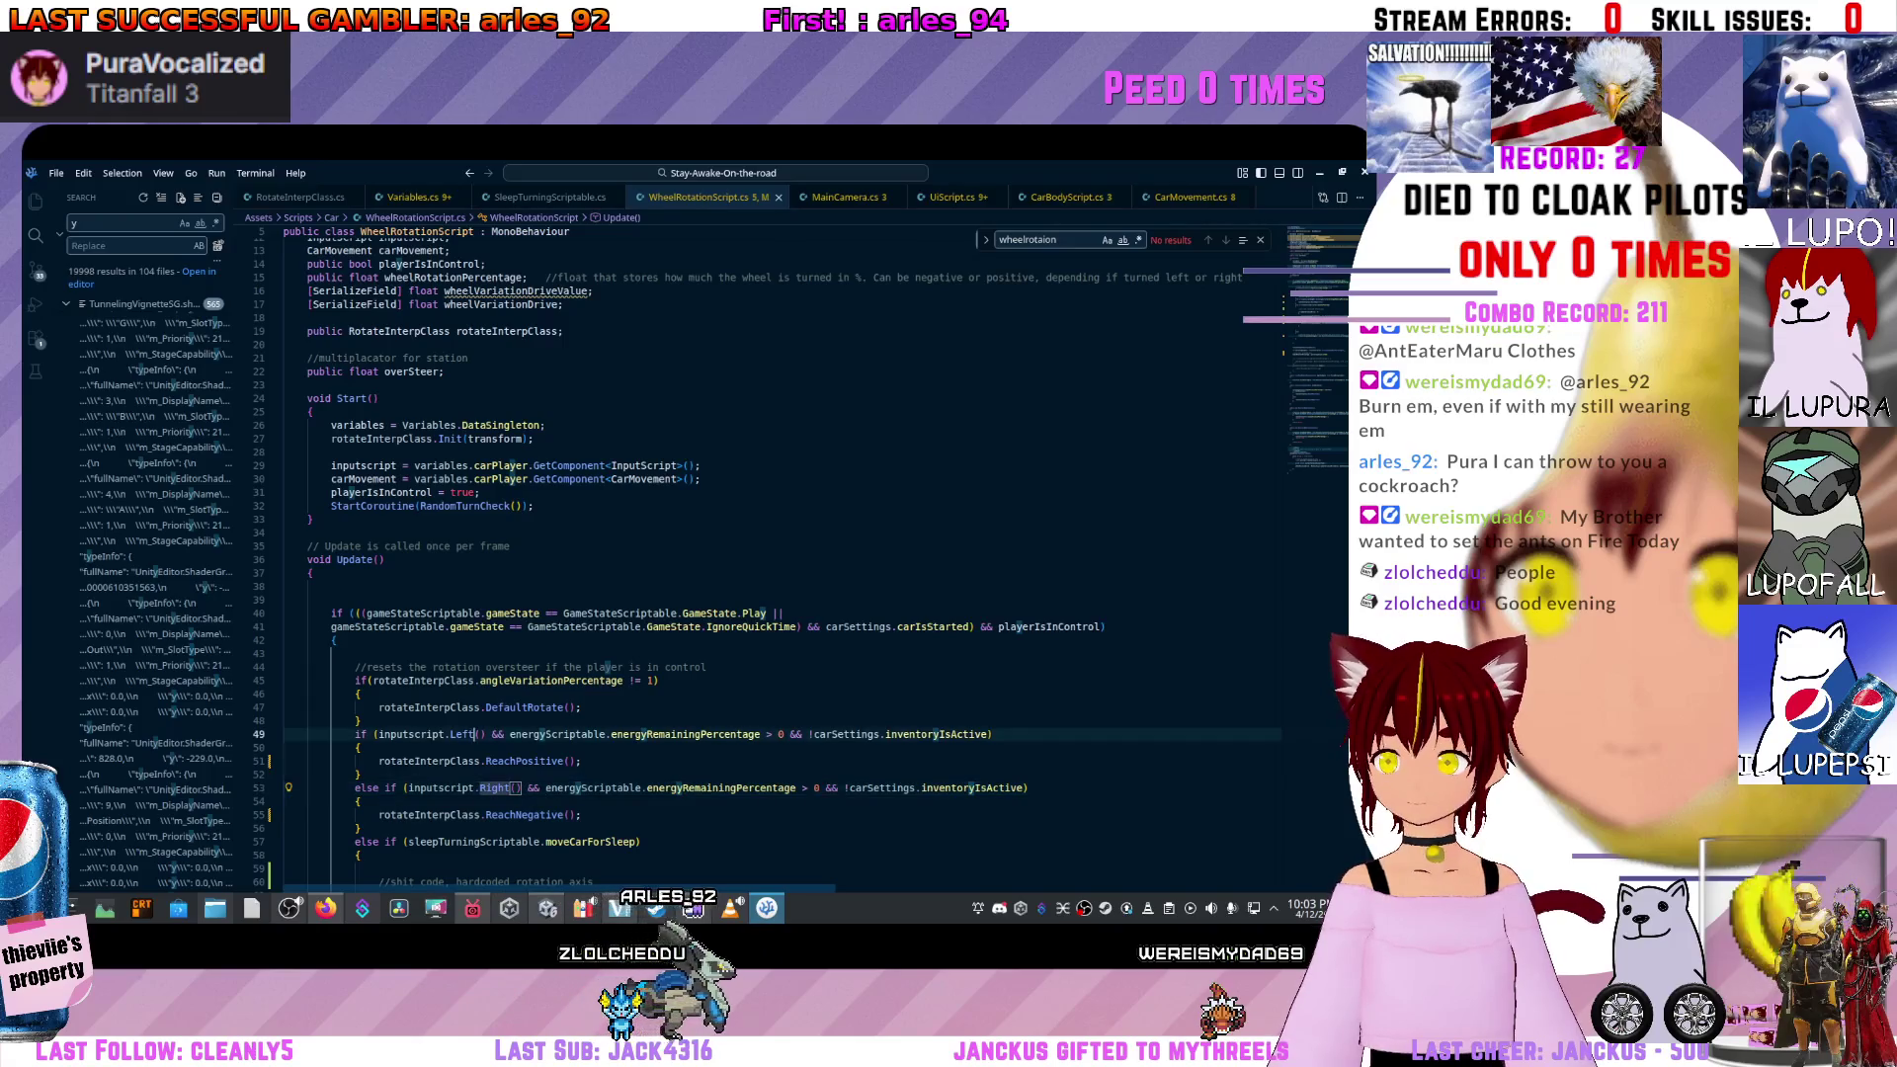
scroll(766, 553, down, 7)
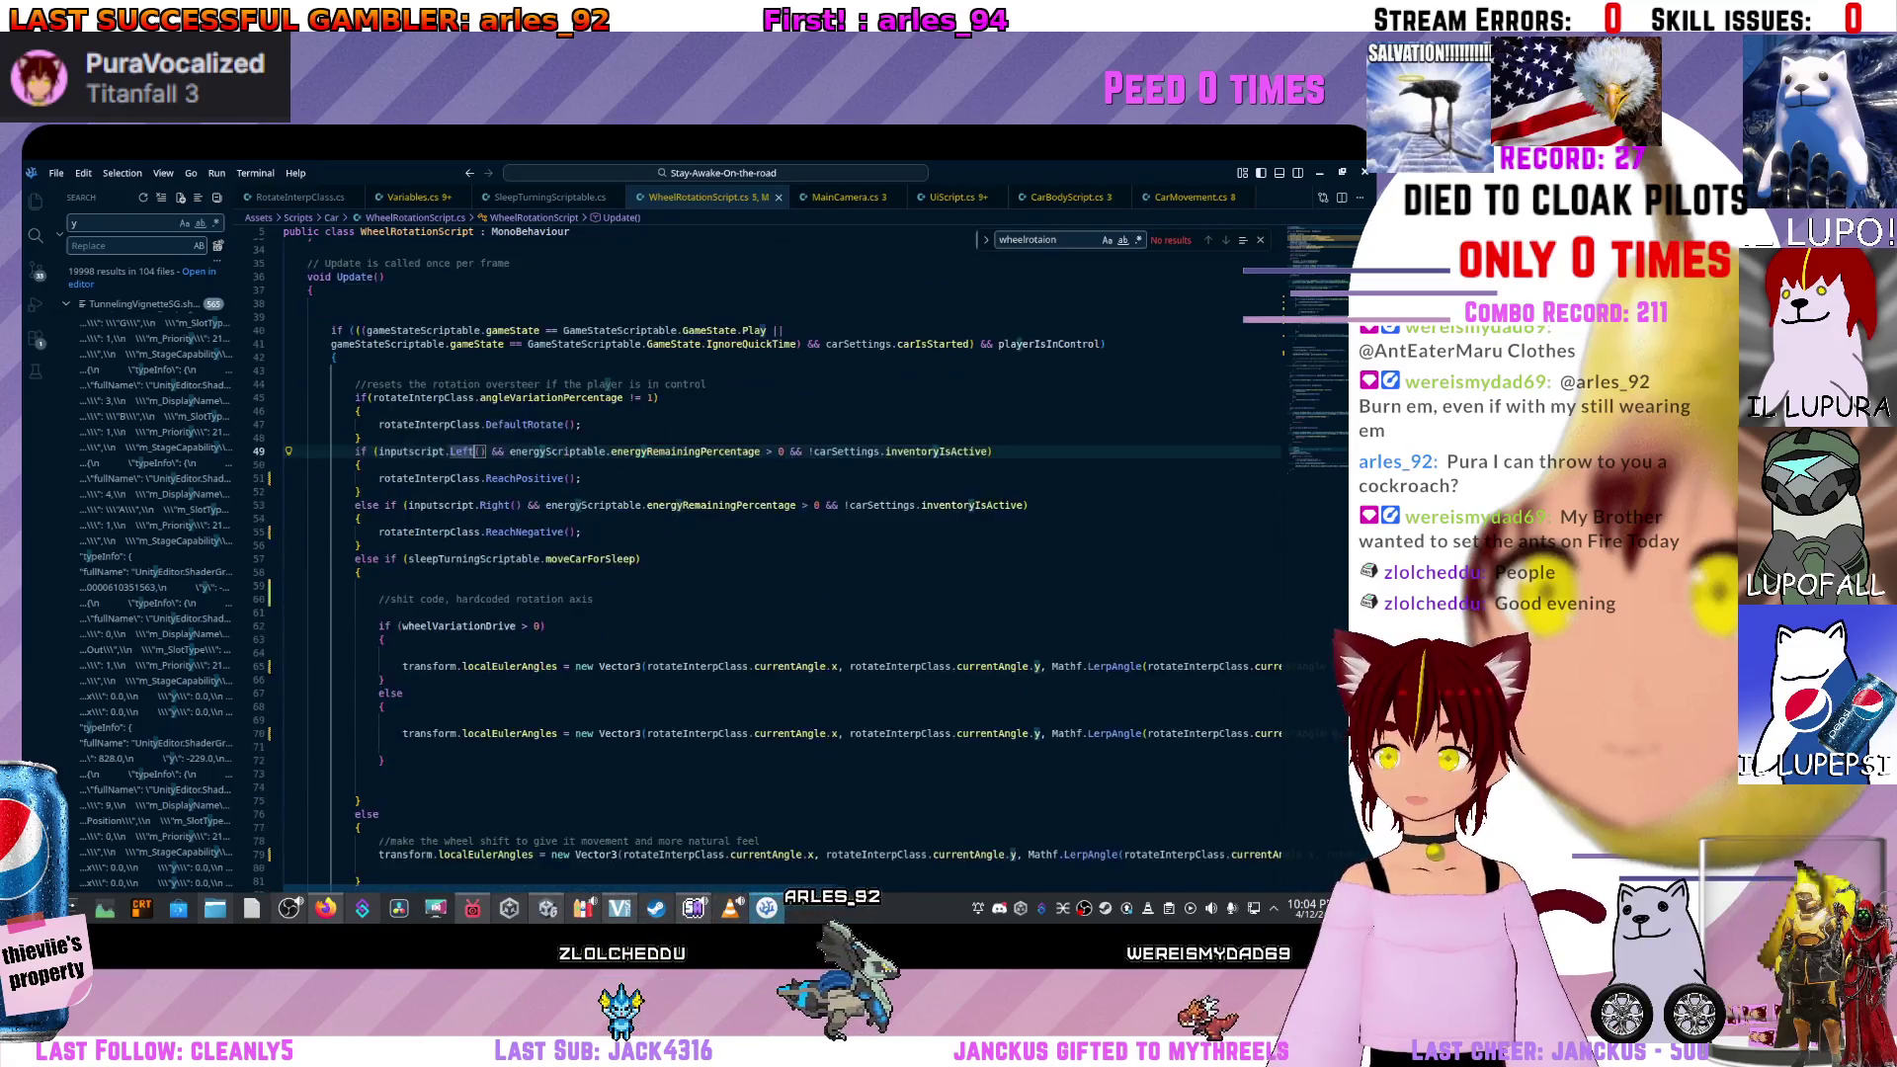
scroll(766, 554, up, 3)
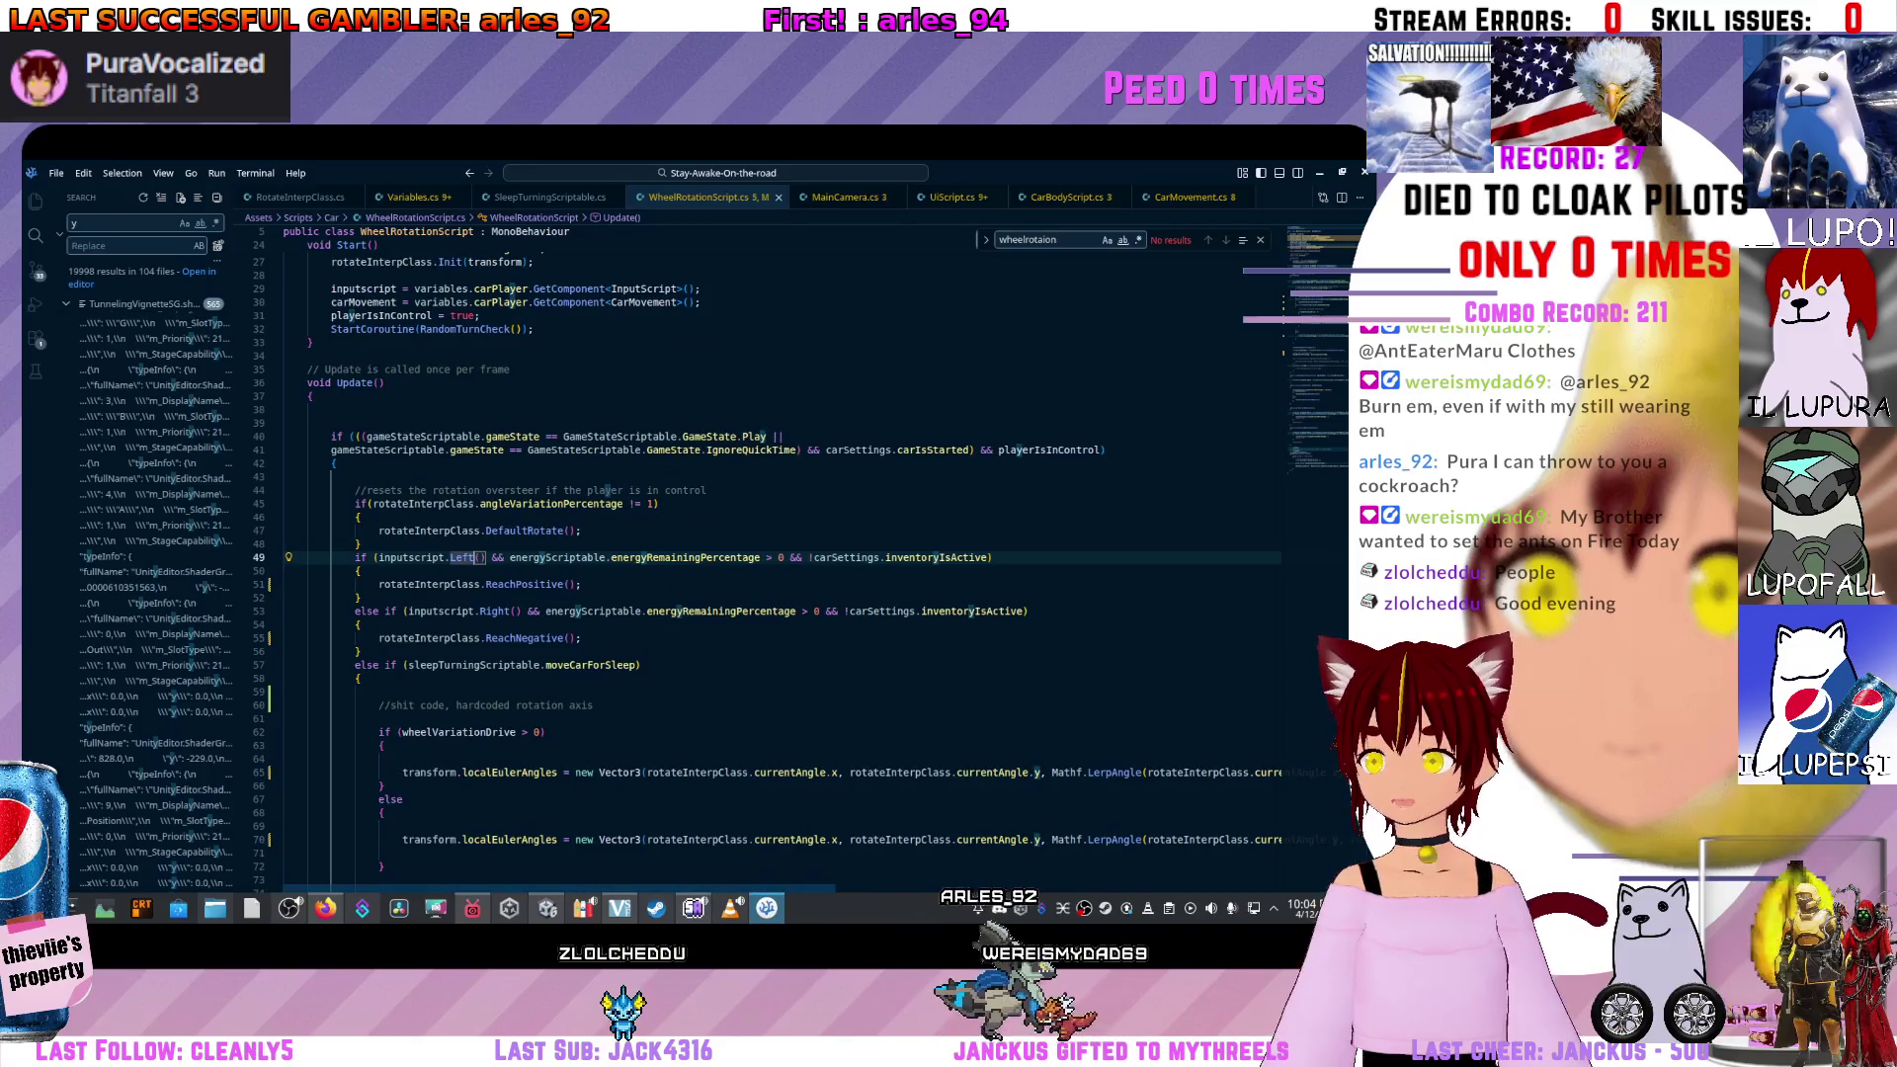
click(359, 598)
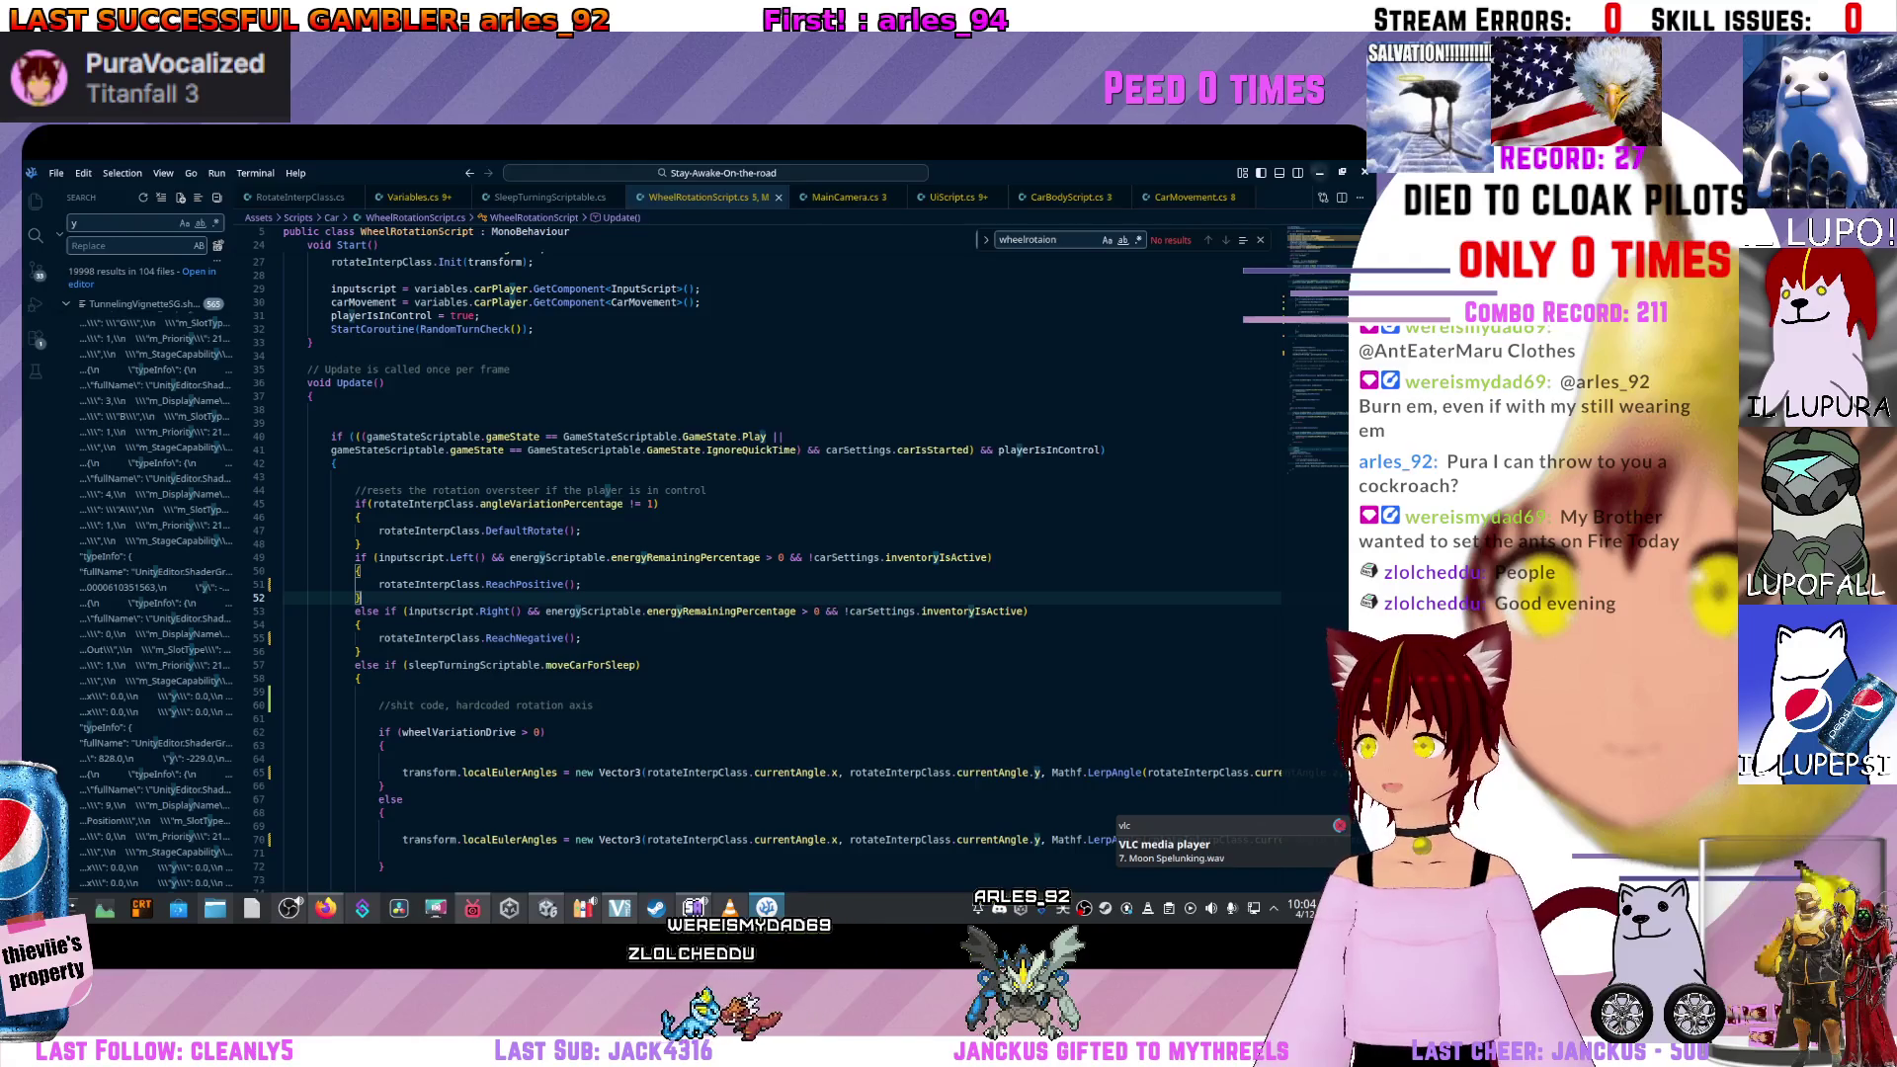
key(alt+Tab)
scroll(34, 521, up, 10)
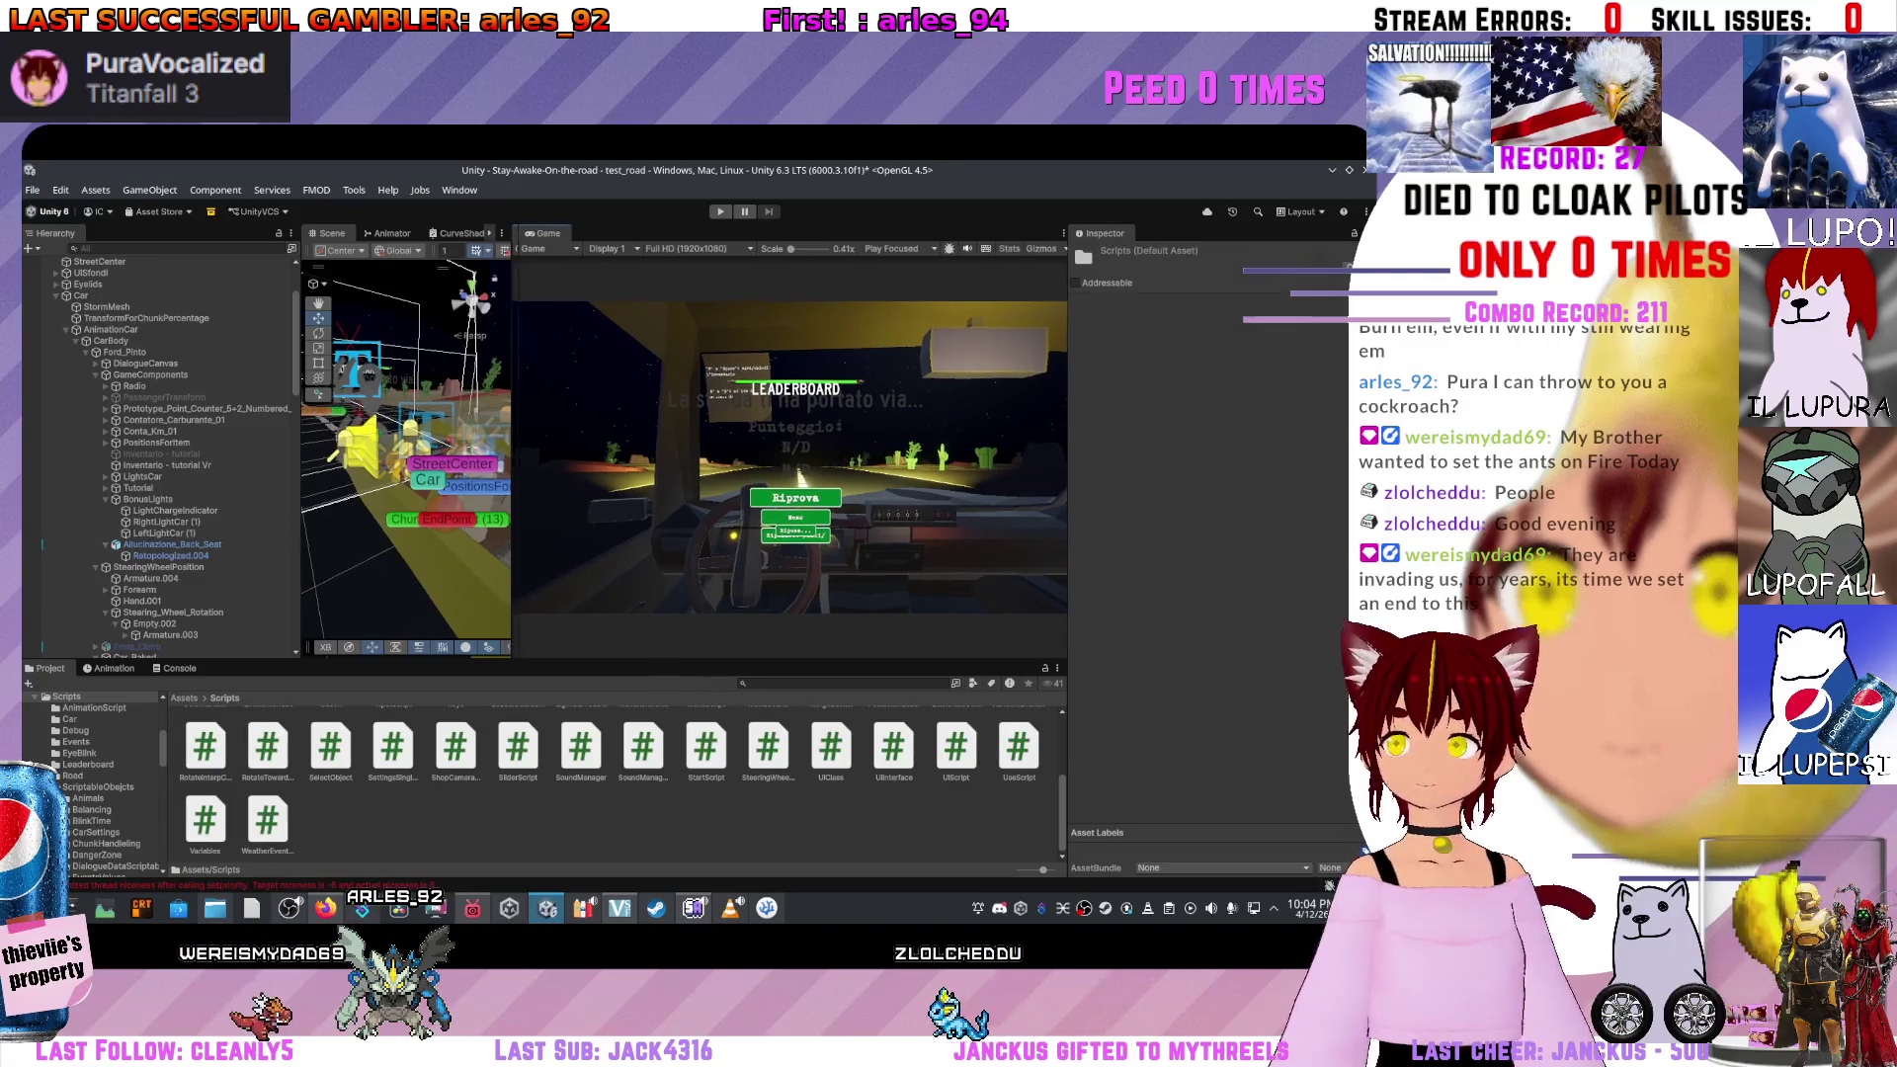
Widen the Scene view, select and frame the Stearing_Wheel_Rotation wheel, and start a play-test.
drag(506, 435, 770, 435)
scroll(534, 454, up, 3)
scroll(535, 457, down, 3)
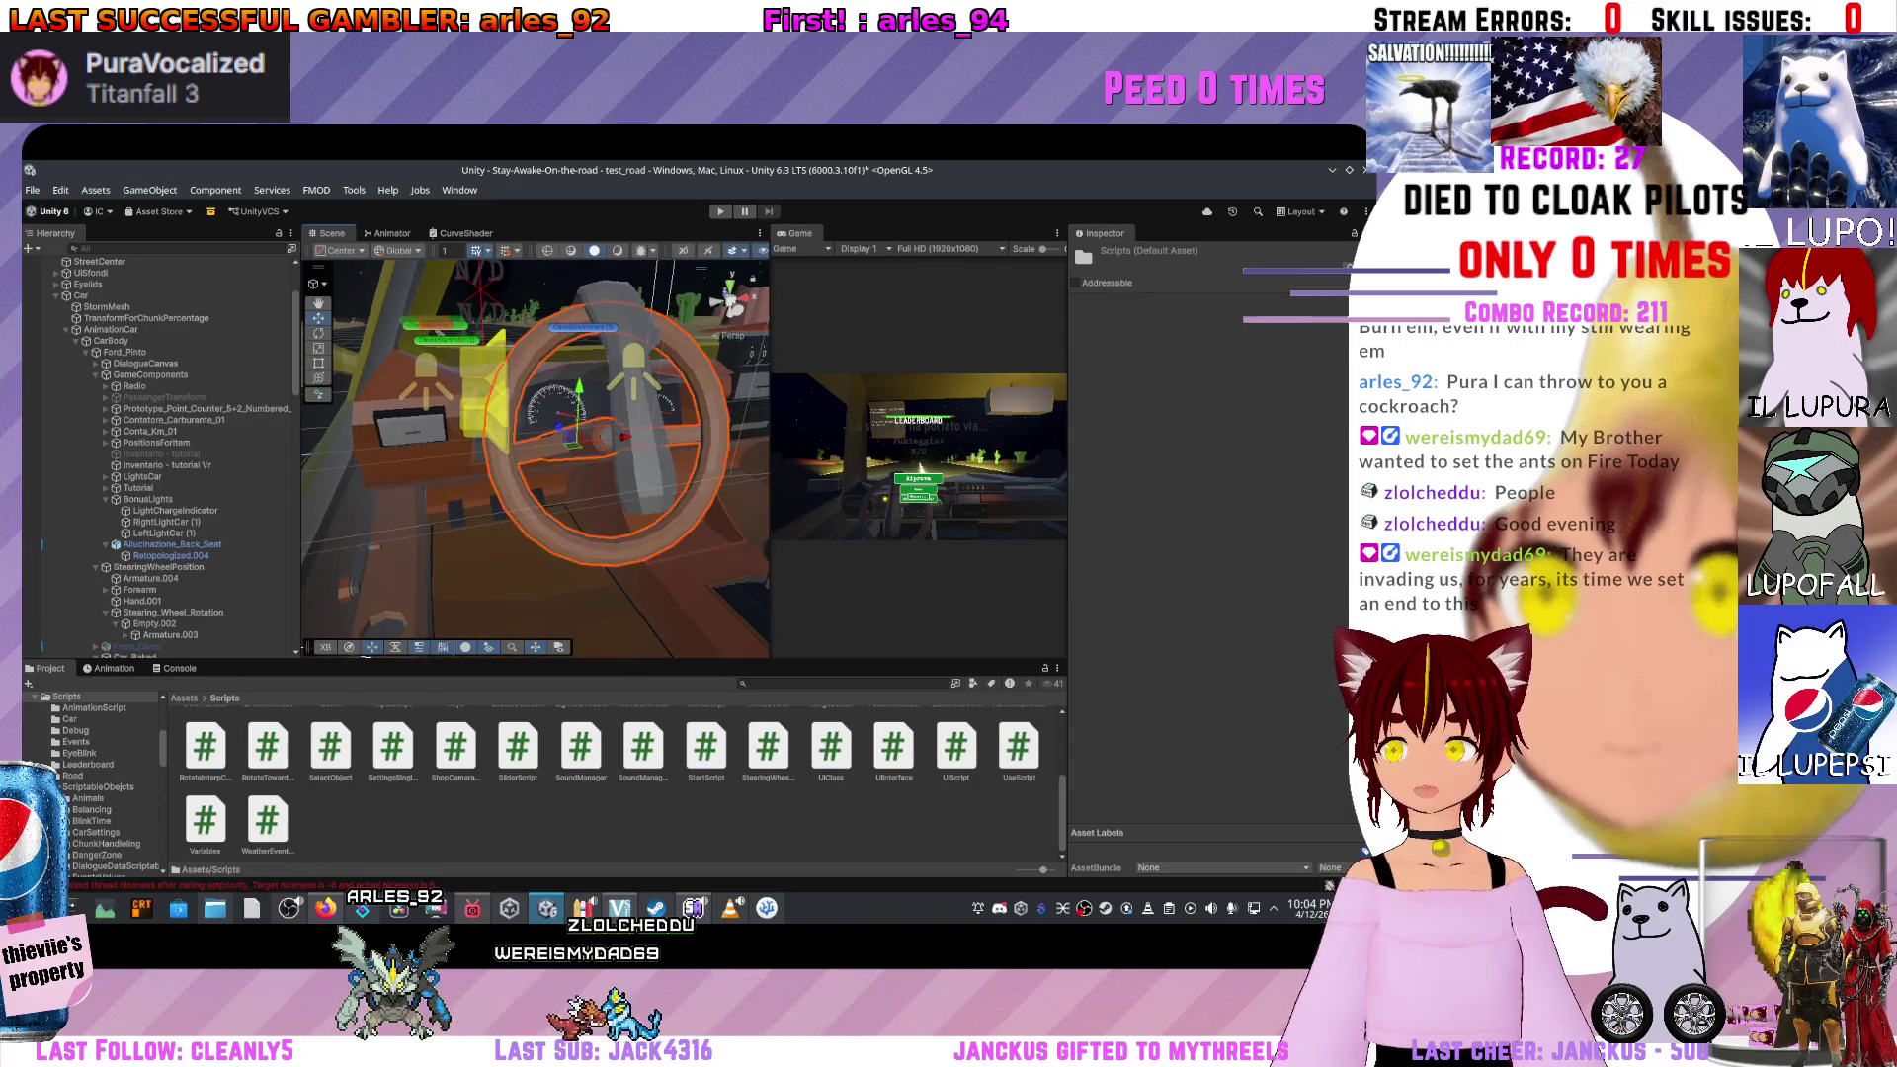
click(534, 458)
scroll(158, 455, down, 3)
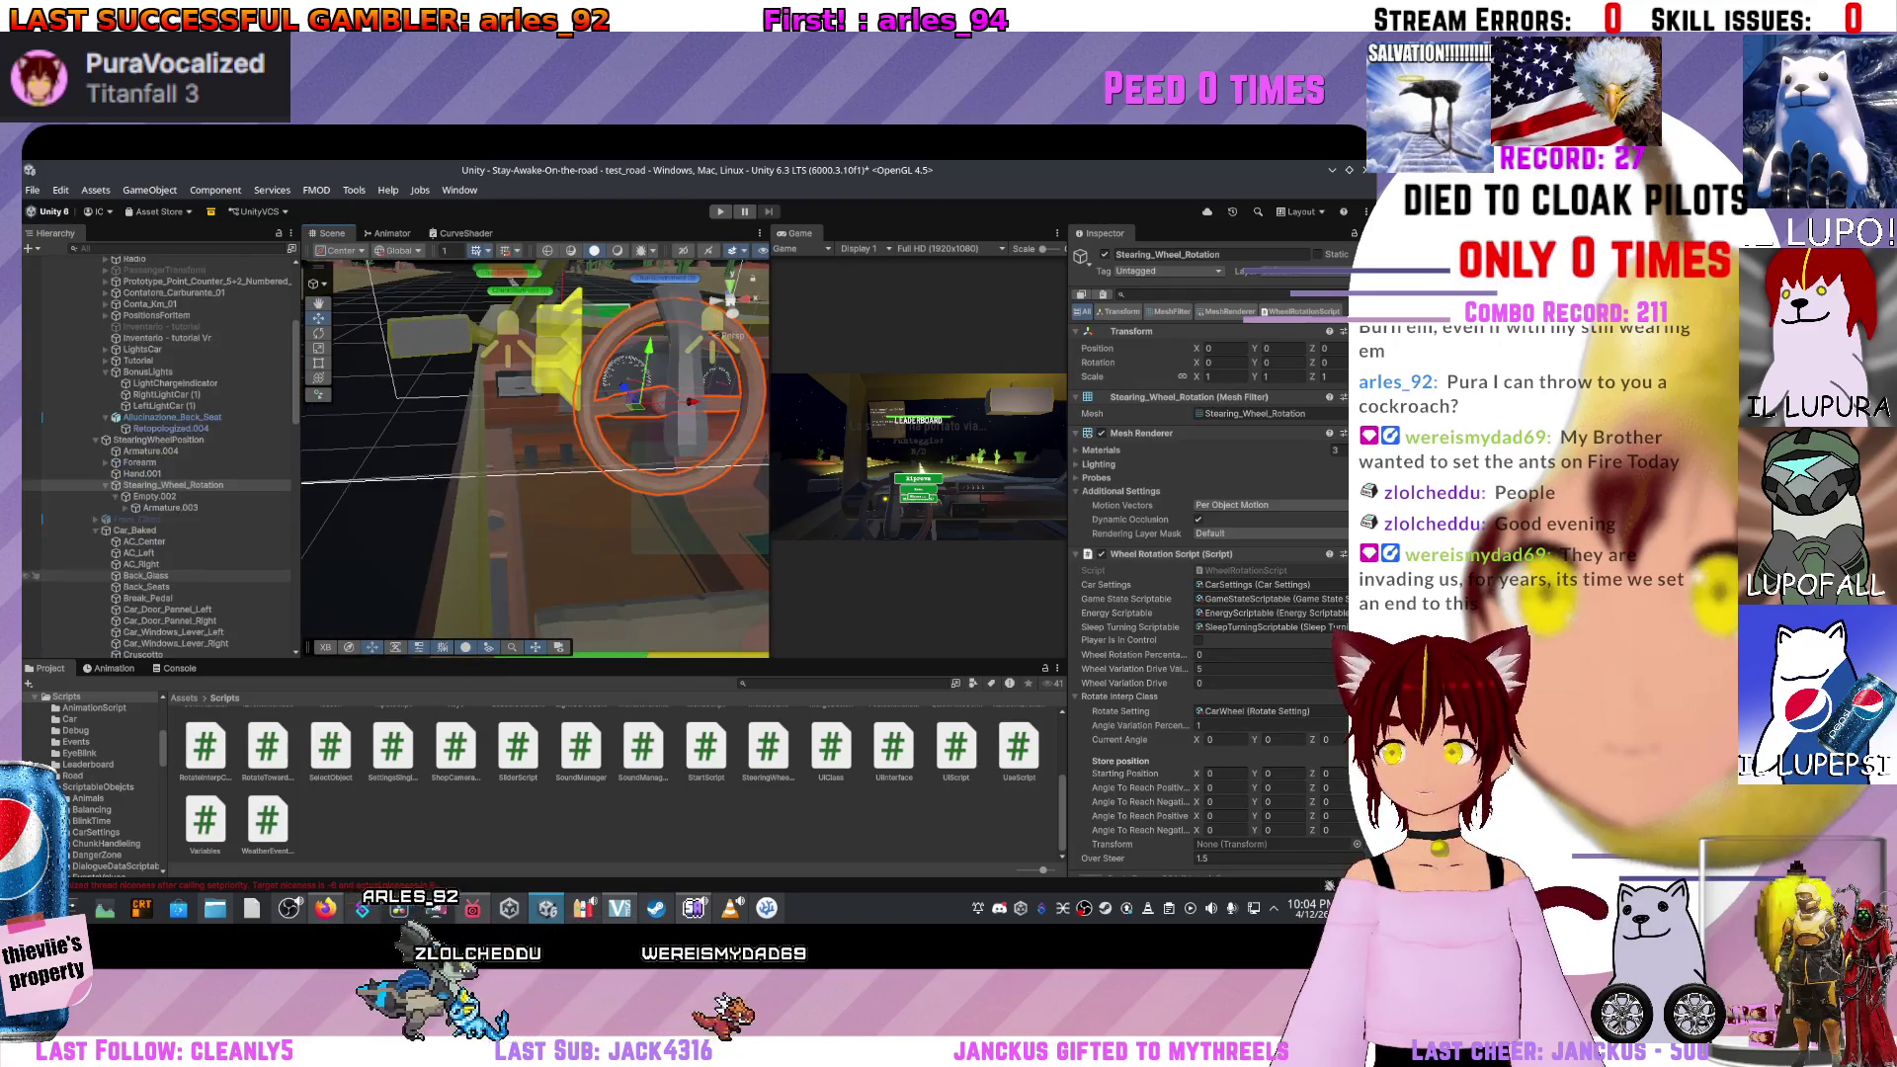
drag(534, 458, 627, 425)
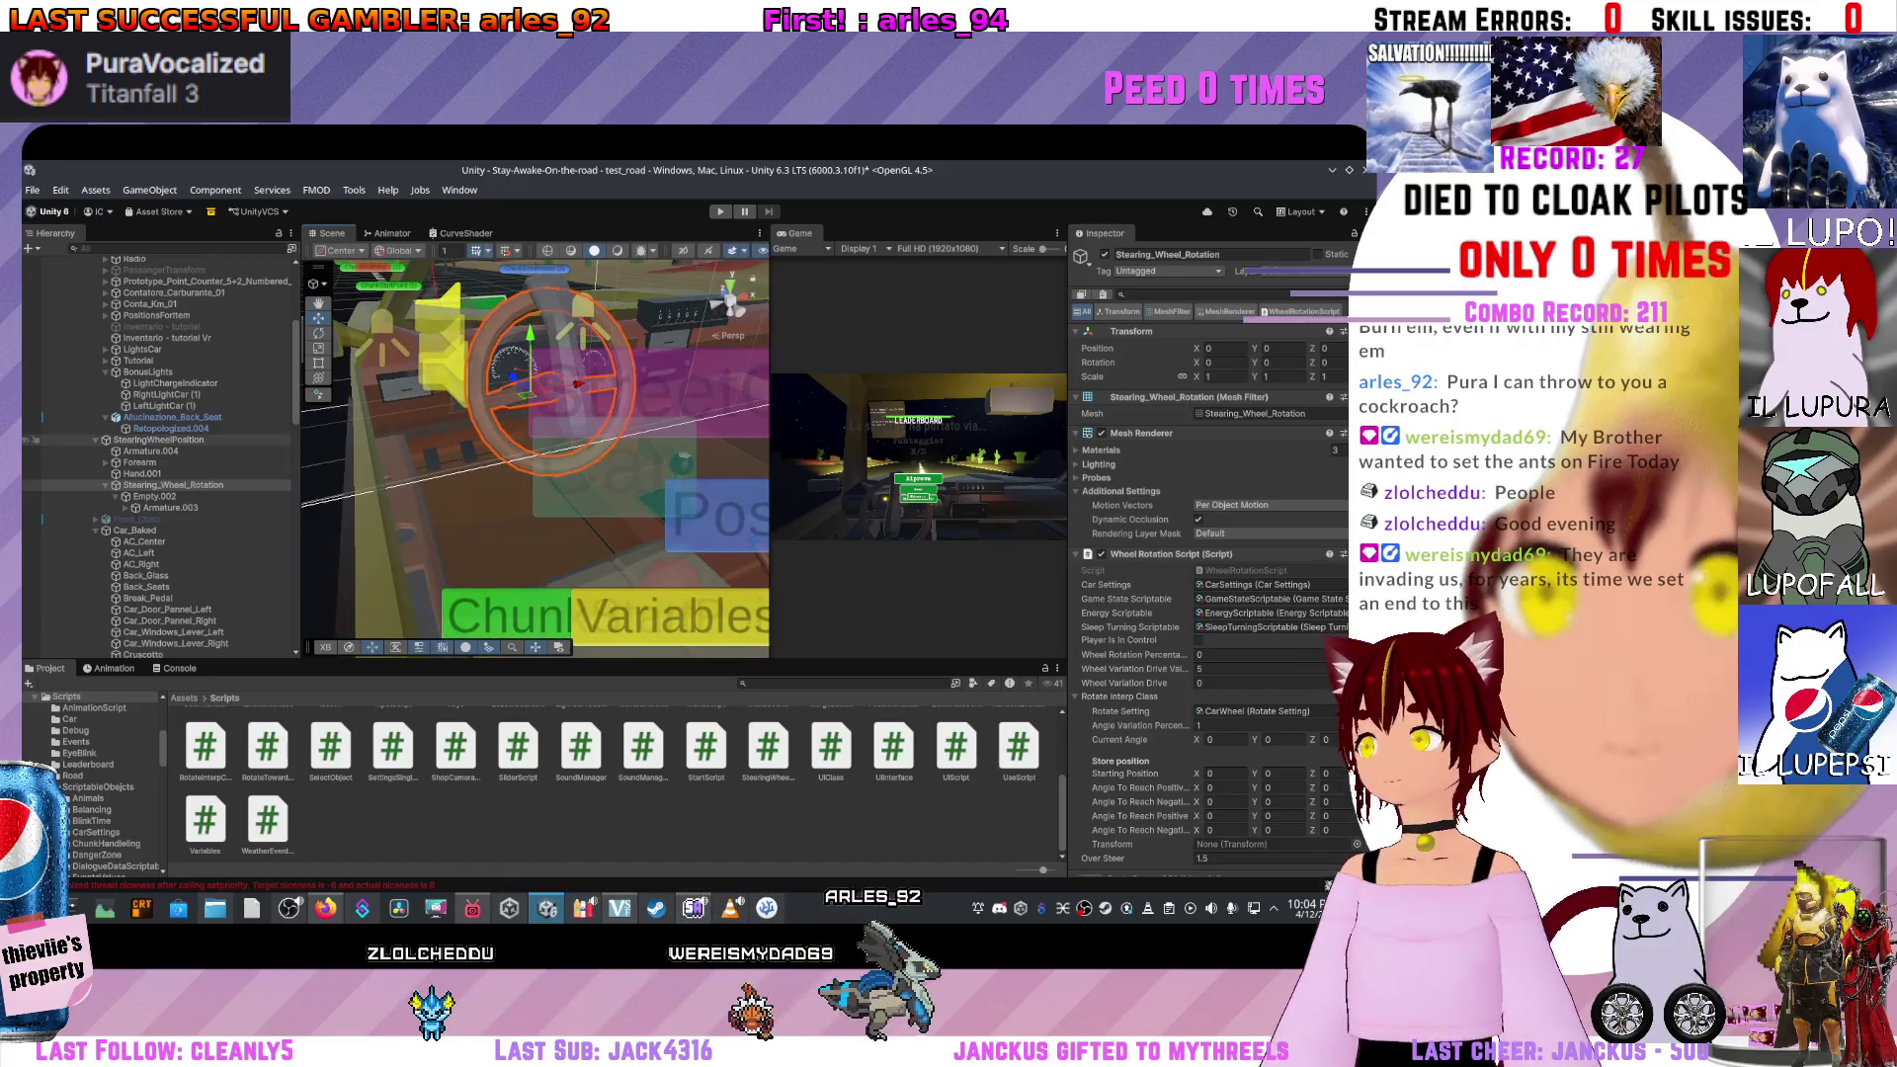
click(173, 485)
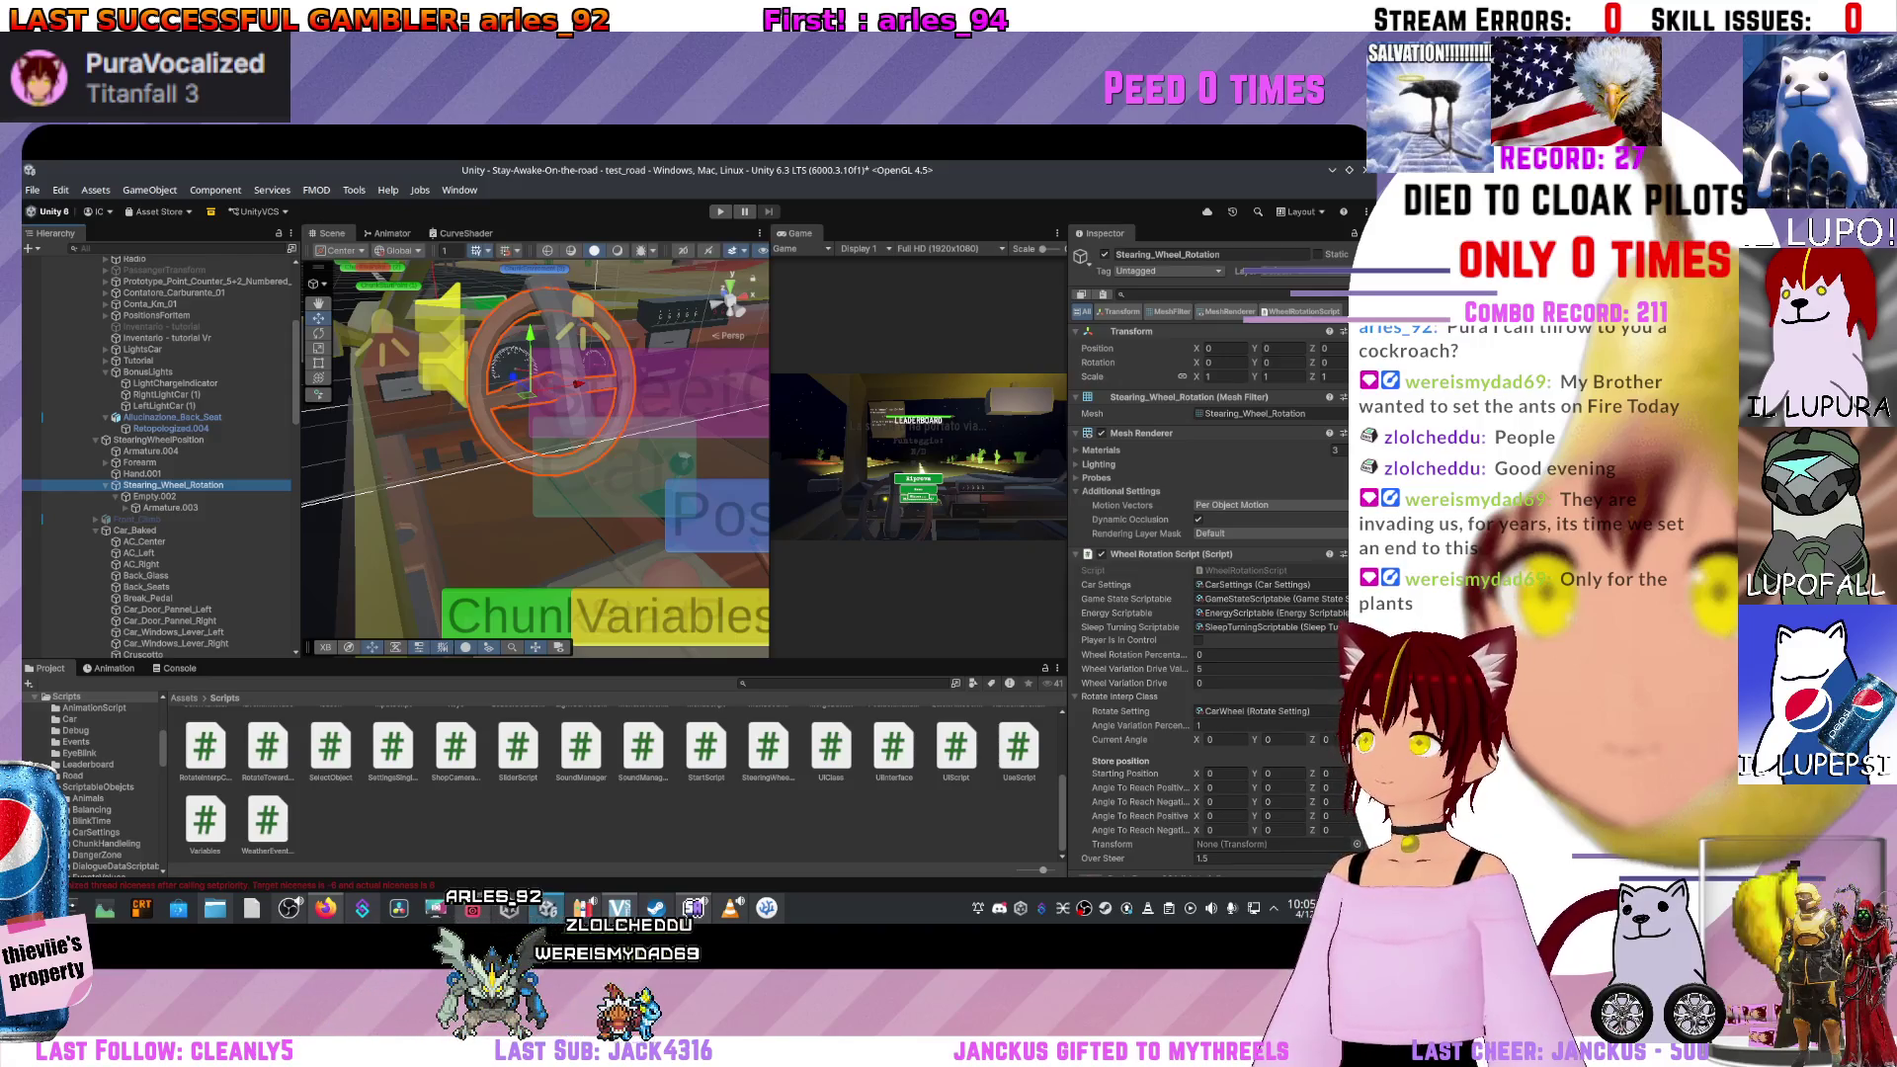
click(720, 211)
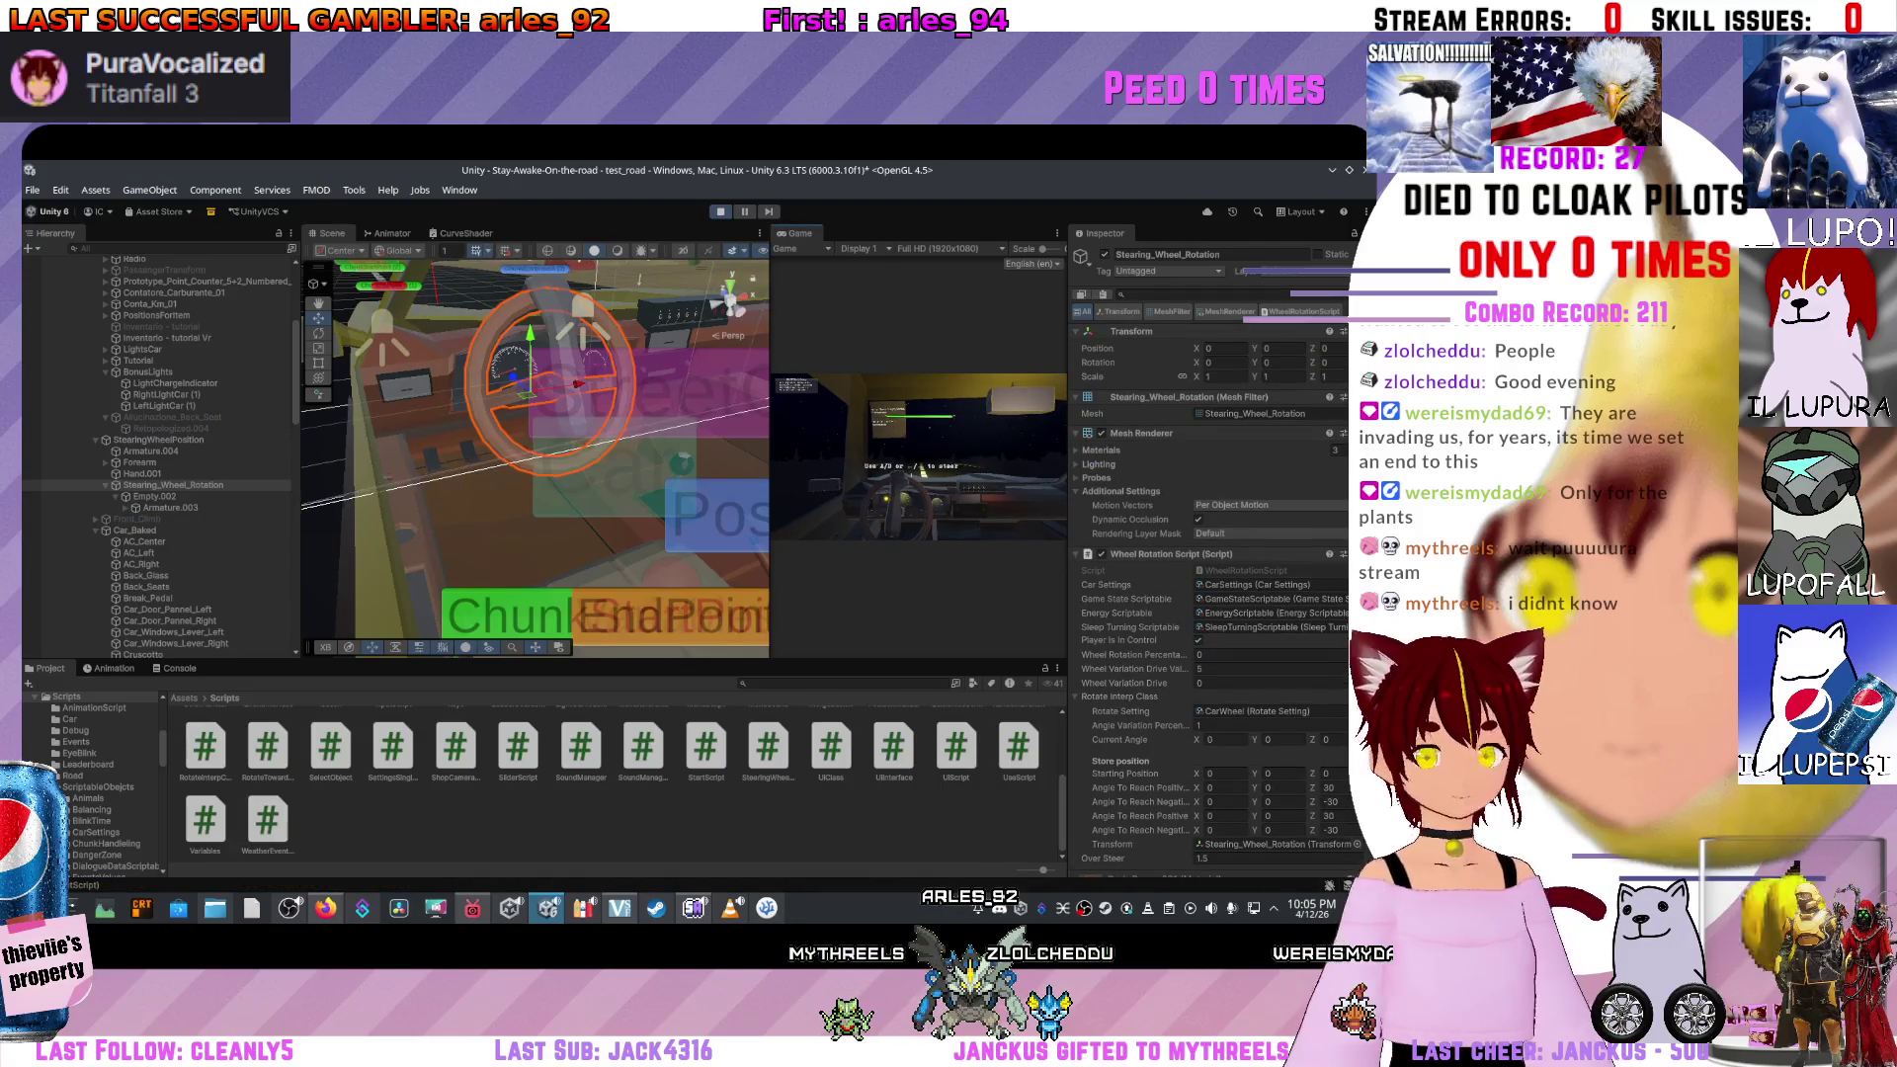
Enlarge the Game view while the play-test is running.
drag(771, 444, 524, 445)
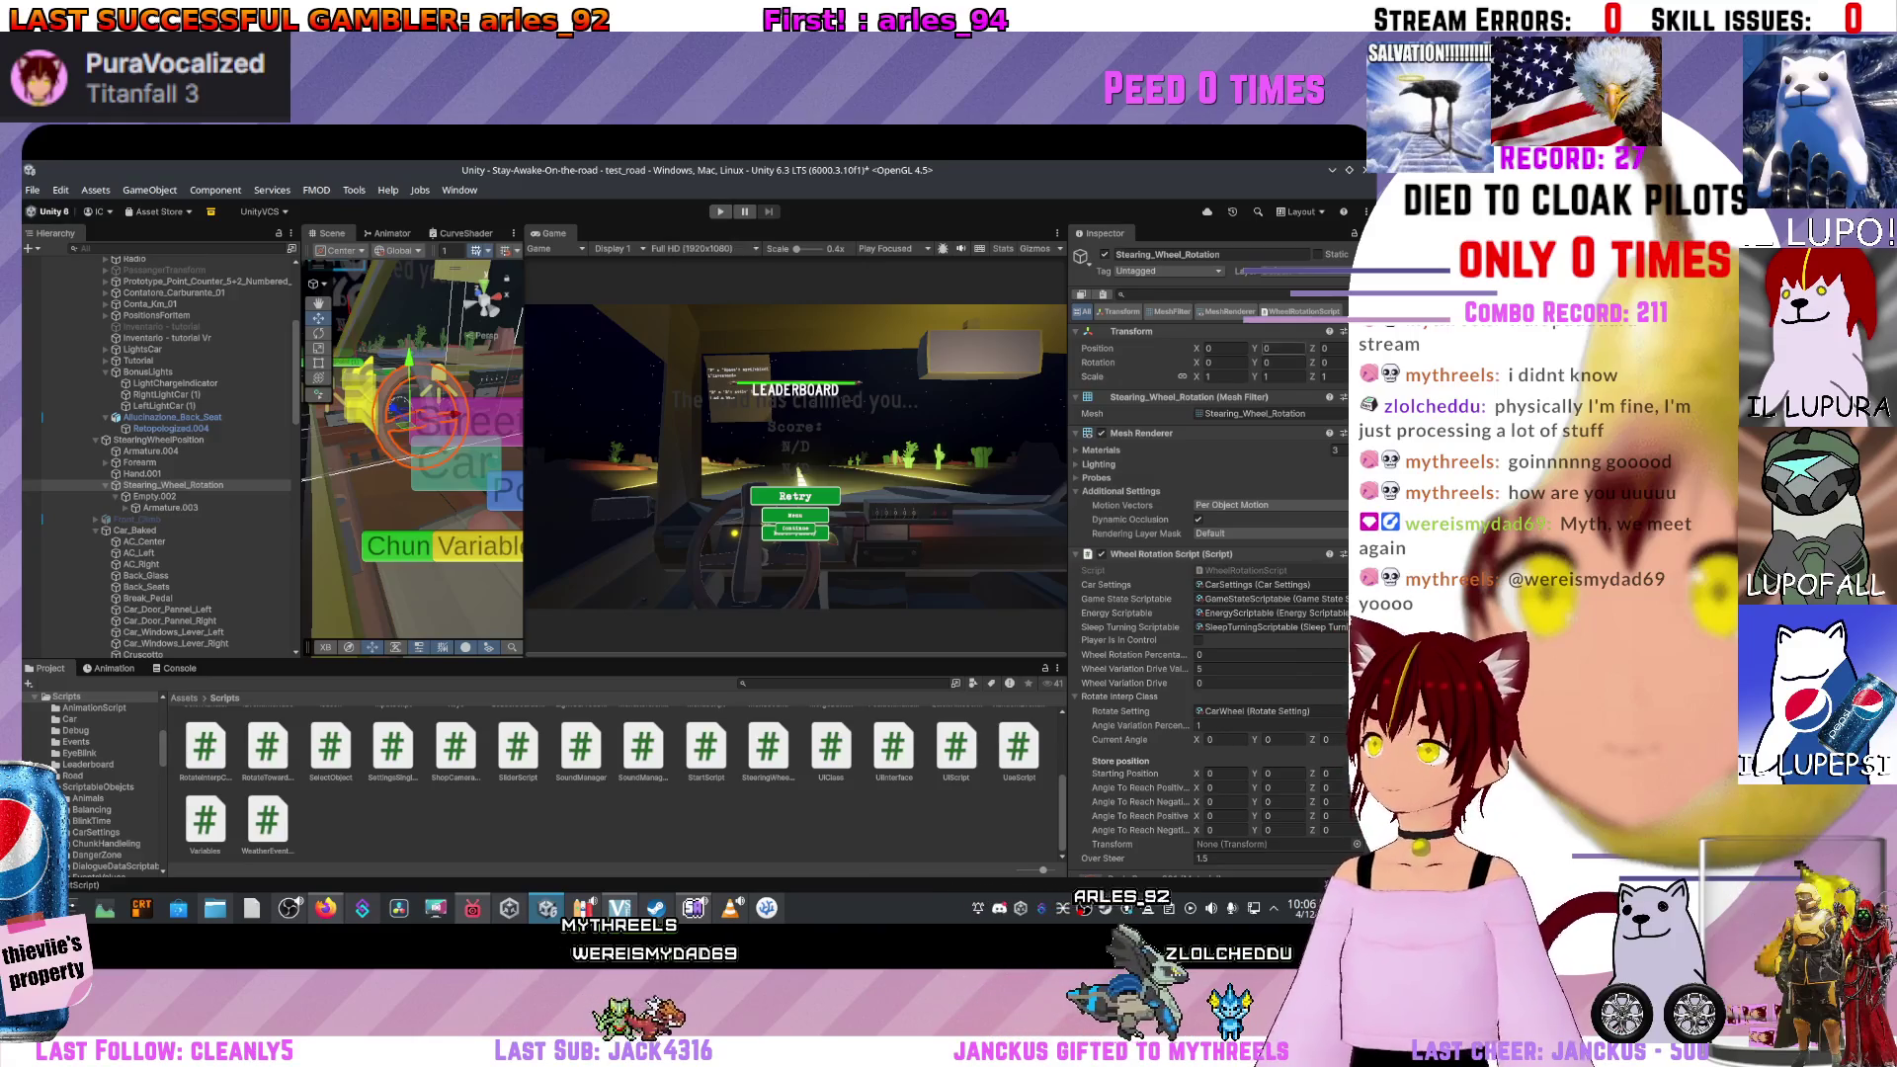
Restart the play session, steer left with A and right with D, then stop the play-test.
scroll(1210, 553, down, 3)
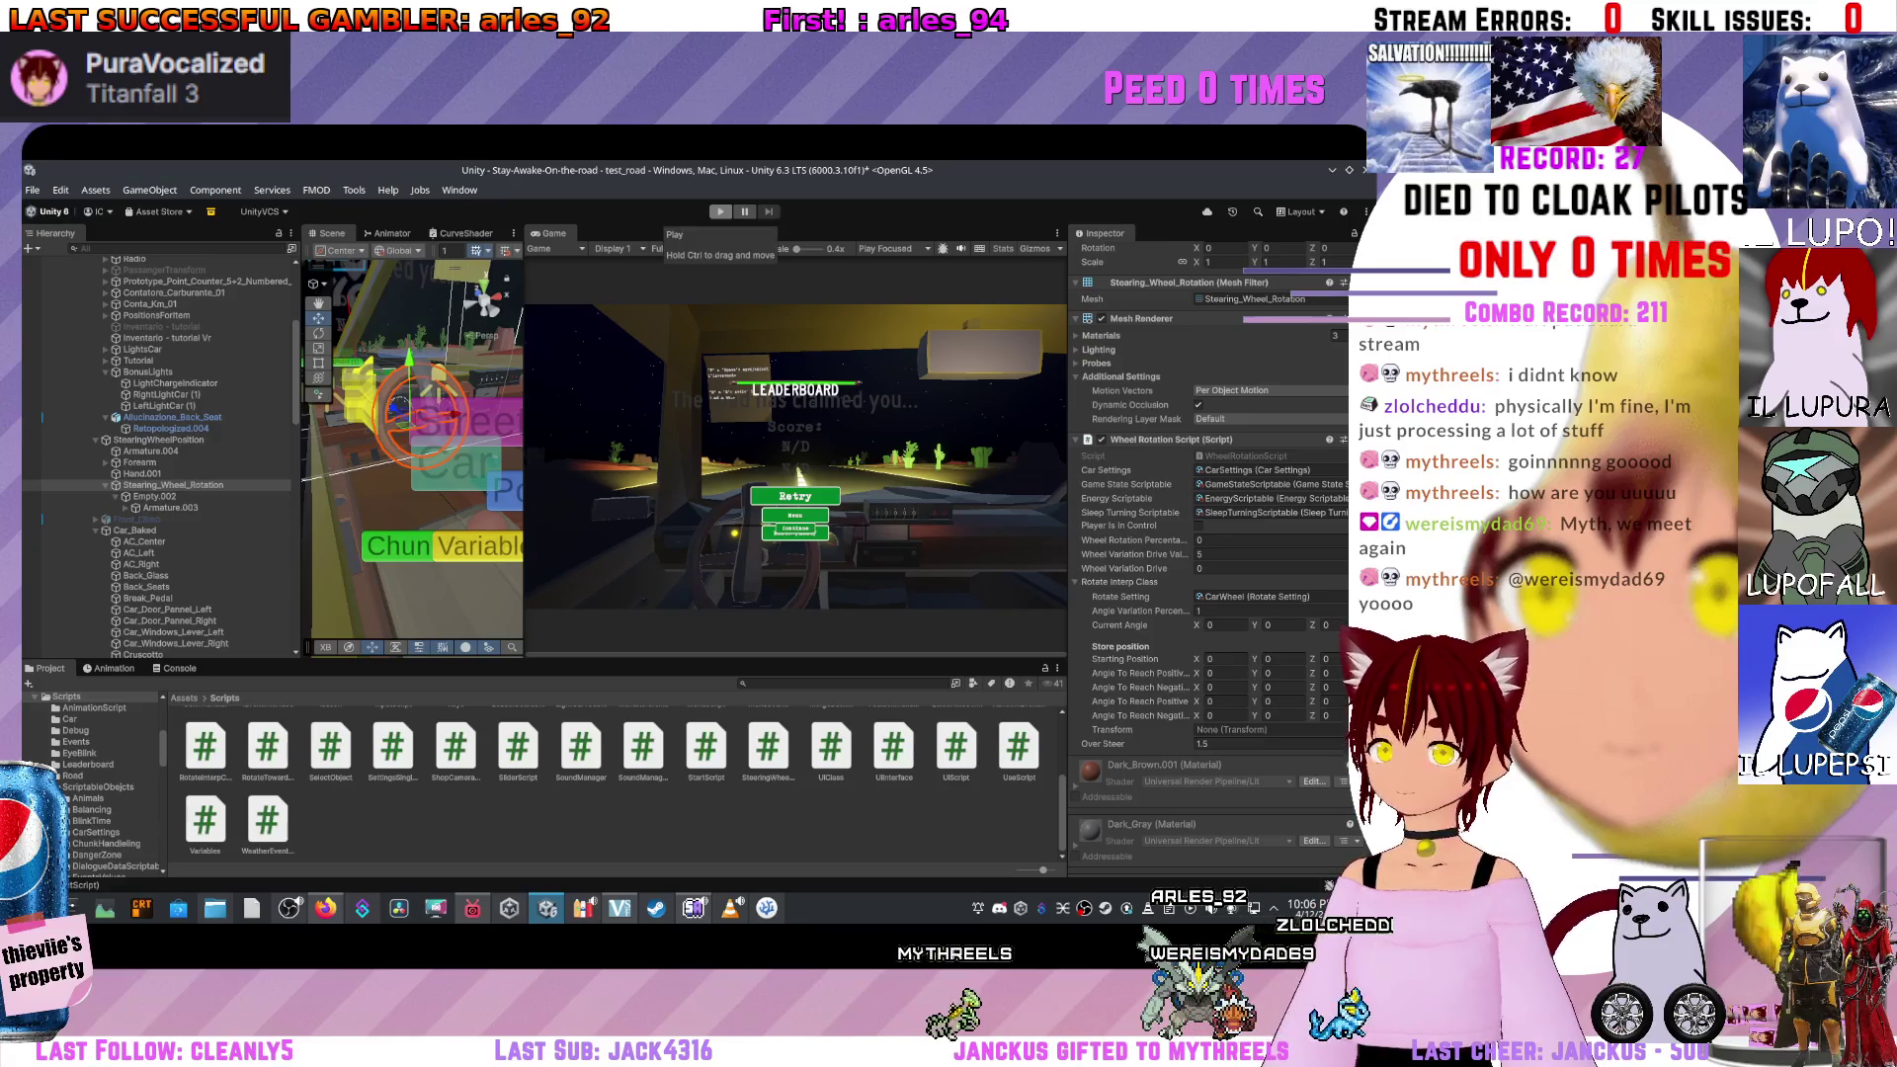
click(721, 211)
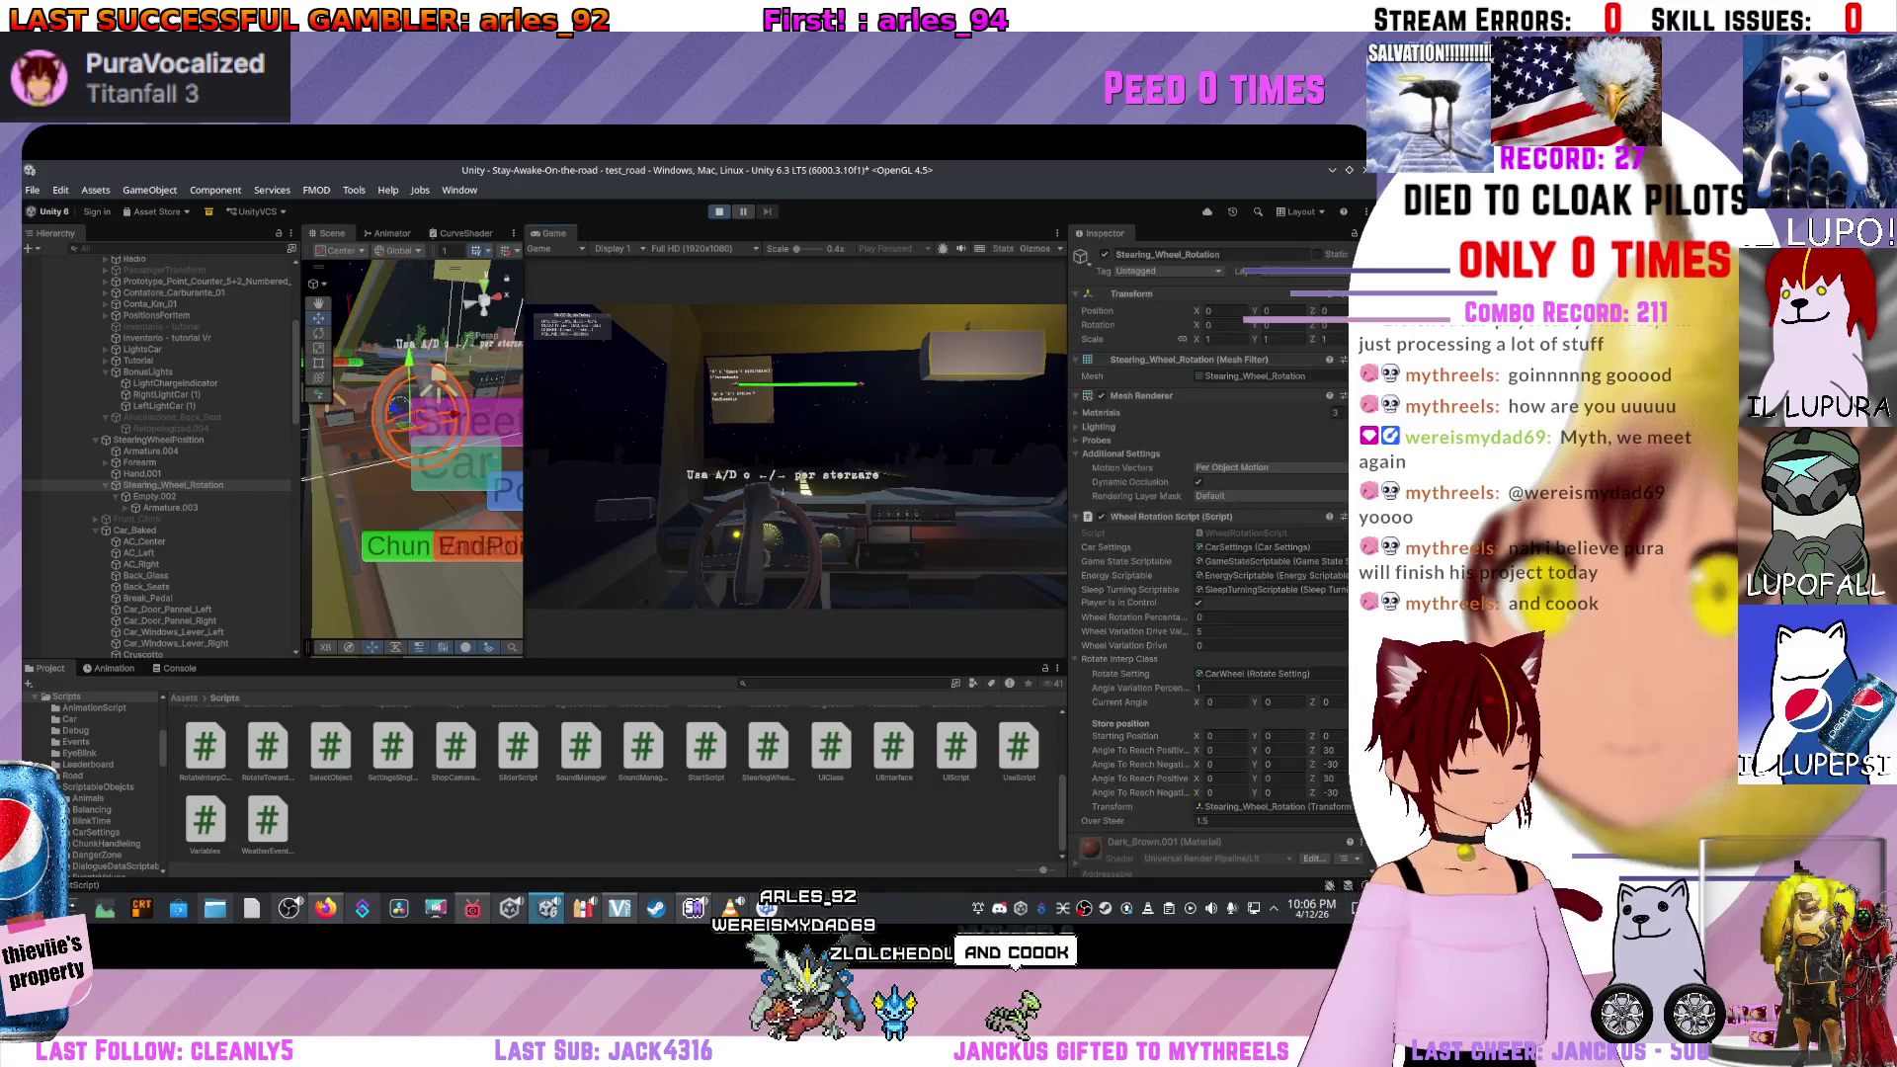
key(a)
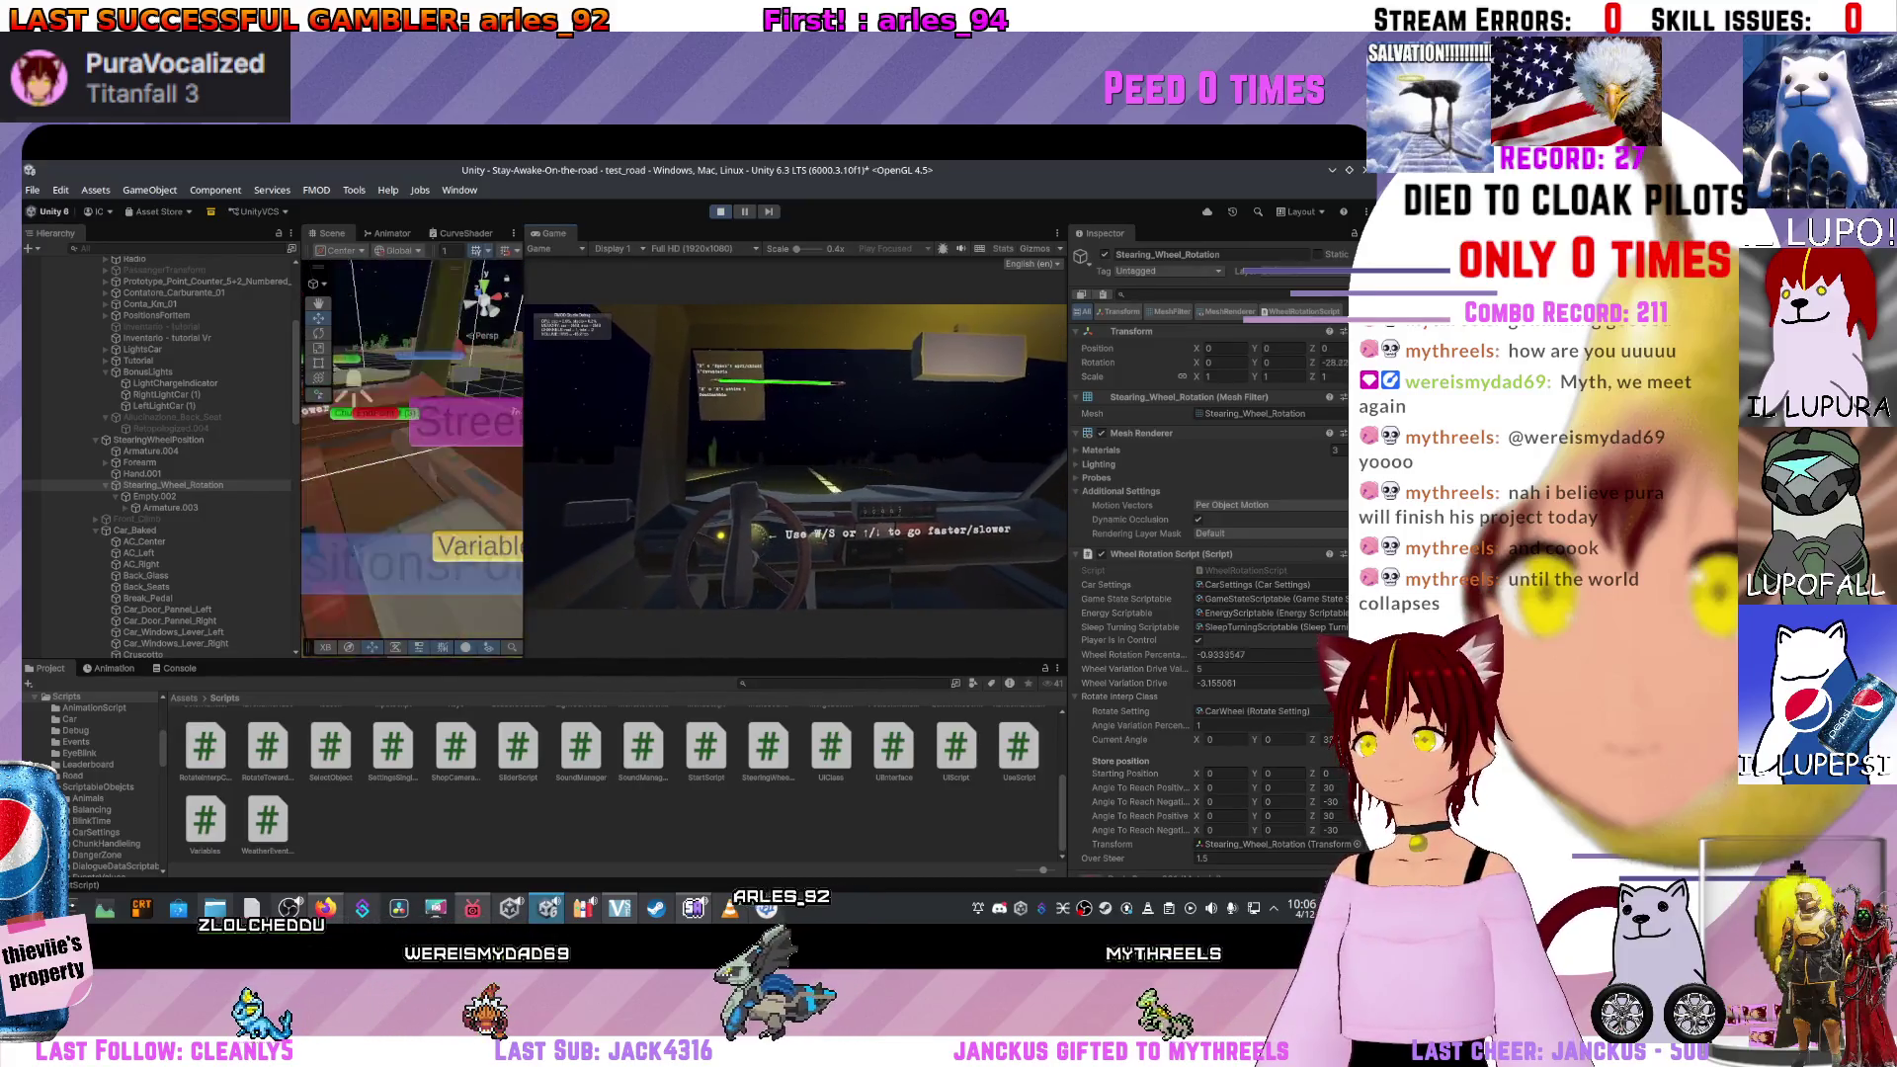
key(d)
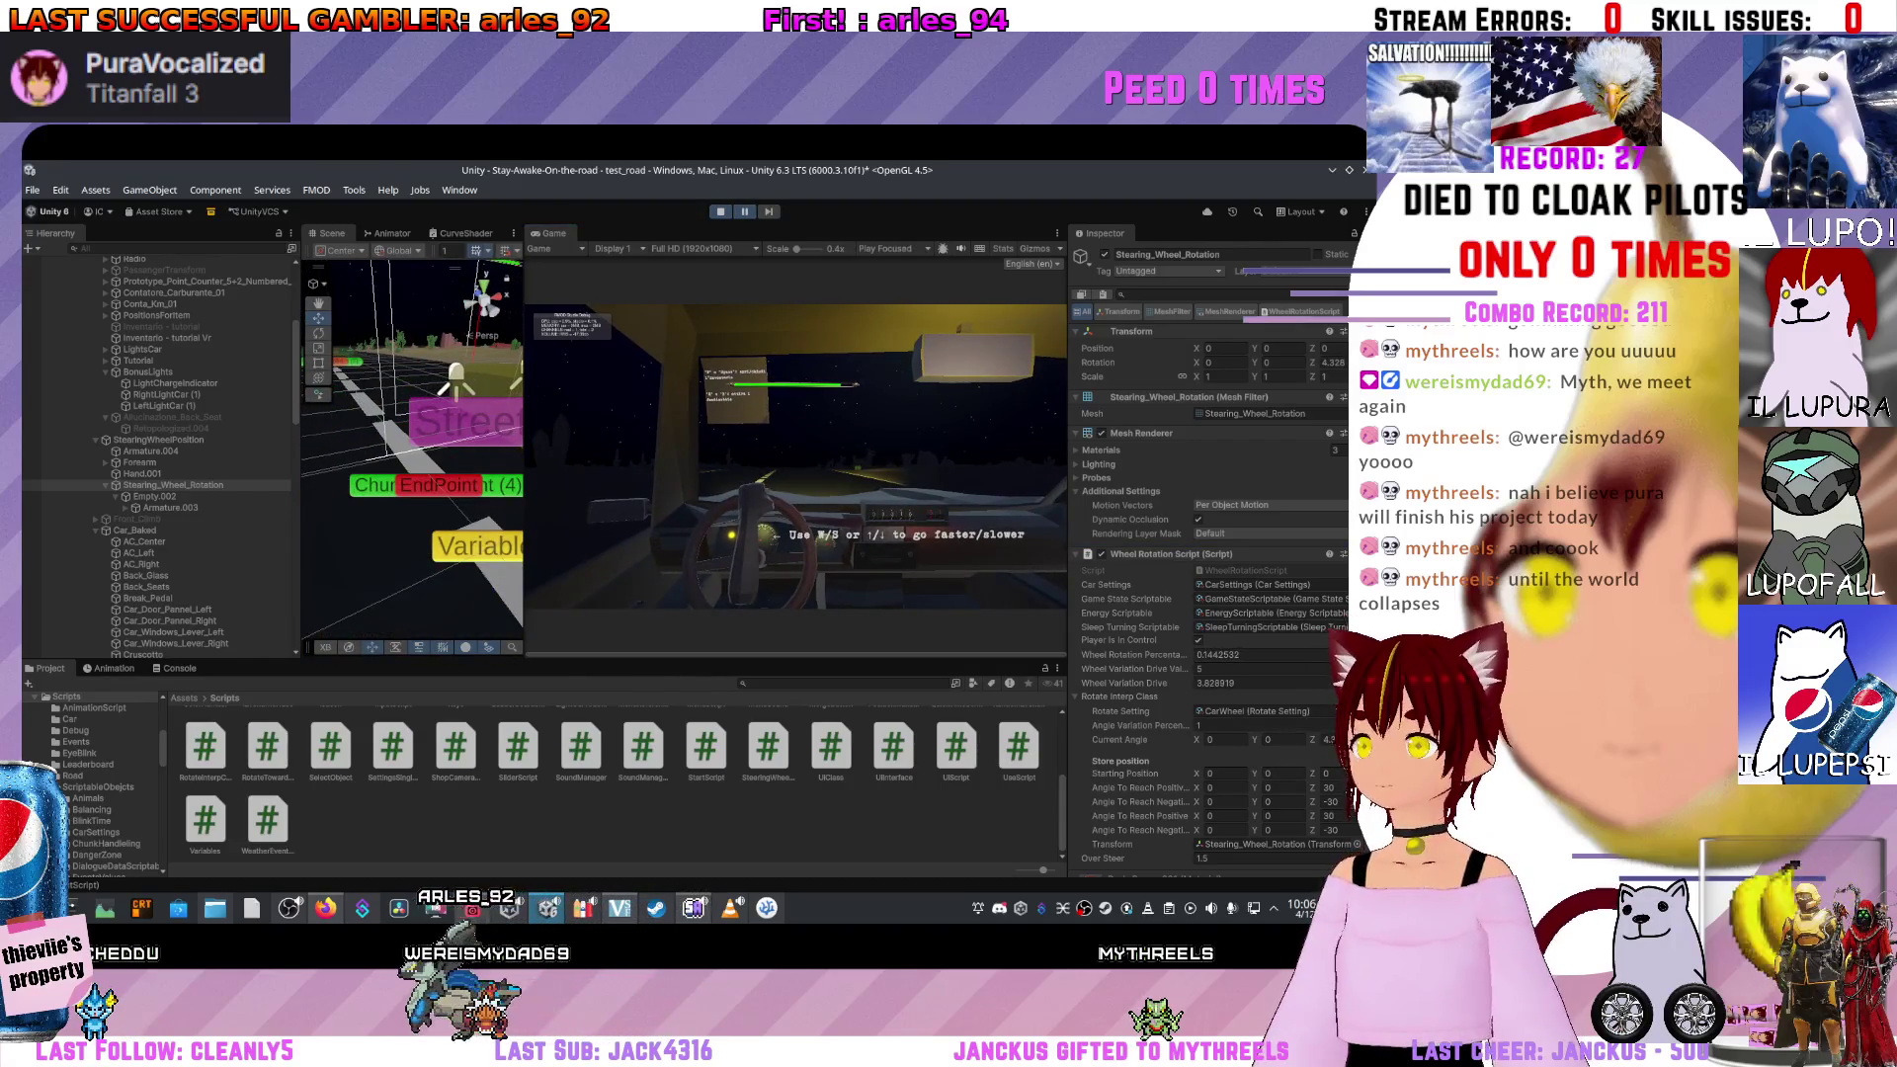
scroll(1210, 553, down, 3)
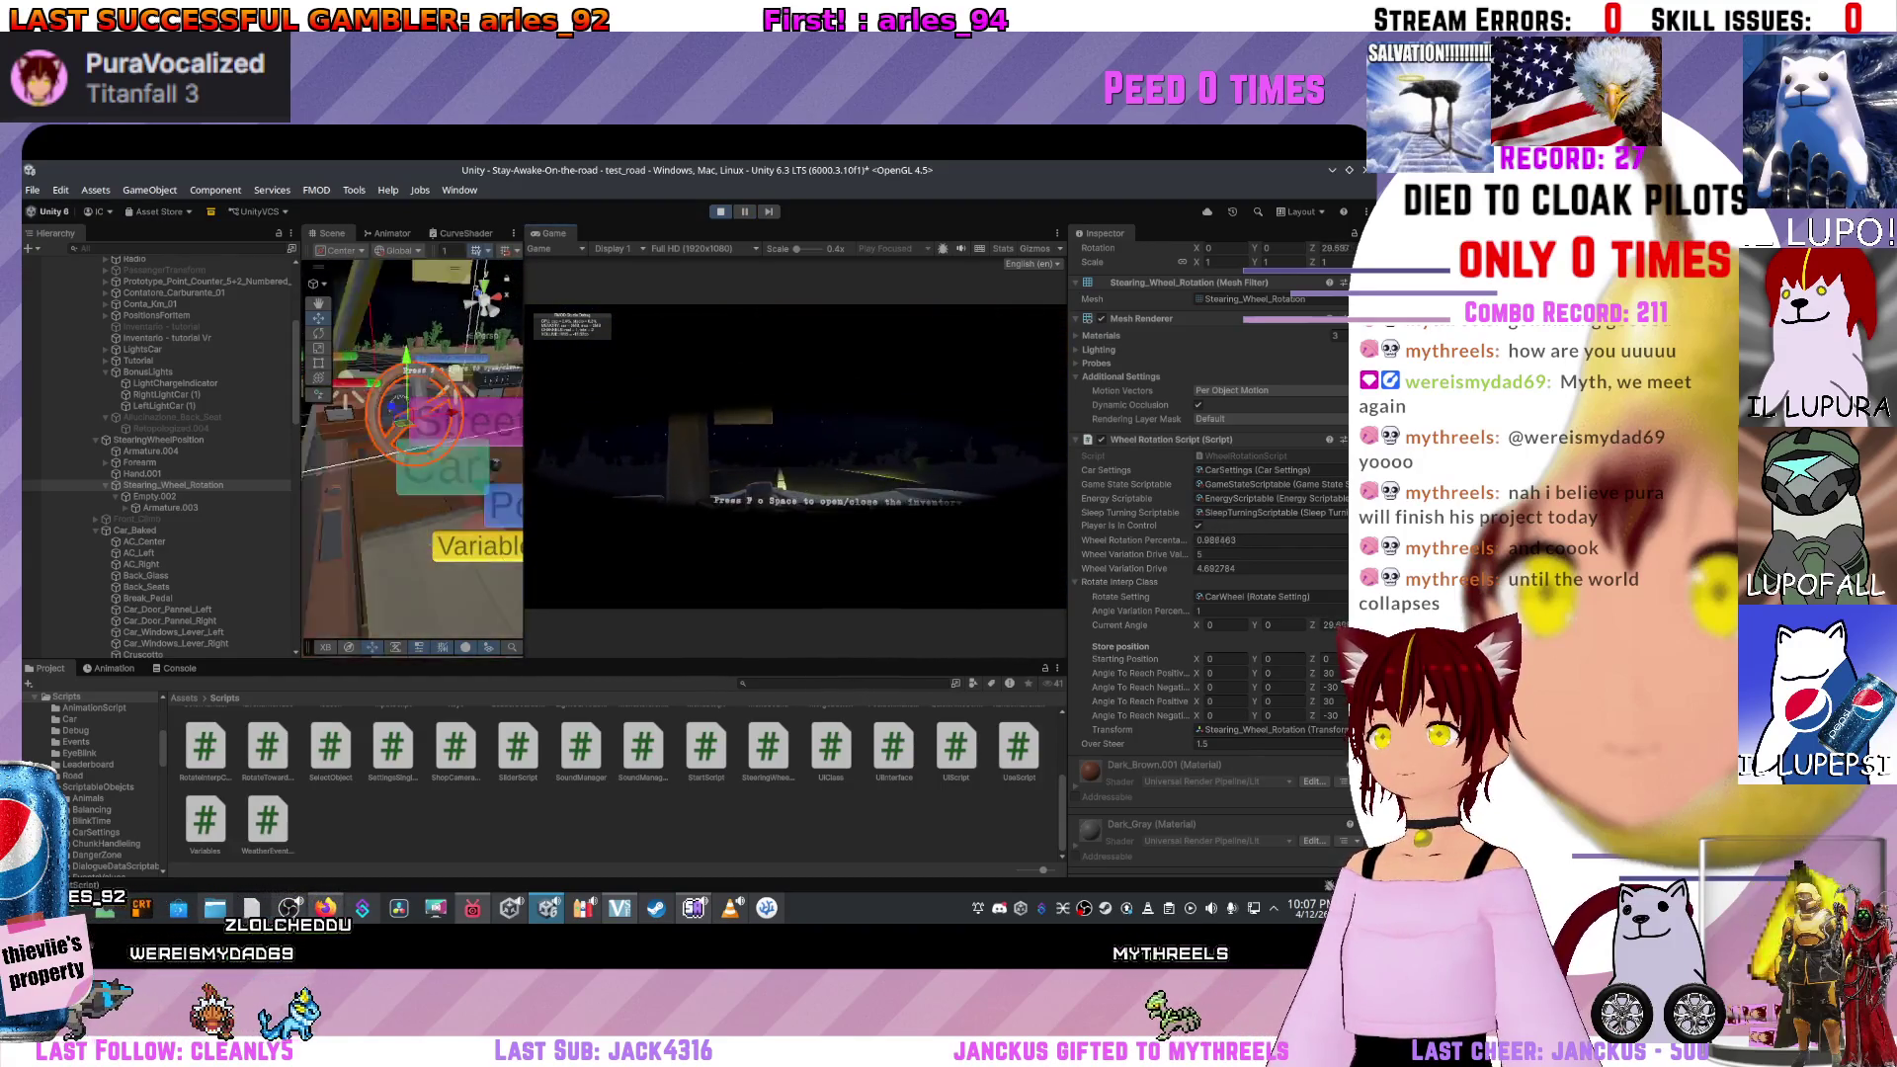
key(ctrl+p)
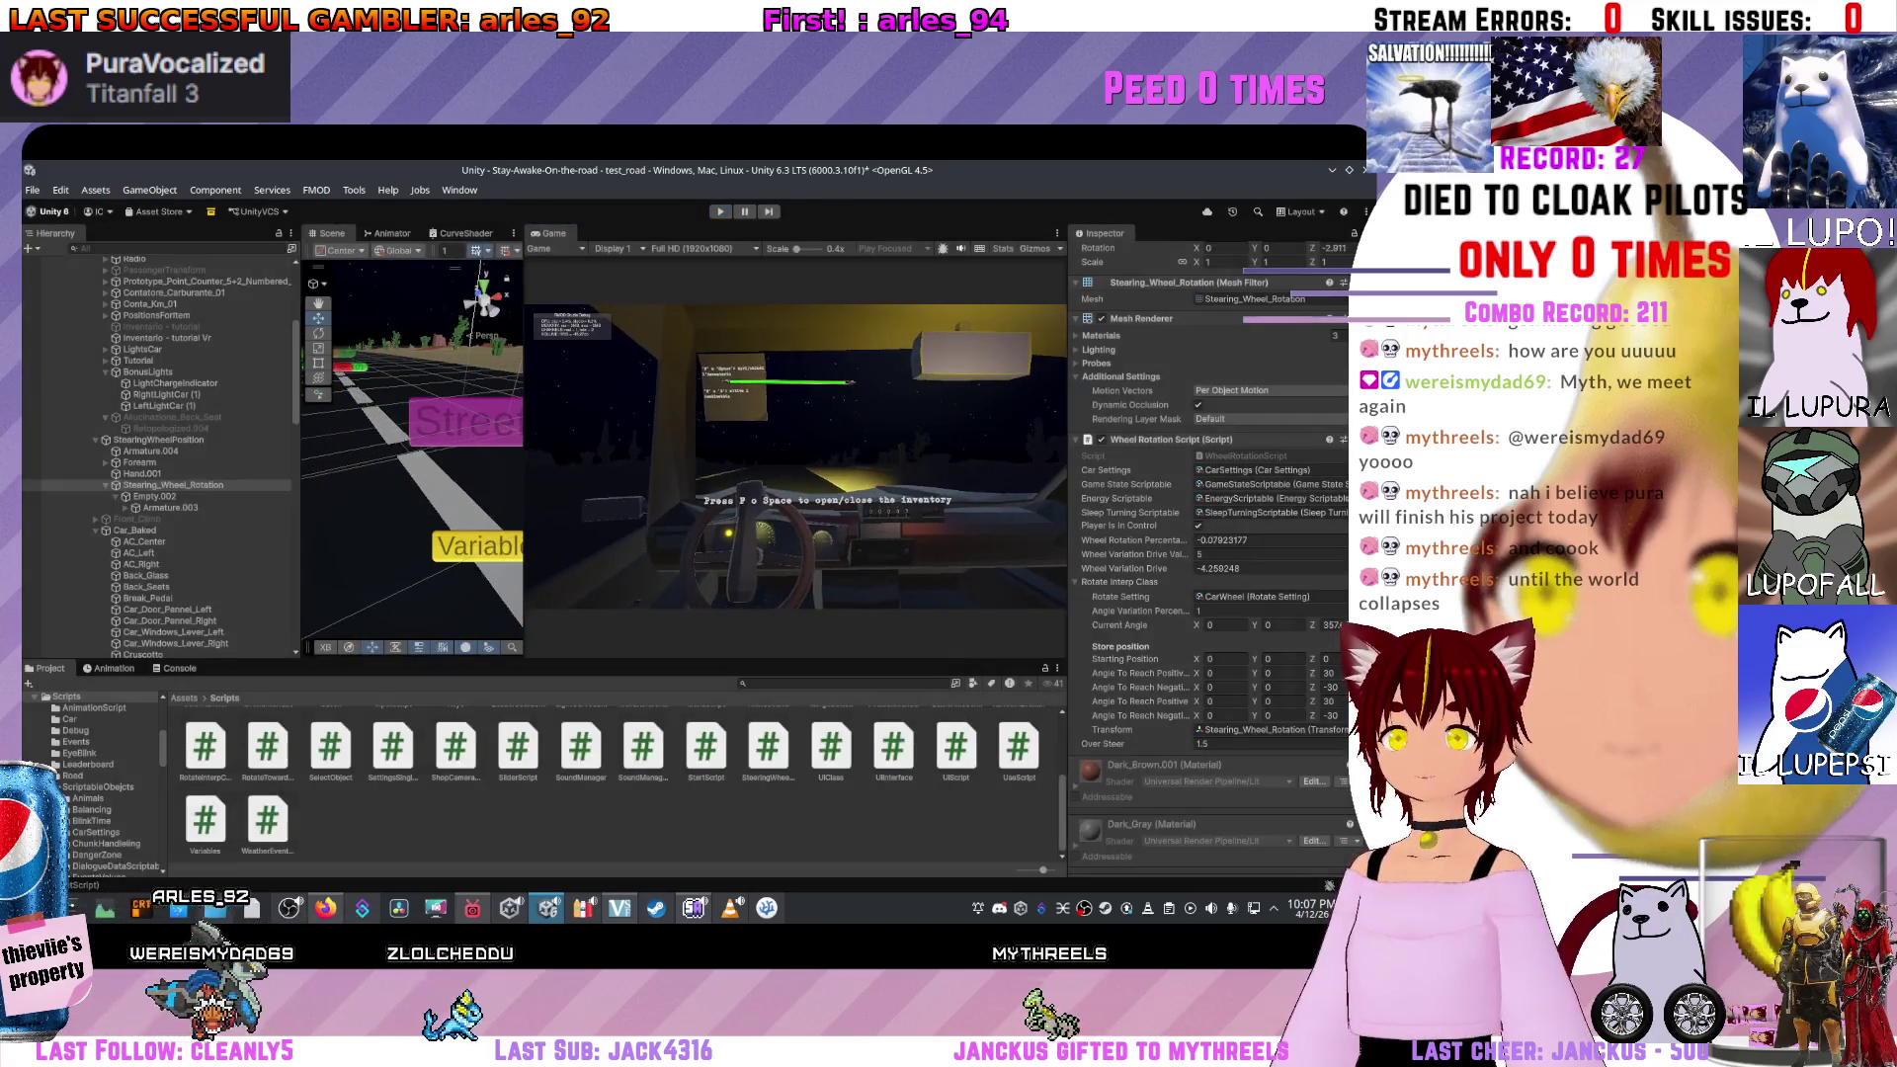
key(alt+Tab)
click(358, 624)
ctrl+click(425, 637)
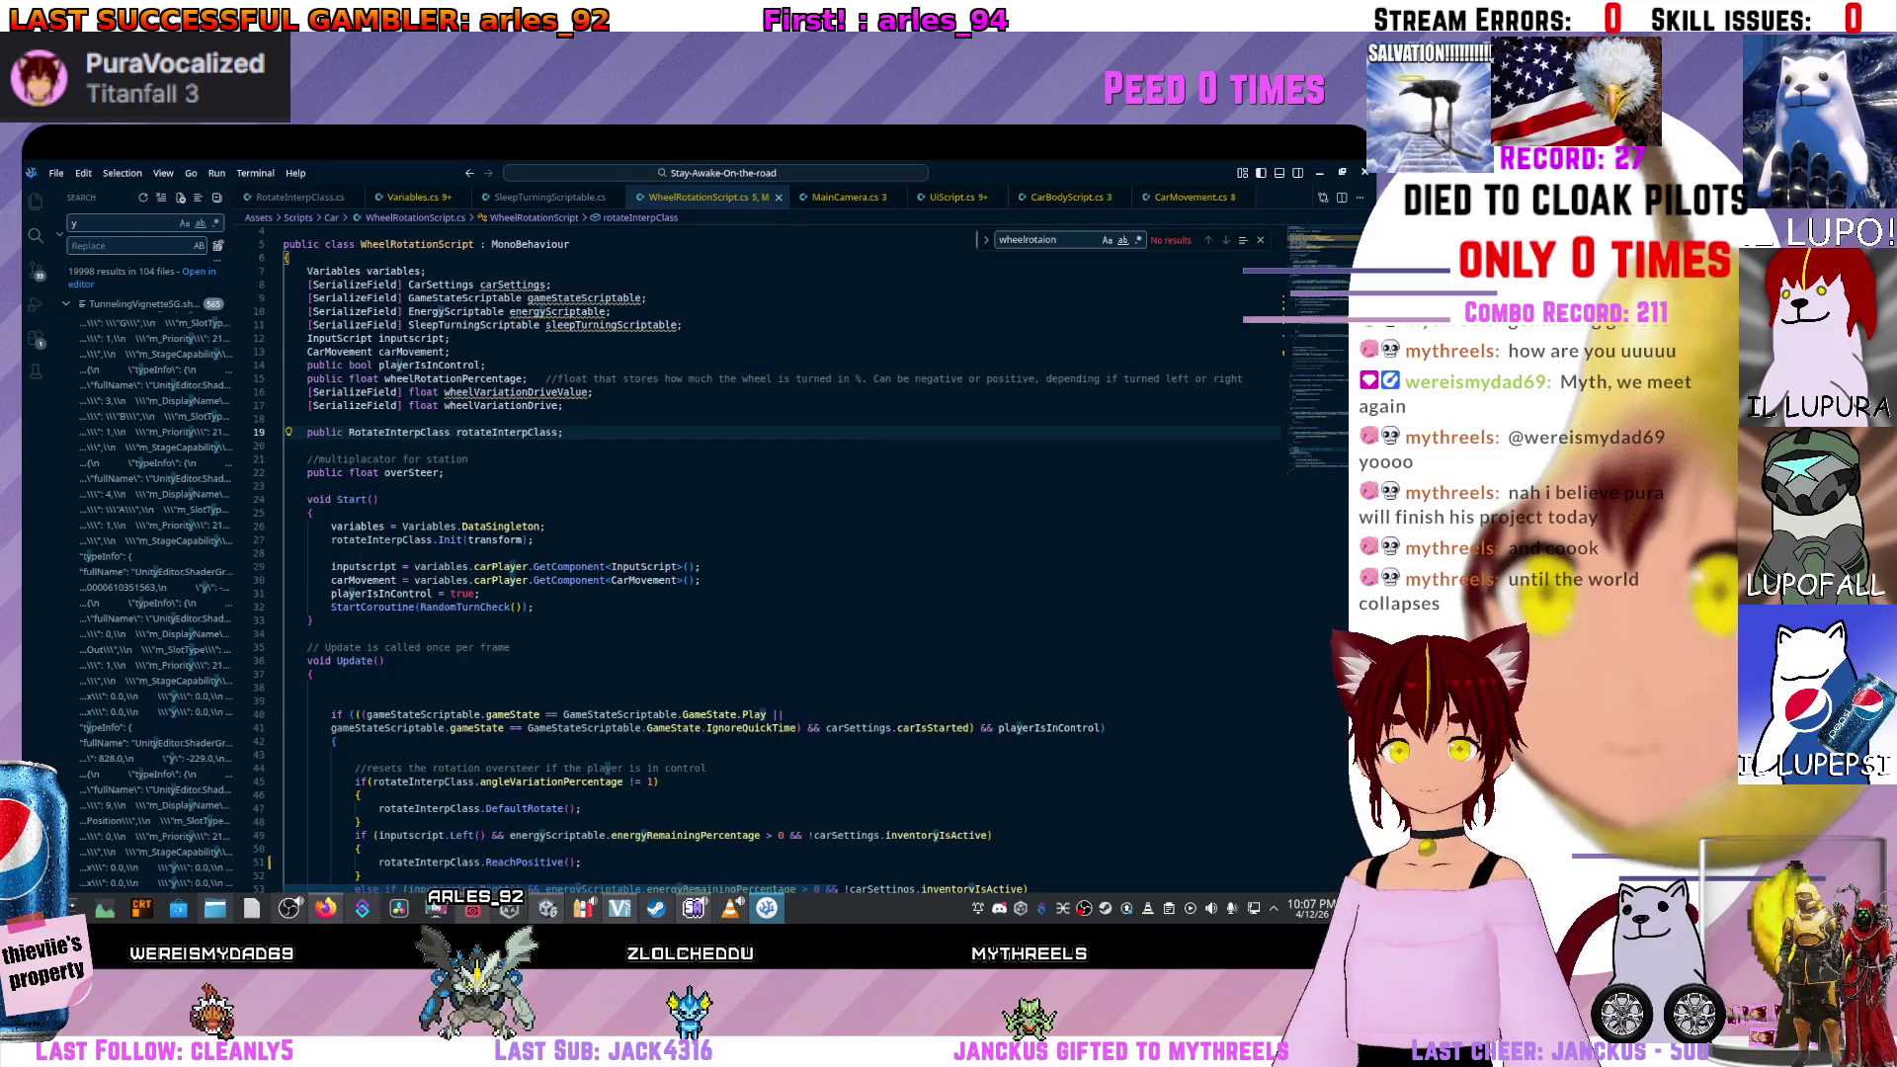
scroll(692, 544, down, 9)
scroll(691, 543, down, 3)
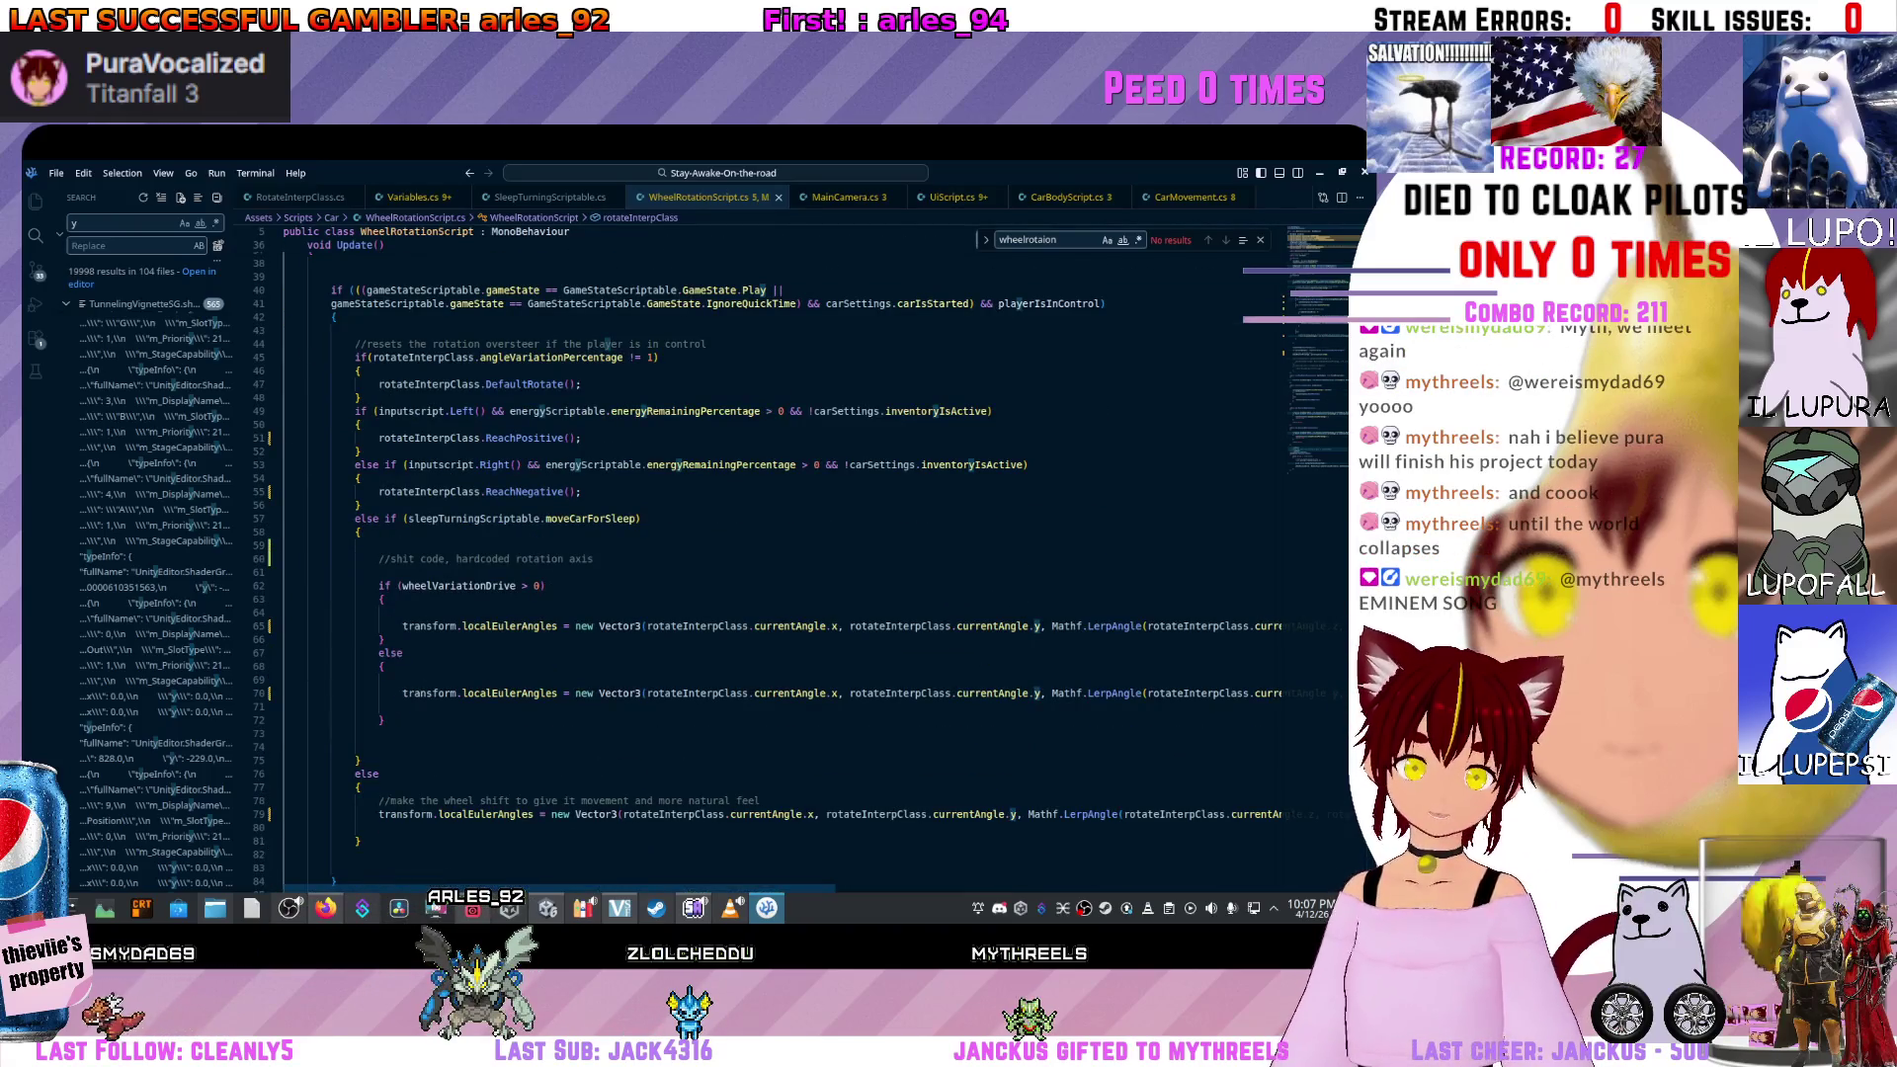
scroll(691, 543, up, 10)
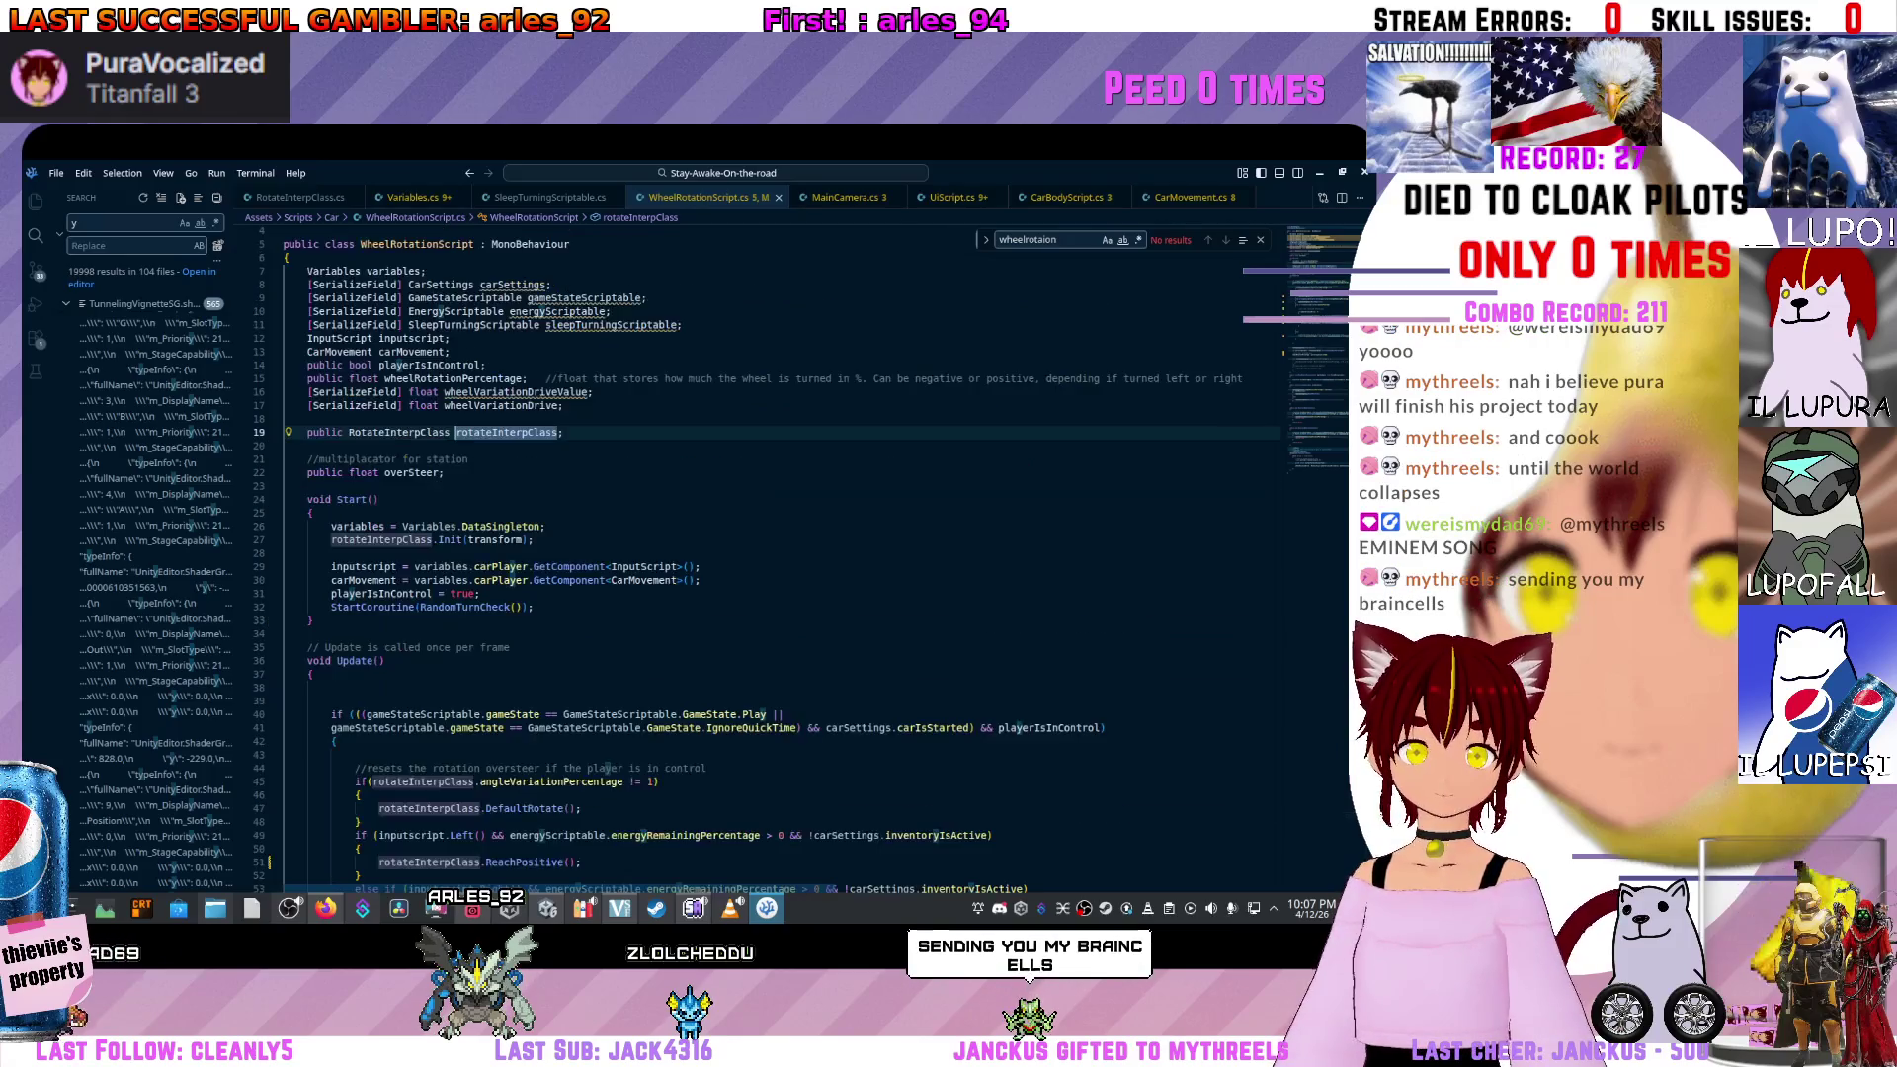
key(F12)
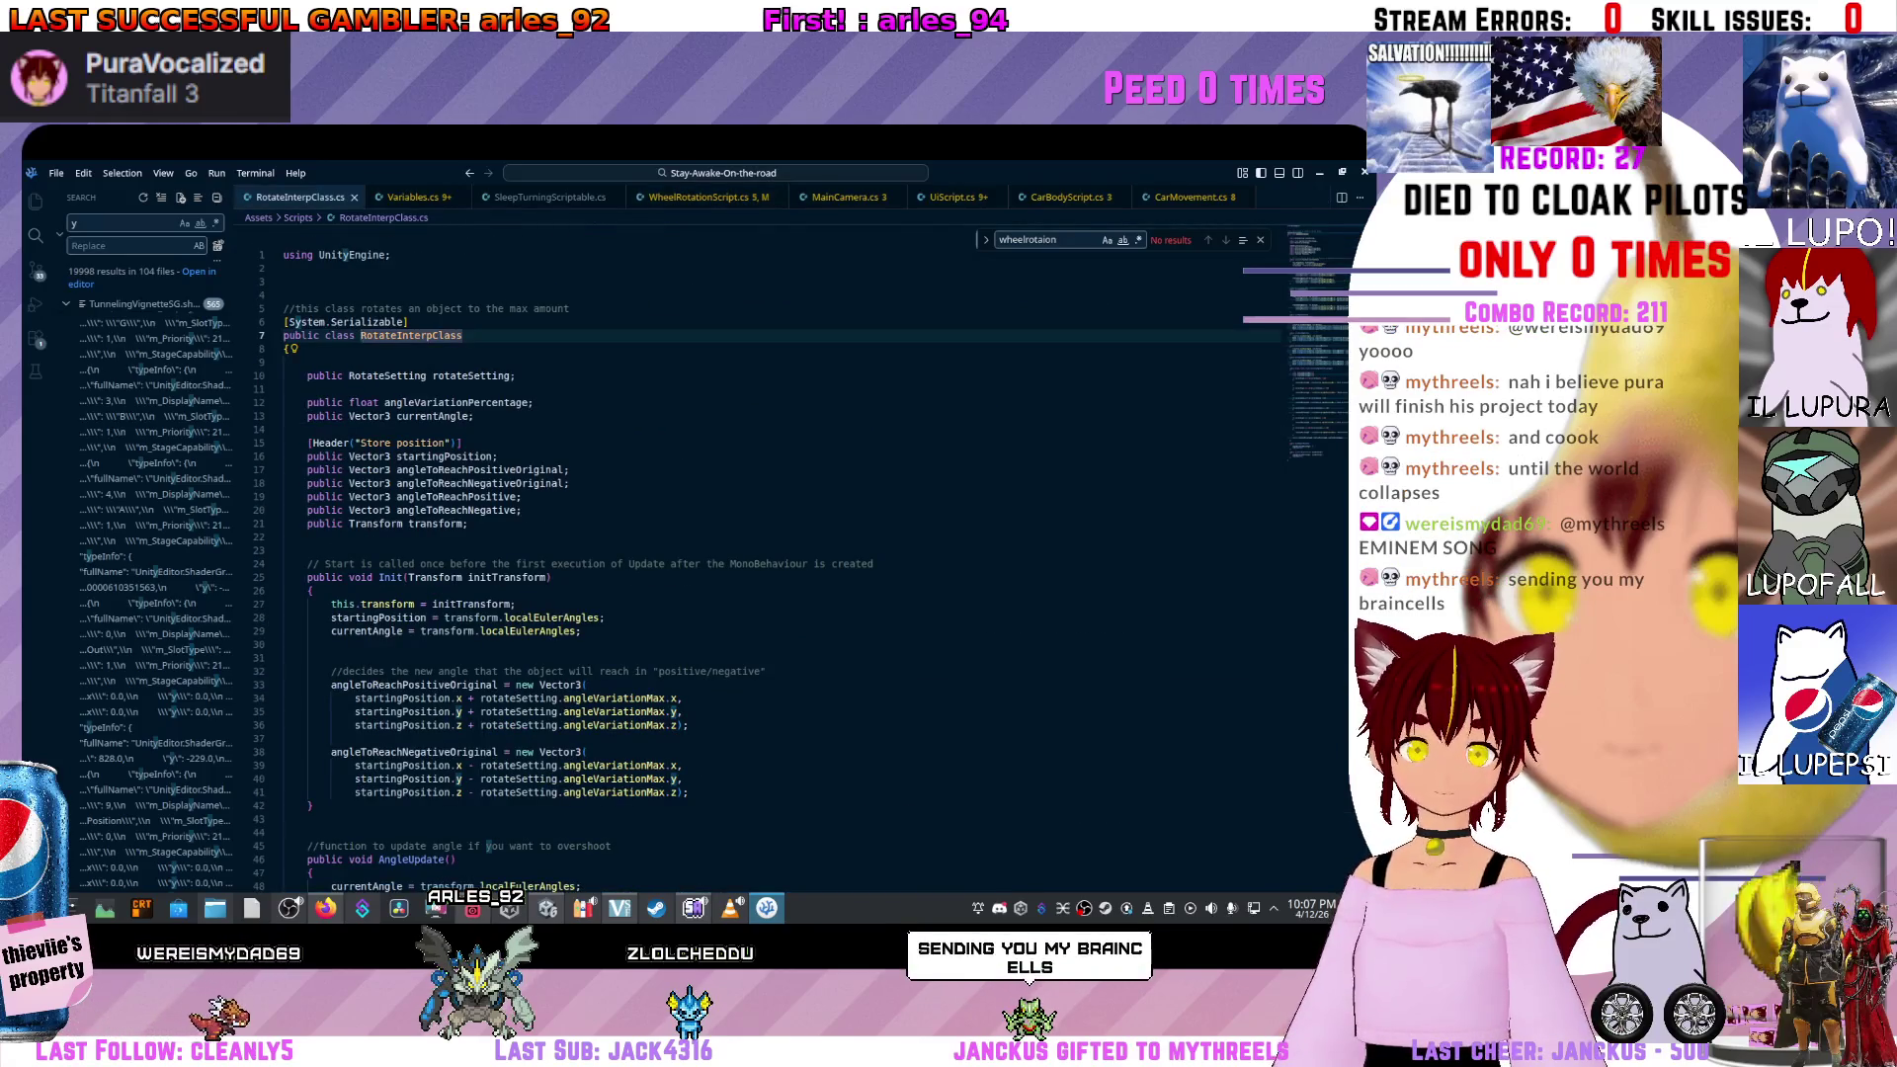
scroll(691, 543, down, 15)
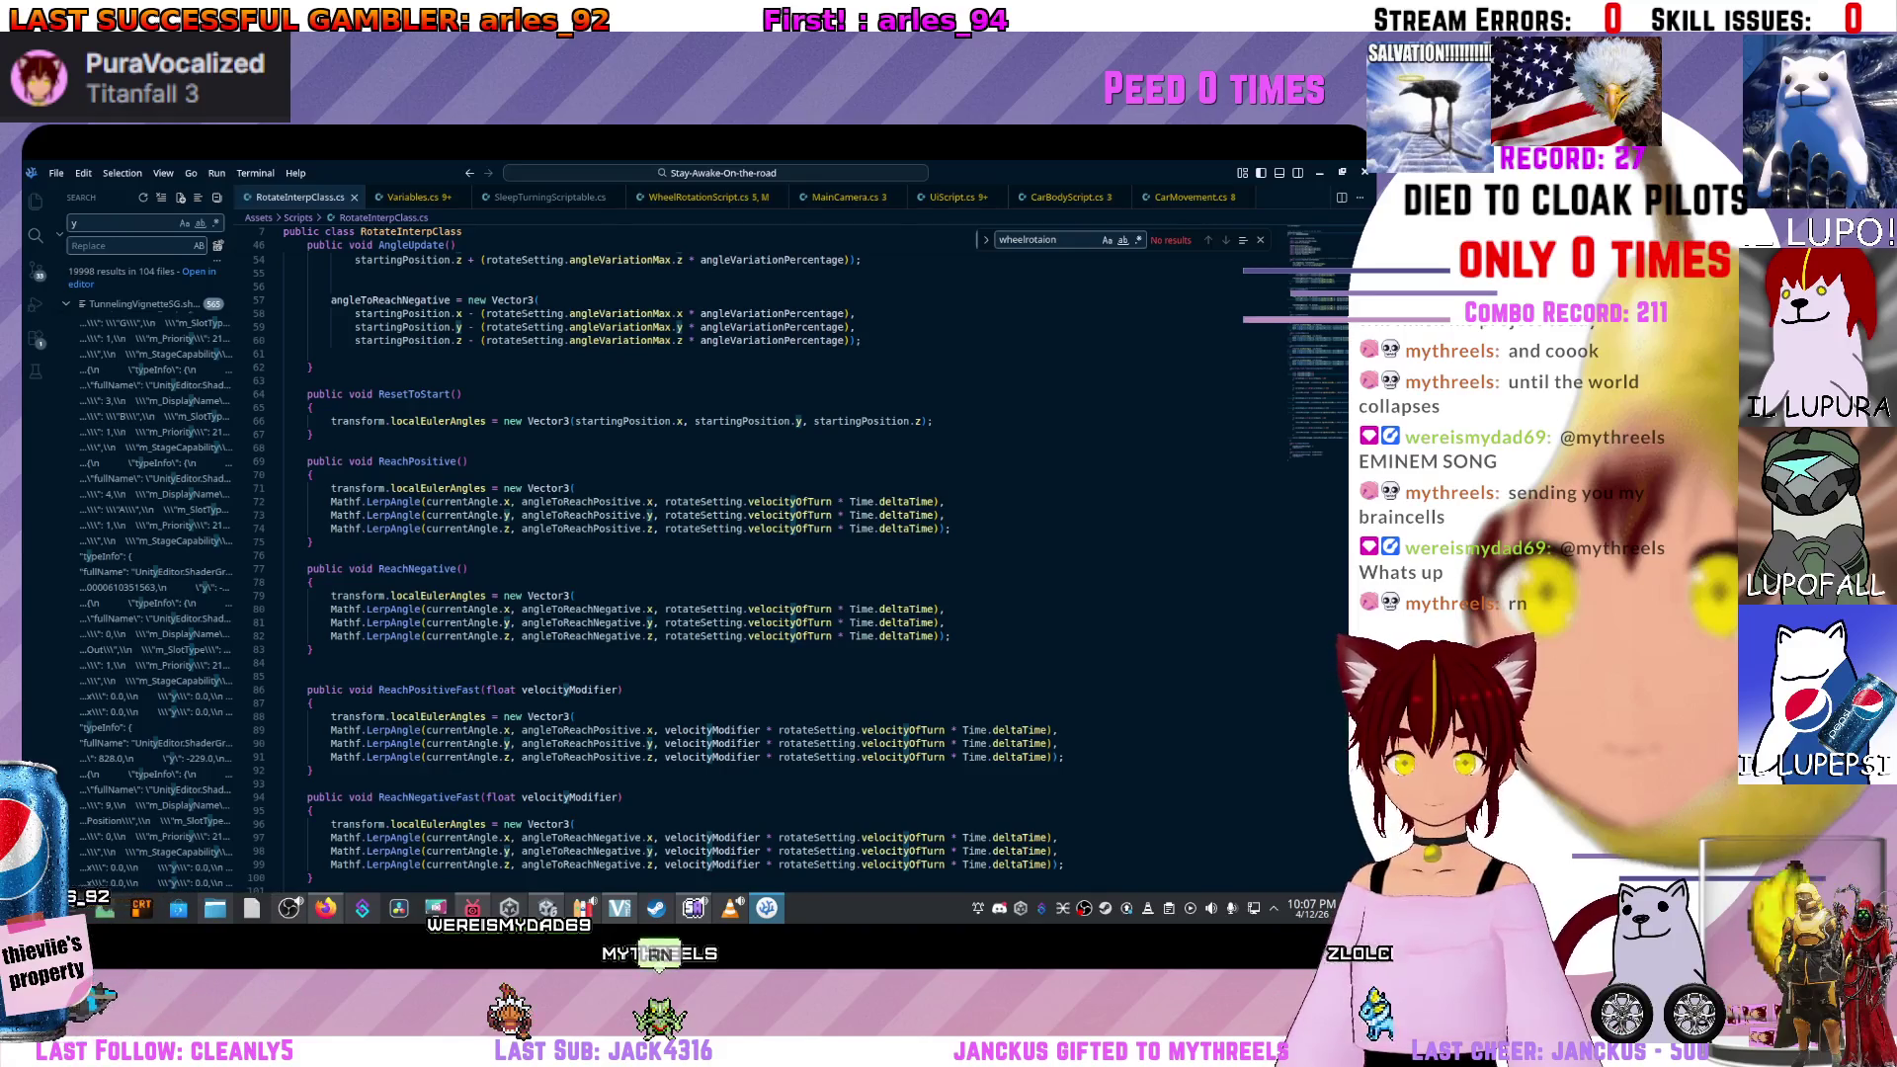
mouse_move(588, 636)
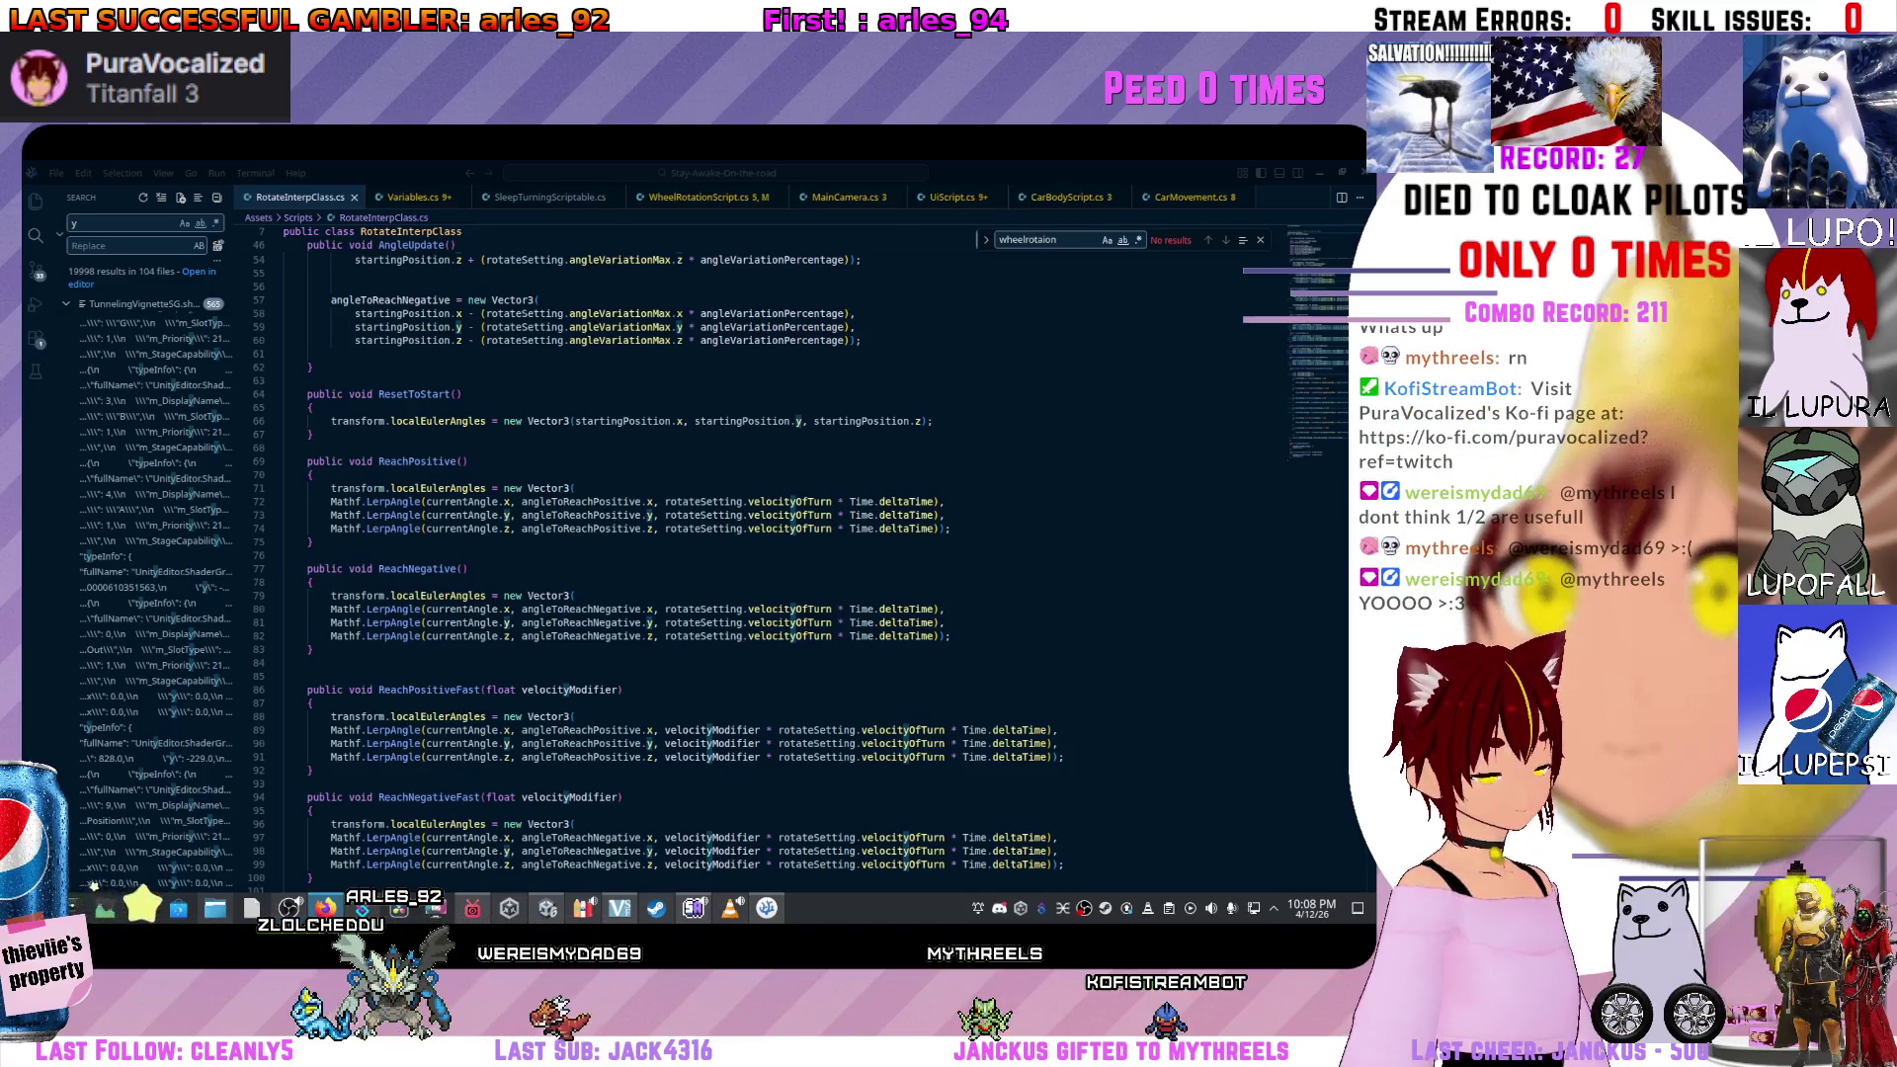
mouse_move(158, 572)
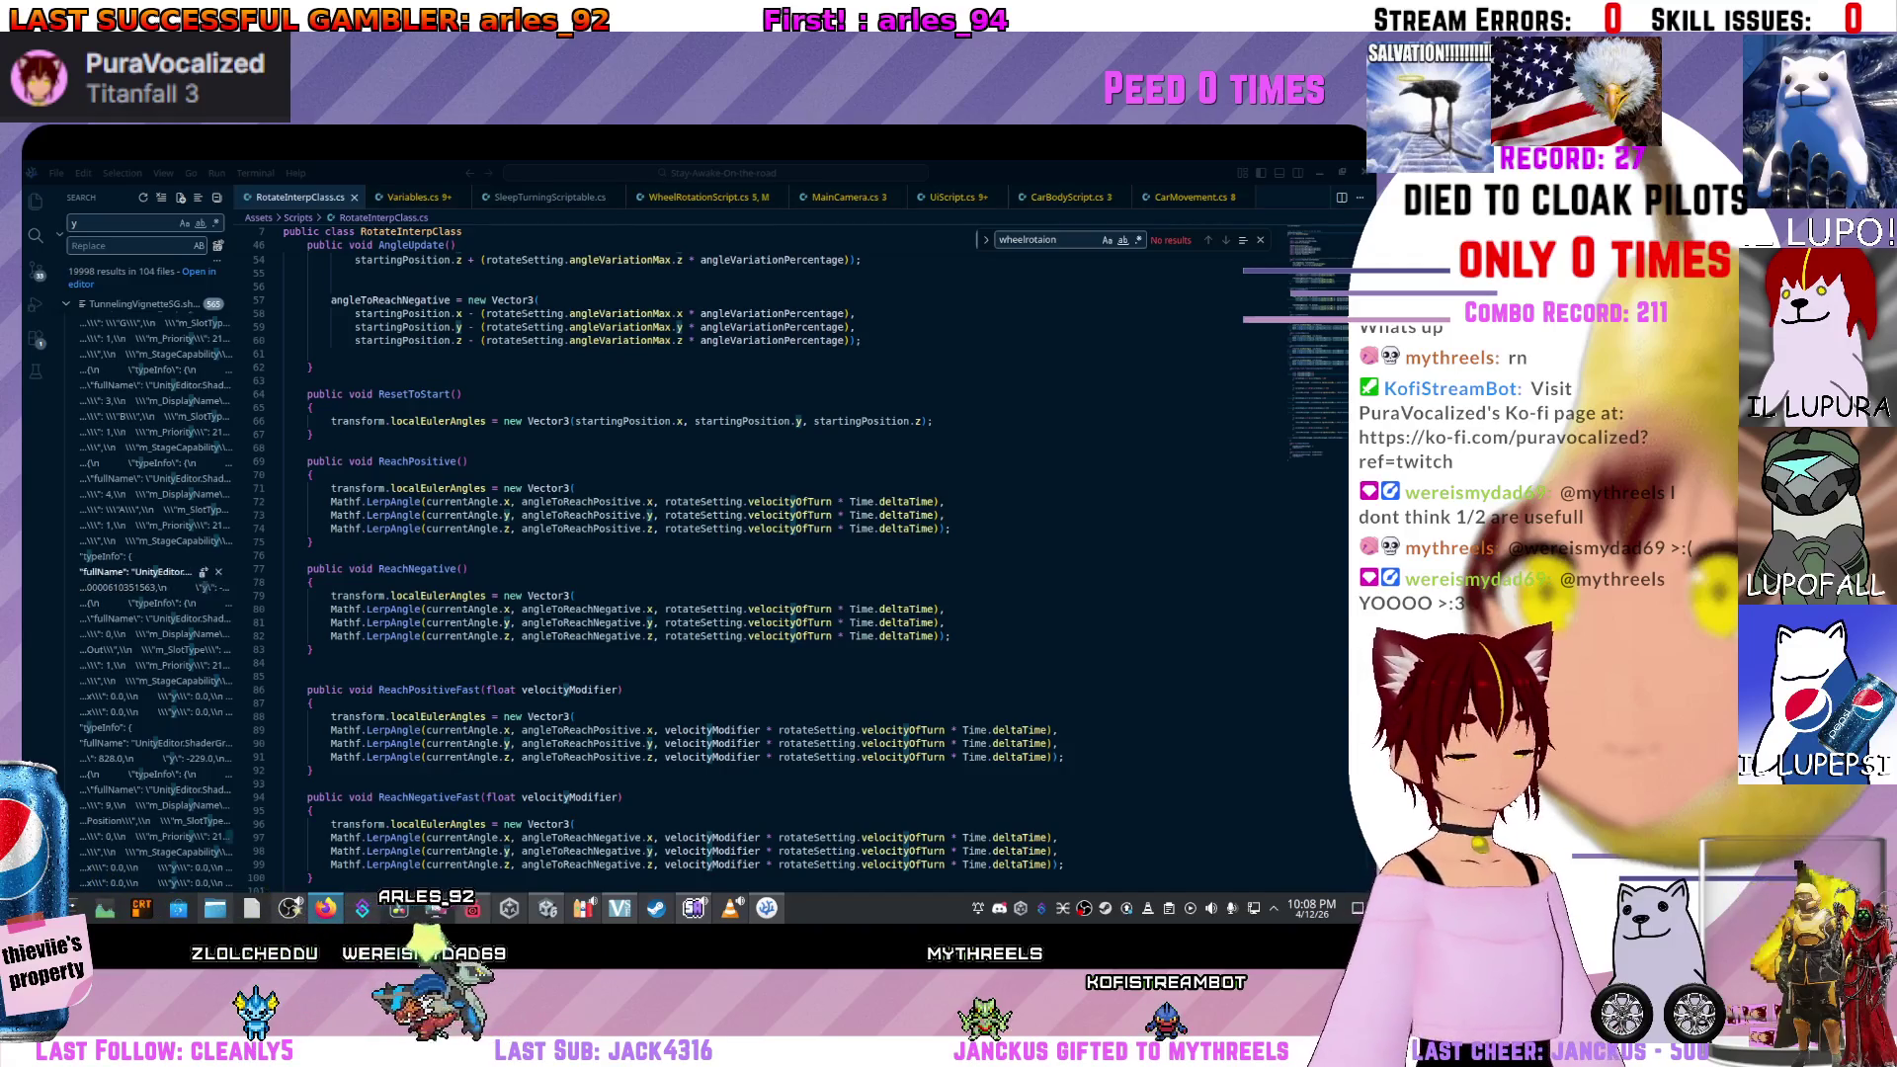
mouse_move(390, 300)
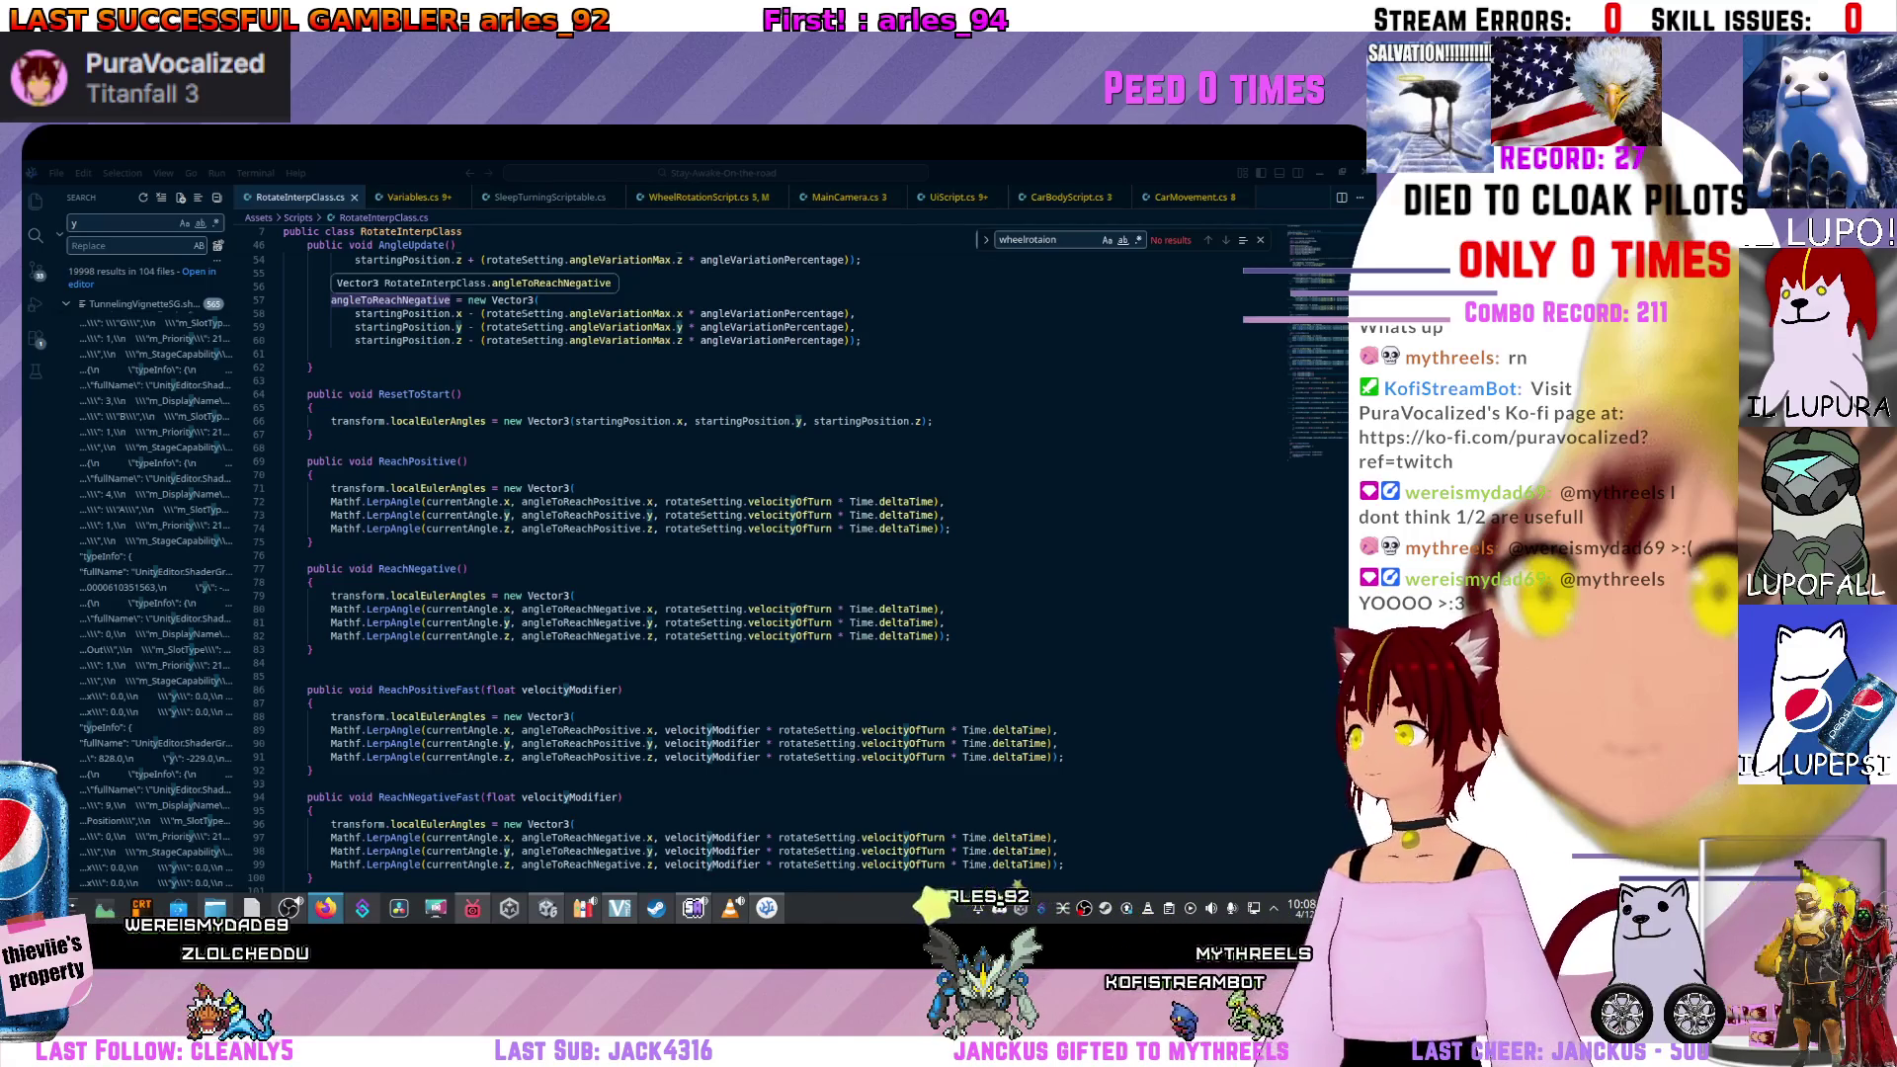
Inspect ReachNegative and jump to where angleToReachNegative is declared in RotateInterpClass.
scroll(652, 553, down, 2)
click(311, 699)
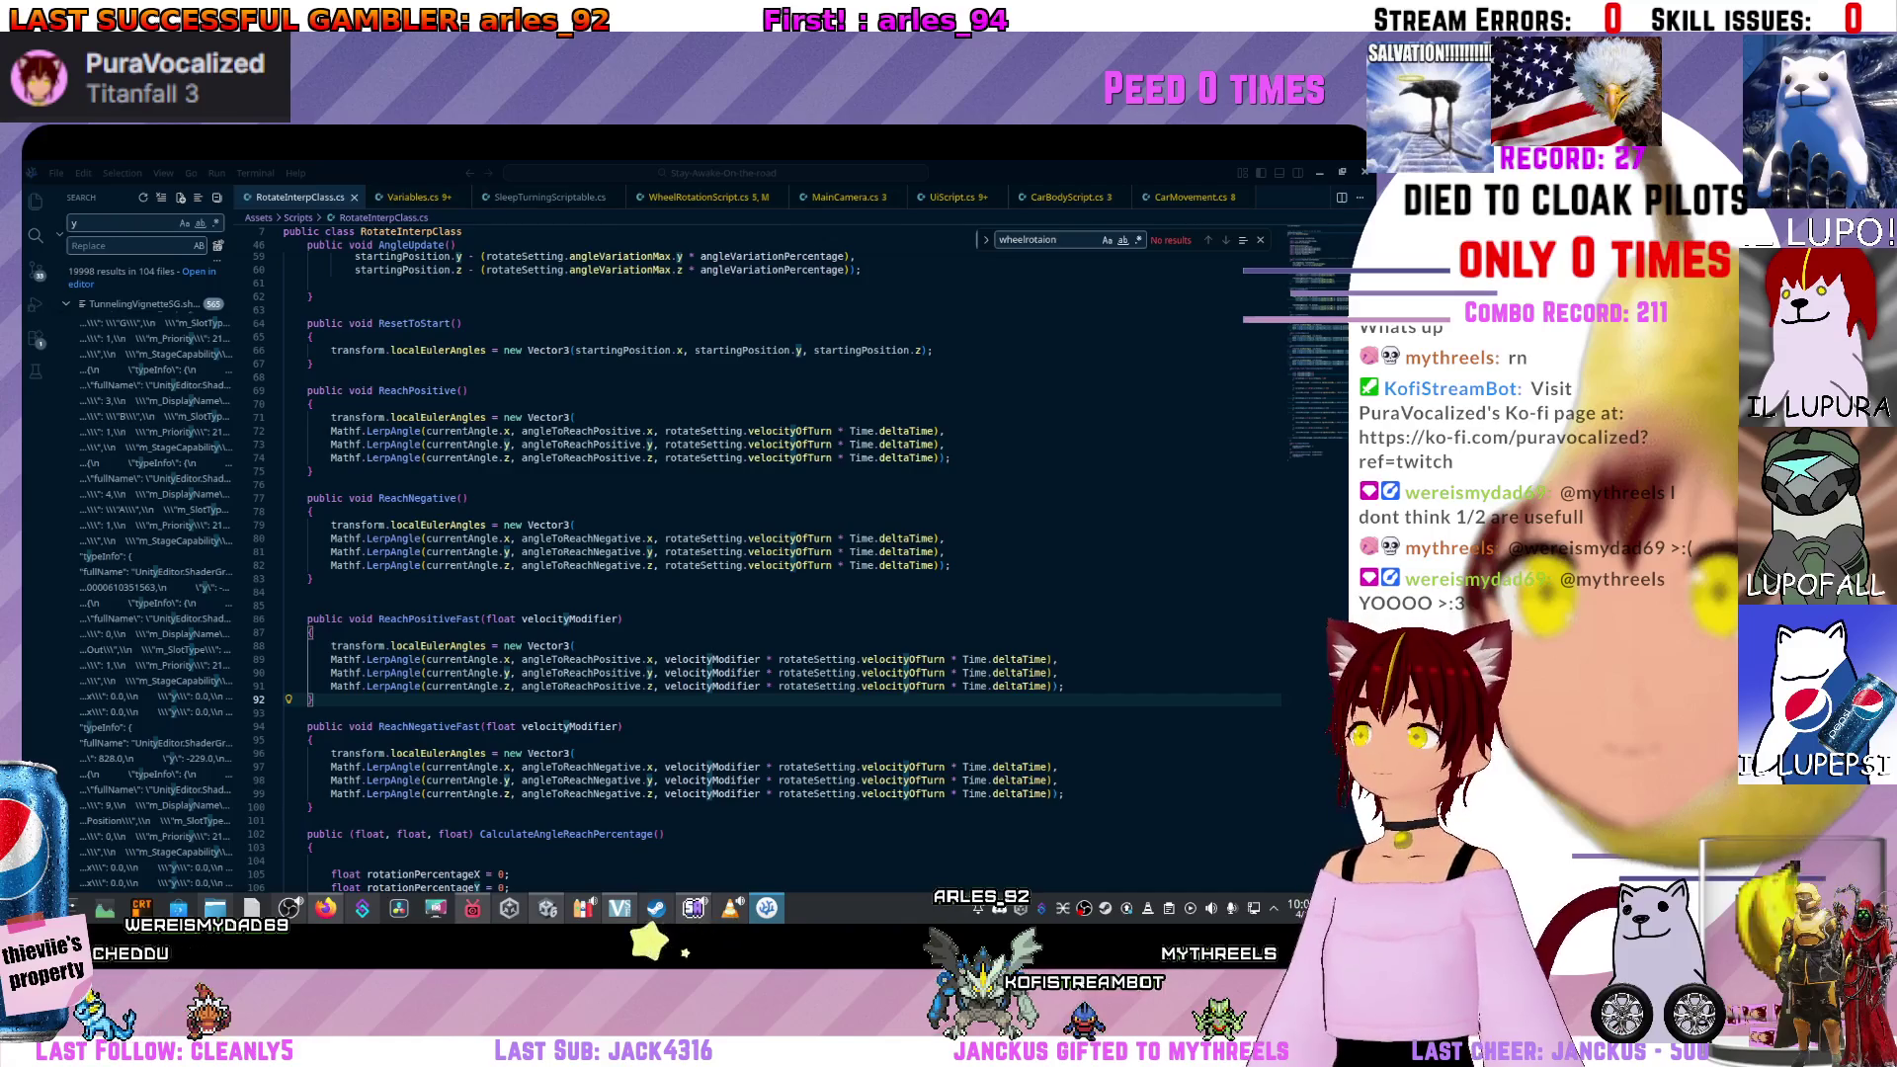
scroll(652, 553, up, 2)
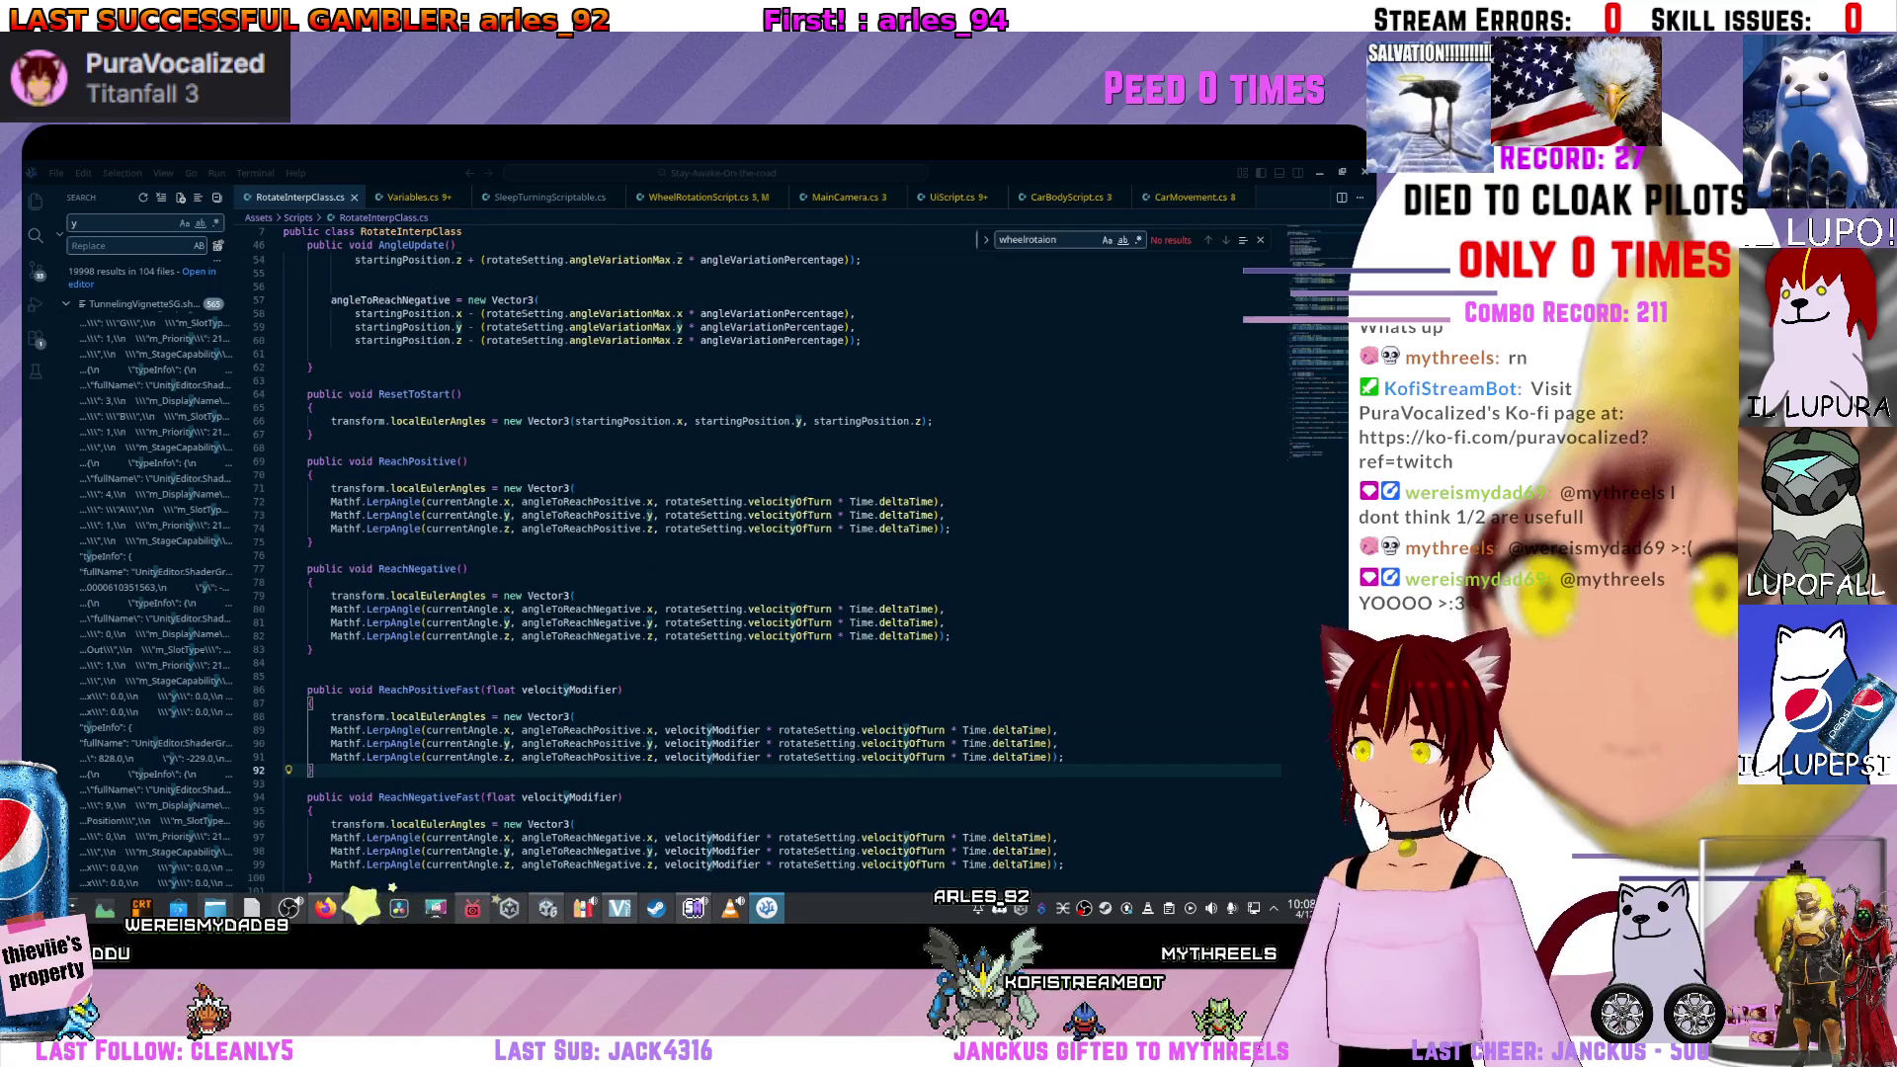
click(311, 583)
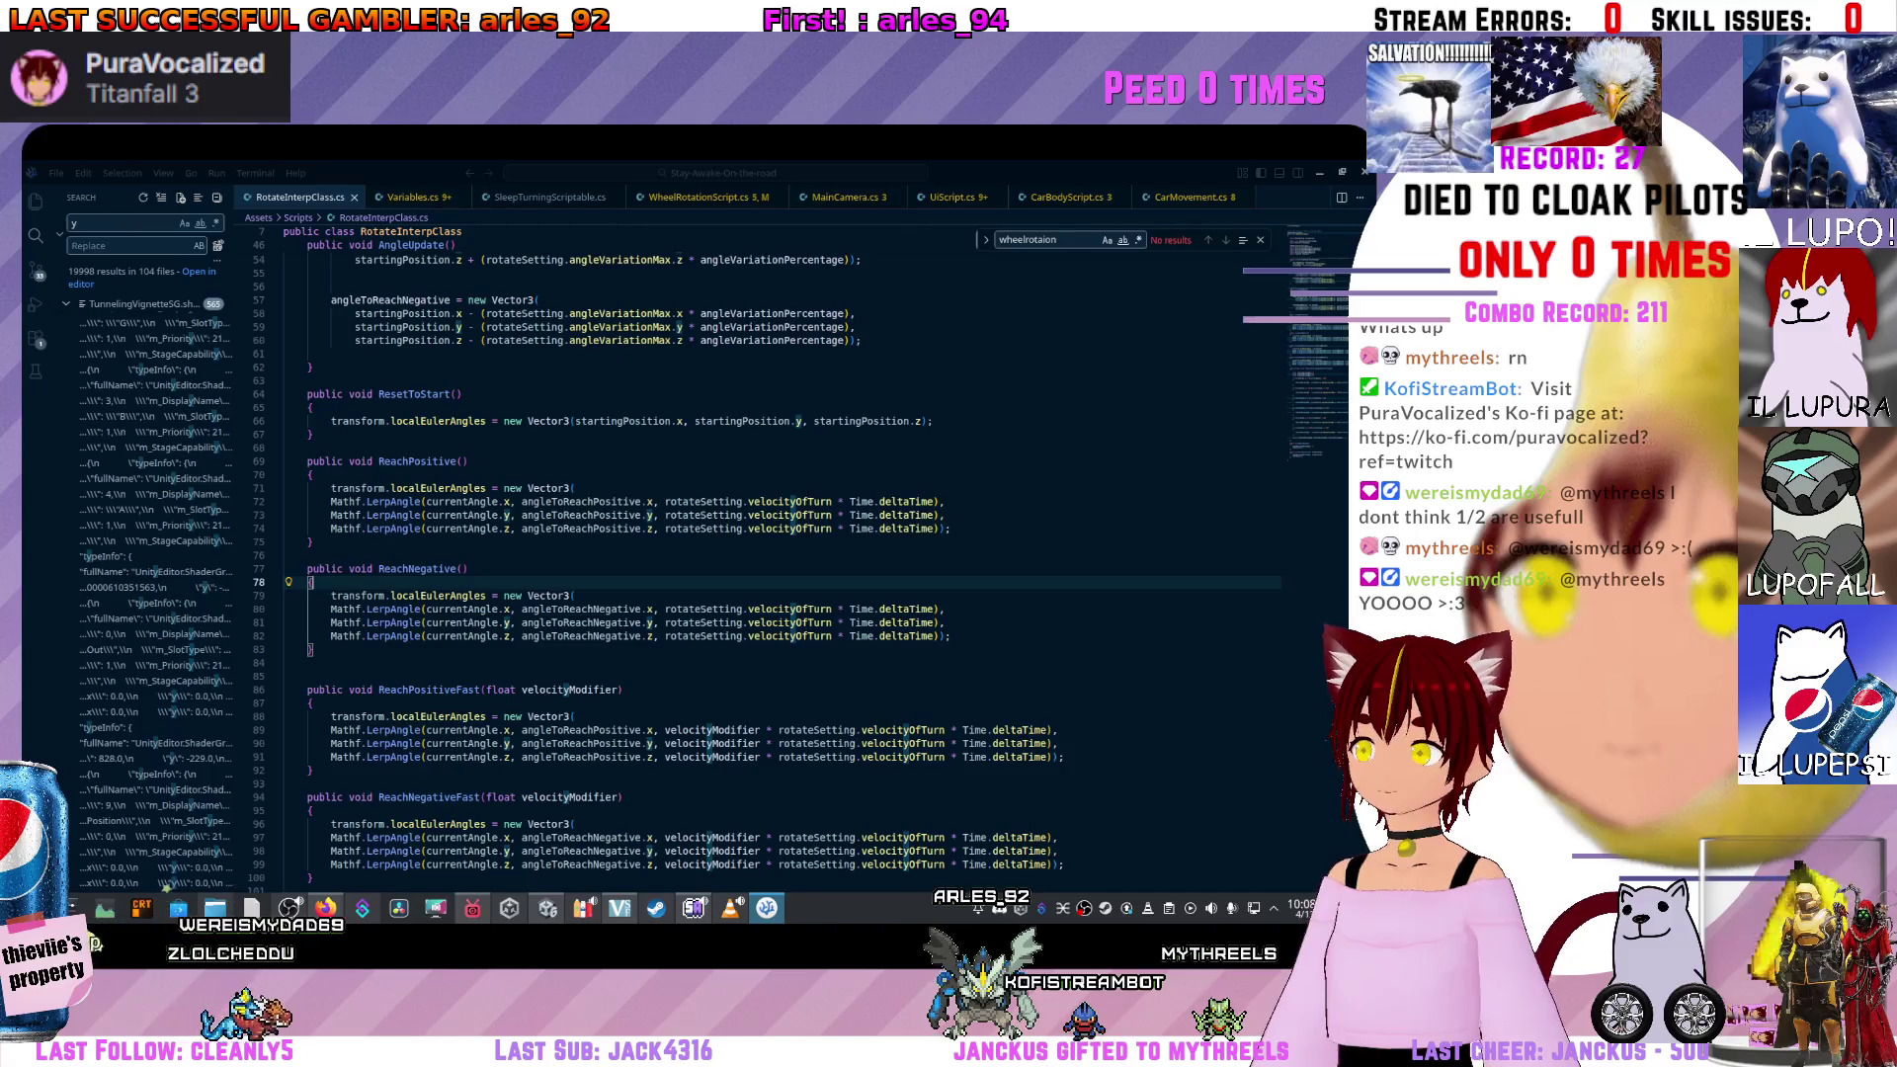
click(782, 635)
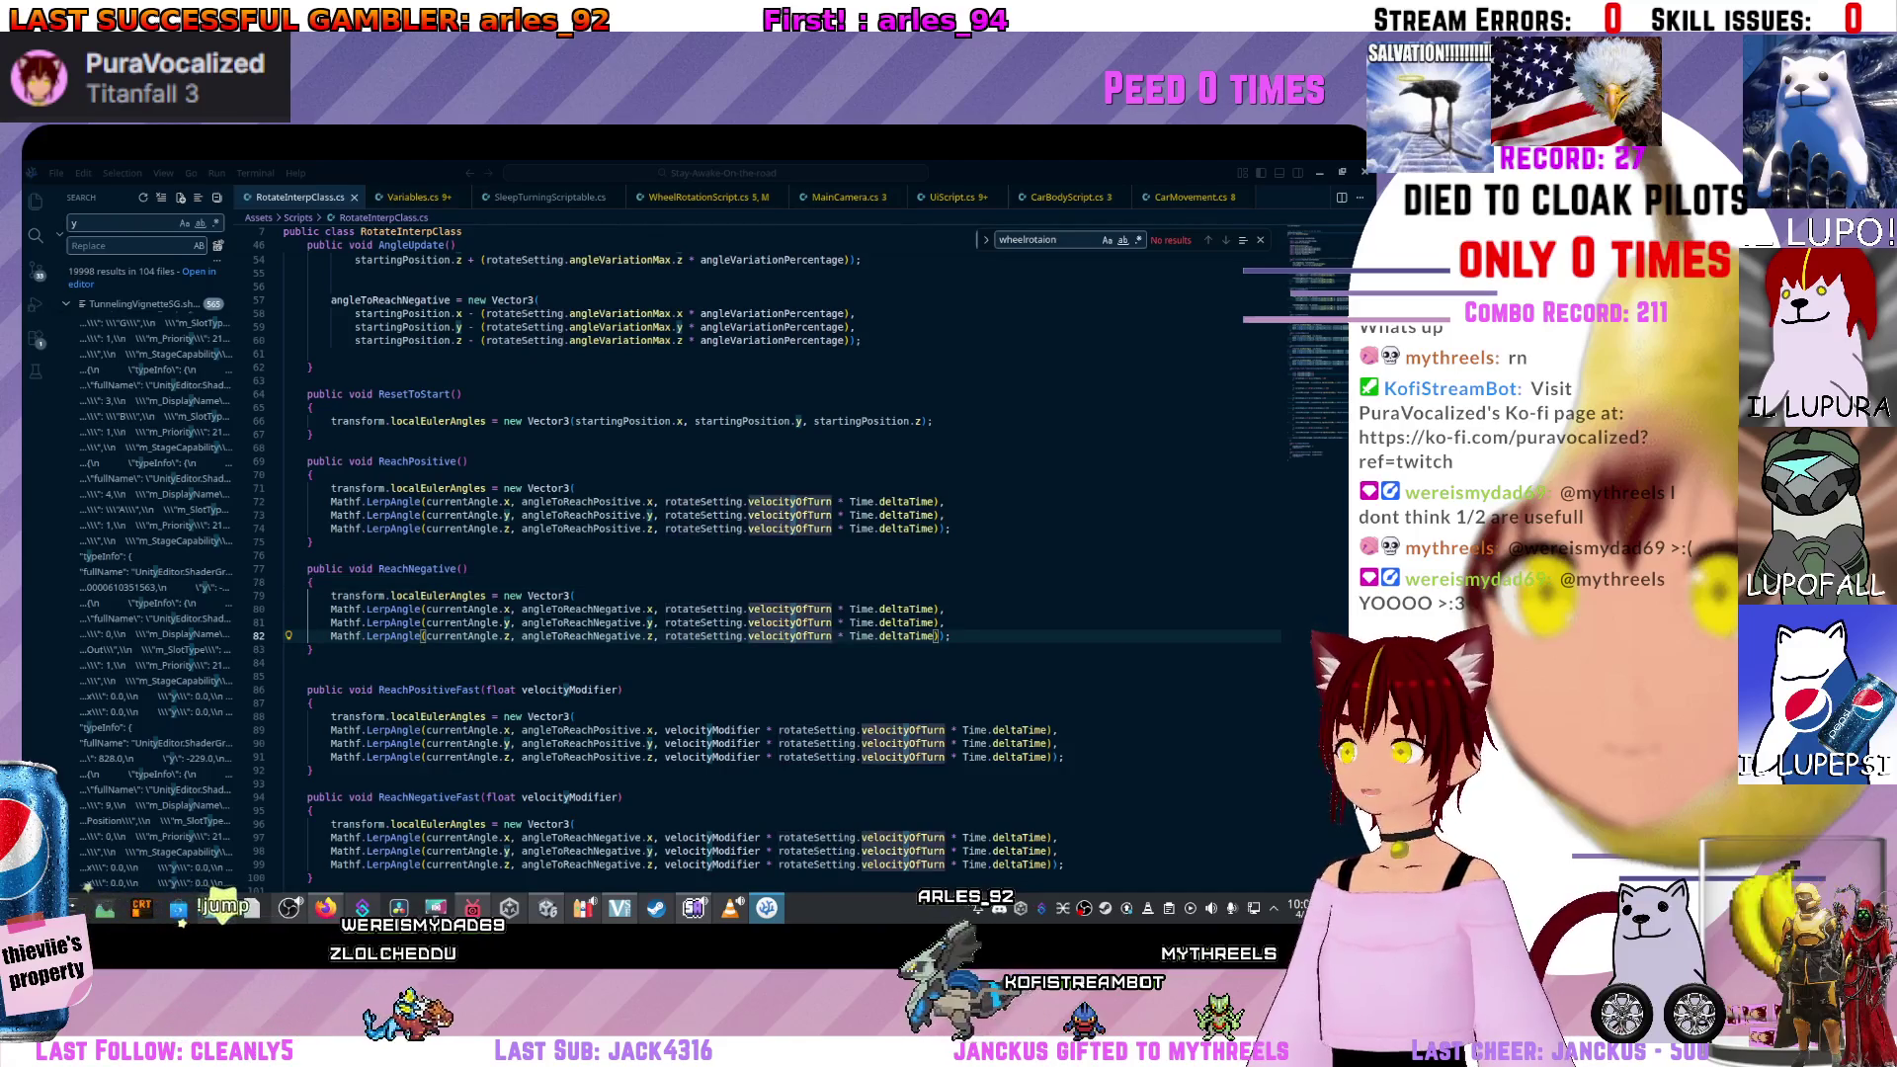
click(581, 635)
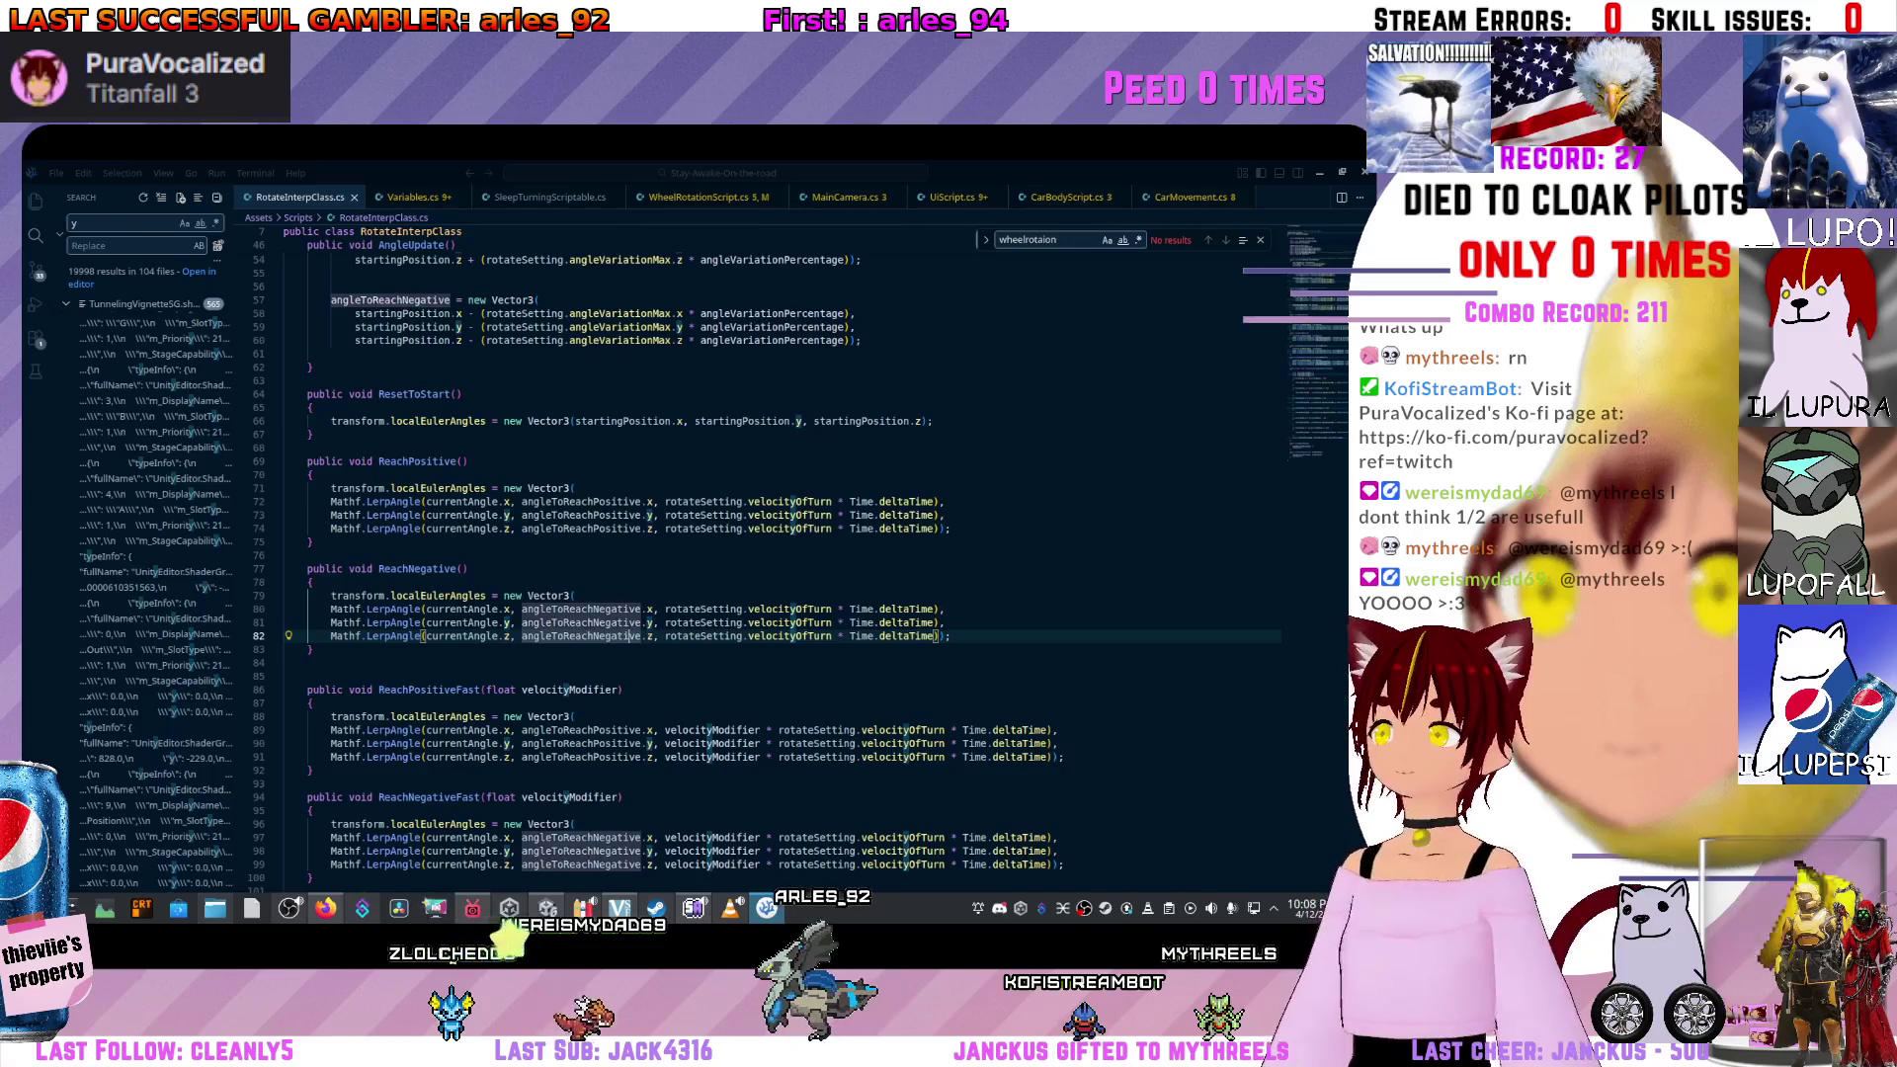
ctrl+click(581, 635)
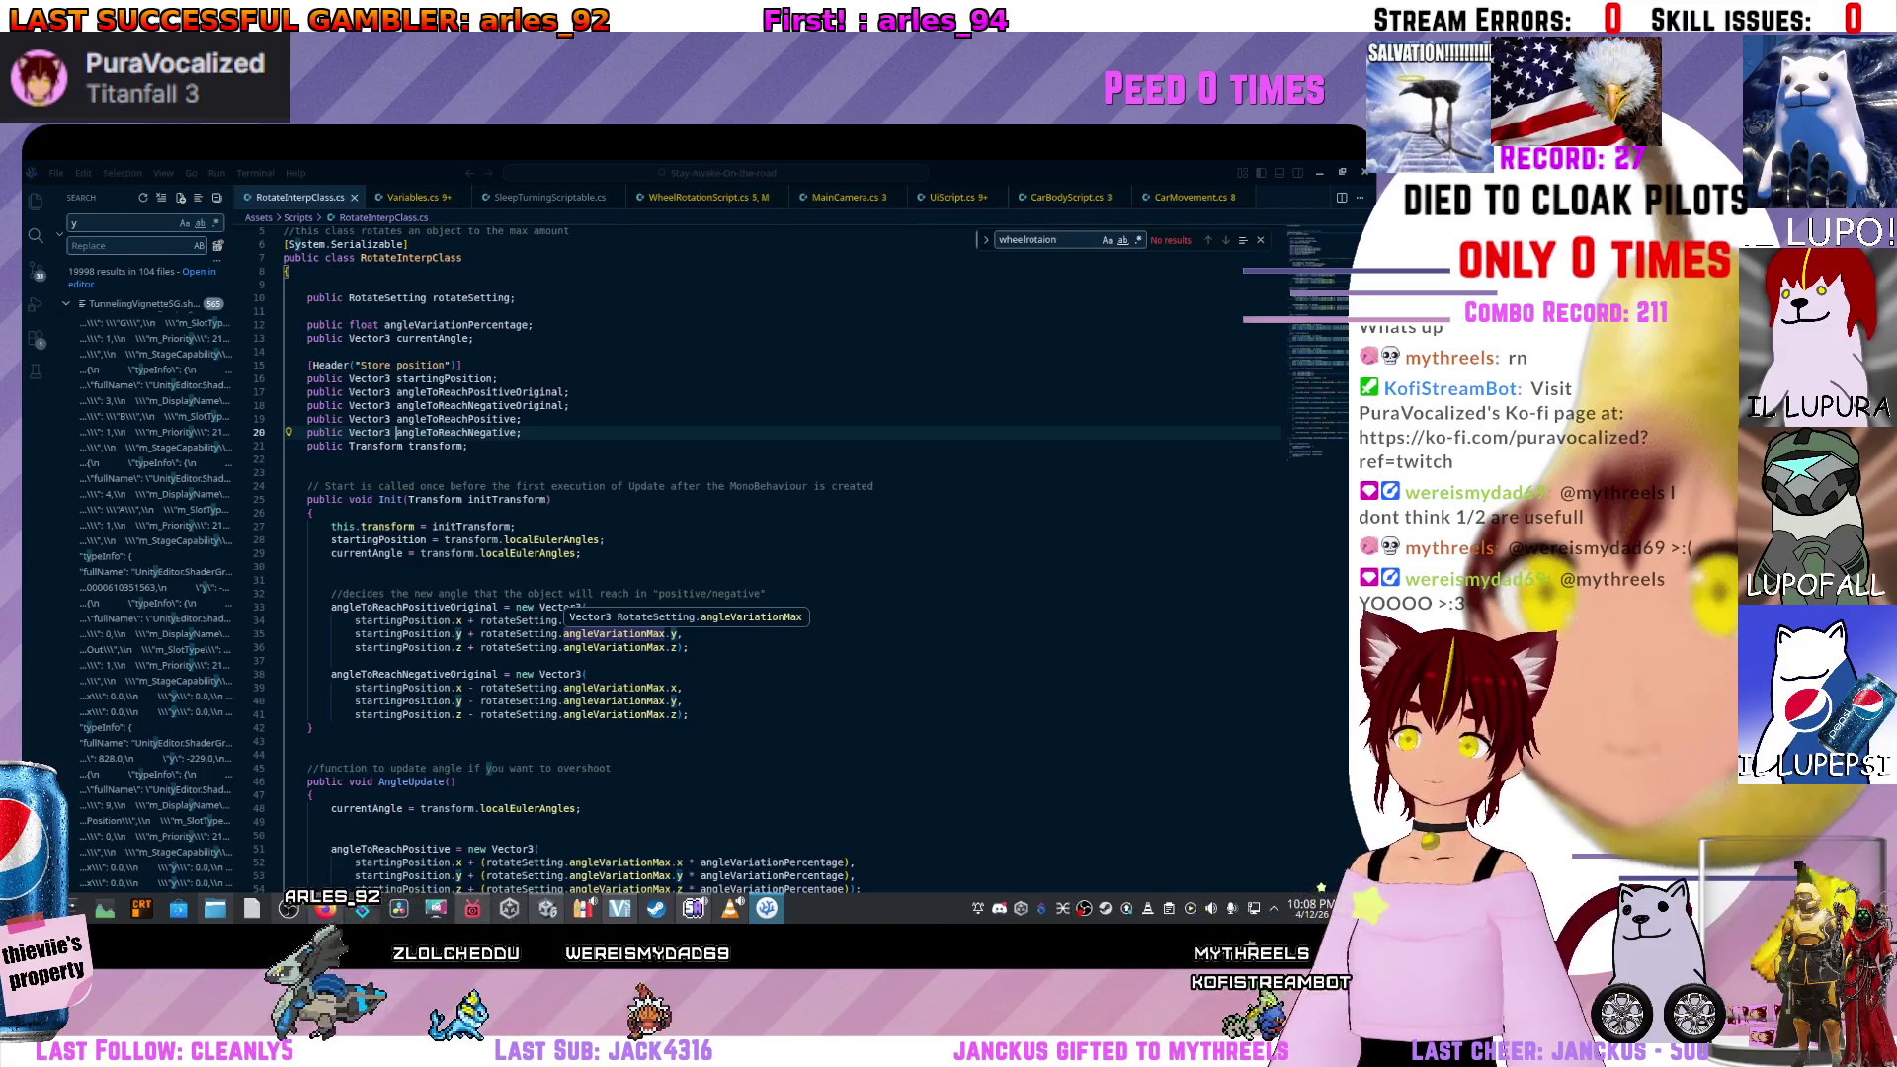
Look over the declarations, then bring WheelRotationScript.cs back into view.
scroll(613, 593, down, 2)
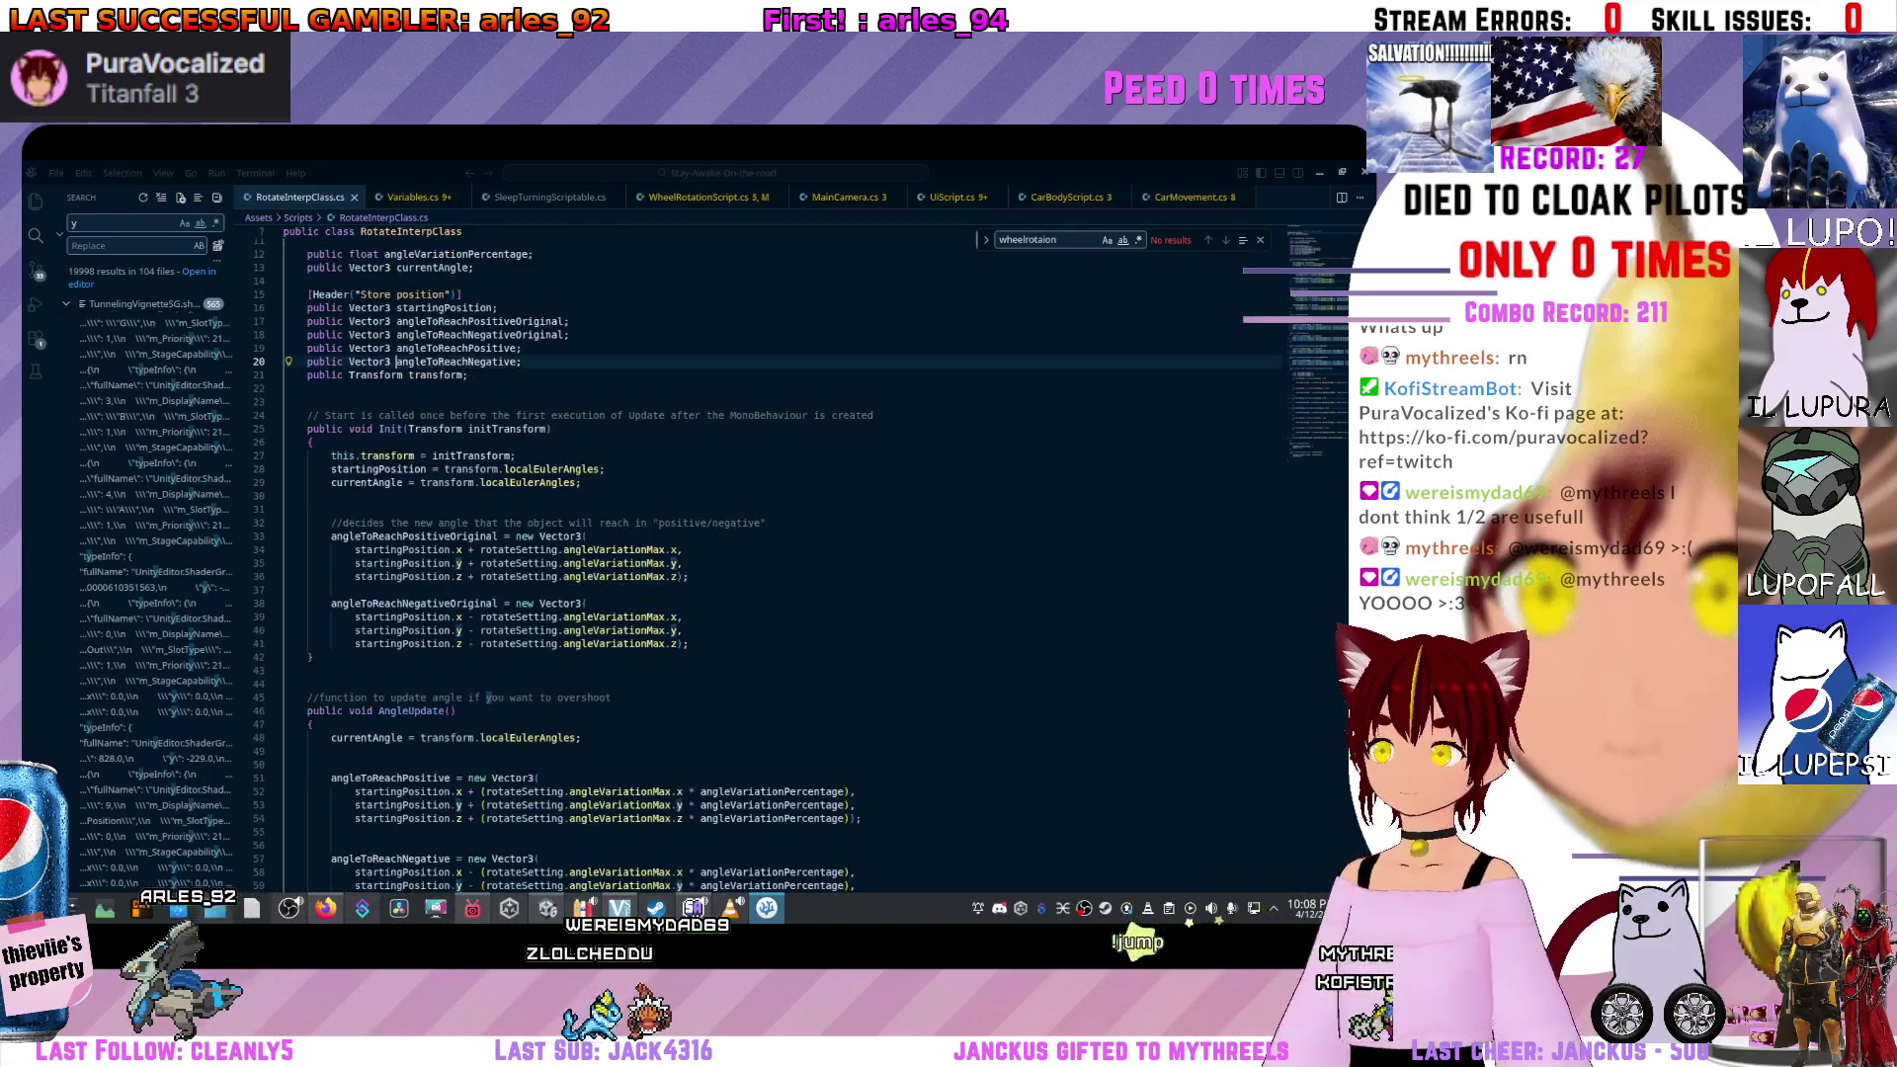
scroll(622, 553, down, 6)
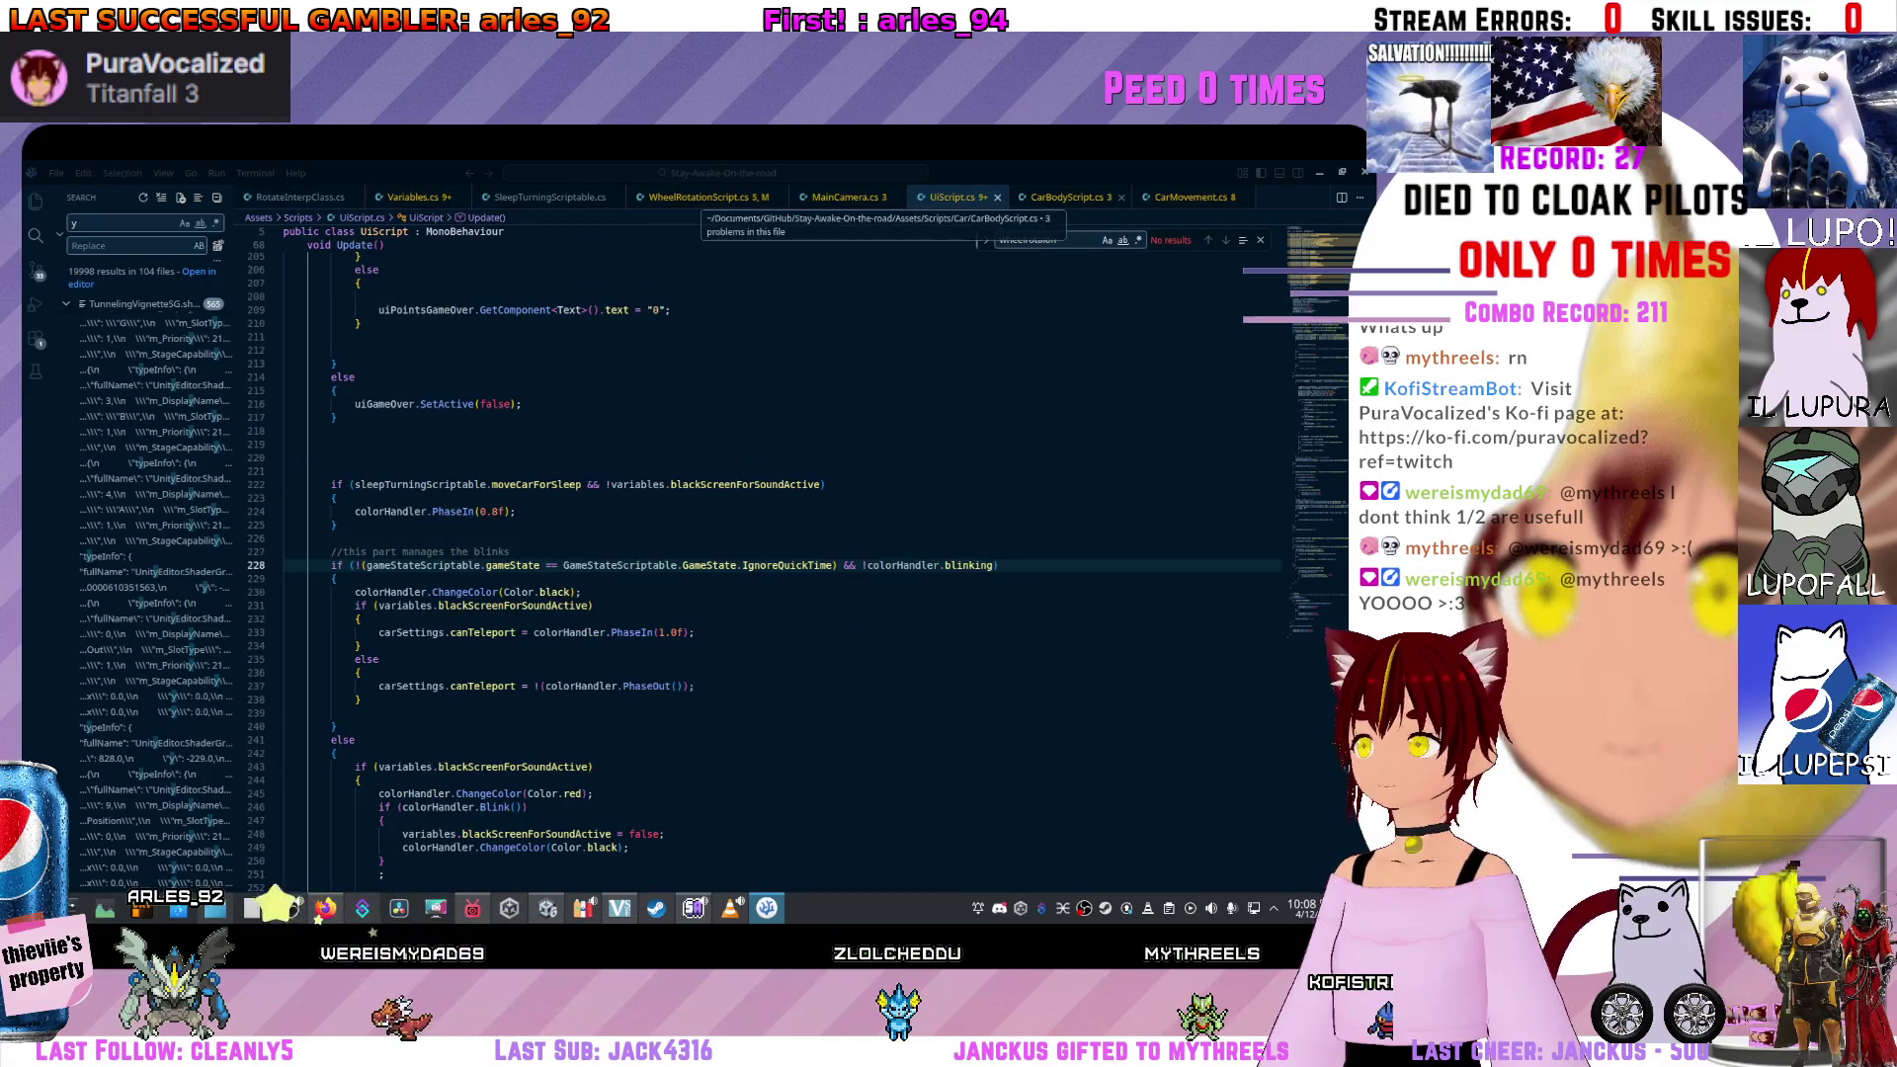
click(1067, 197)
click(708, 196)
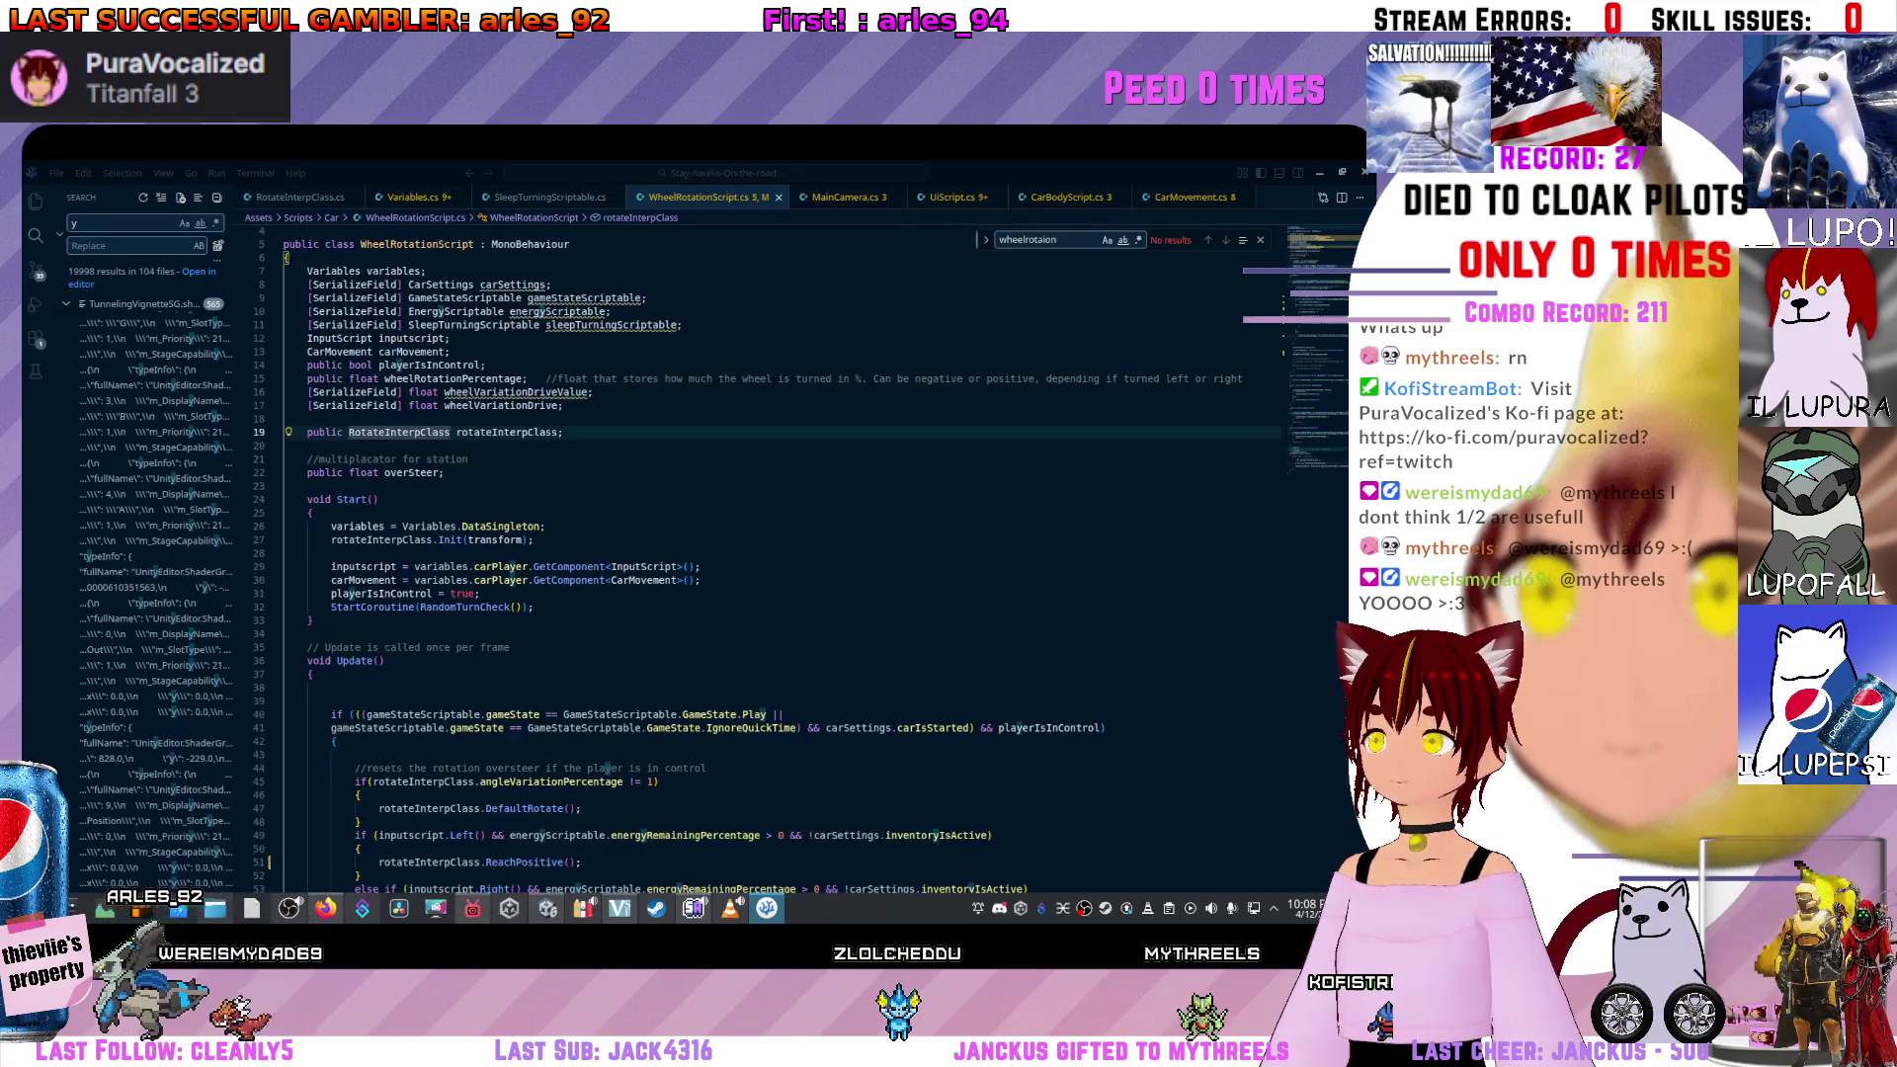
Remove Right() from the line 53 condition, undoing an accidental line duplication.
scroll(780, 554, down, 1)
scroll(780, 554, down, 3)
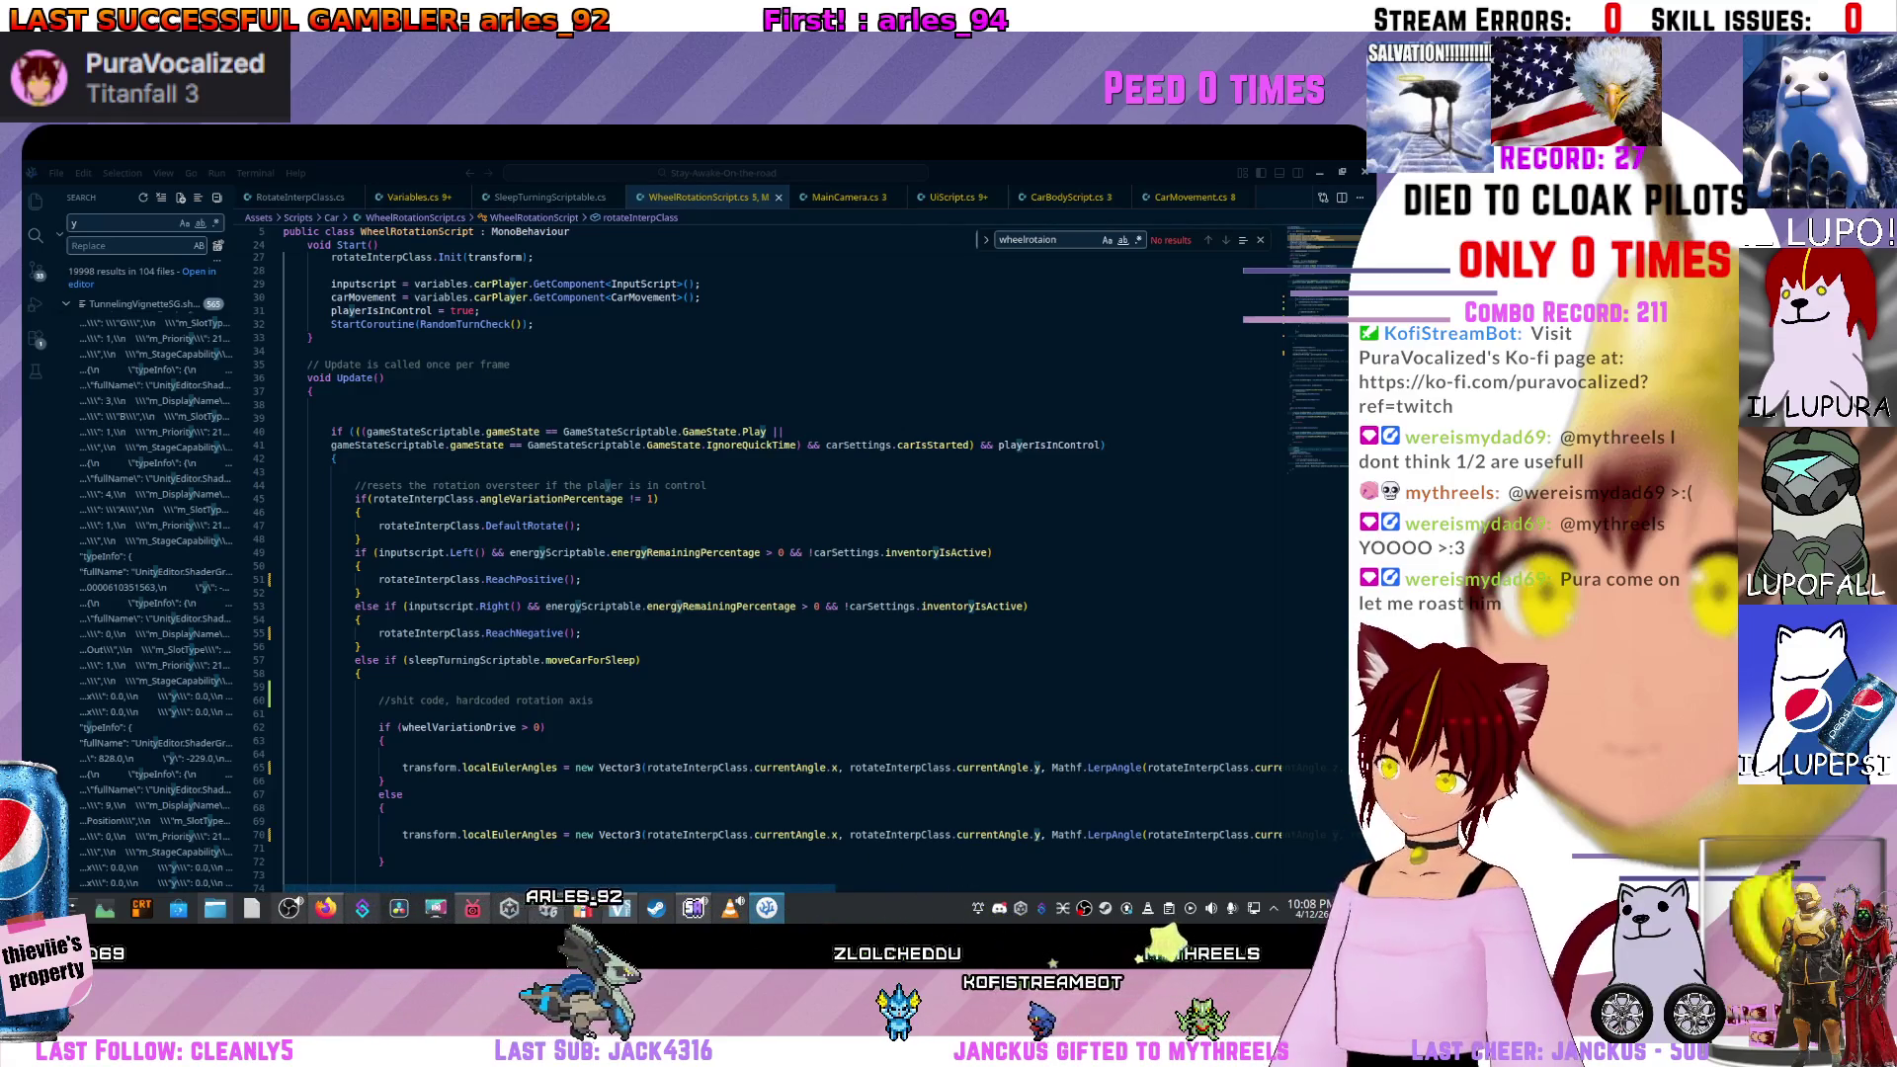
click(528, 606)
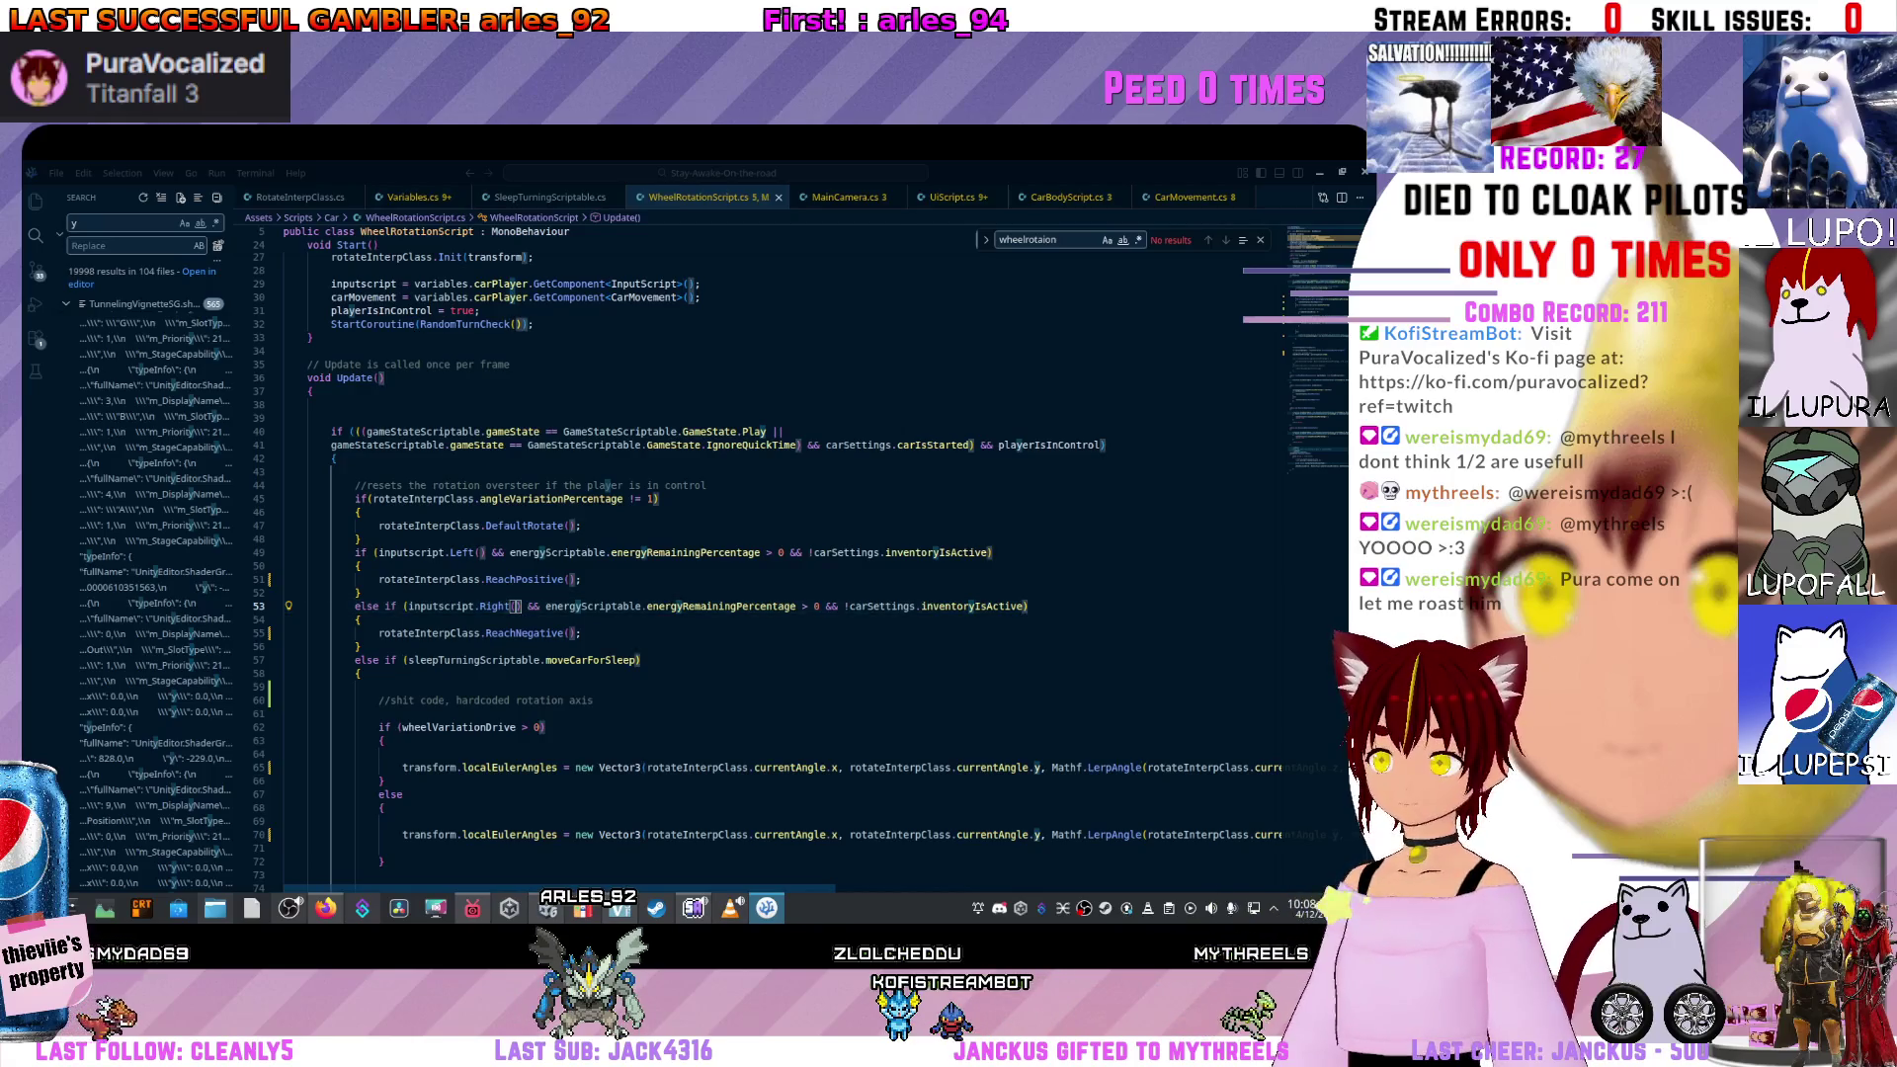
key(BackSpace)
click(486, 552)
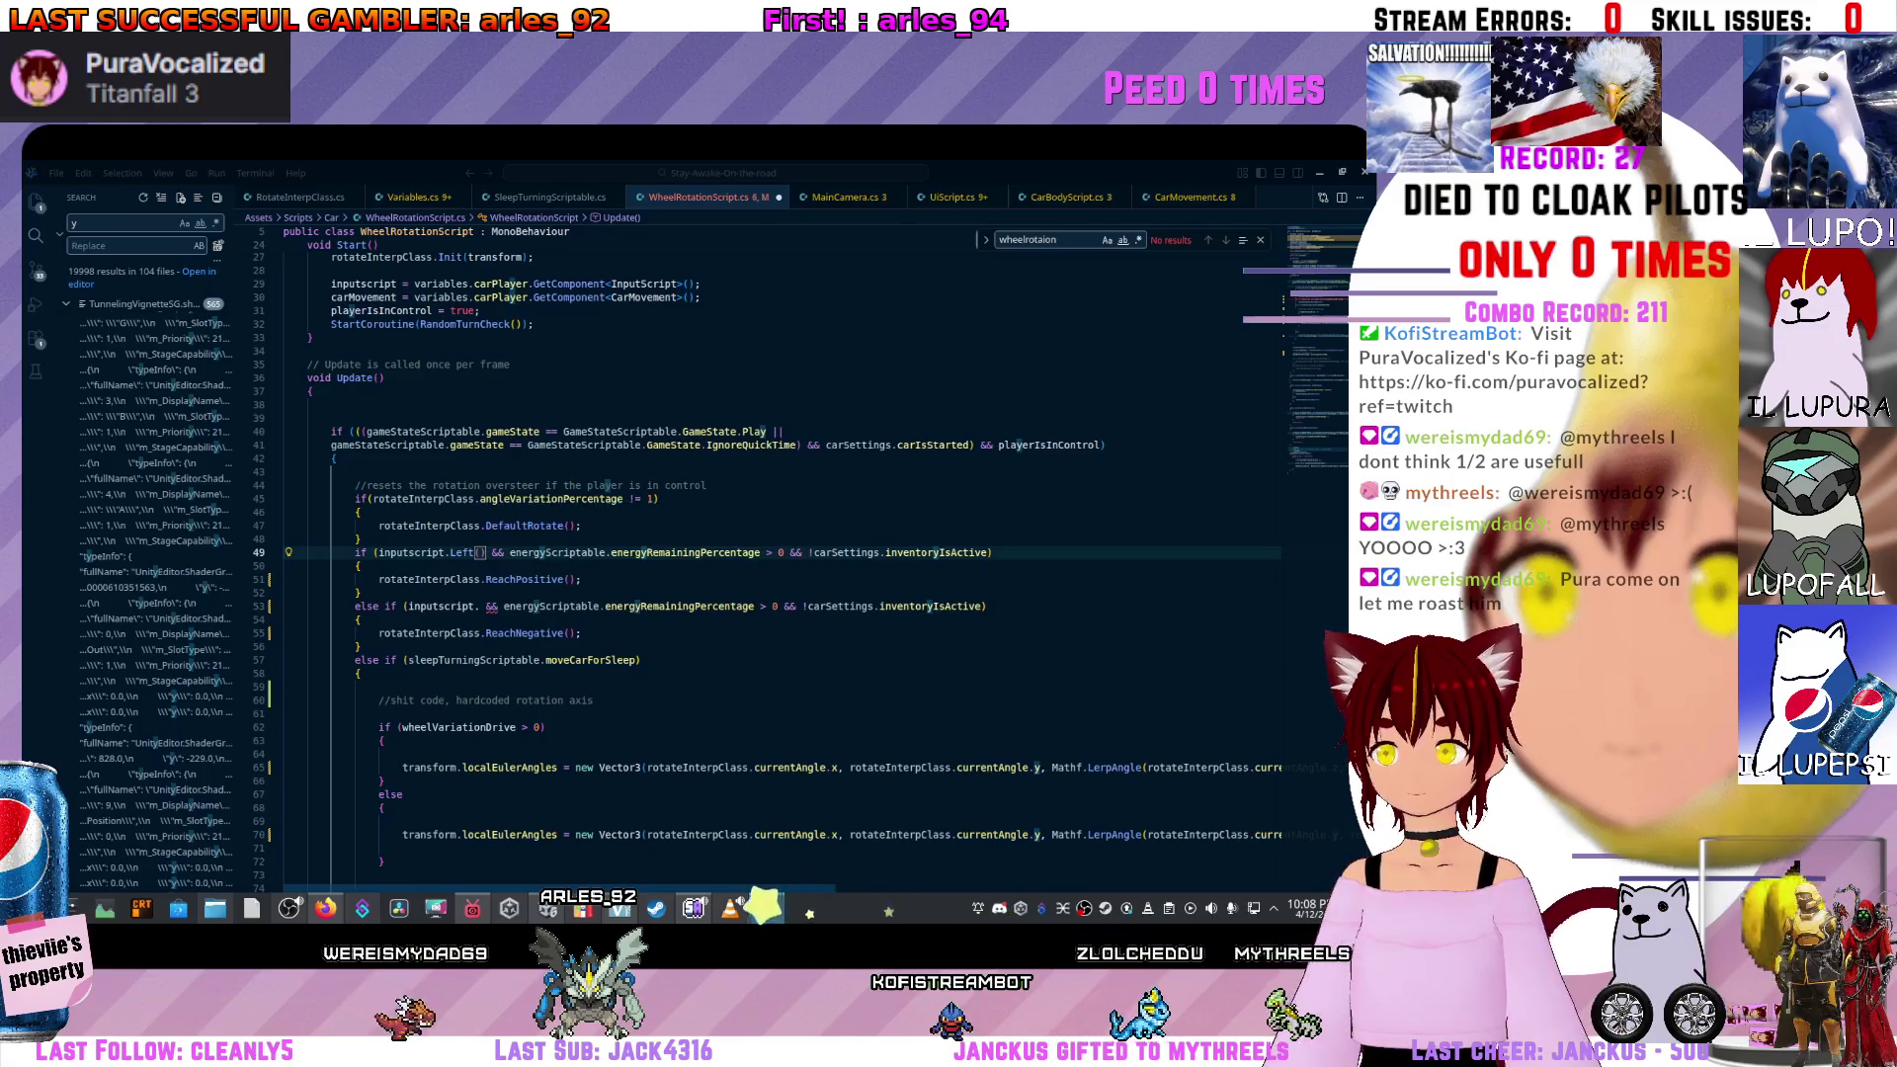
key(shift+alt+Down)
key(ctrl+z)
key(ctrl+z)
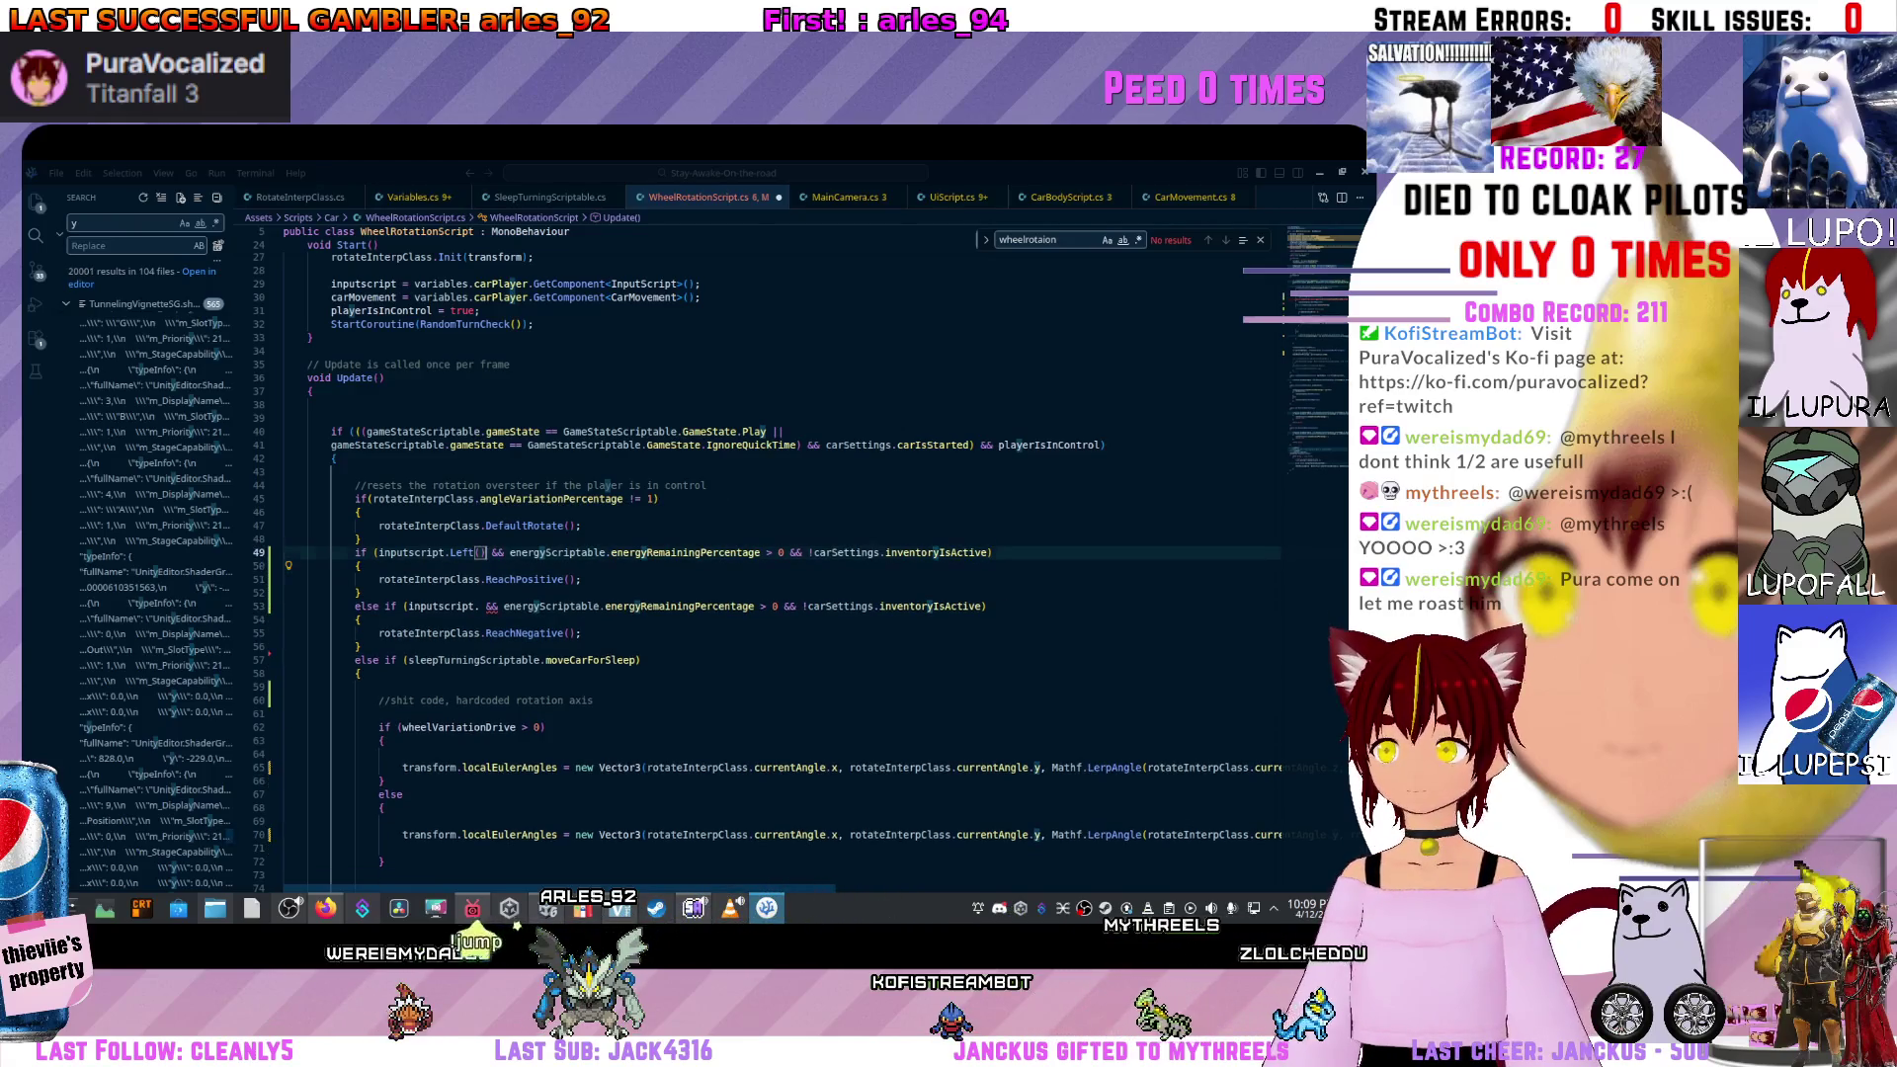
key(BackSpace)
Move Left() from line 49 into line 53's condition and save WheelRotationScript.cs.
click(479, 552)
drag(517, 552, 419, 552)
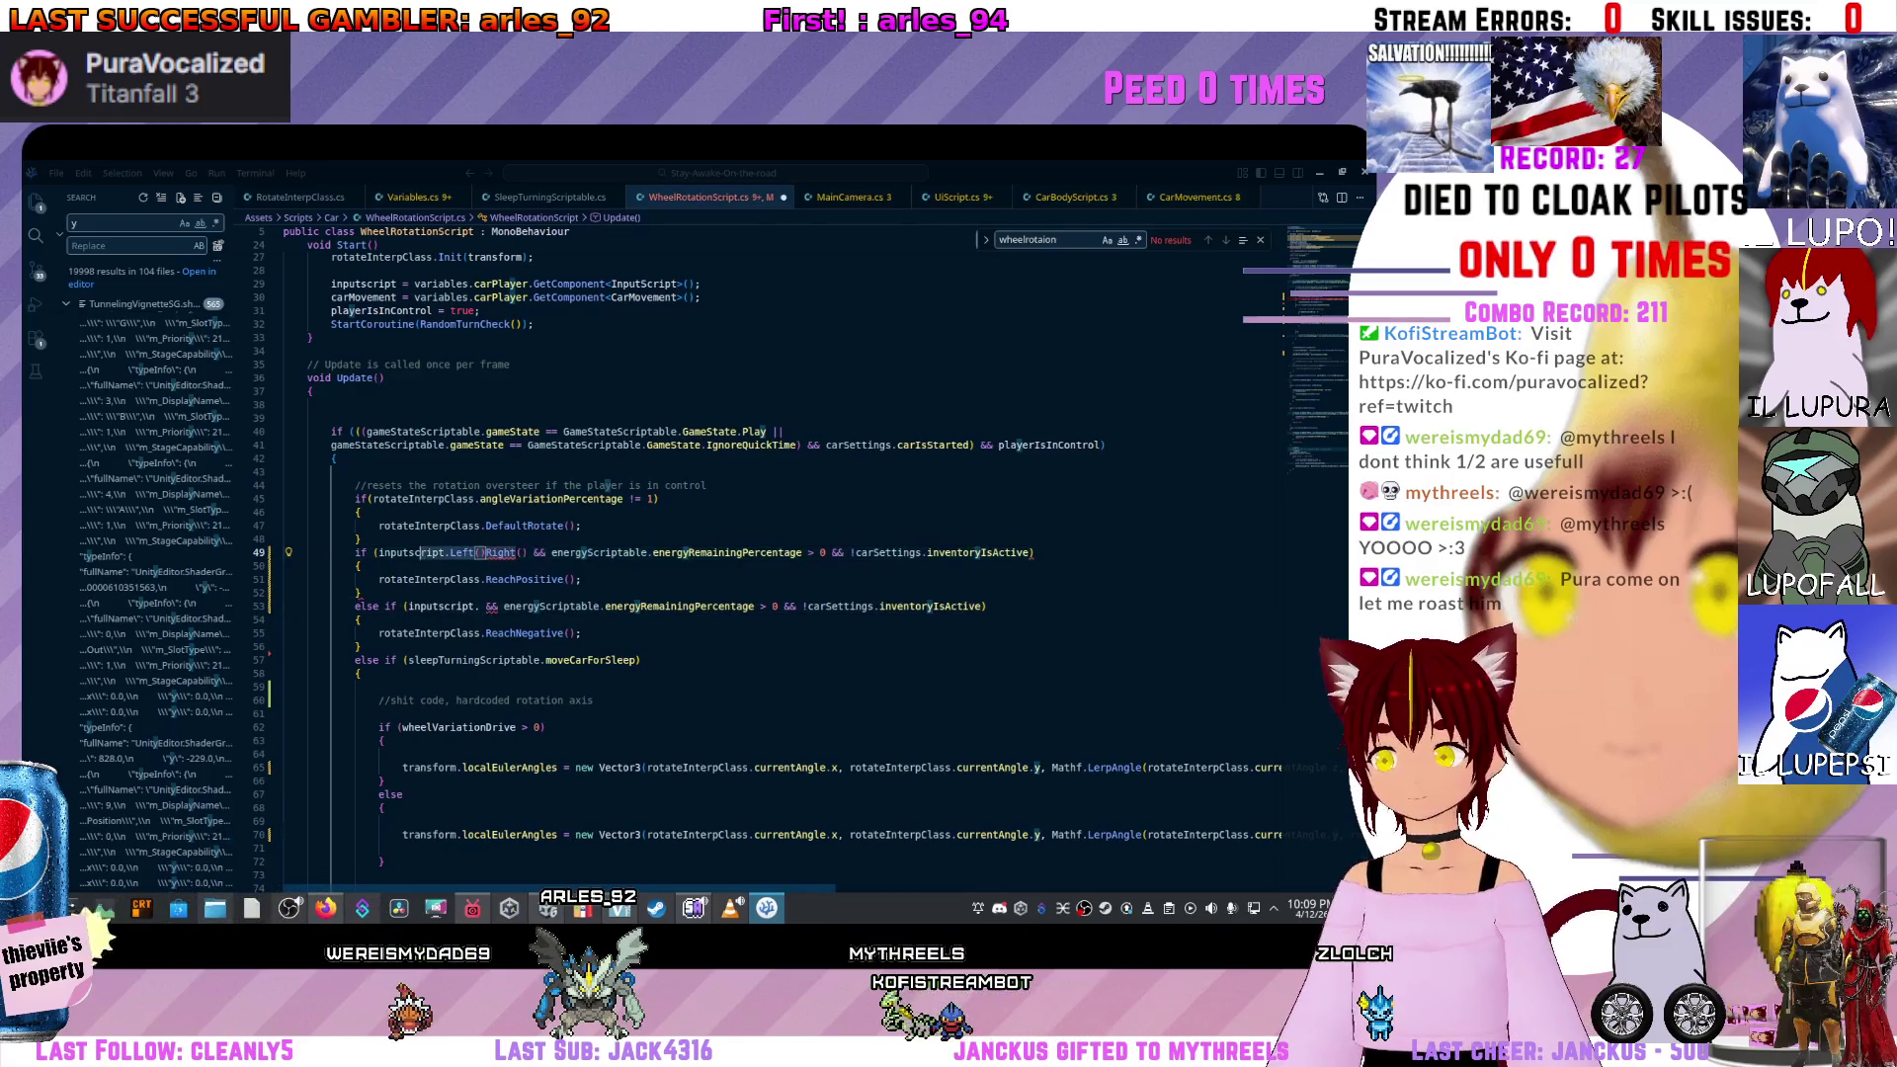
key(ctrl+x)
click(476, 605)
key(ctrl+v)
key(ctrl+s)
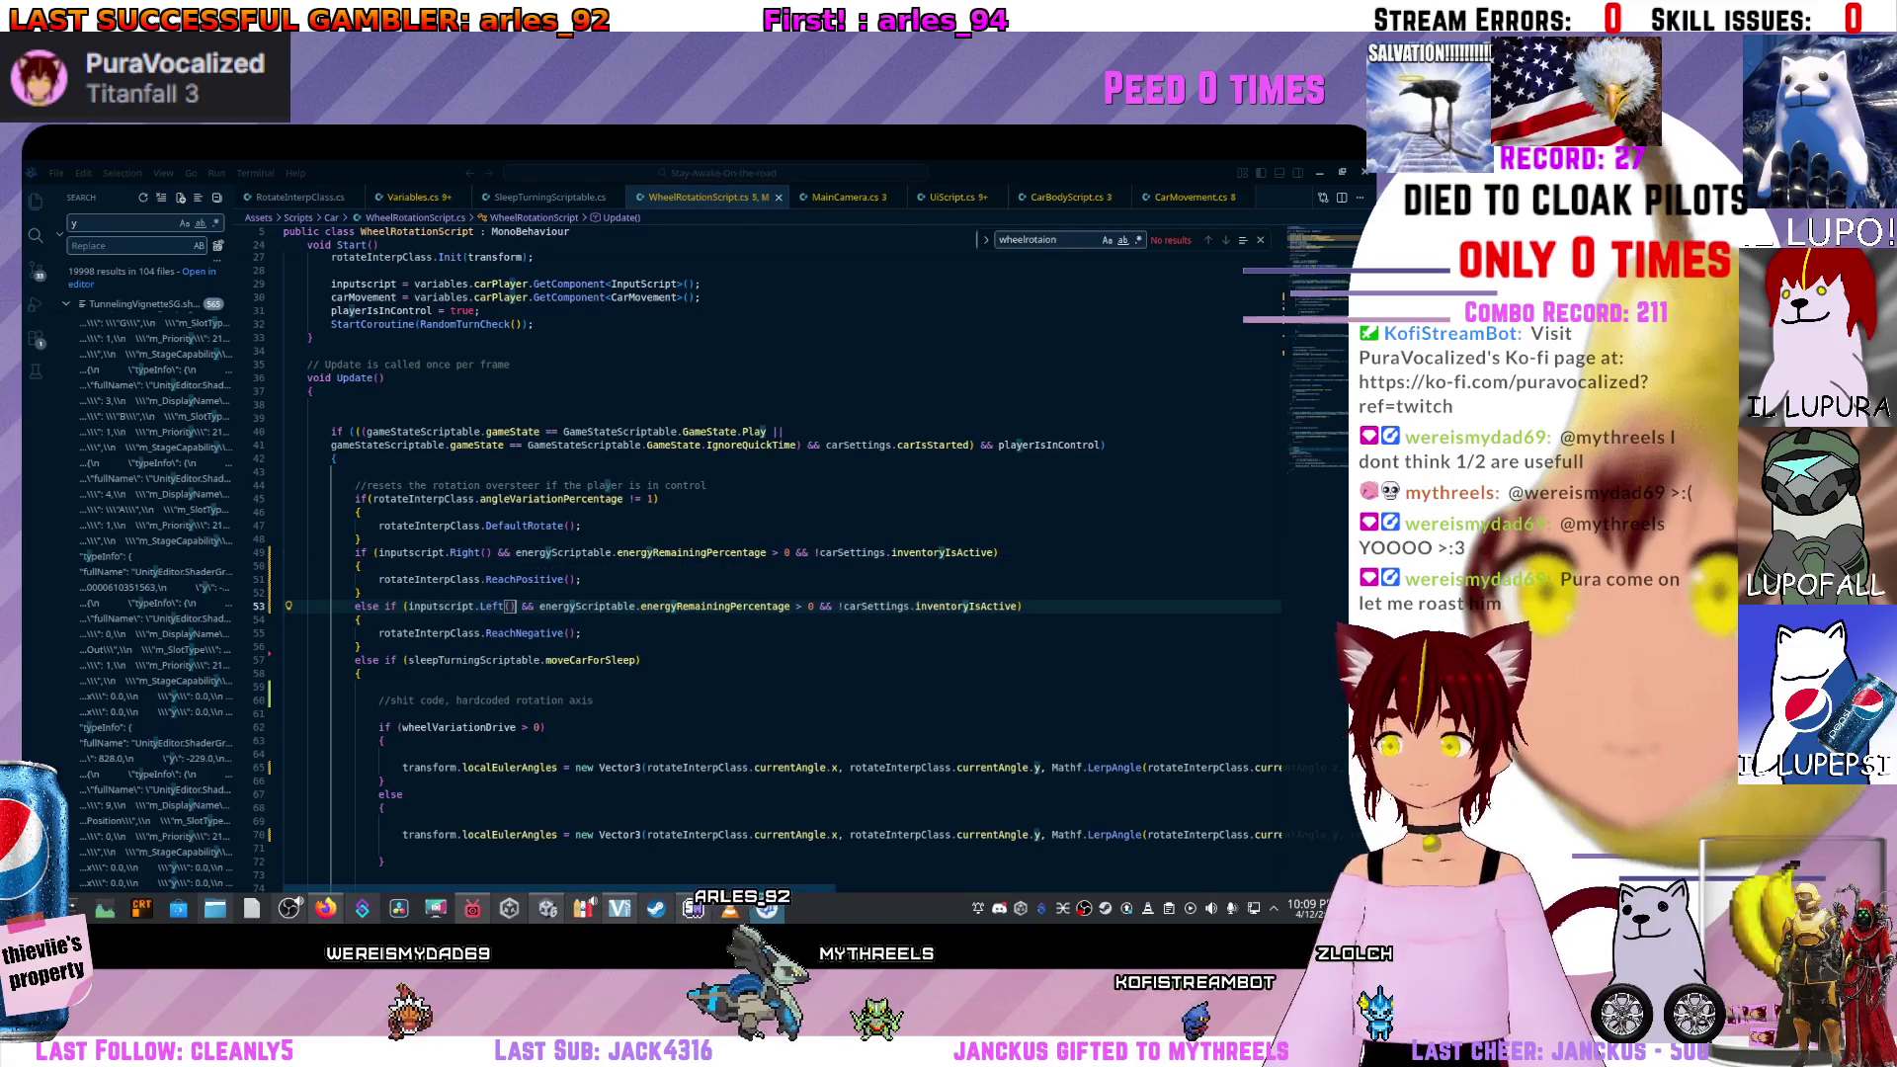
key(alt+Tab)
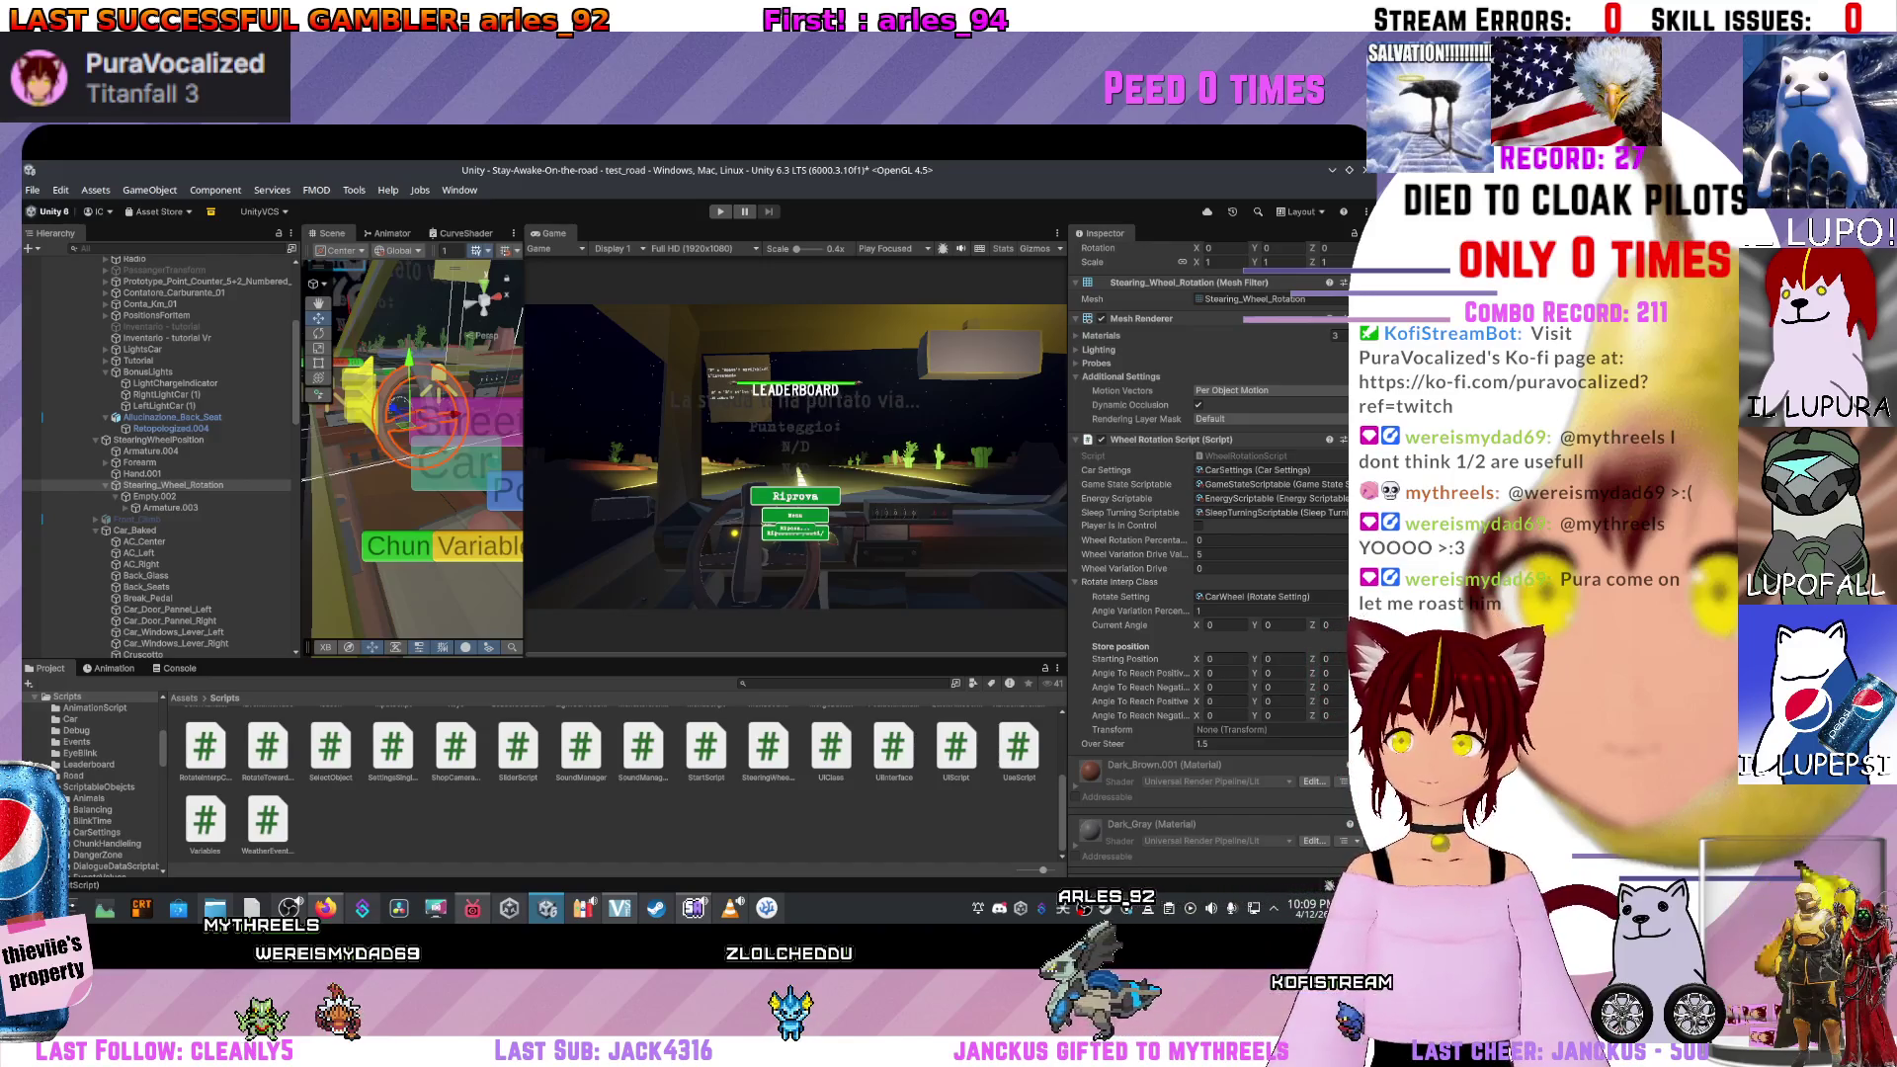
Widen the Scene view and refresh the Scripts folder so the scripts recompile.
drag(524, 445, 586, 445)
right_click(528, 820)
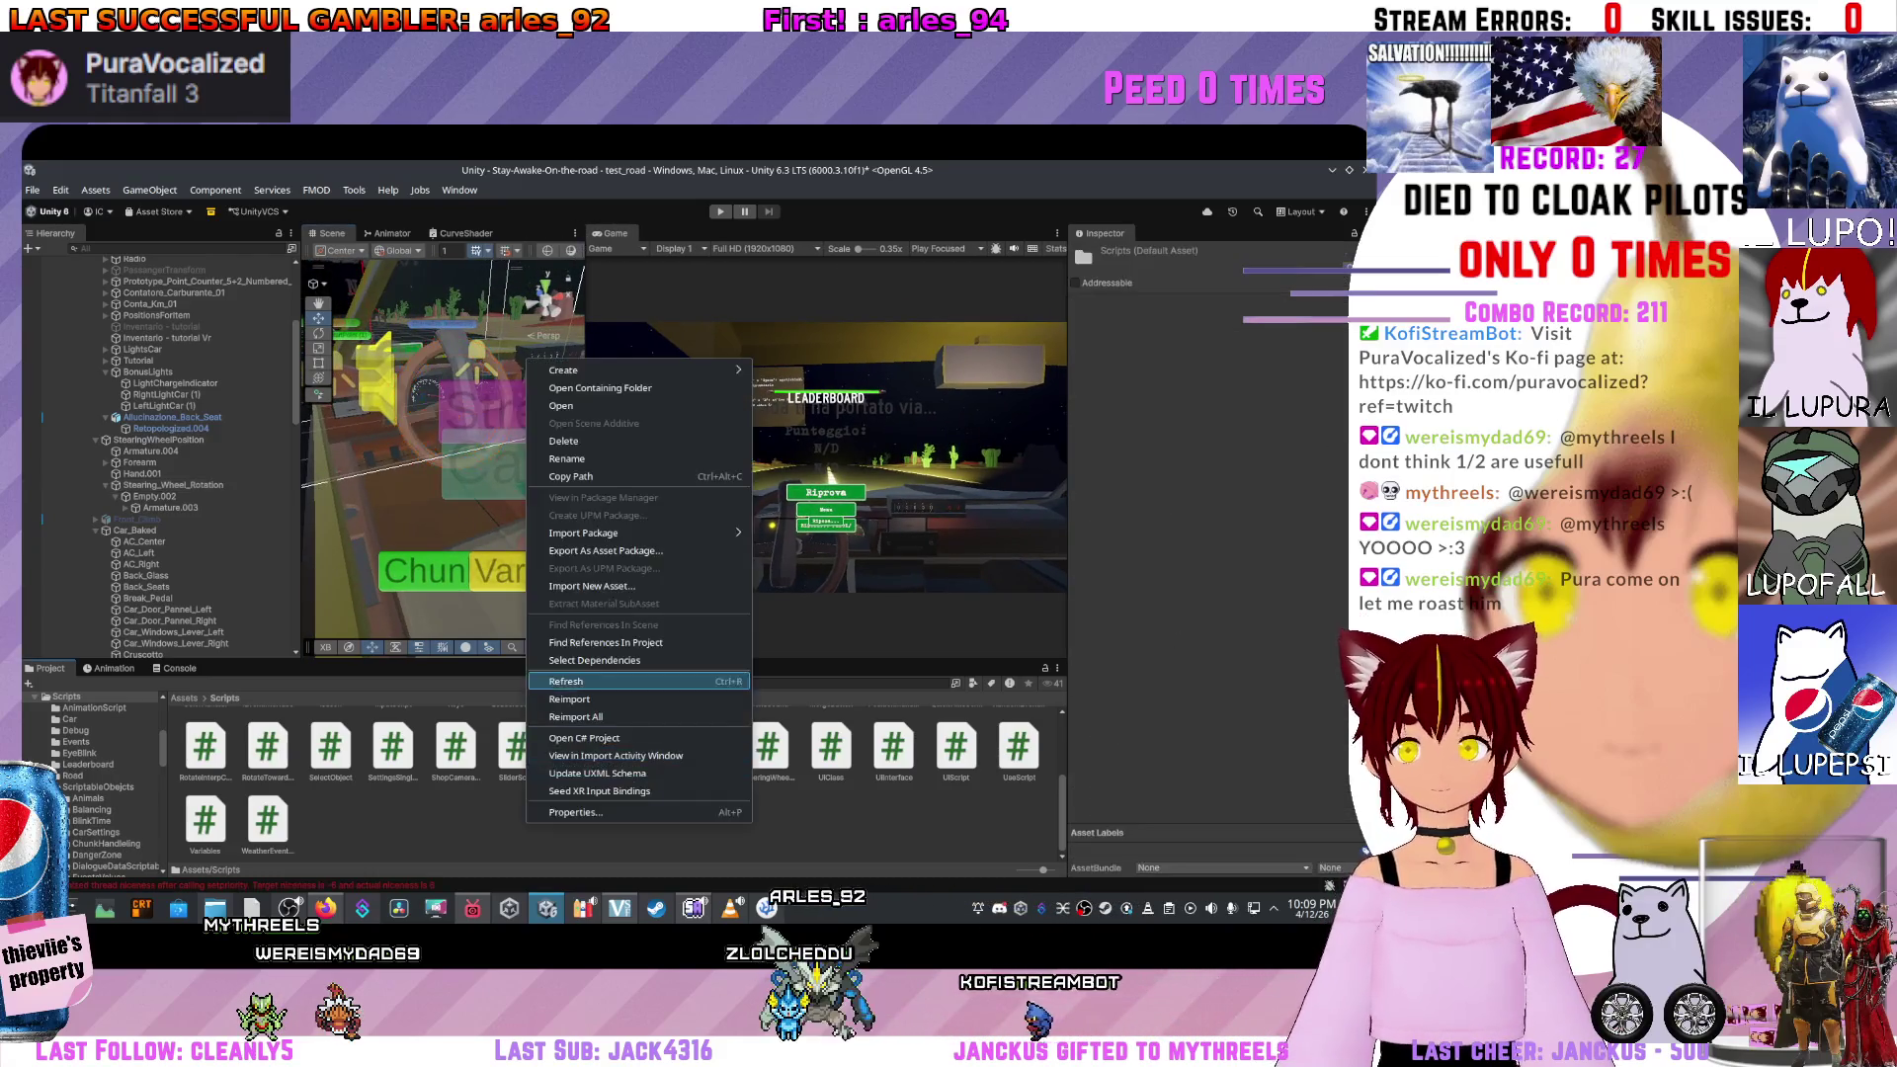
click(566, 681)
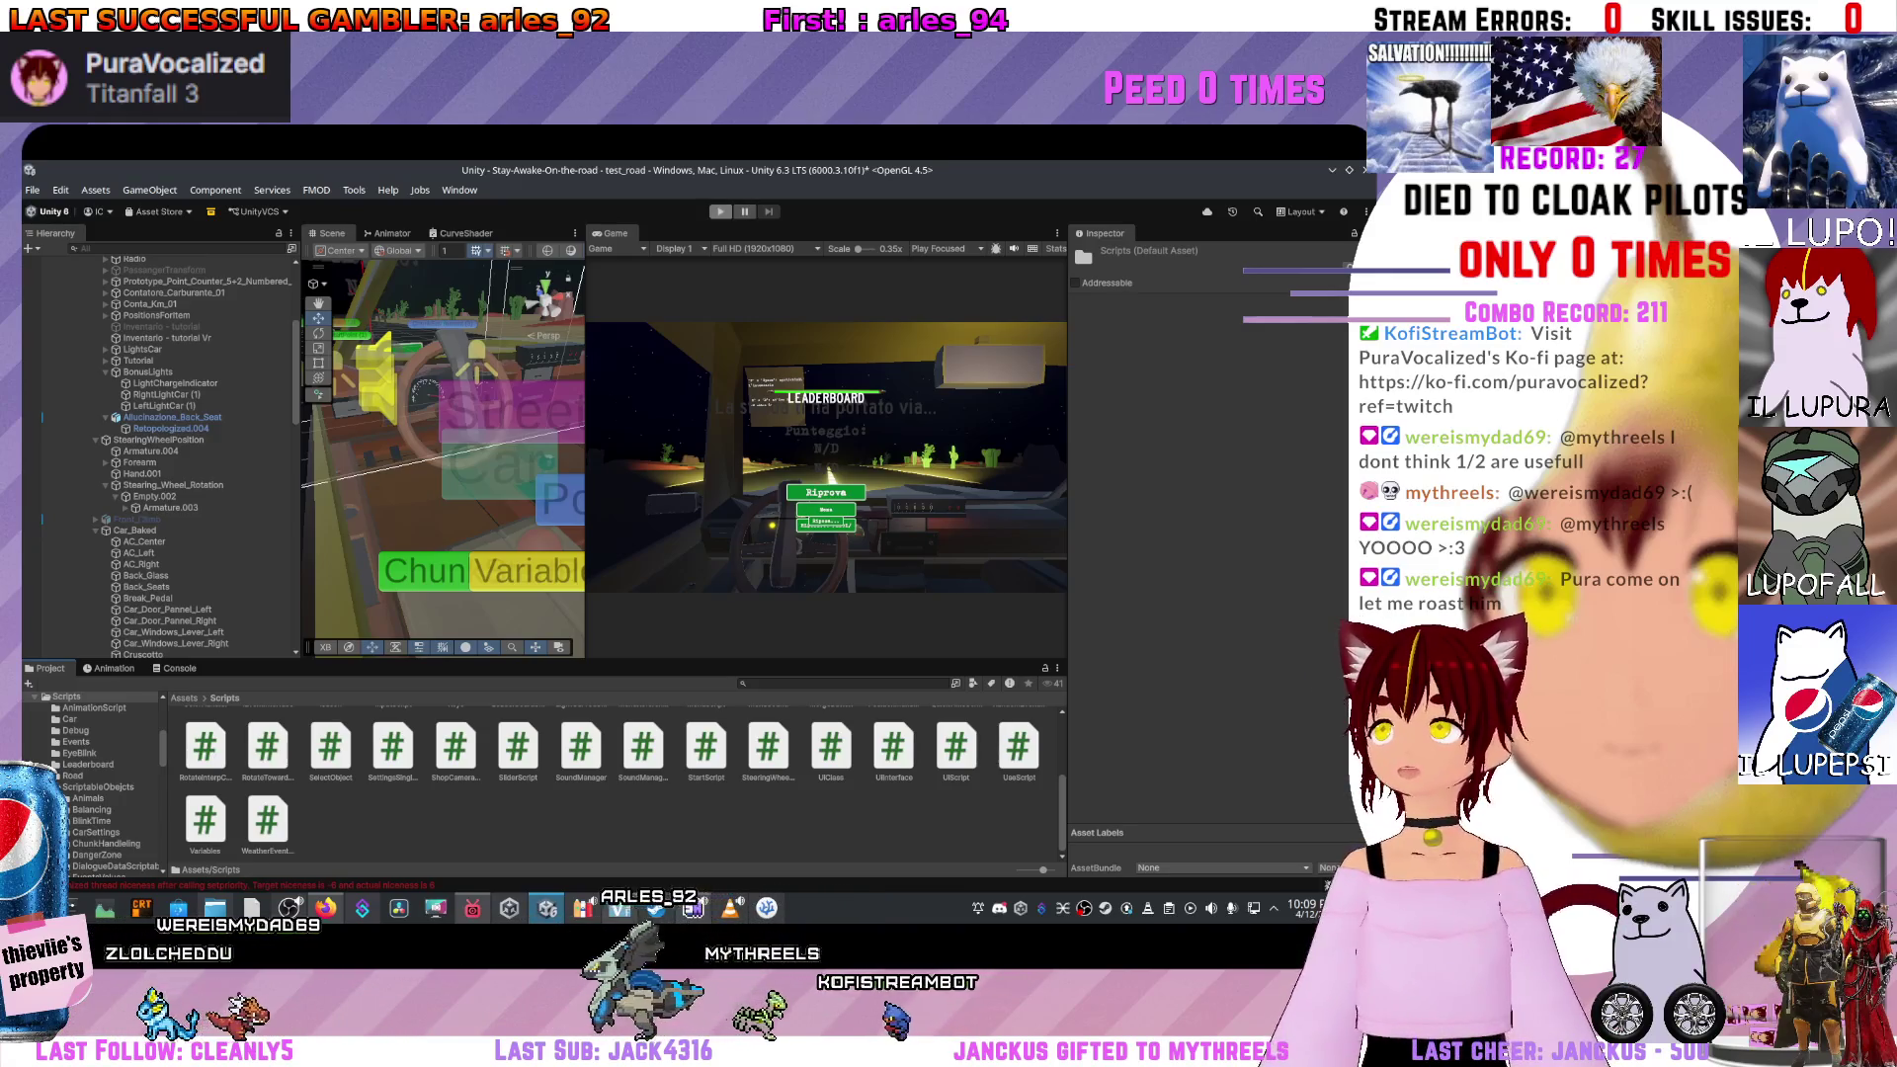
Play-test the reworked steering with a restarted run, then stop and return to VS Code.
key(ctrl+p)
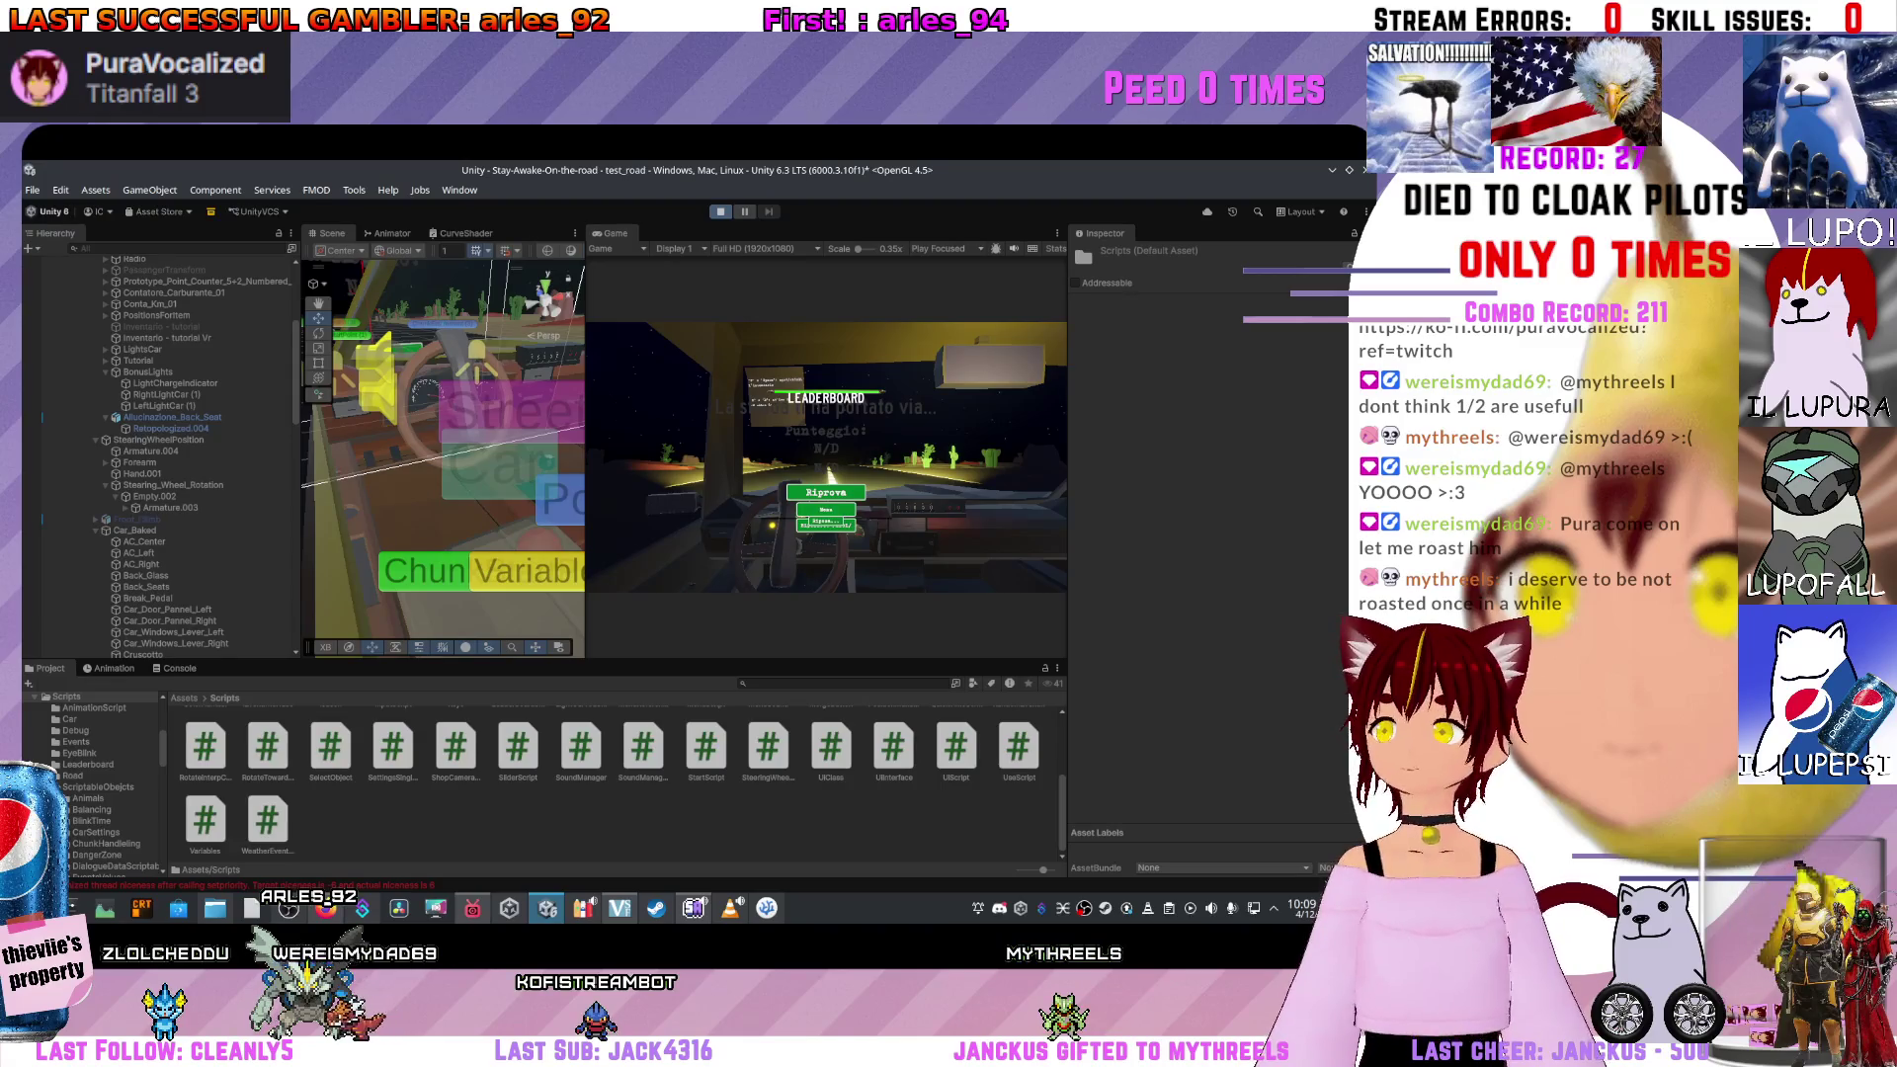
key(Return)
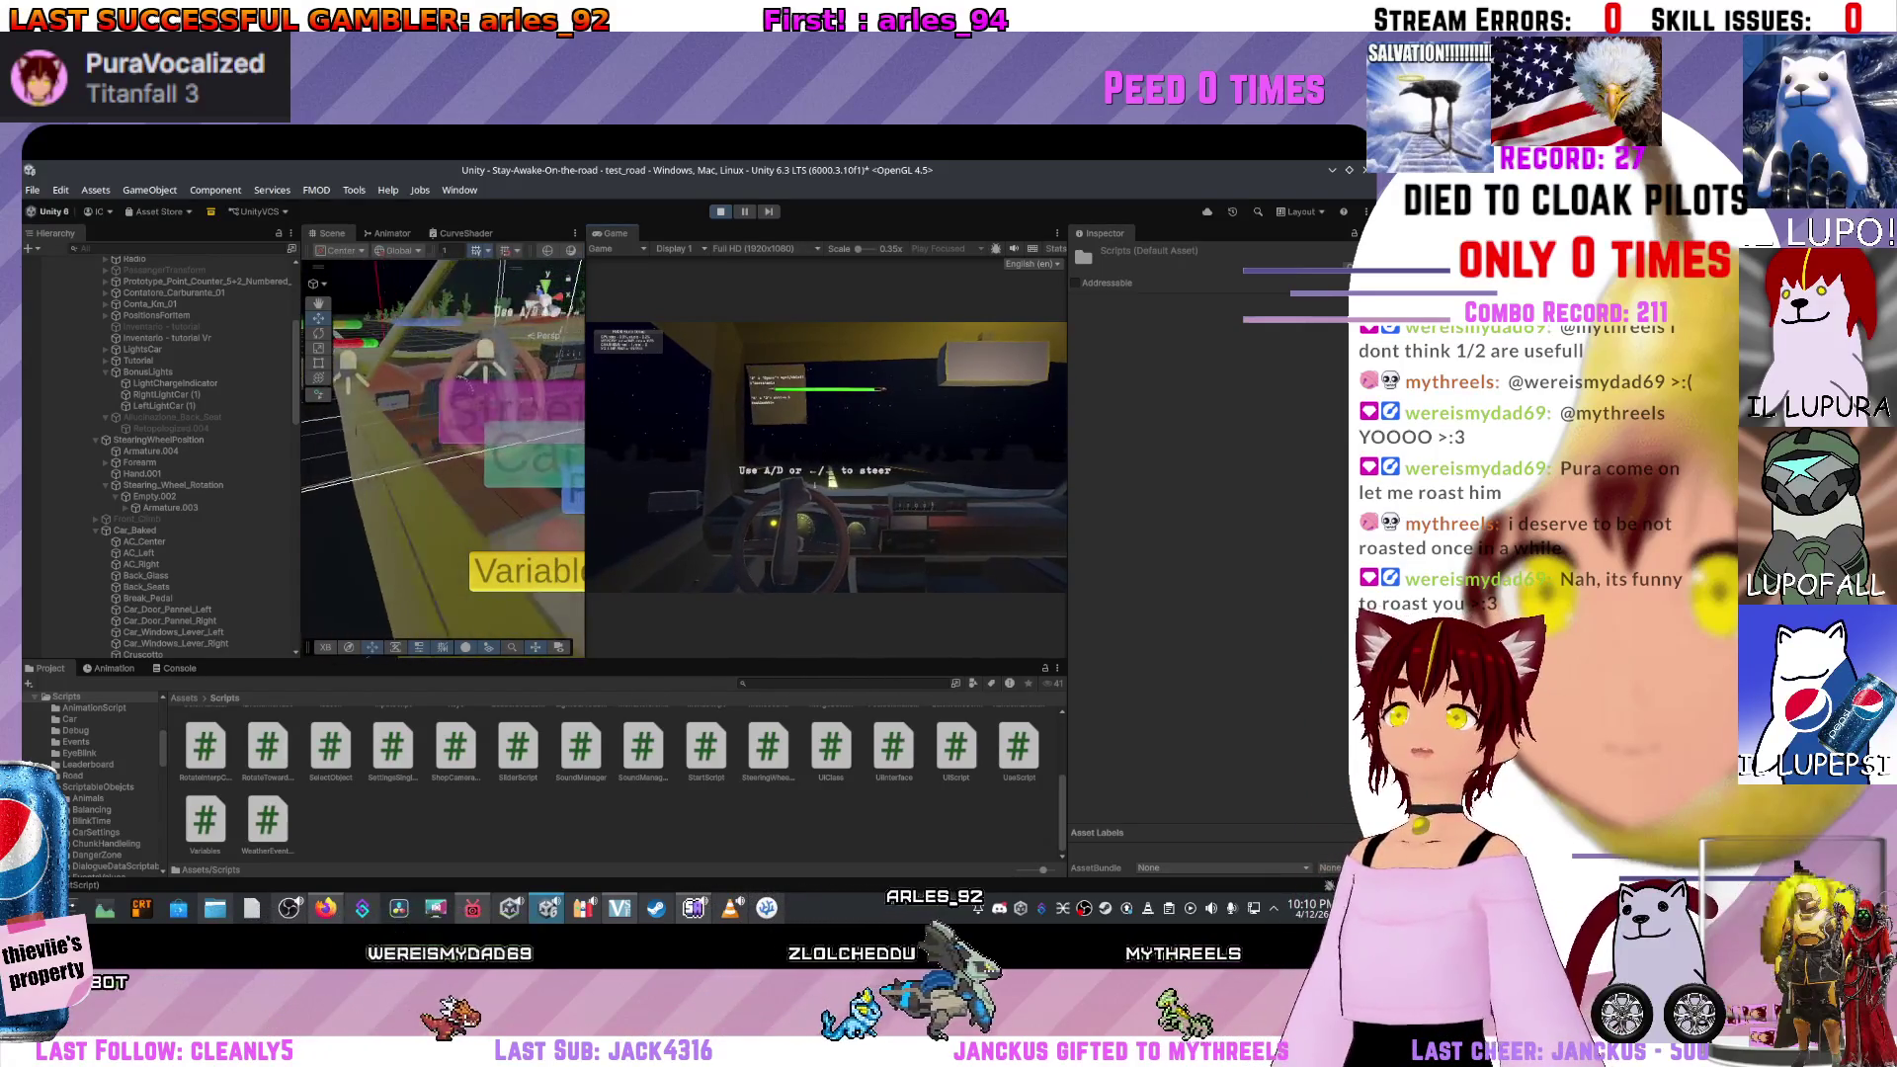
key(ctrl+p)
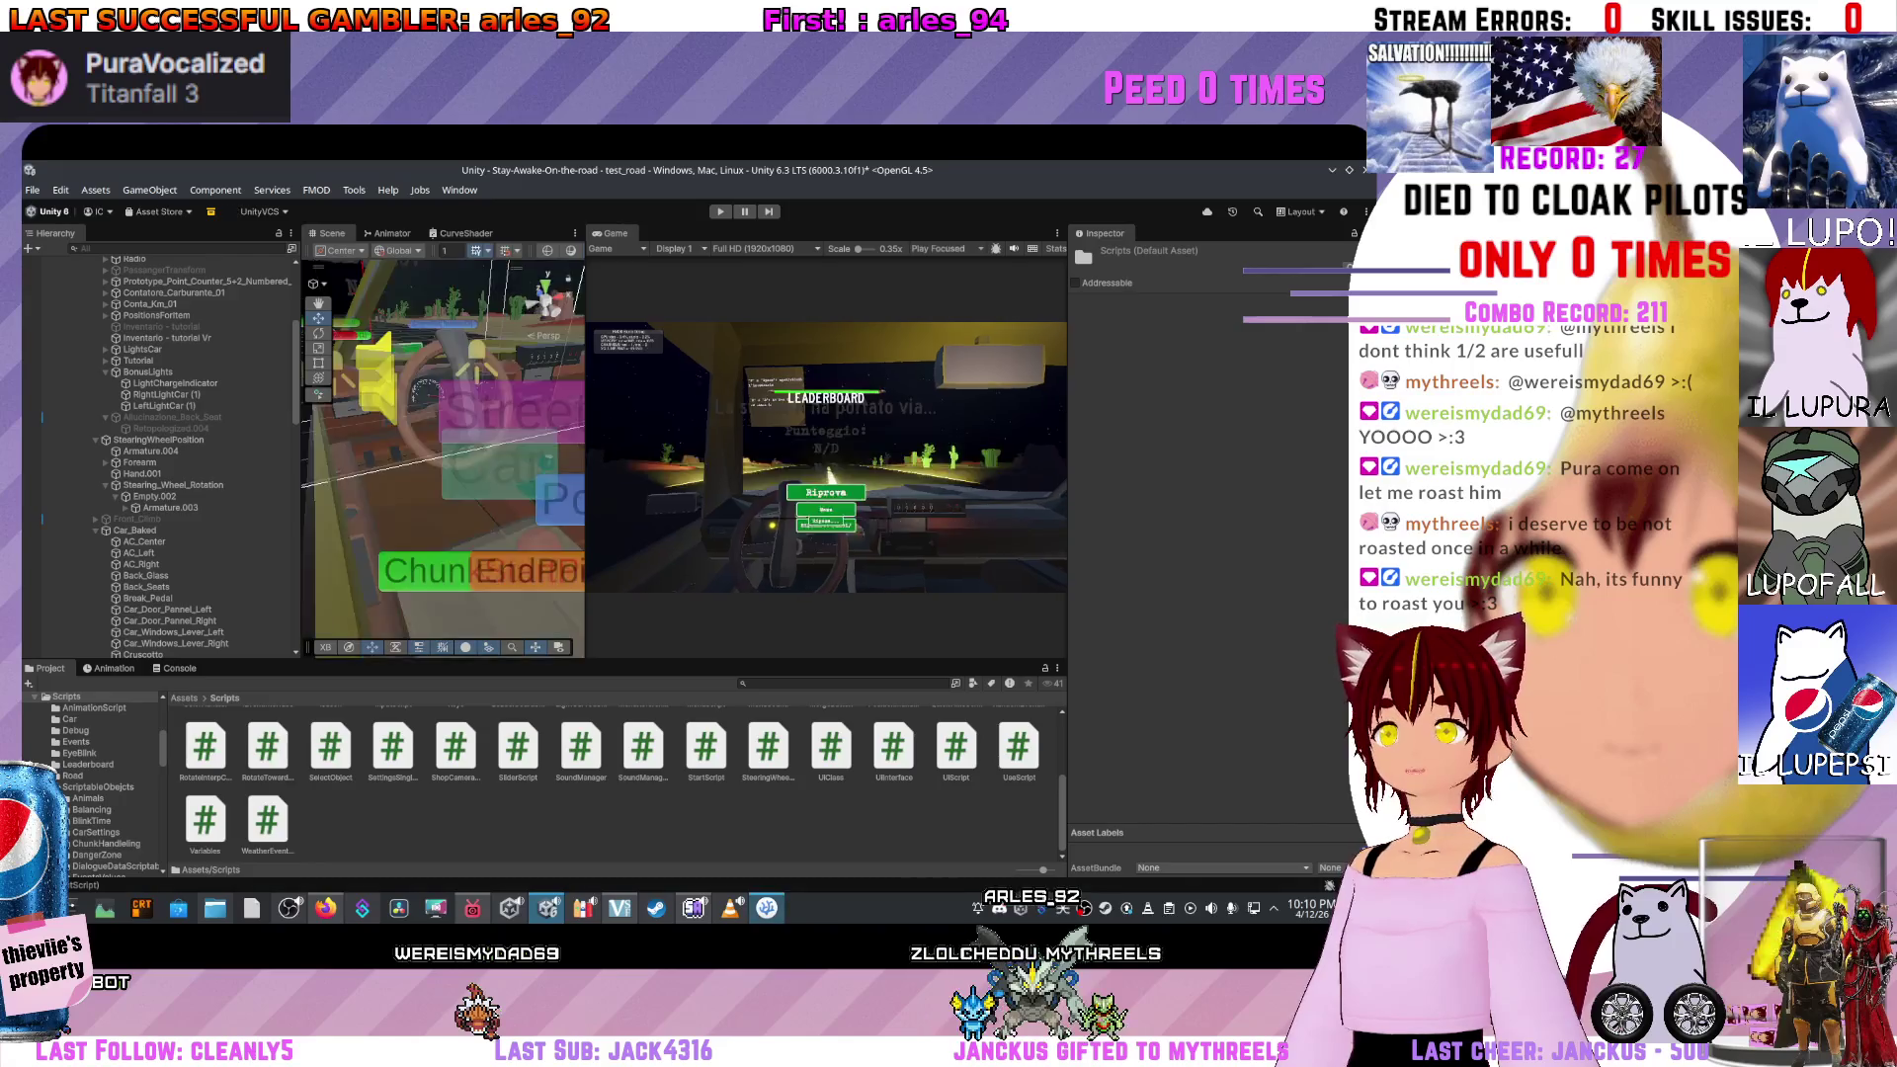
key(alt+Tab)
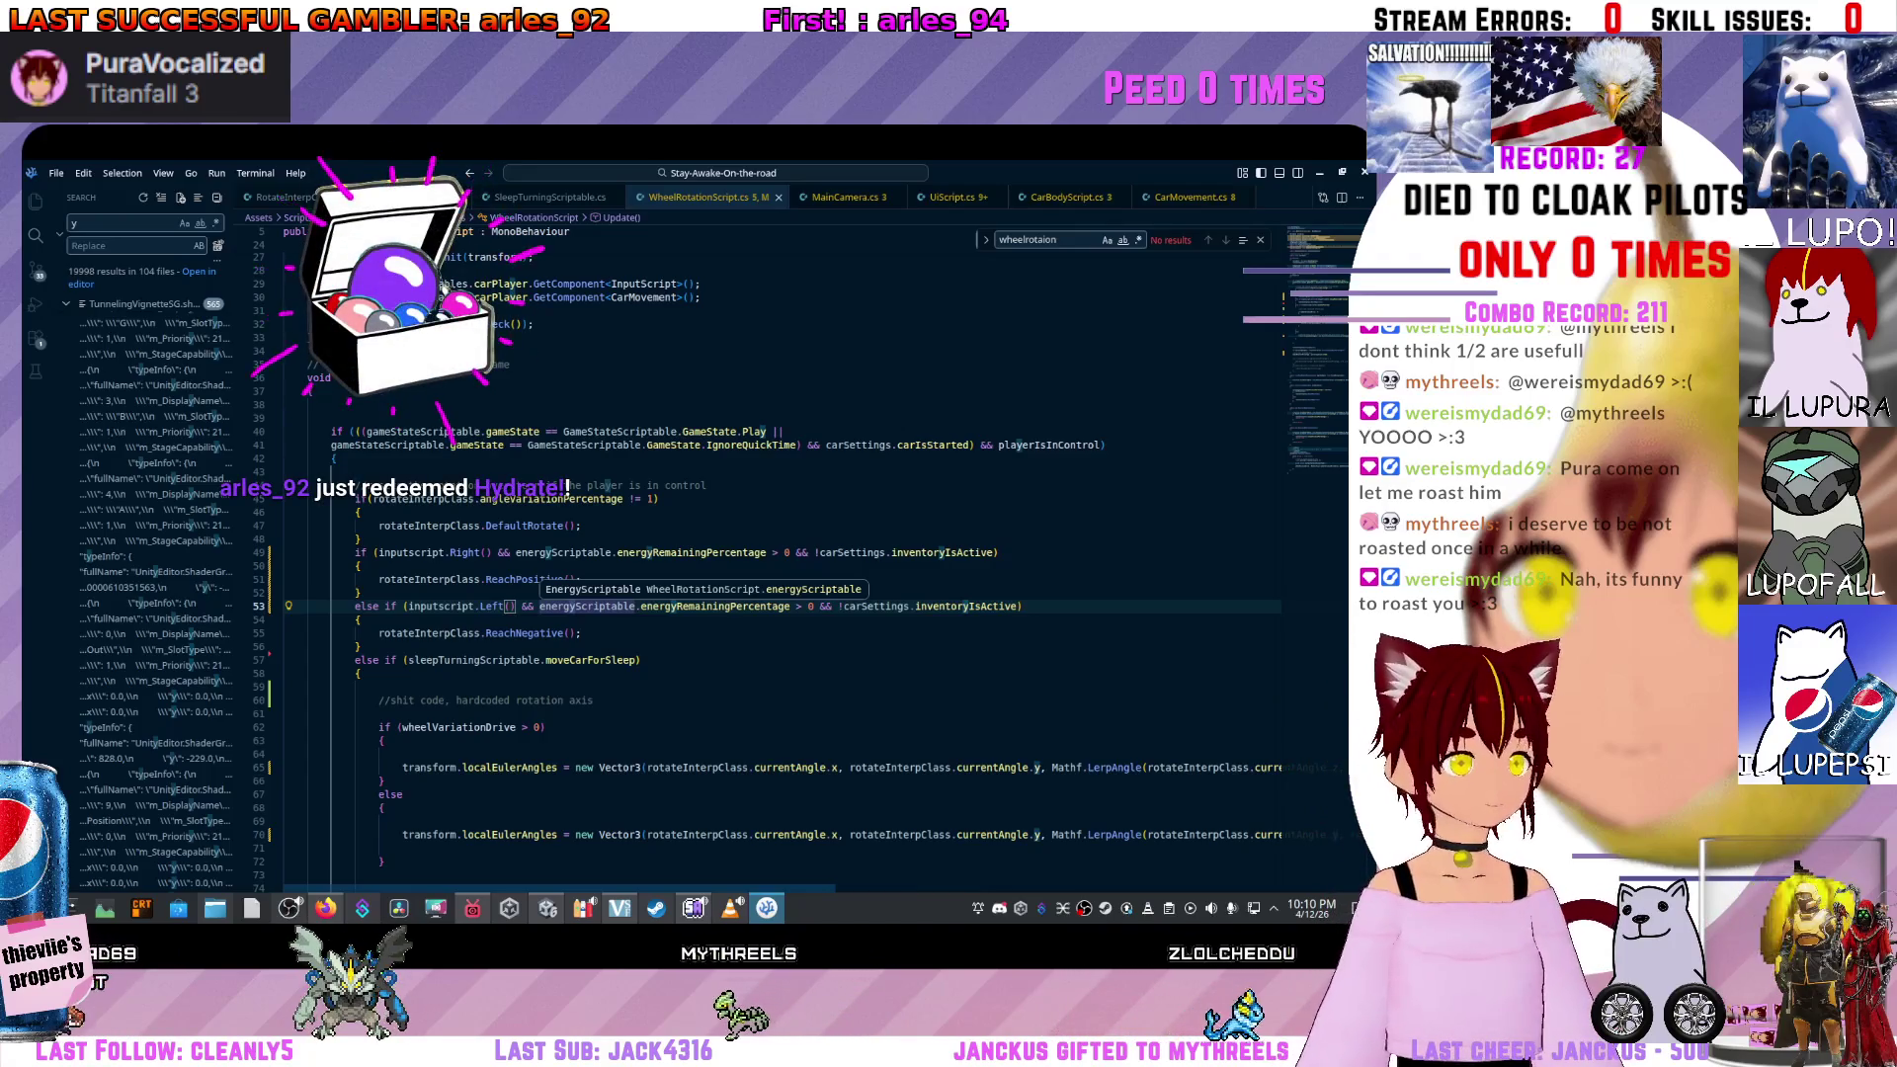
Block-comment out the MoveWheelToPosition method in WheelRotationScript.cs with /* */.
scroll(652, 593, down, 10)
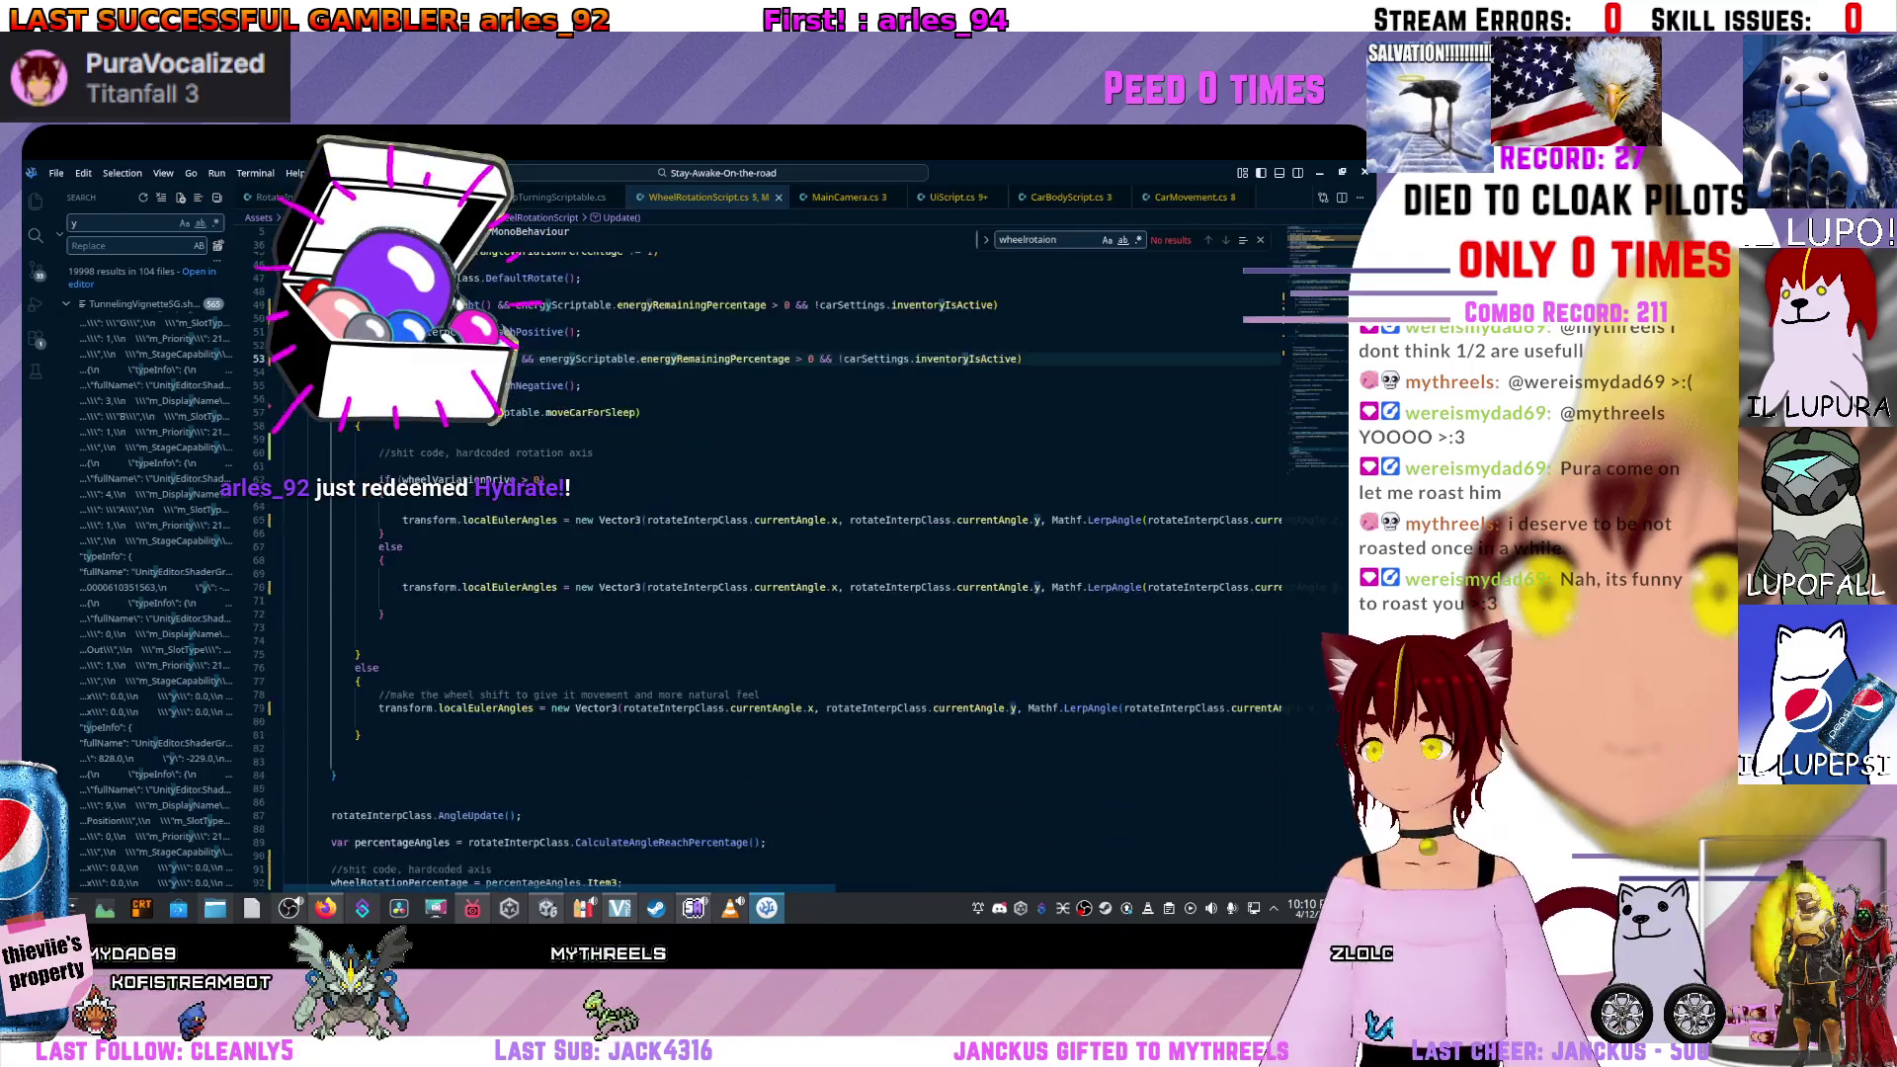
scroll(652, 593, down, 12)
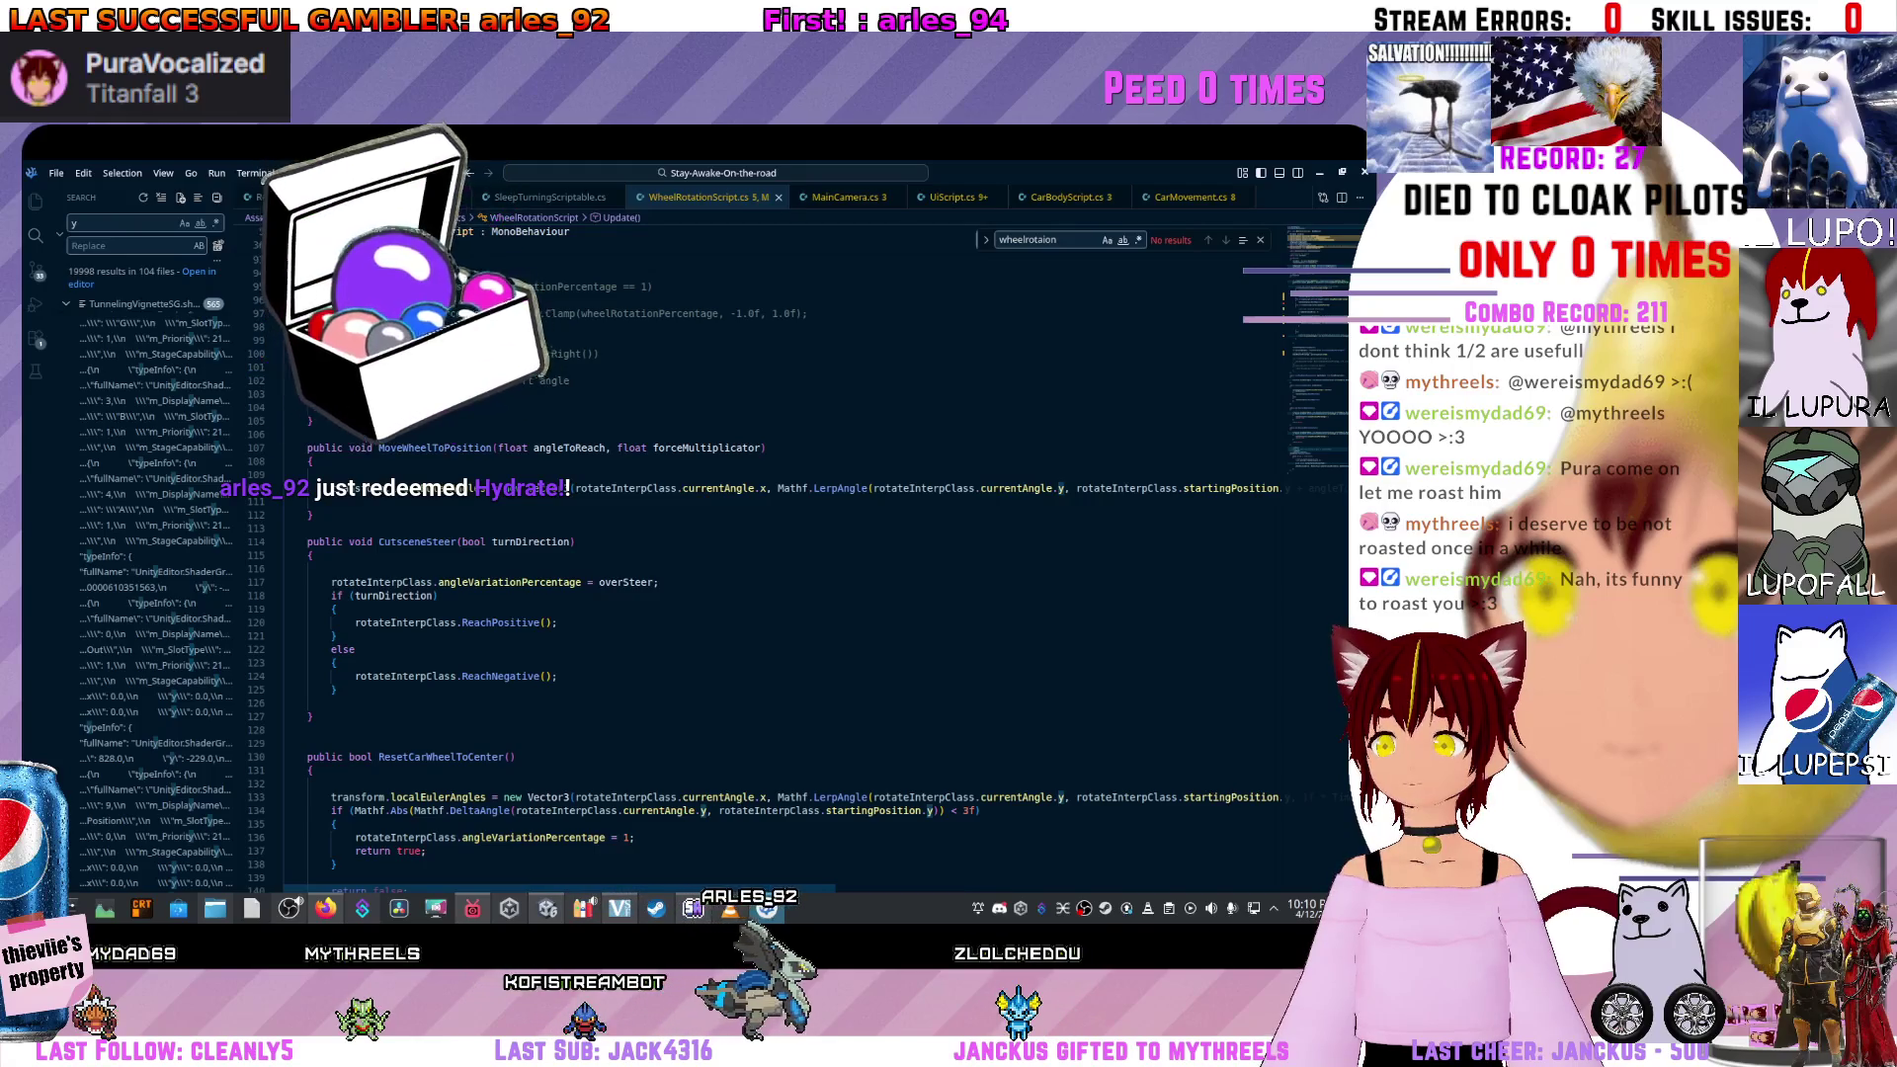
scroll(652, 544, down, 3)
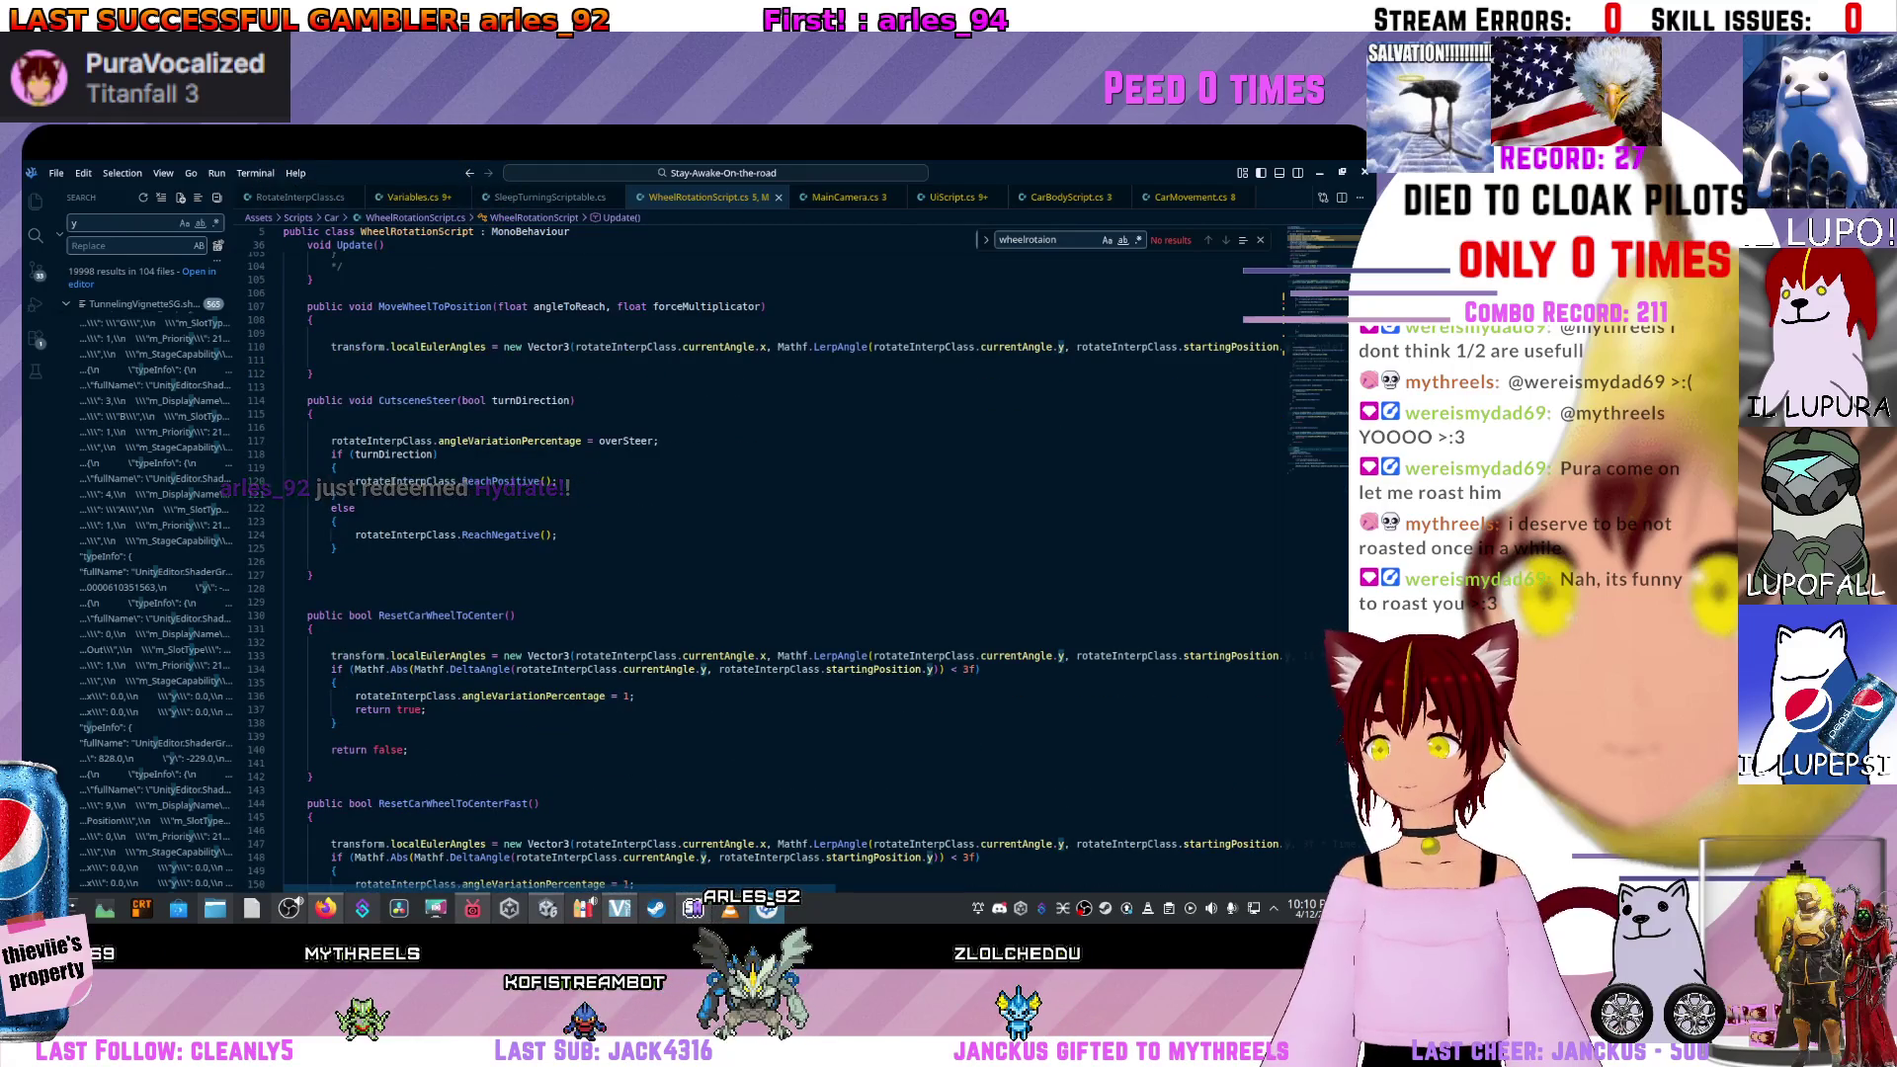
scroll(780, 553, right, 10)
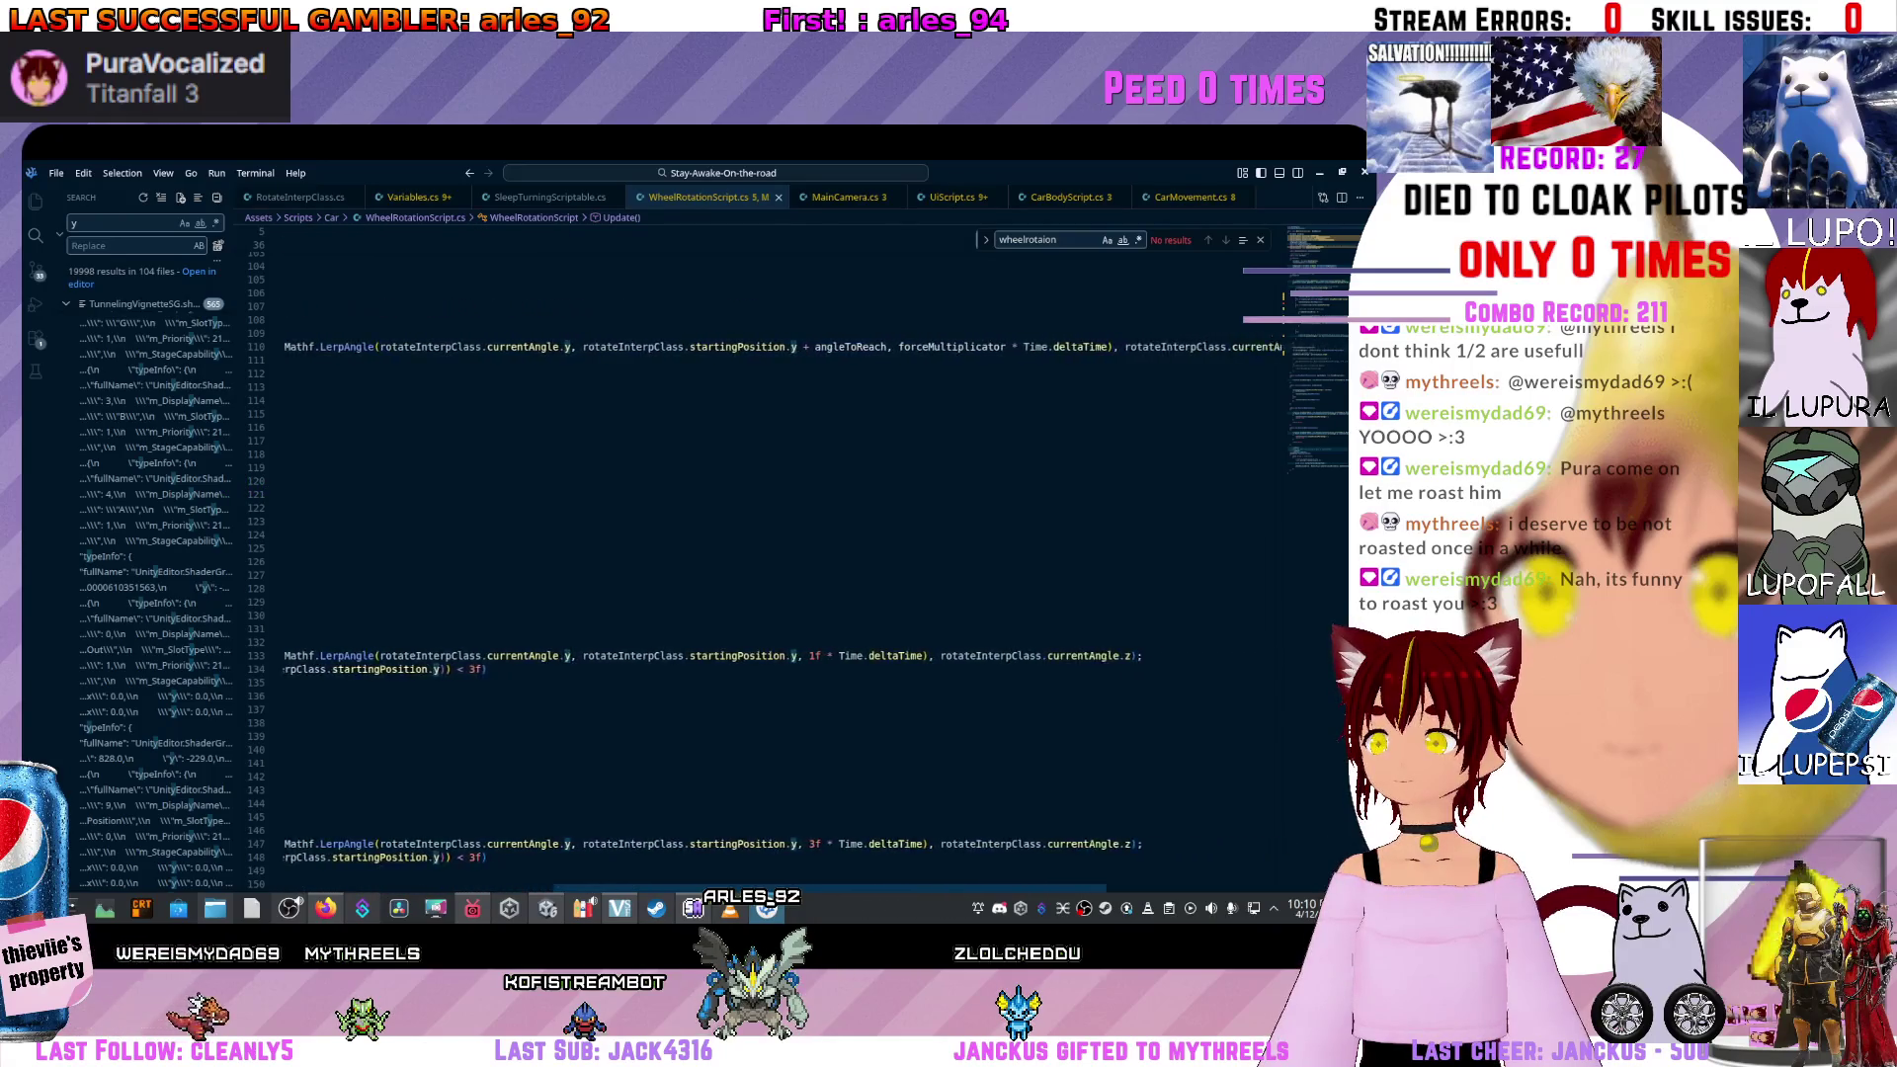
scroll(750, 553, up, 5)
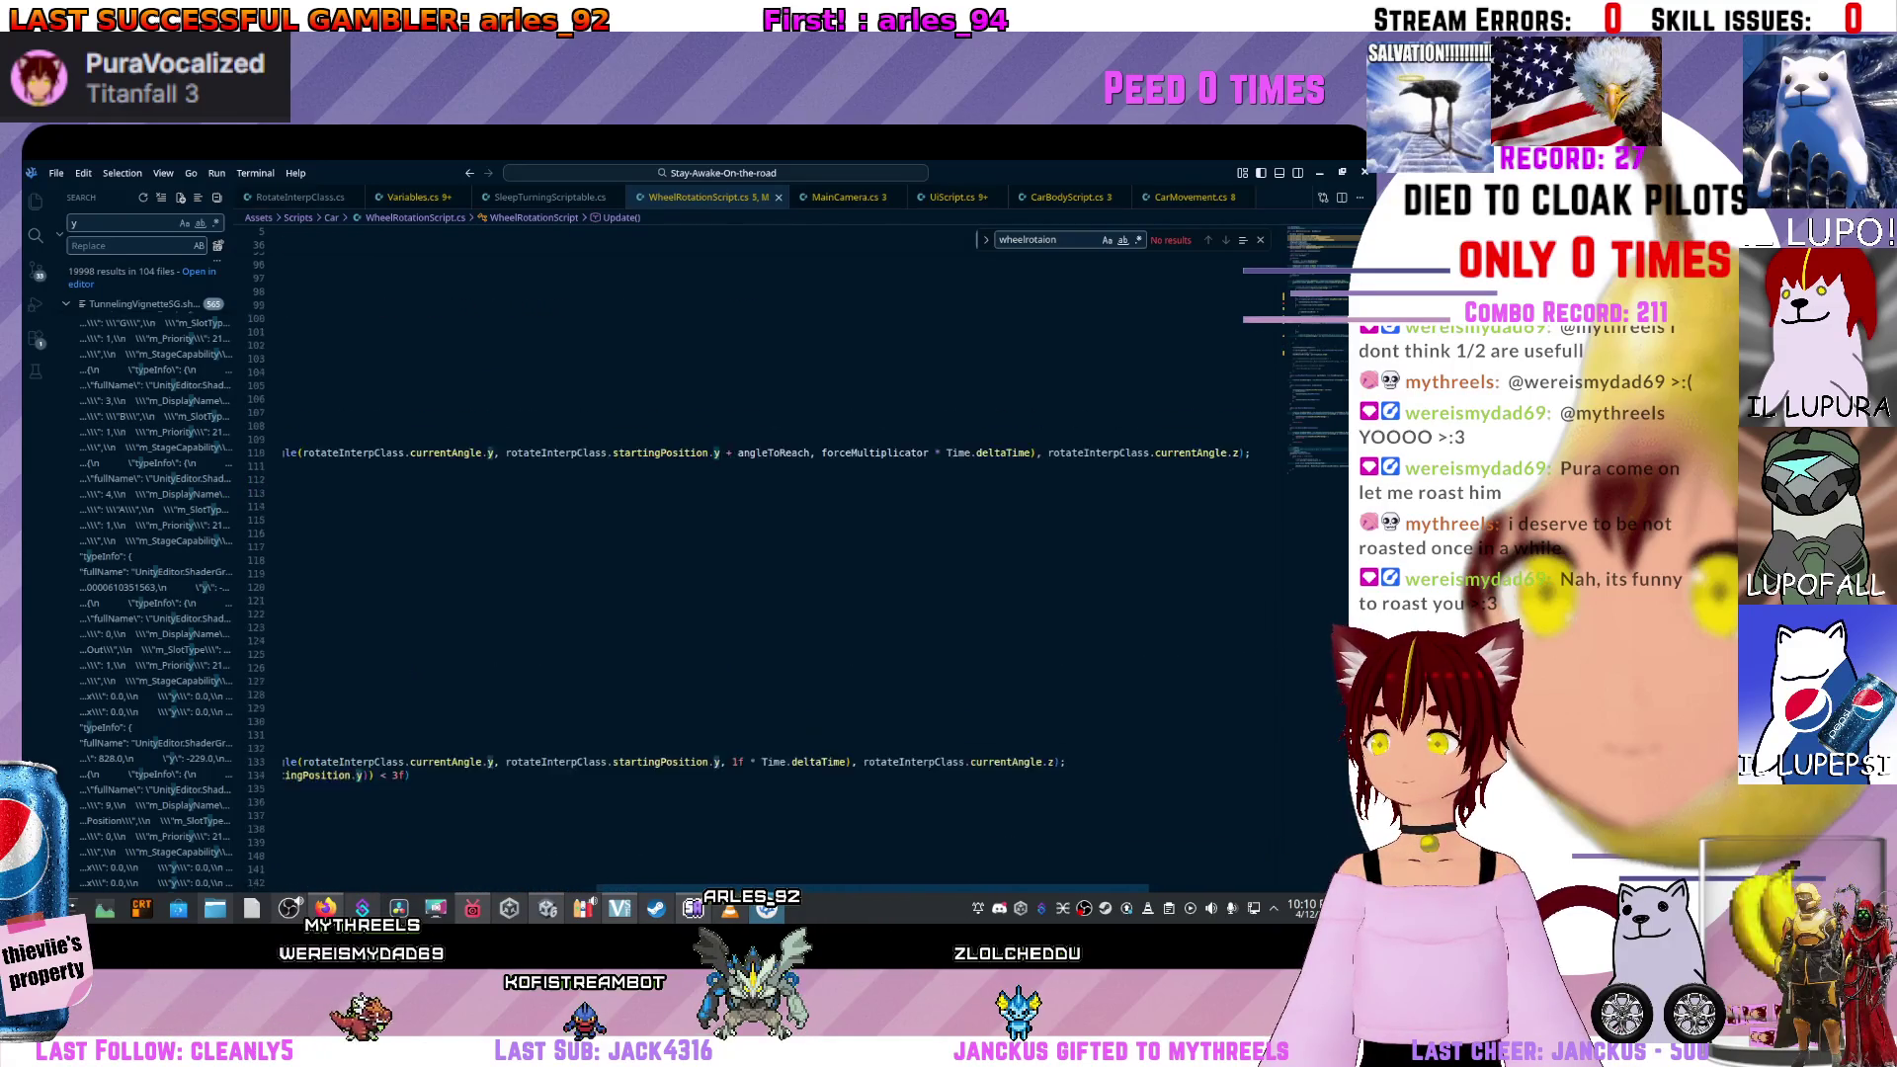
scroll(780, 553, left, 10)
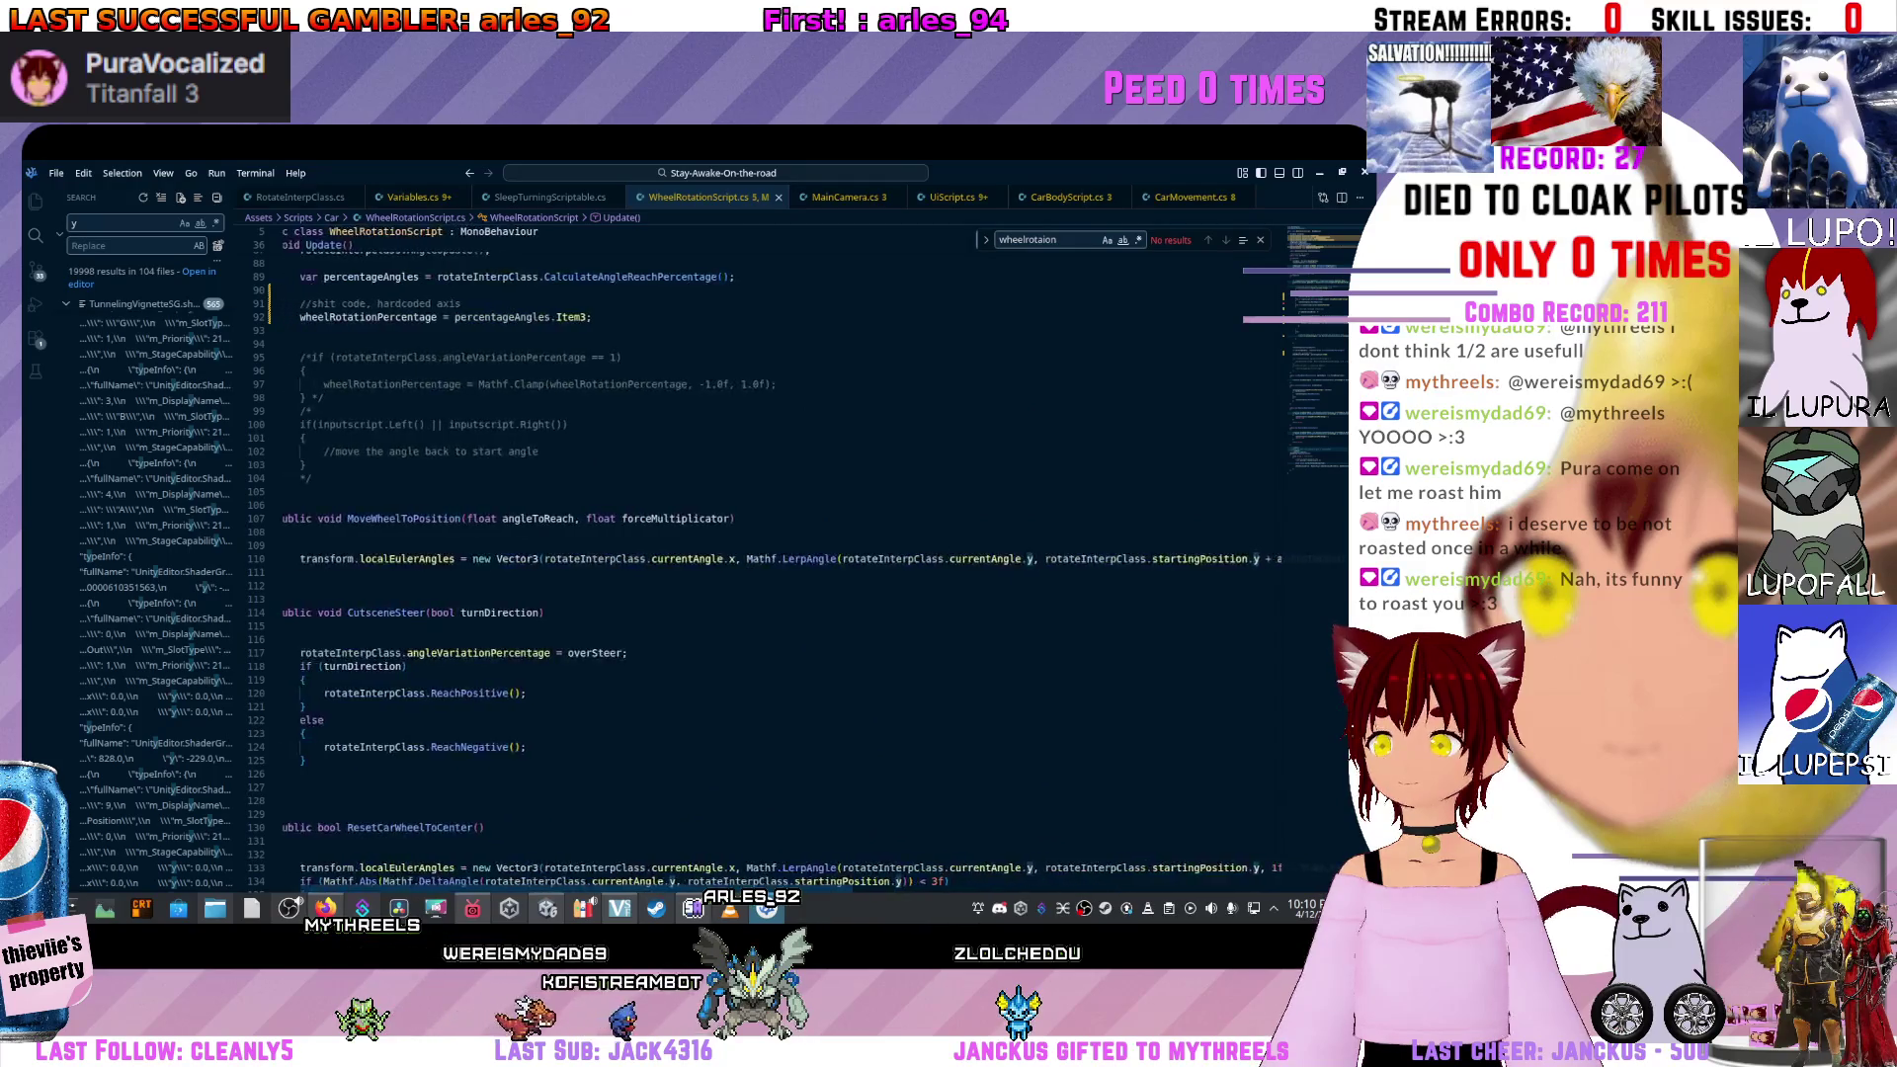
click(427, 518)
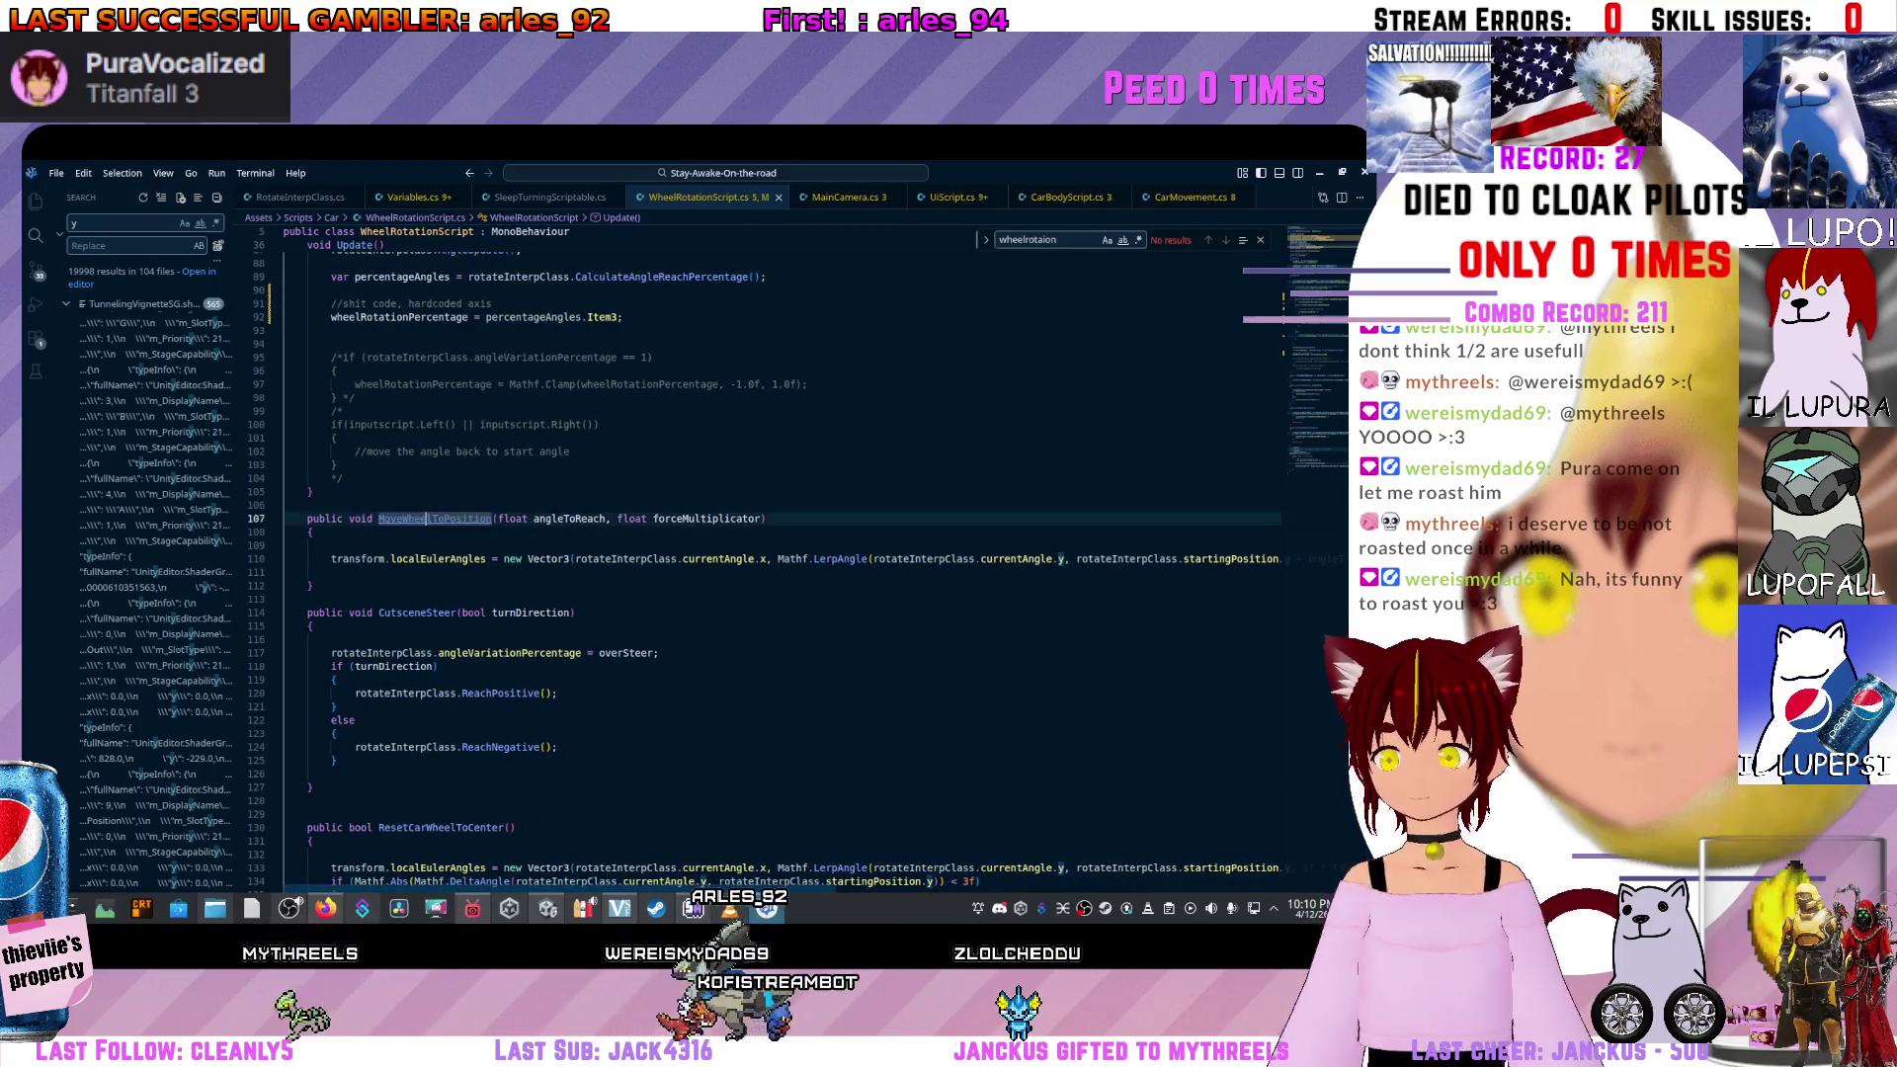
click(307, 517)
scroll(308, 483, down, 1)
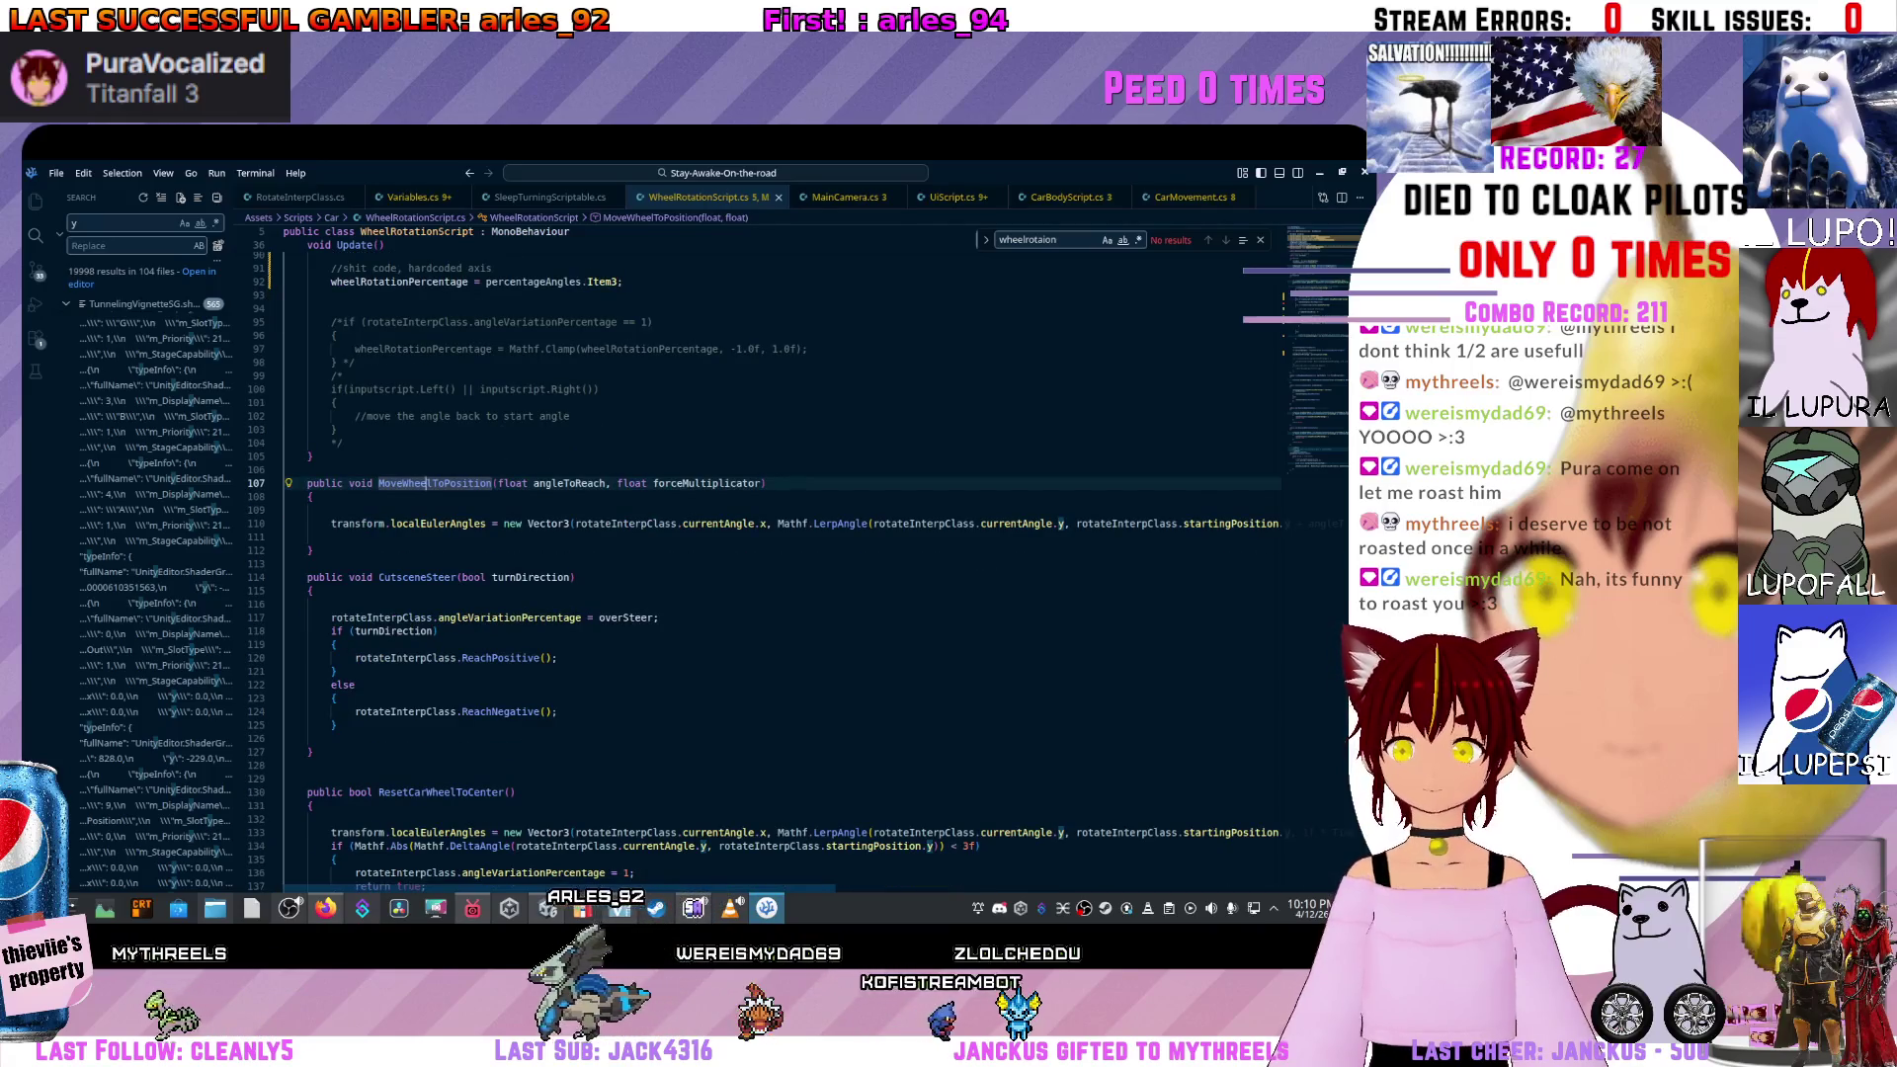
text(//)
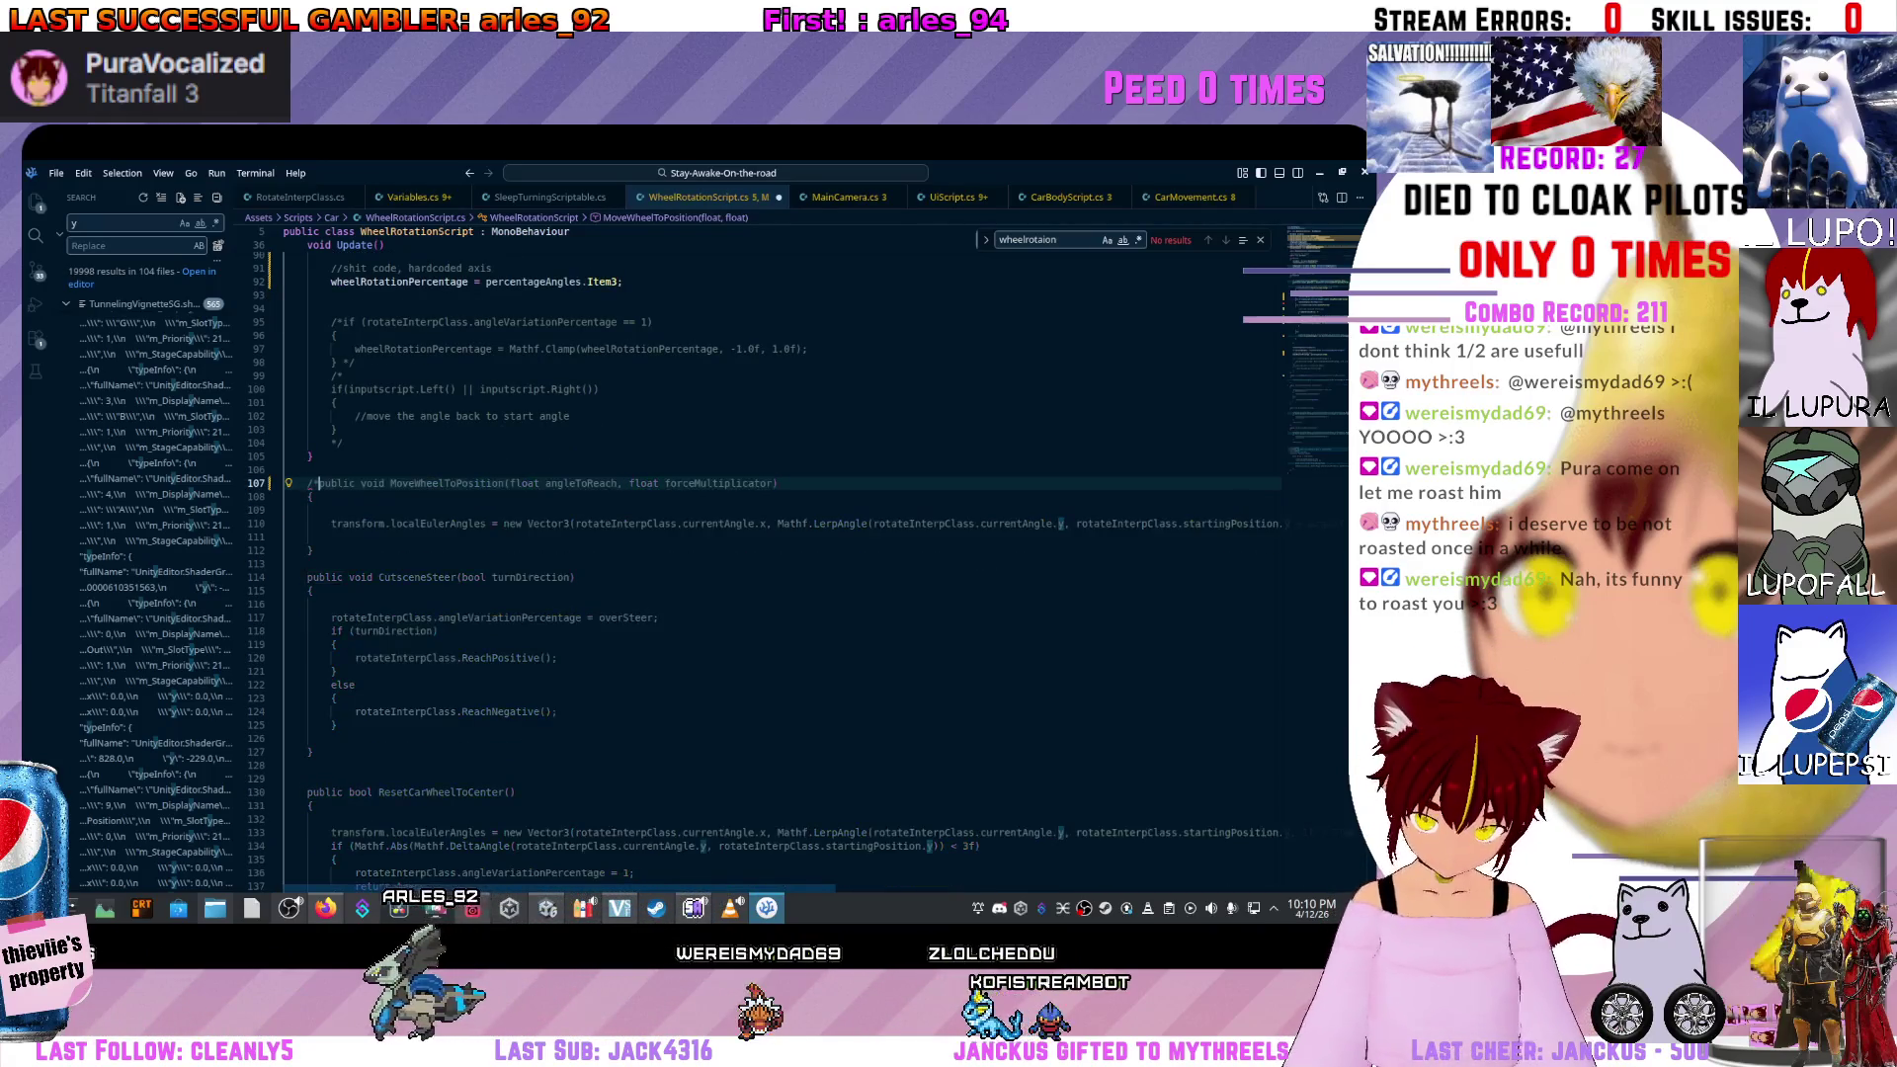
text(*)
click(312, 550)
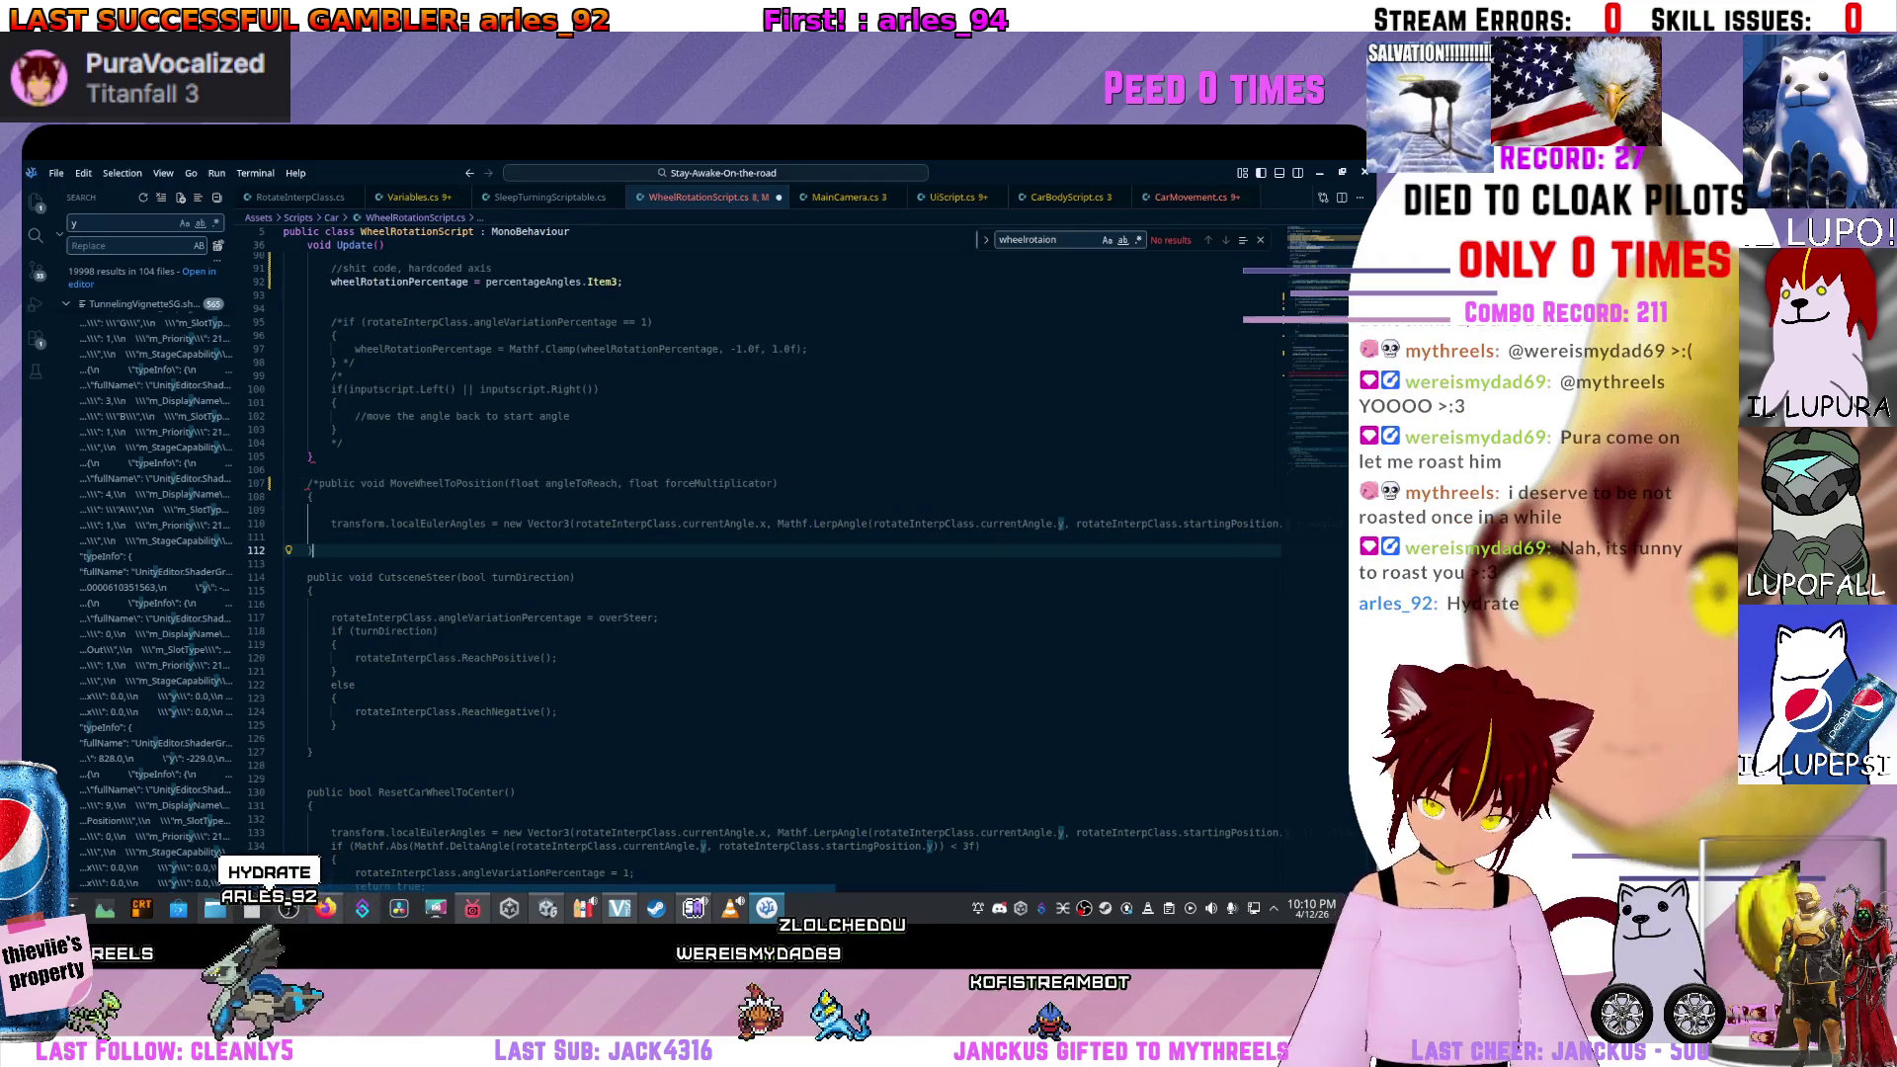
text(*/)
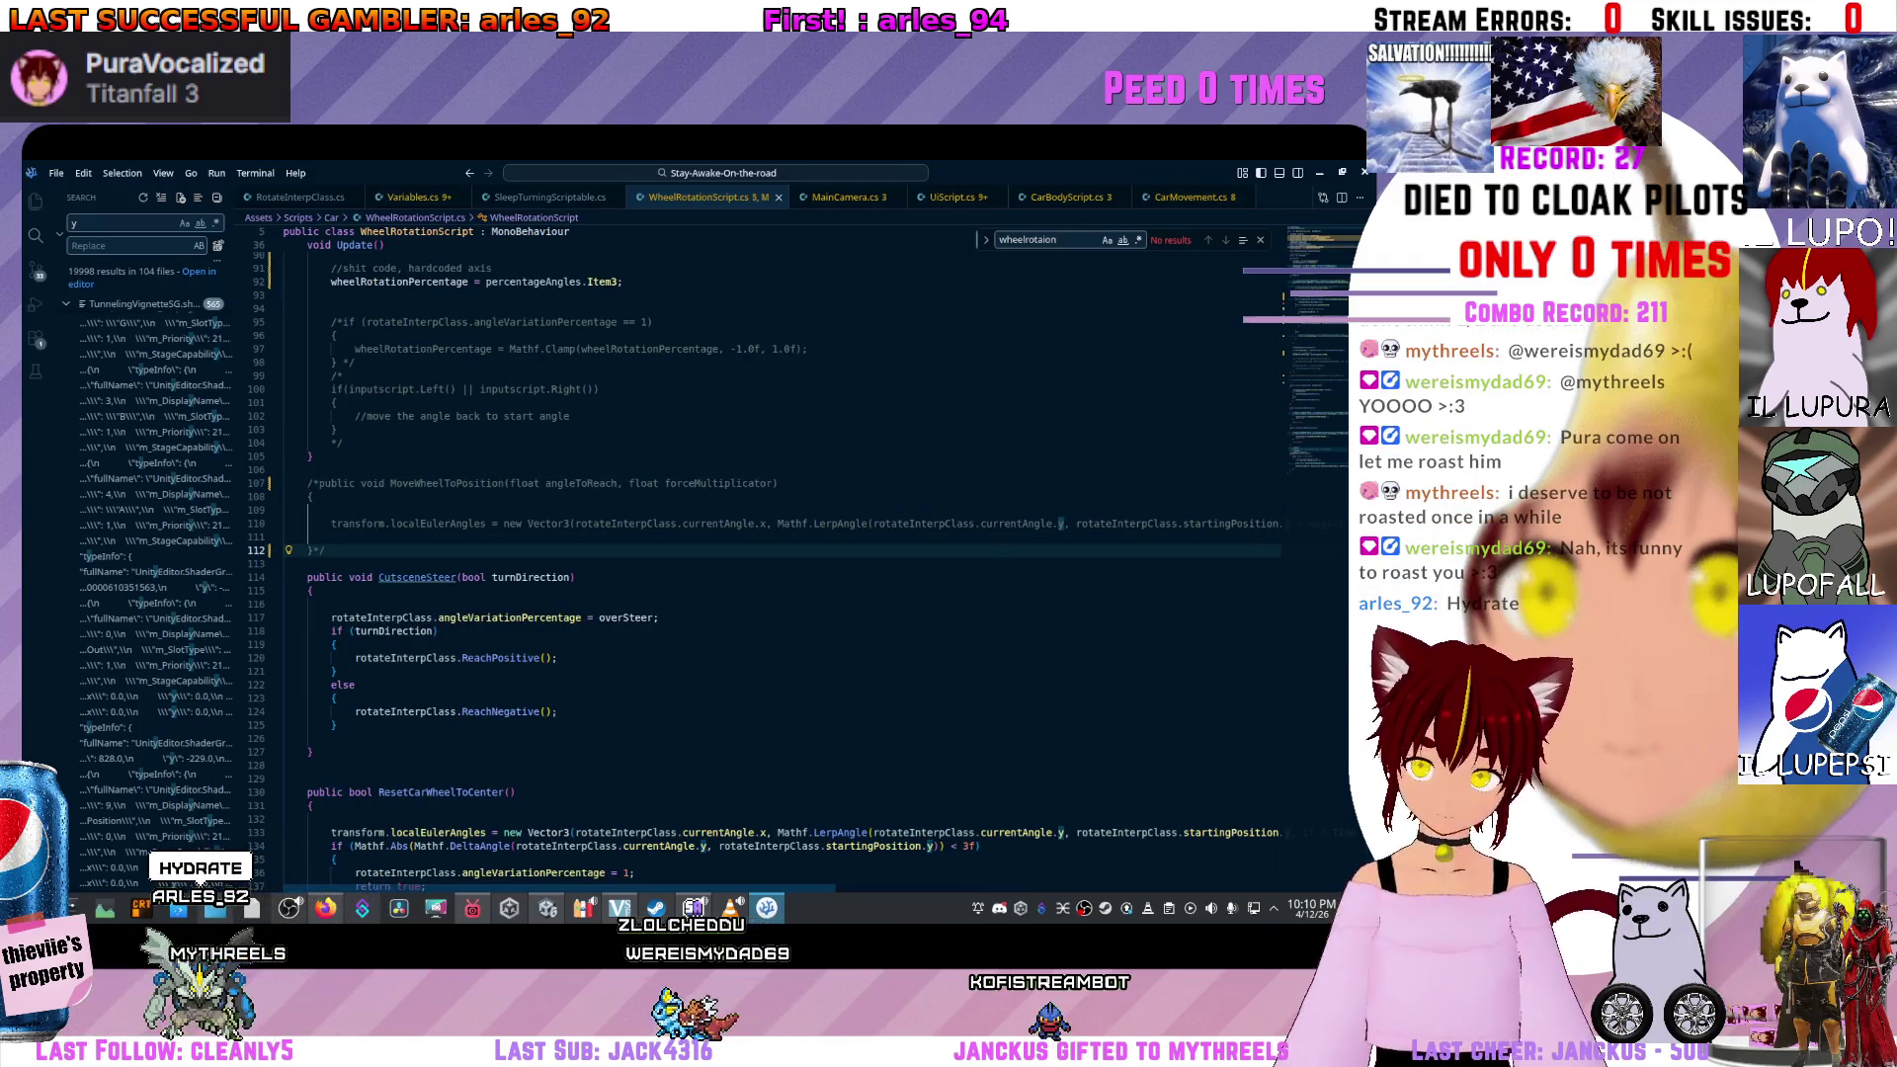
Bring up CarMovement.cs at OrientateCarCutscene, where CutsceneSteer is called.
ctrl+click(416, 577)
scroll(417, 577, down, 1)
scroll(652, 563, down, 6)
Review how CarMovement.cs calls CutsceneSteer.
scroll(652, 563, up, 9)
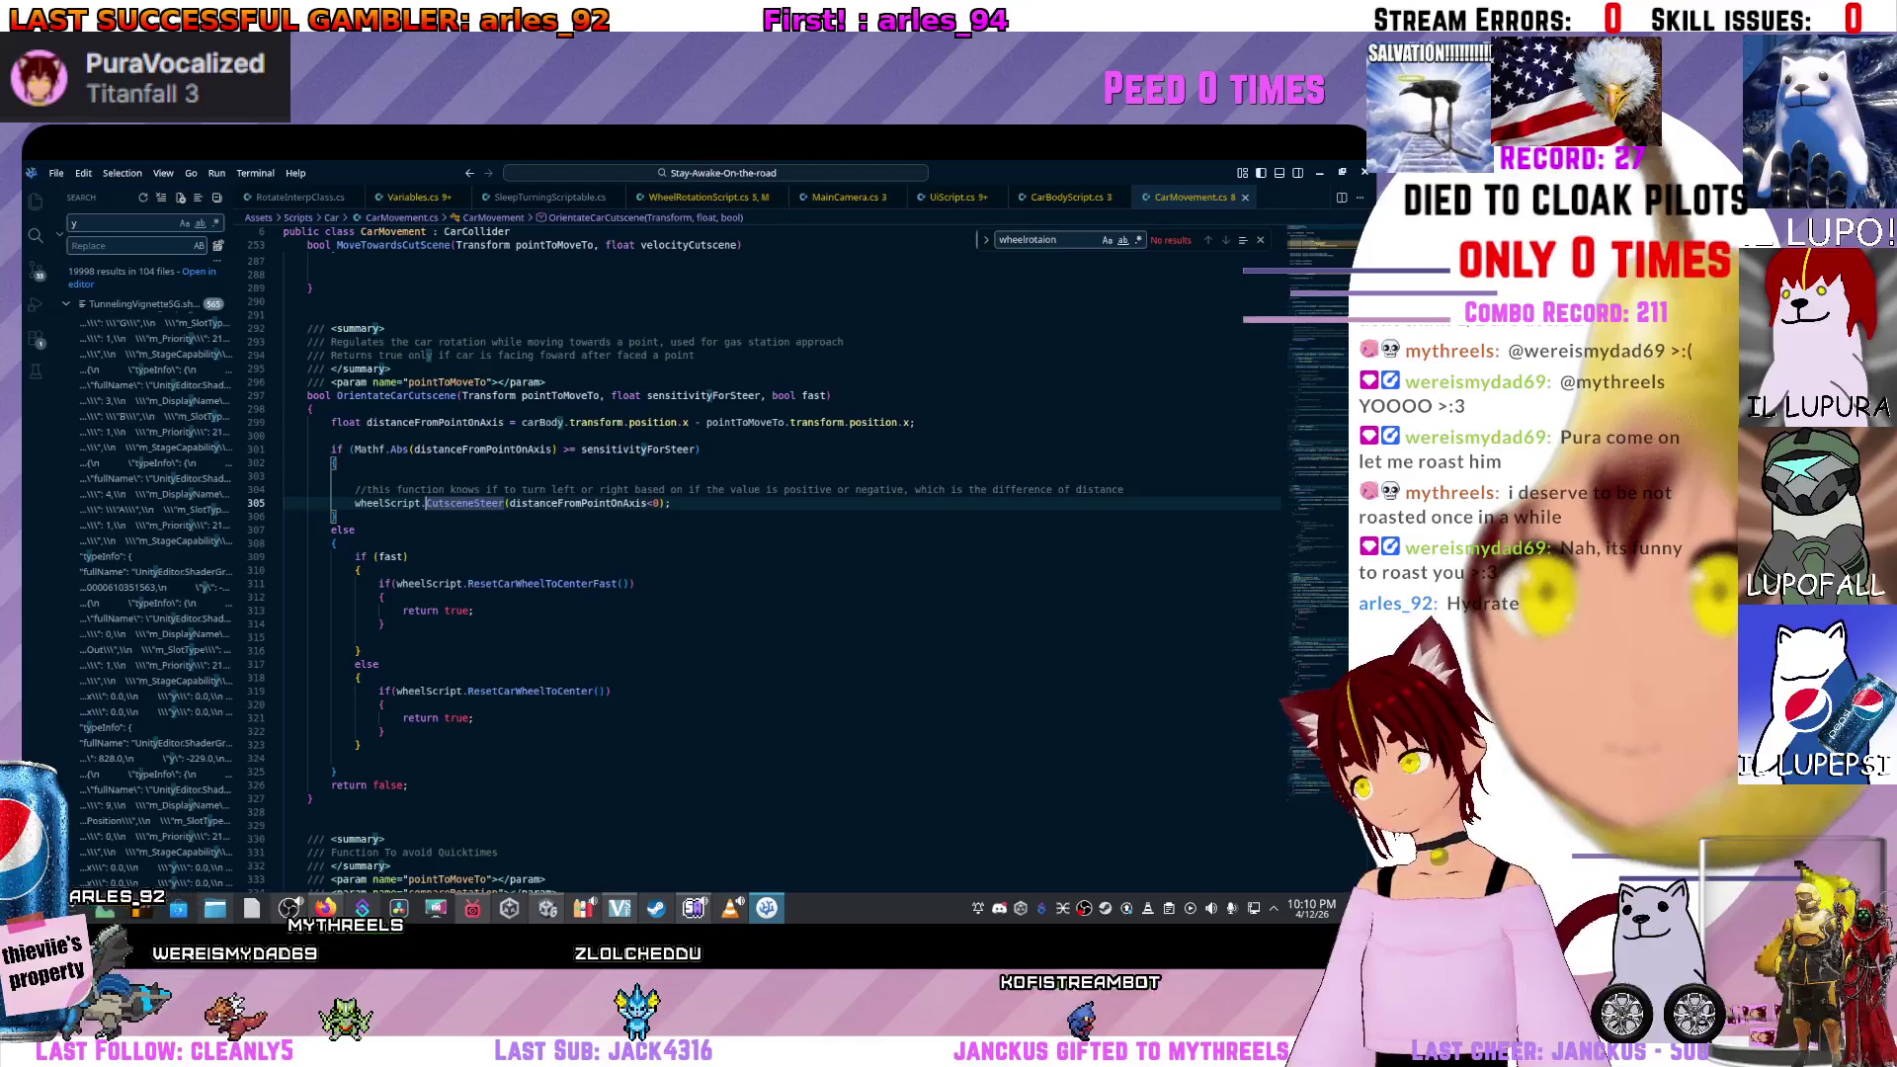
scroll(691, 553, down, 10)
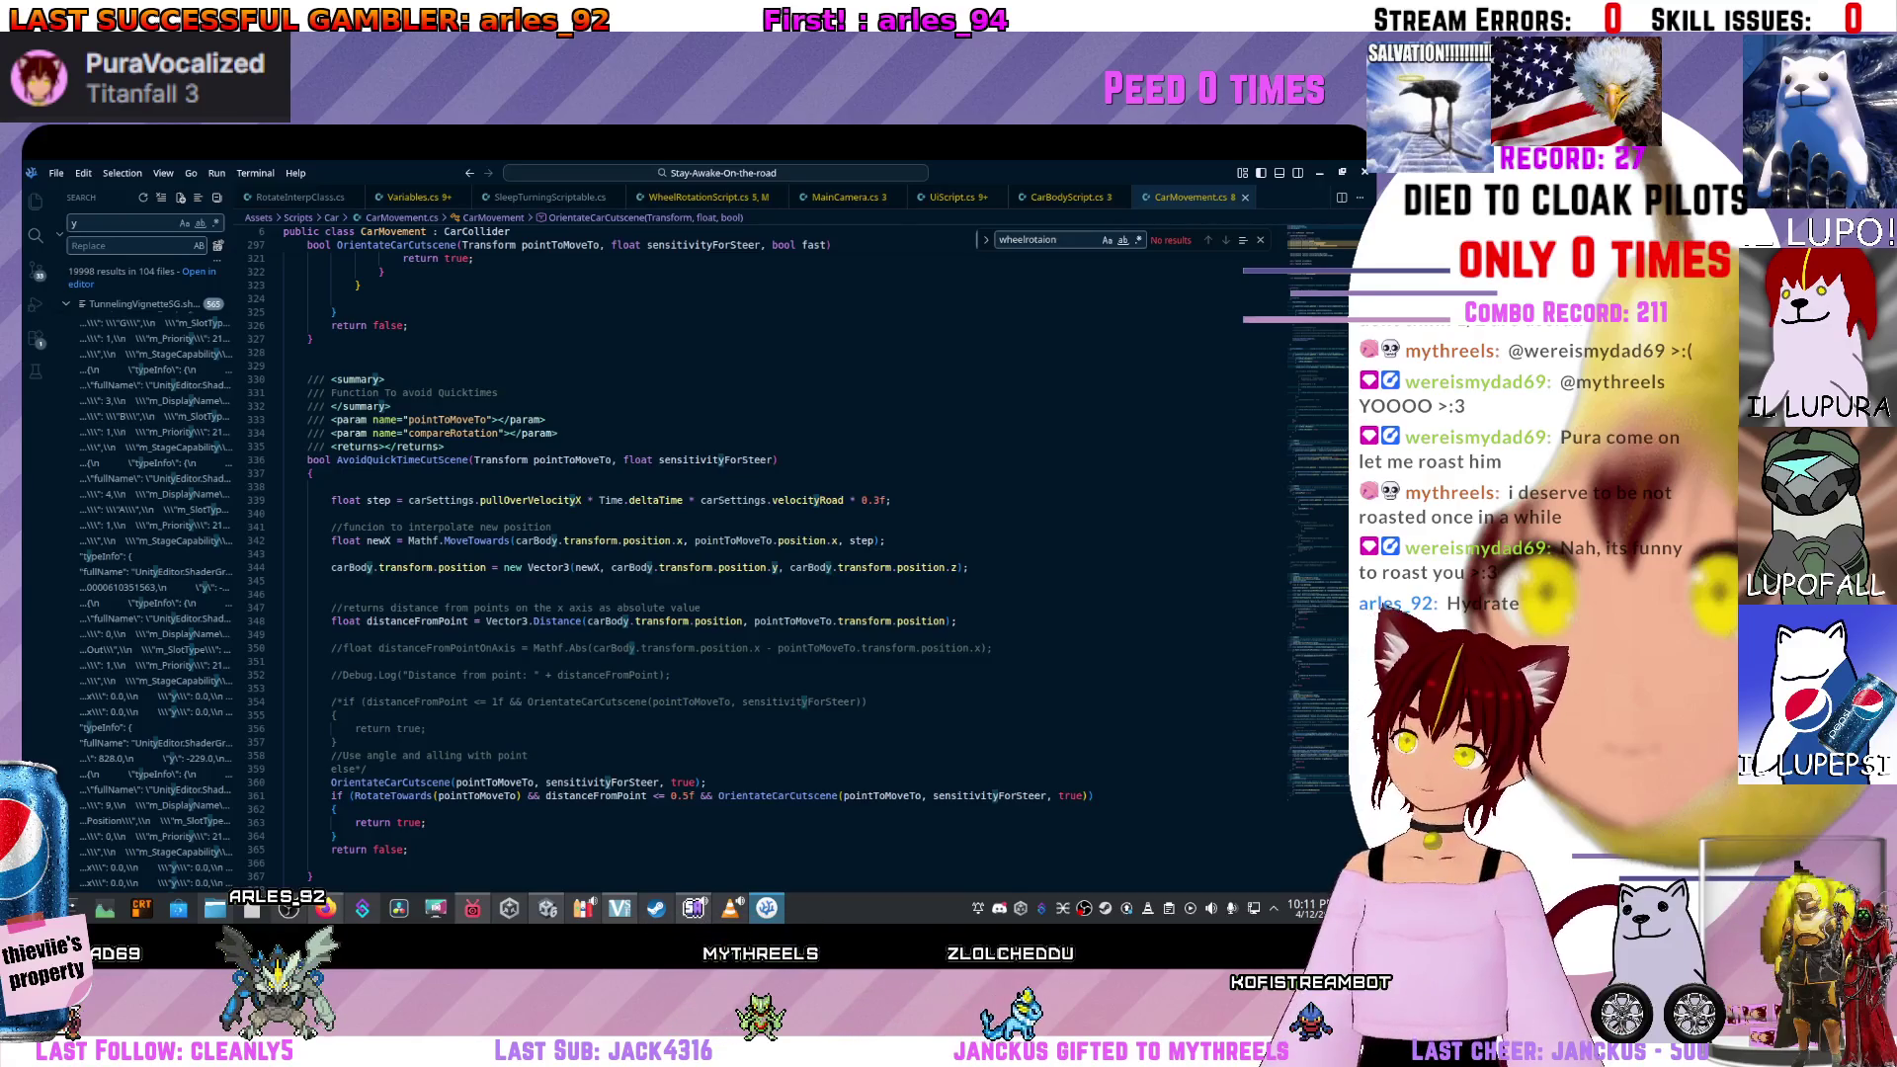
scroll(692, 553, up, 3)
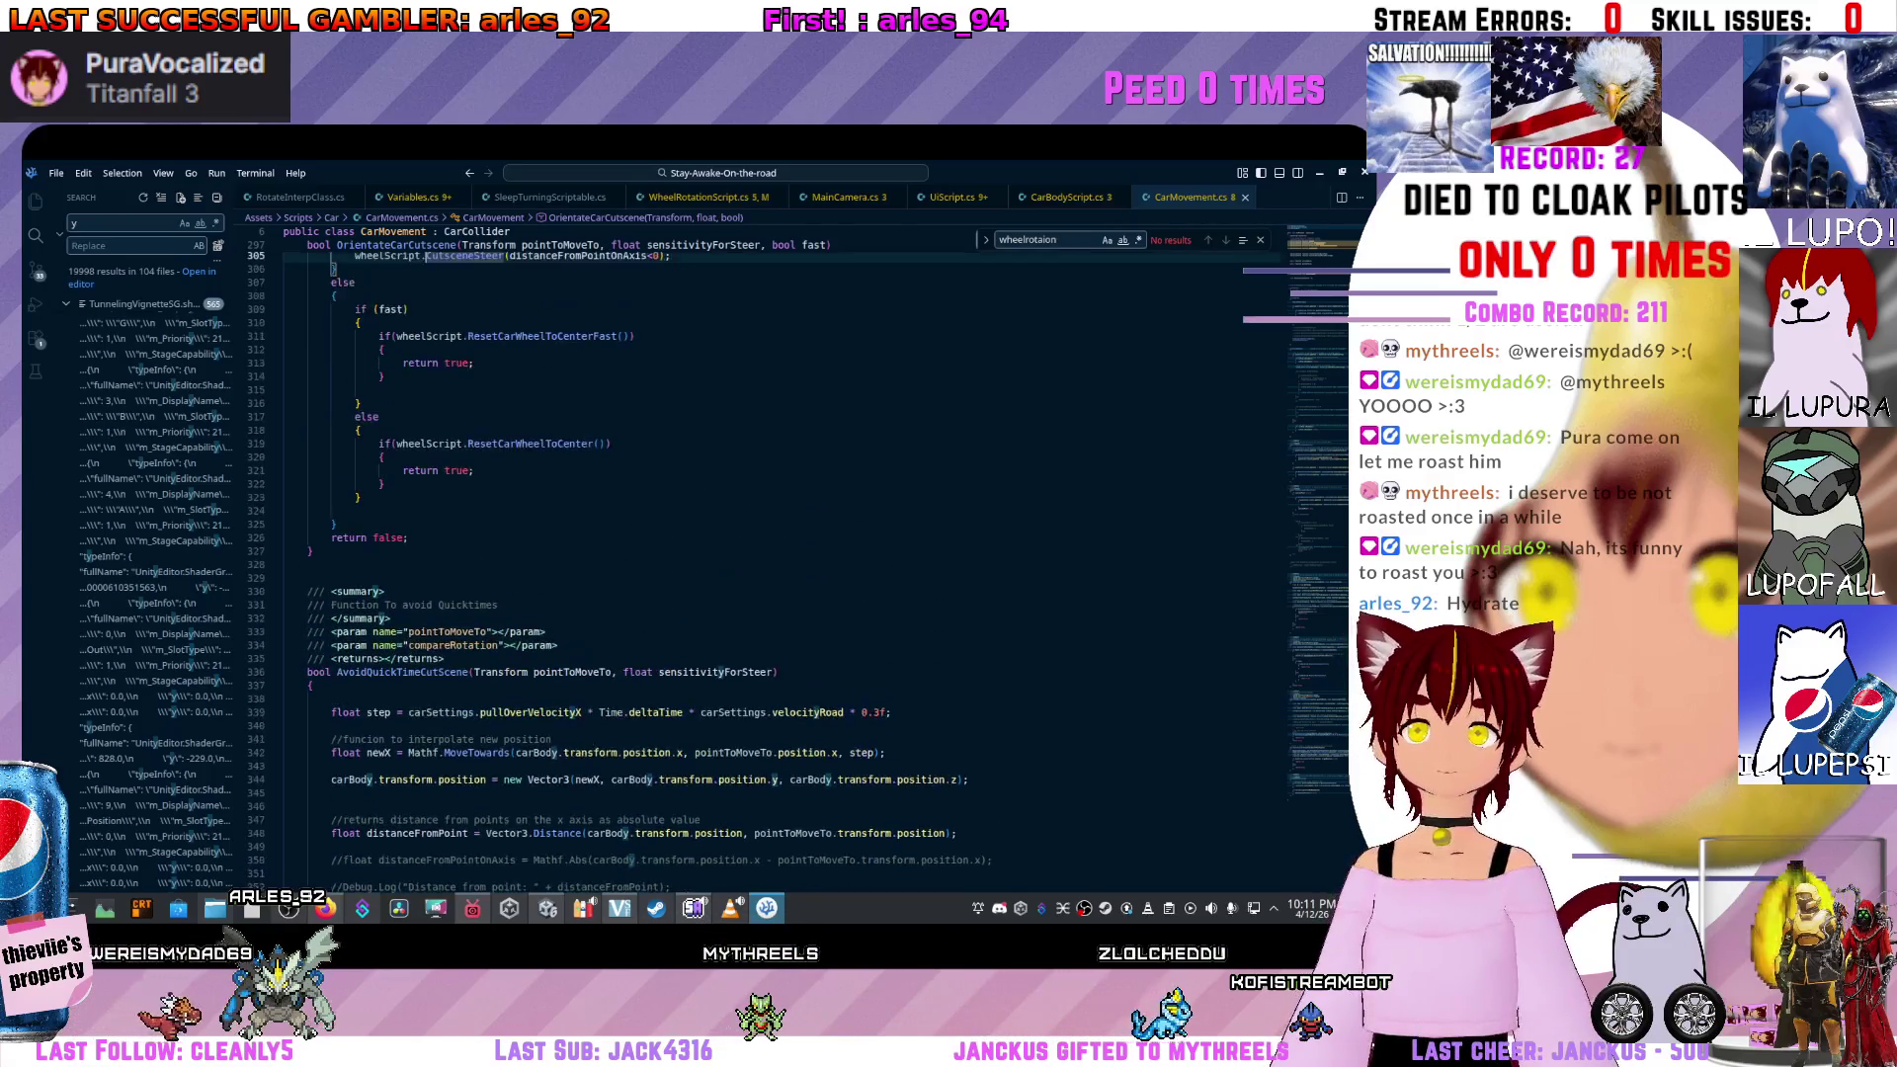
scroll(692, 553, up, 10)
scroll(692, 554, up, 8)
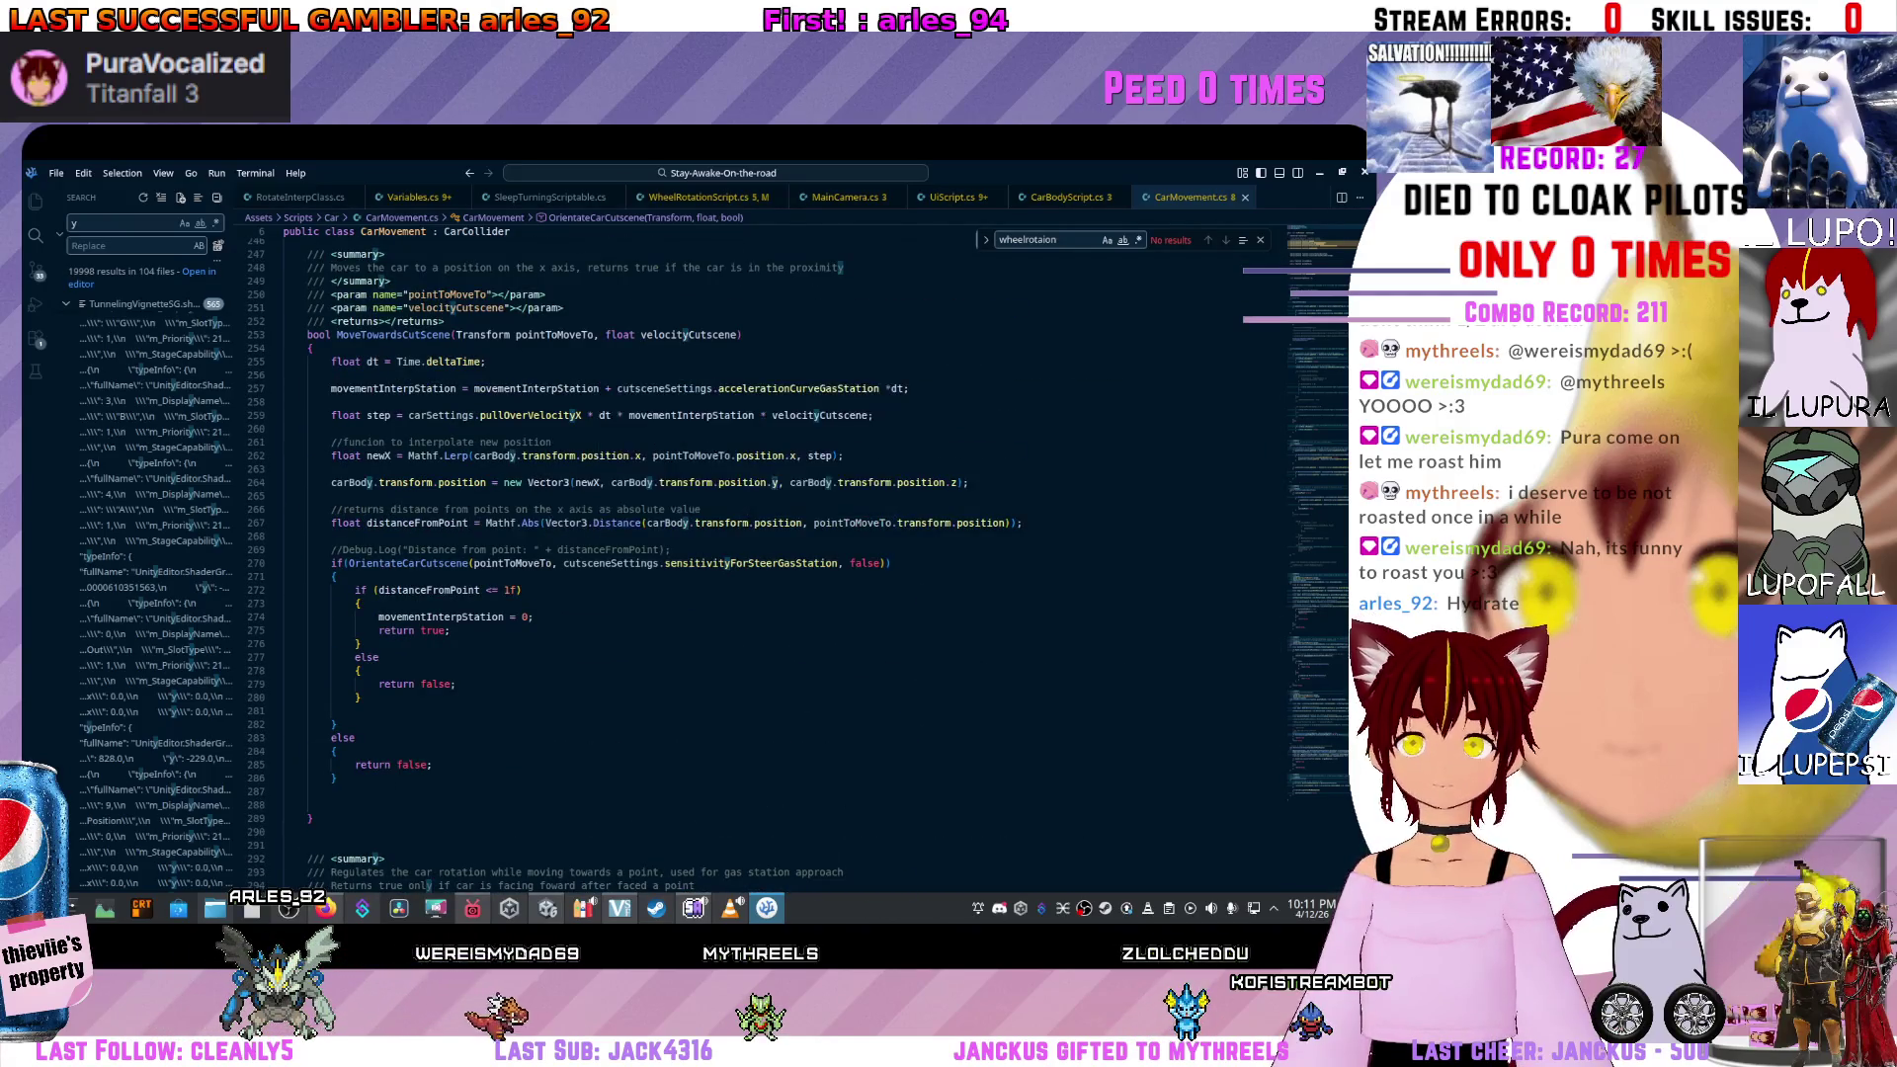
Jump to the CutsceneSteer definition in WheelRotationScript.cs and review the Update steering code.
key(F12)
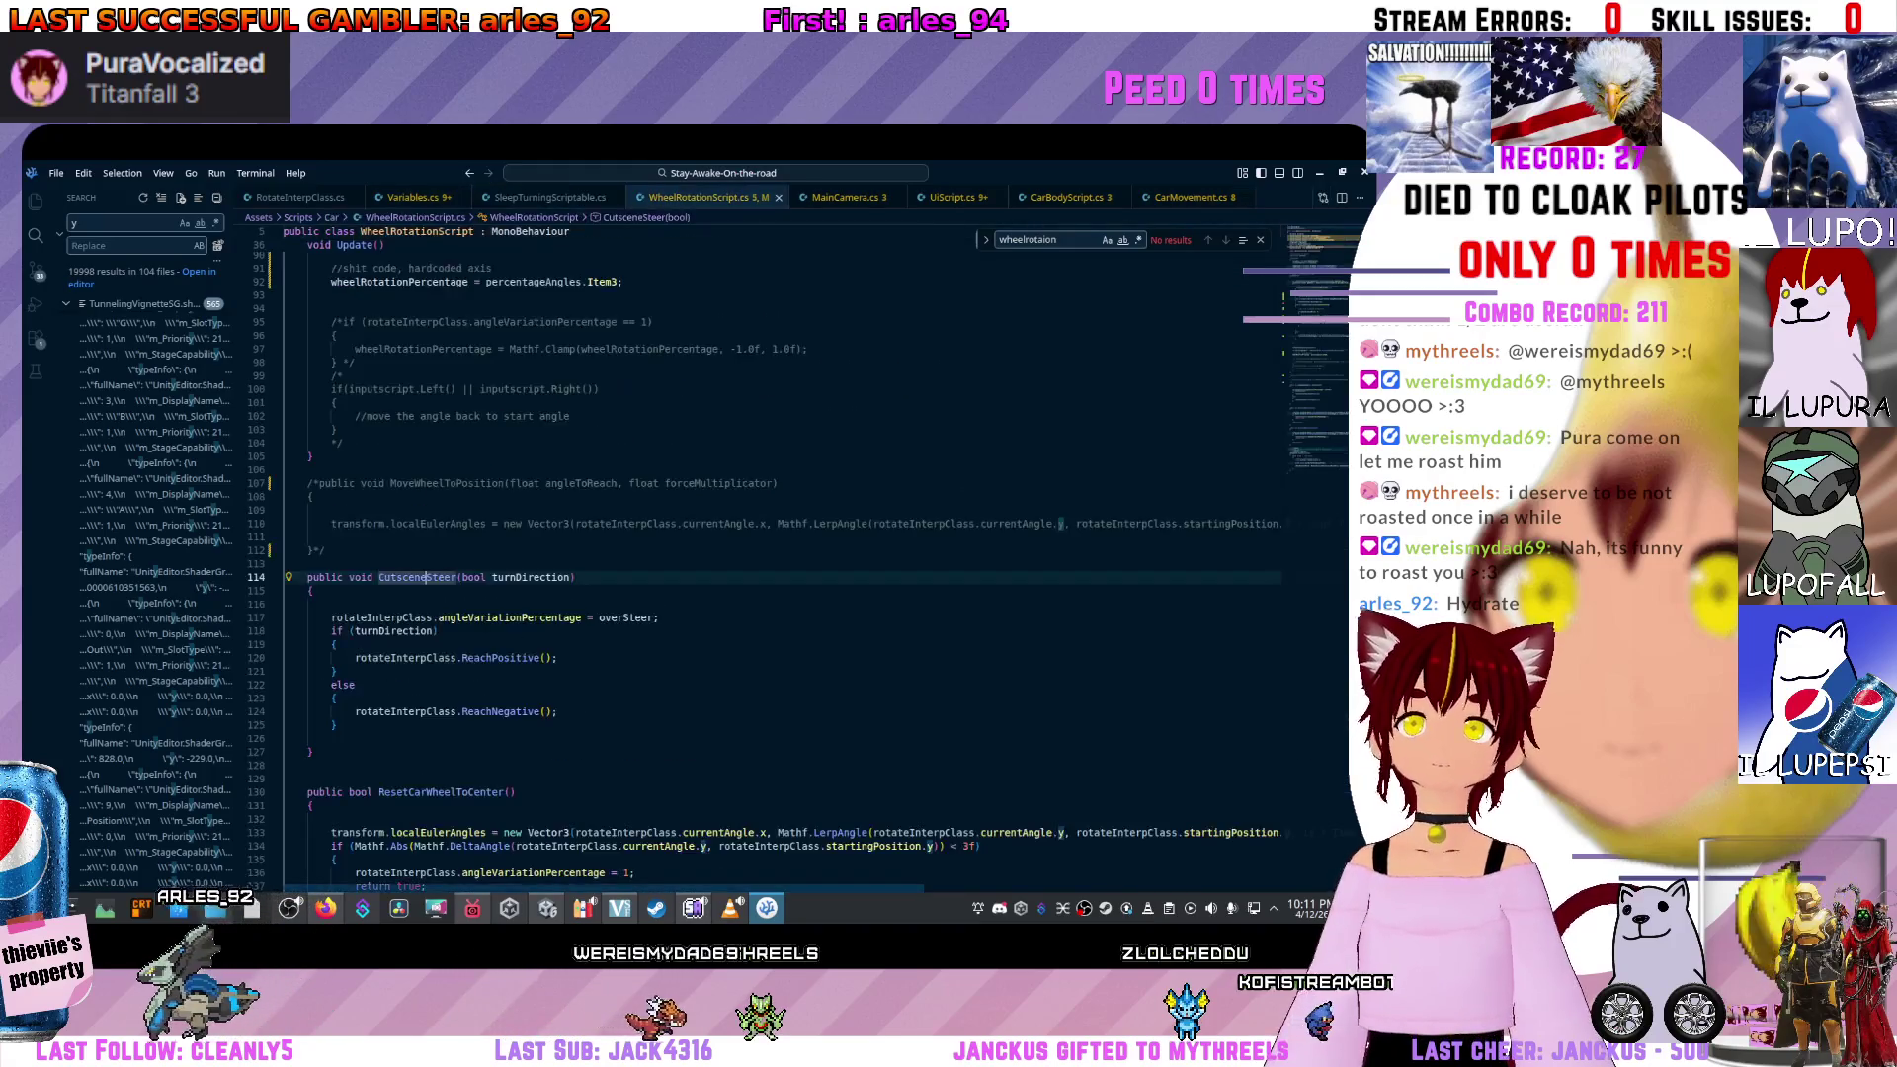
scroll(781, 553, down, 5)
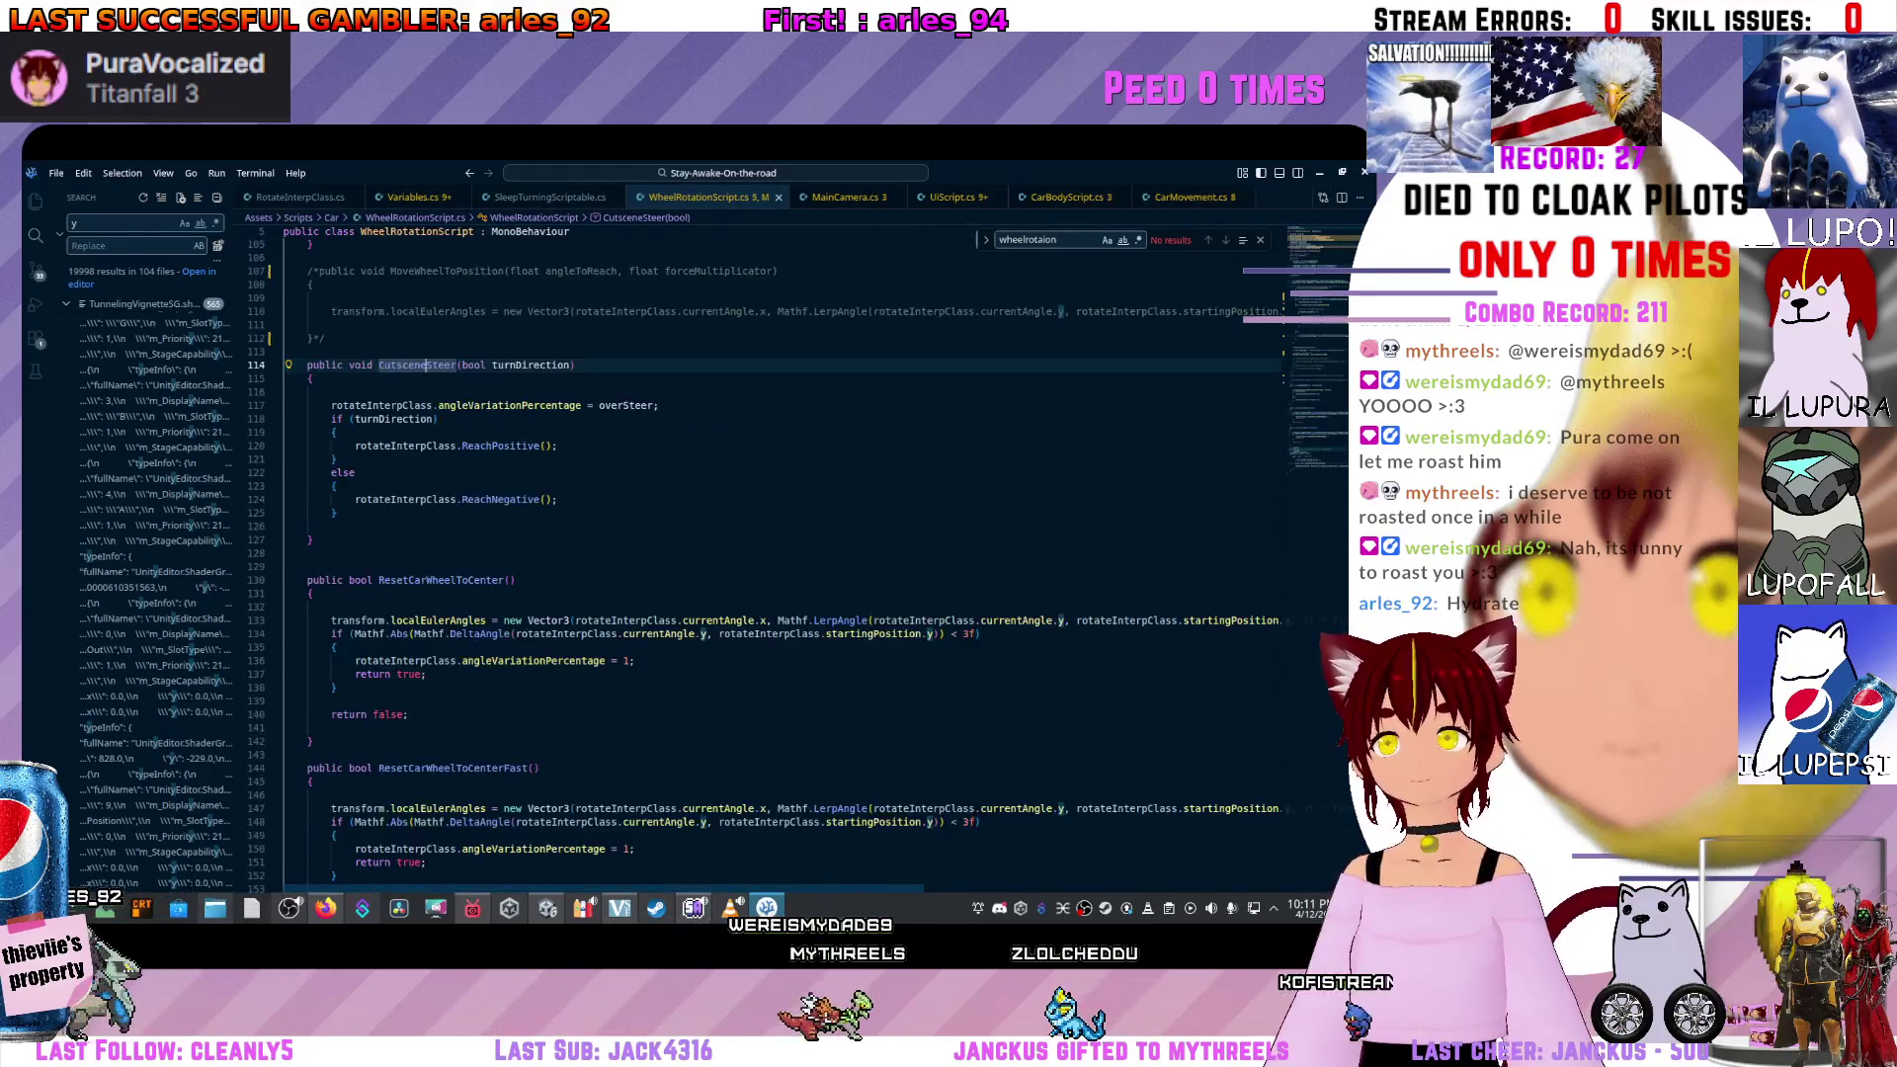
scroll(780, 554, down, 4)
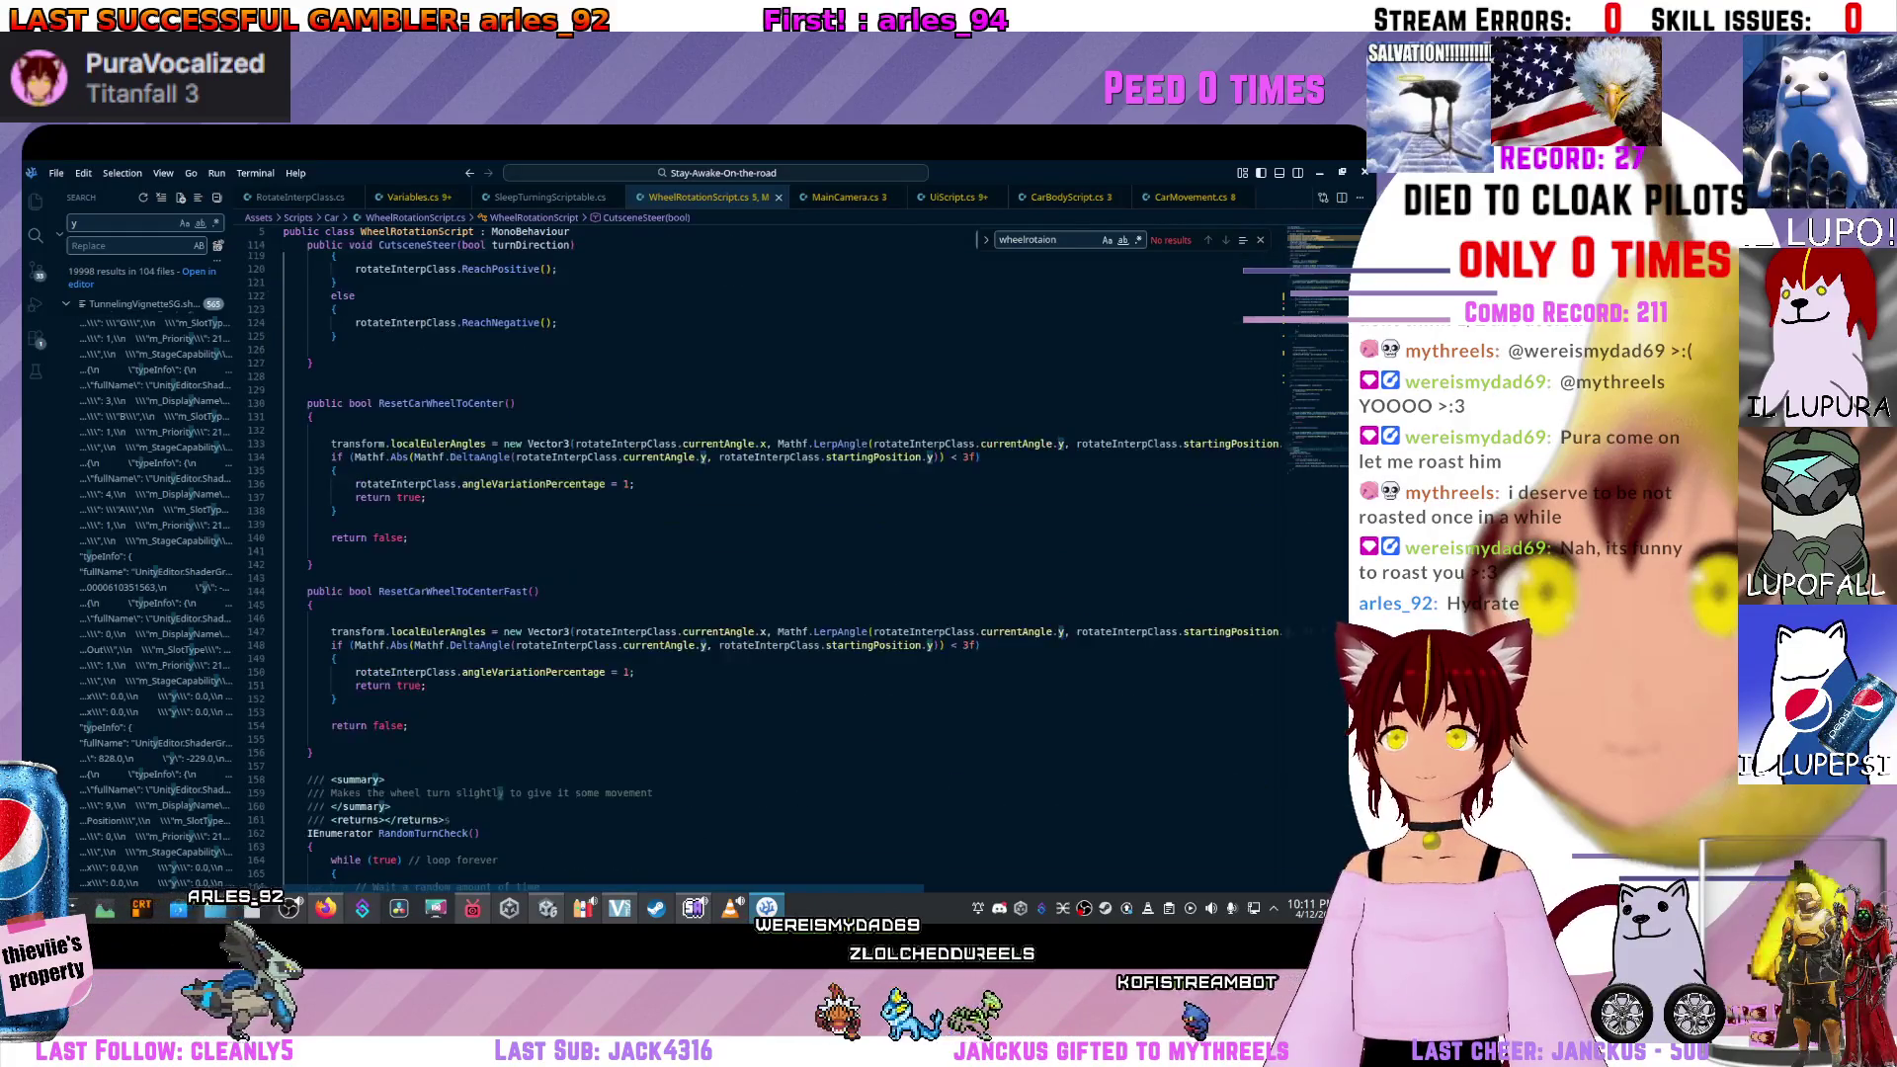
scroll(781, 553, down, 4)
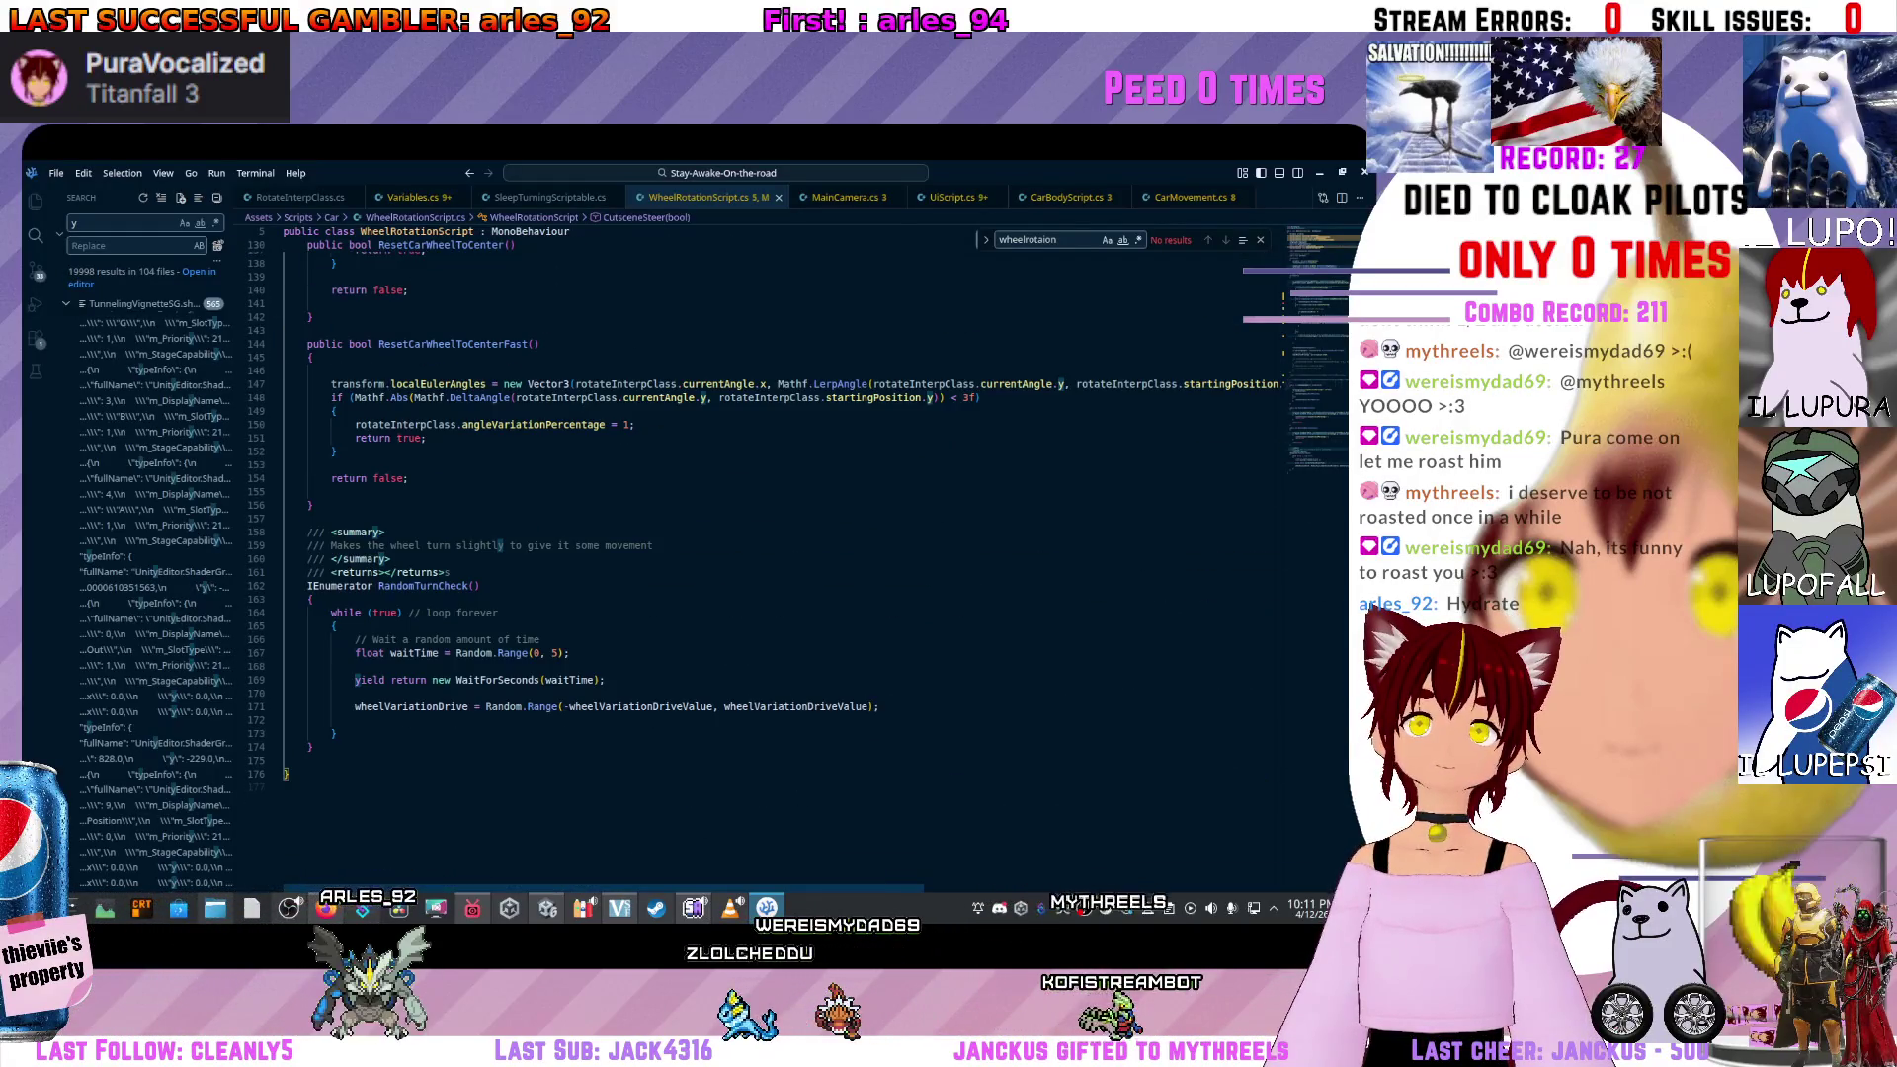
scroll(780, 553, up, 20)
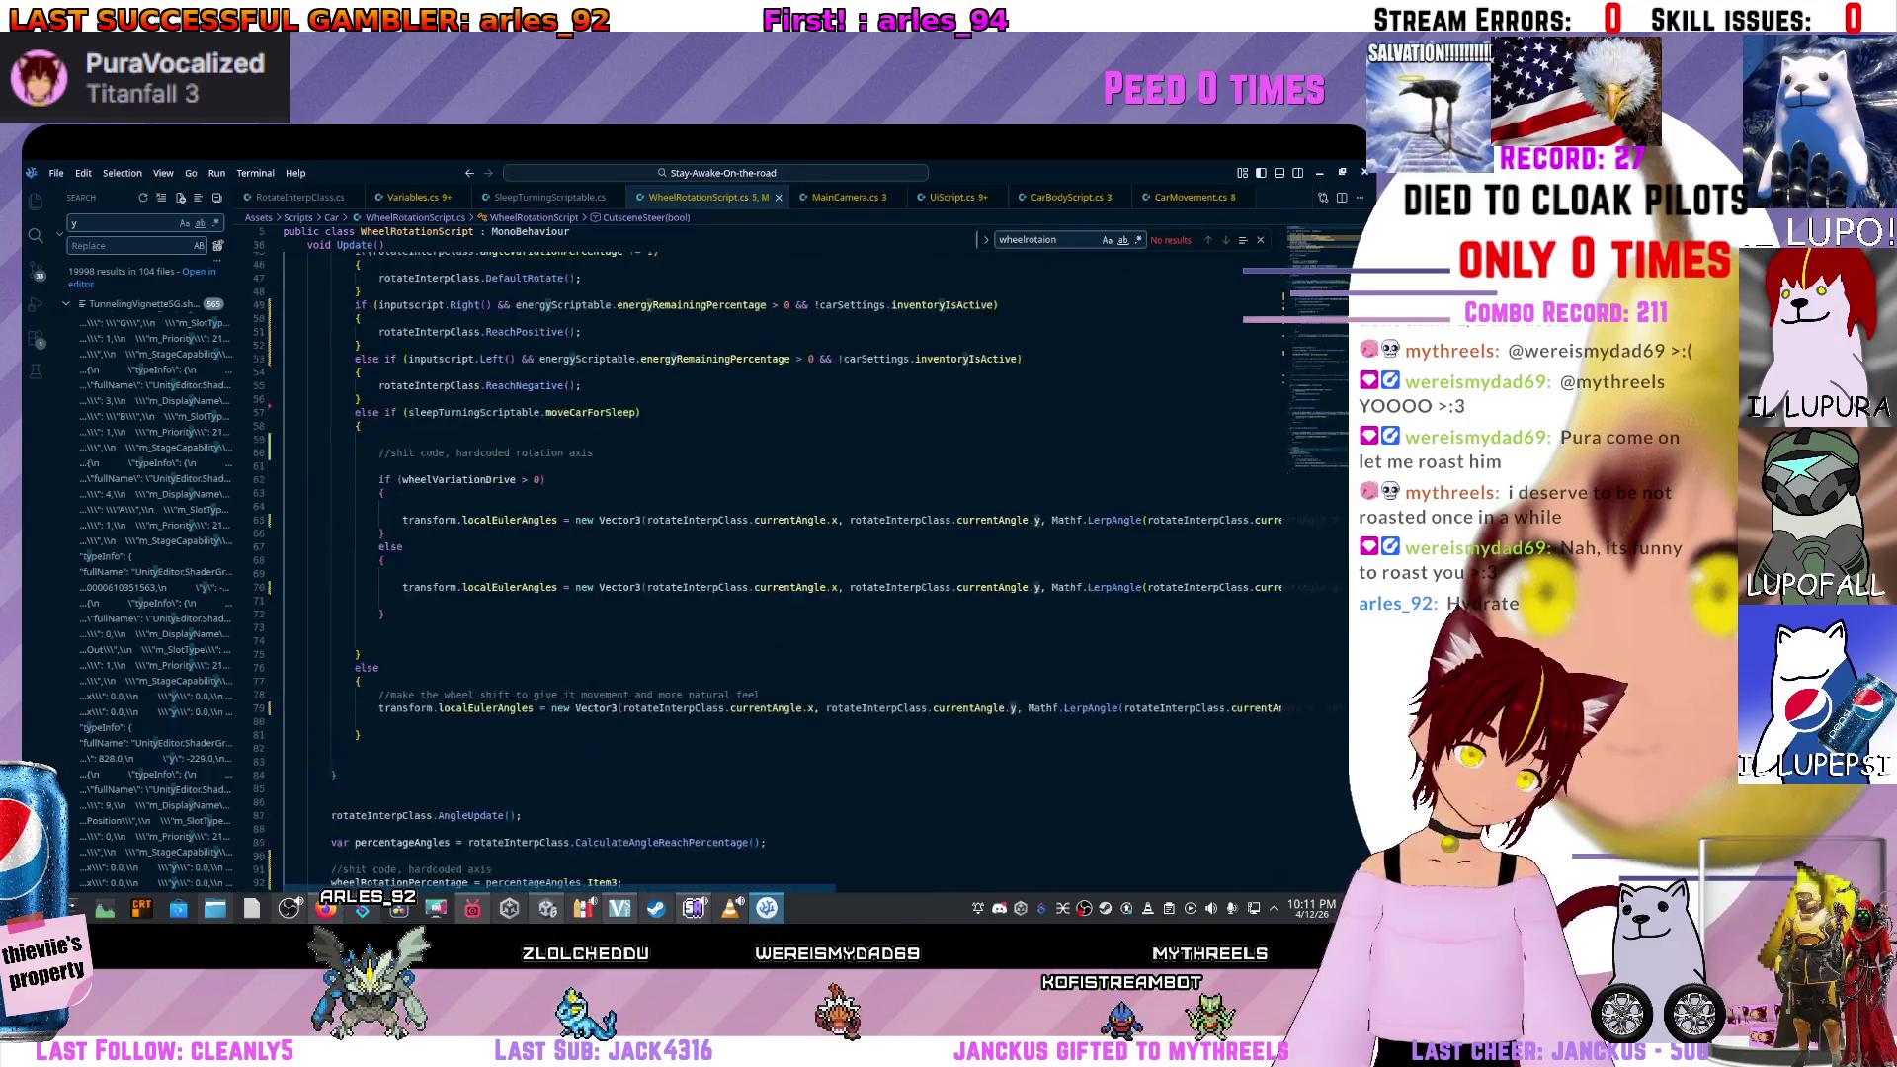
Swap the calls so Right uses ReachNegative and Left uses ReachPositive.
click(497, 588)
click(527, 642)
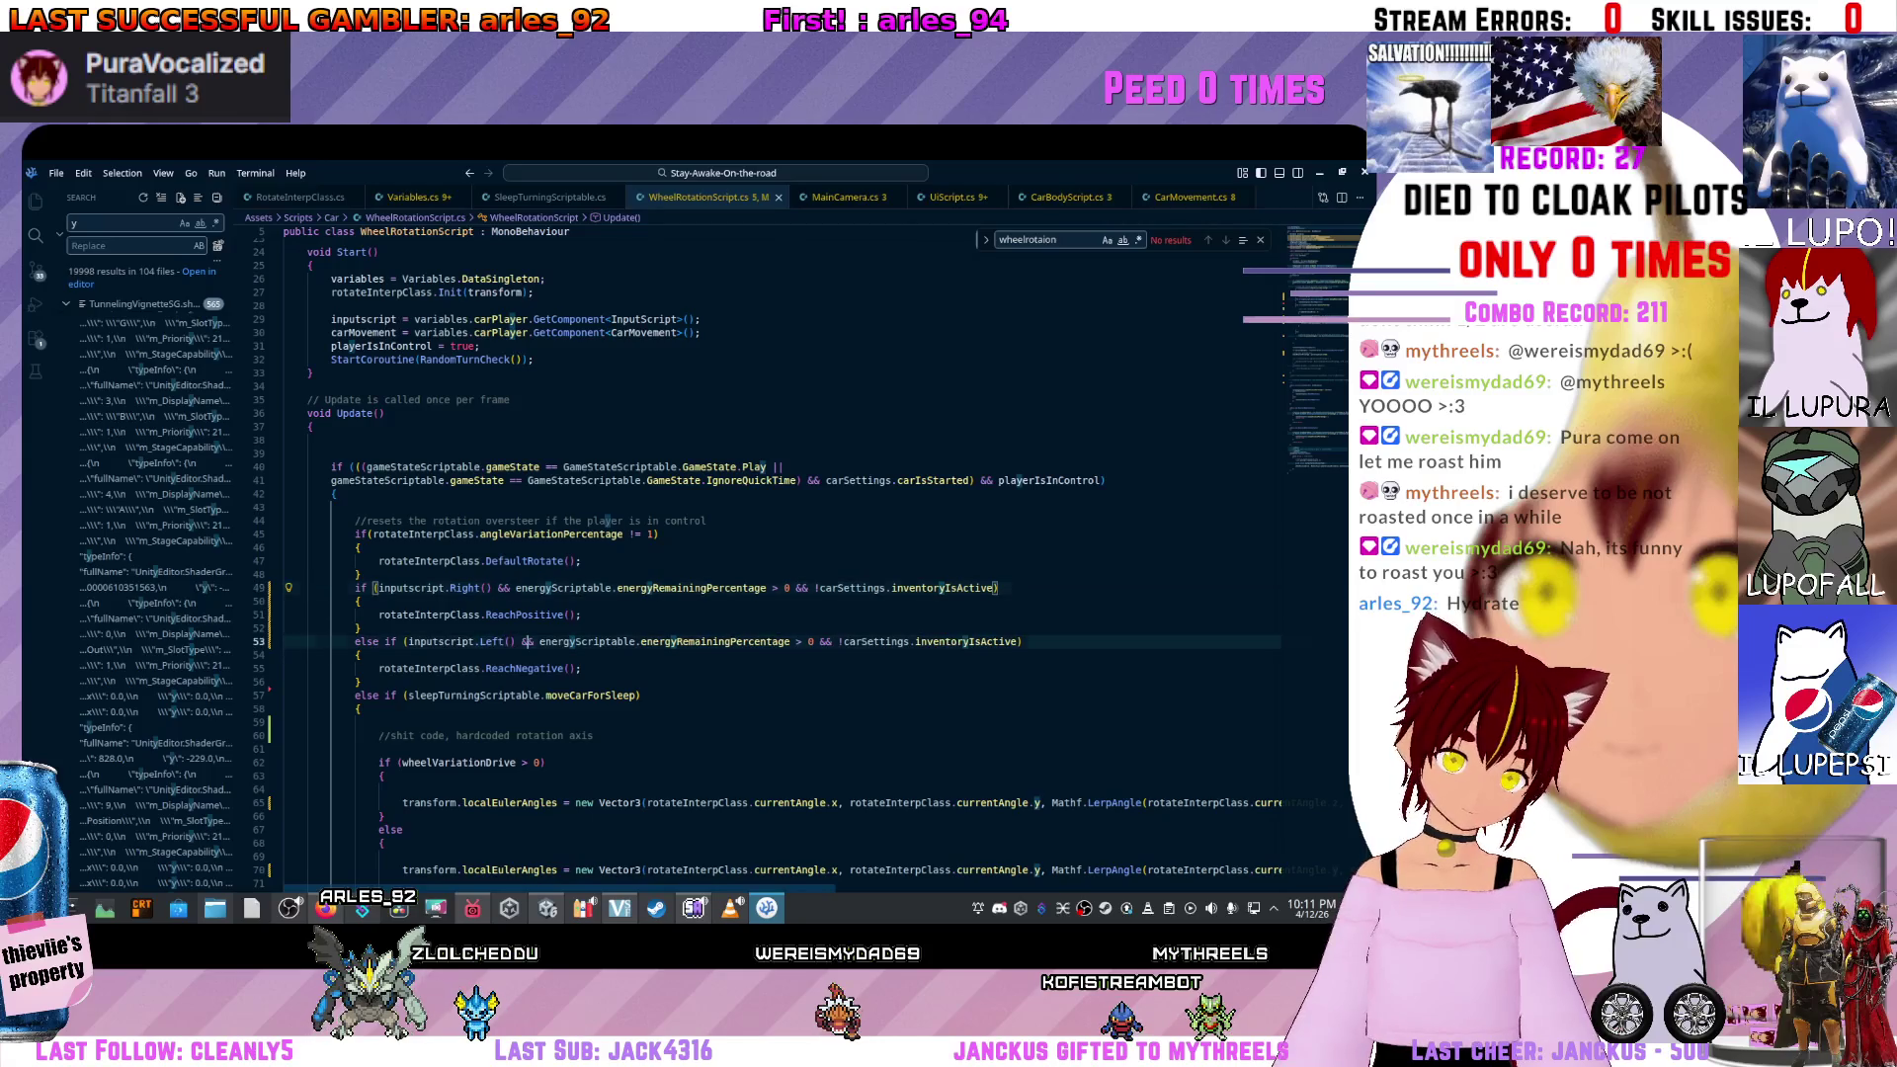
key(Up)
click(563, 614)
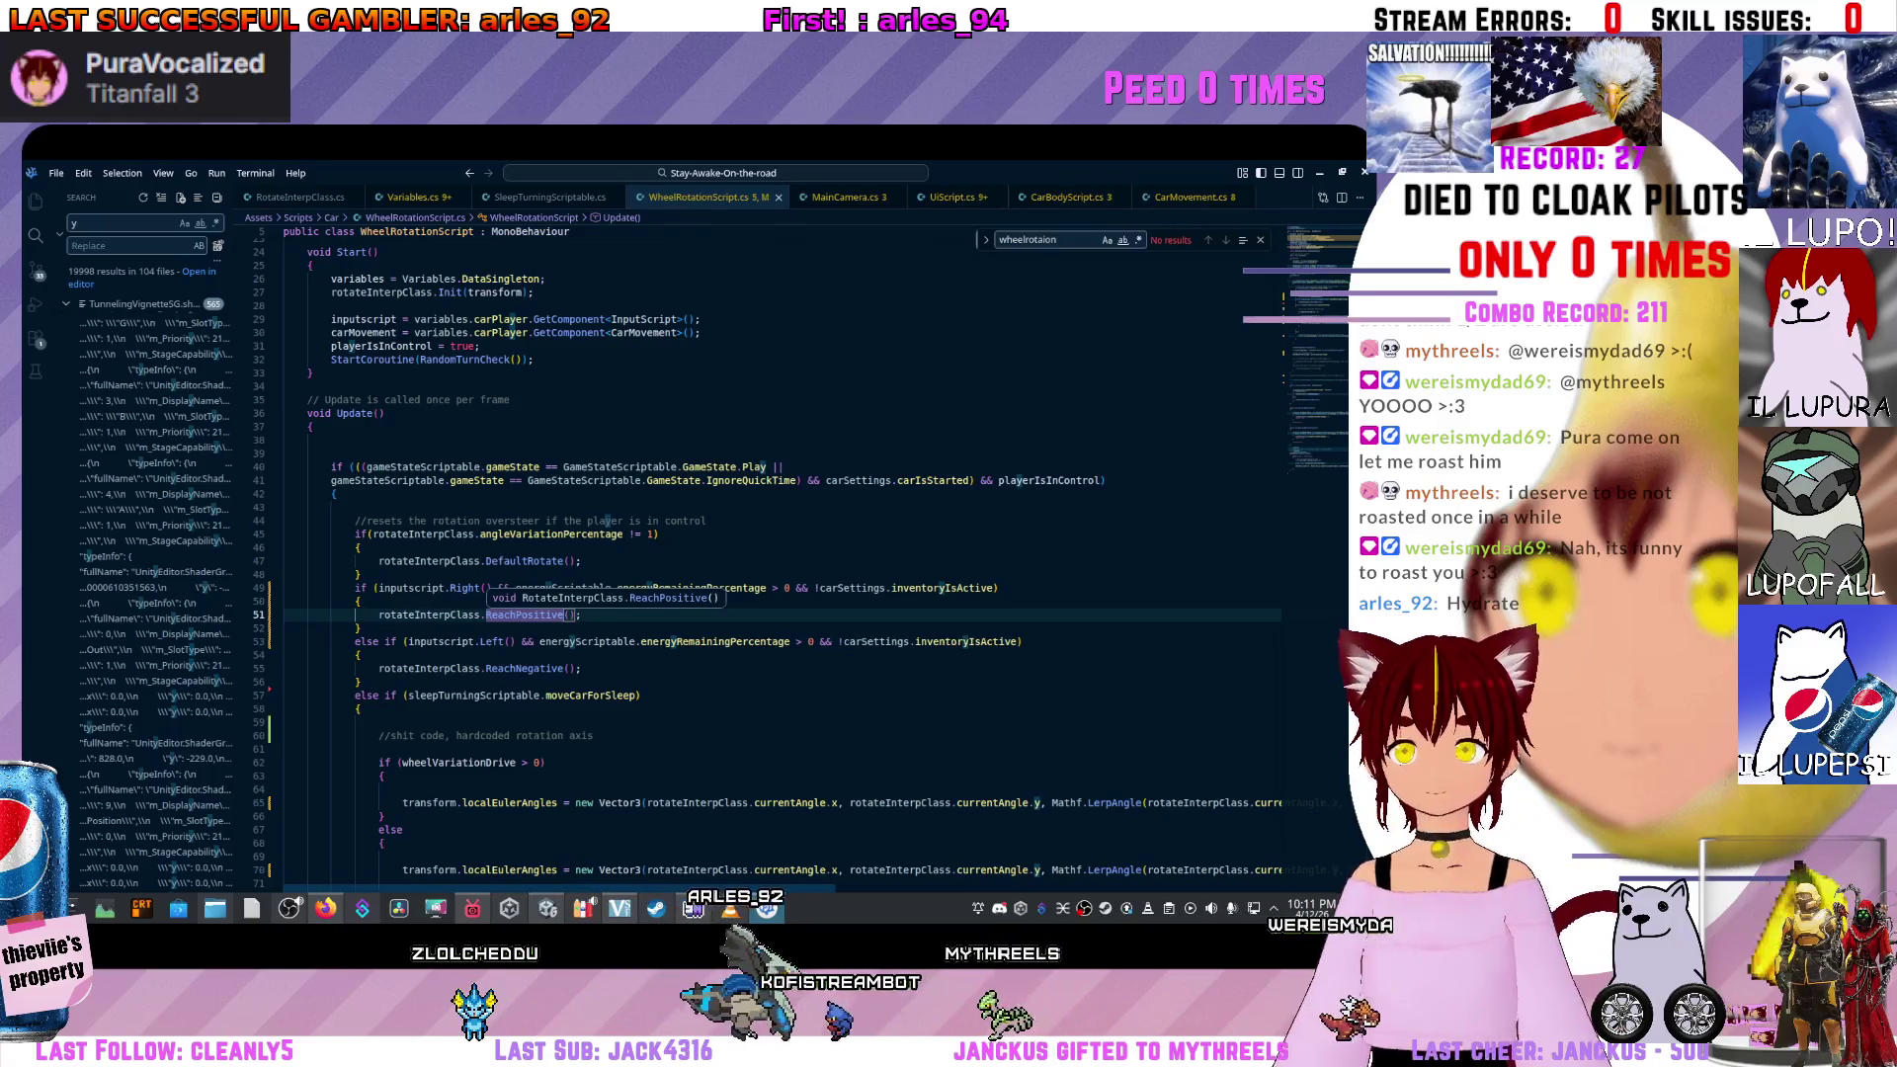
click(359, 682)
key(Up)
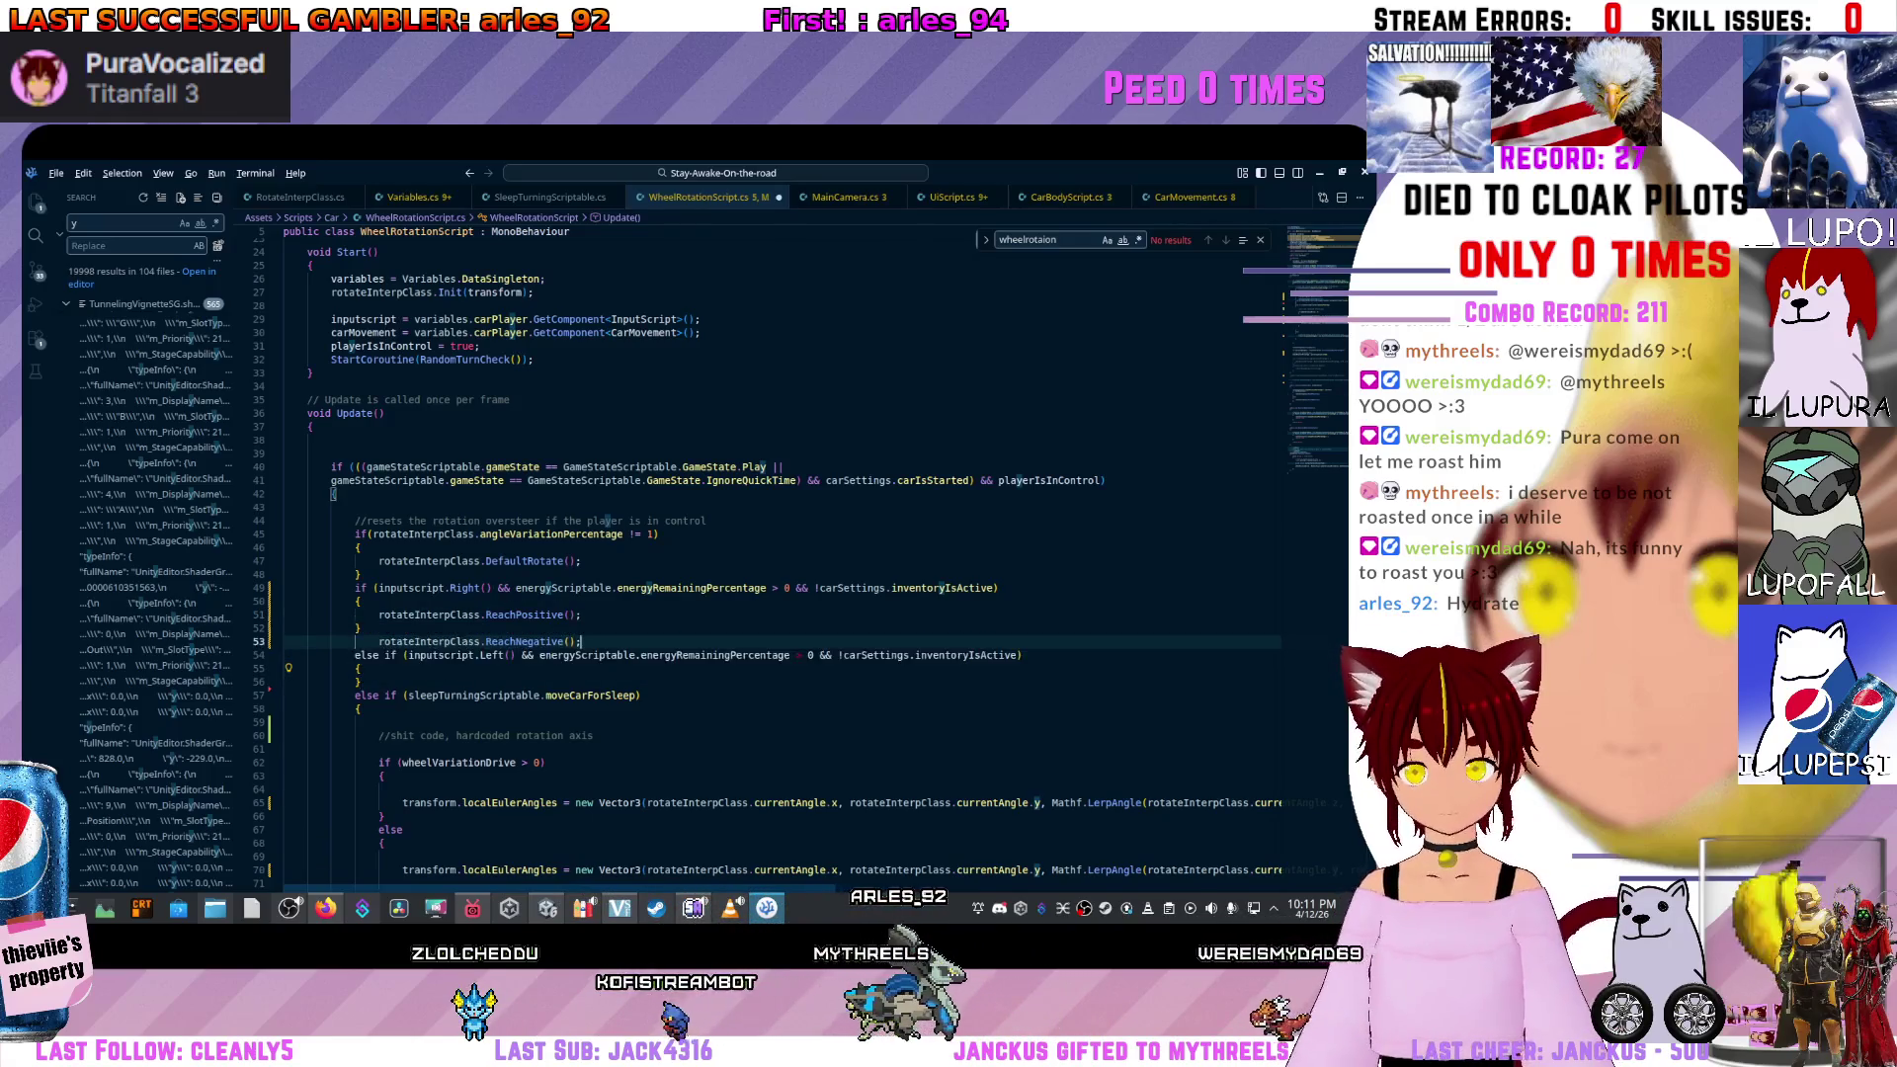
key(alt+Up)
key(alt+Up)
key(alt+Up)
key(Down)
key(alt+Down)
key(alt+Down)
key(alt+Down)
Save WheelRotationScript.cs and return to Unity's script asset options.
key(ctrl+s)
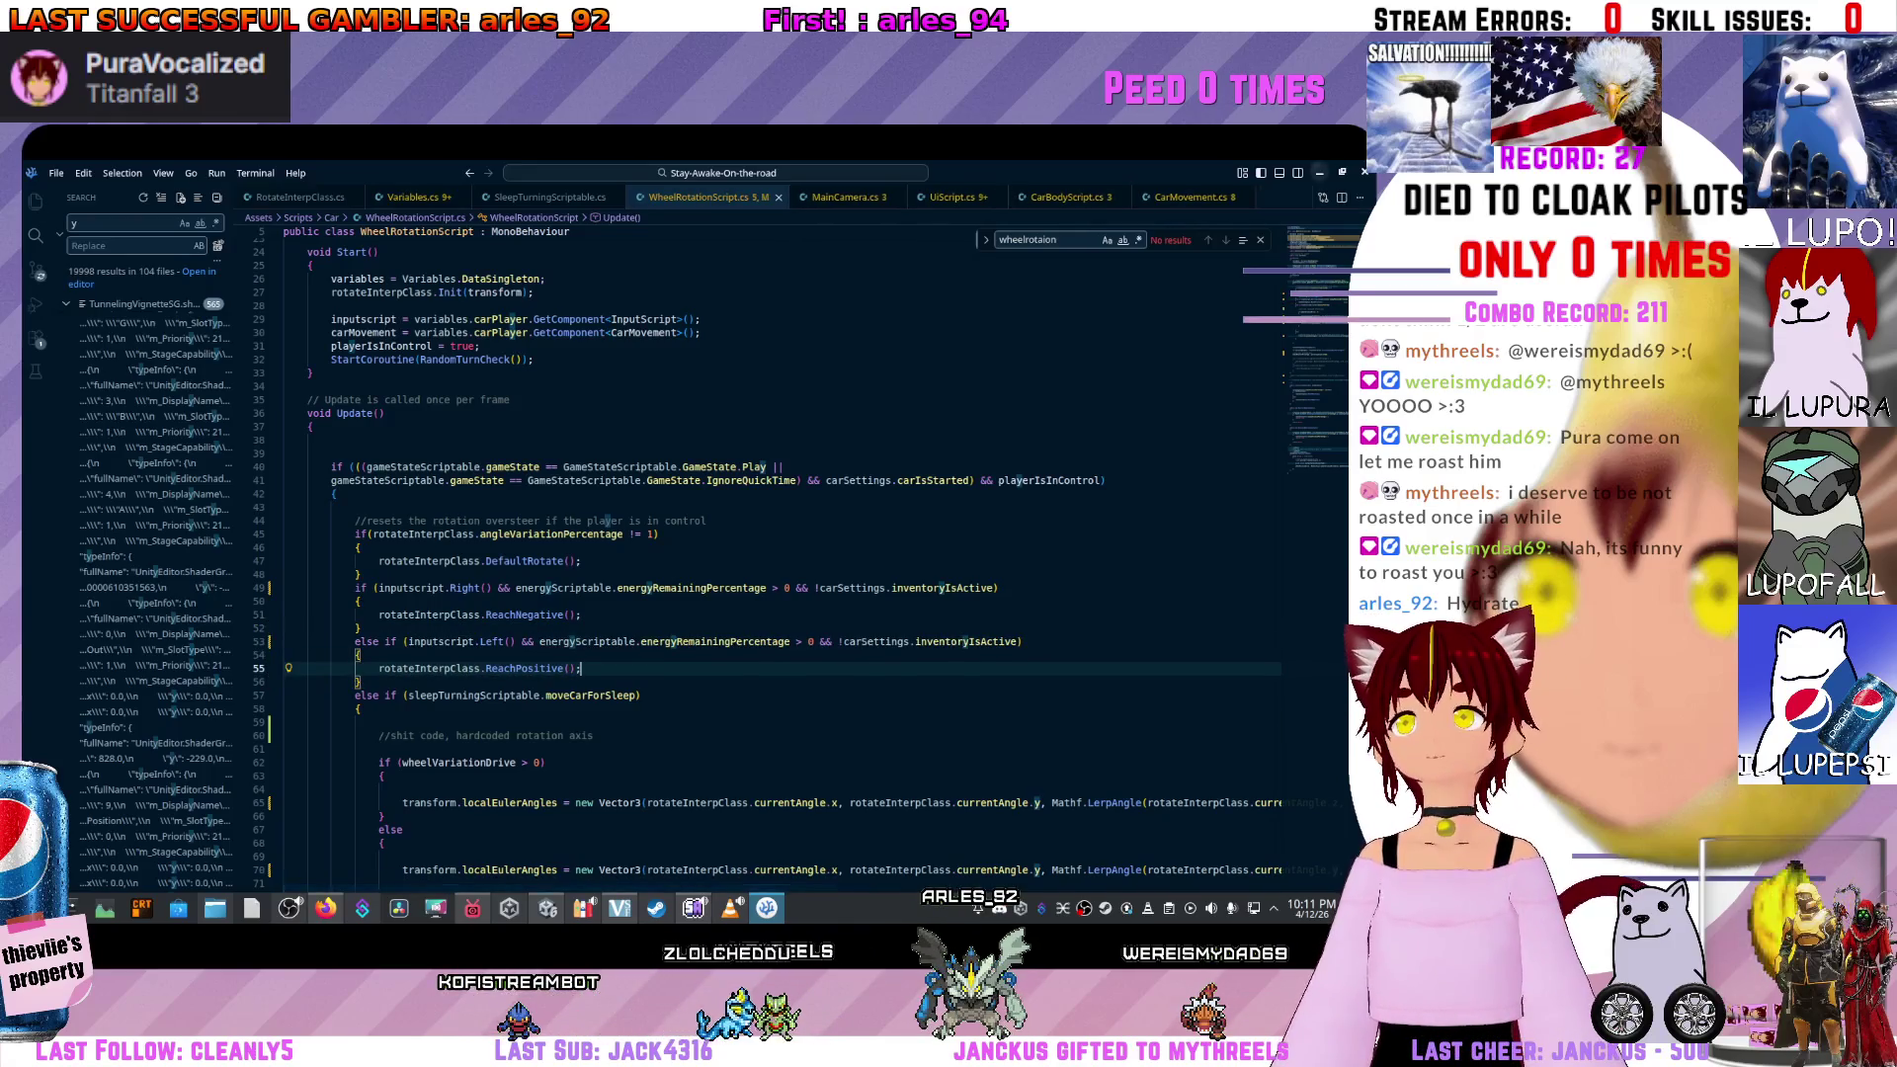
key(alt+Tab)
right_click(509, 780)
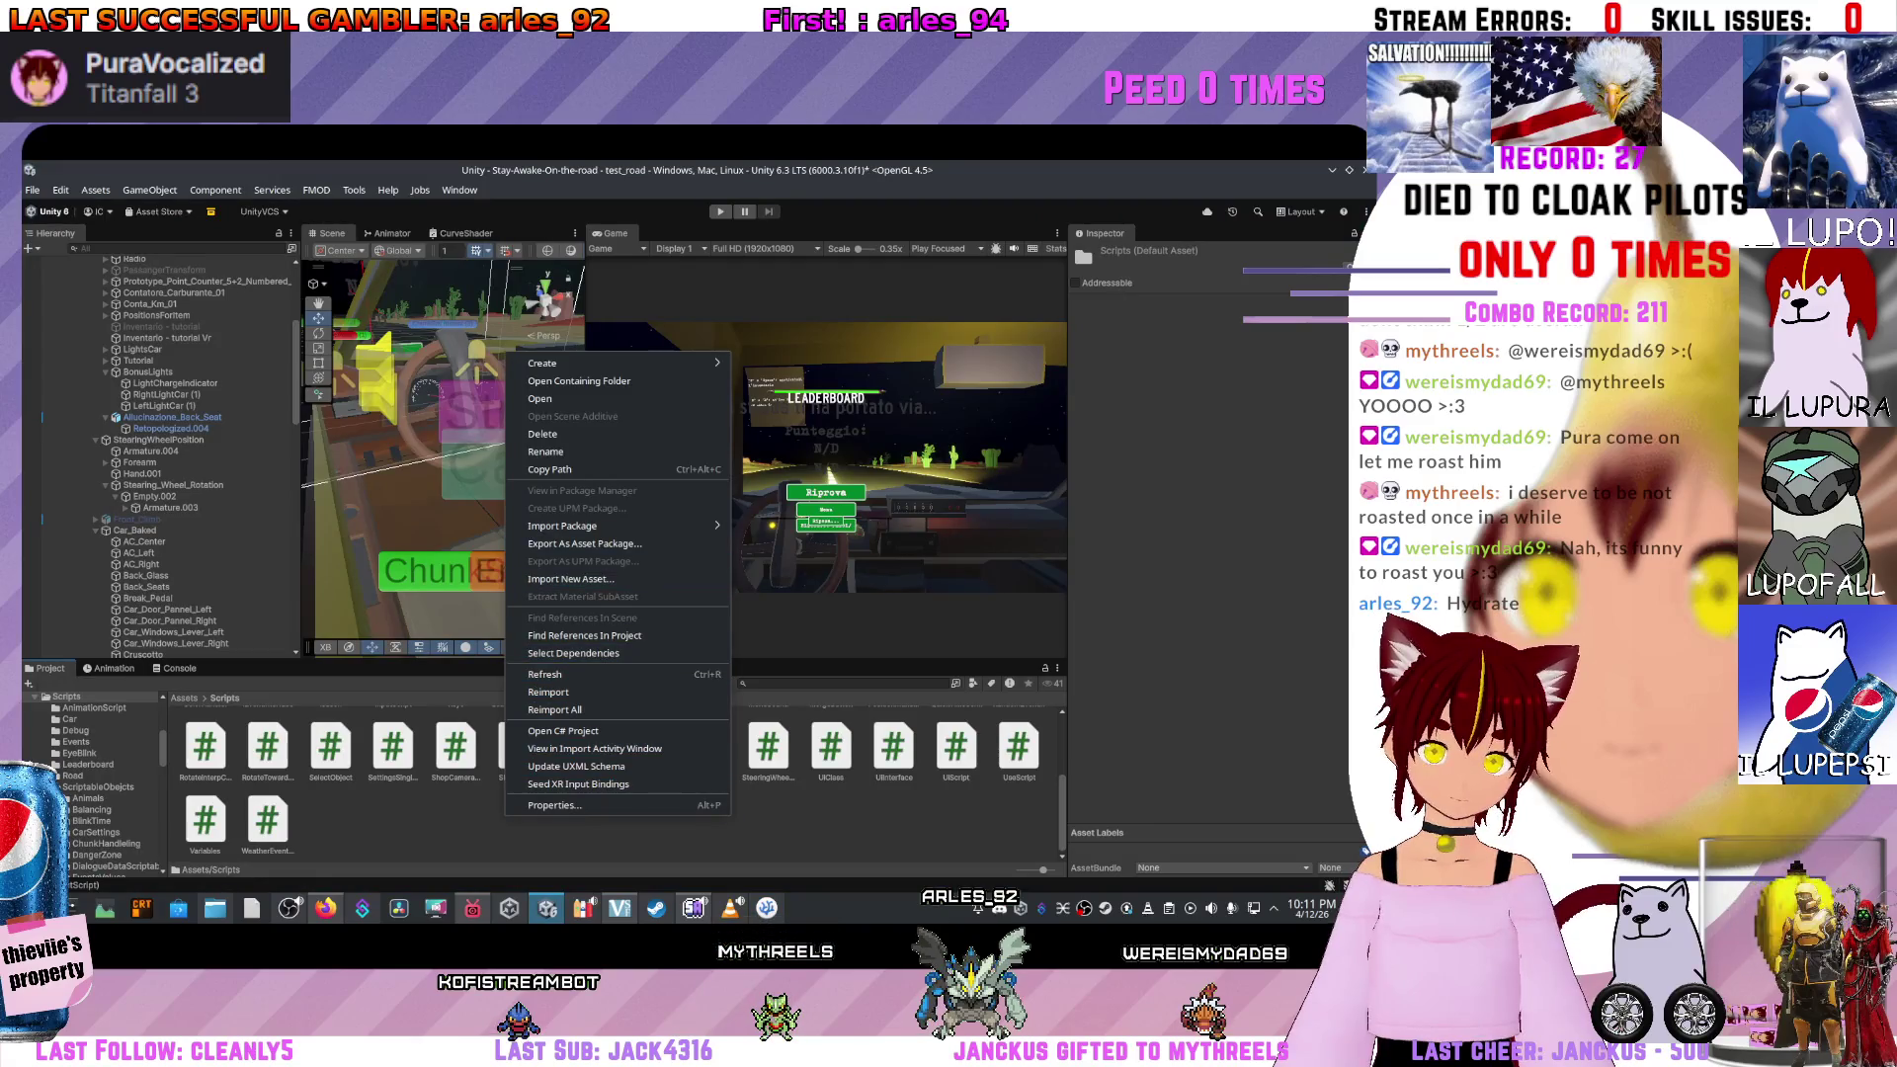
Reimport the scripts and play-test the reversed steering through to the Riprova leaderboard.
click(553, 692)
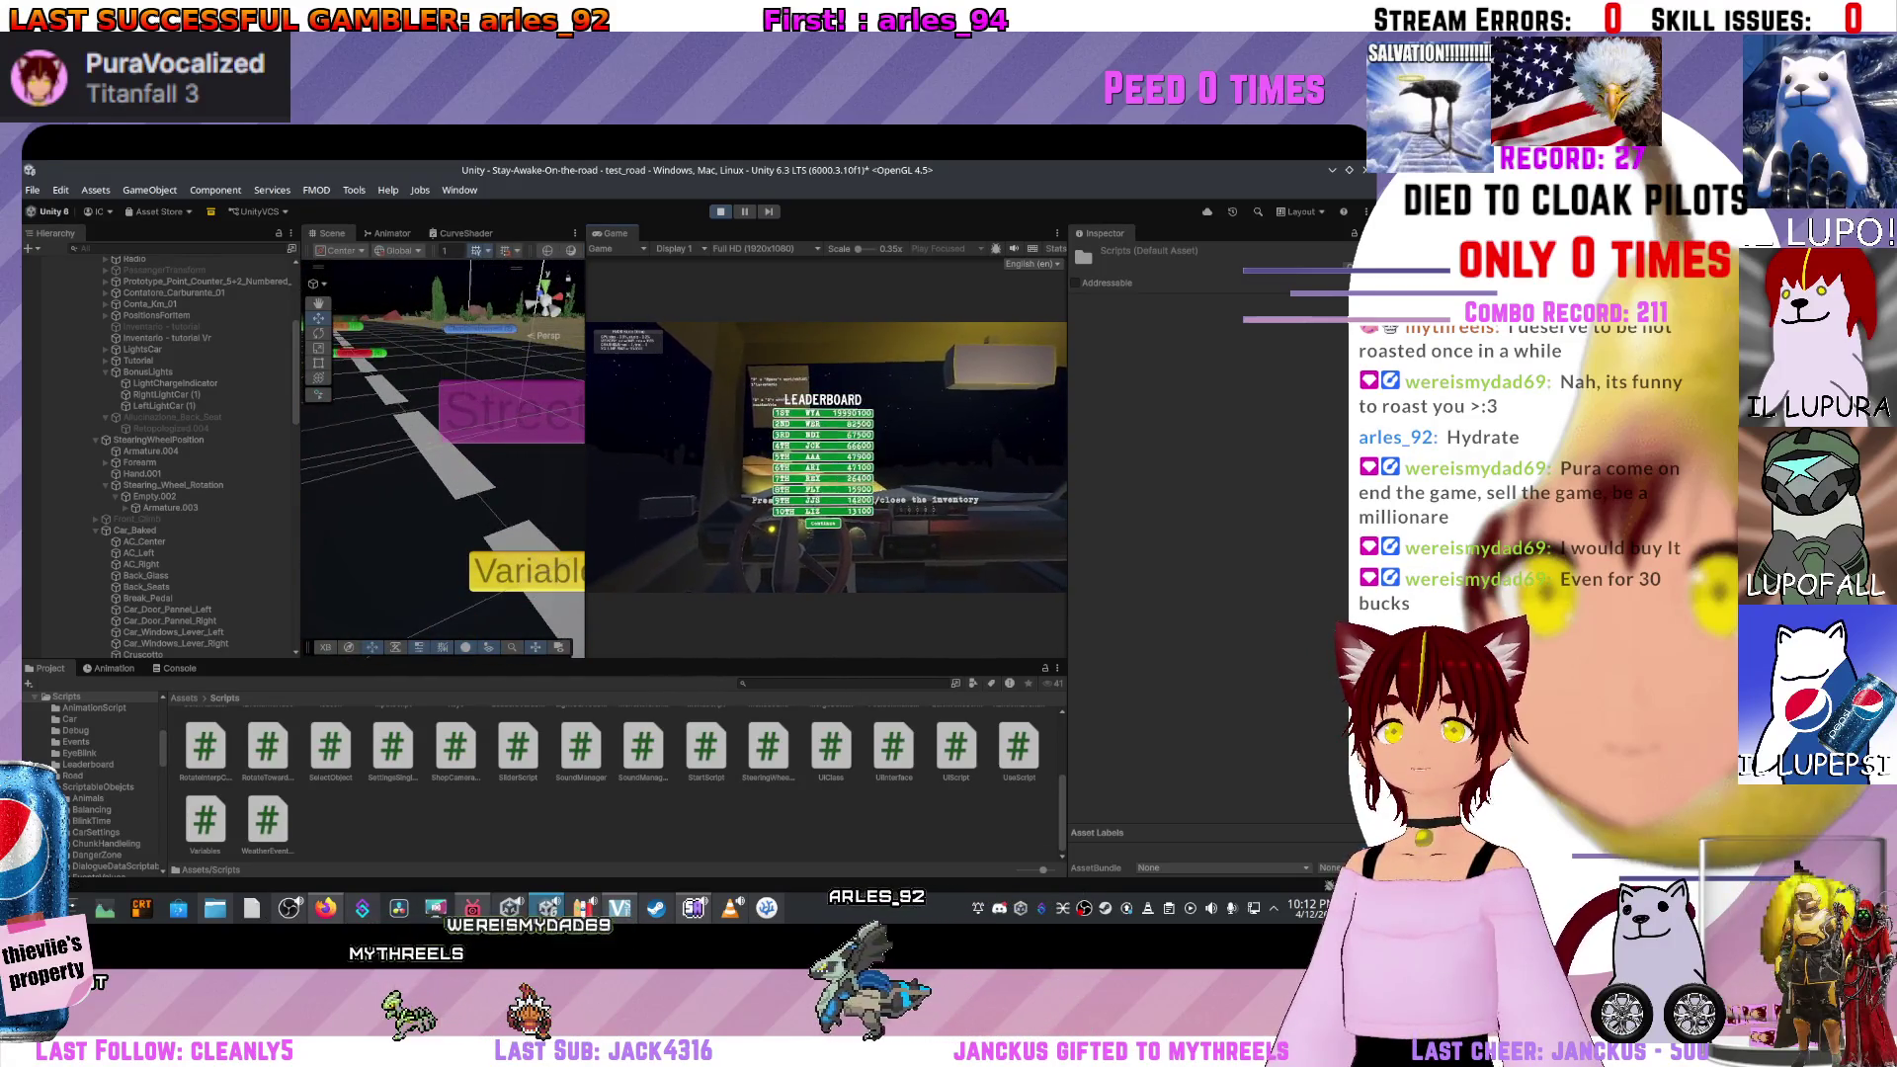
key(ctrl+p)
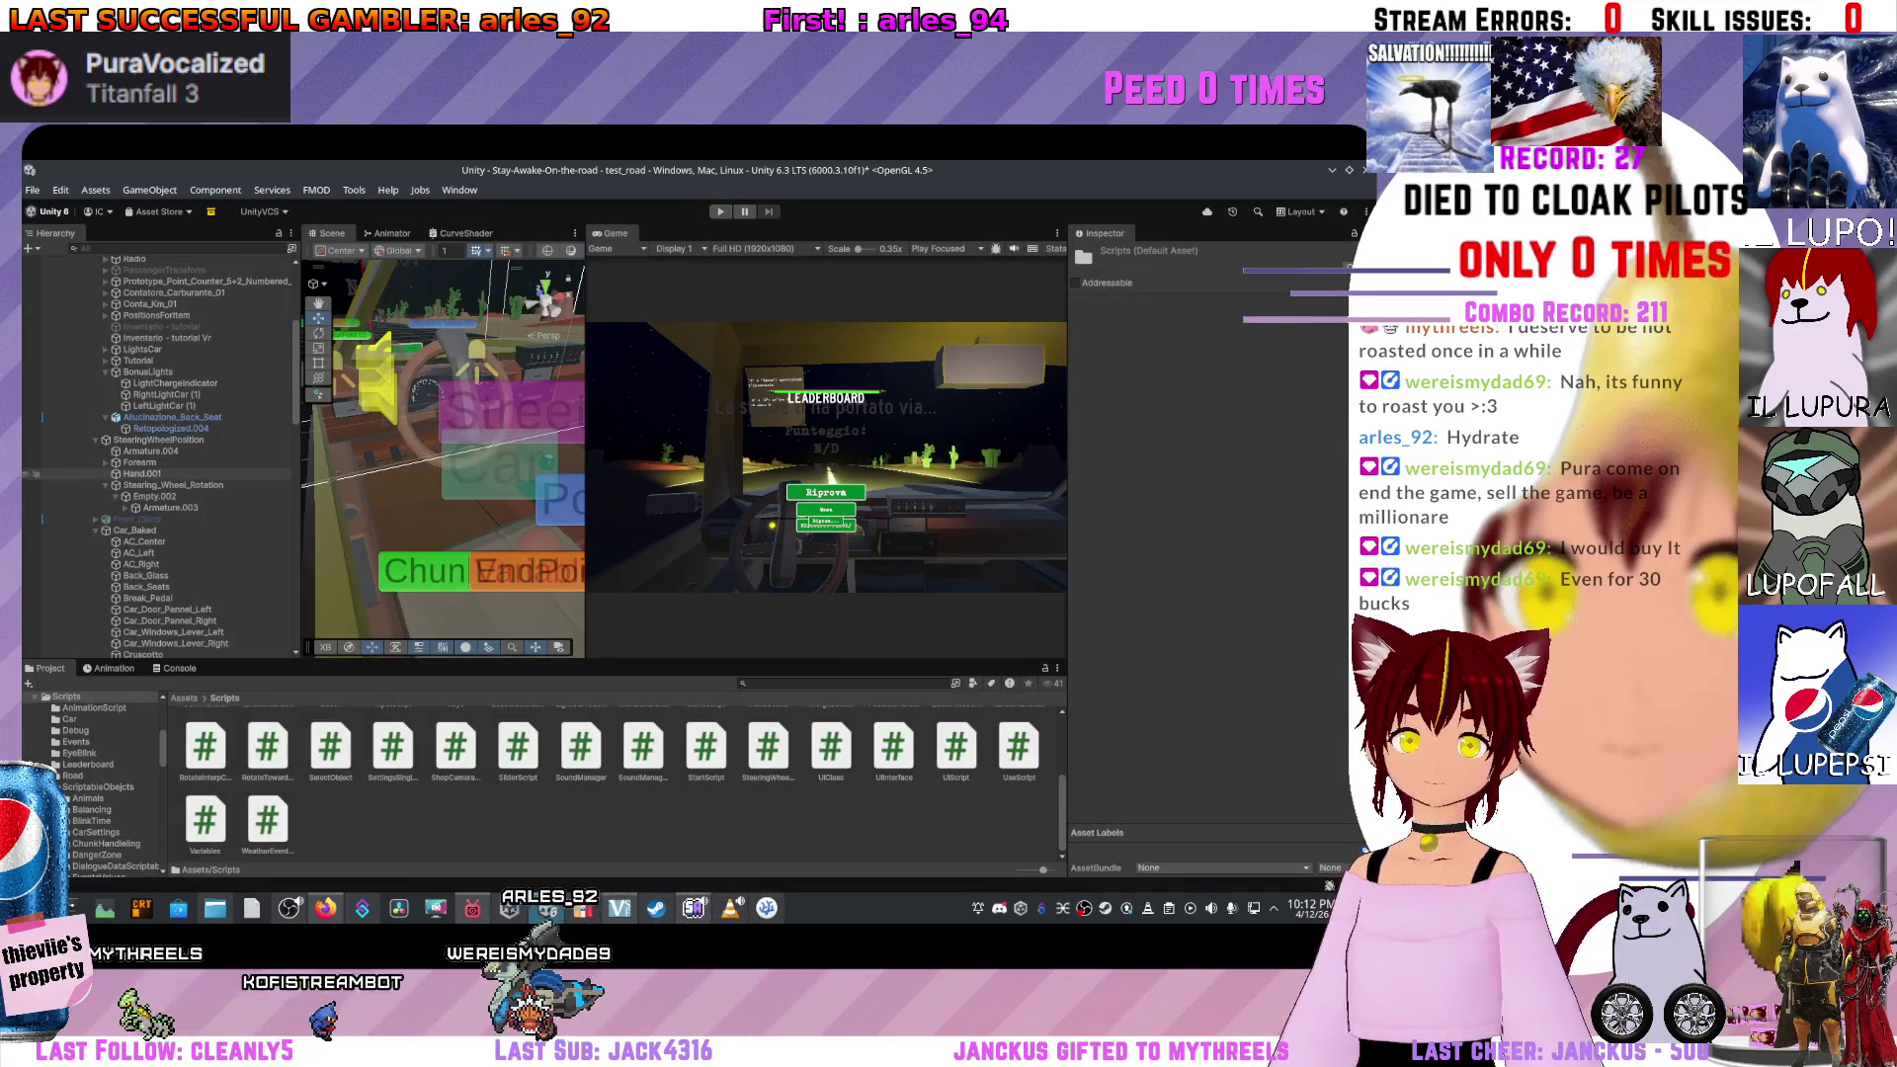
Inspect the car's Right_Front_Glass and Main_Body objects, then return to VS Code.
scroll(158, 454, up, 8)
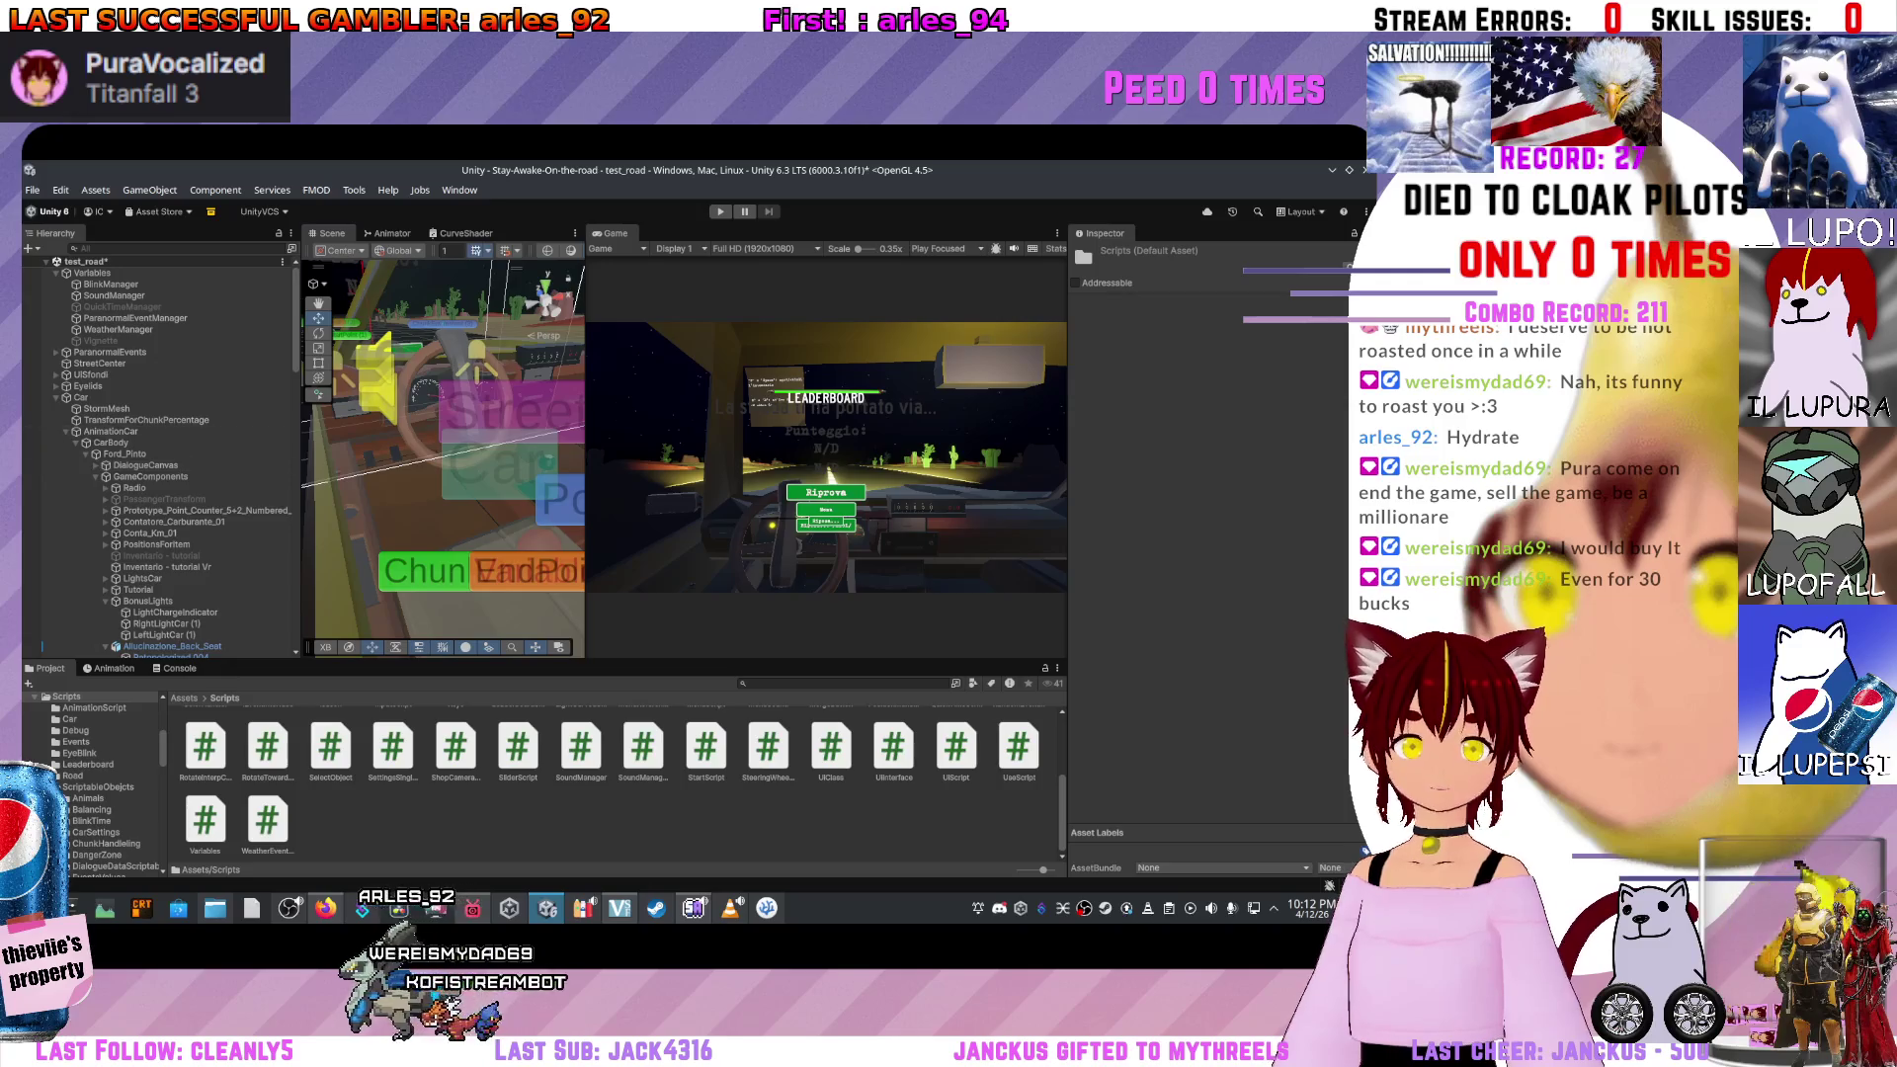
click(465, 296)
scroll(158, 455, up, 5)
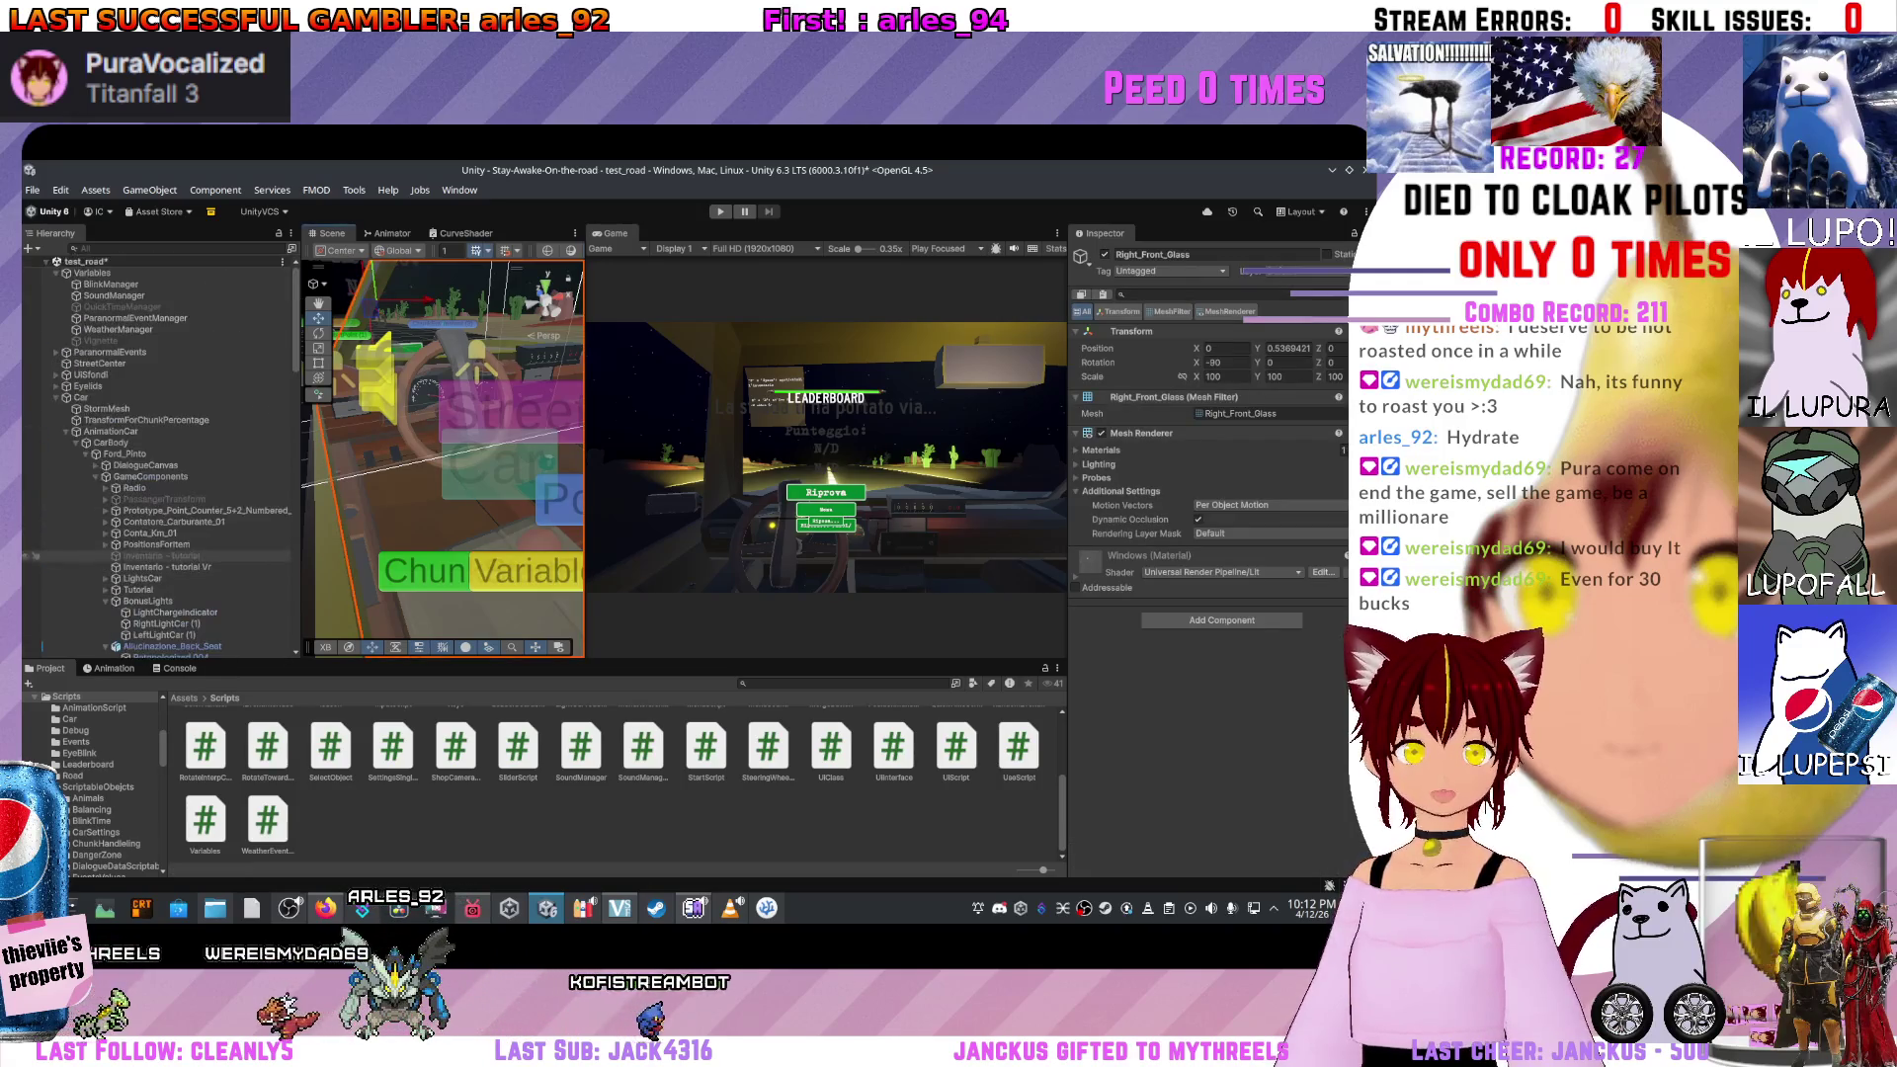
scroll(443, 454, down, 6)
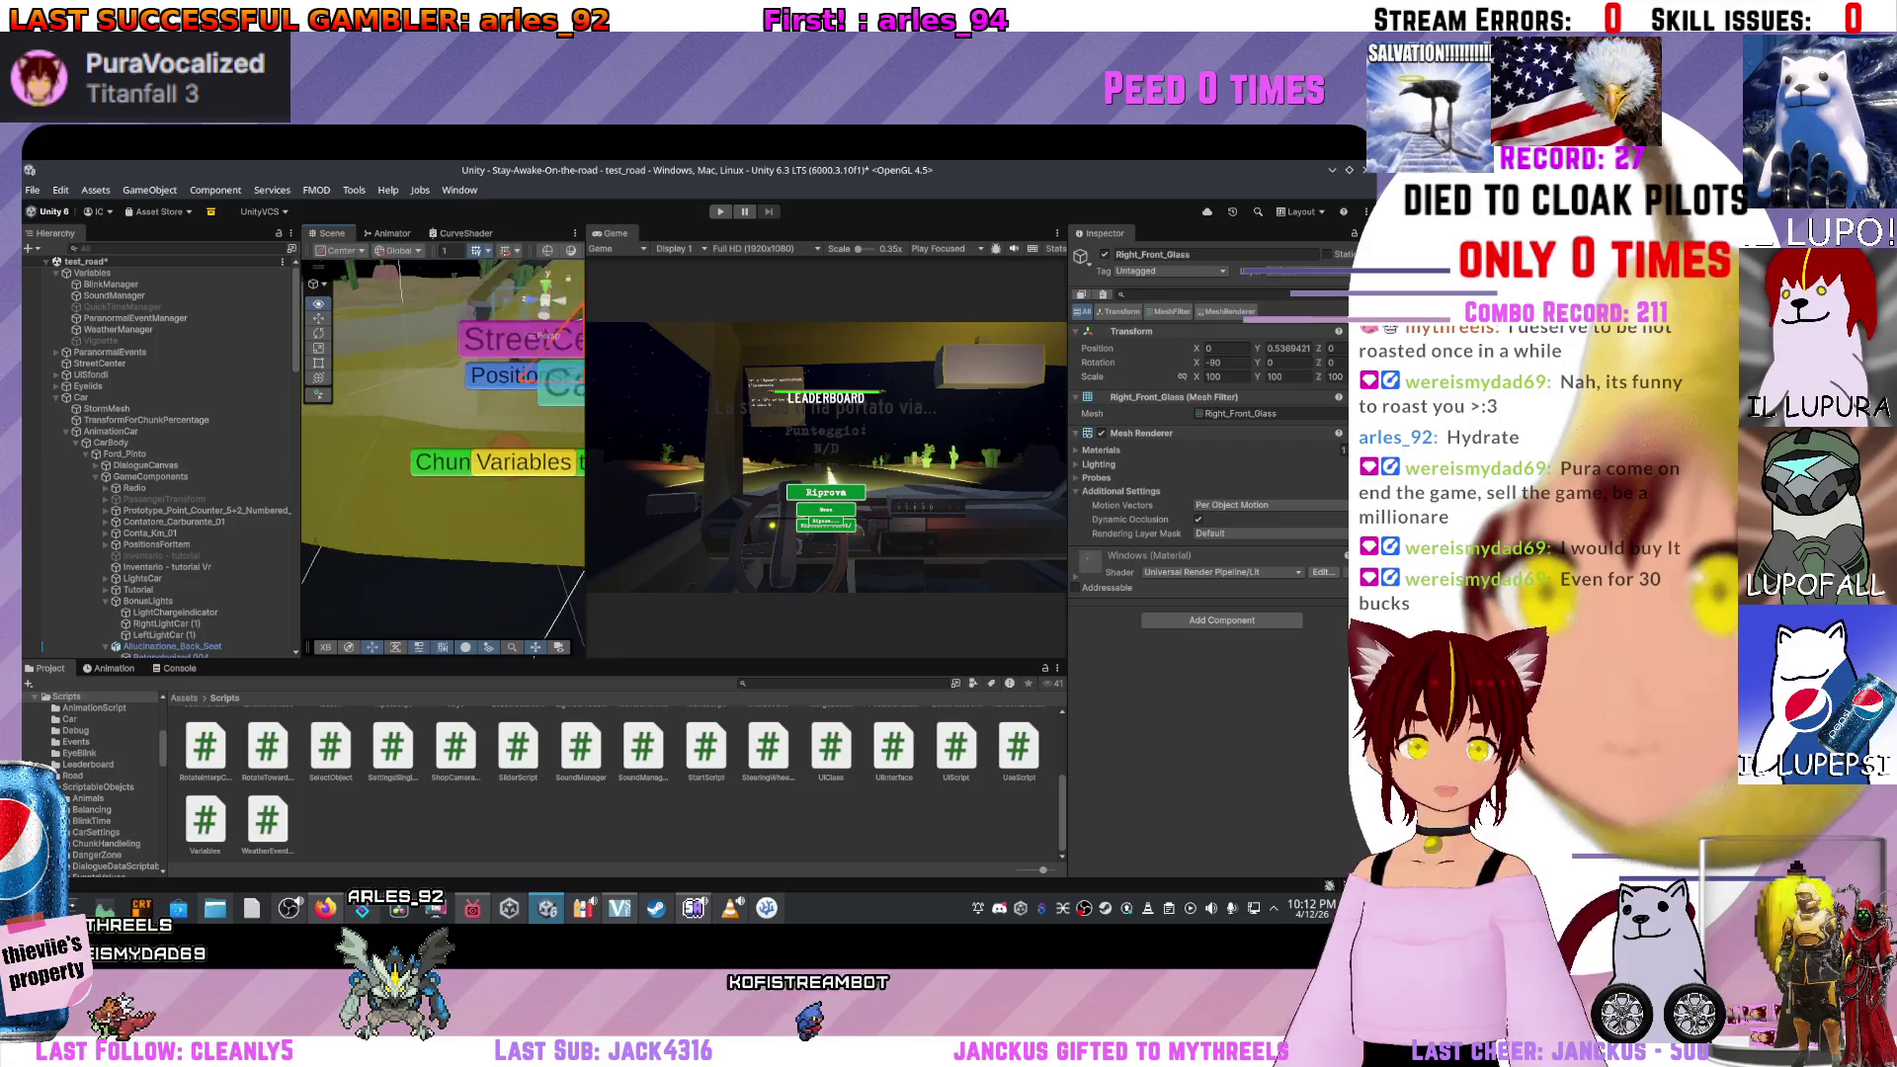
click(464, 296)
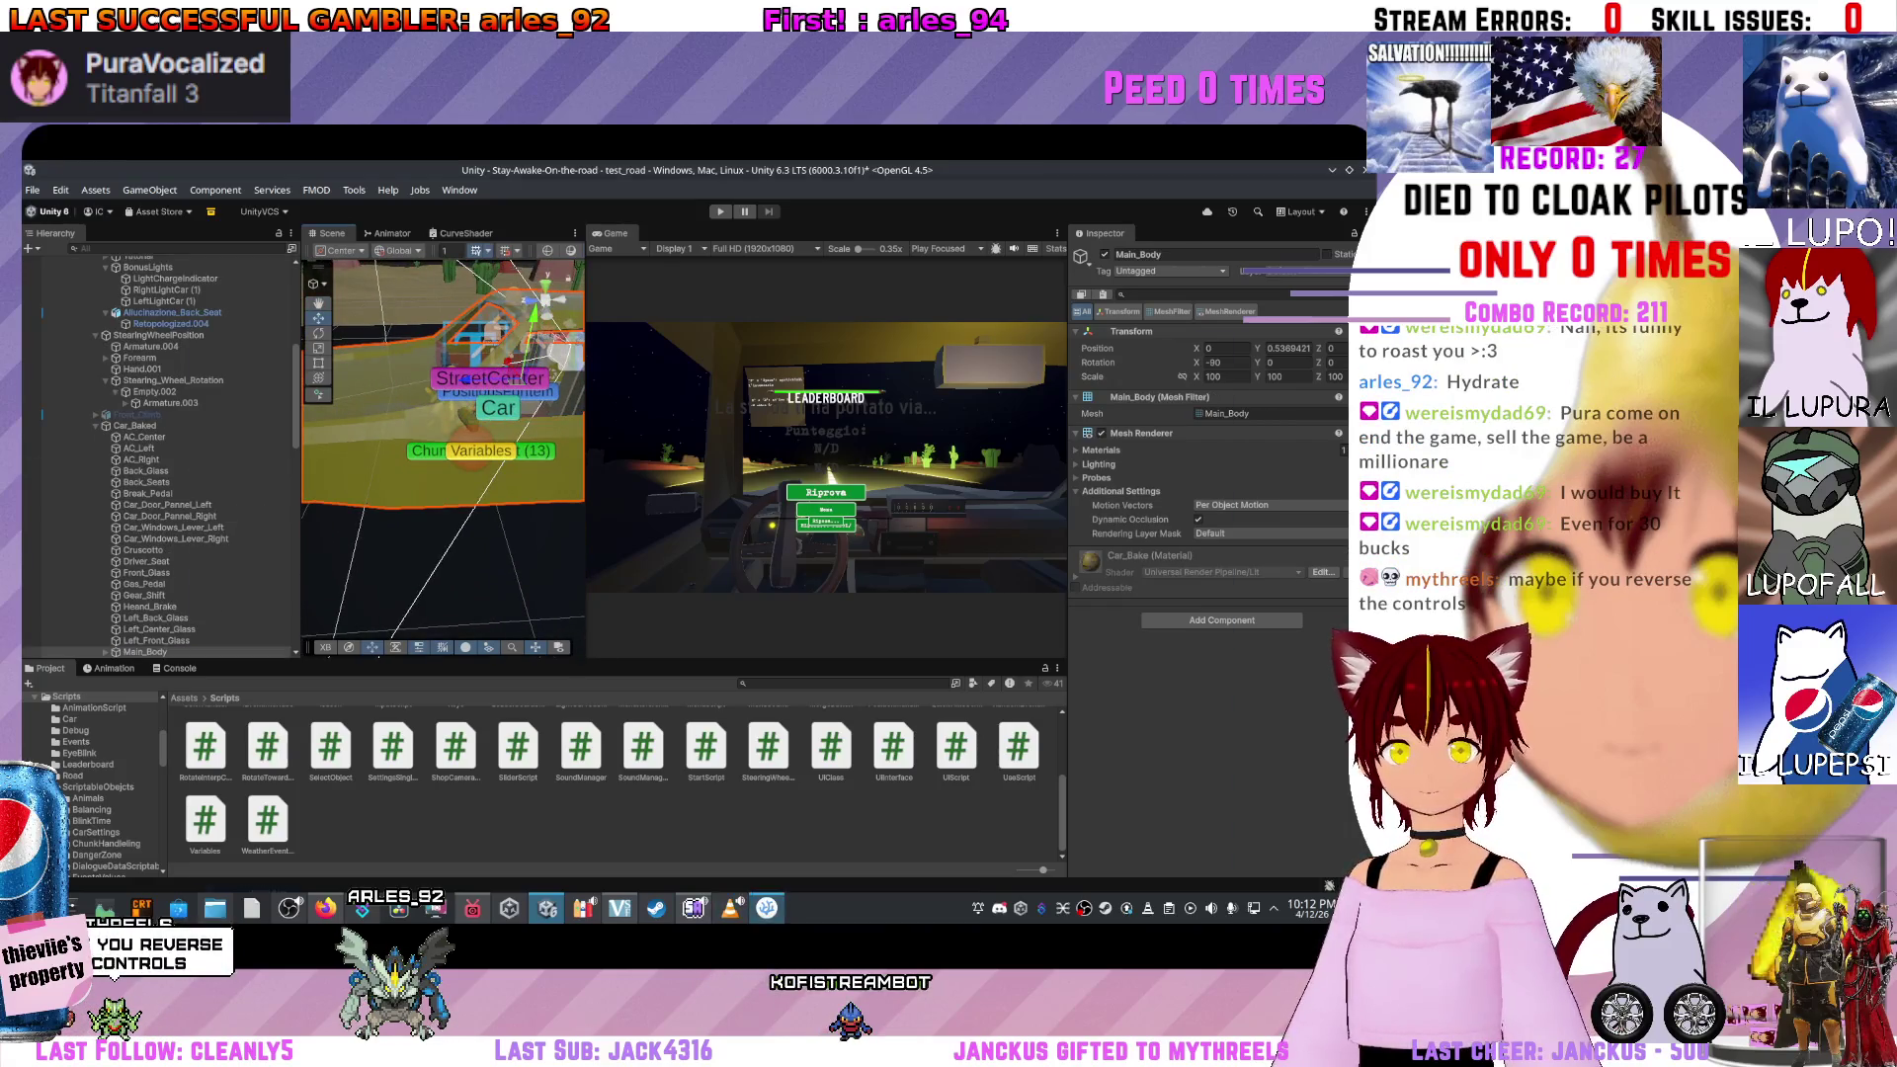
key(alt+Tab)
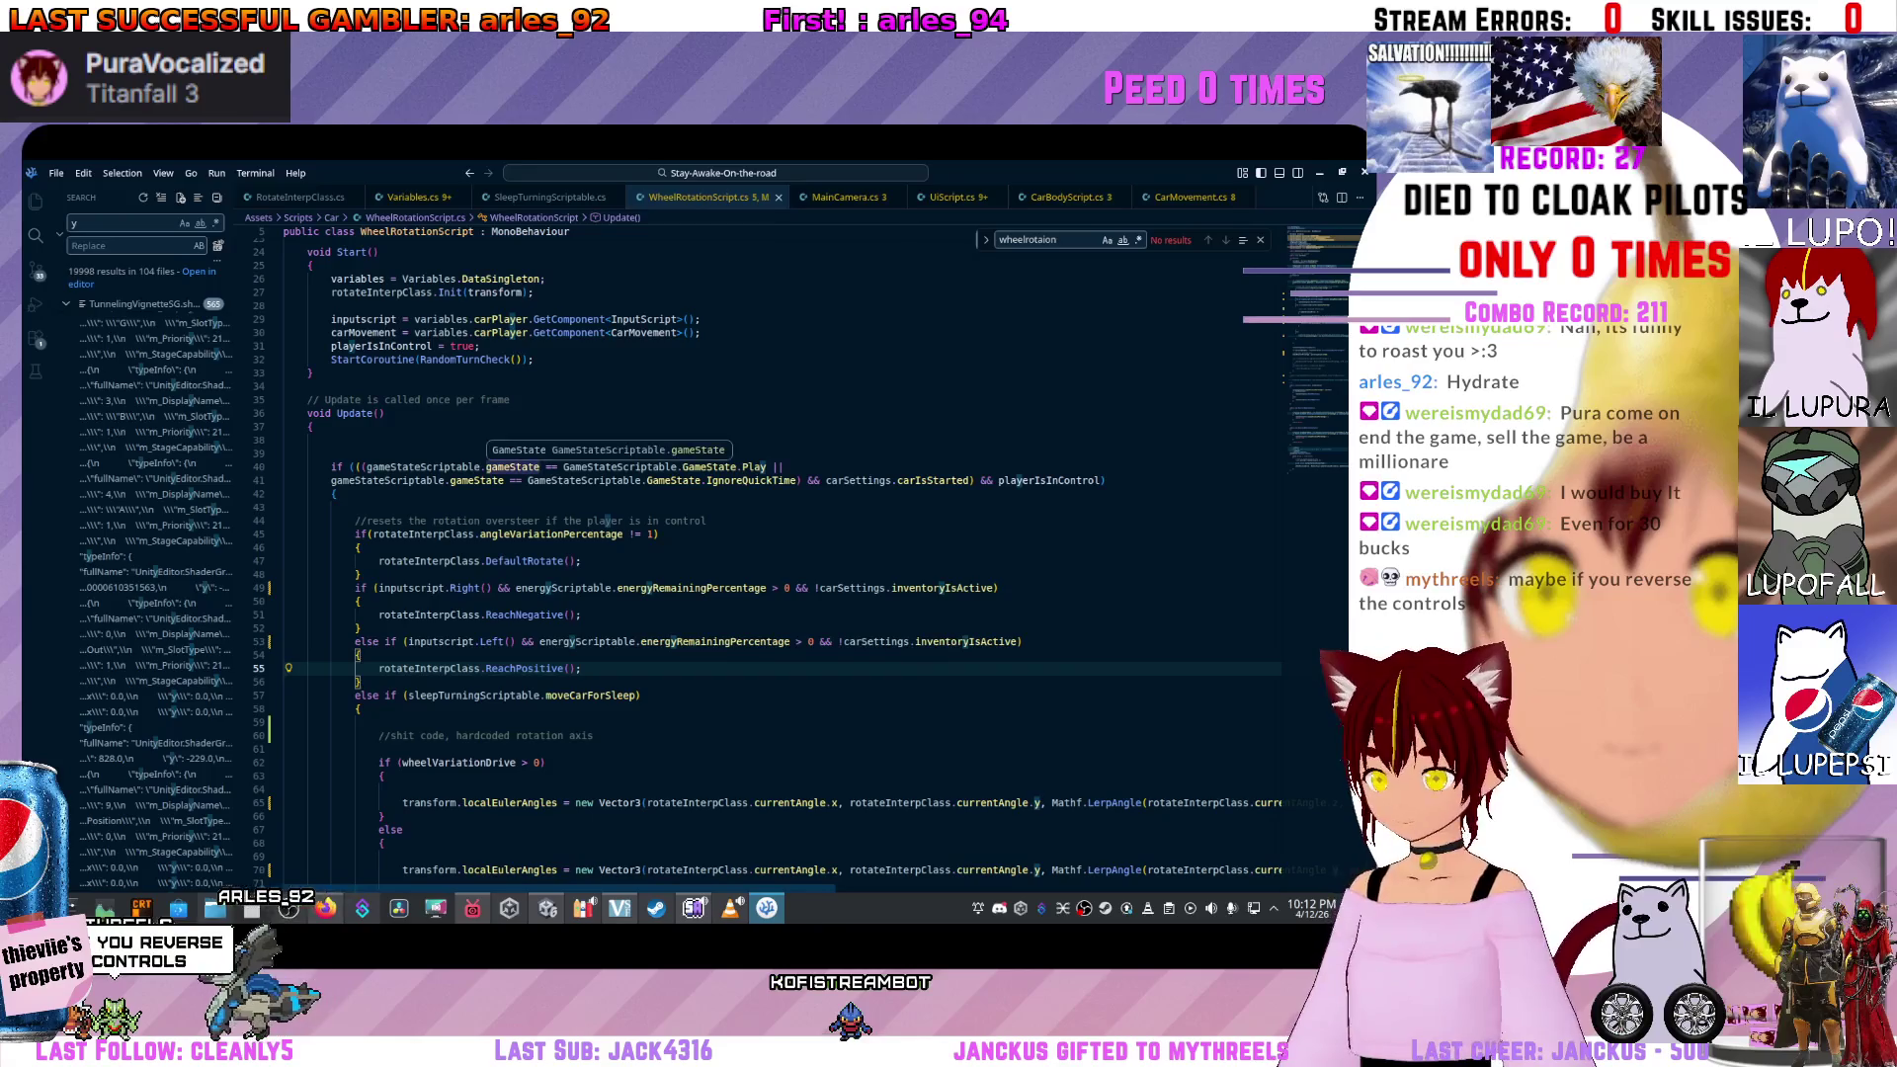
Save WheelRotationScript.cs beside the wheel rotation percentage line and let Unity recompile it.
scroll(652, 553, down, 15)
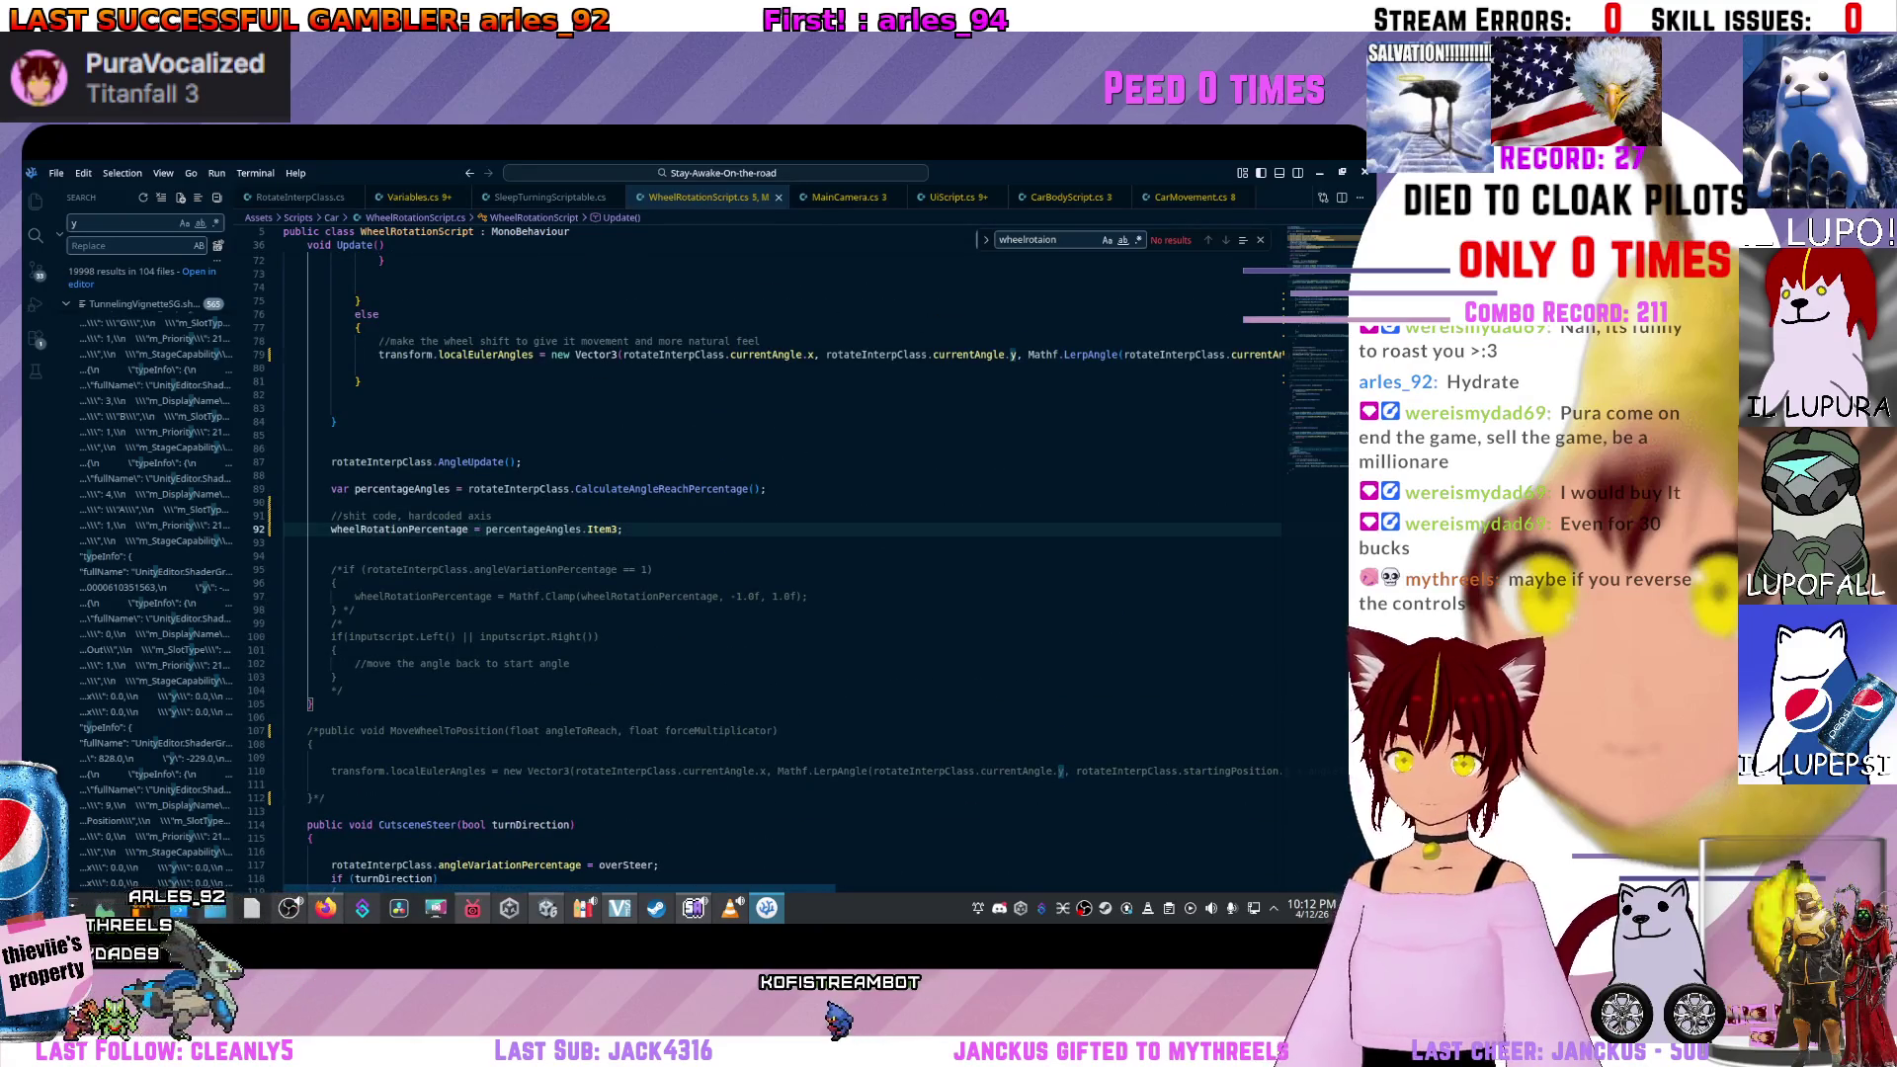
click(485, 528)
click(494, 542)
key(ctrl+s)
key(alt+Tab)
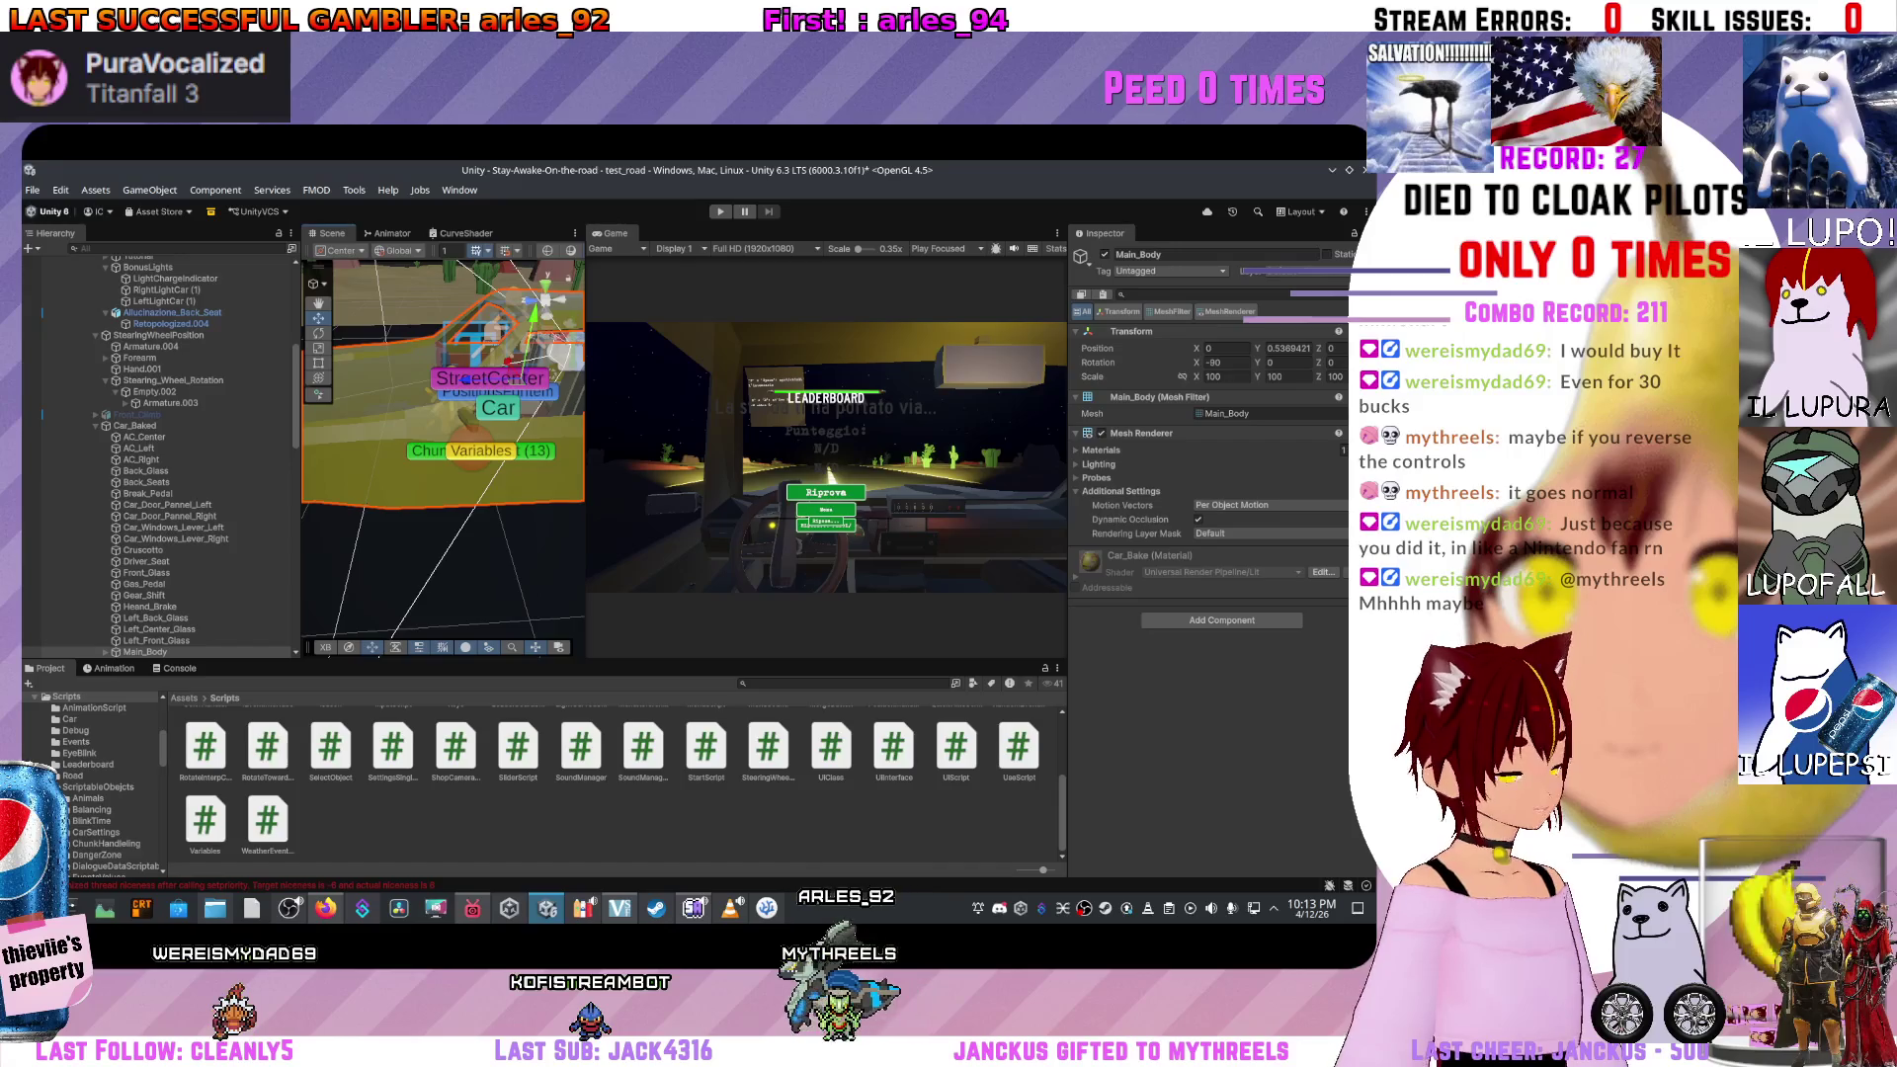
Play-test the recompiled steering from a restarted run, stop it, and select the Forearm object.
key(ctrl+p)
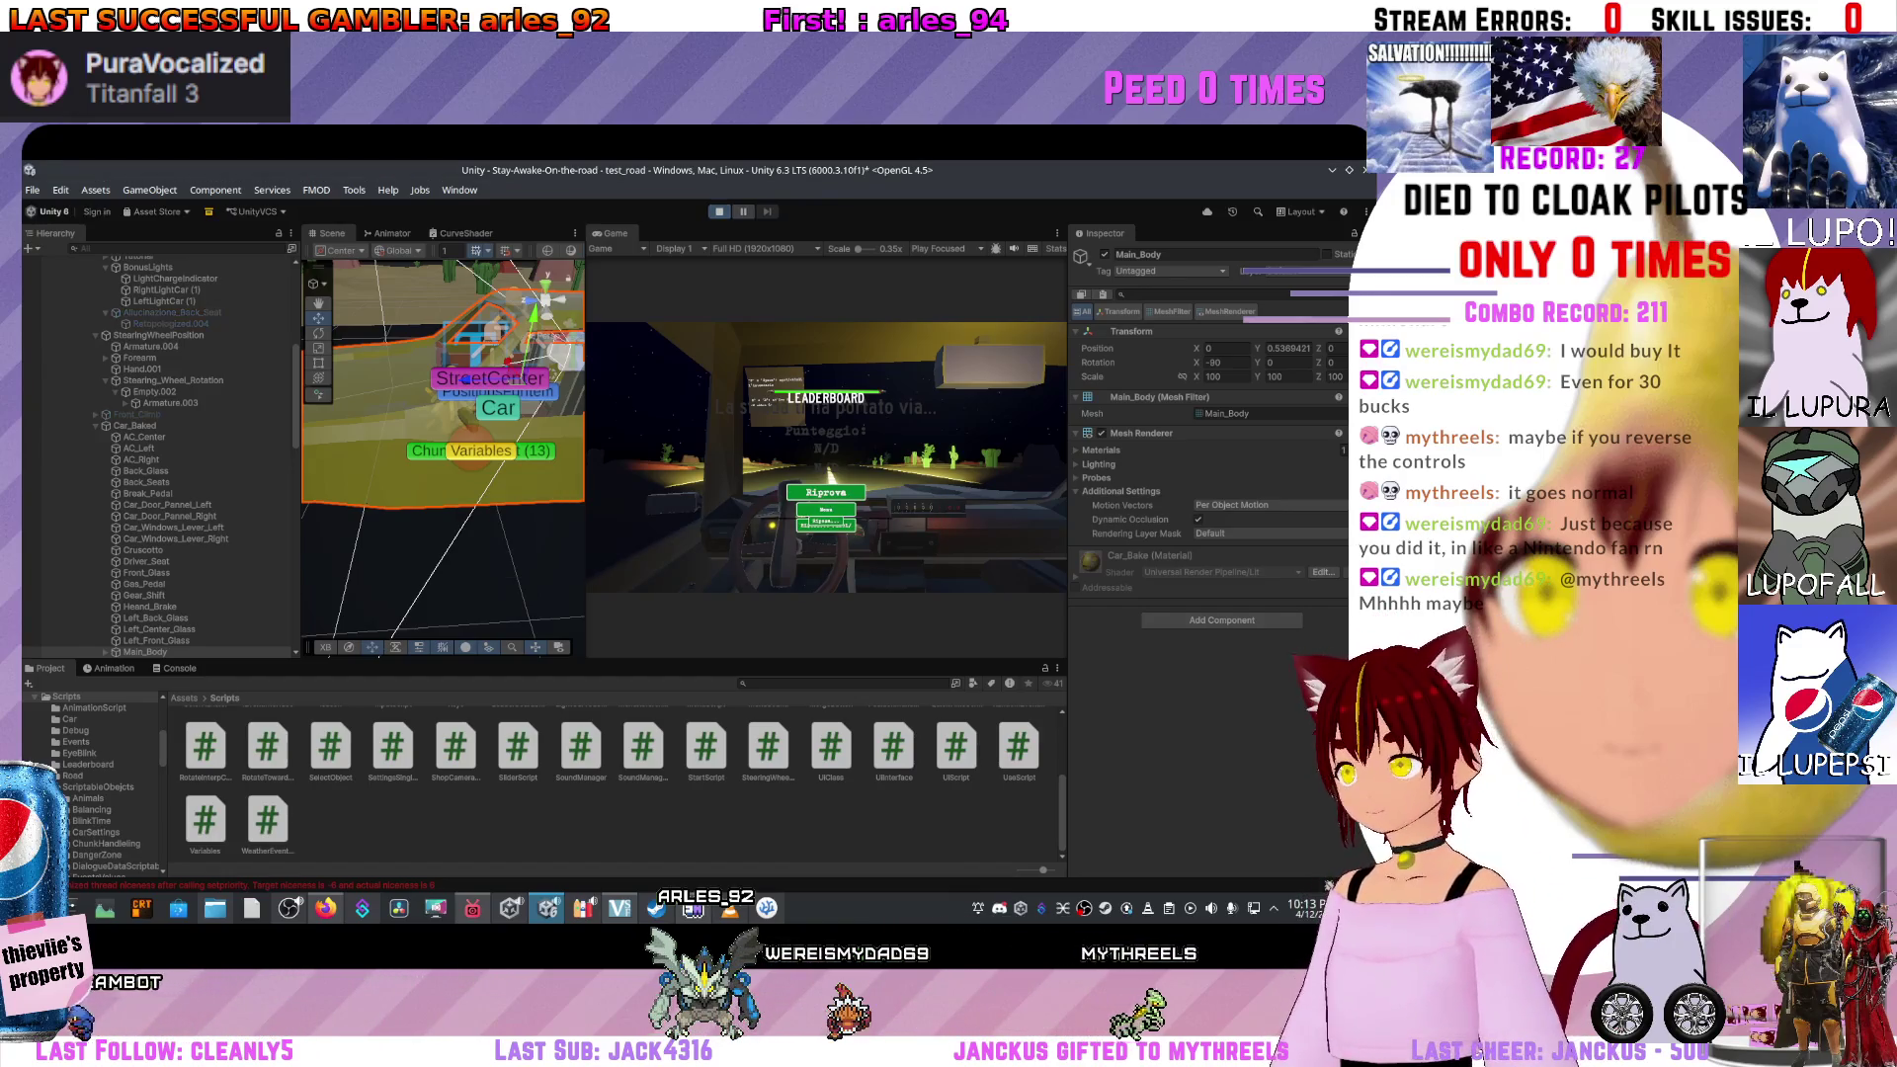
key(Return)
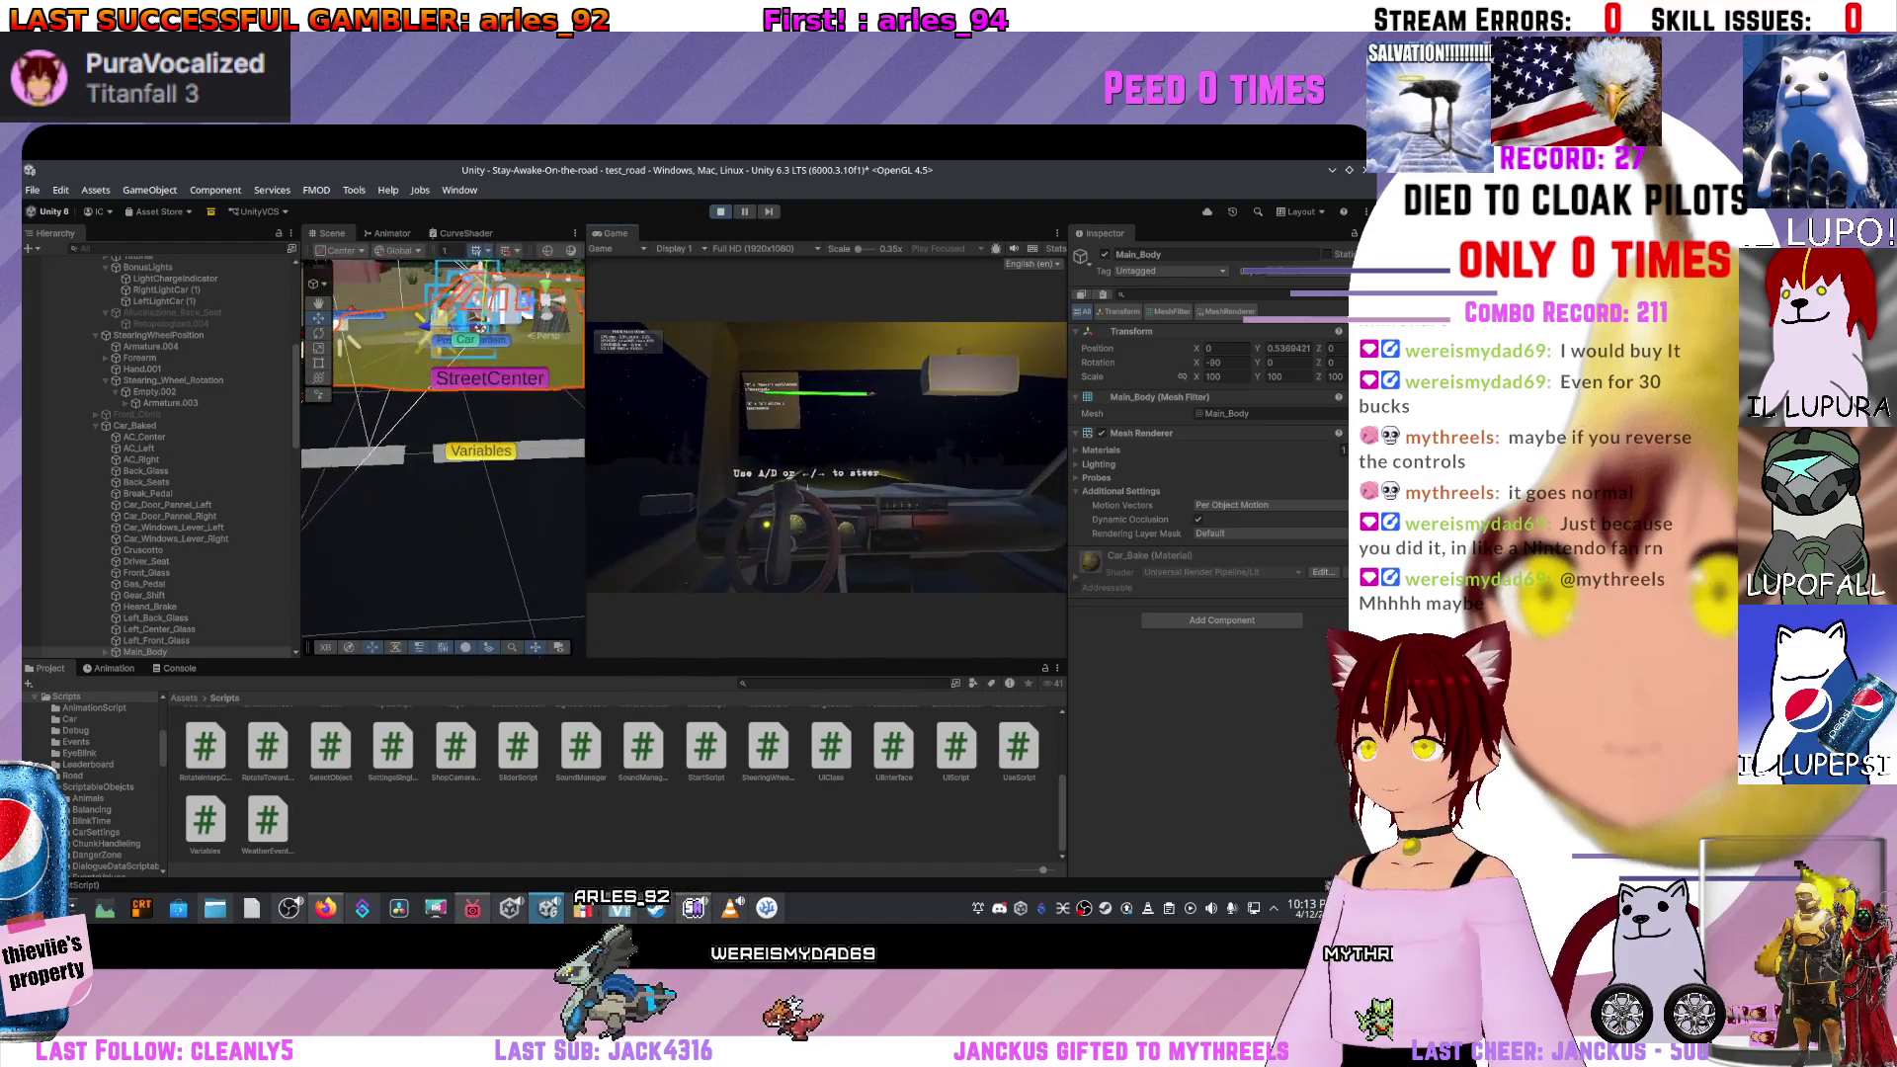
key(ctrl+p)
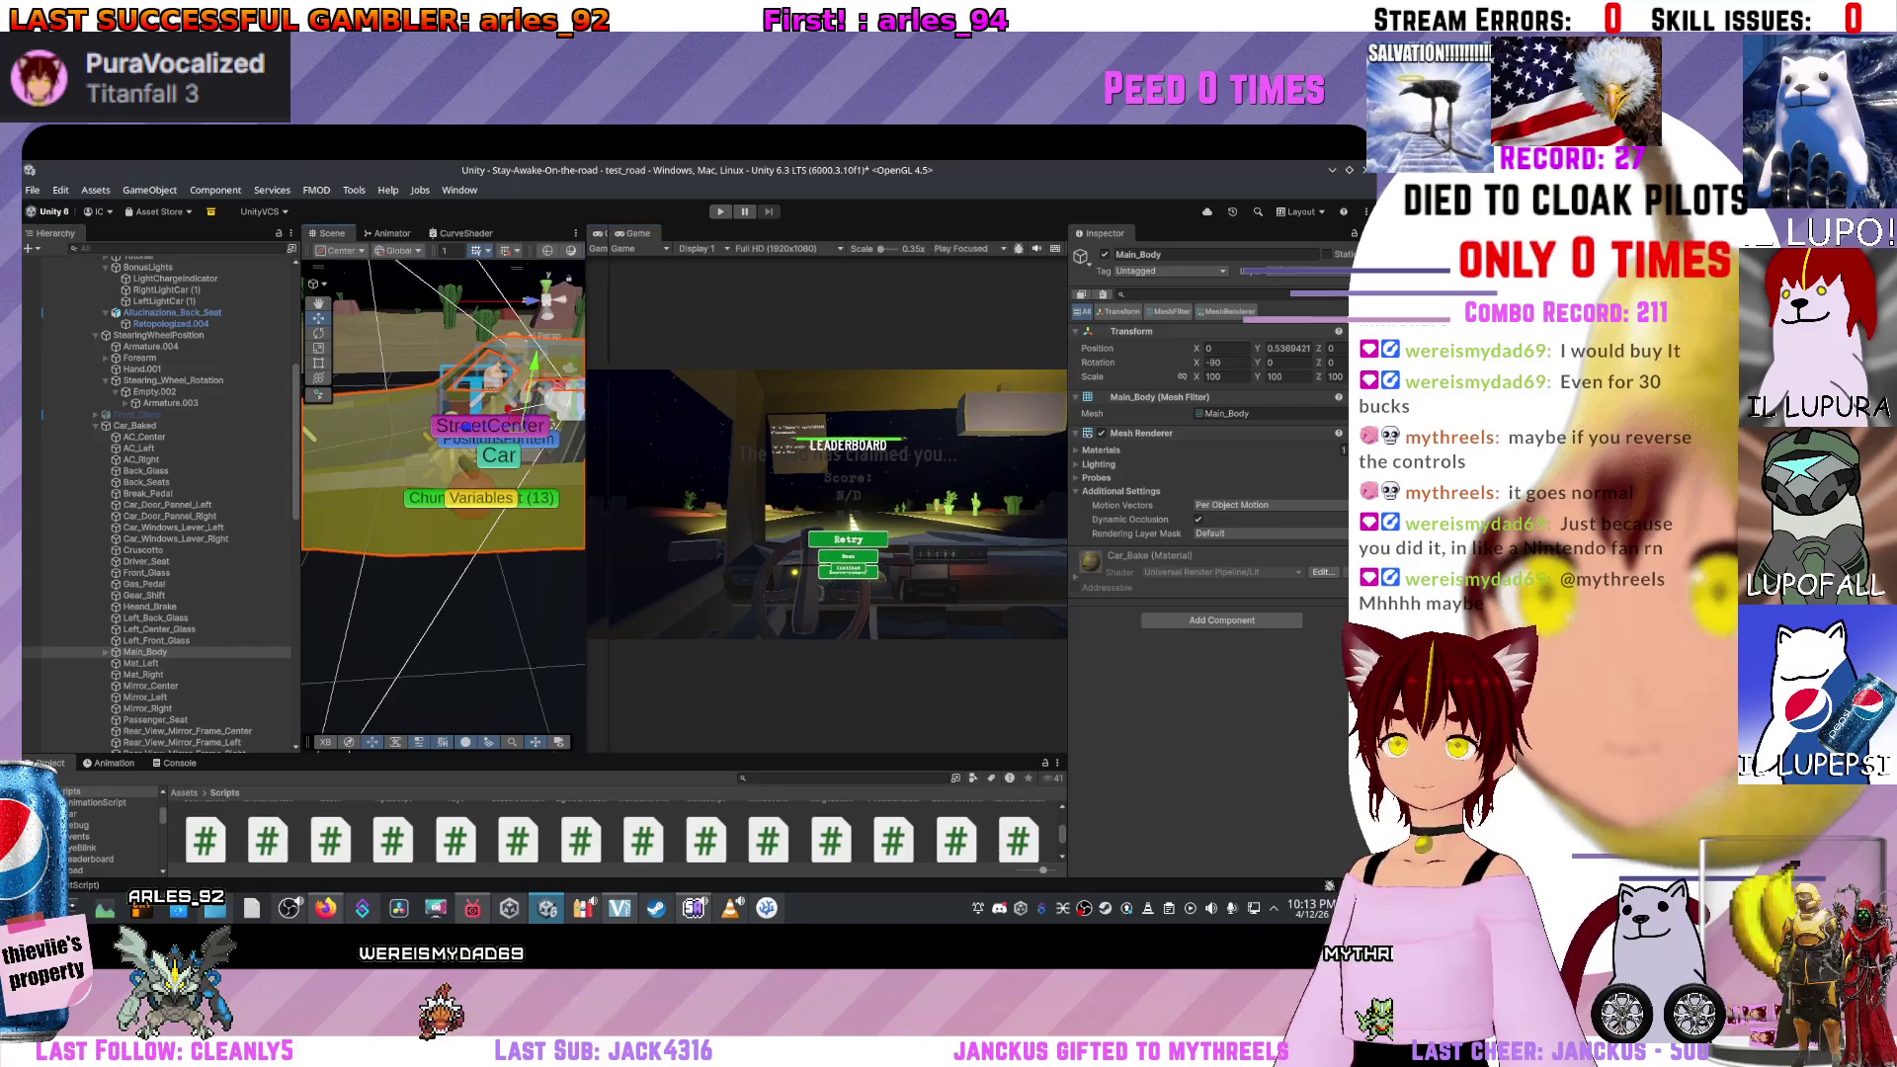
click(139, 570)
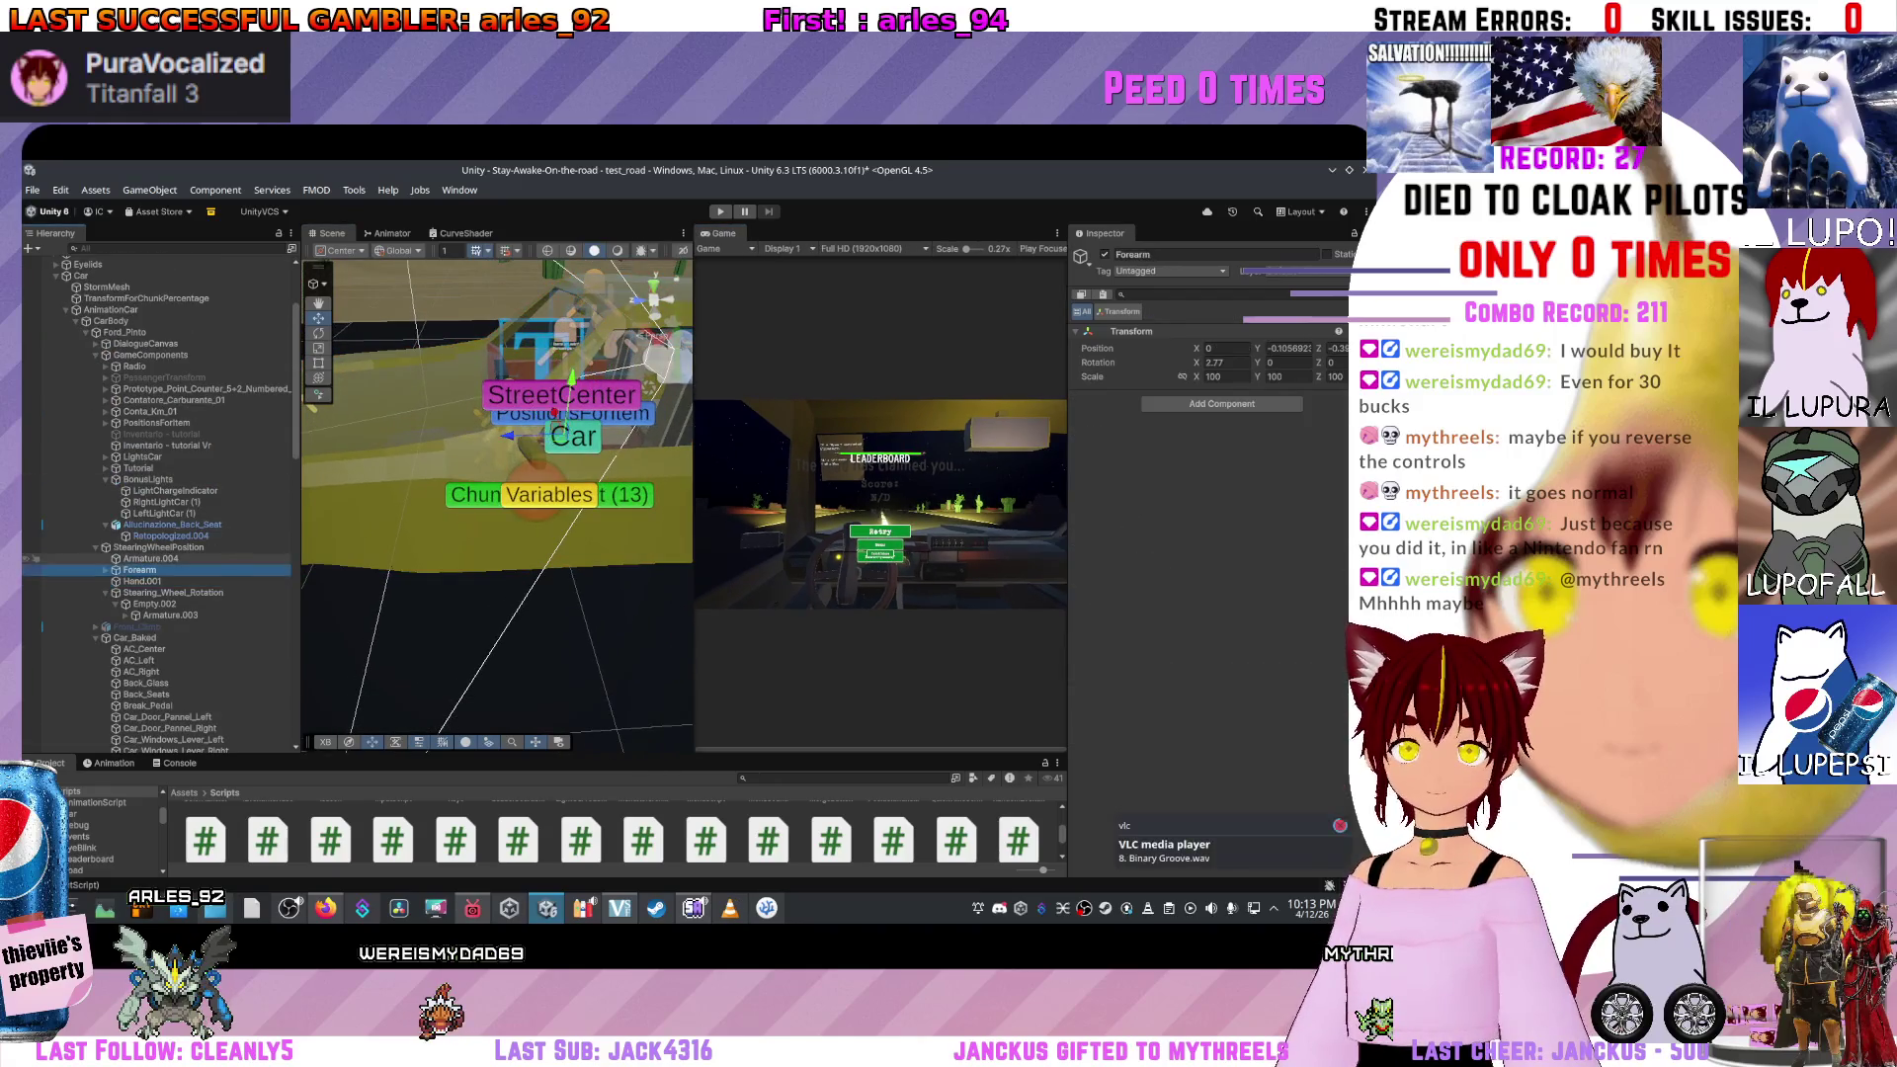
Frame Armature.004 and look over Hand.001, Cruscotto and the road module objects.
key(f)
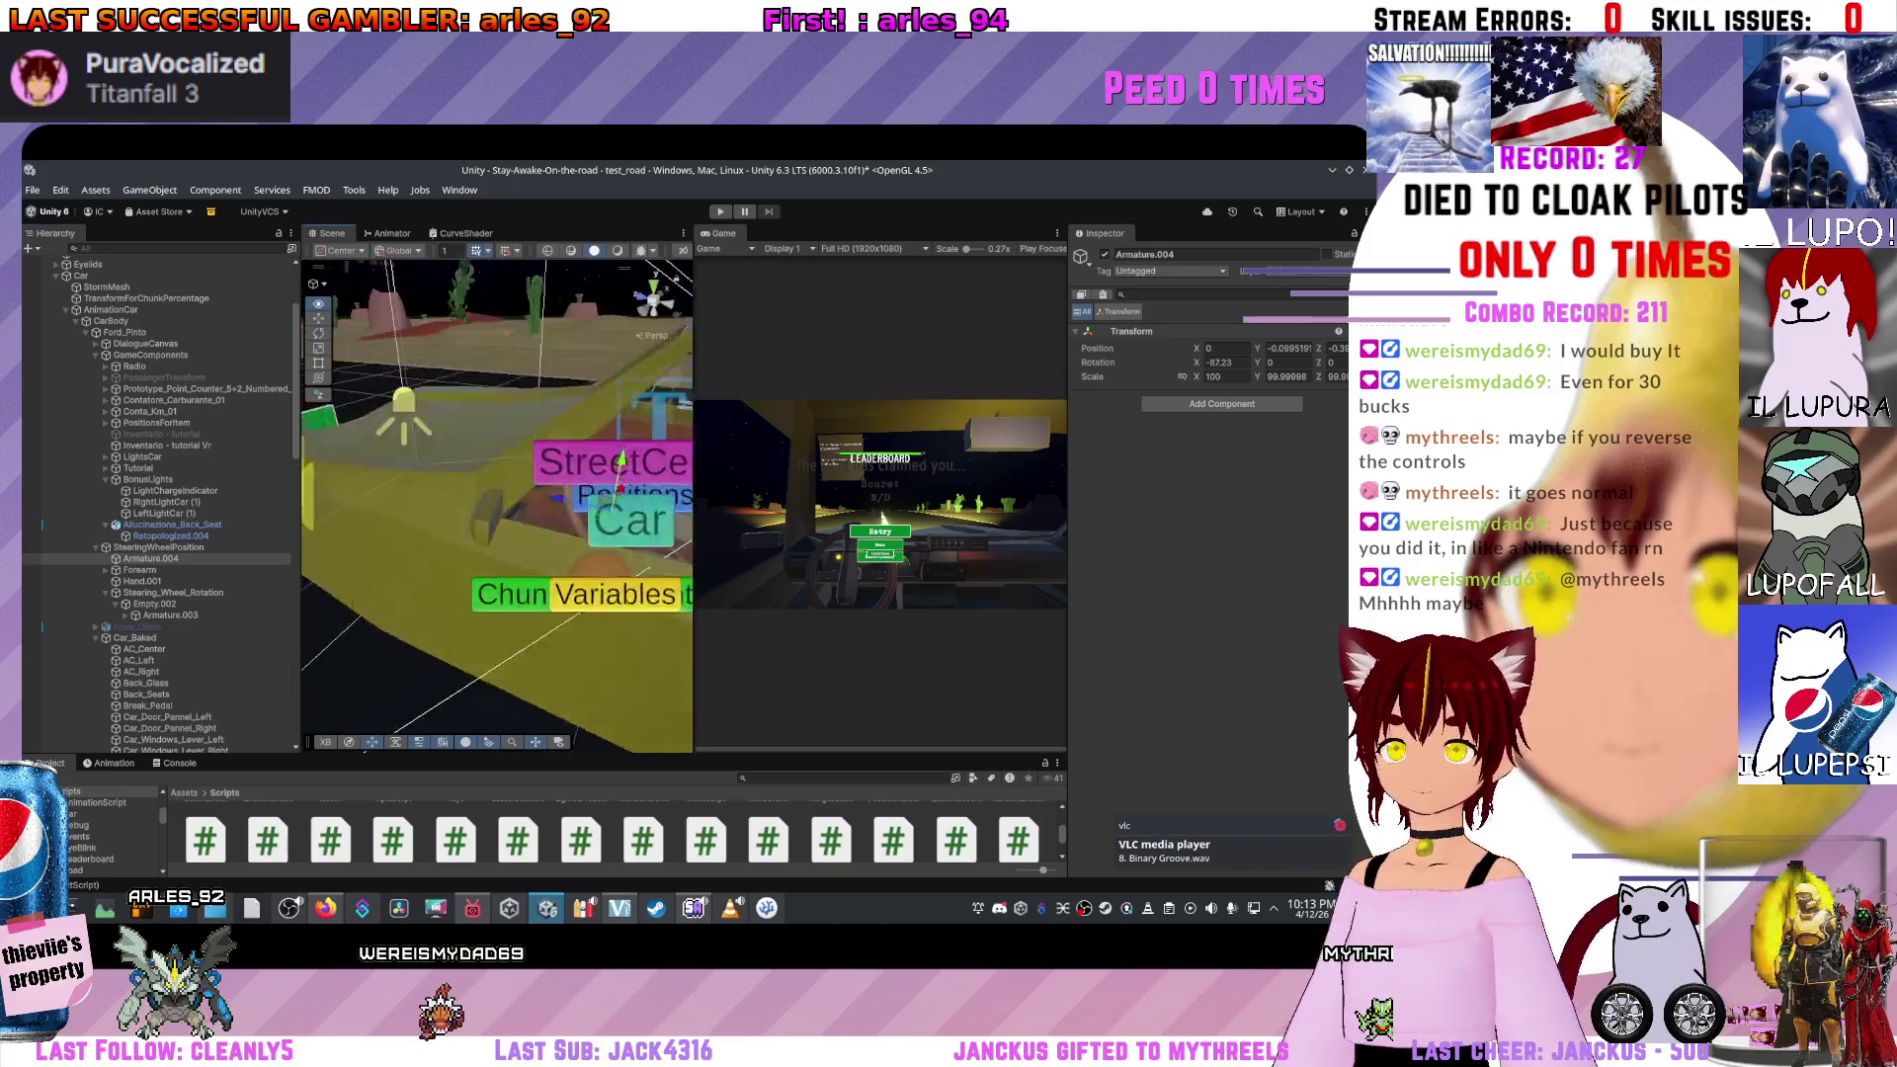
click(142, 601)
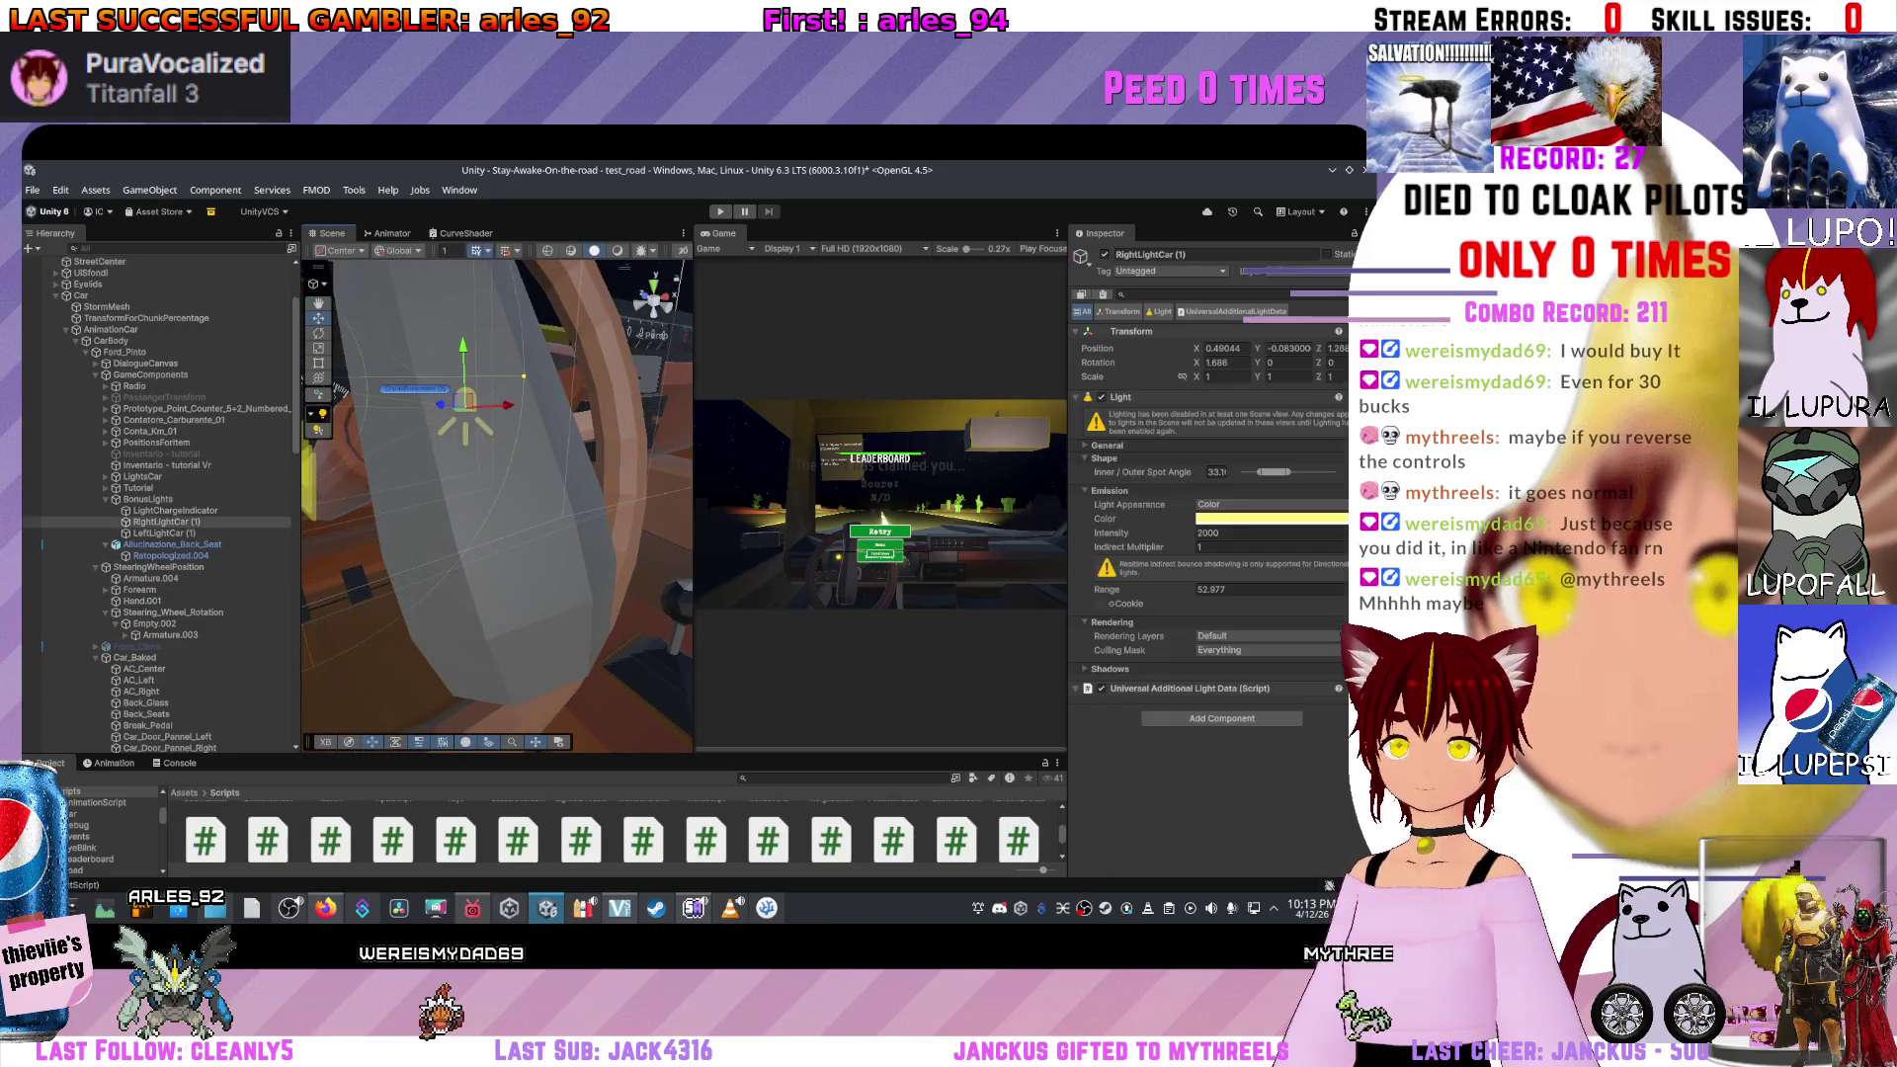
scroll(158, 593, down, 1)
click(143, 746)
click(165, 746)
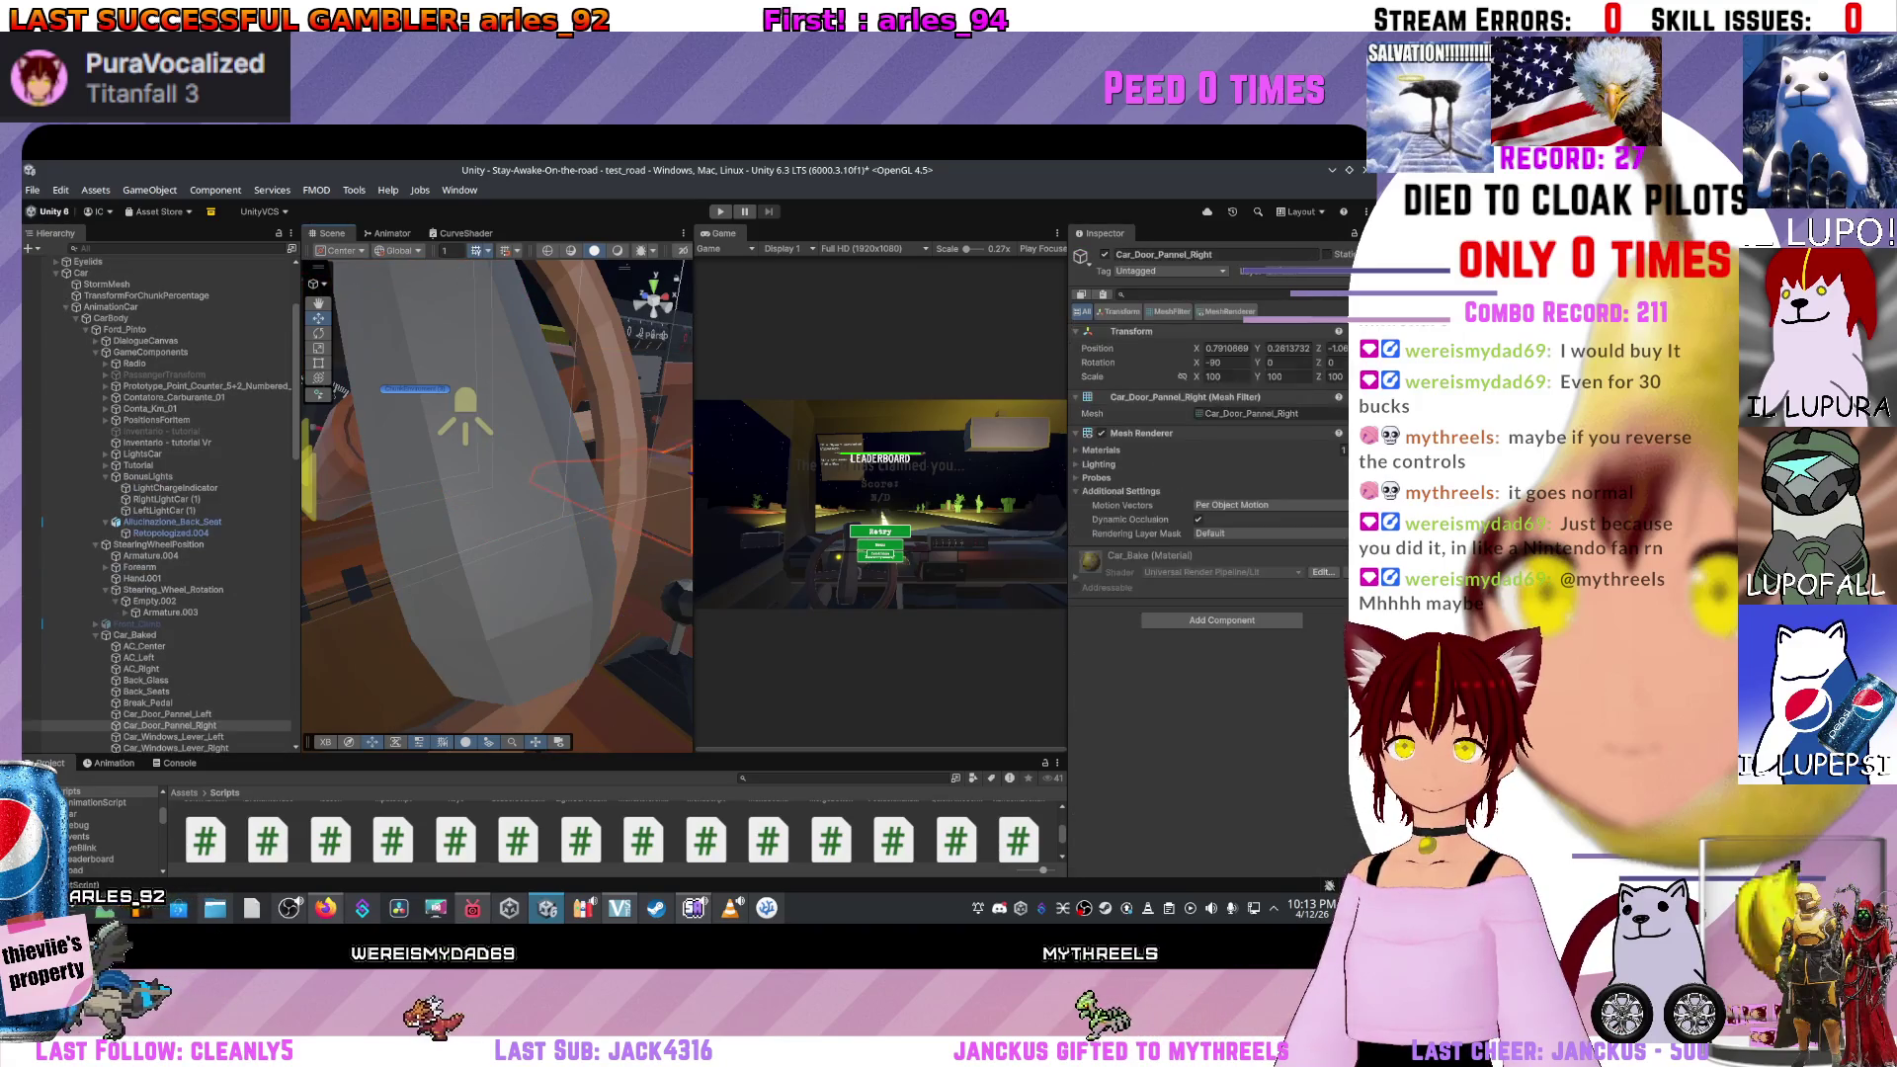
scroll(158, 543, up, 10)
Parent Hand.001, Forearm and Armature.004 under Empty.002, disable Hand.001, and start a play-test.
click(39, 601)
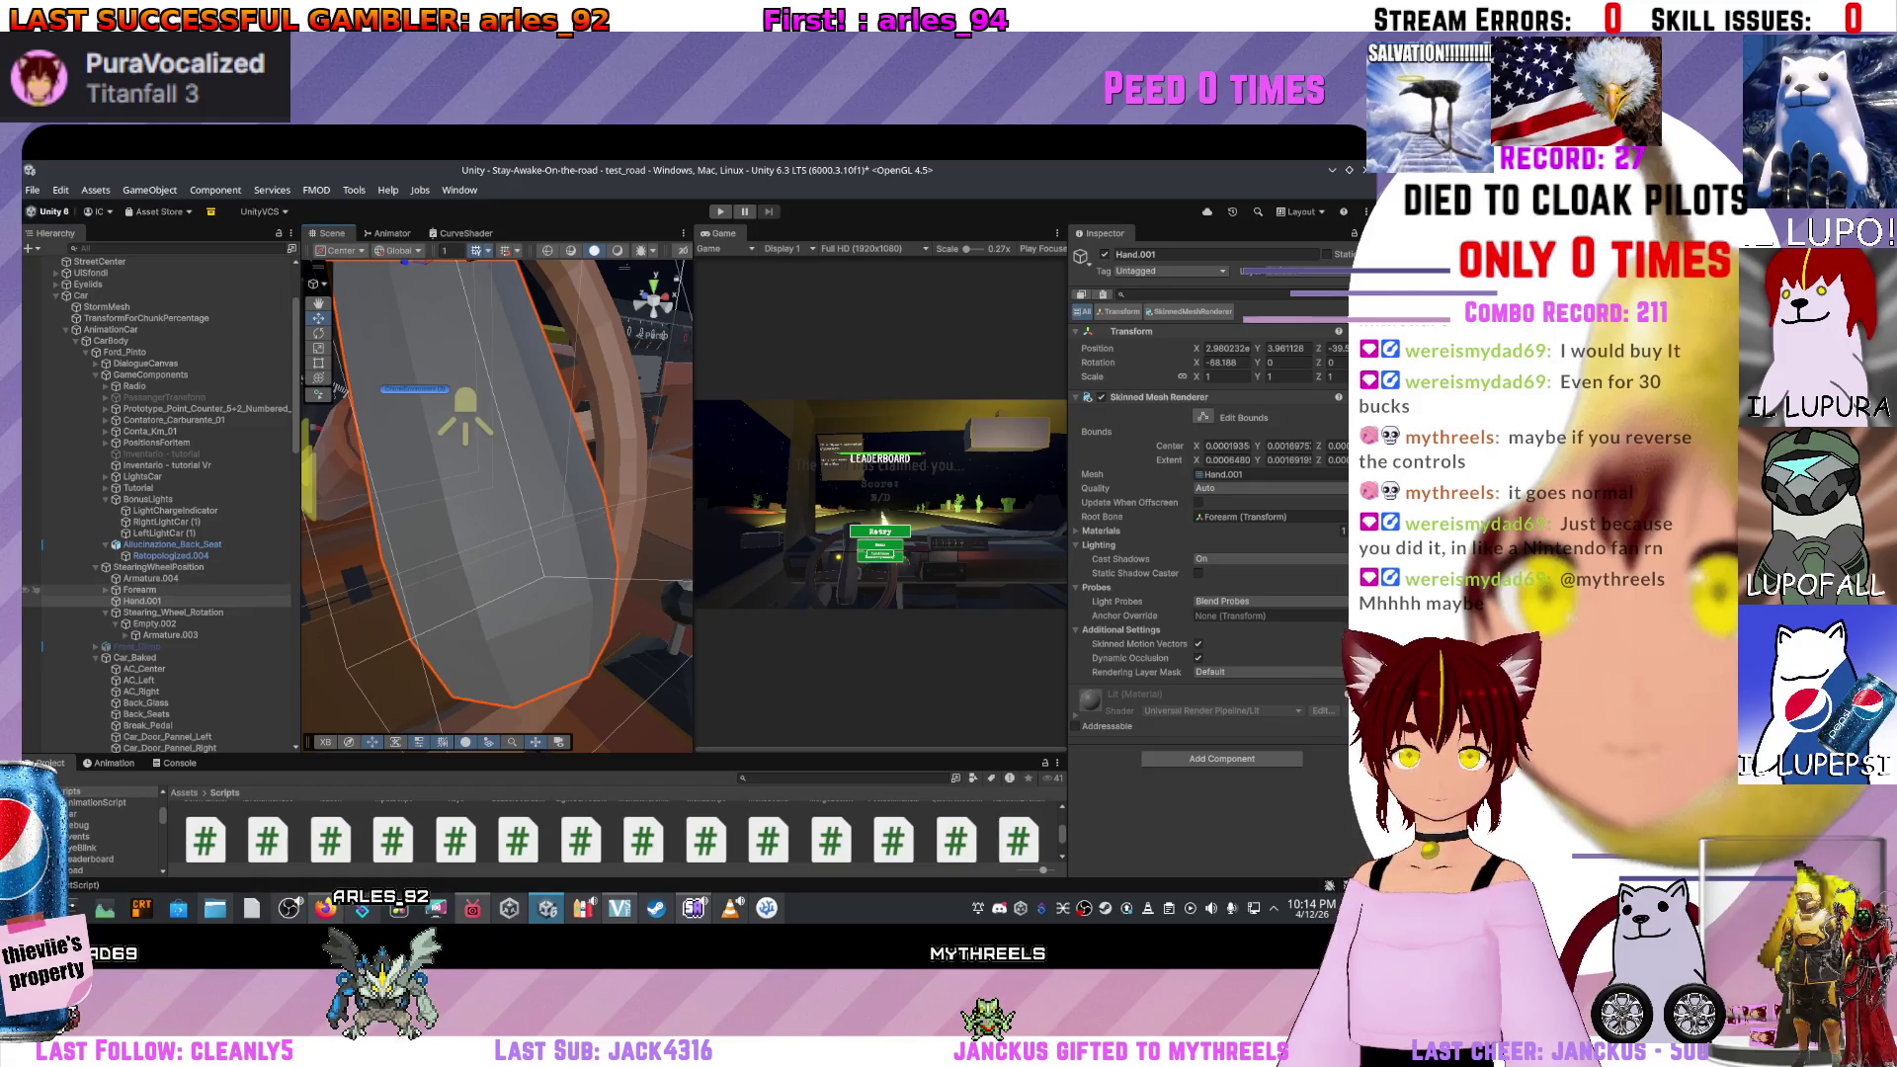
ctrl+click(35, 590)
ctrl+click(35, 578)
drag(194, 626, 194, 624)
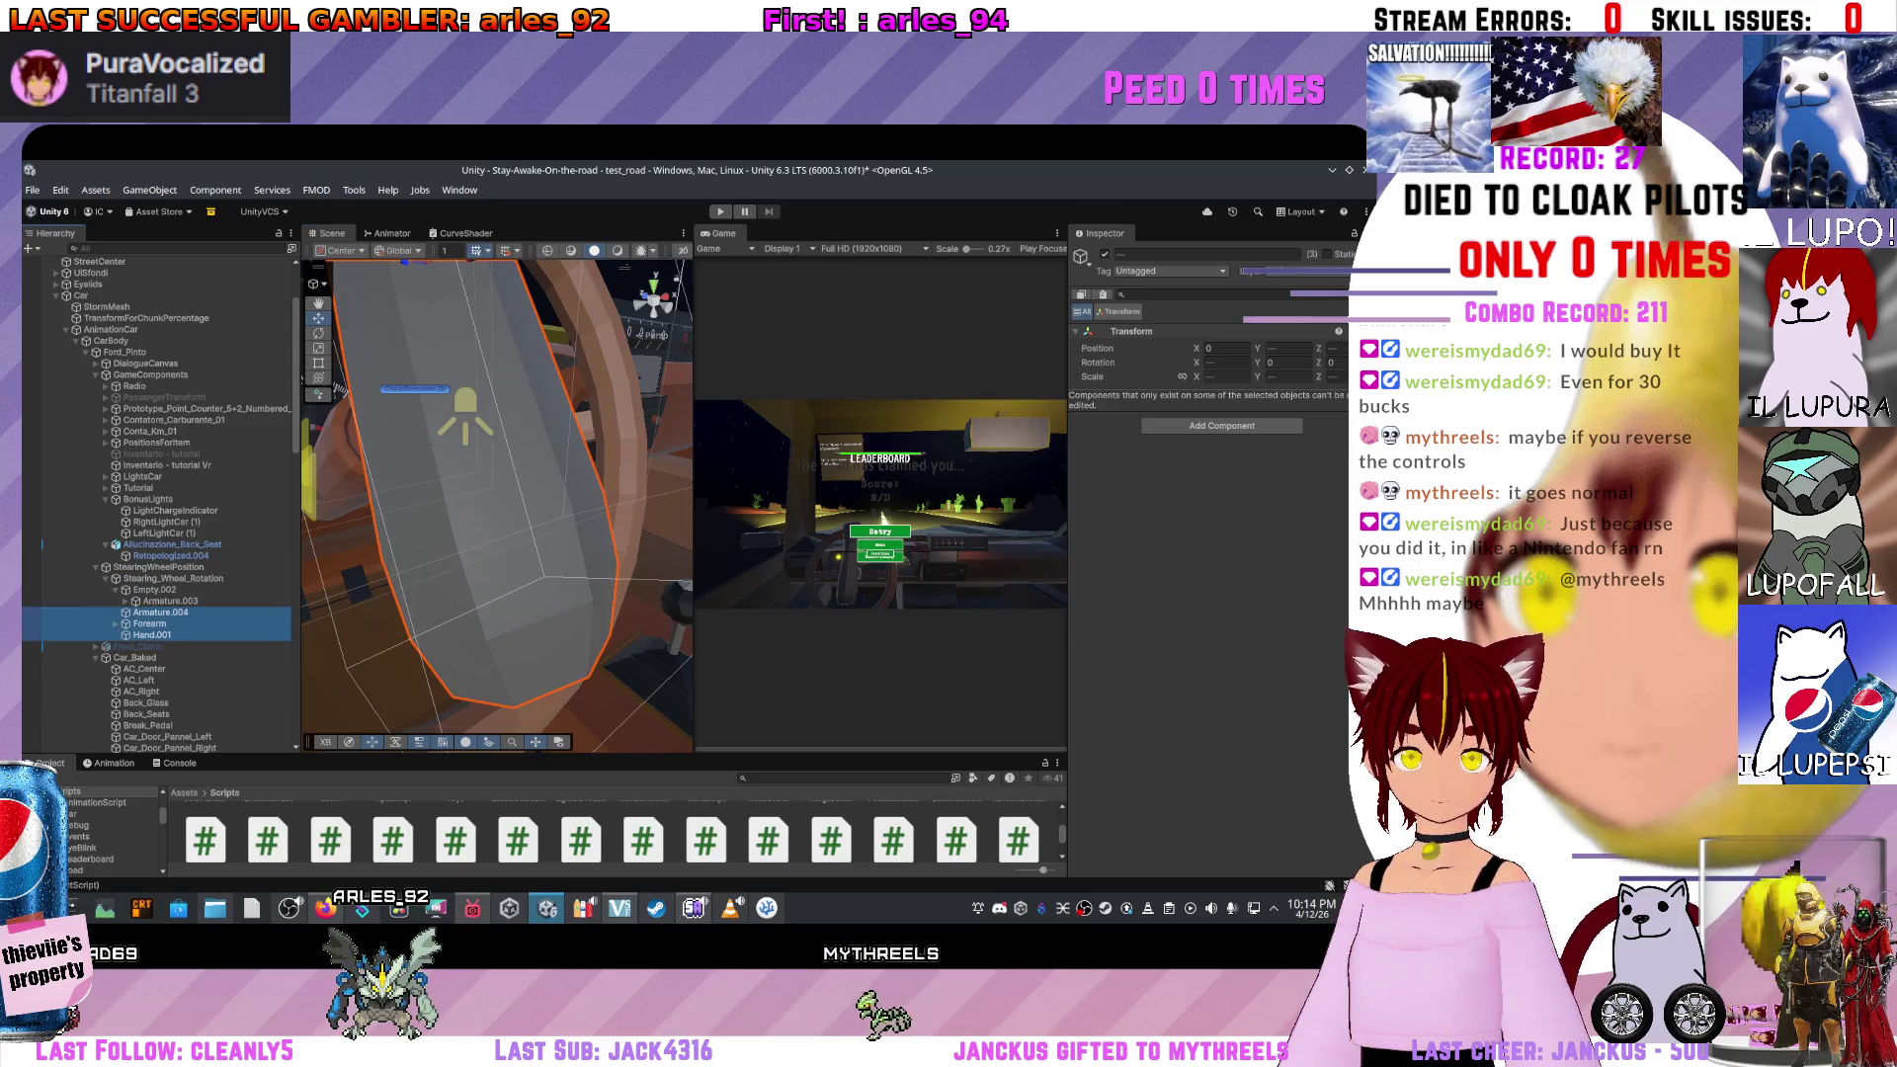
scroll(497, 503, down, 5)
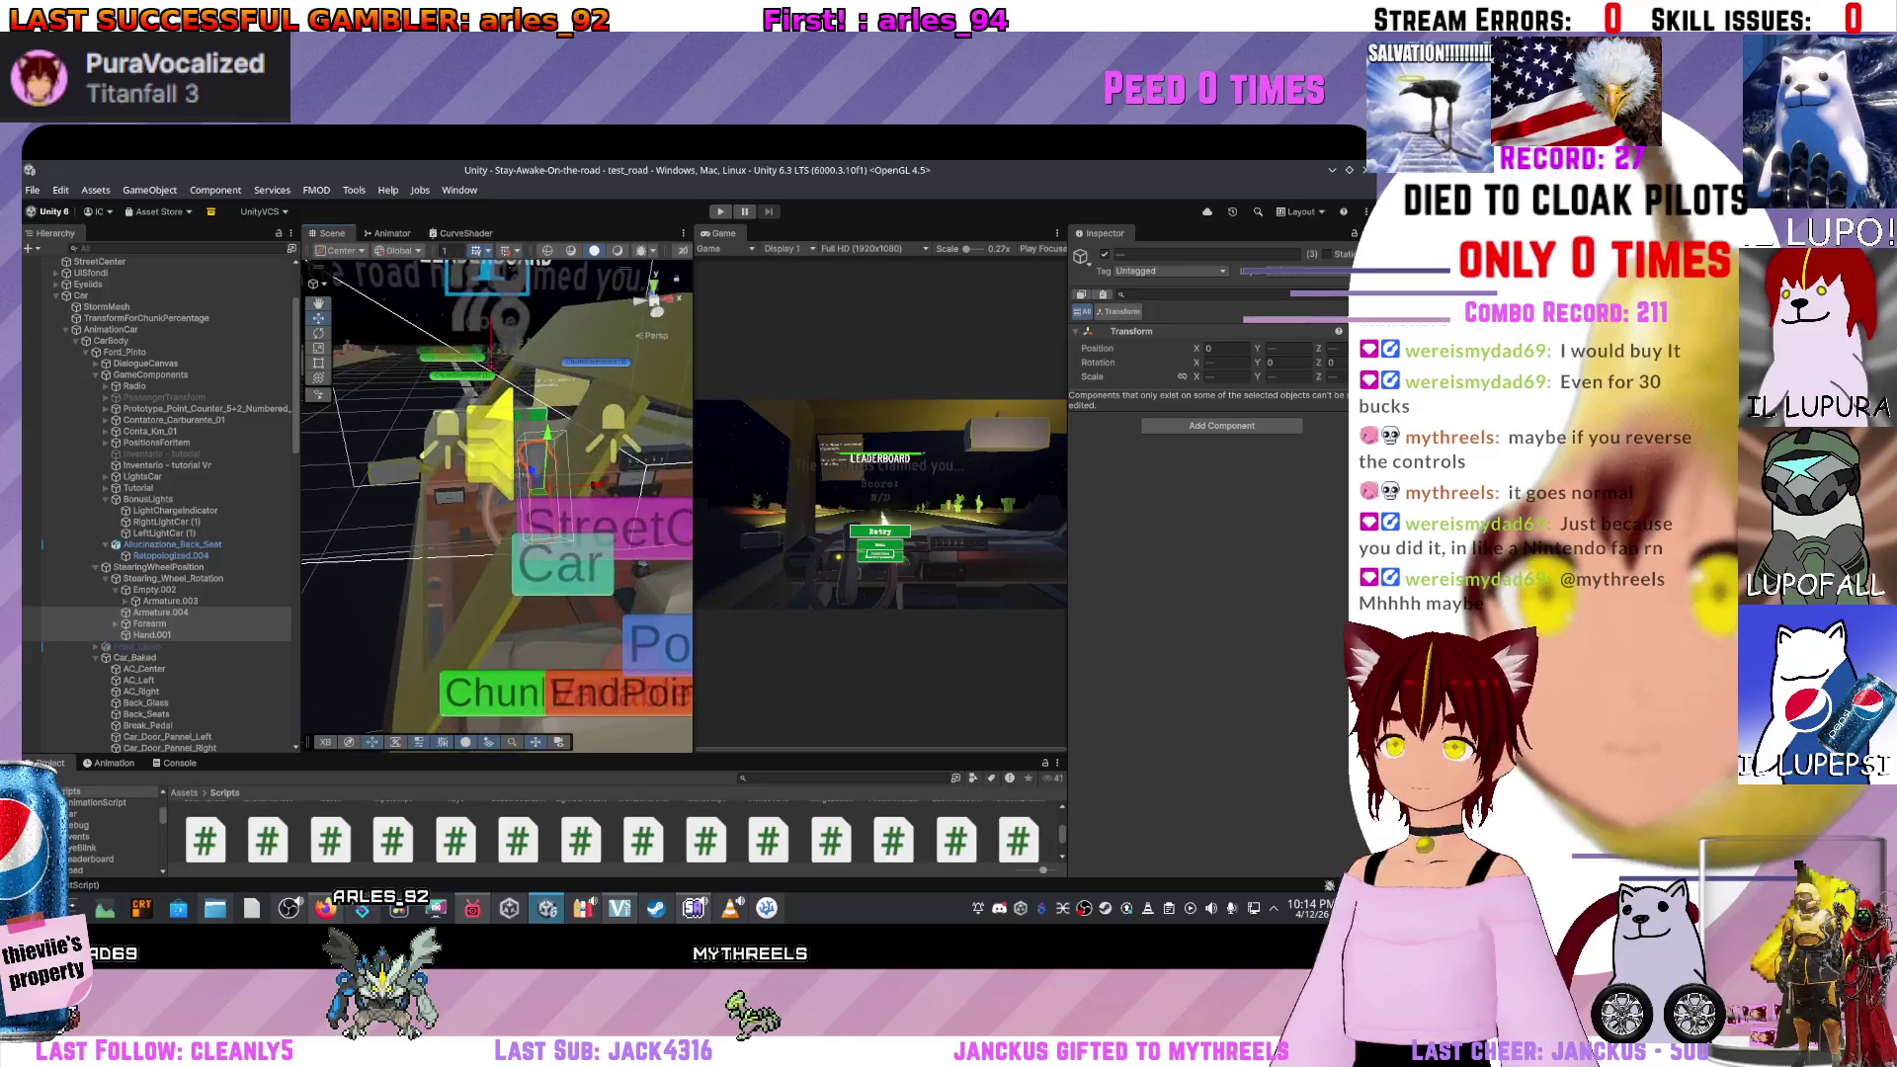
click(152, 634)
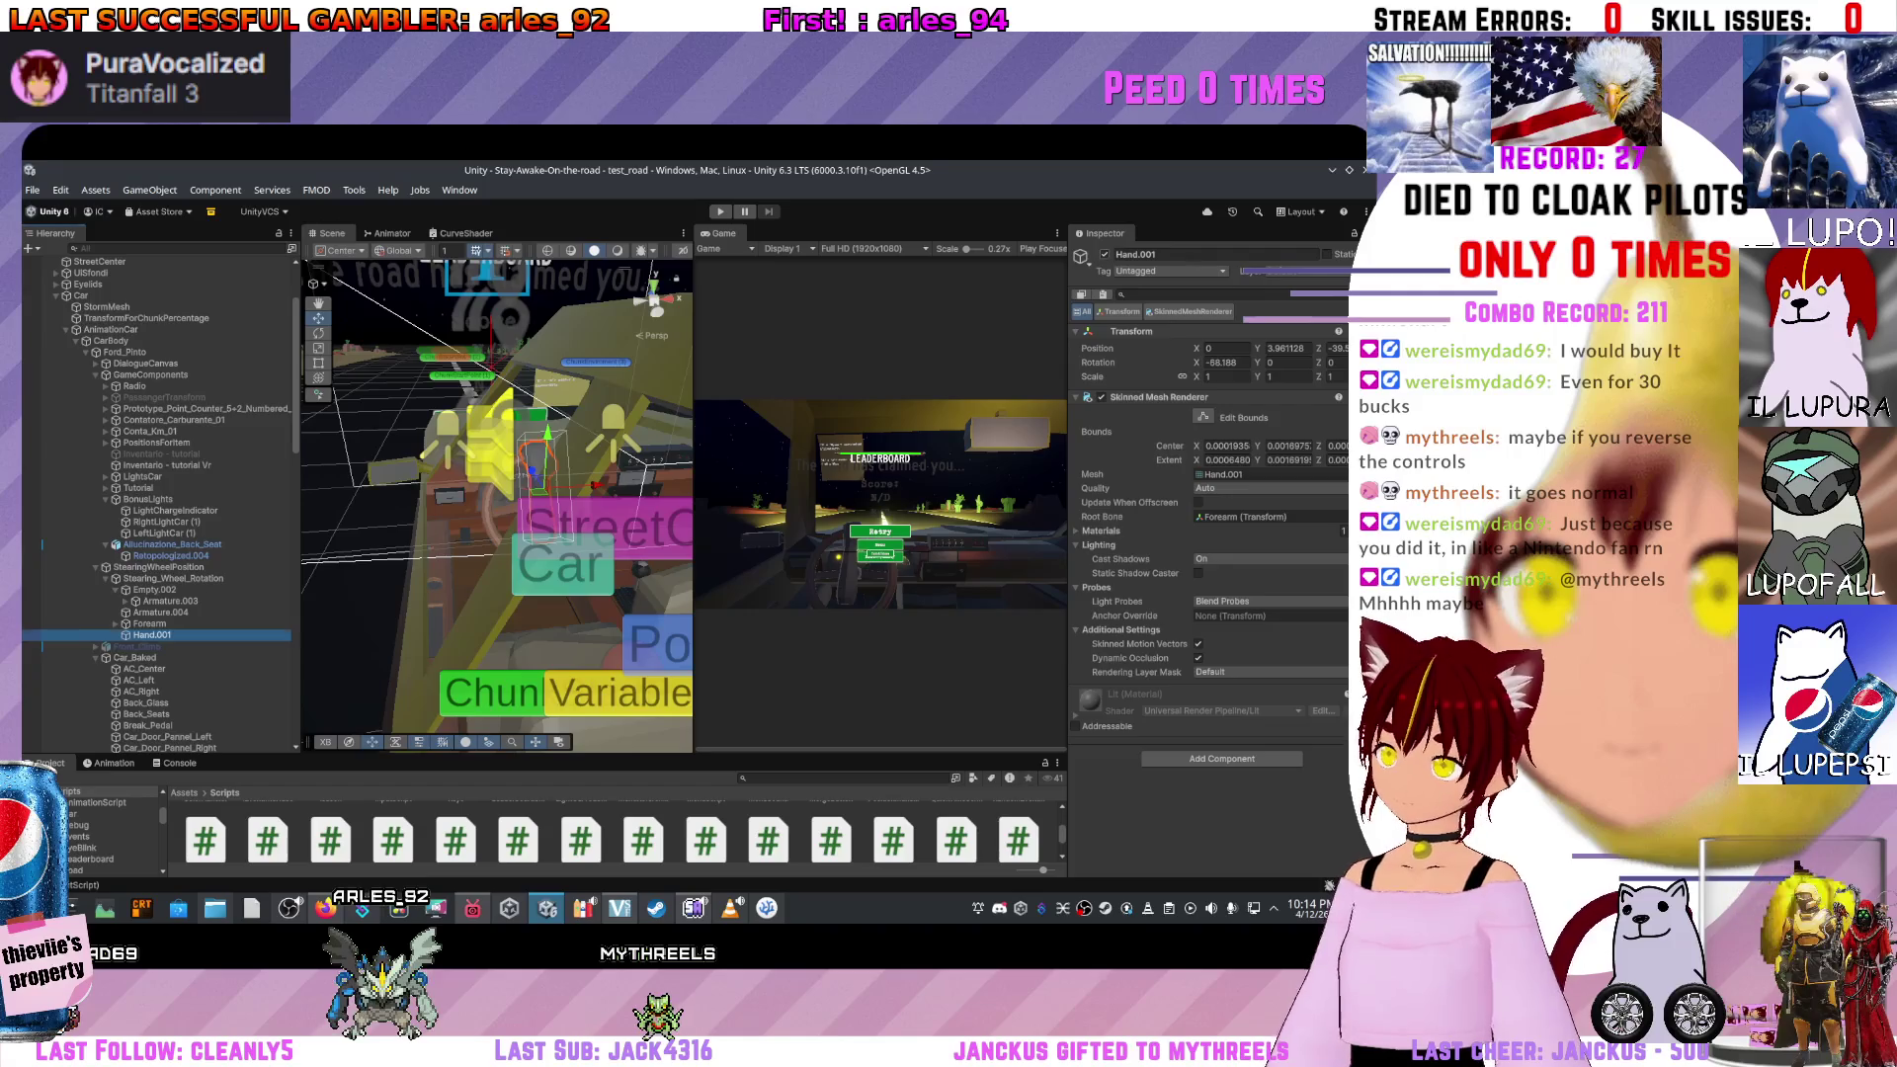
click(1104, 254)
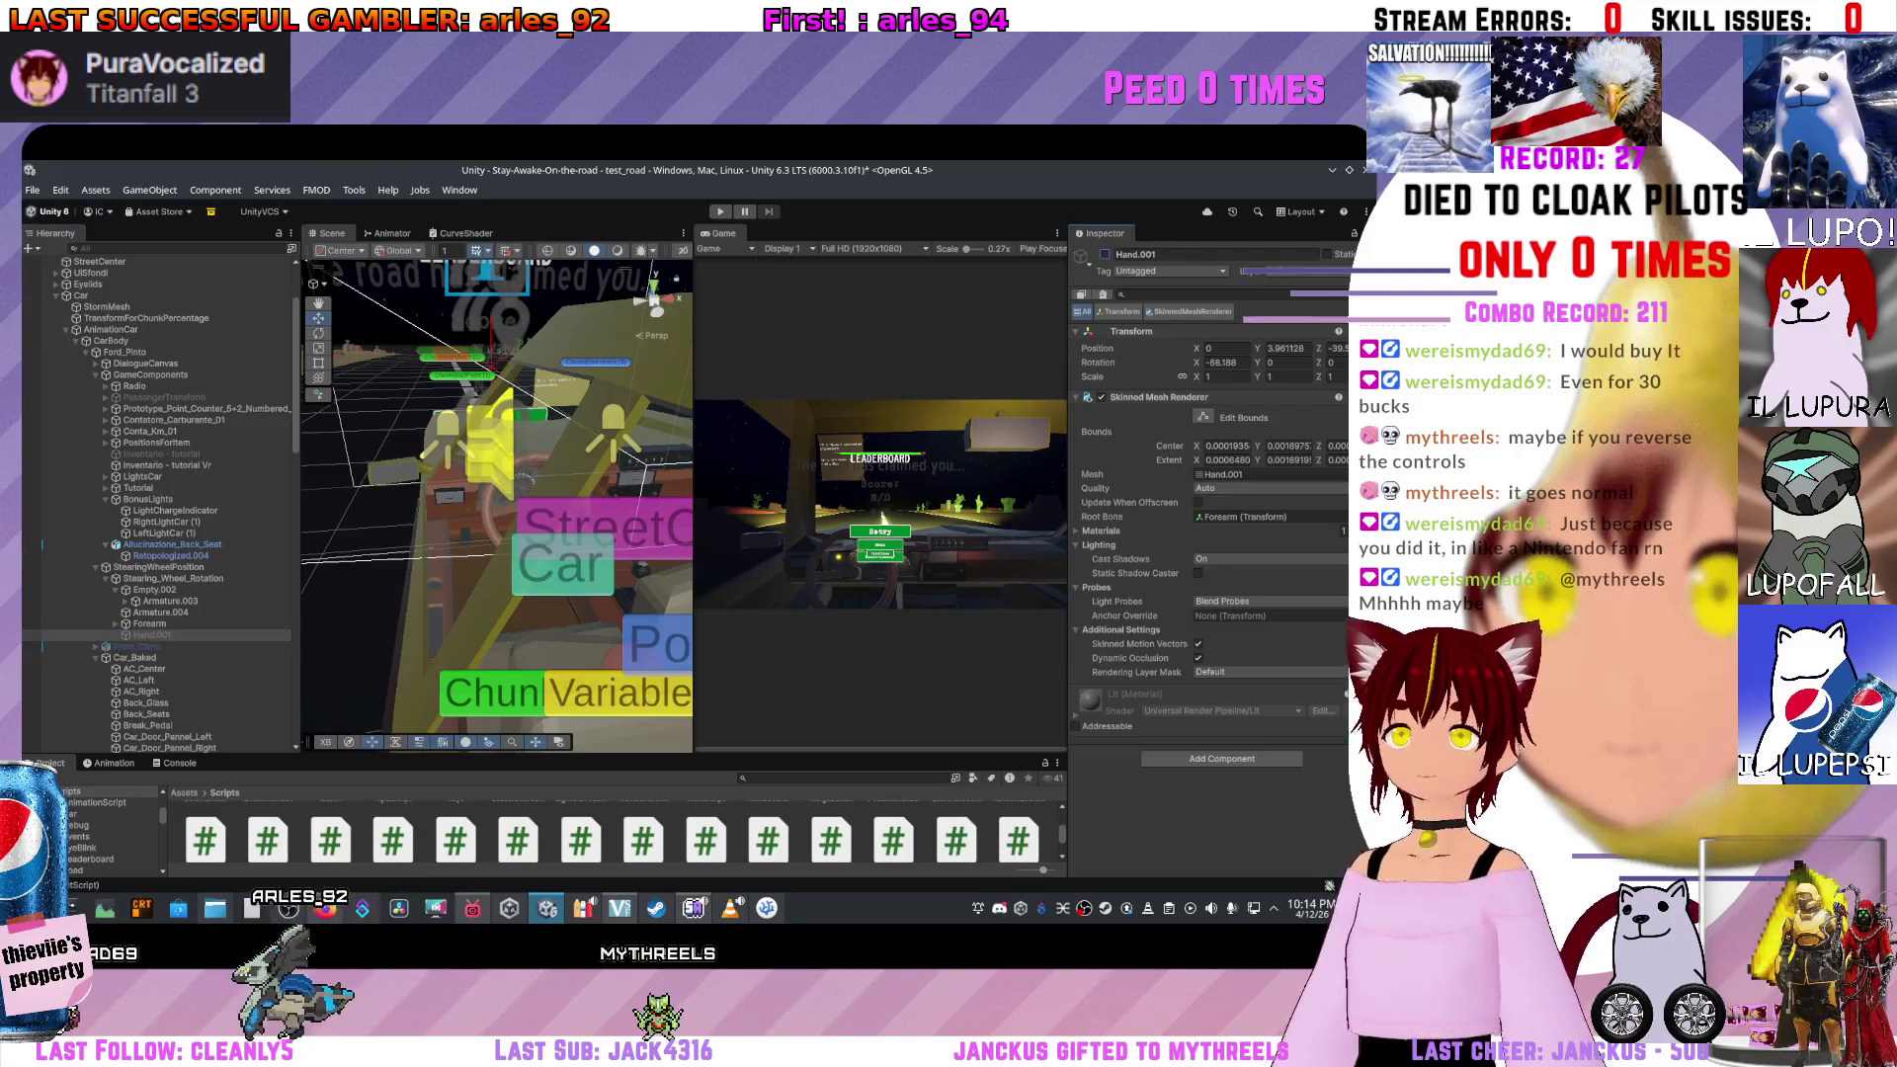
key(ctrl+p)
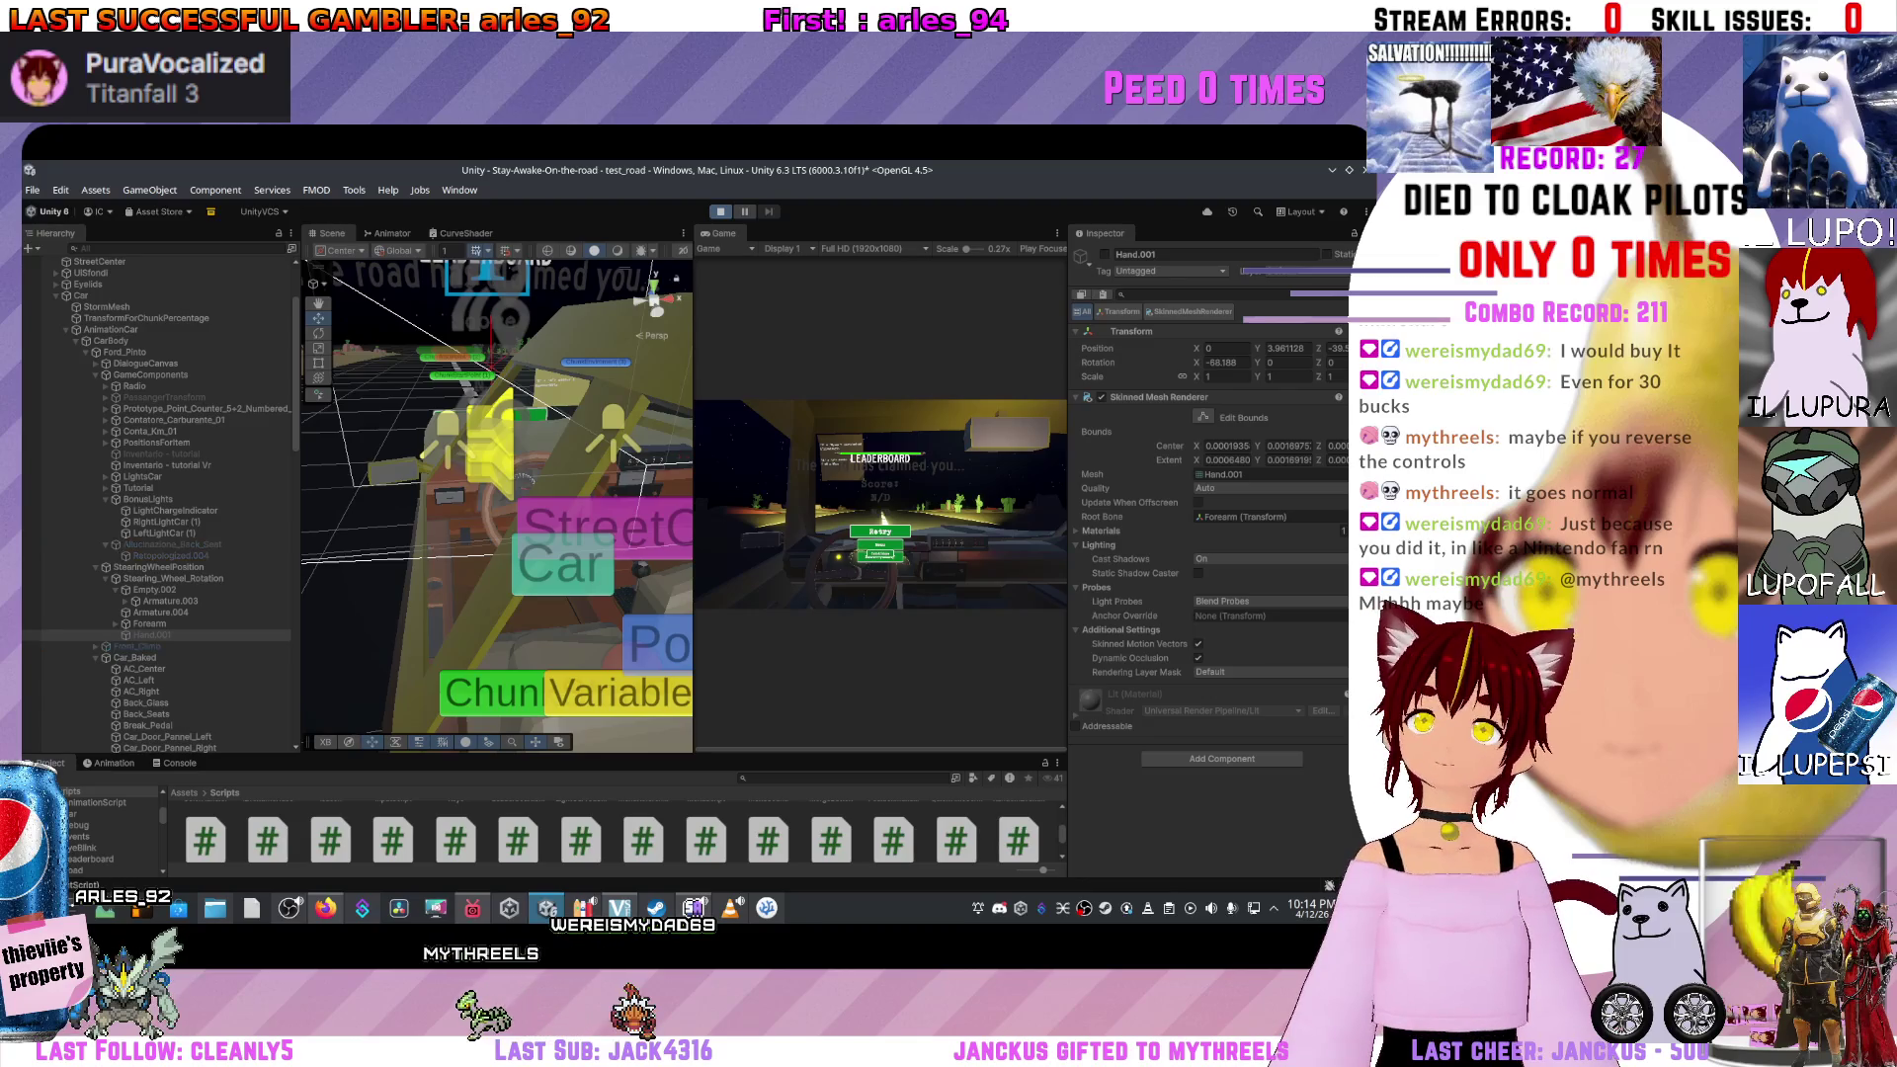
click(880, 531)
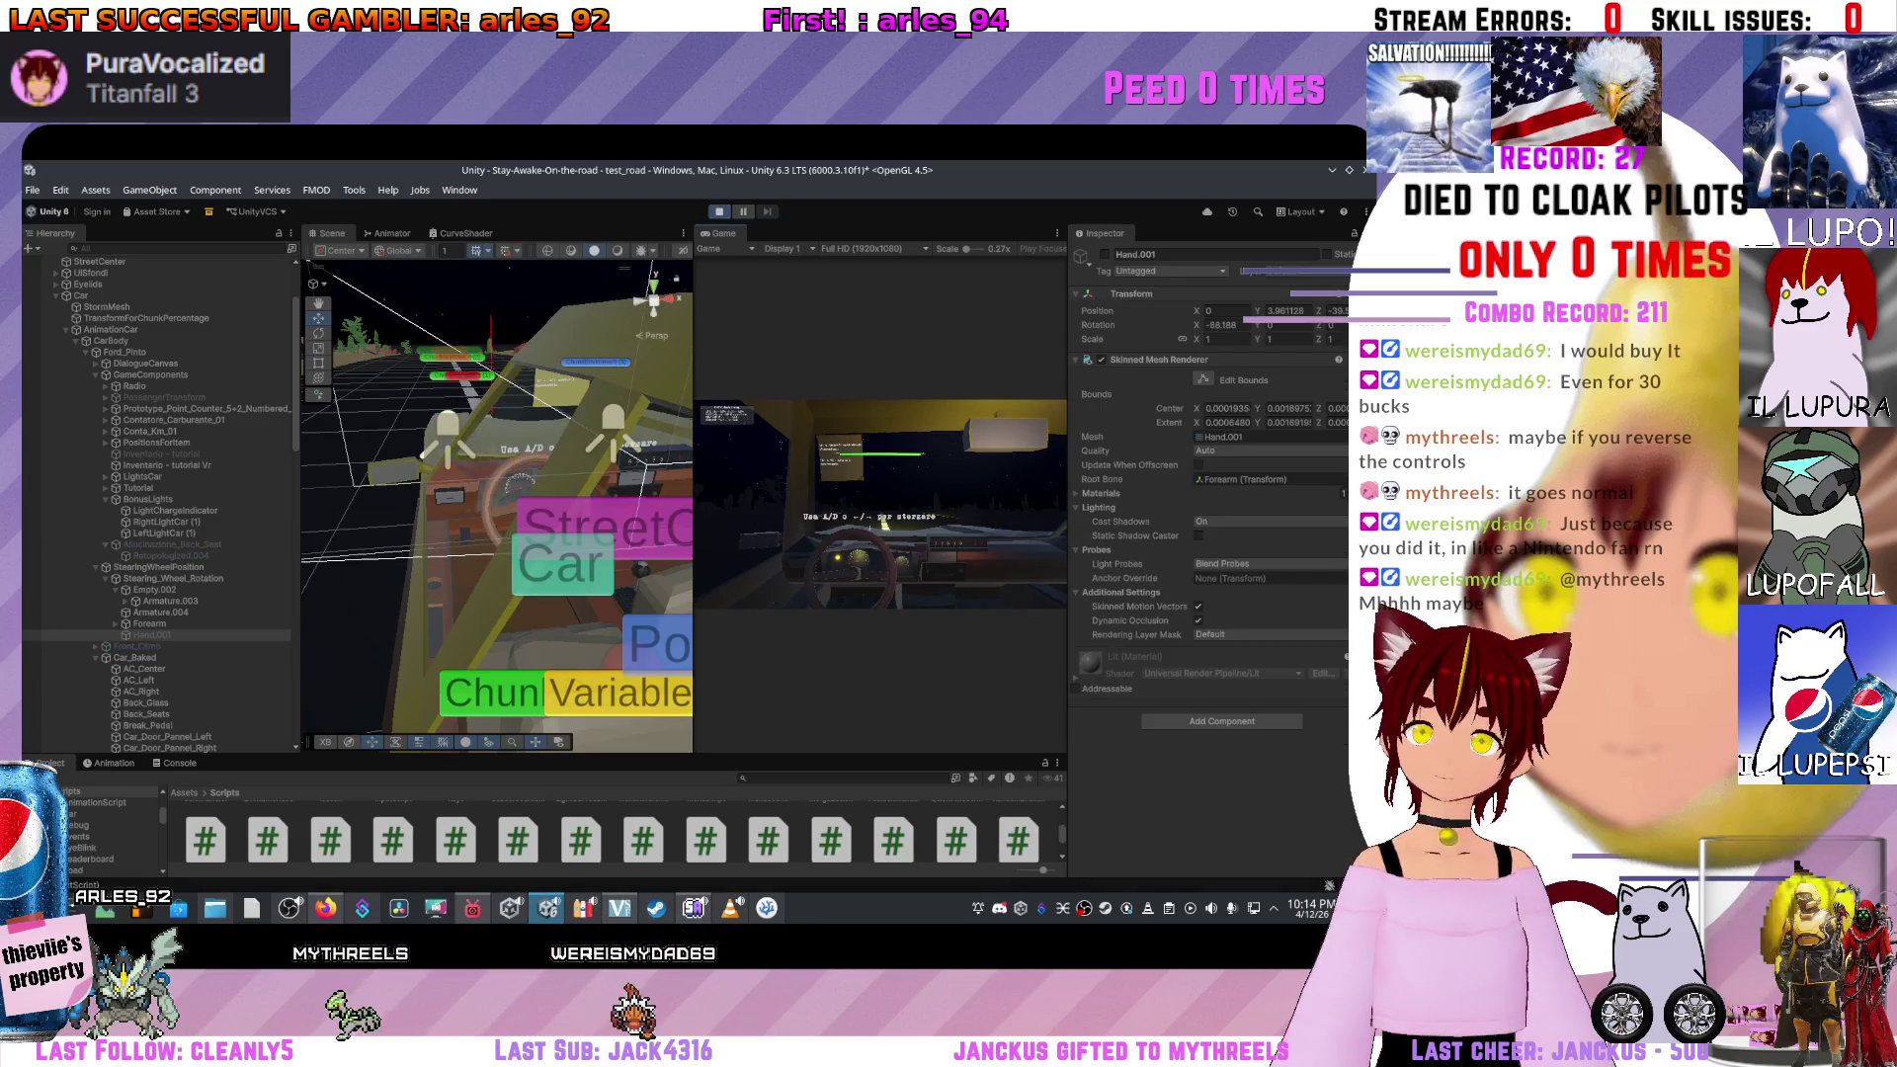
Widen the Game view and inspect HandsFromBehind, ParanormalCarManager and ManoBiricchinaManager during play.
drag(695, 491, 391, 491)
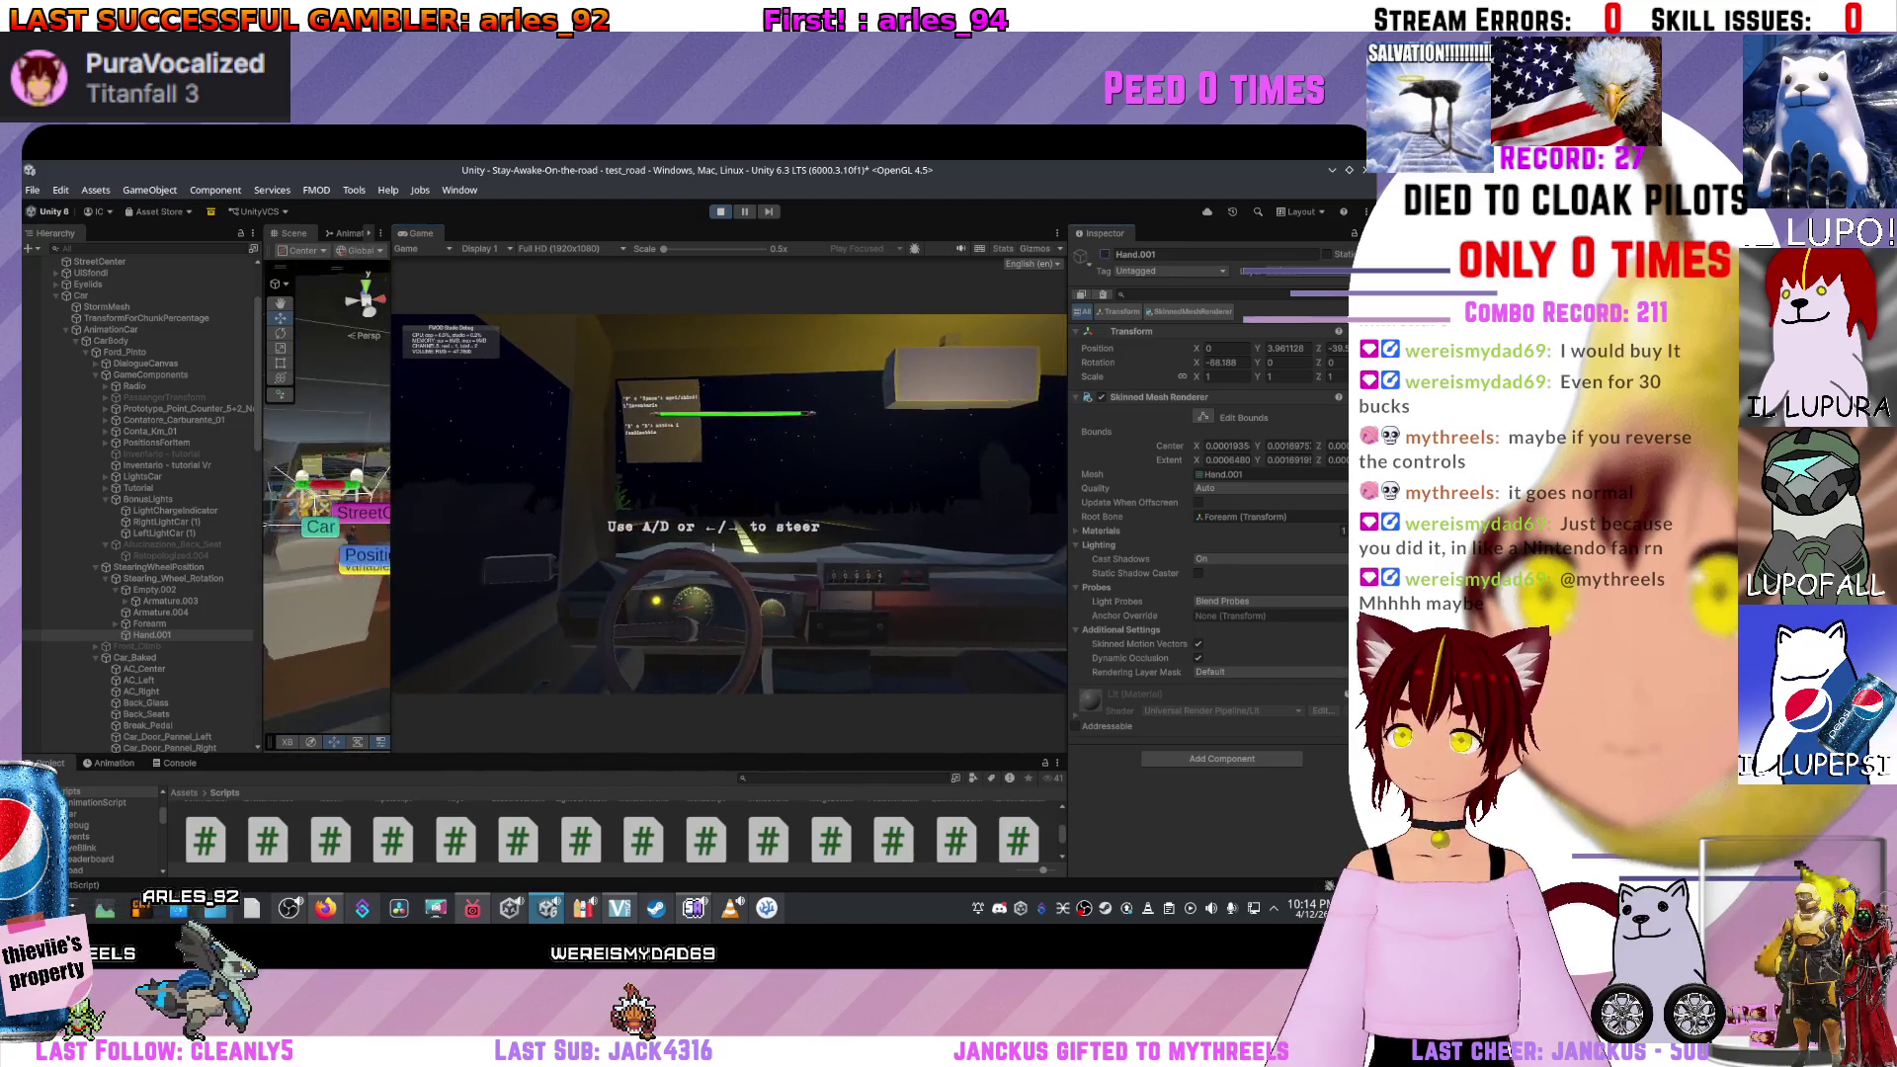
scroll(138, 494, up, 3)
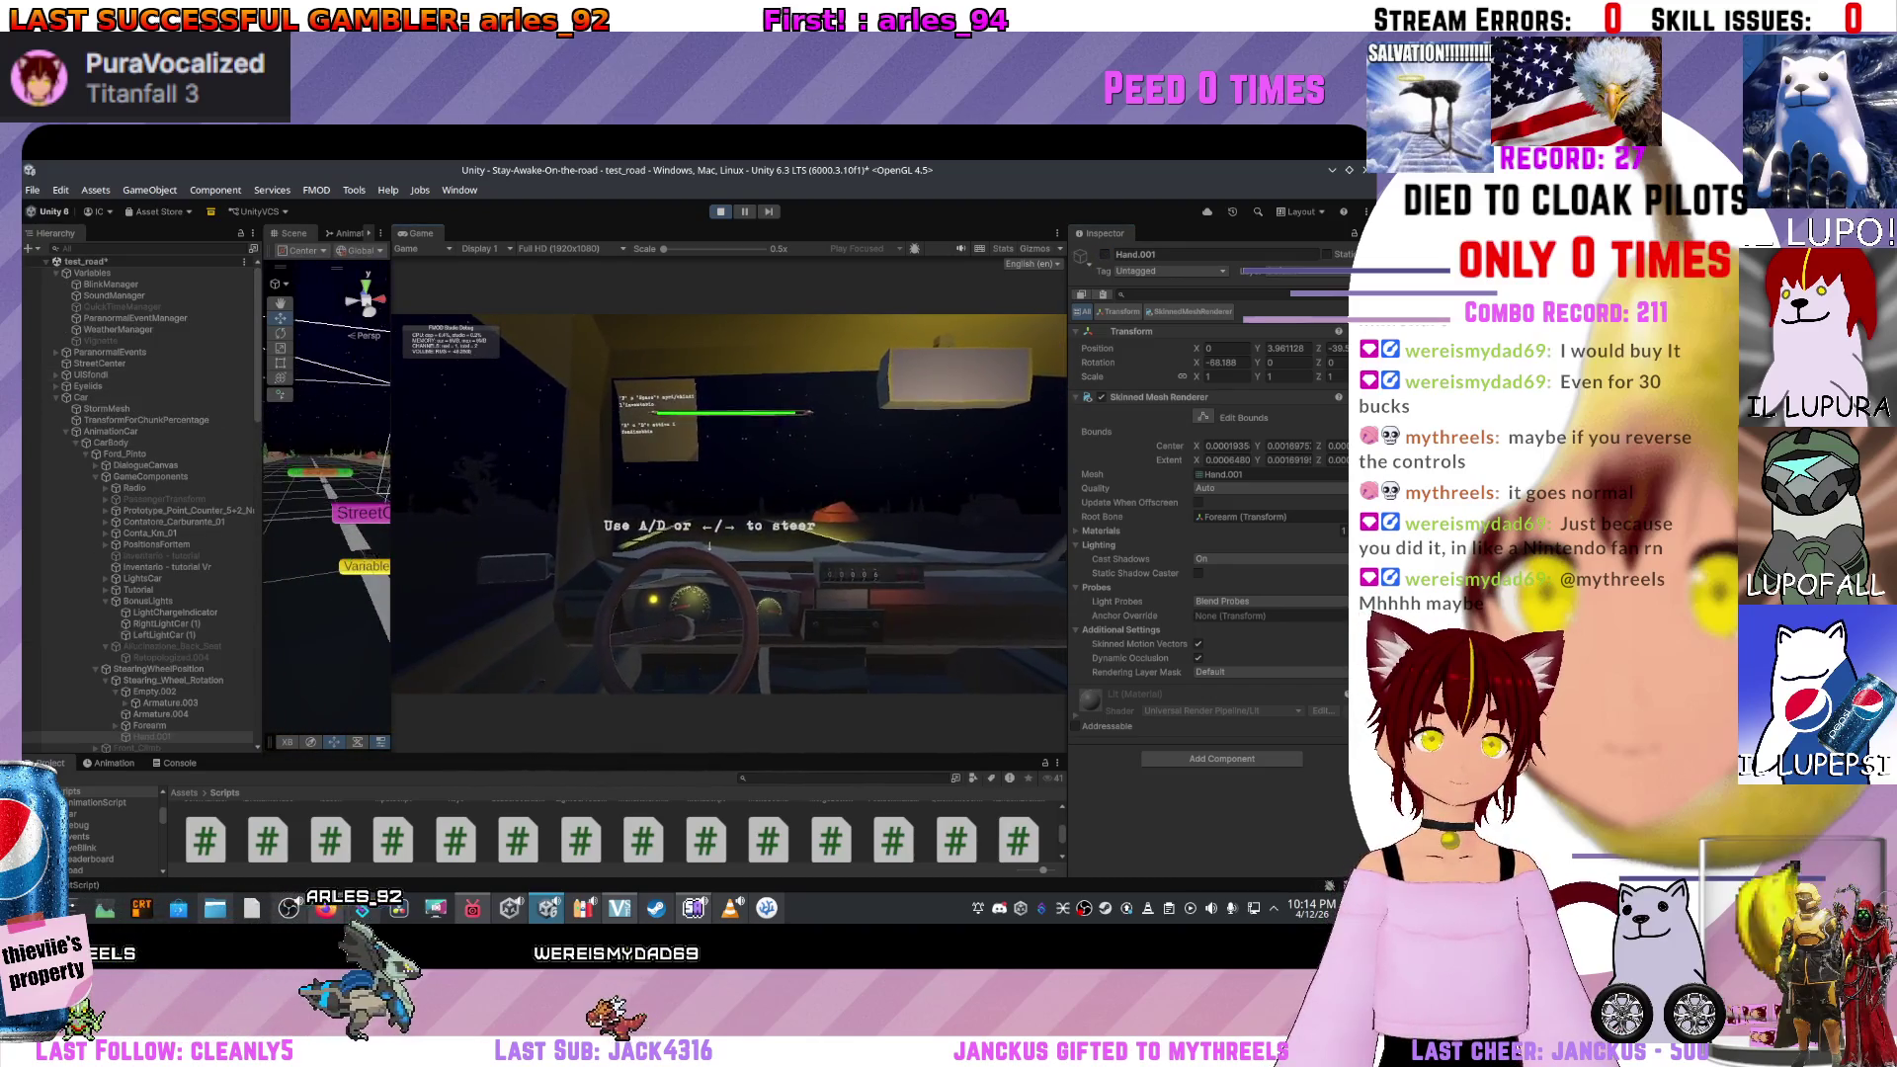
click(56, 352)
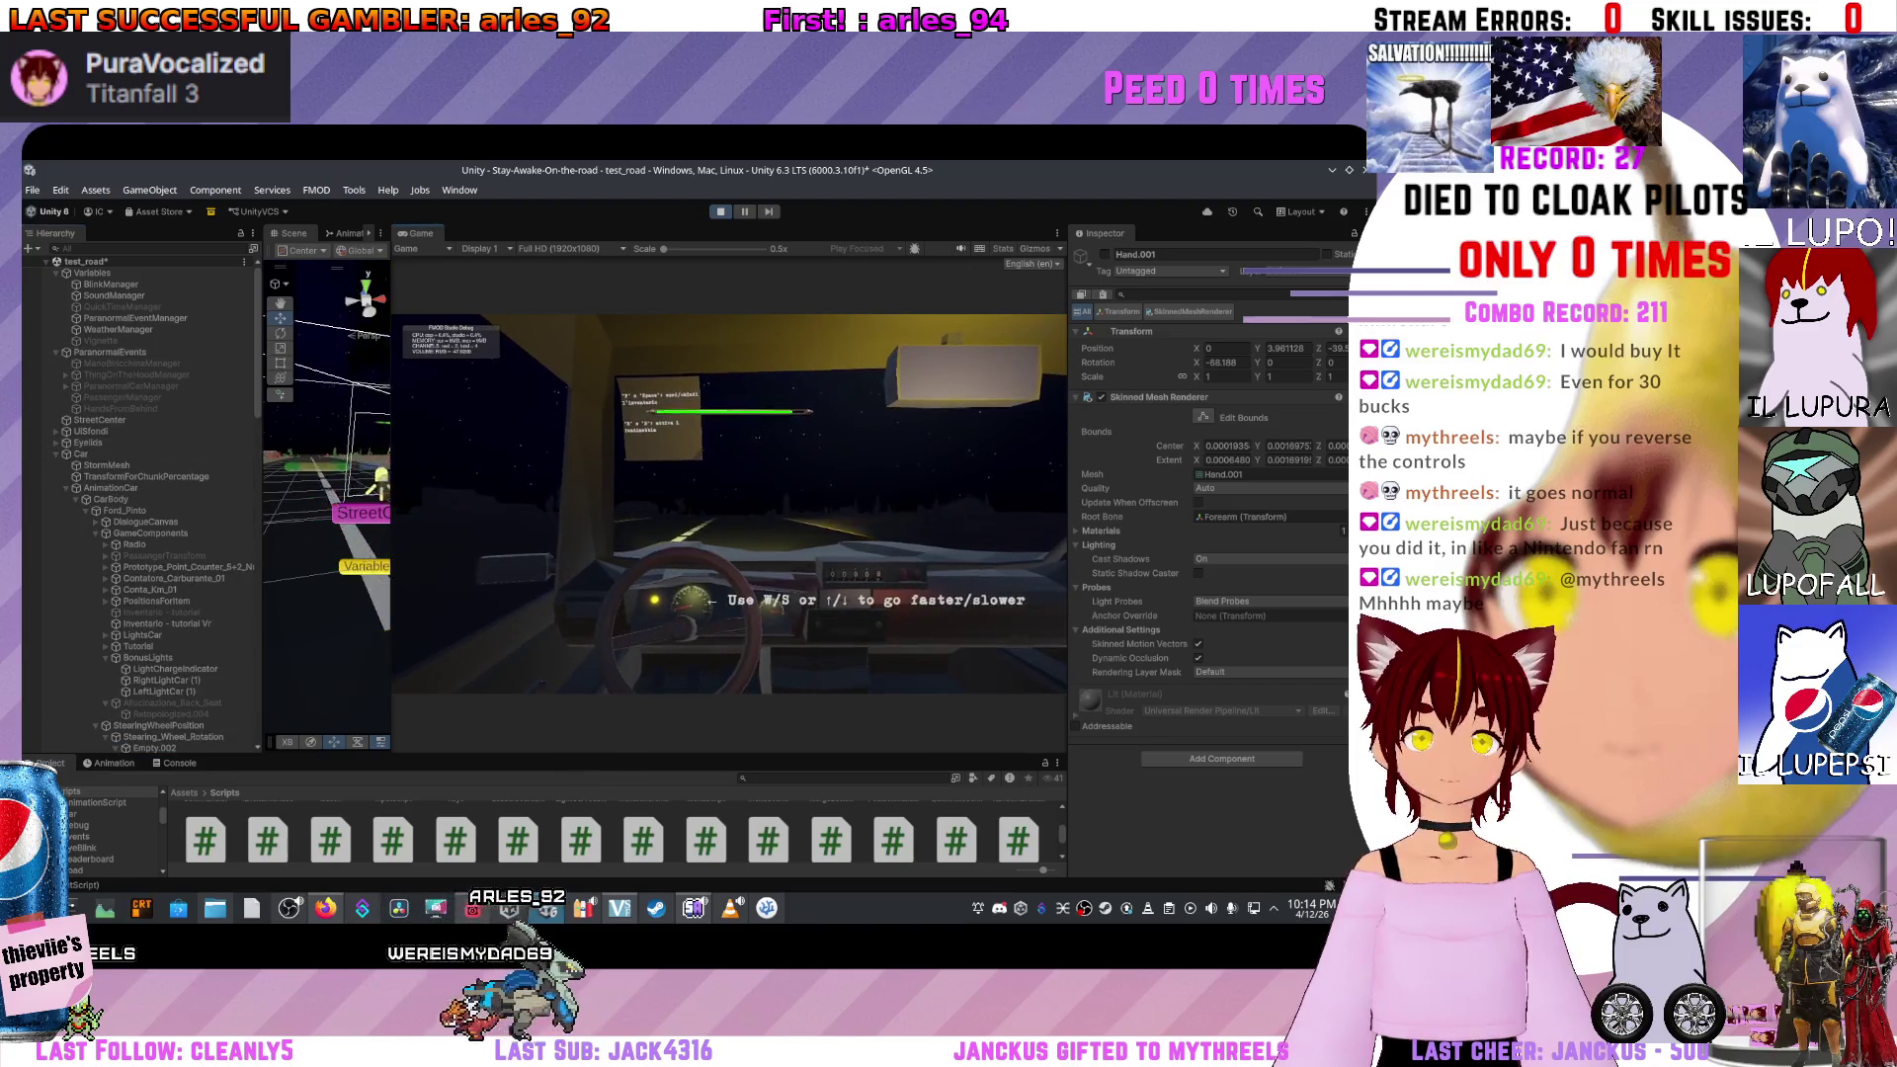
click(120, 408)
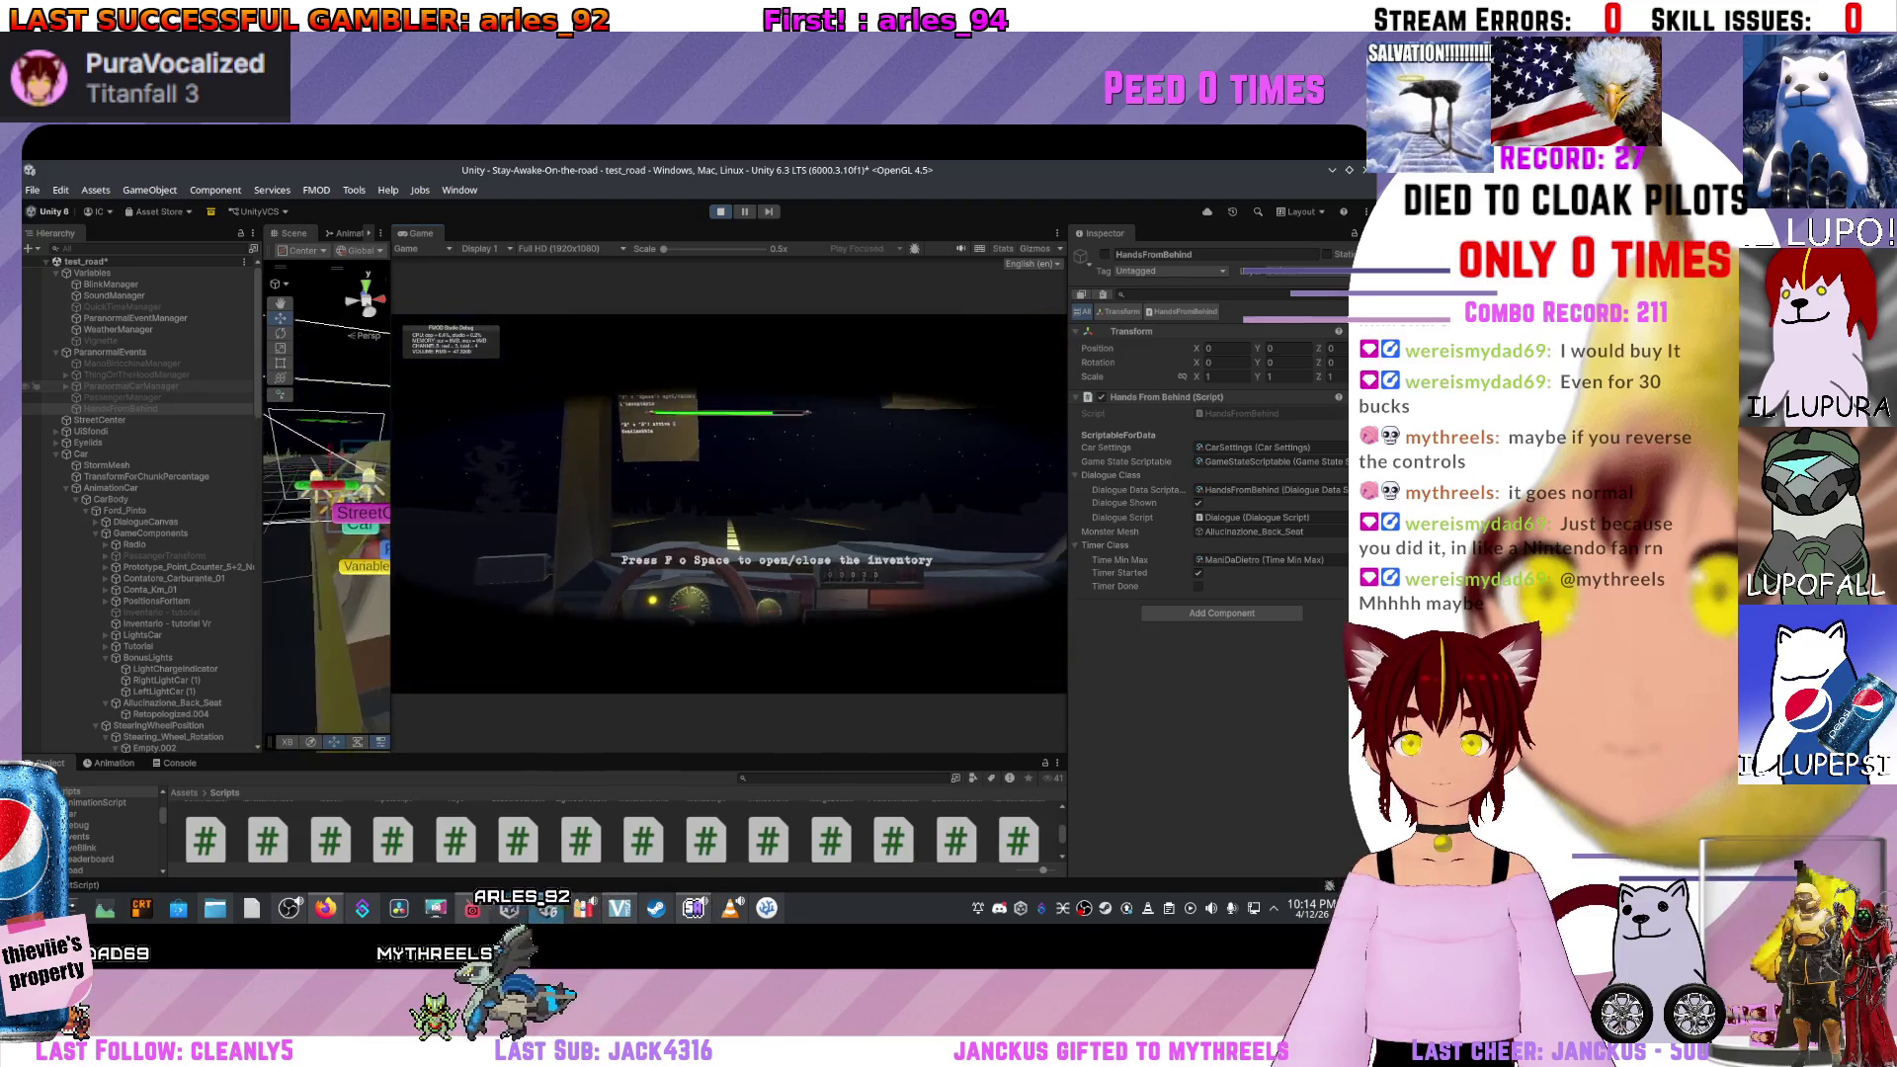
click(131, 385)
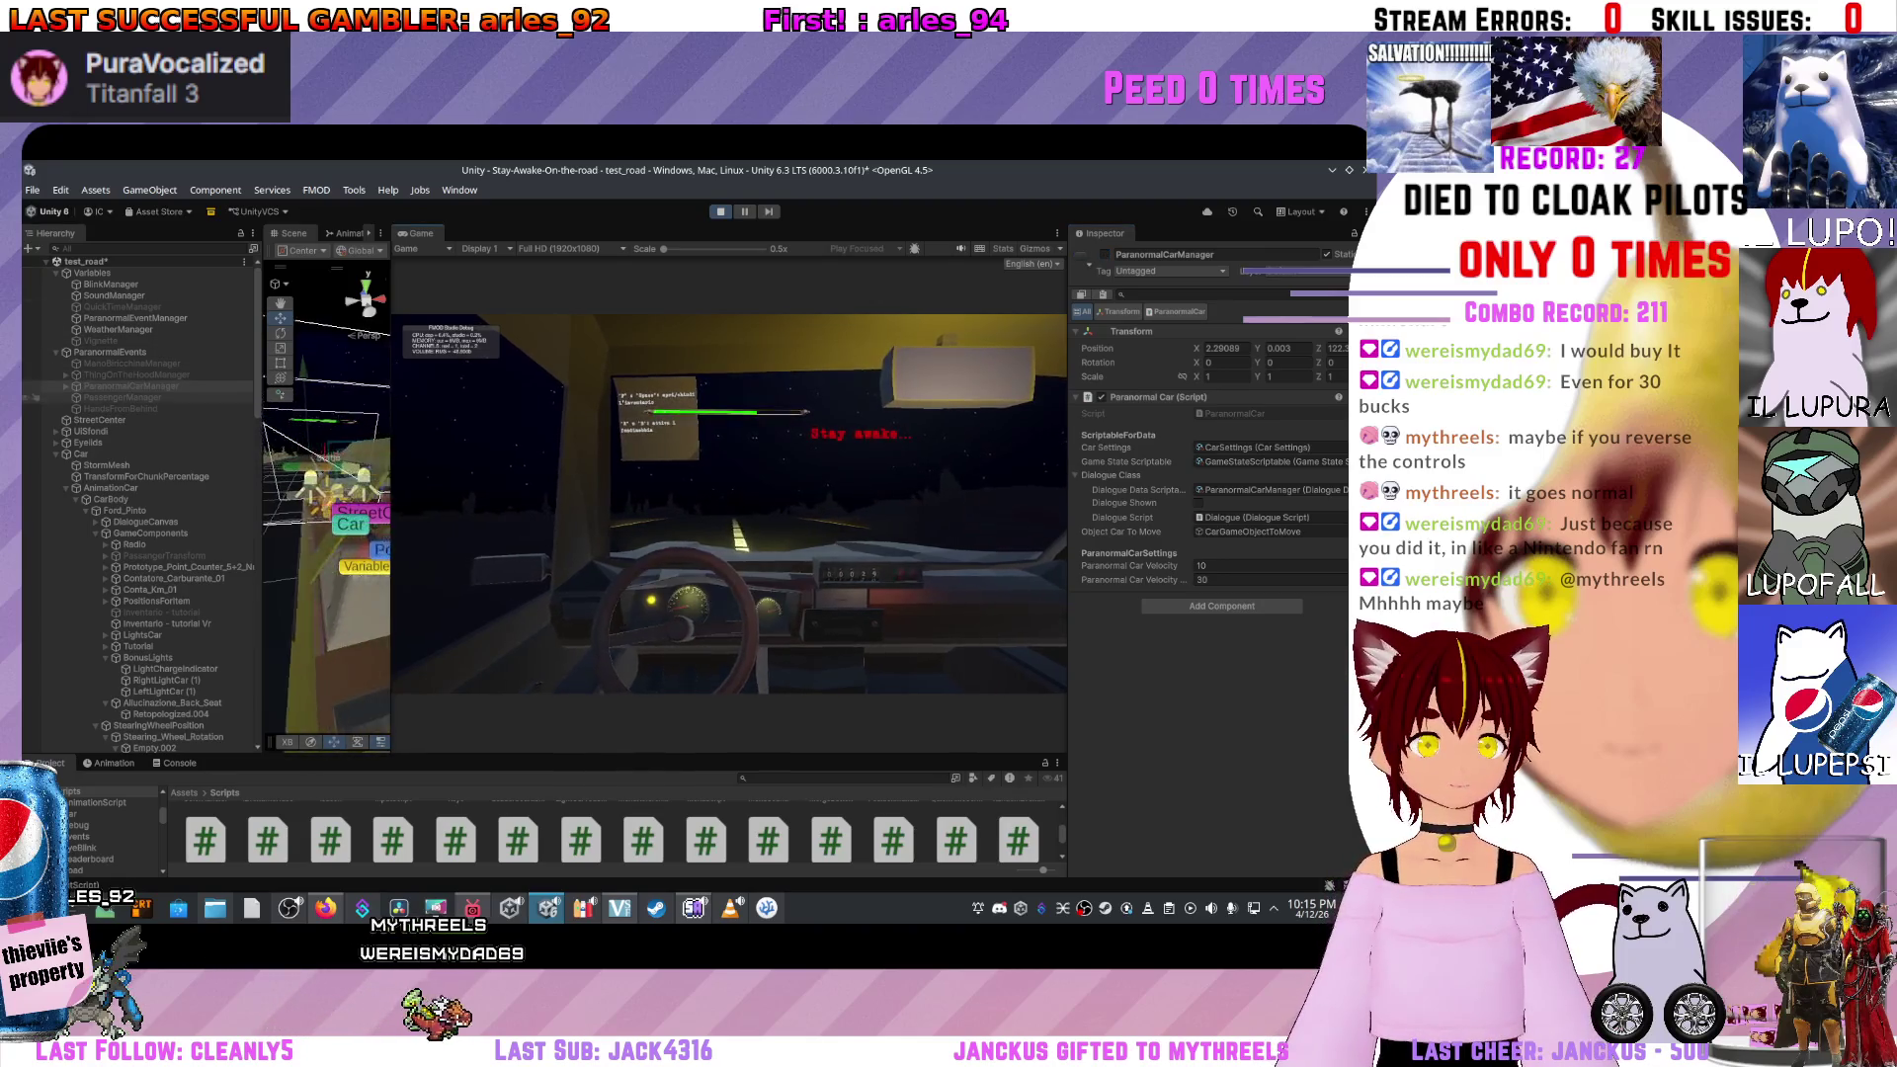
click(35, 364)
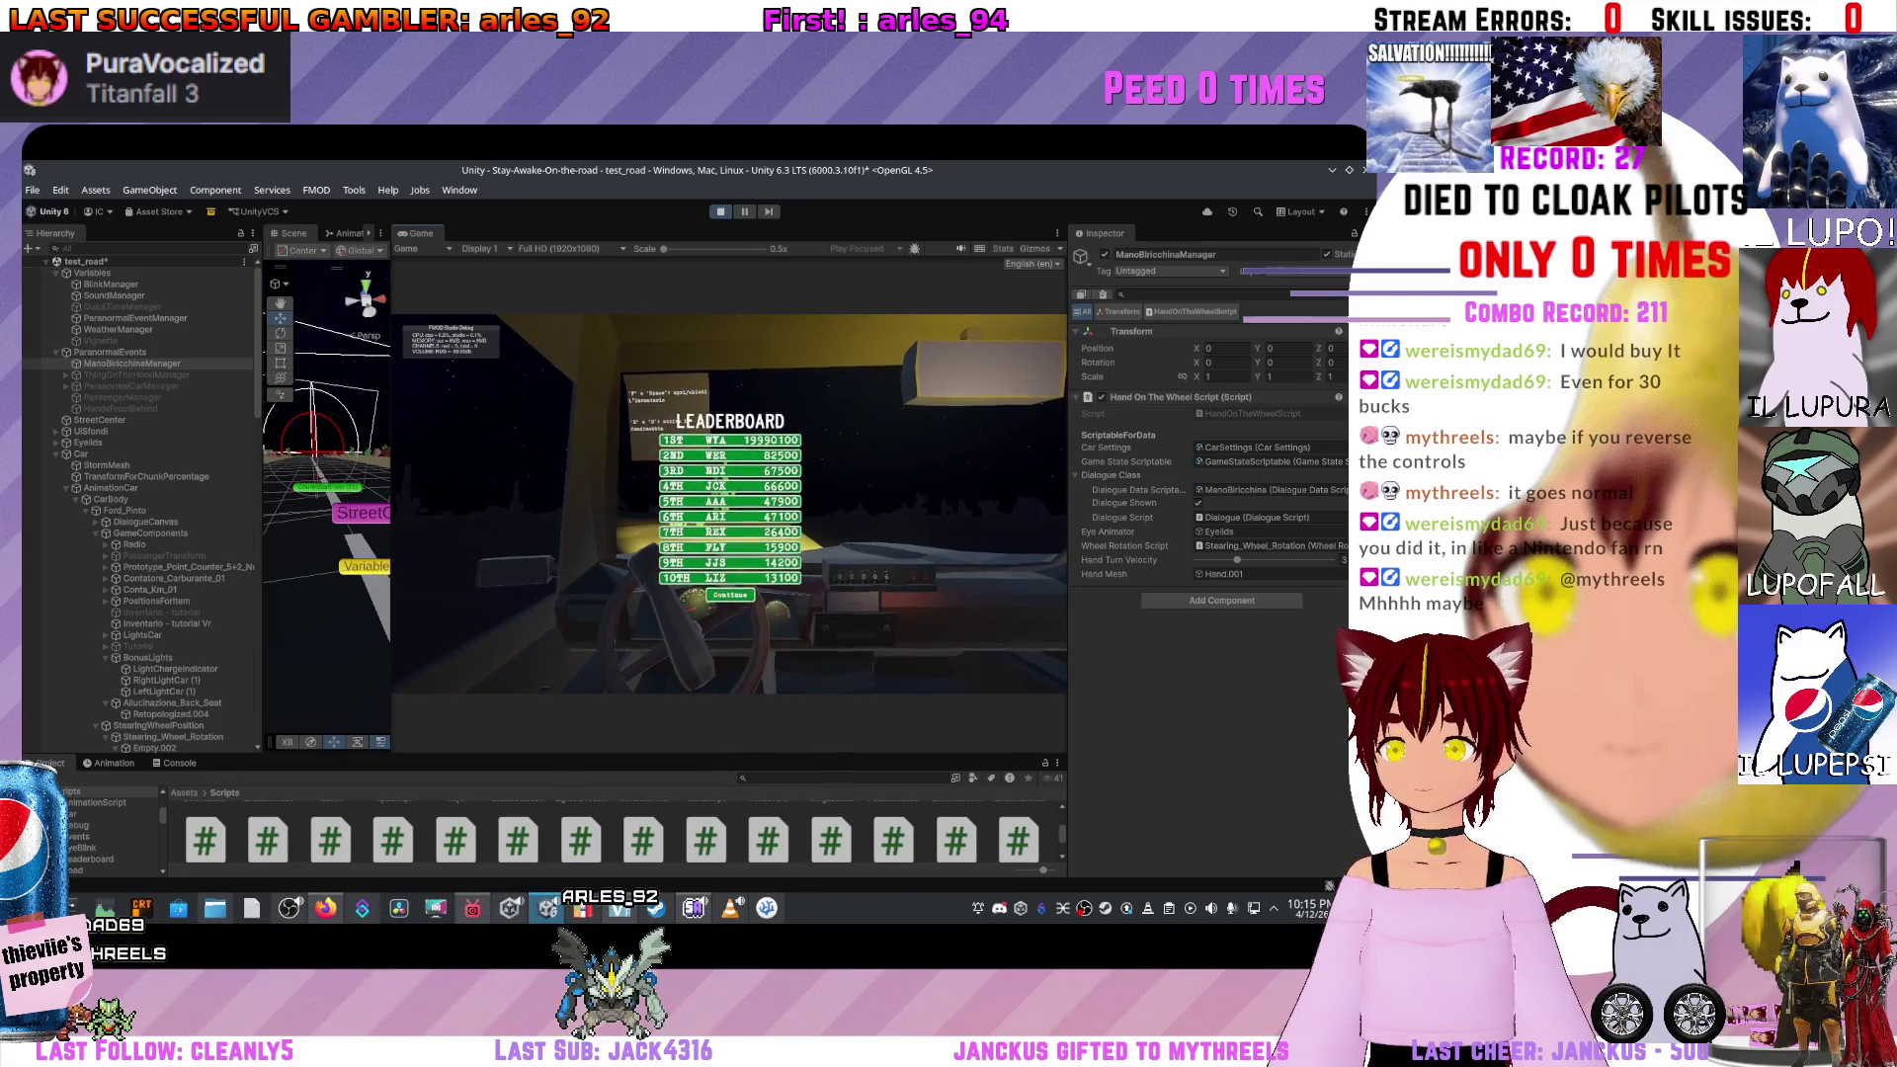
Stop playing, open the Scripts/Events folder and HandOnTheWheelScript in the code editor.
key(ctrl+p)
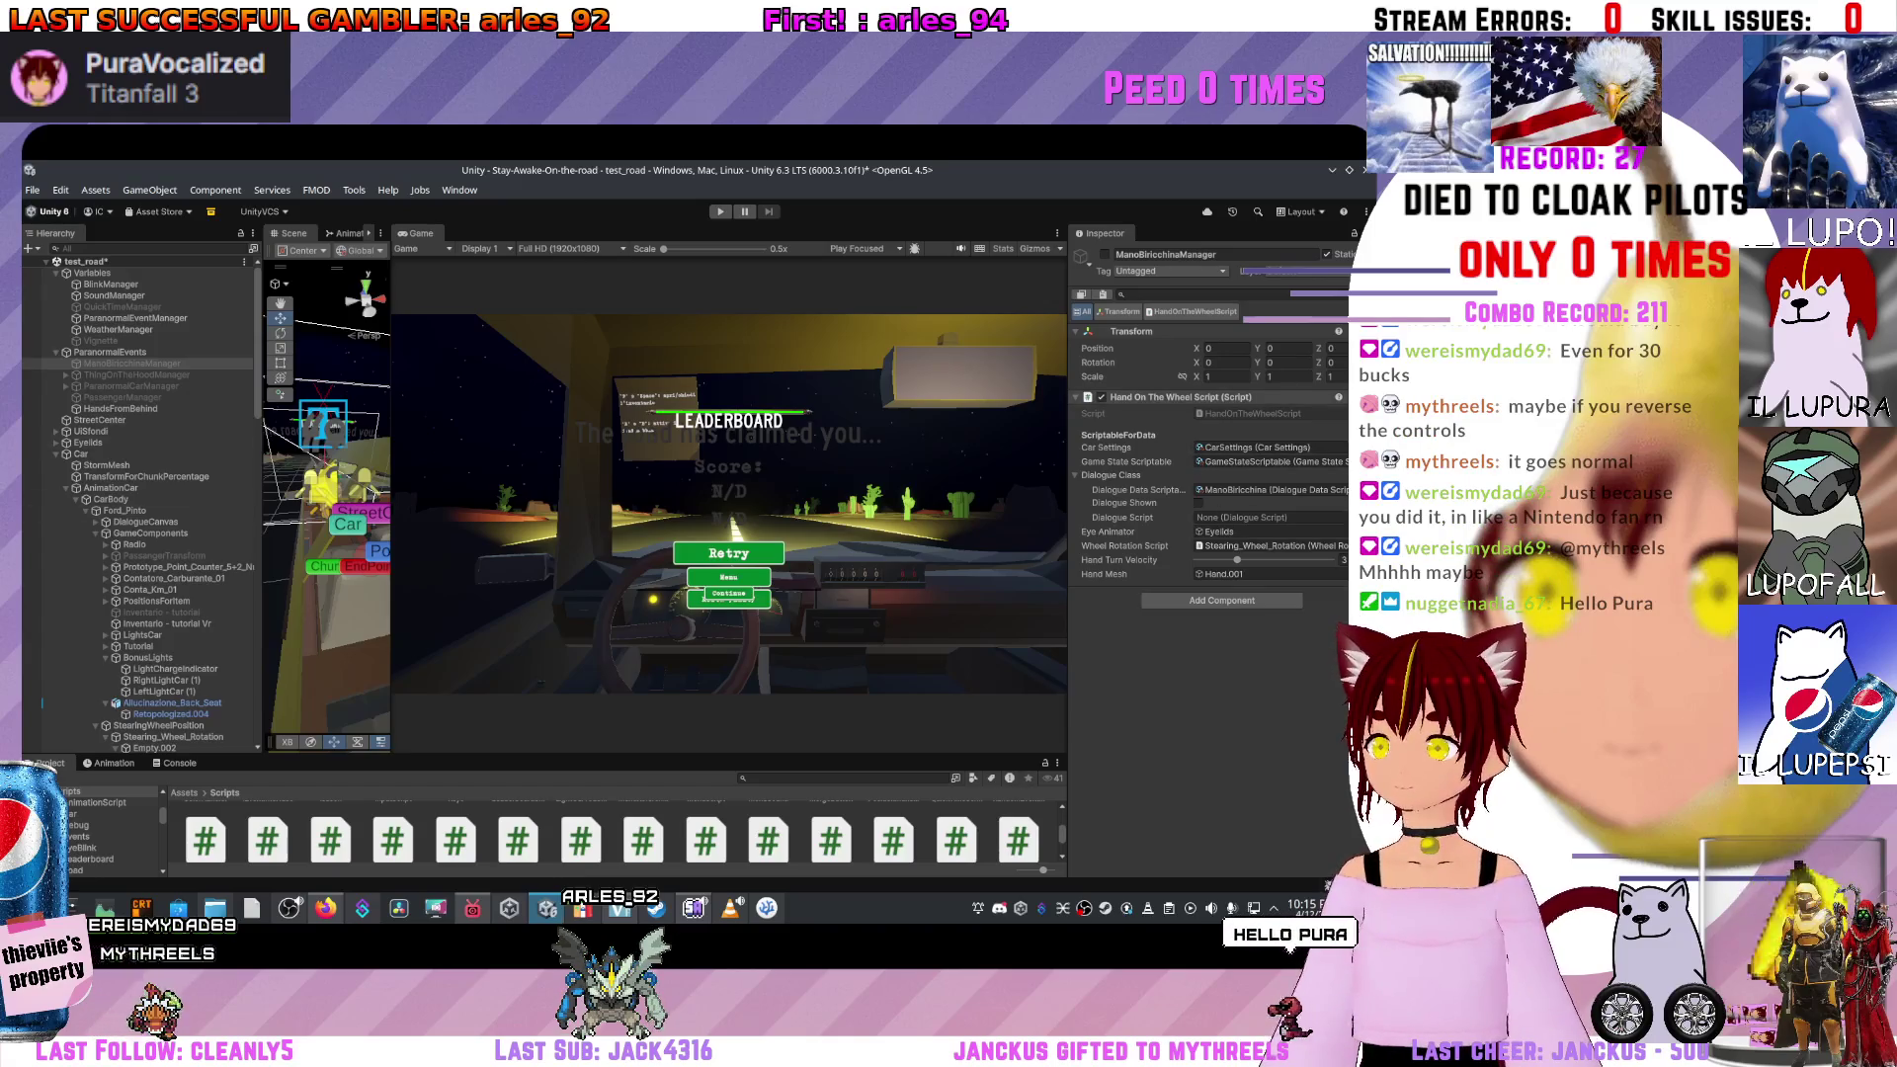
click(79, 836)
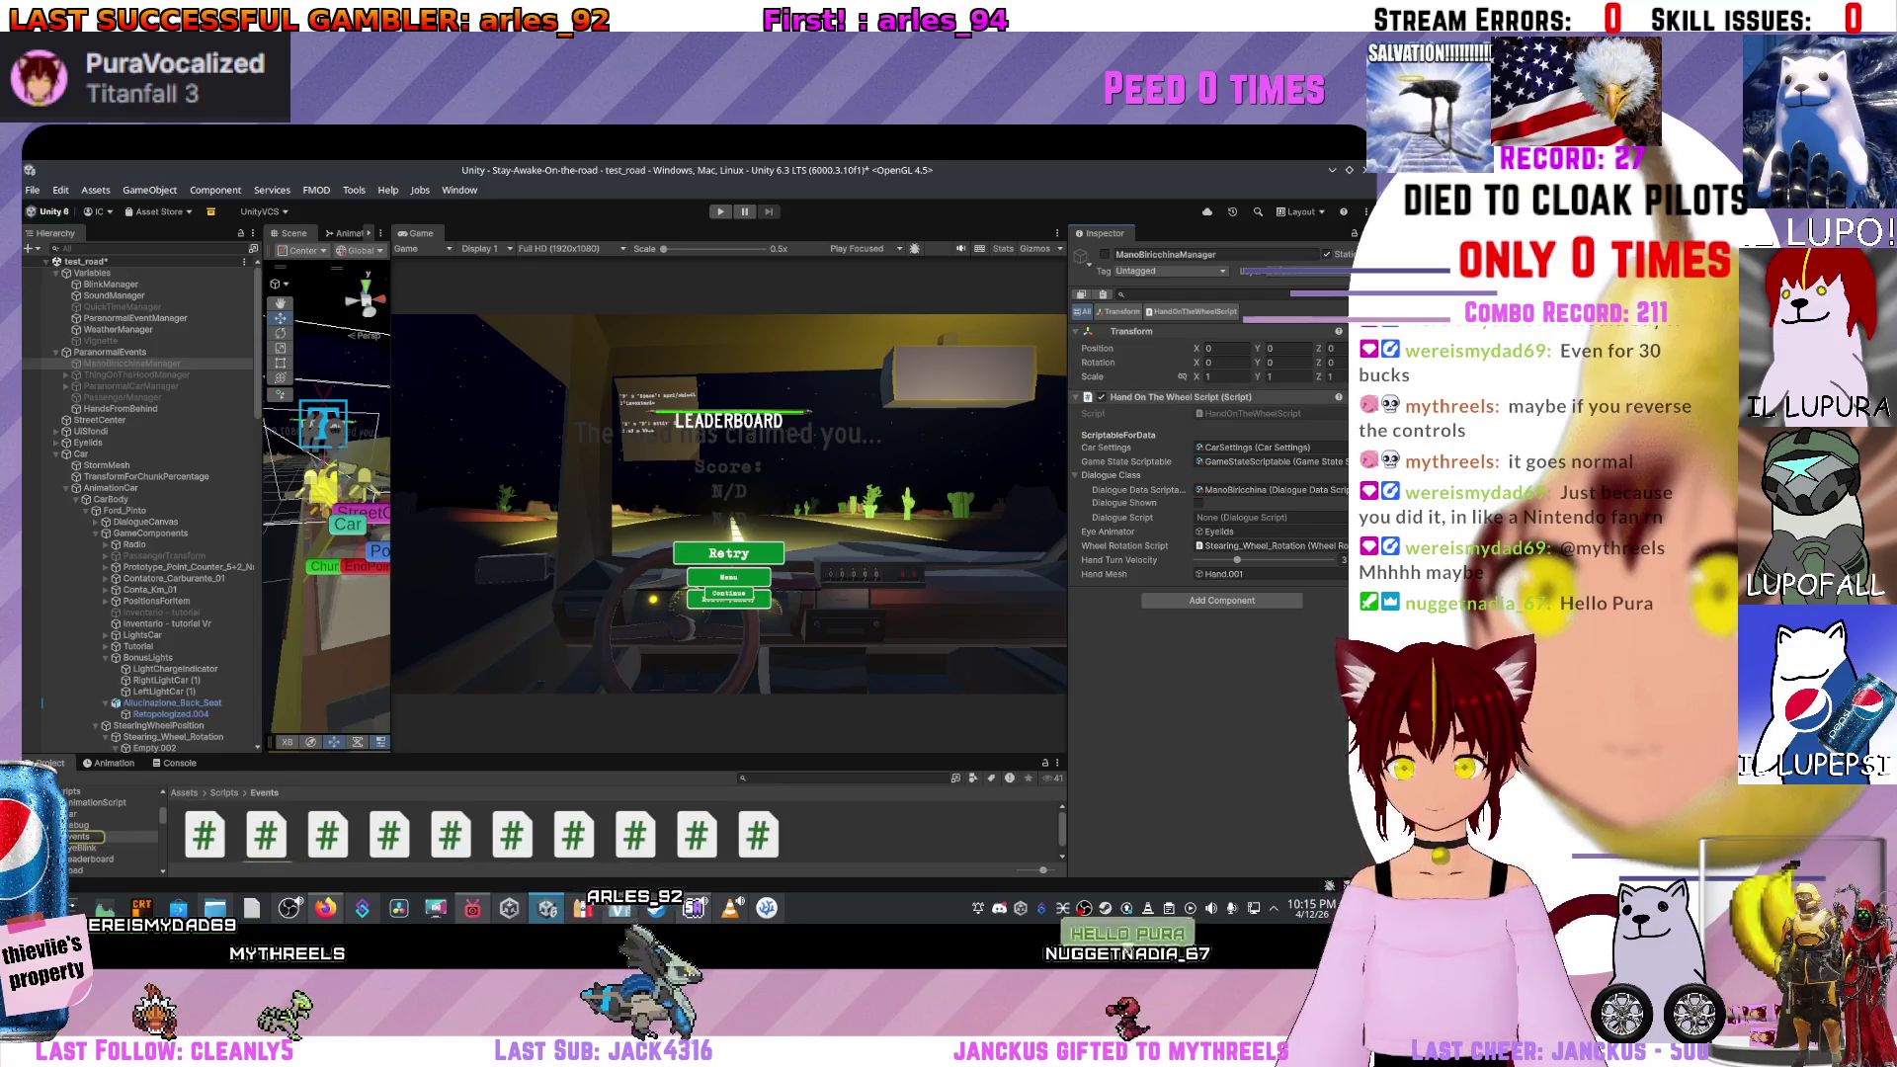
double_click(450, 835)
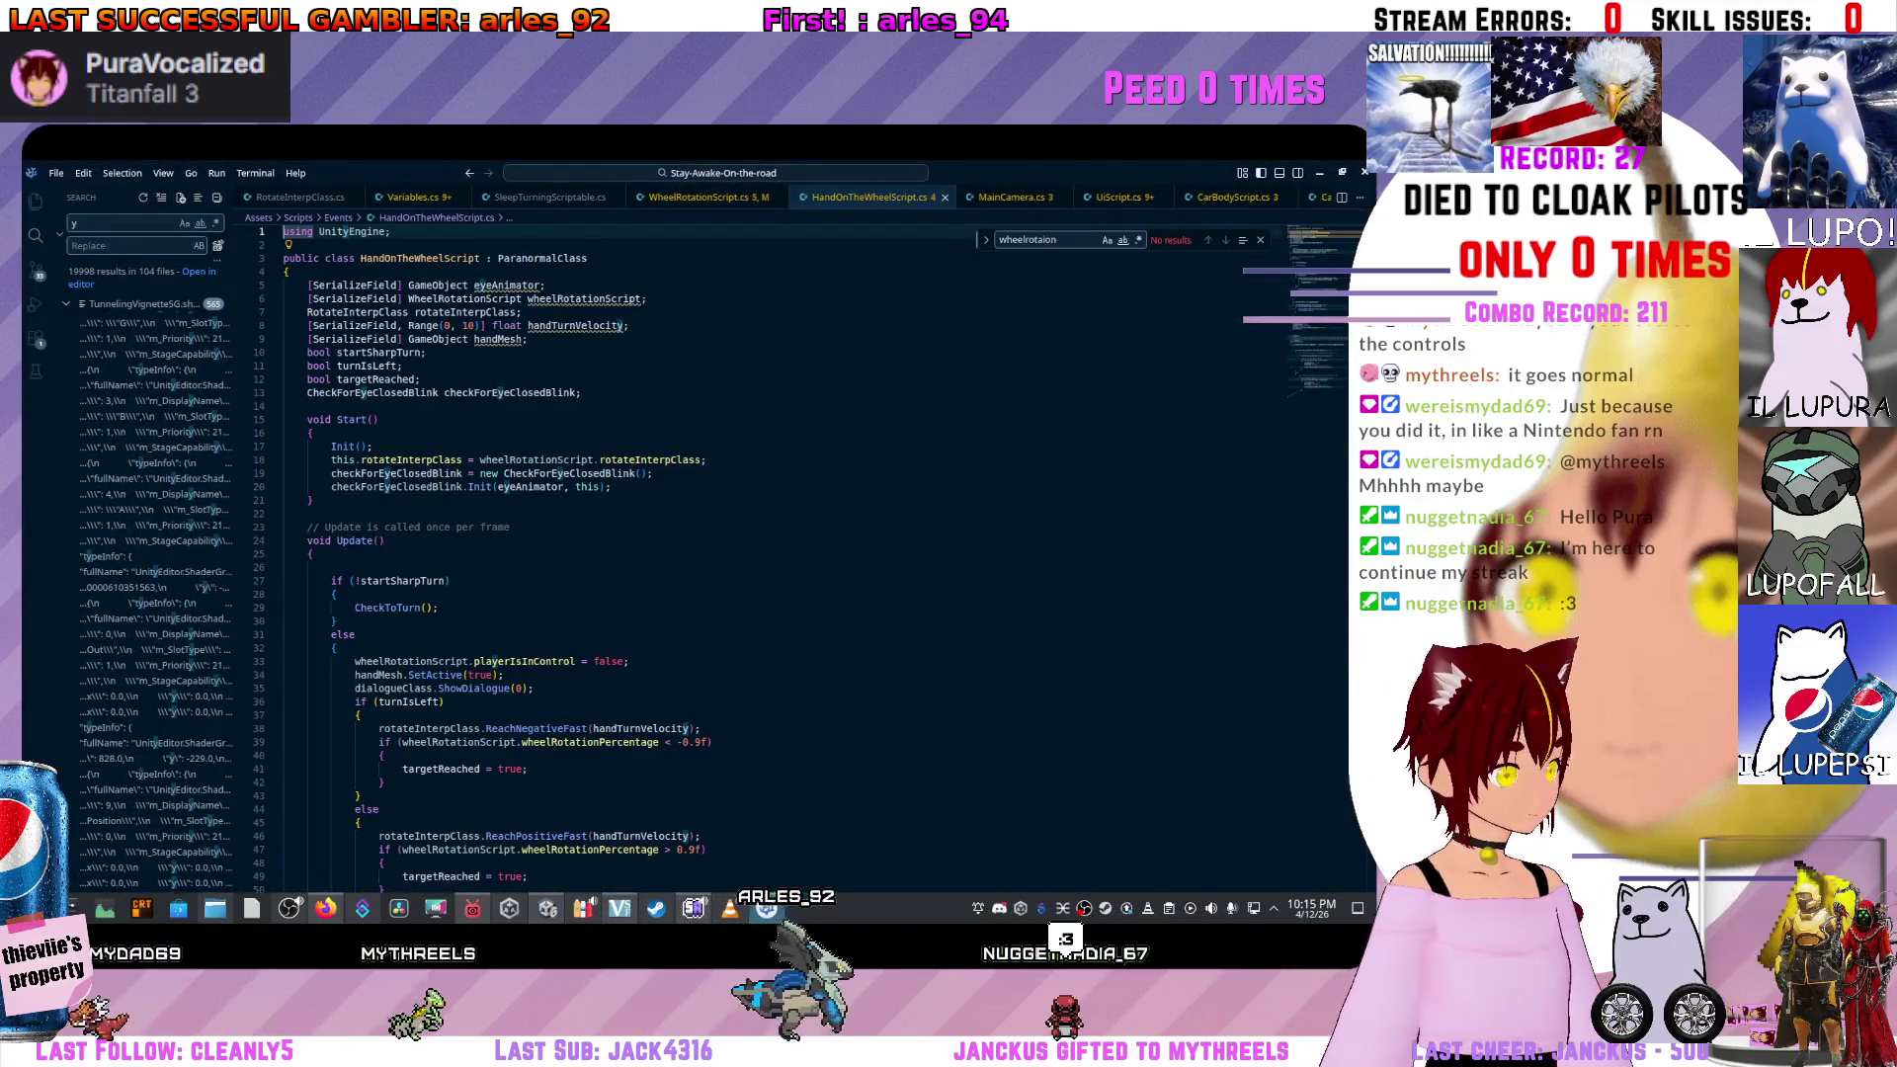
scroll(691, 554, down, 5)
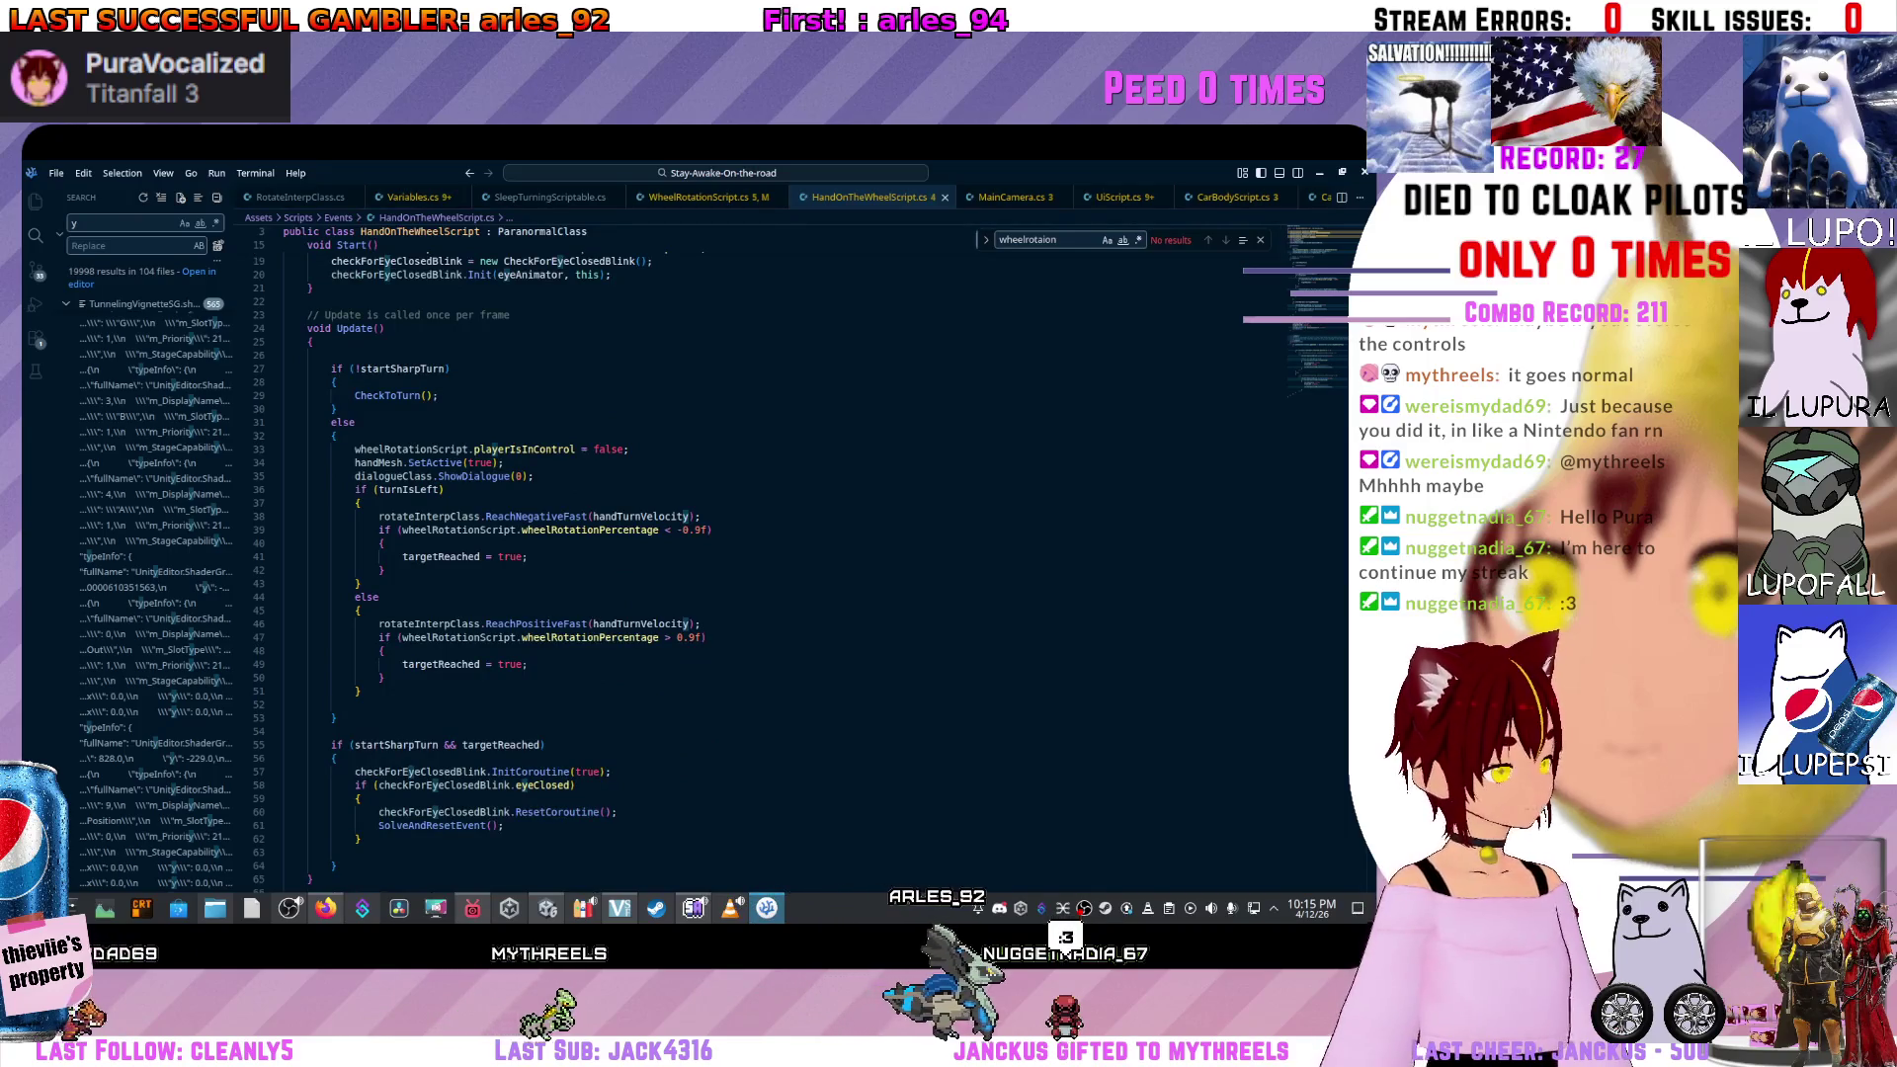
scroll(691, 553, down, 5)
scroll(692, 553, down, 12)
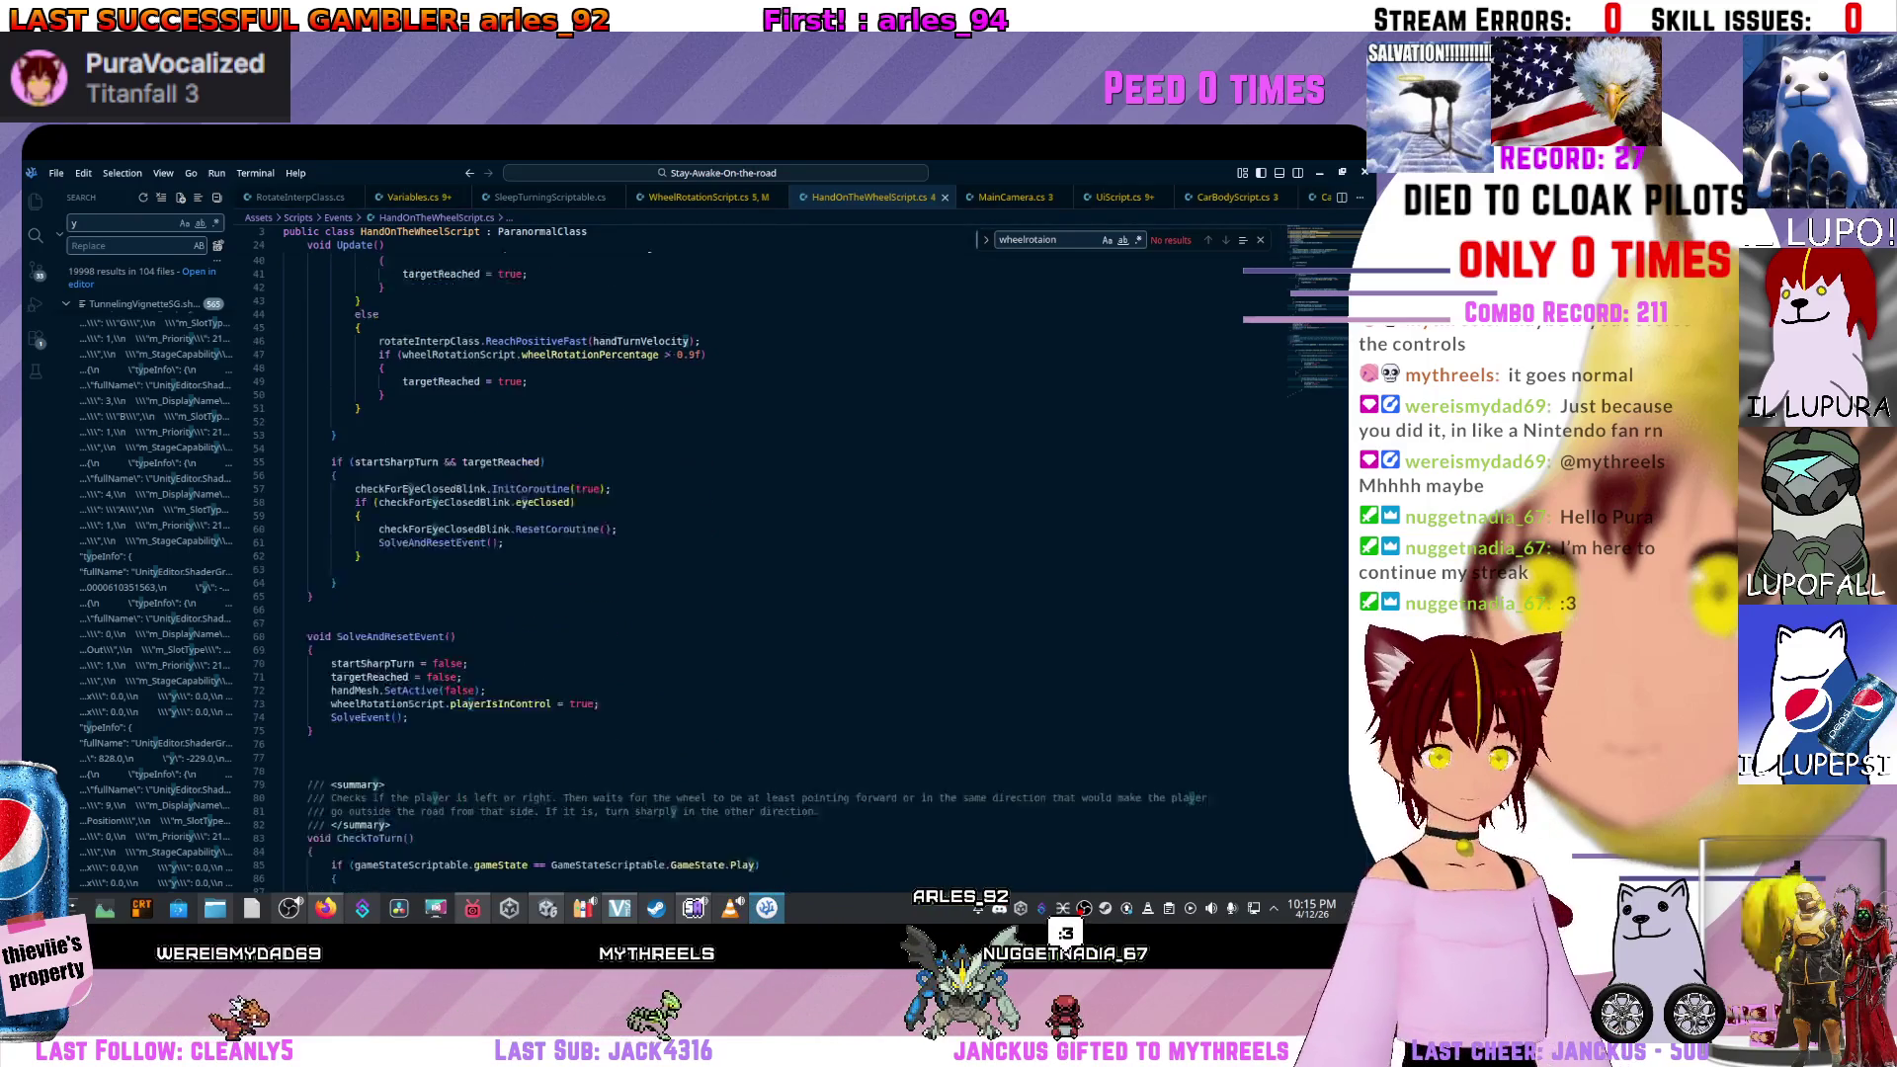
scroll(691, 554, down, 6)
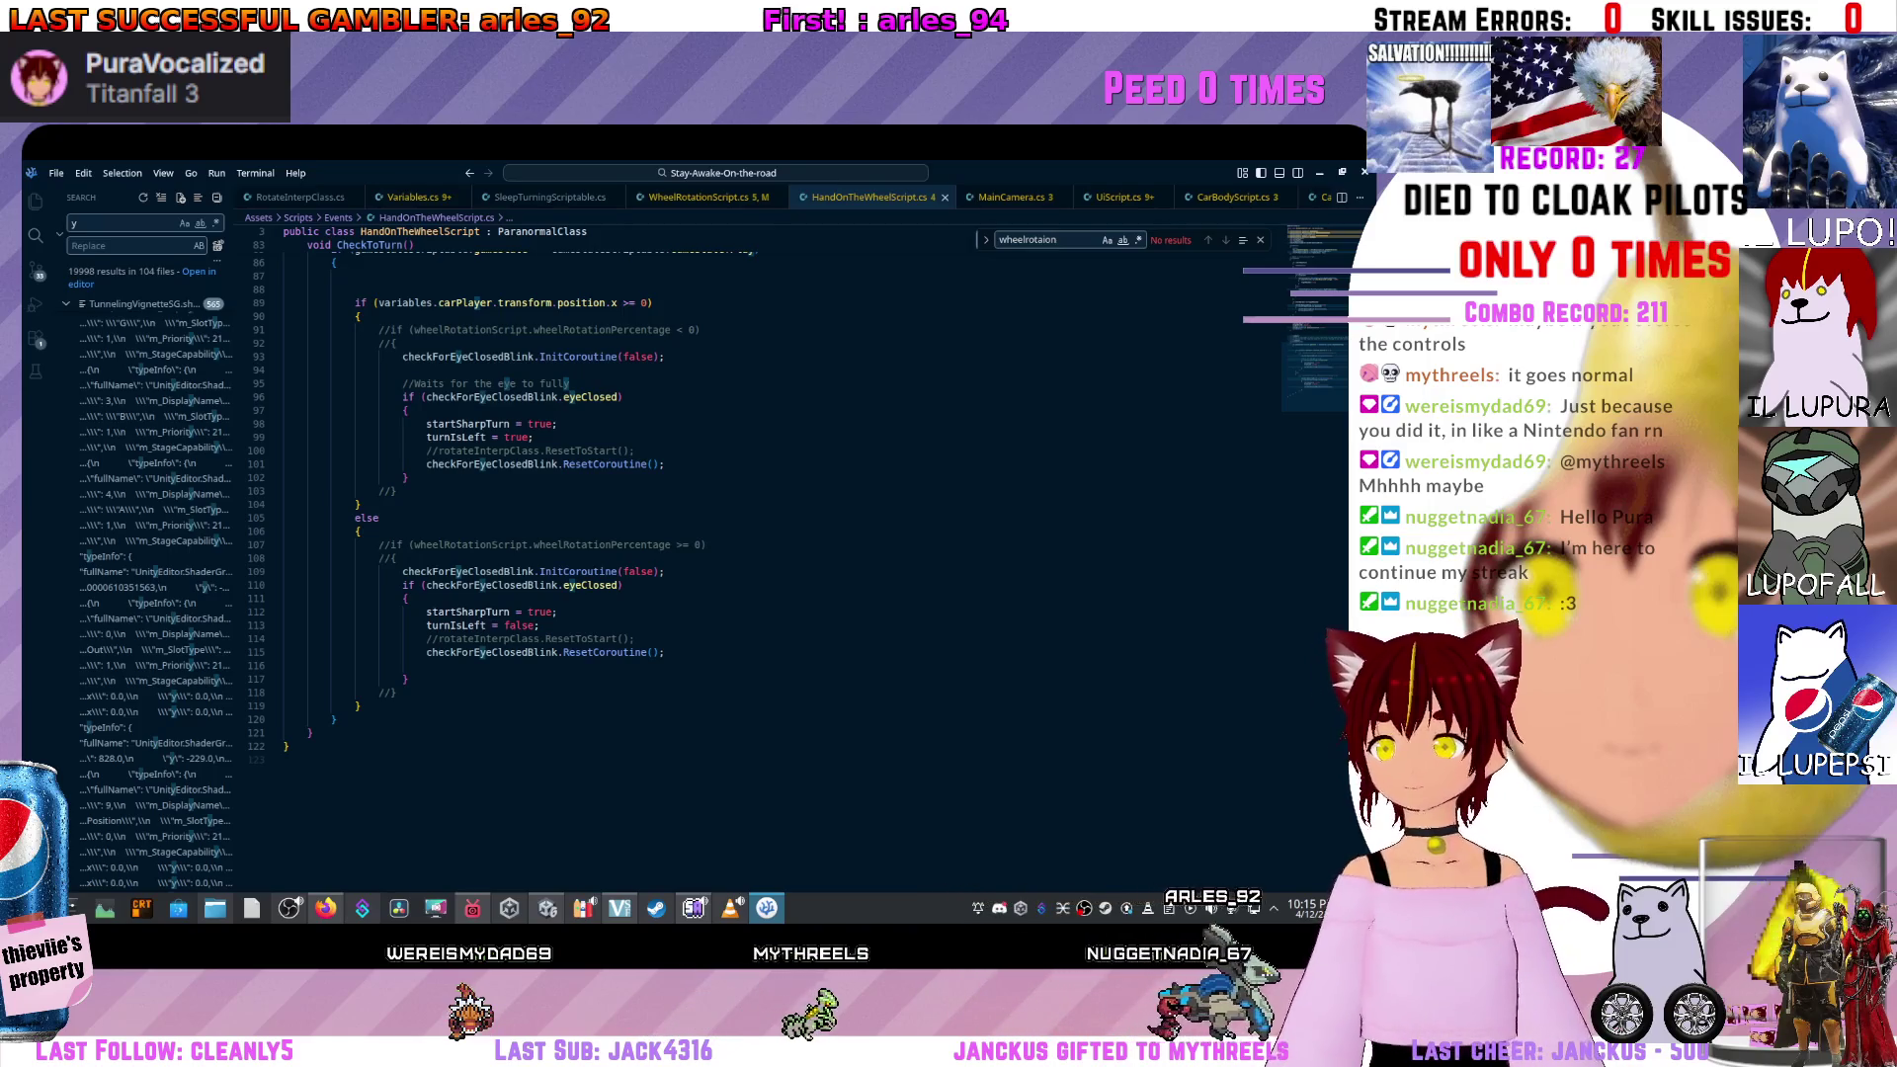
scroll(692, 553, up, 20)
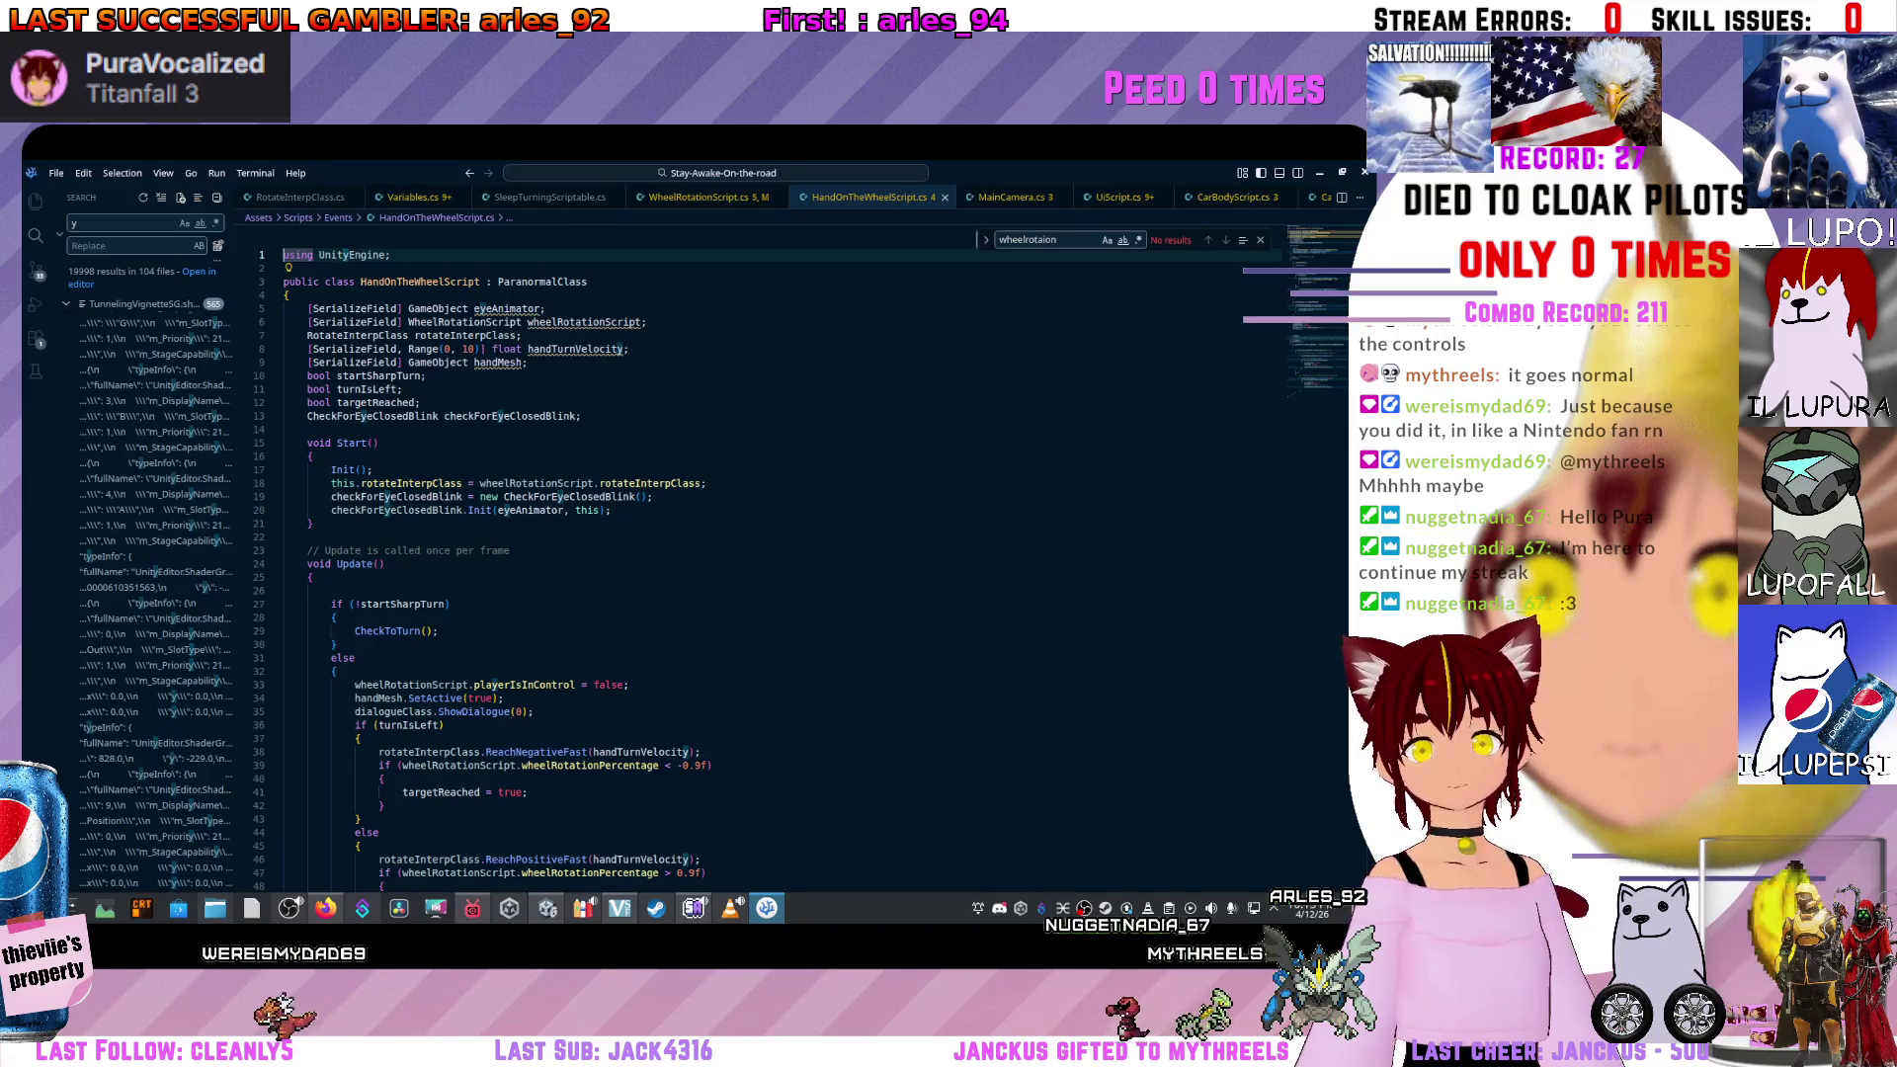
scroll(692, 553, down, 14)
scroll(692, 553, up, 5)
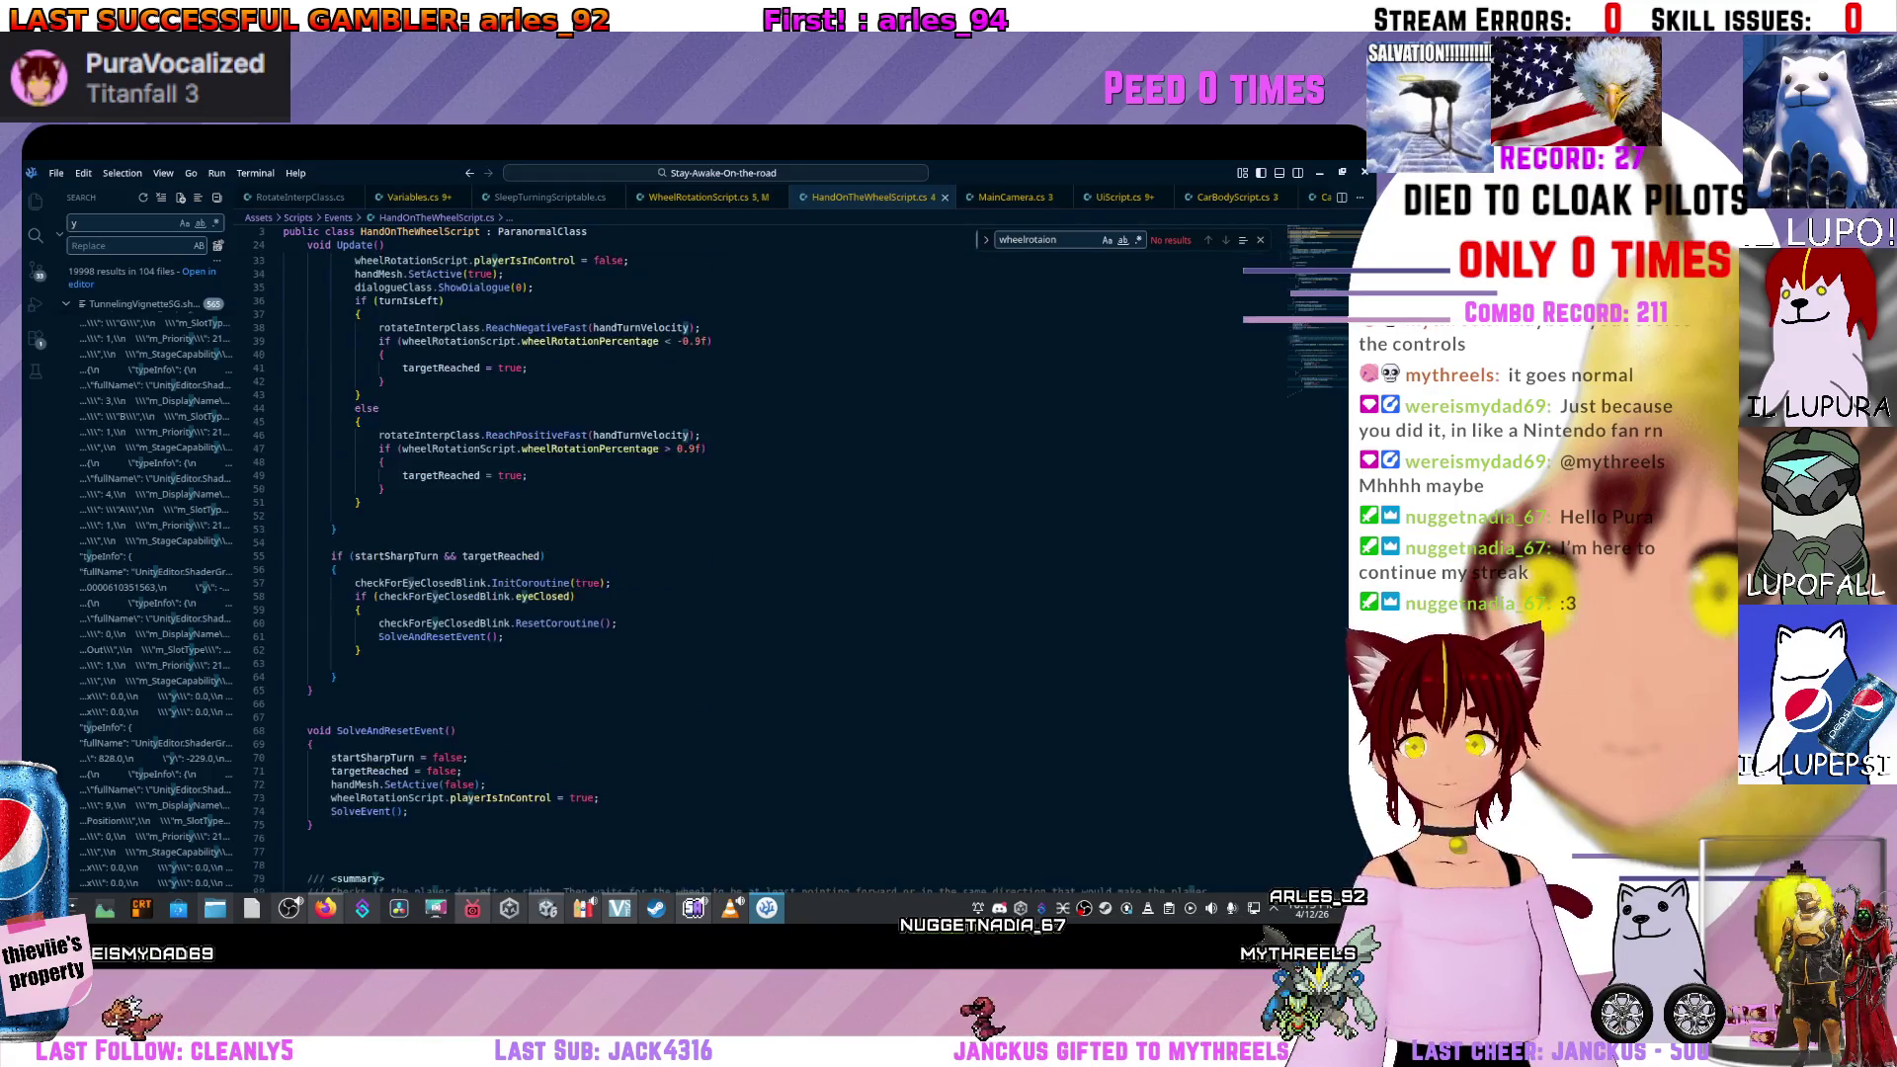
click(540, 627)
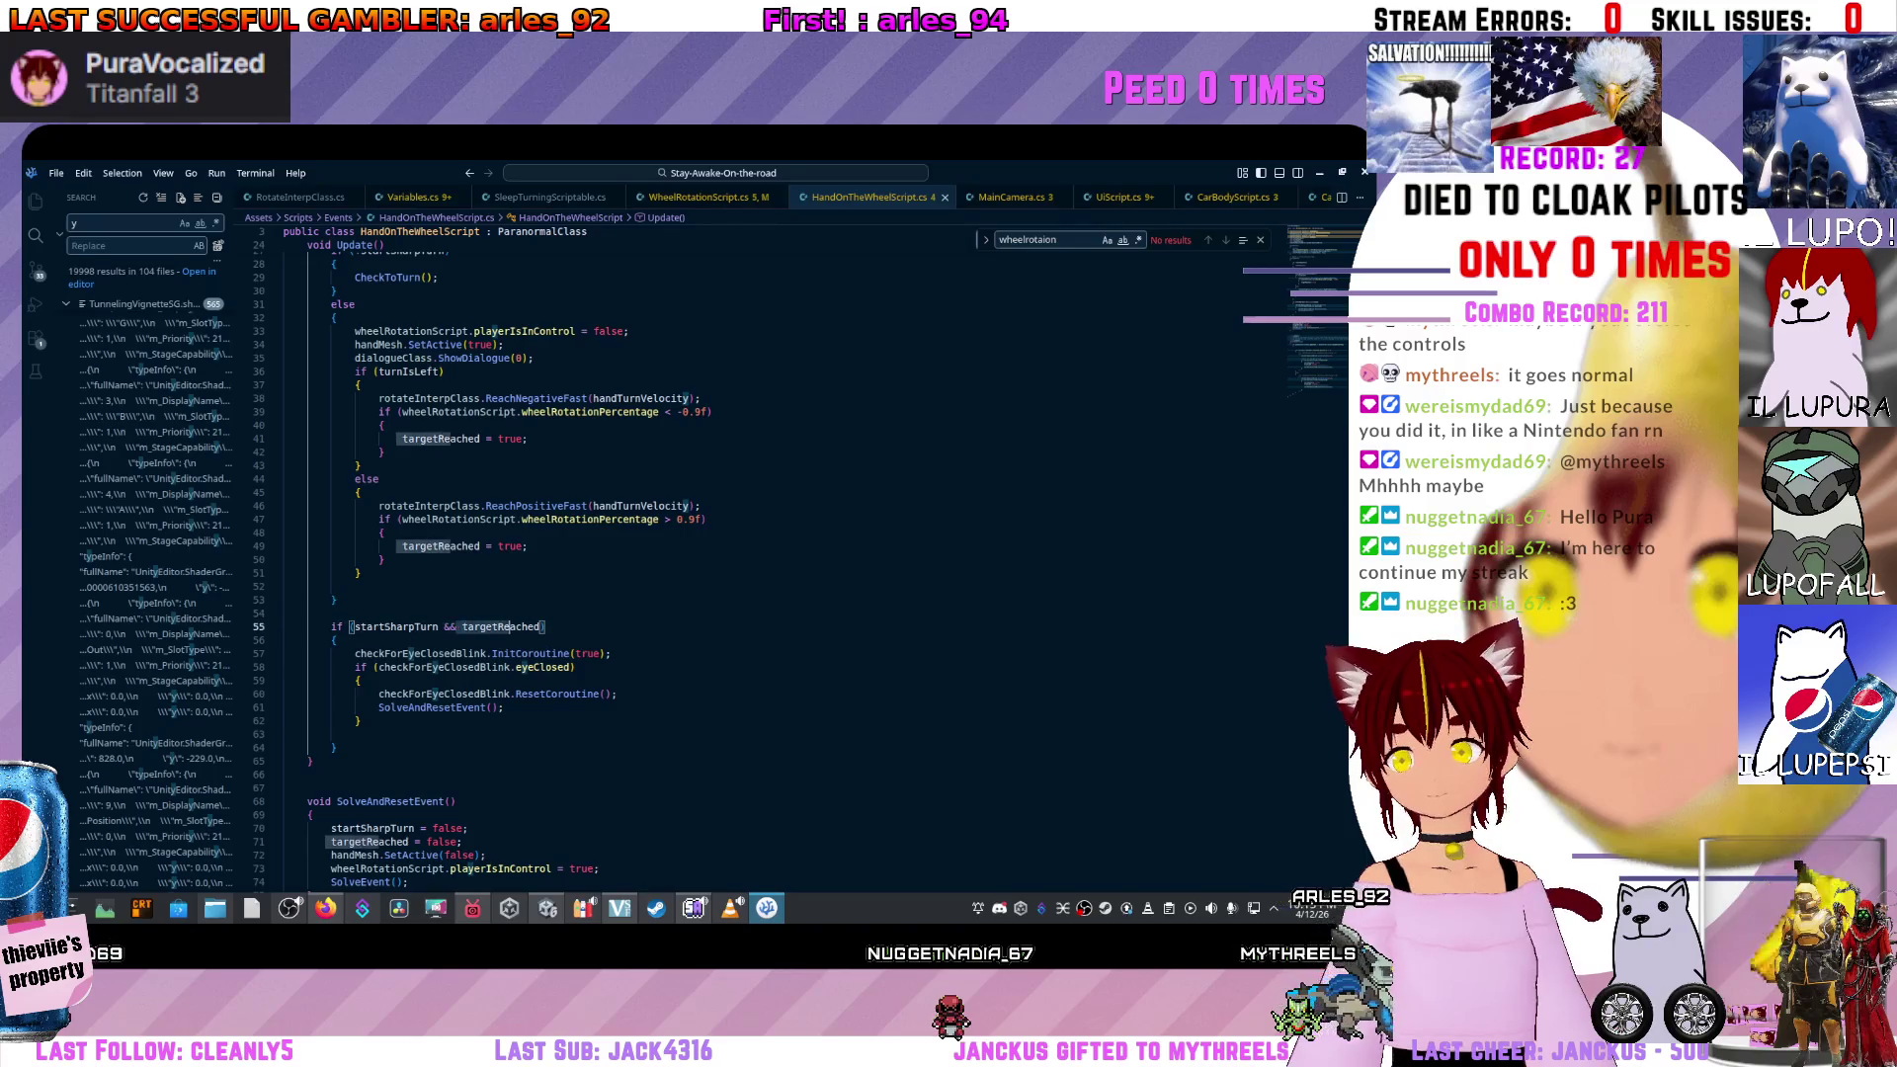
scroll(691, 553, up, 4)
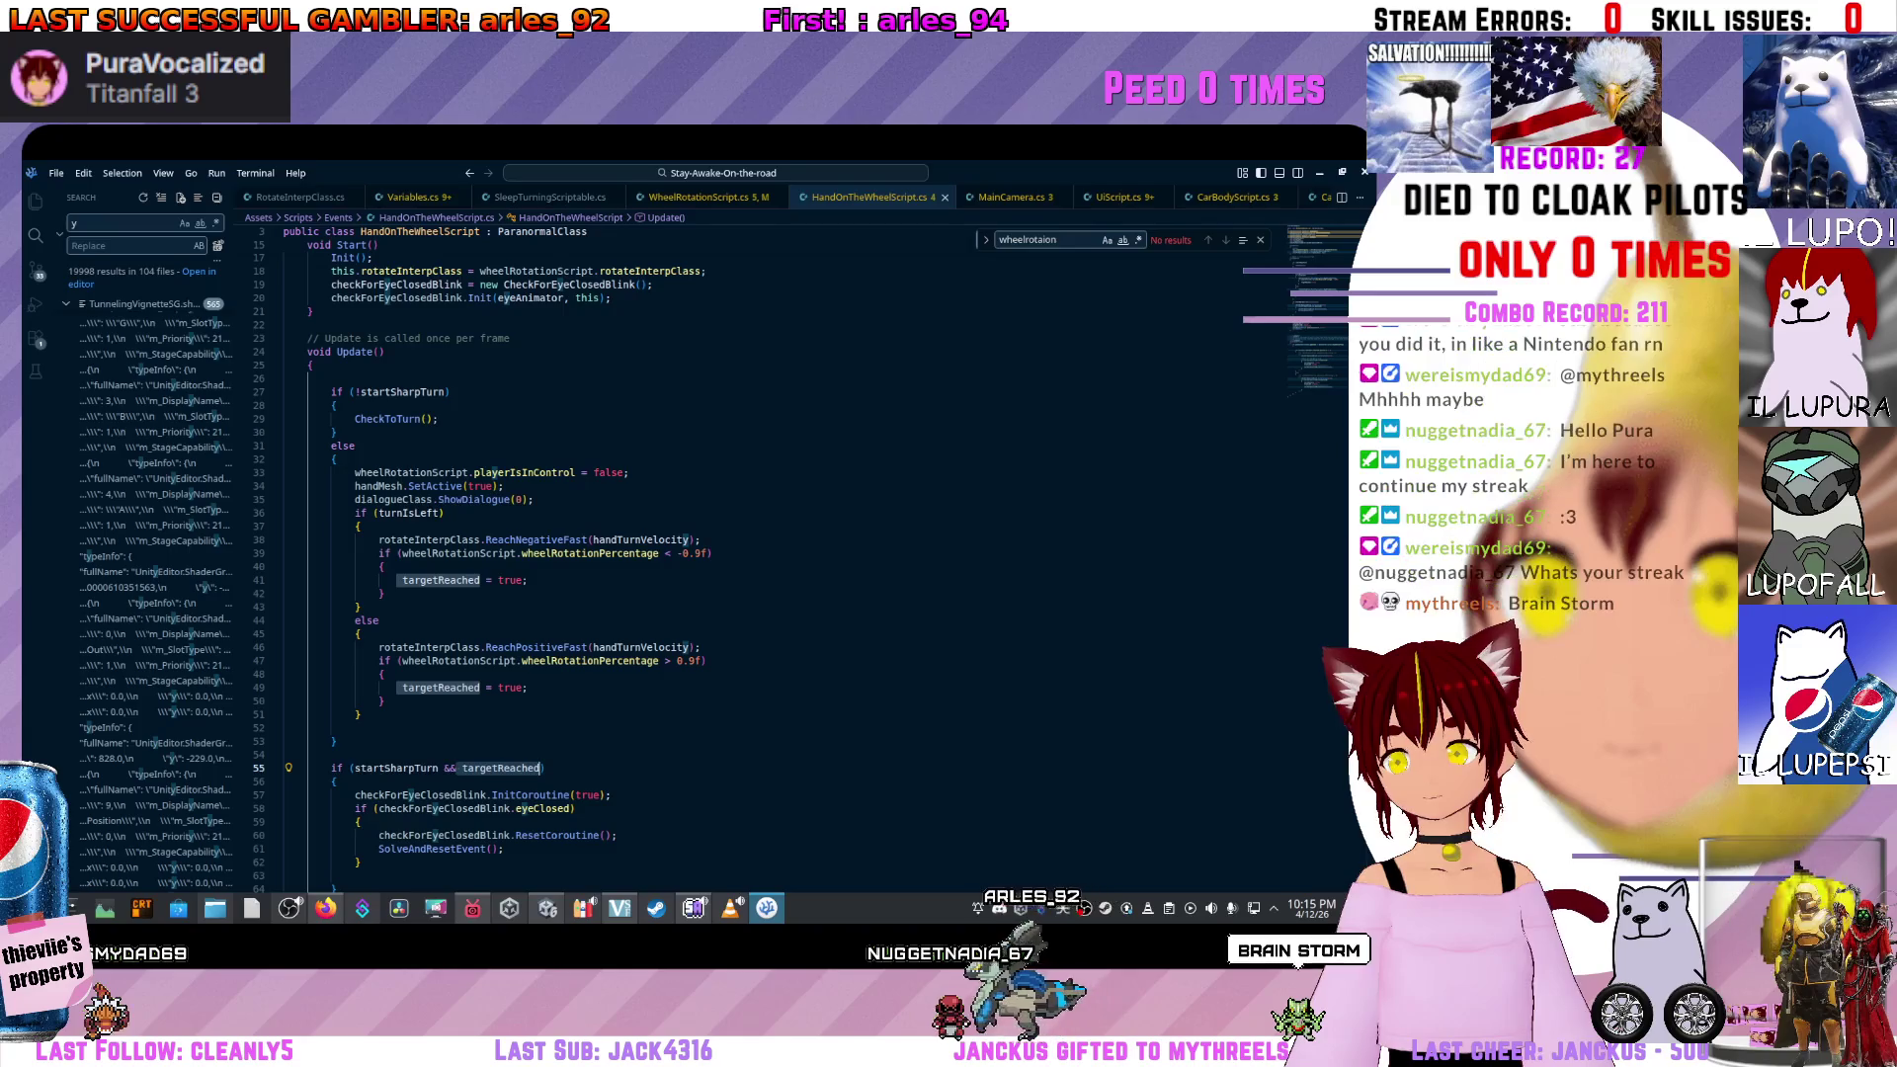
click(518, 660)
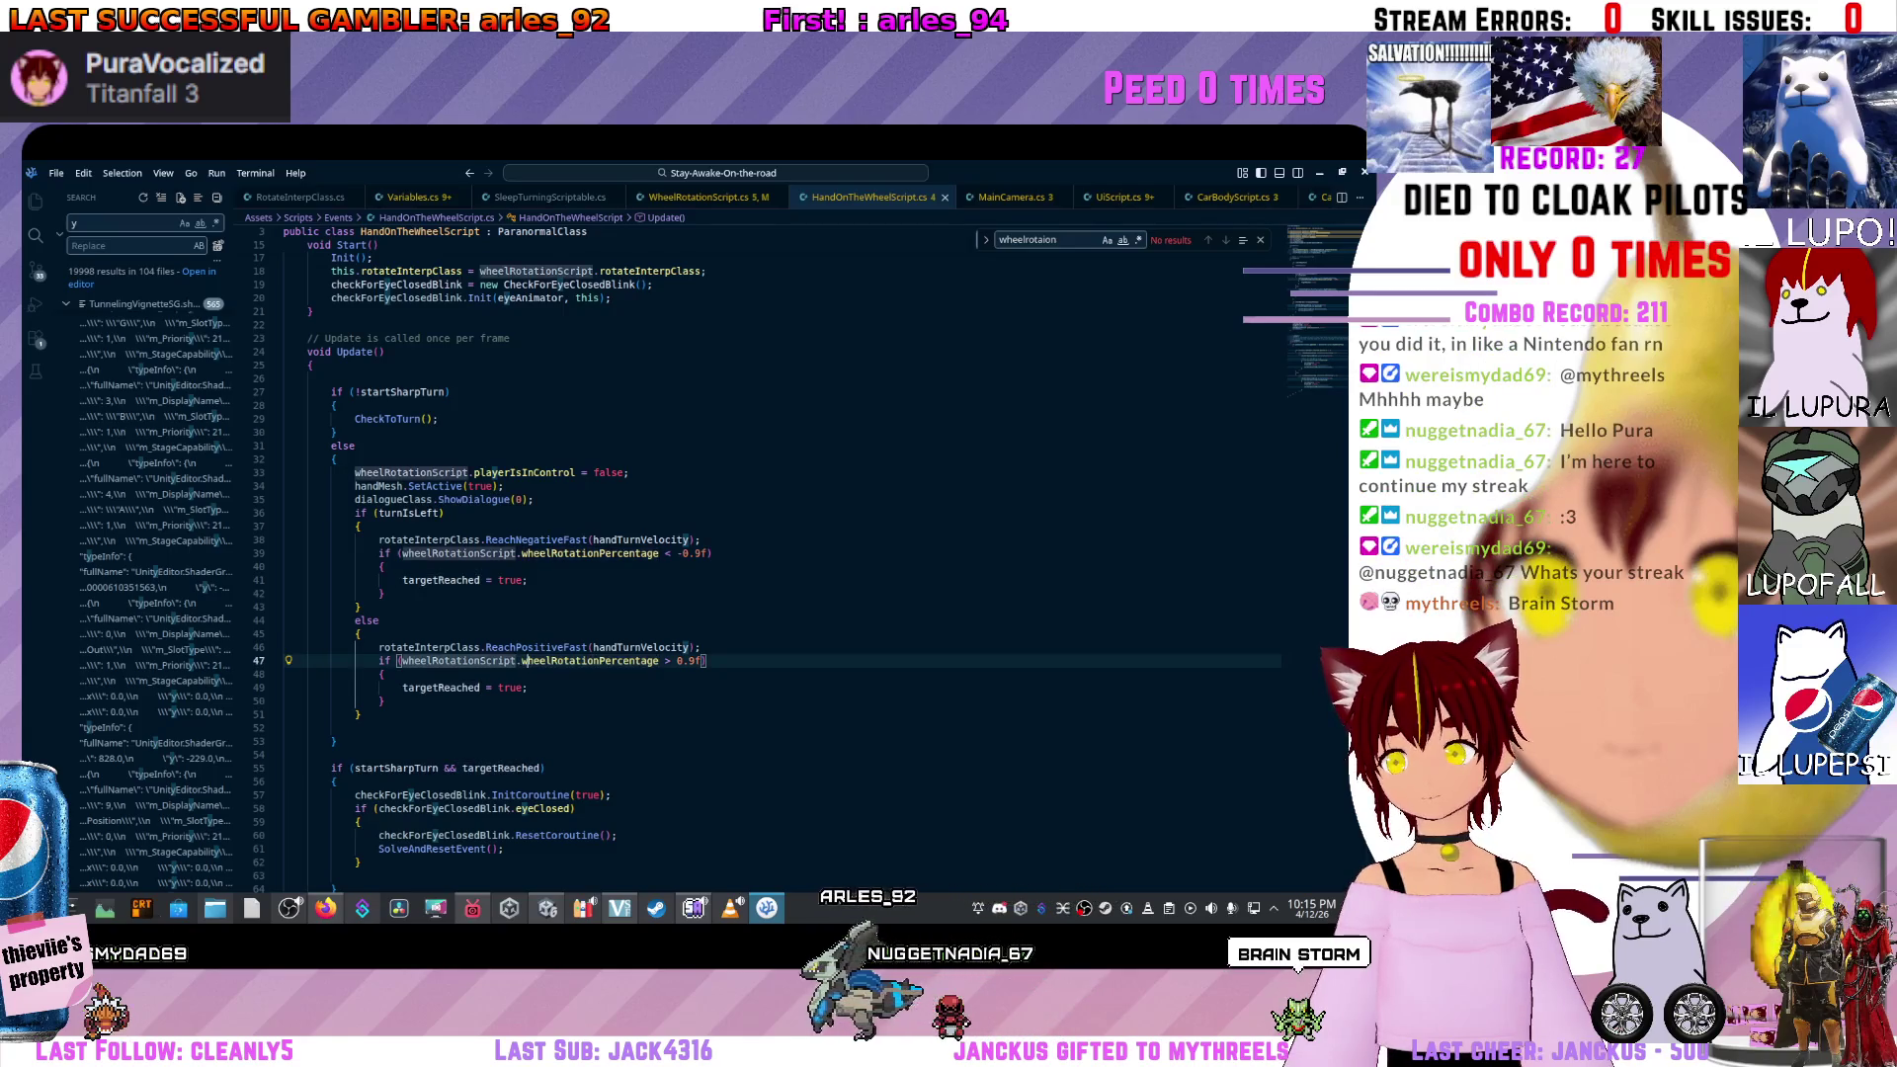
click(658, 659)
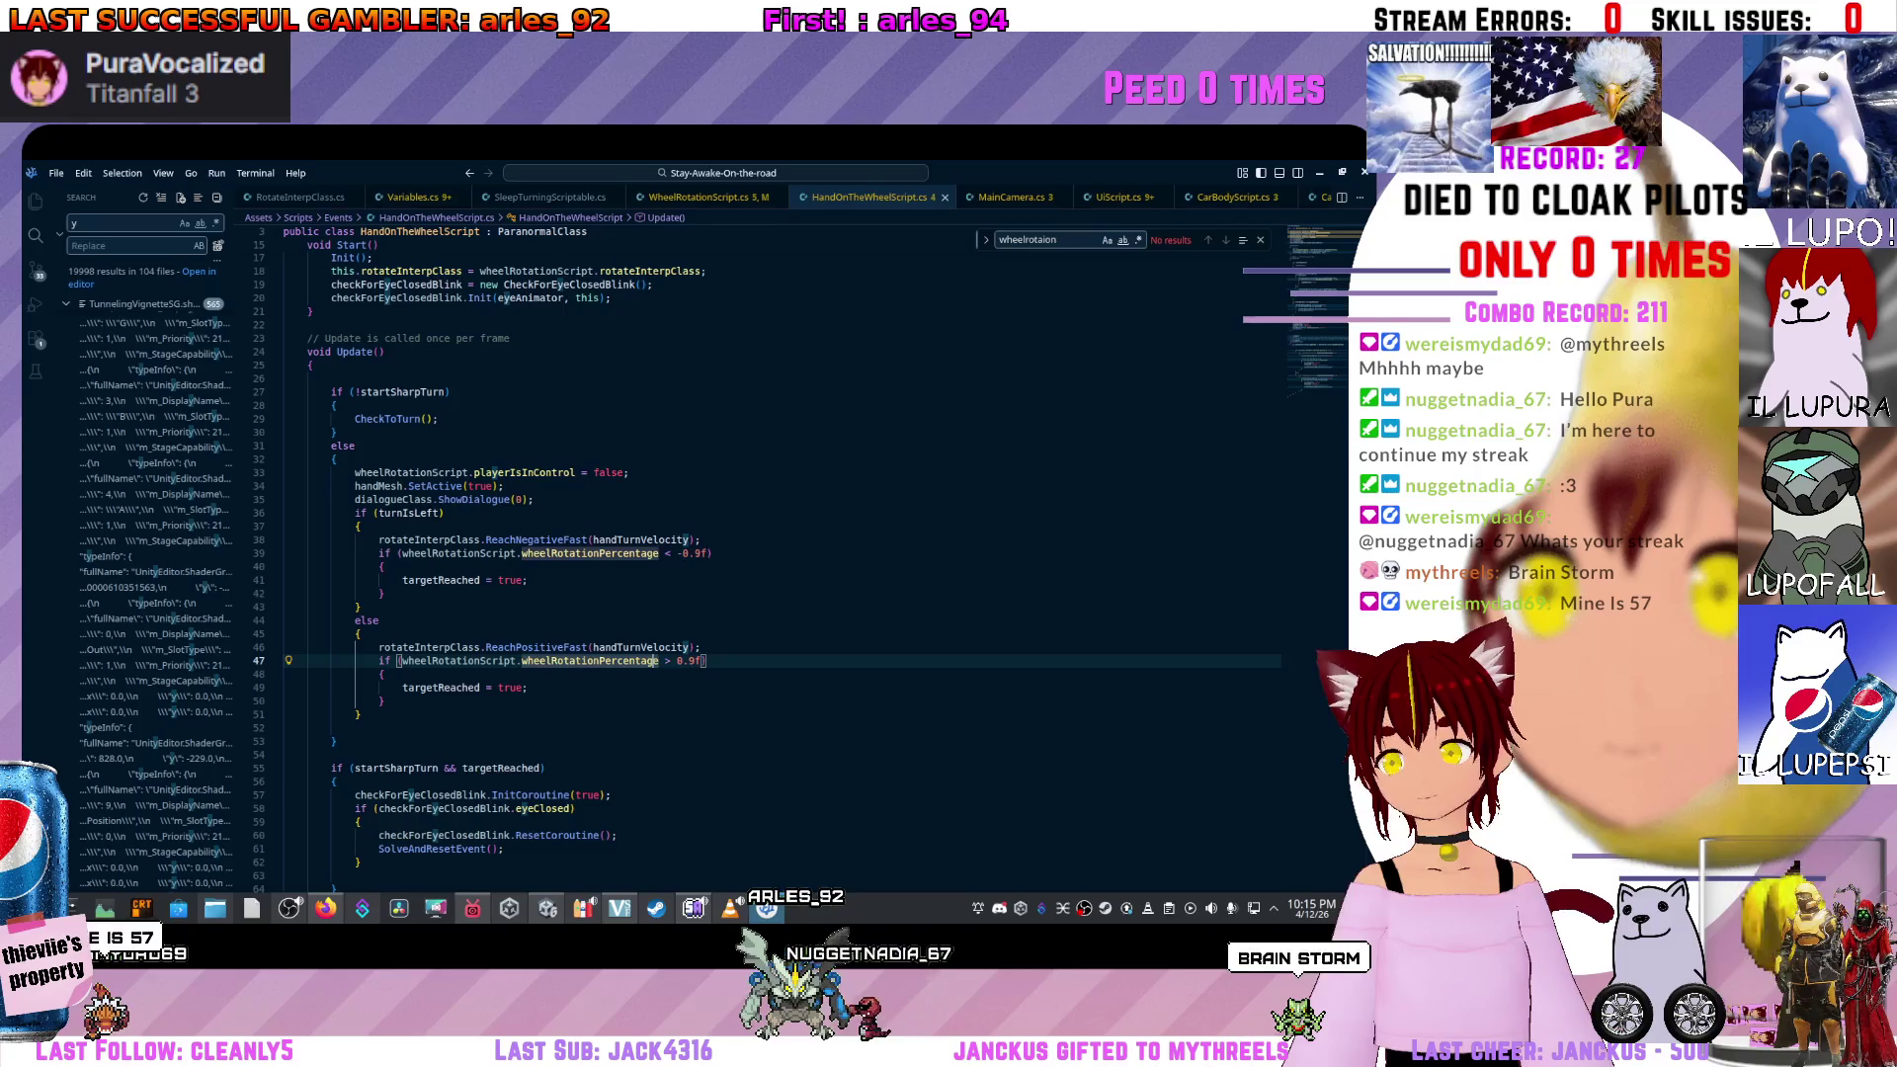
mouse_move(563, 659)
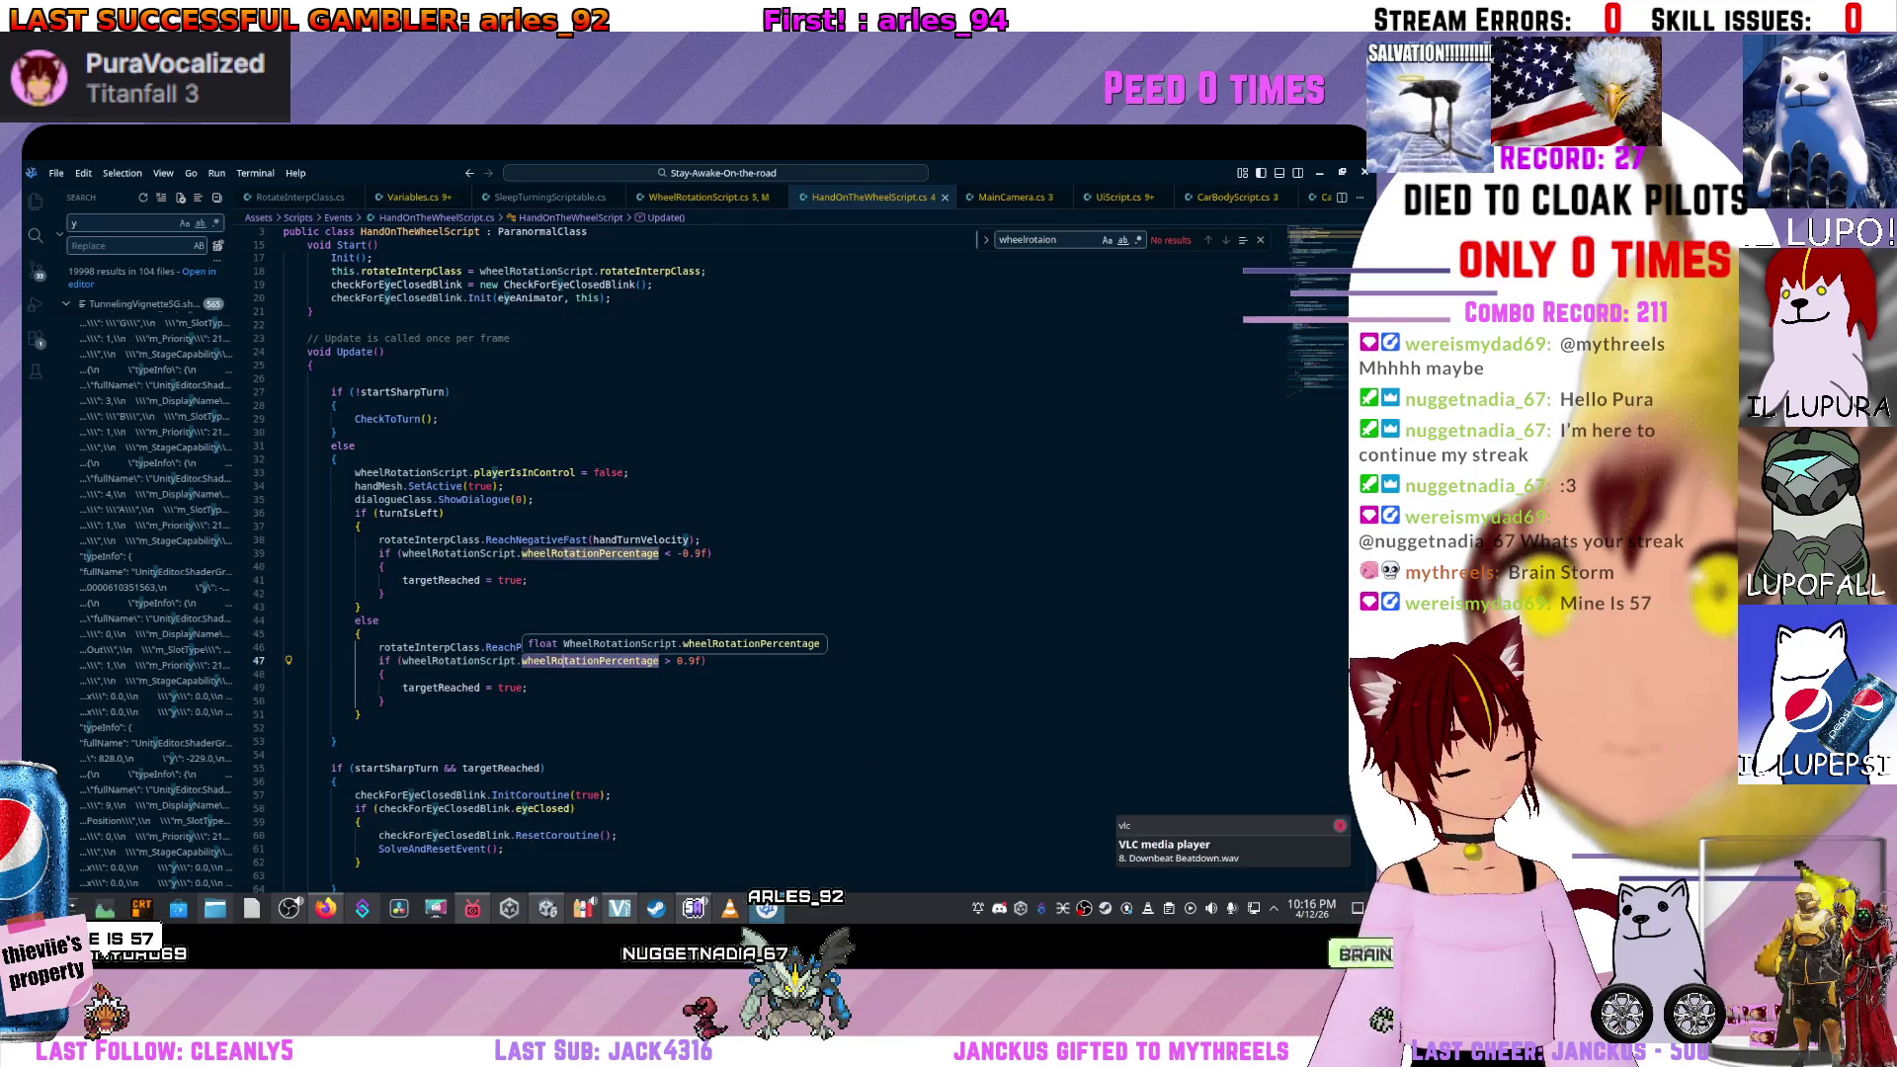
key(End)
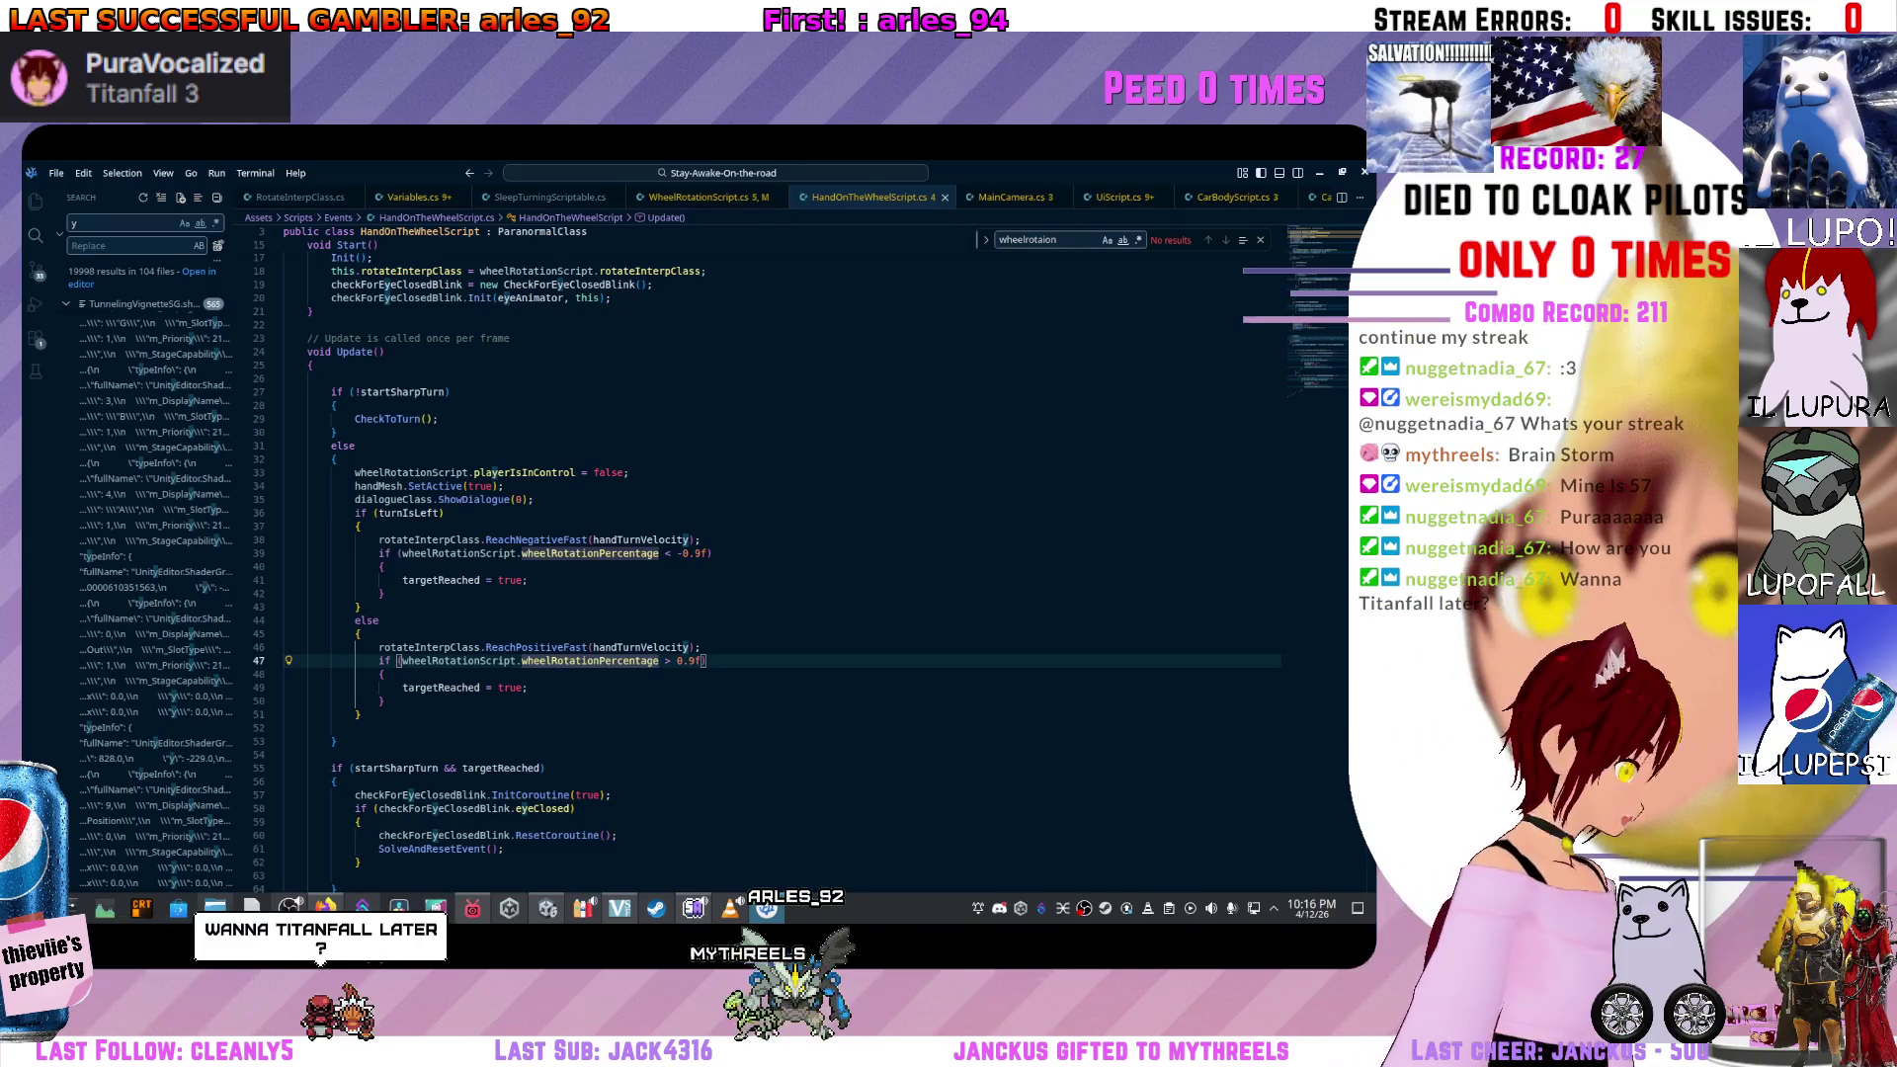
mouse_move(589, 553)
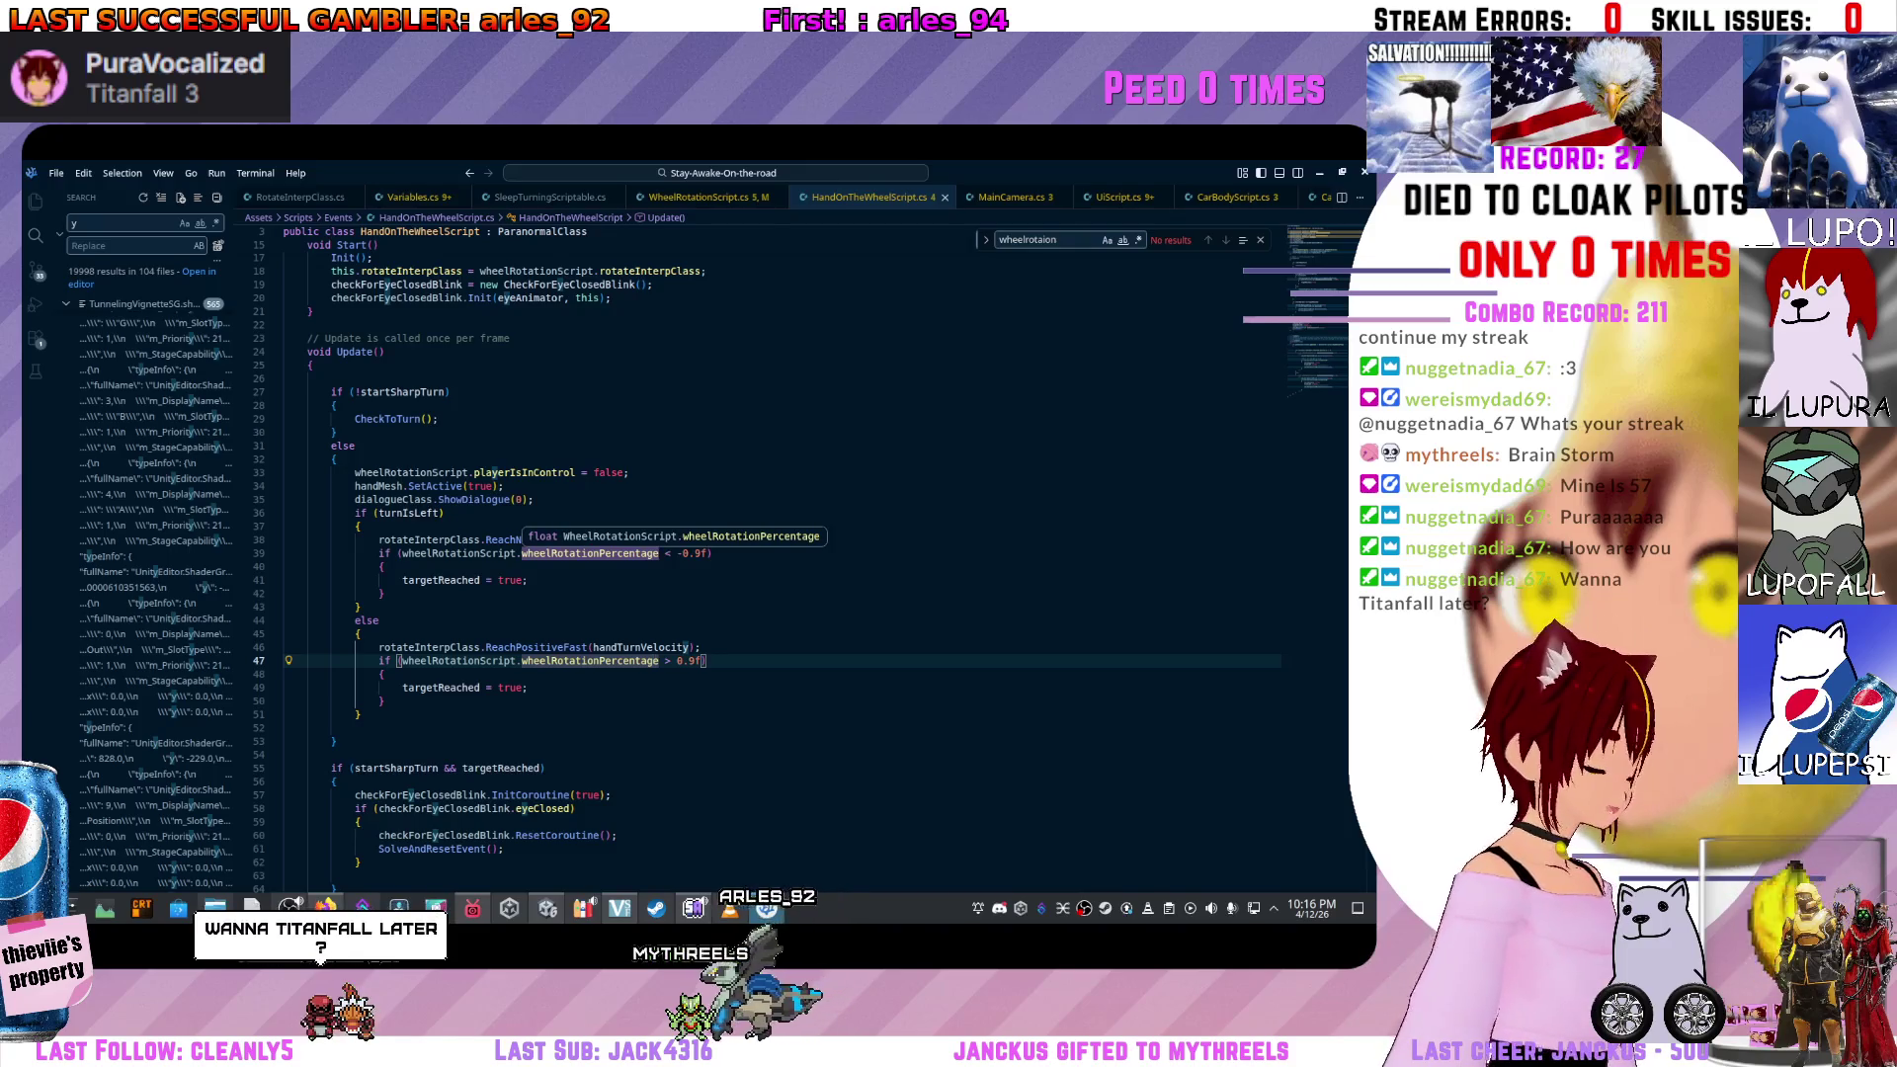
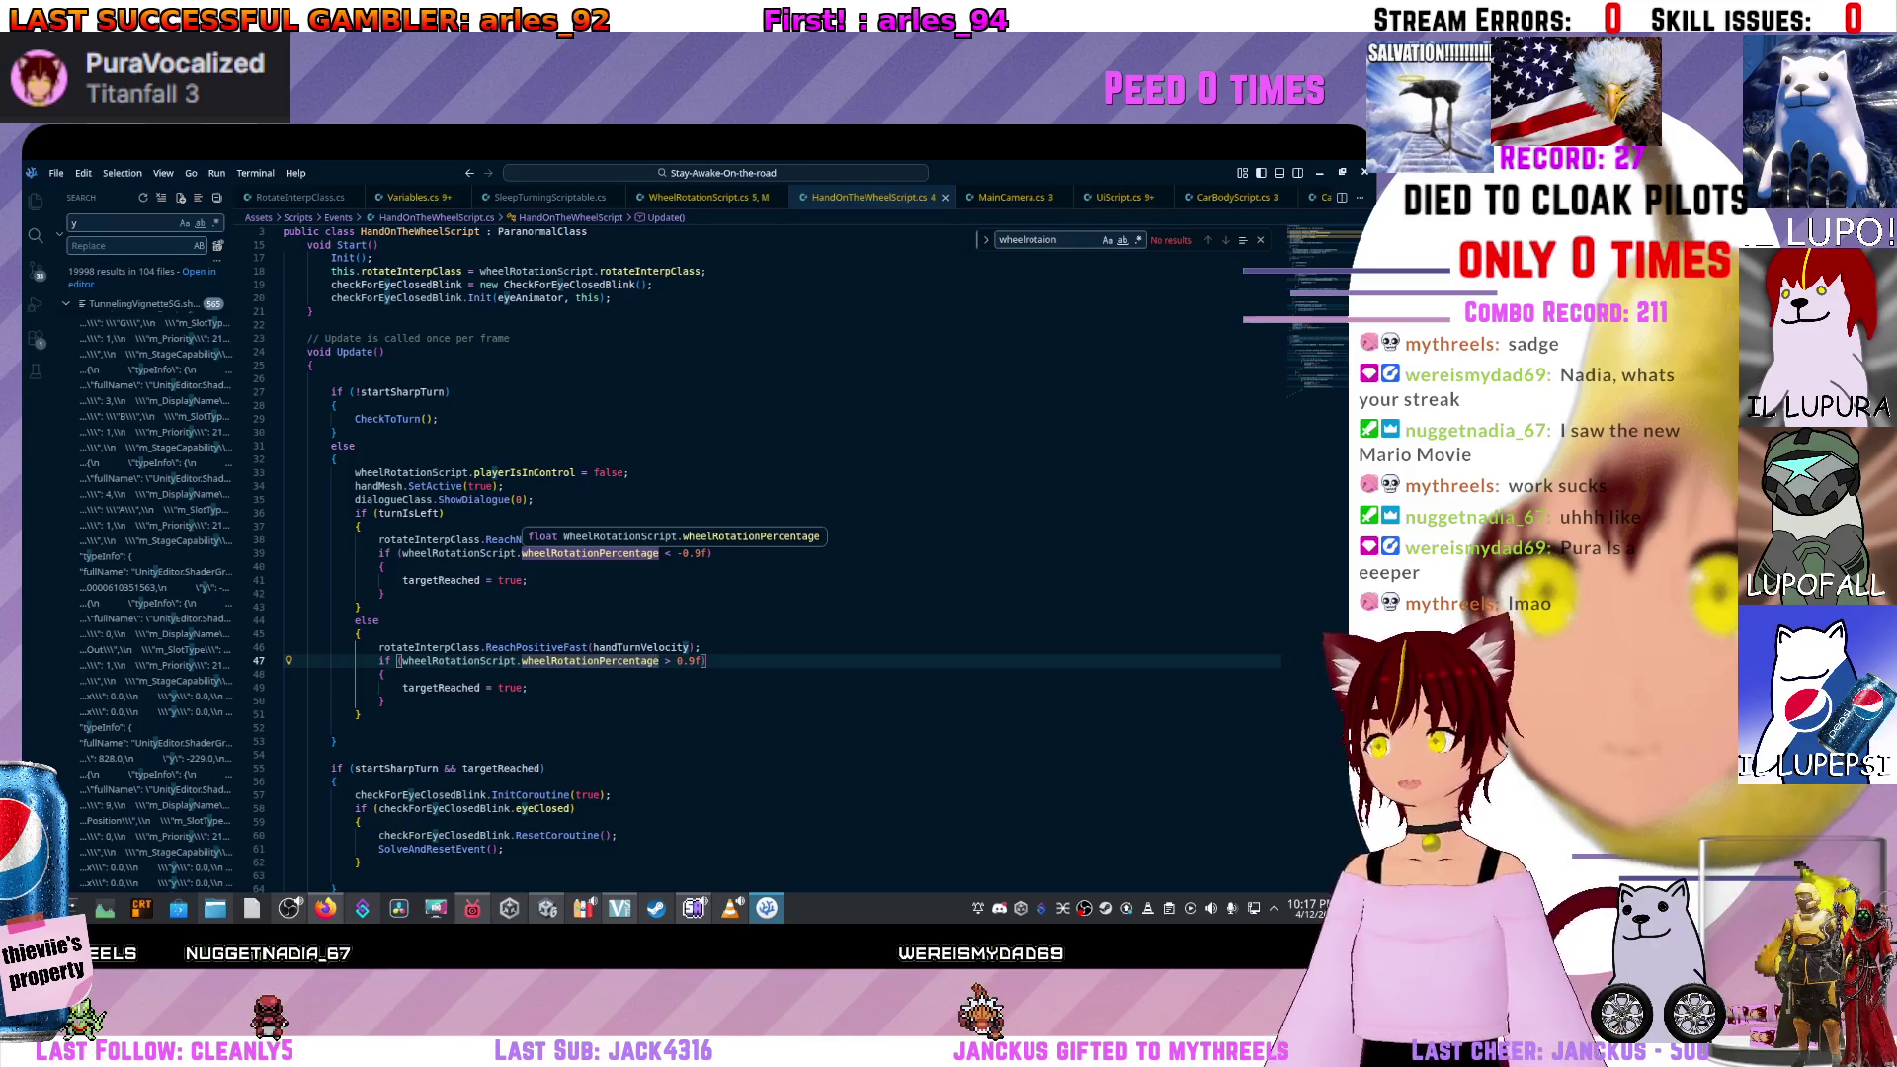
Switch from VS Code to the browser showing the German town money video.
key(alt+Tab)
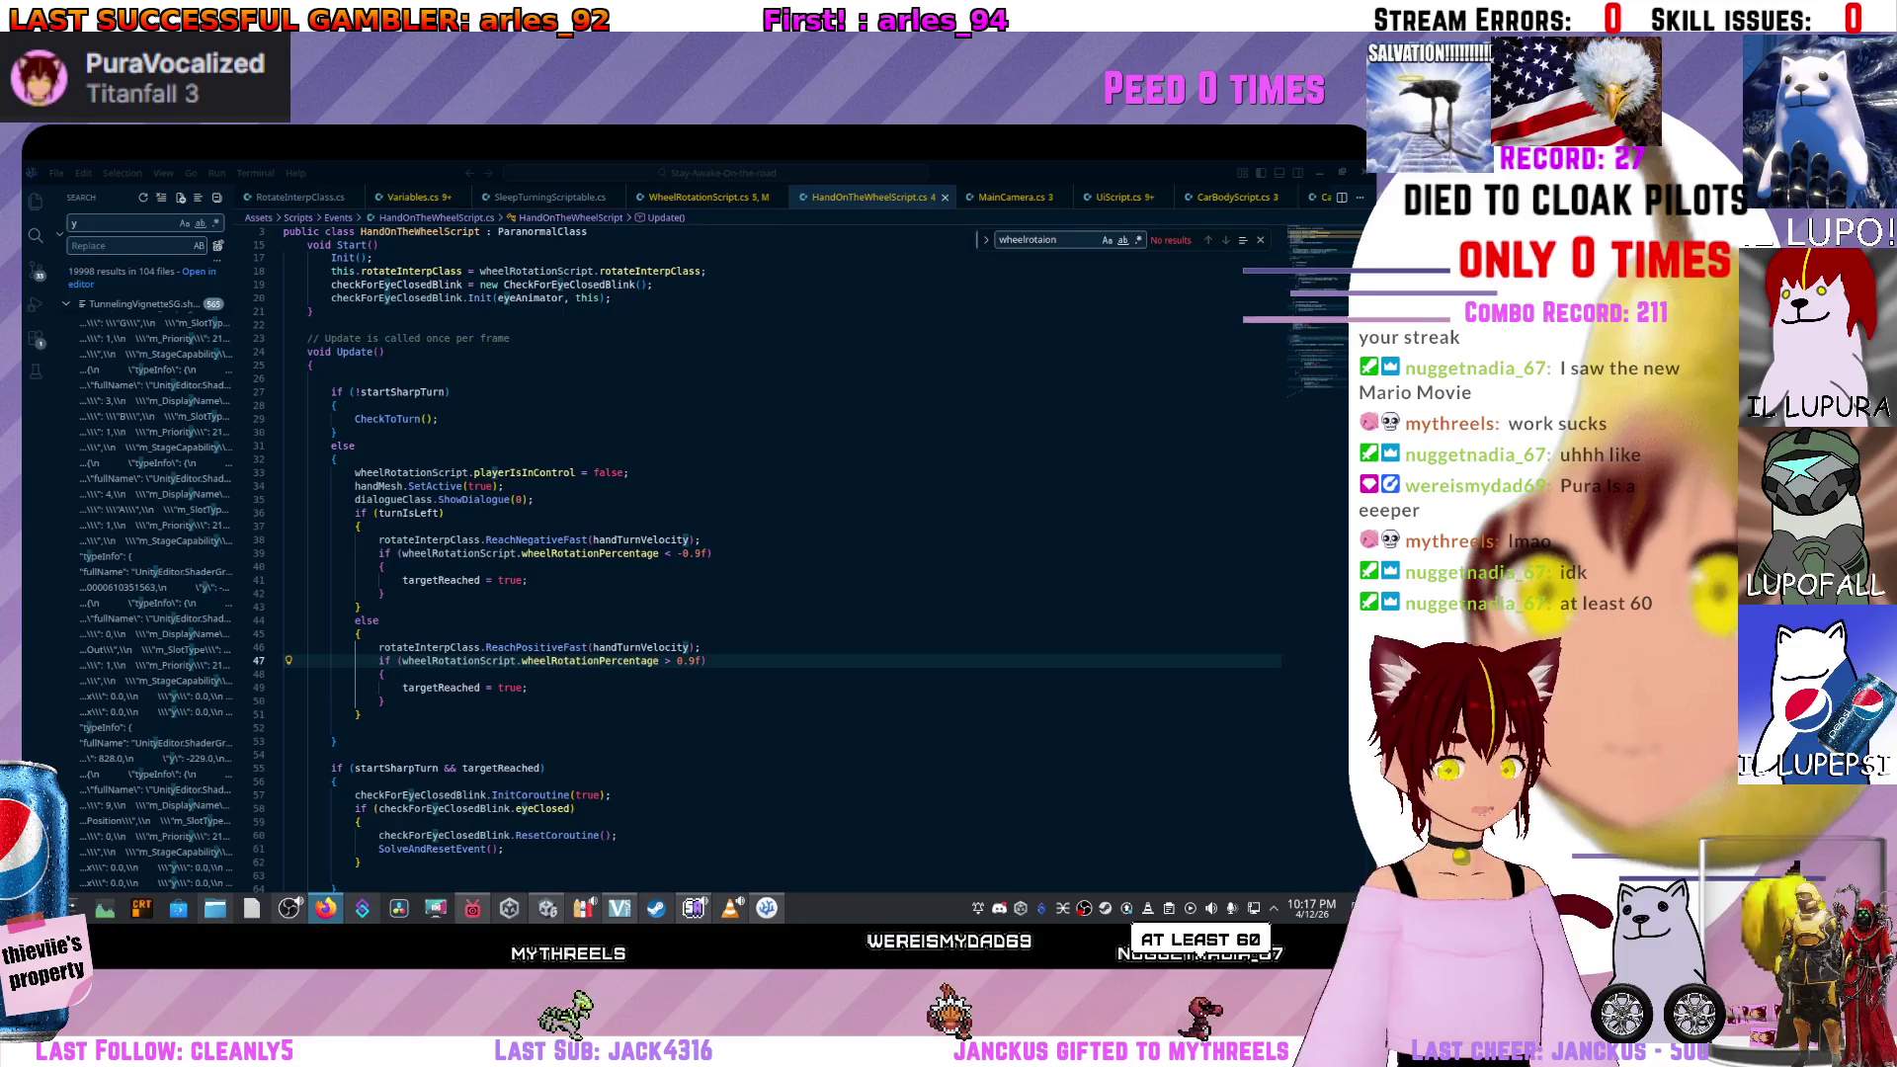
key(alt+Tab)
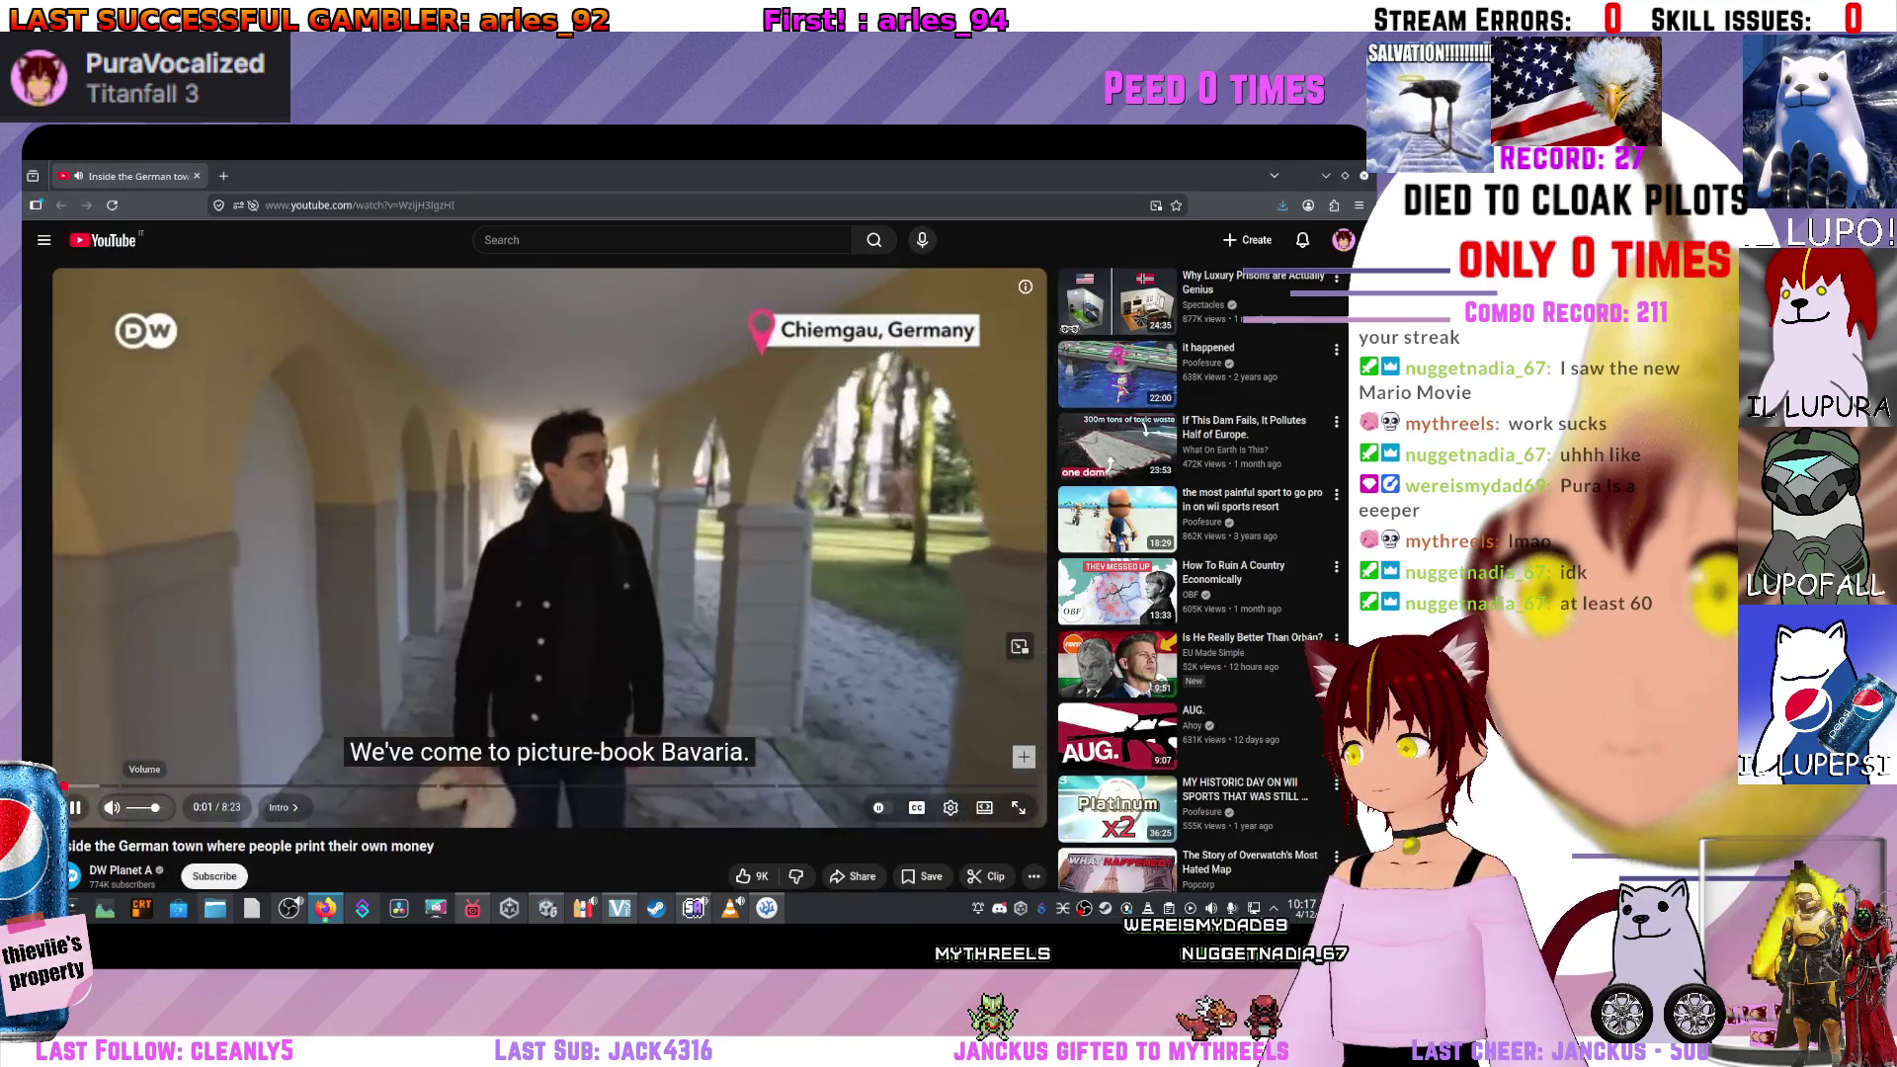
Turn the volume down and skim ahead to the shared car and phone app scenes.
click(138, 807)
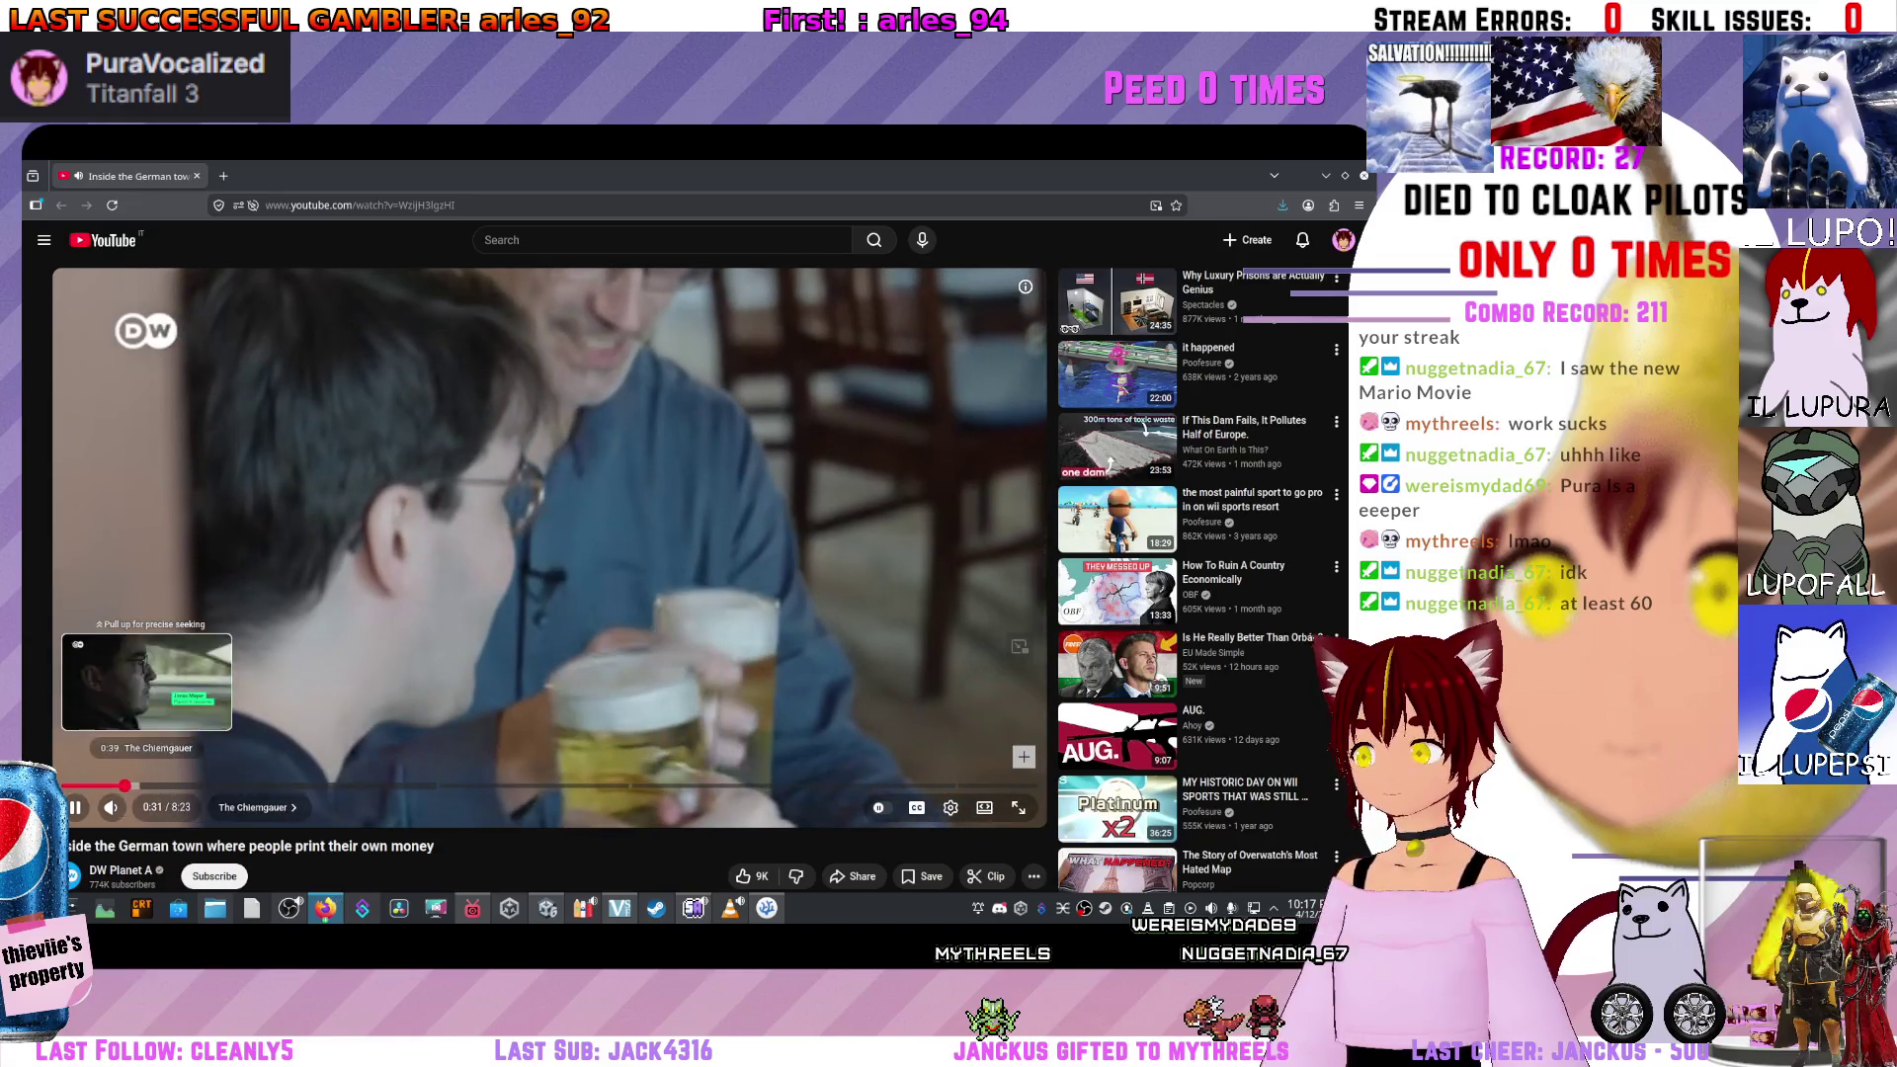
click(126, 785)
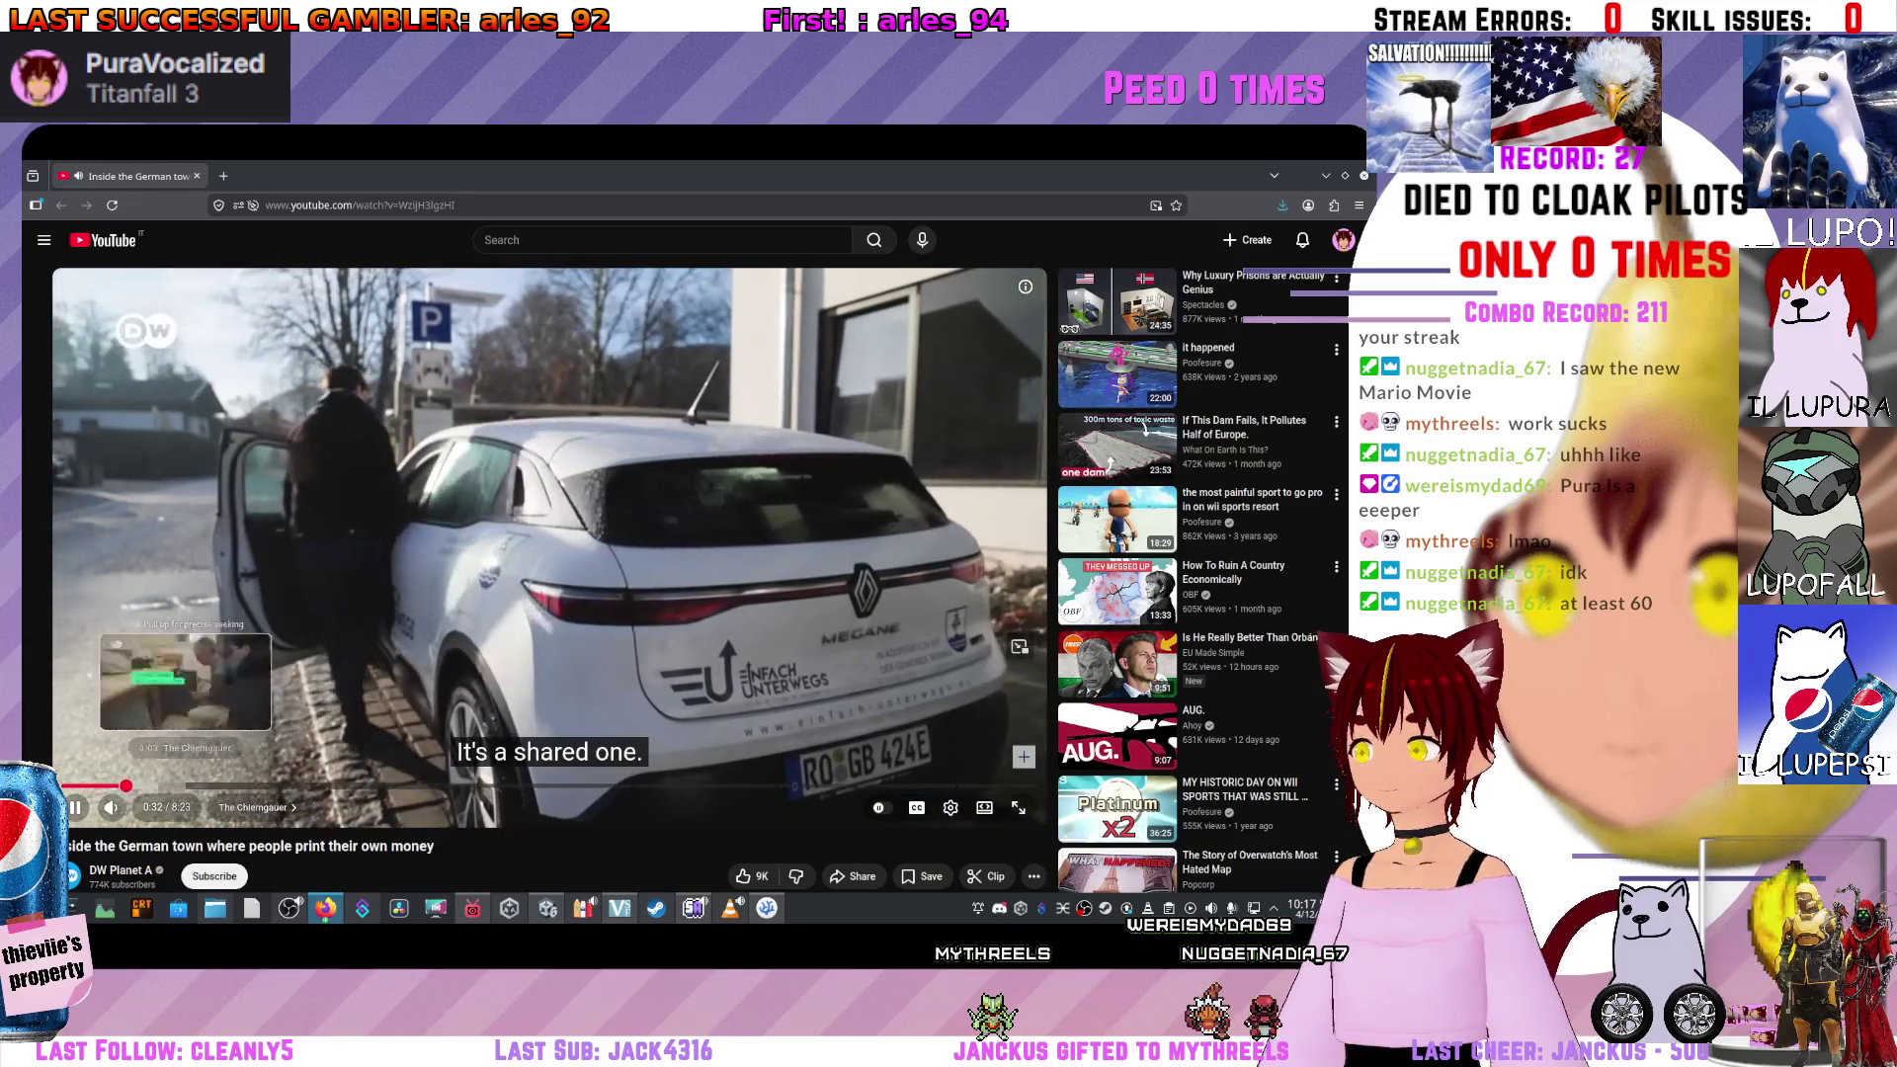
click(75, 807)
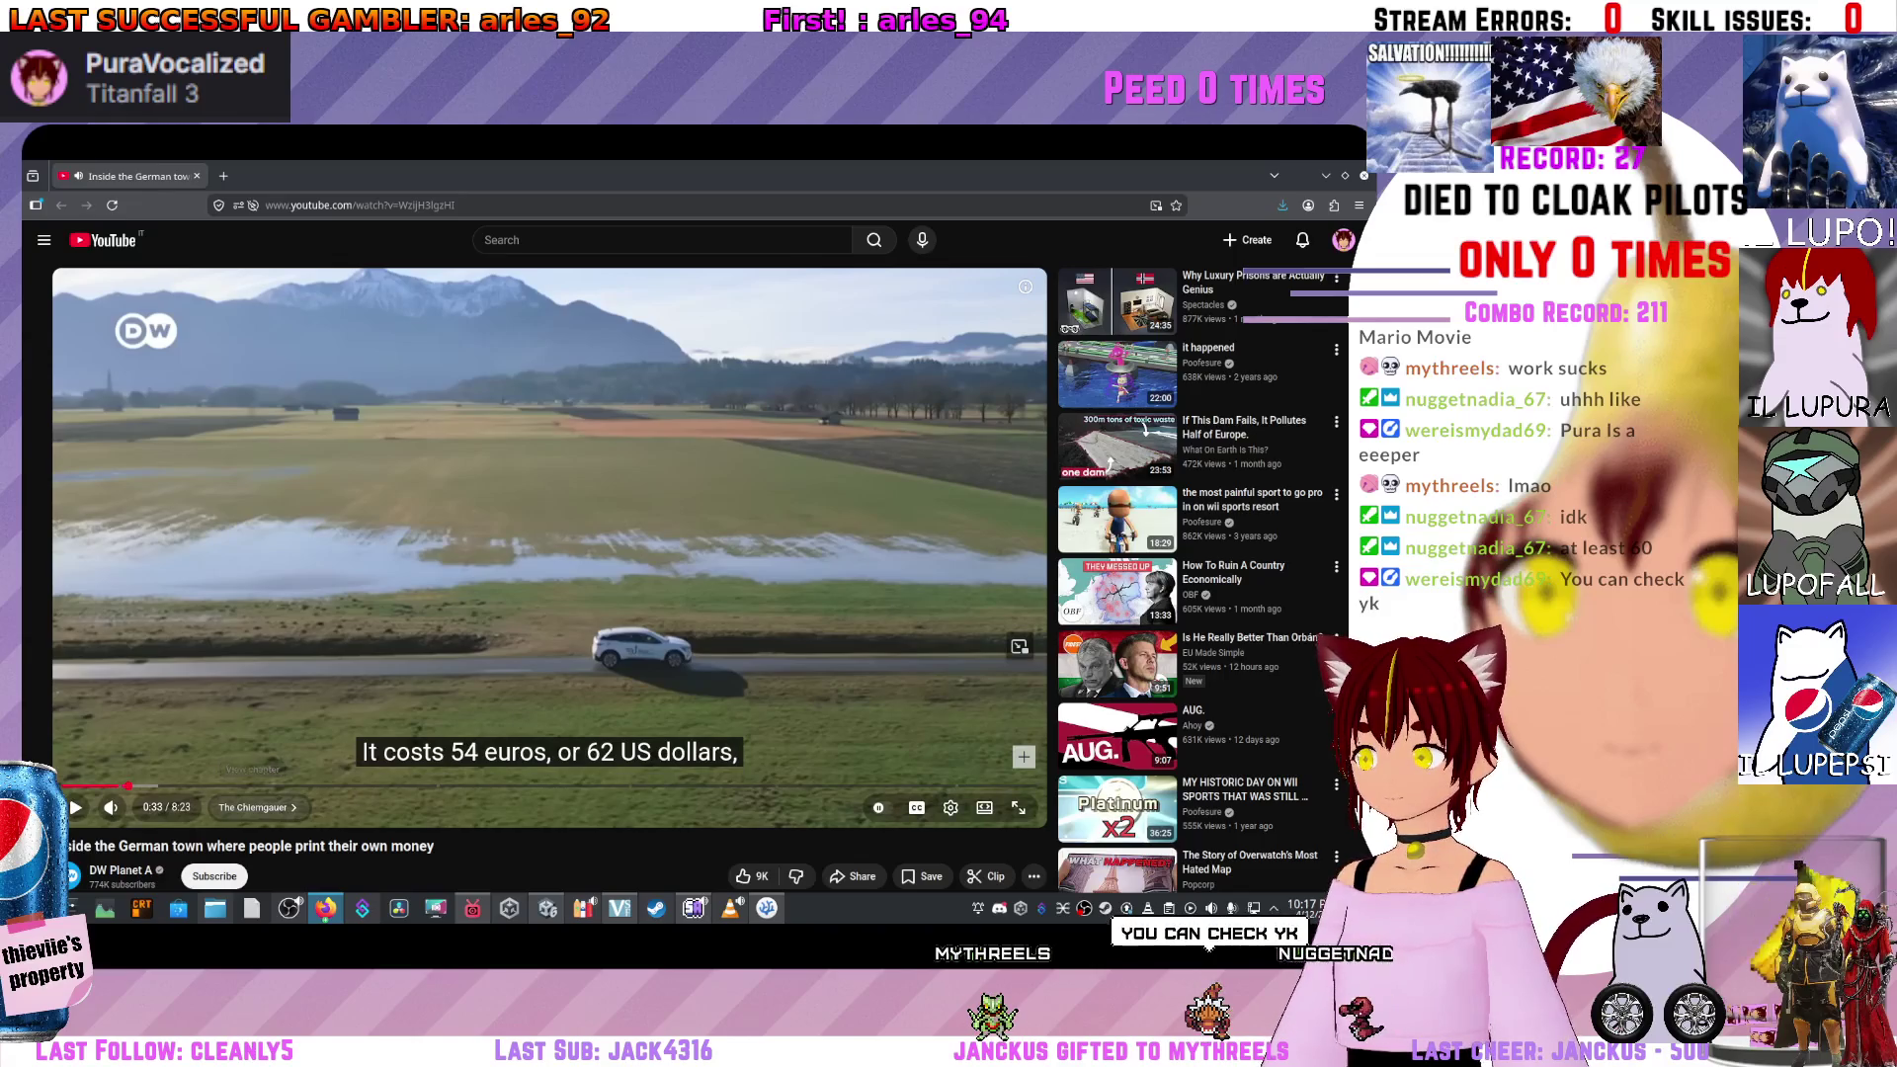
click(162, 786)
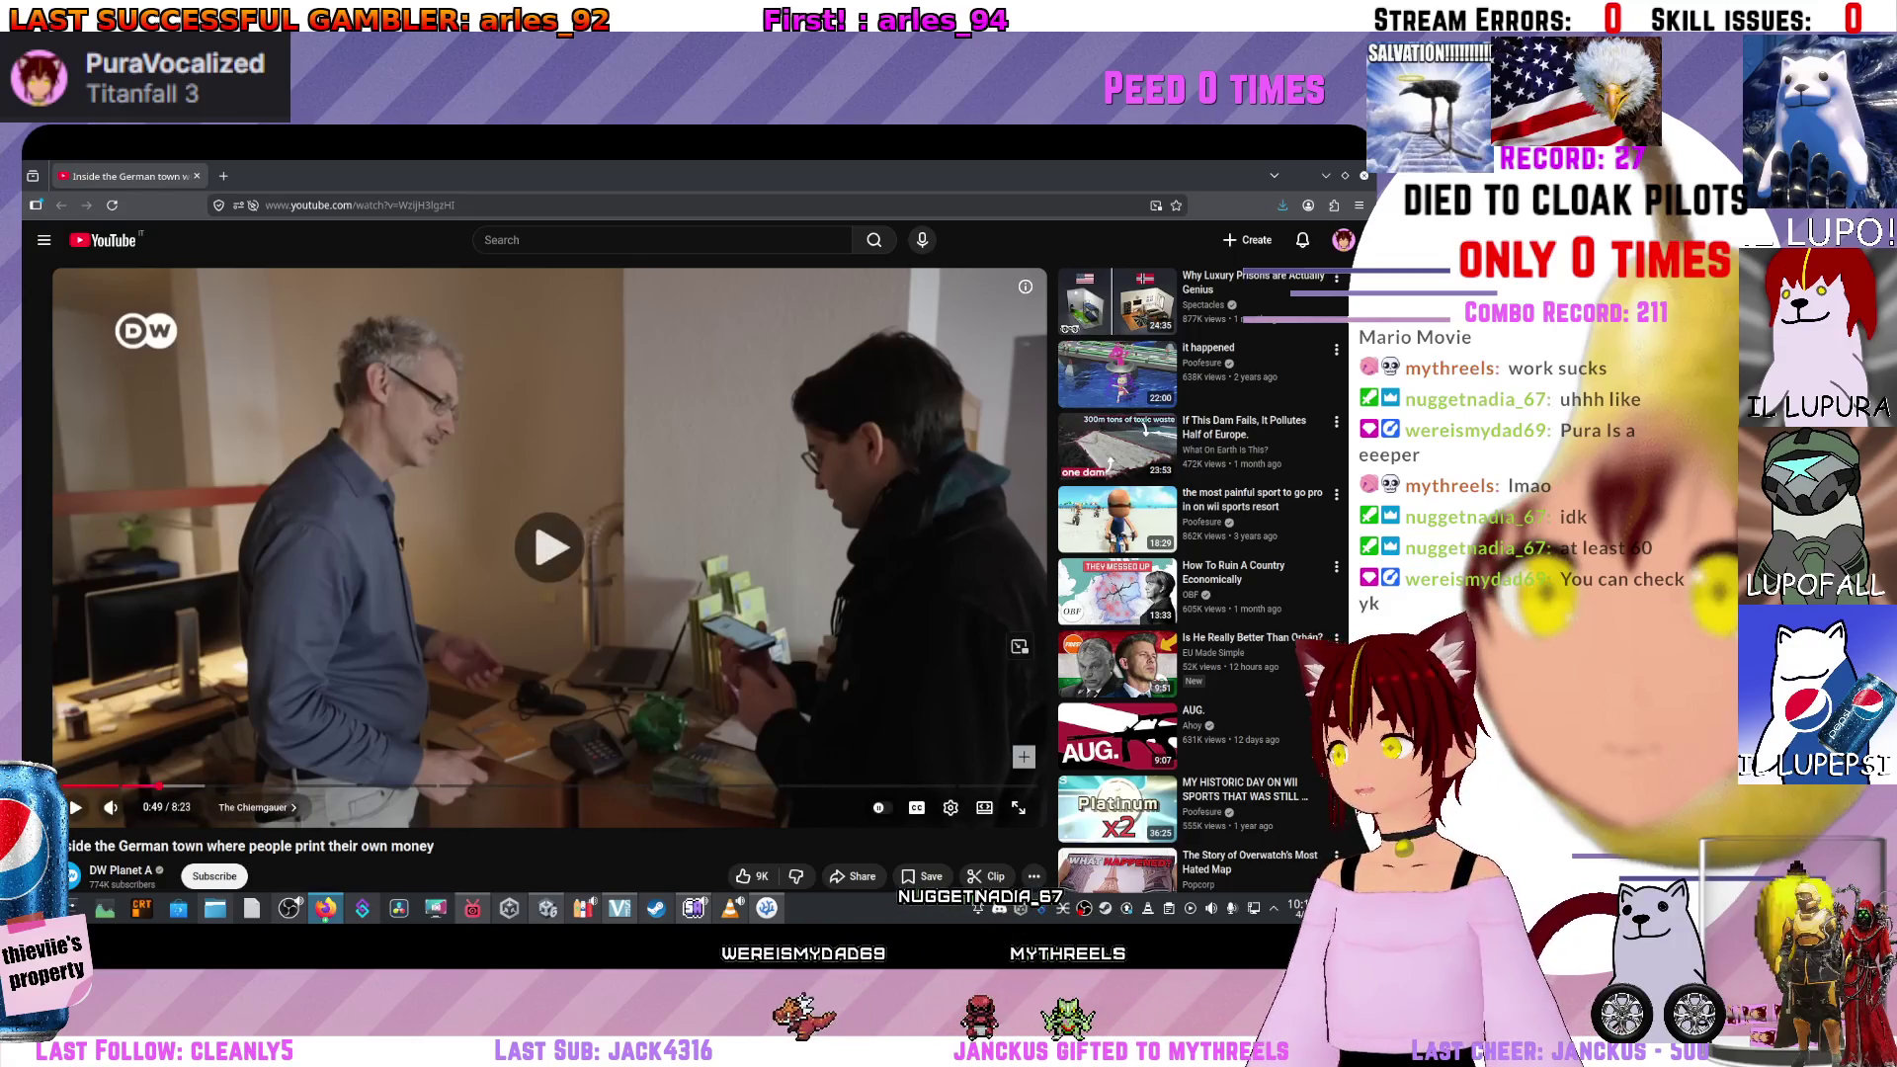
click(75, 807)
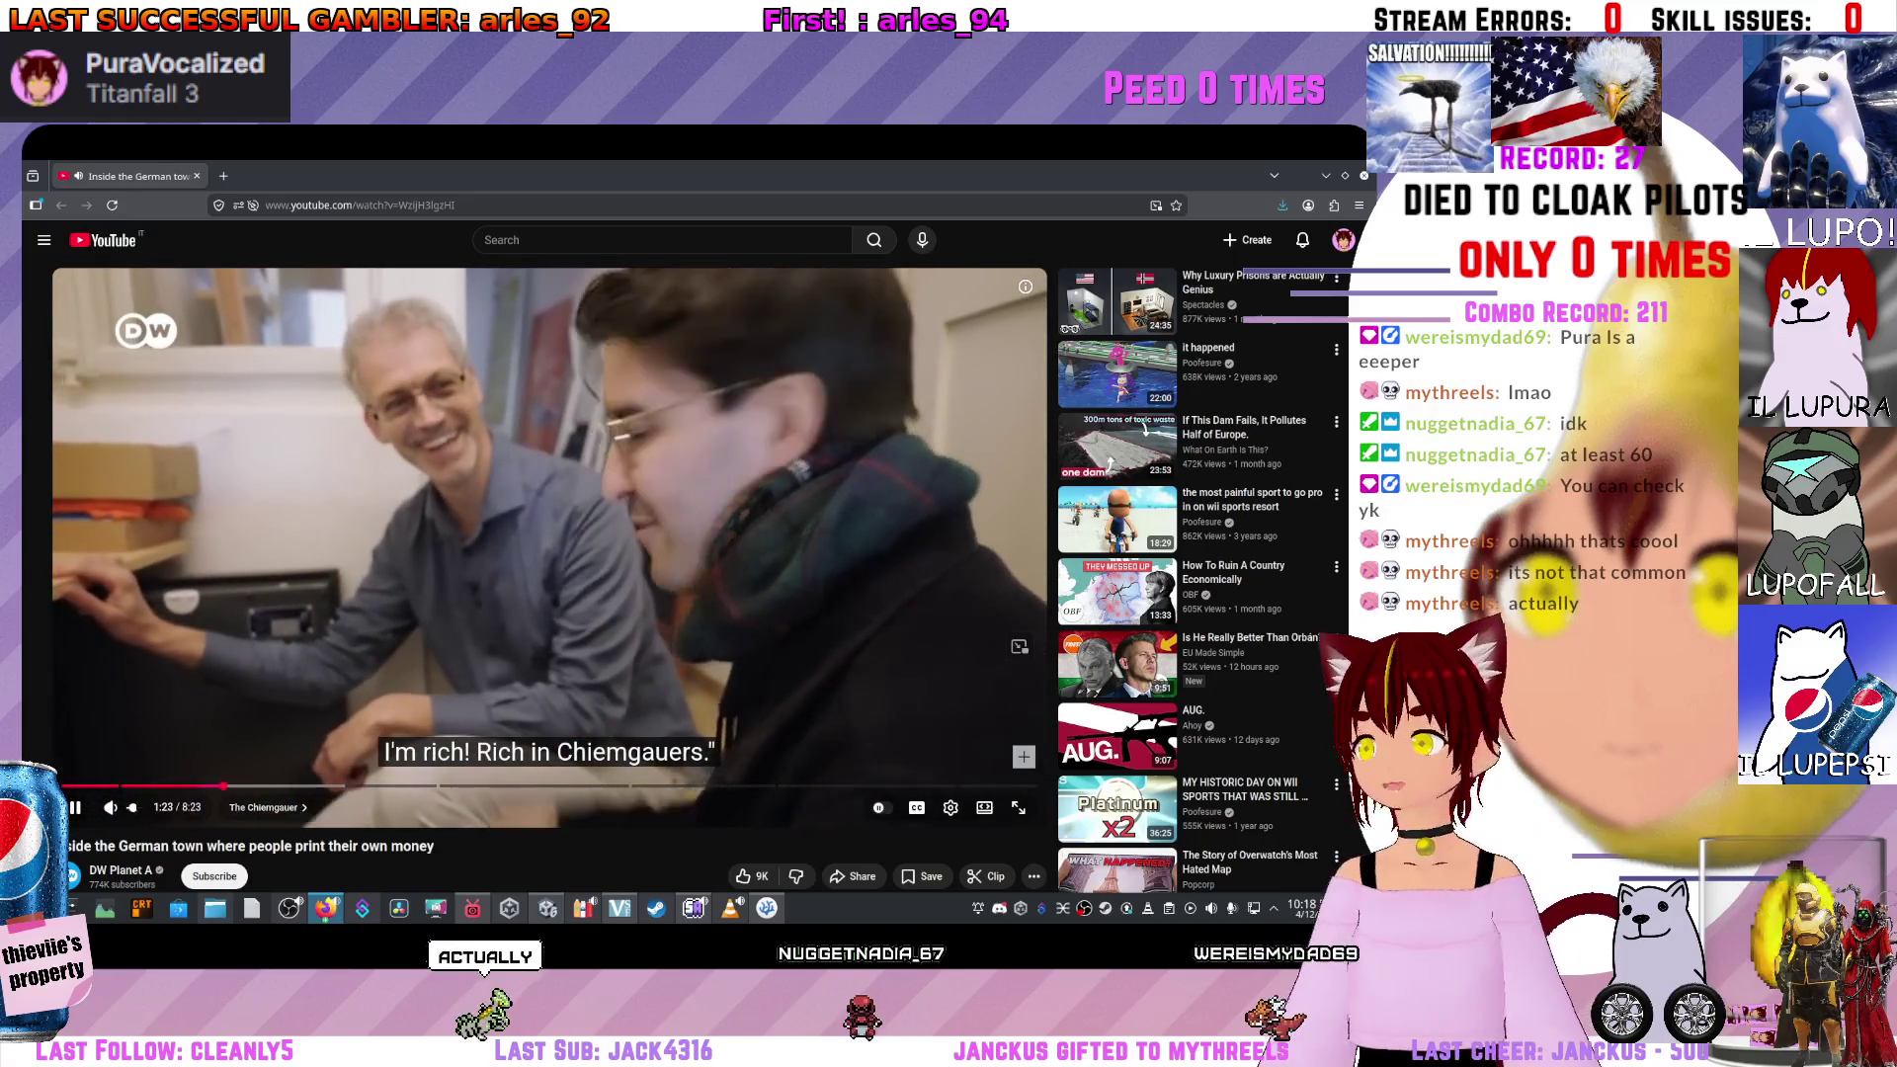
Pause the video at 1:24 and copy its share link.
key(space)
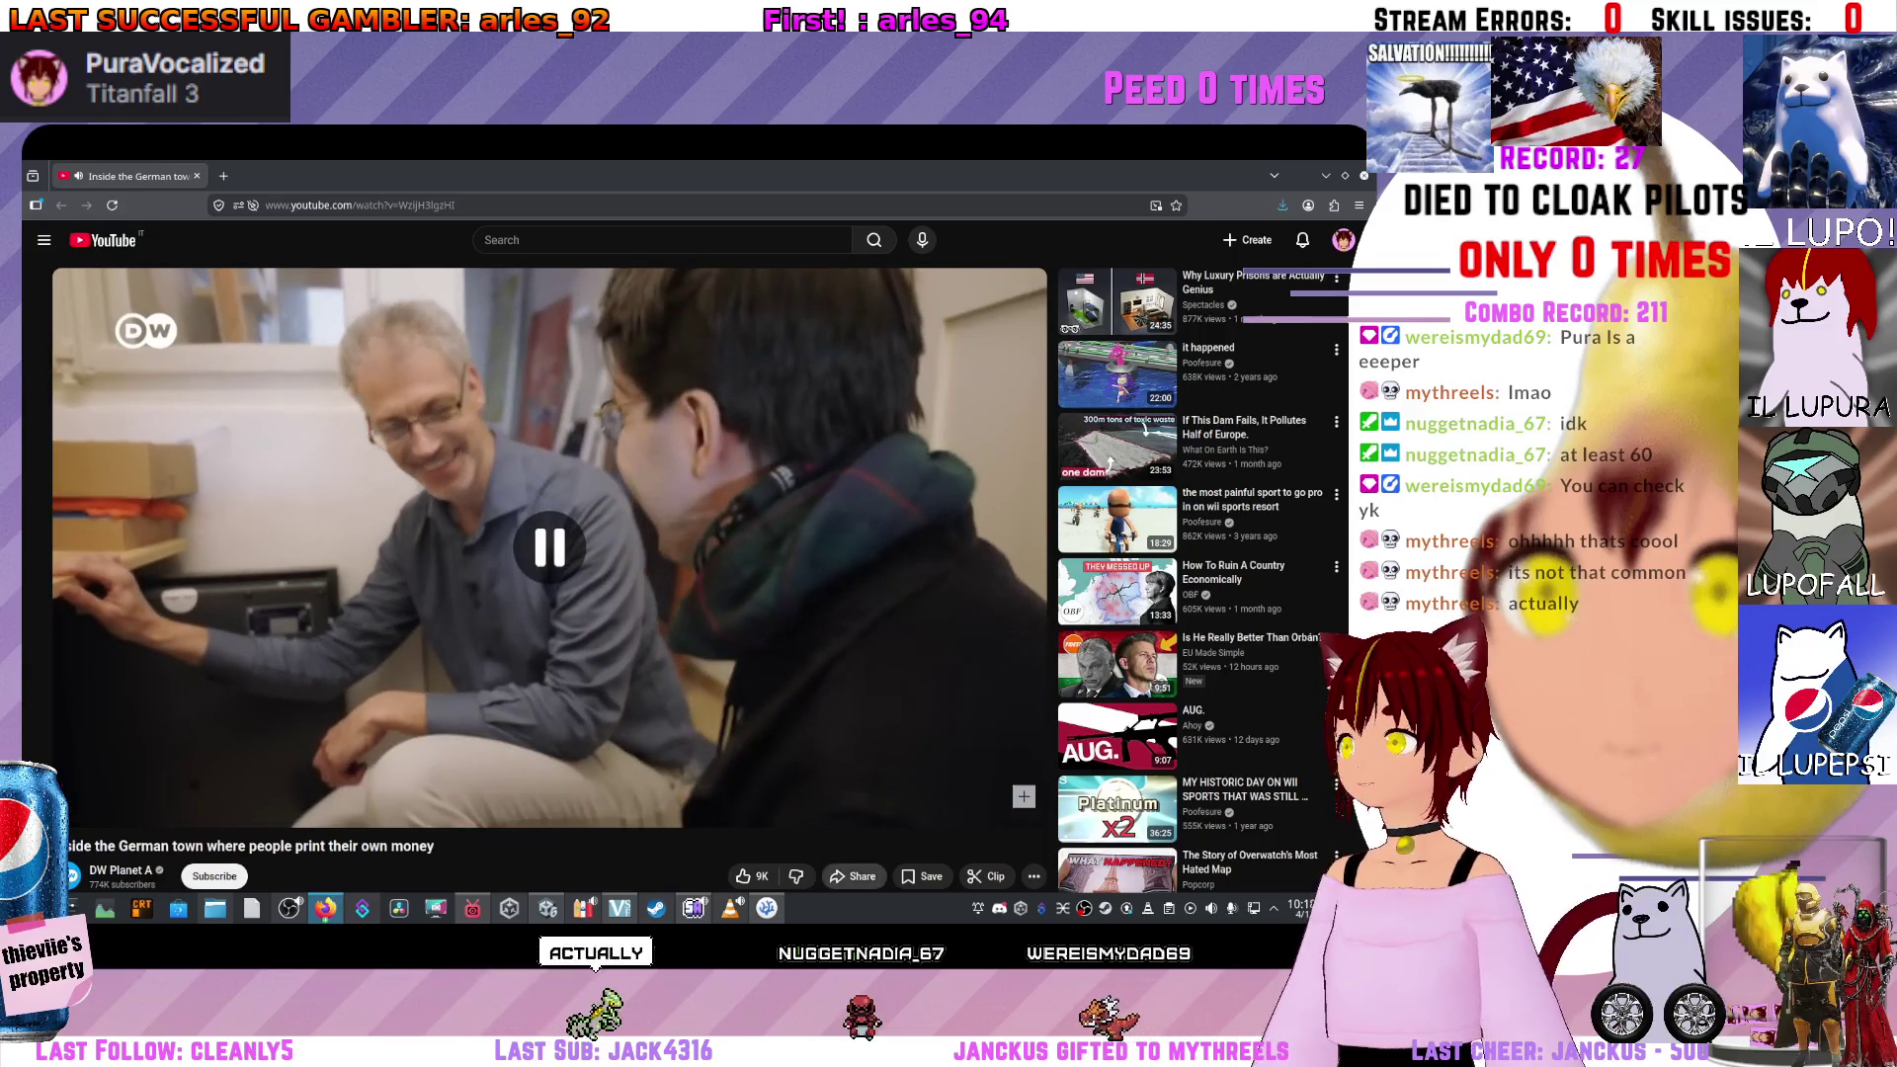
click(852, 876)
click(809, 626)
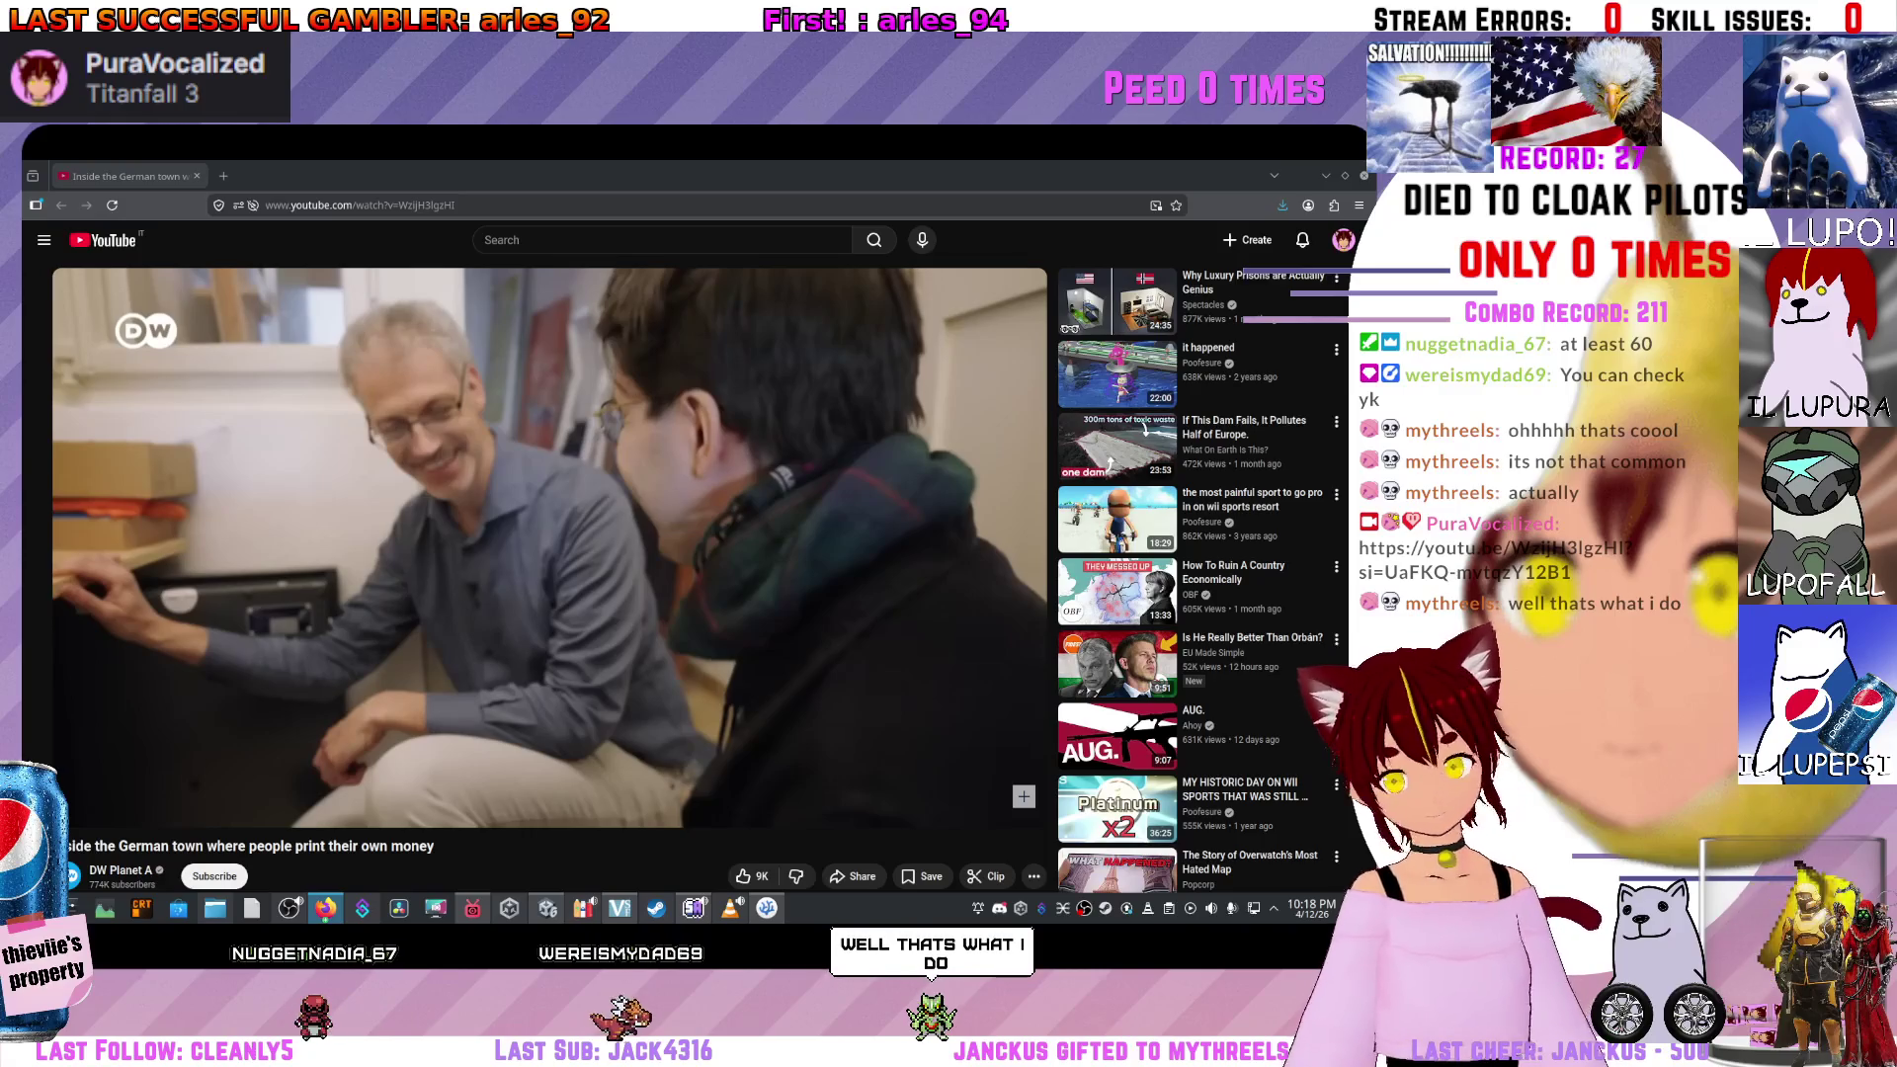
Resume the video, pause on the Bundesbank law document past 2:14, then return to VS Code.
key(space)
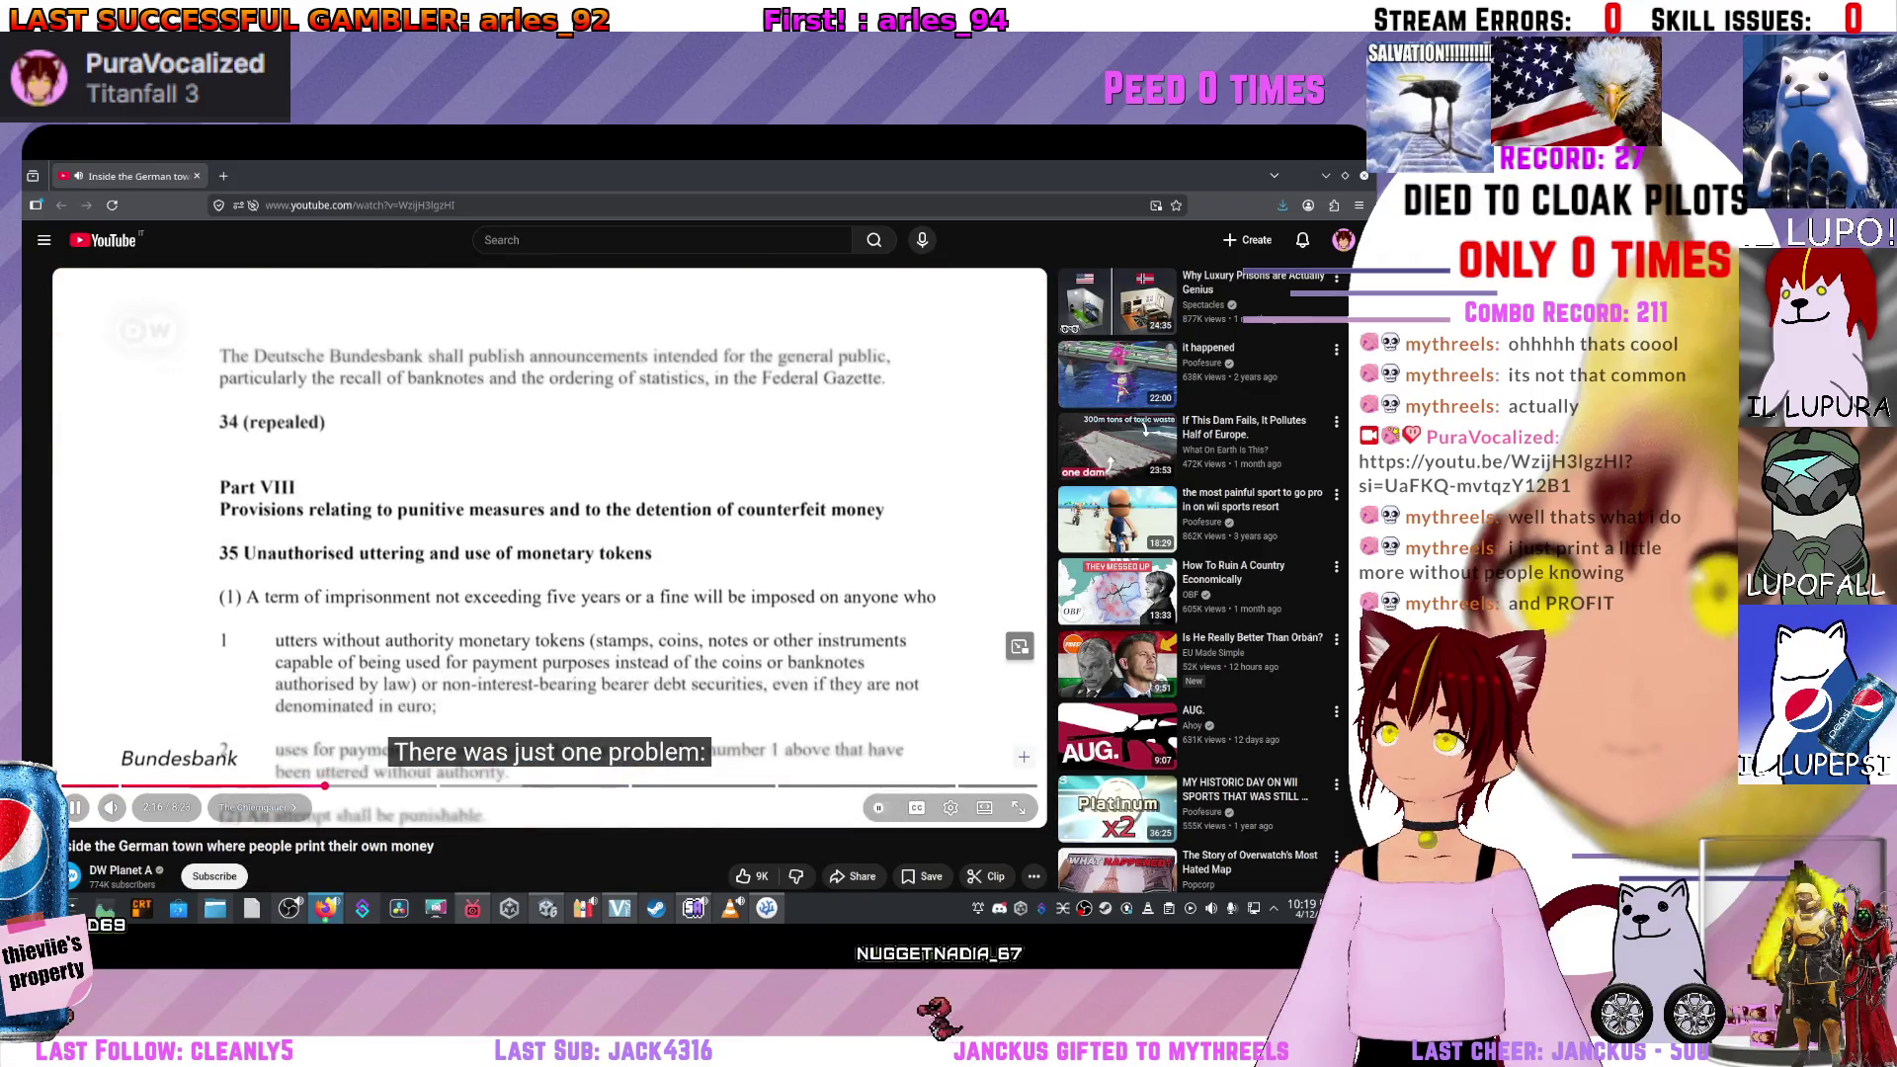
key(space)
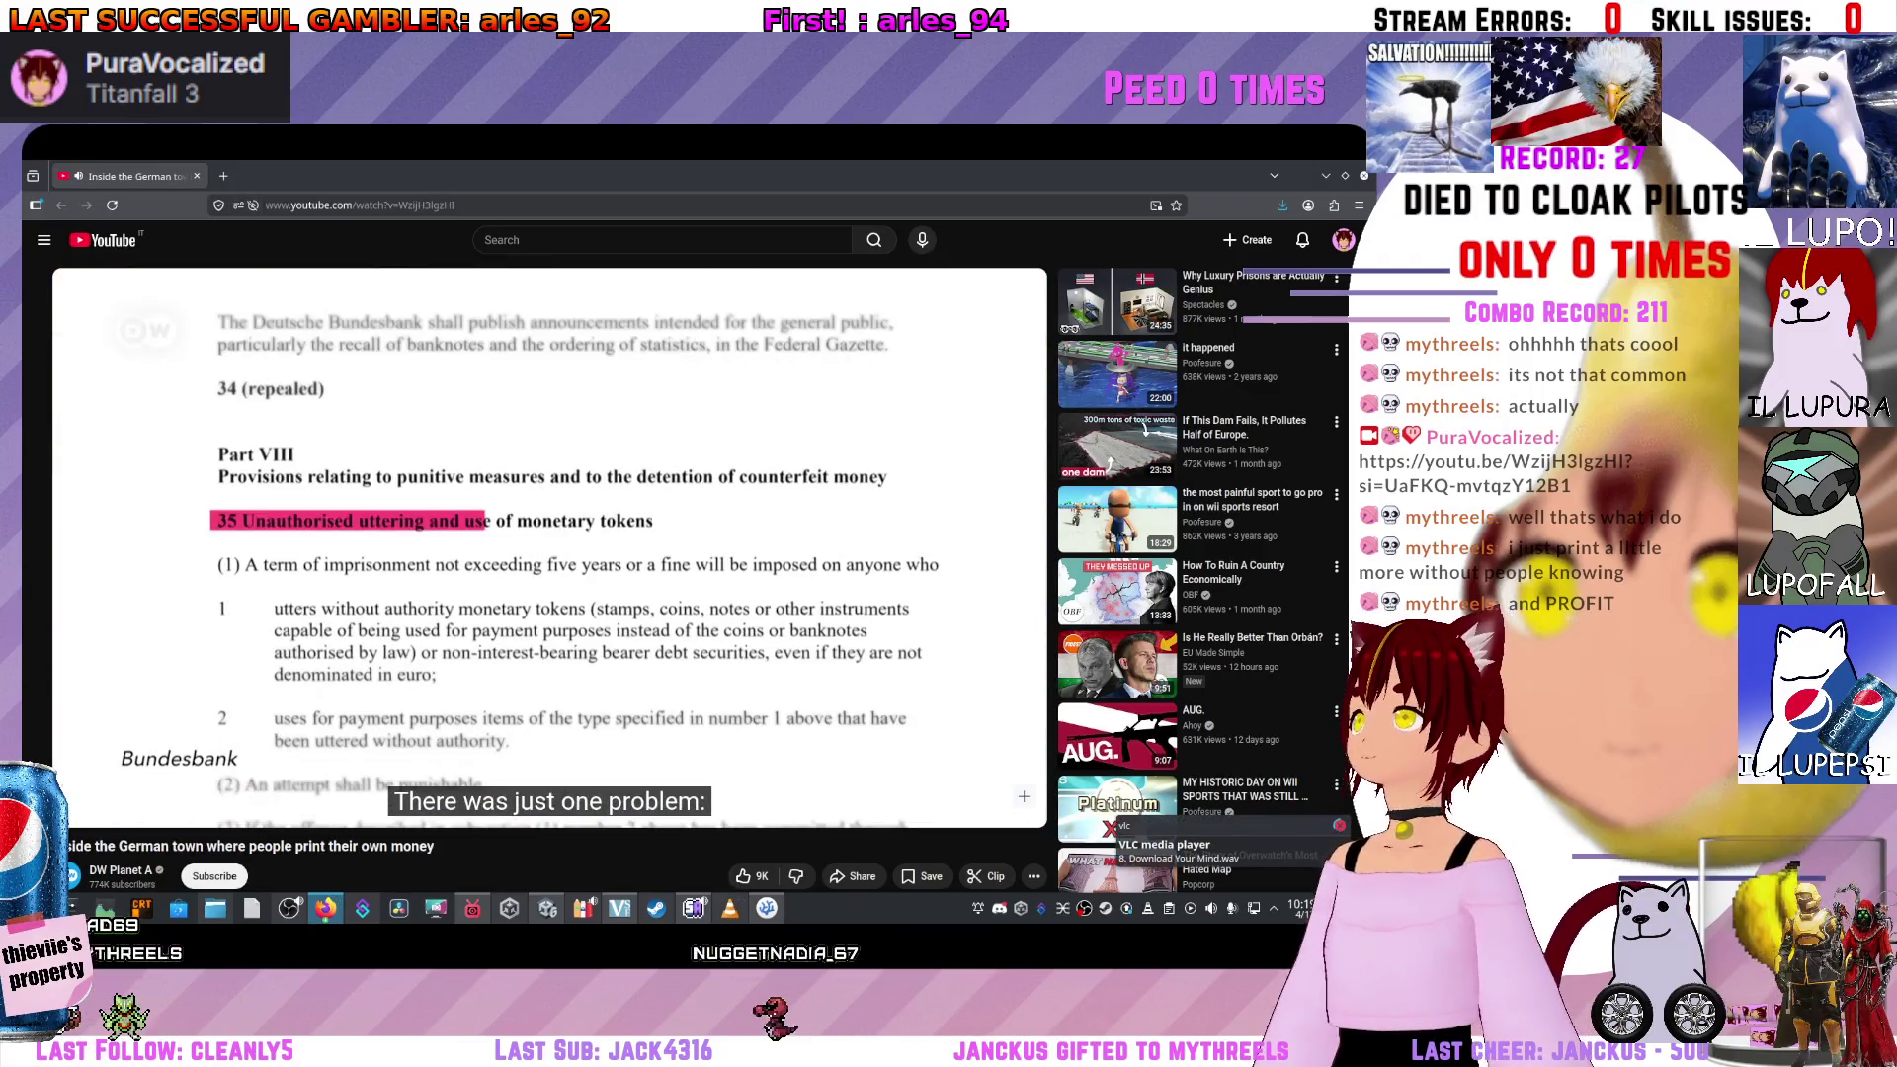
key(alt+Tab)
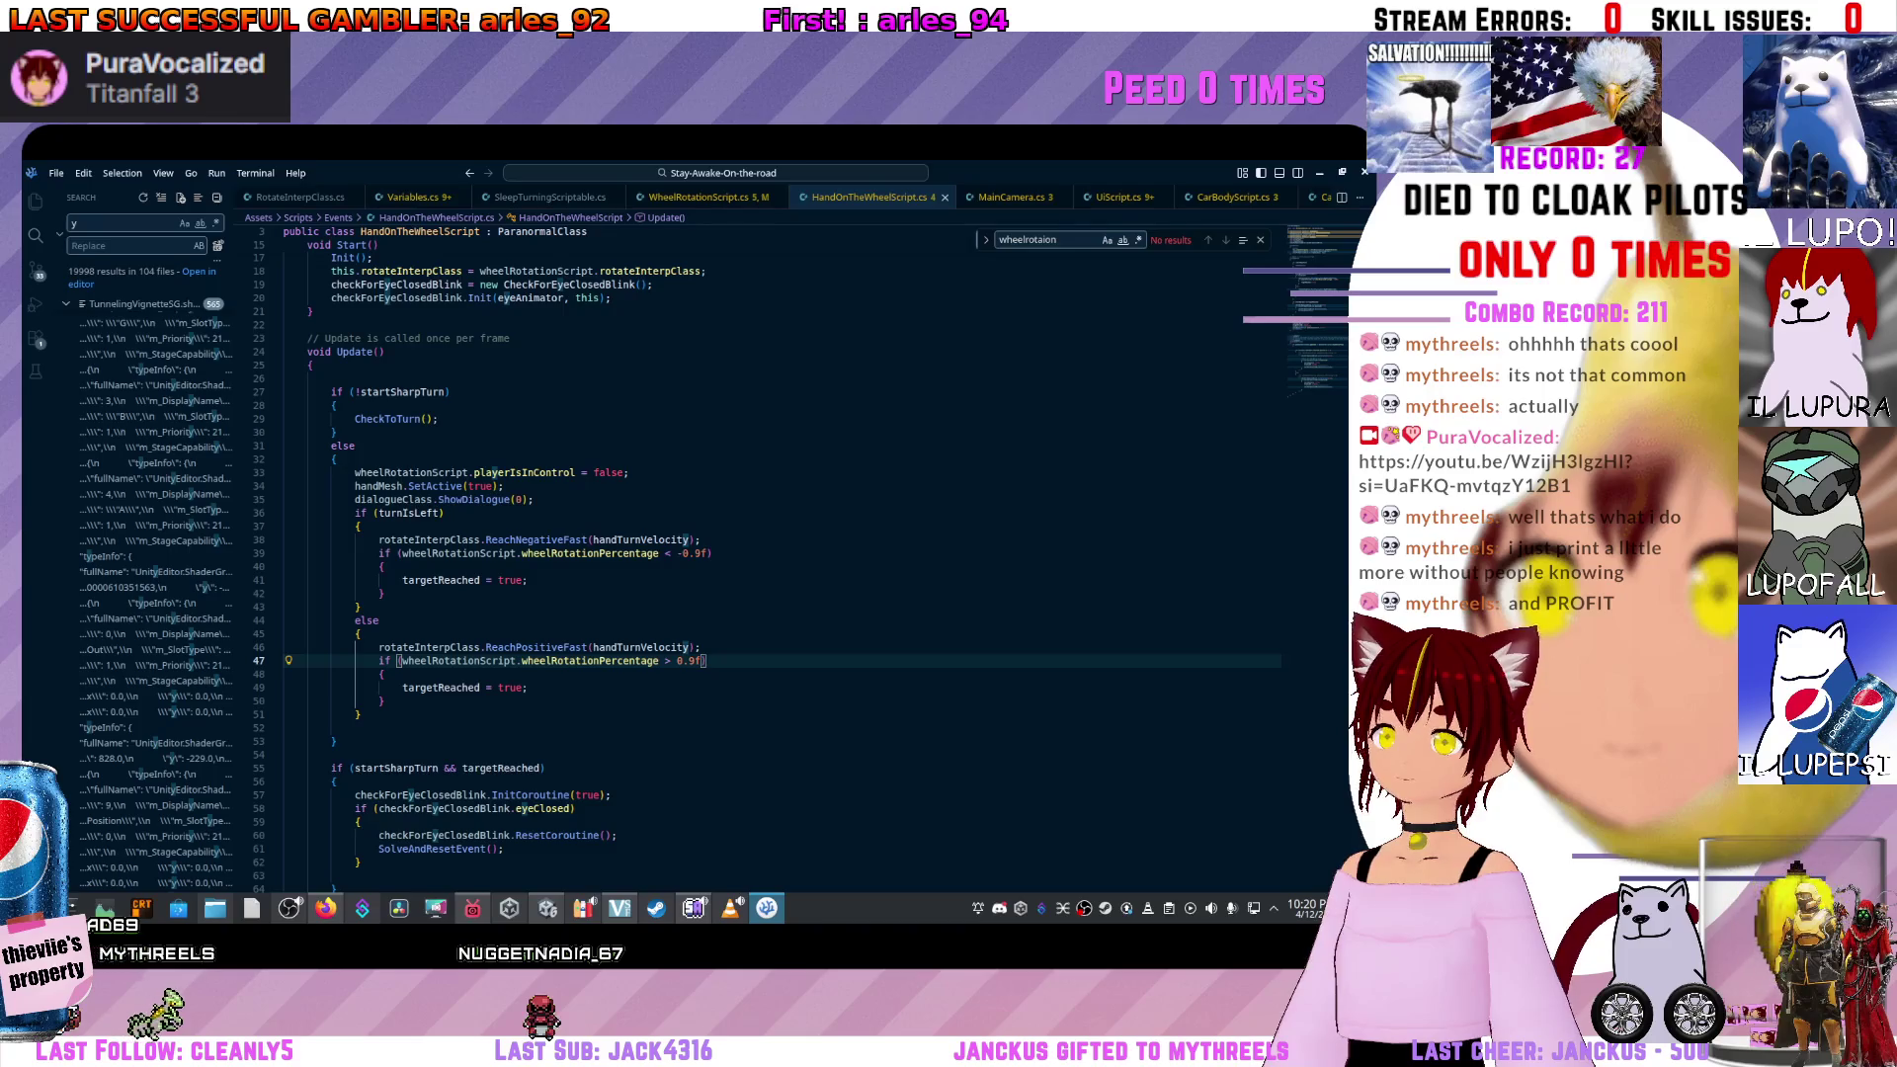
Set the wheelRotationPercentage thresholds to 0.9f (left) and -0.9f (right), save, and go to Unity.
mouse_move(536, 539)
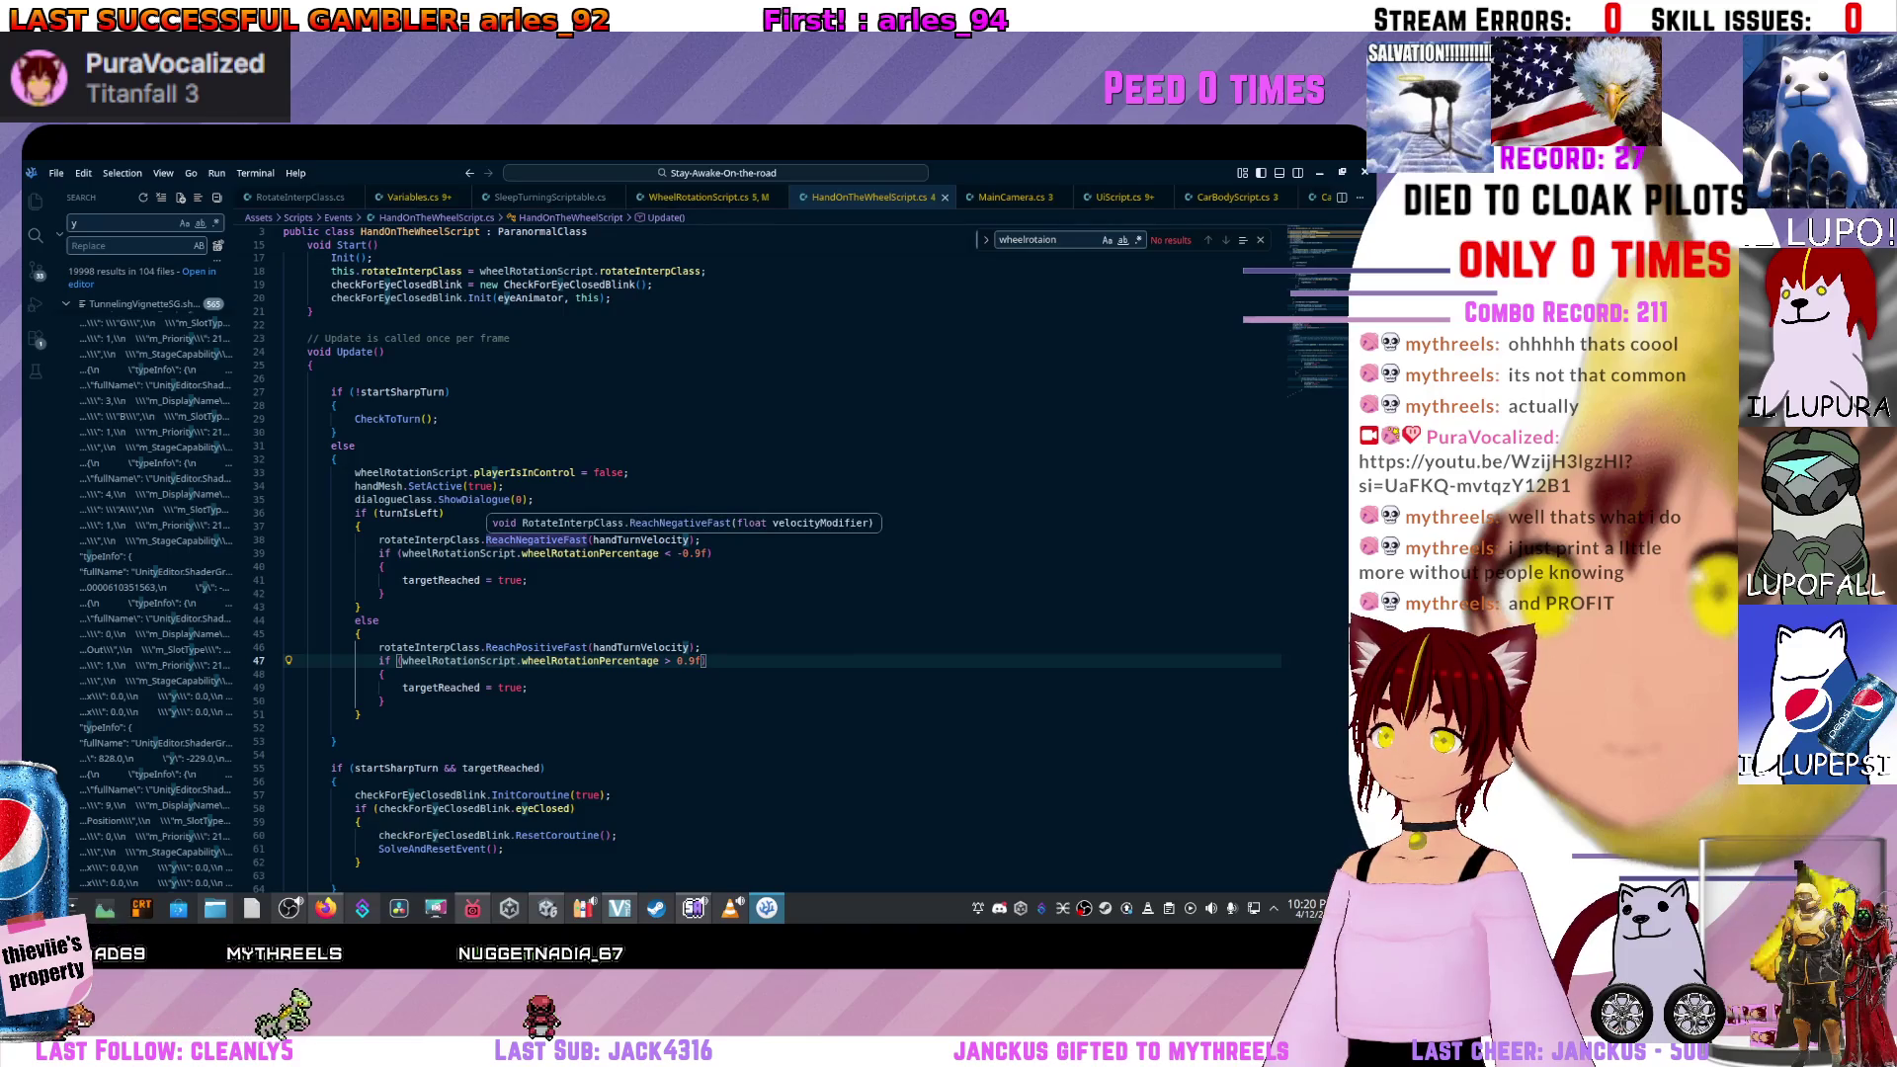
drag(679, 553, 702, 553)
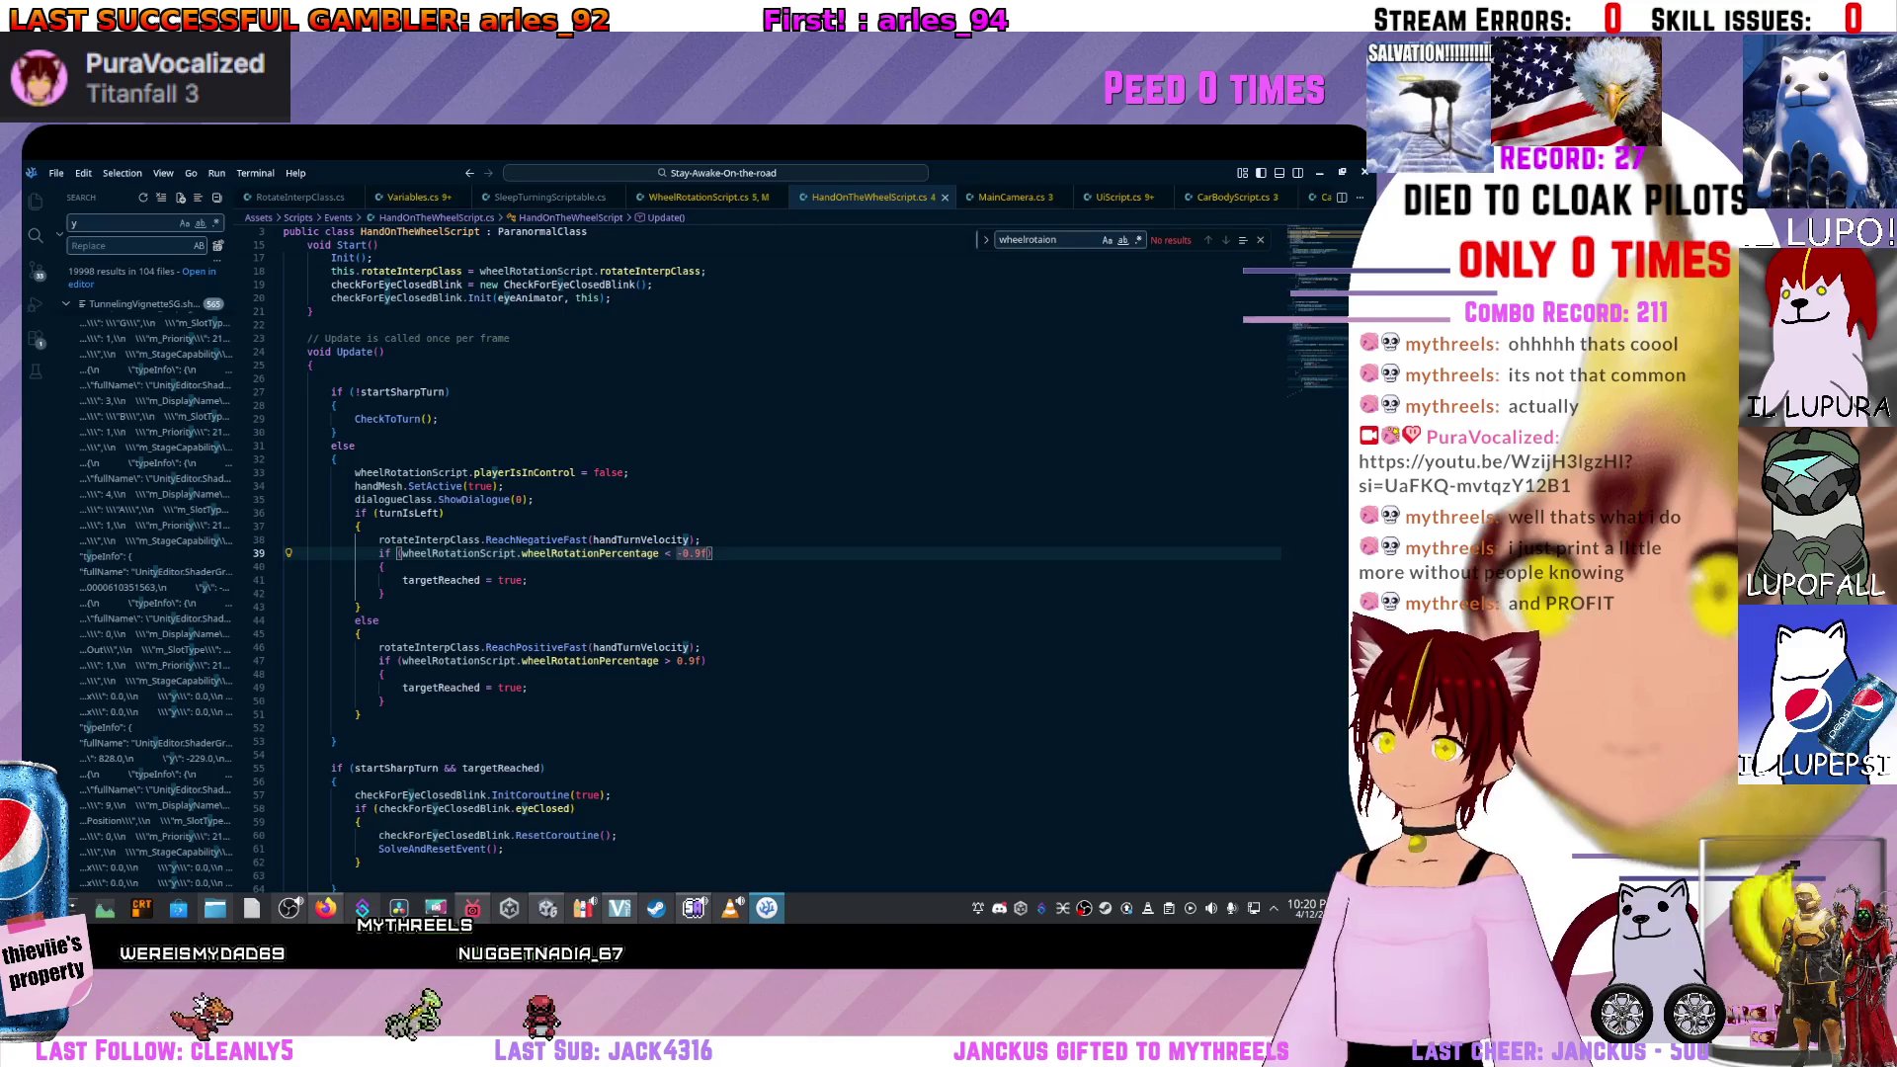
text(0.9f)
drag(678, 660, 703, 661)
text(-0.9f)
key(ctrl+s)
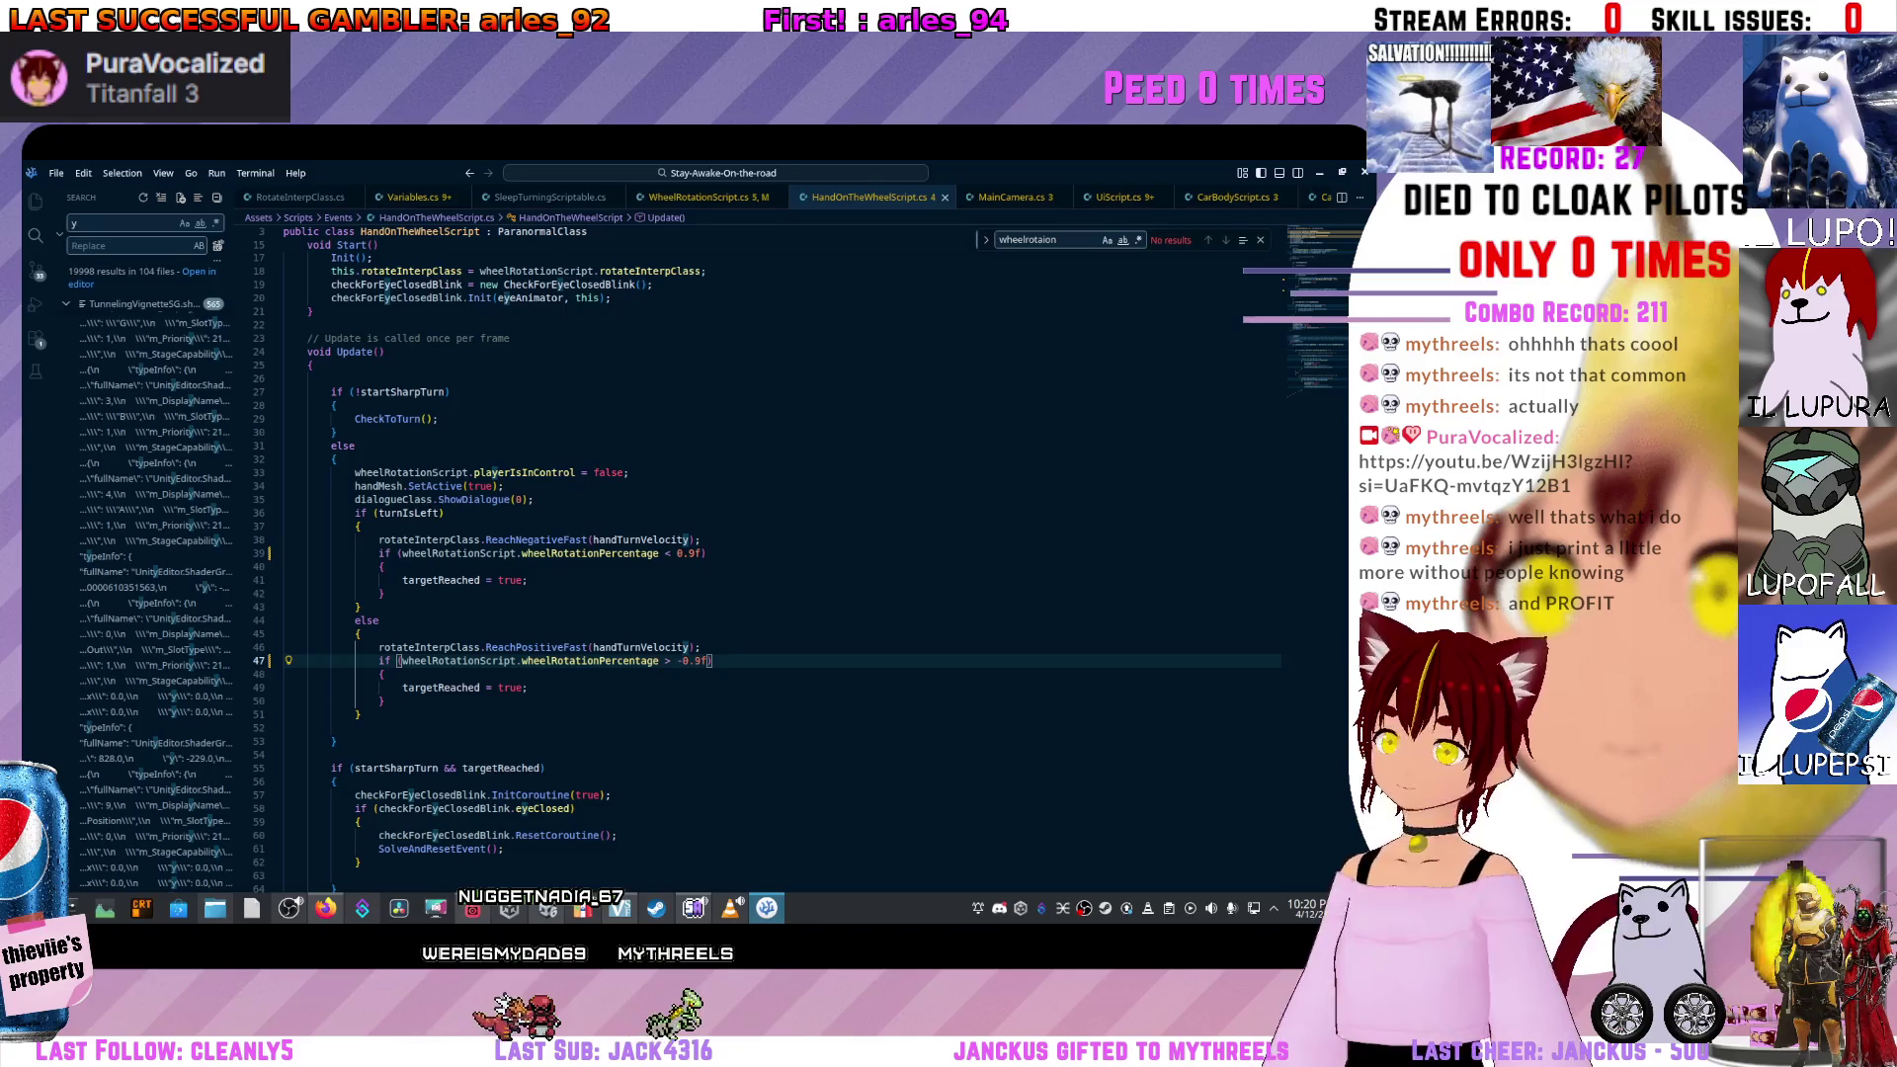
key(alt+Tab)
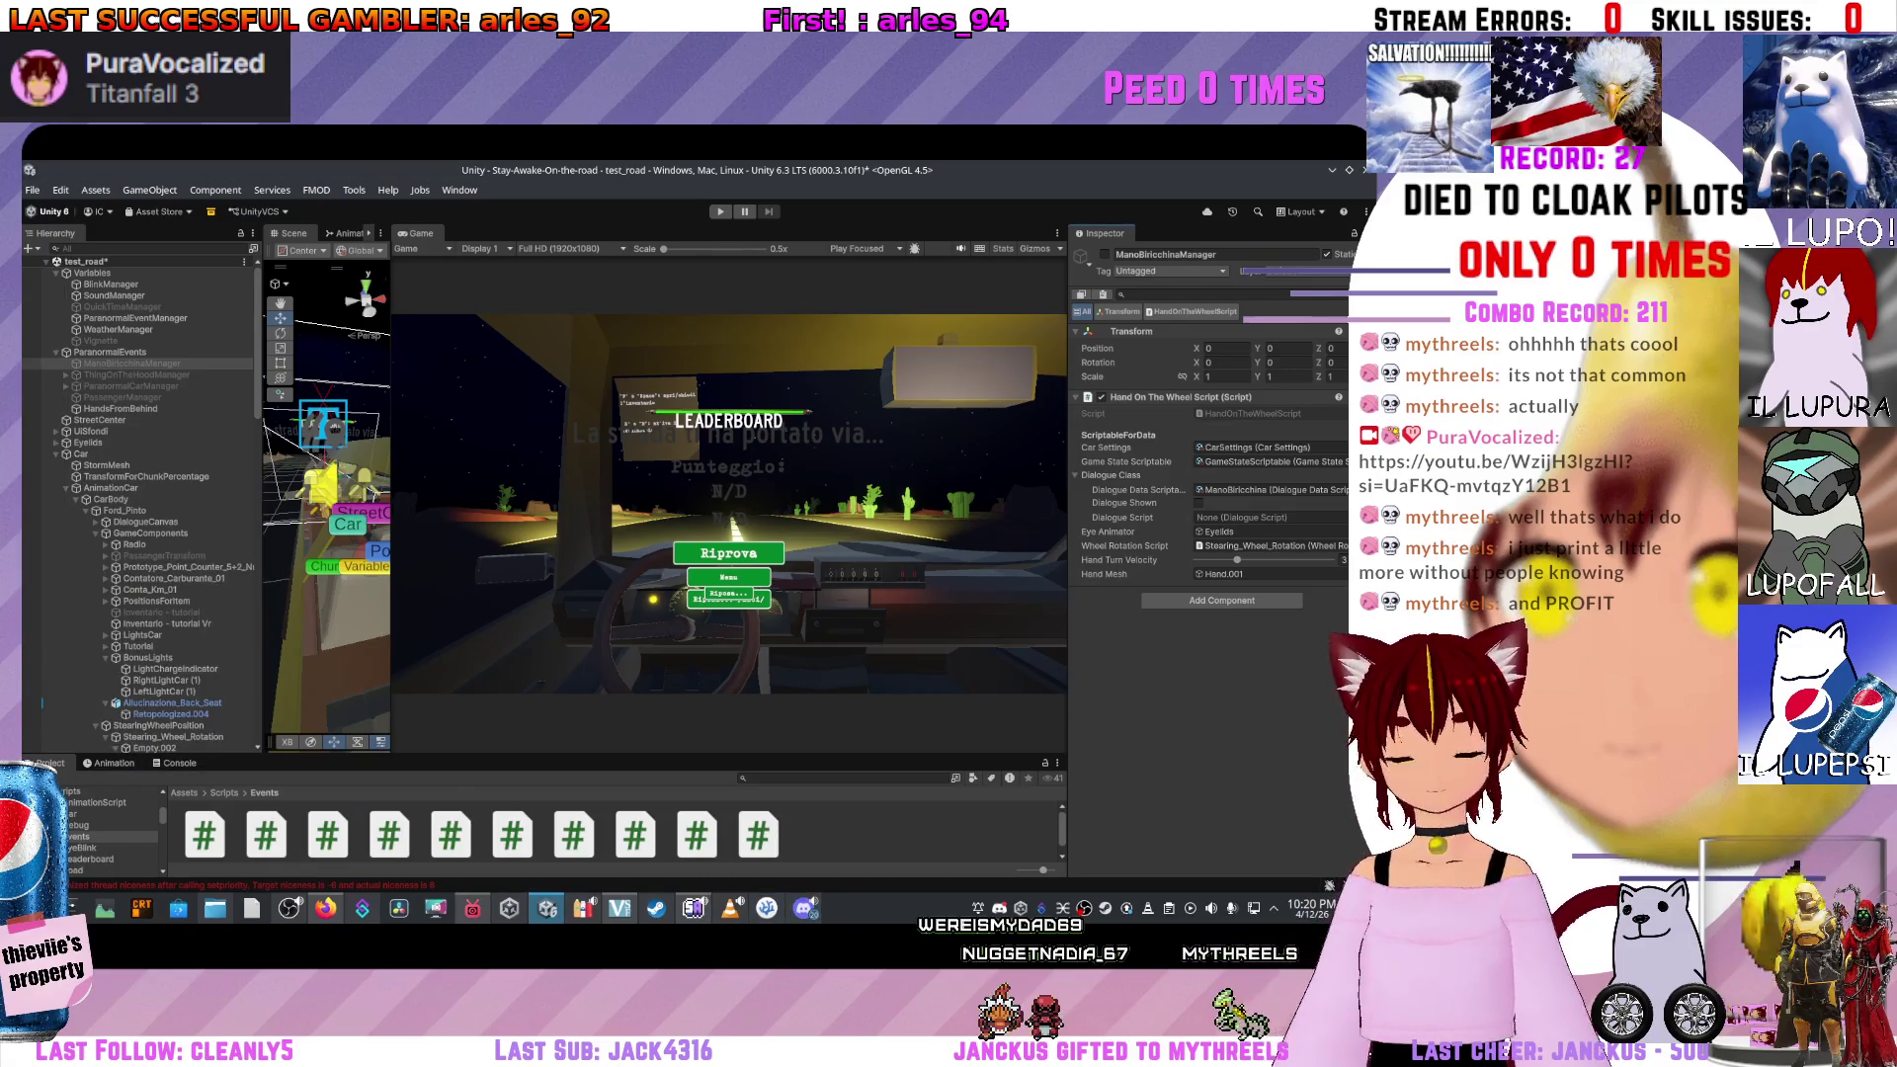
Widen the Scene view, run and stop a playtest of the new thresholds, then return to the code.
drag(392, 494, 662, 494)
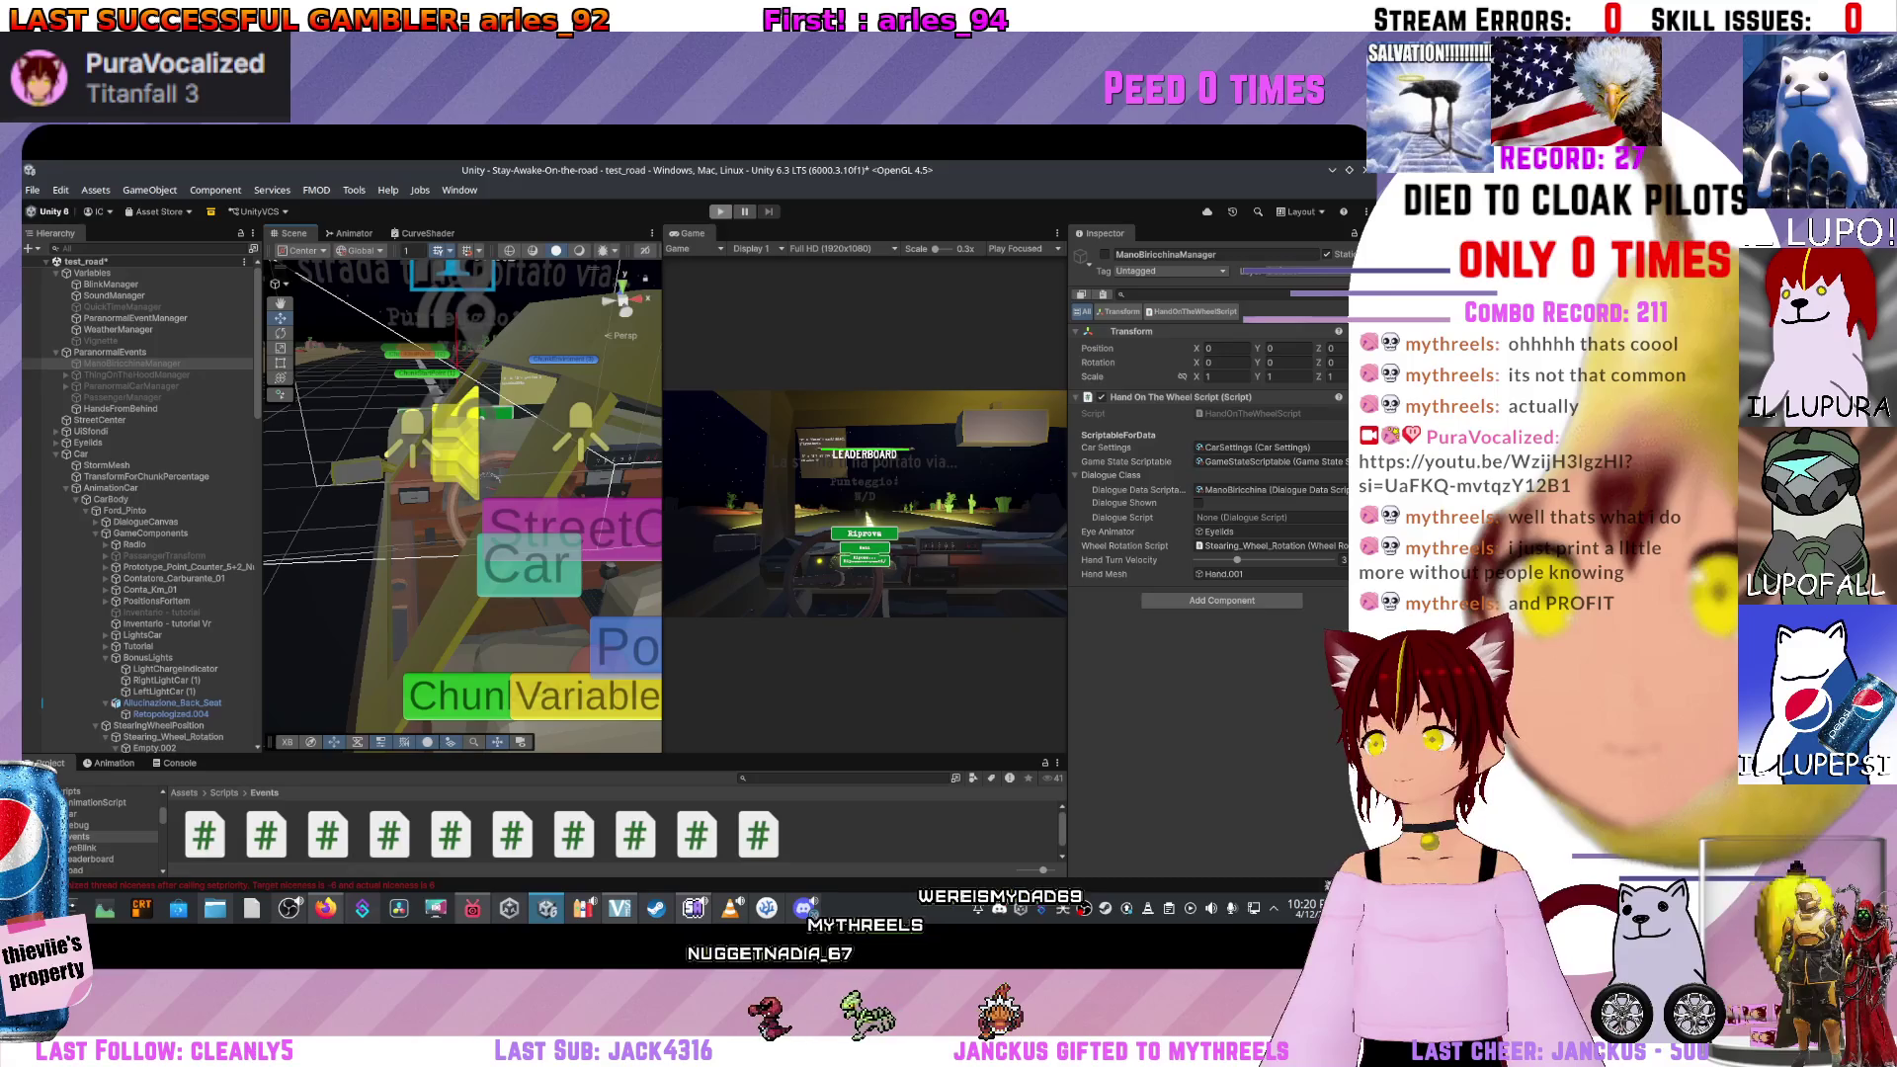
key(ctrl+p)
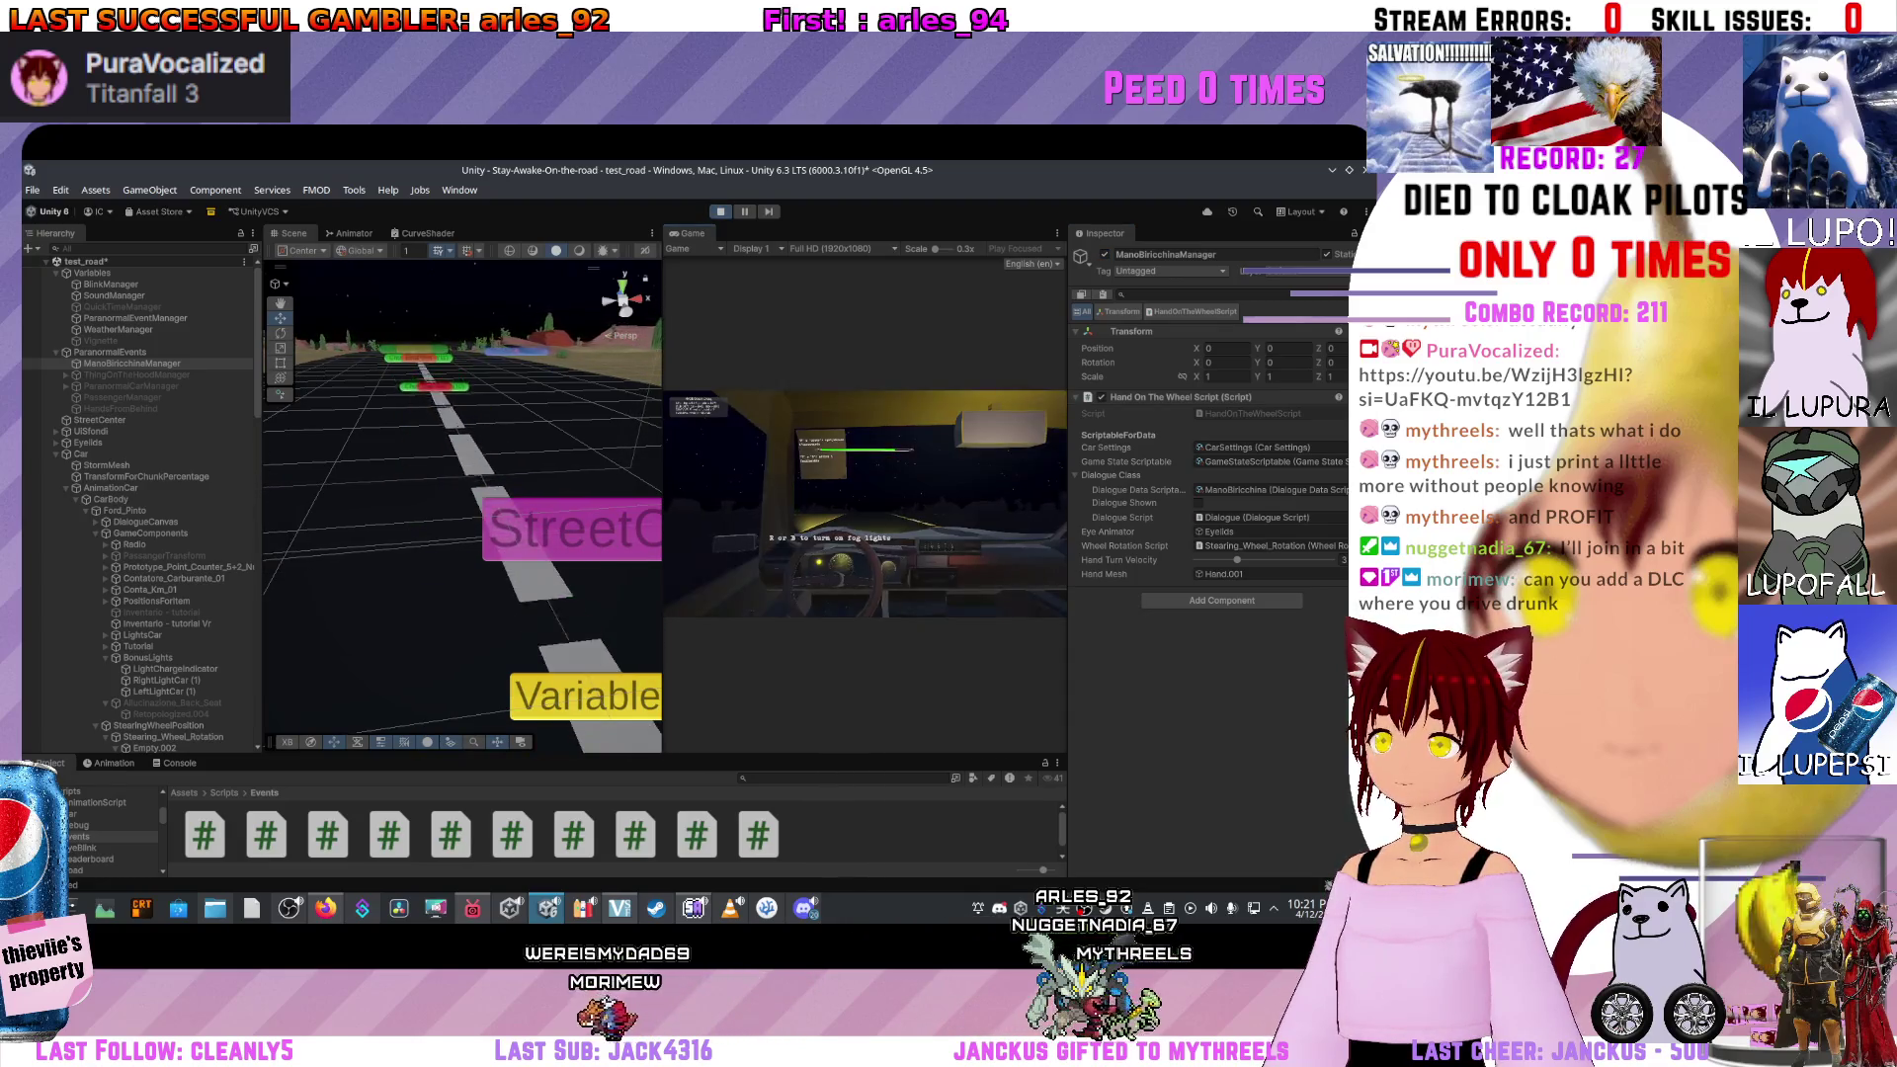
key(ctrl+p)
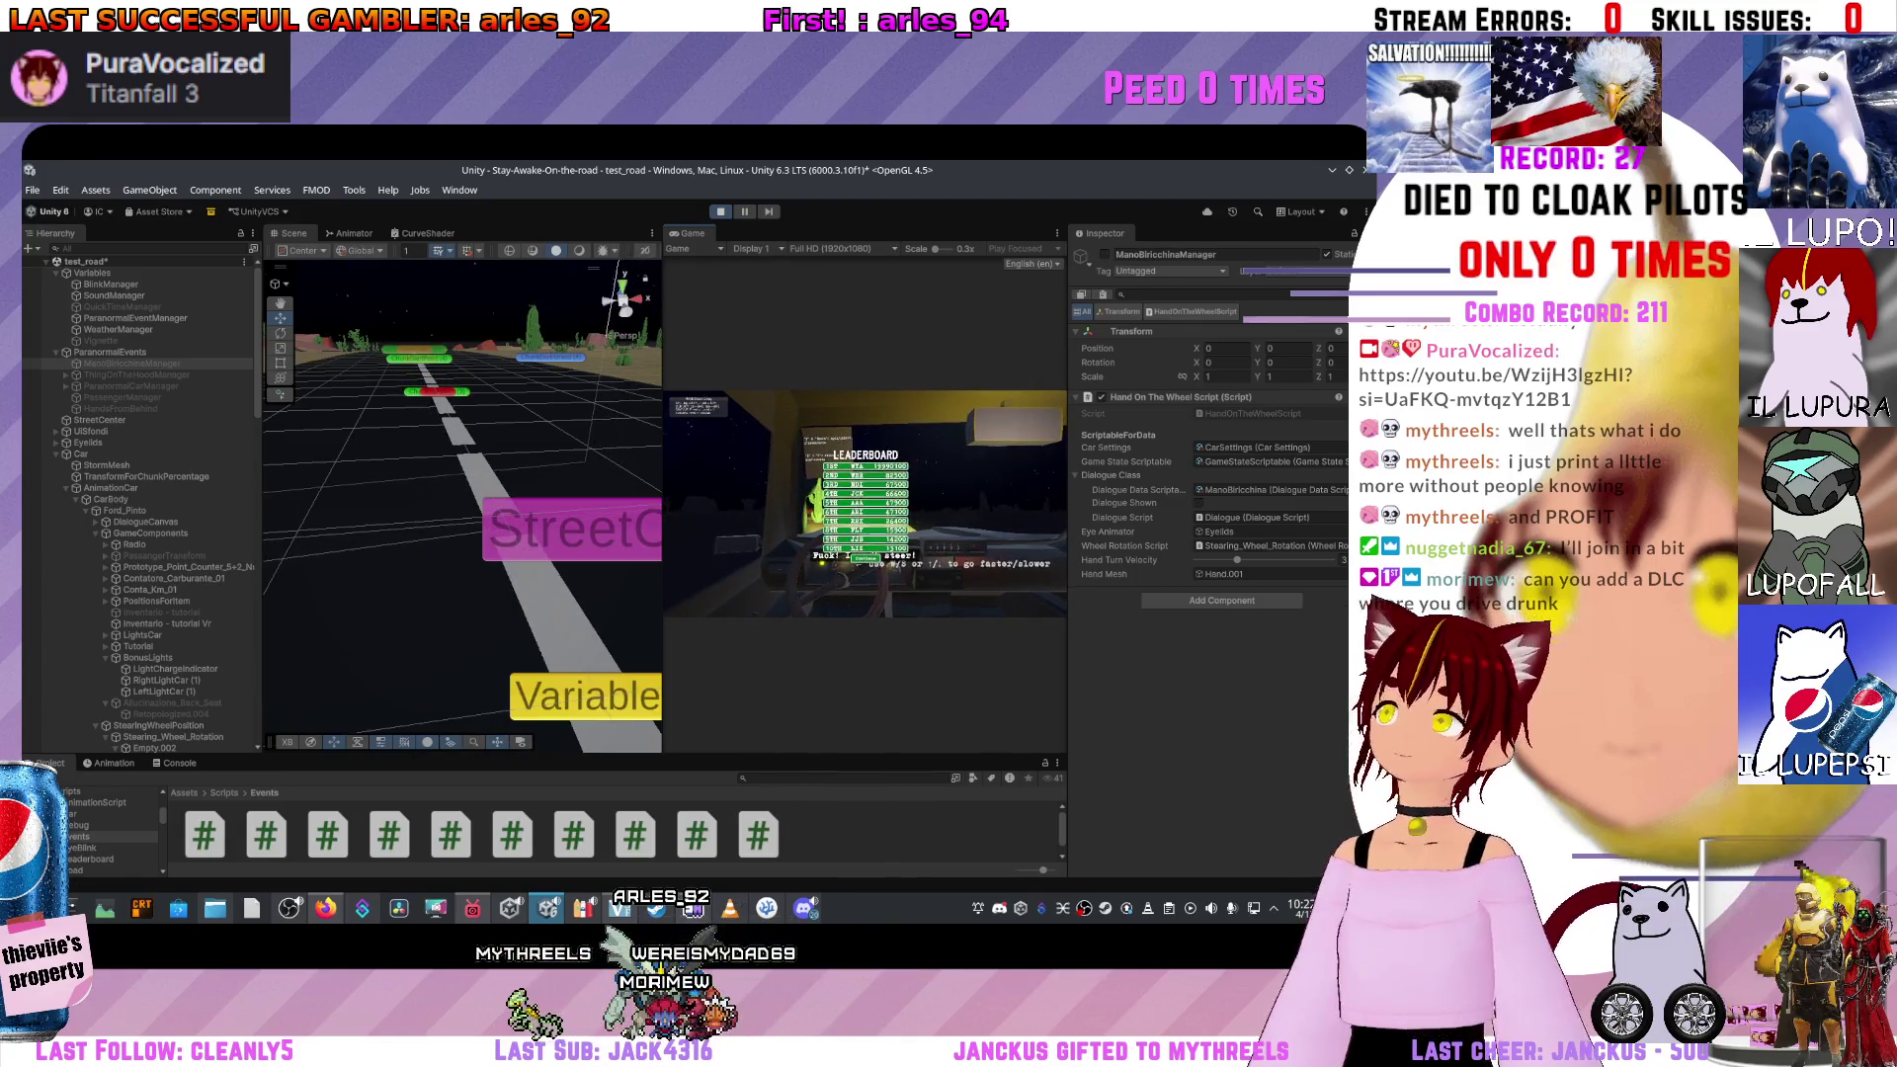
key(alt+Tab)
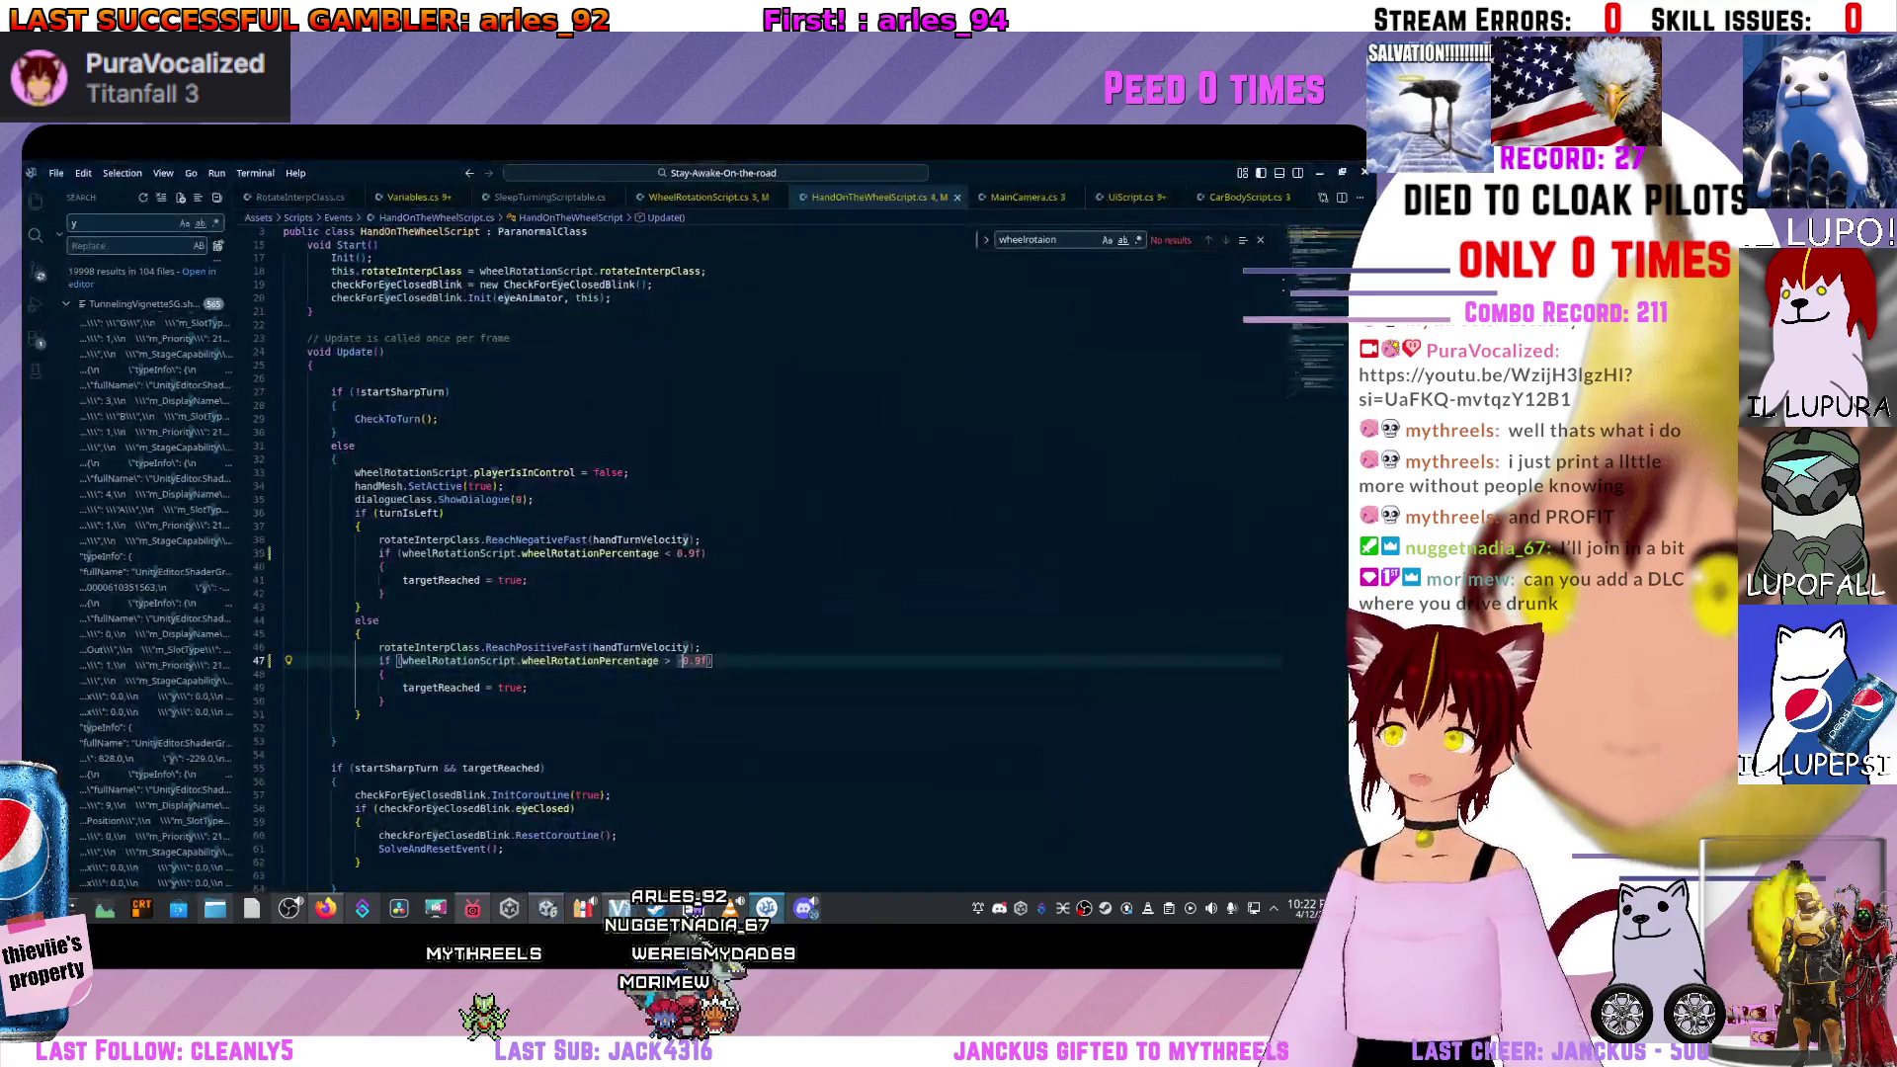
Swap the ReachPositiveFast and ReachNegativeFast calls between turn branches and select the left 0.9f threshold.
click(620, 647)
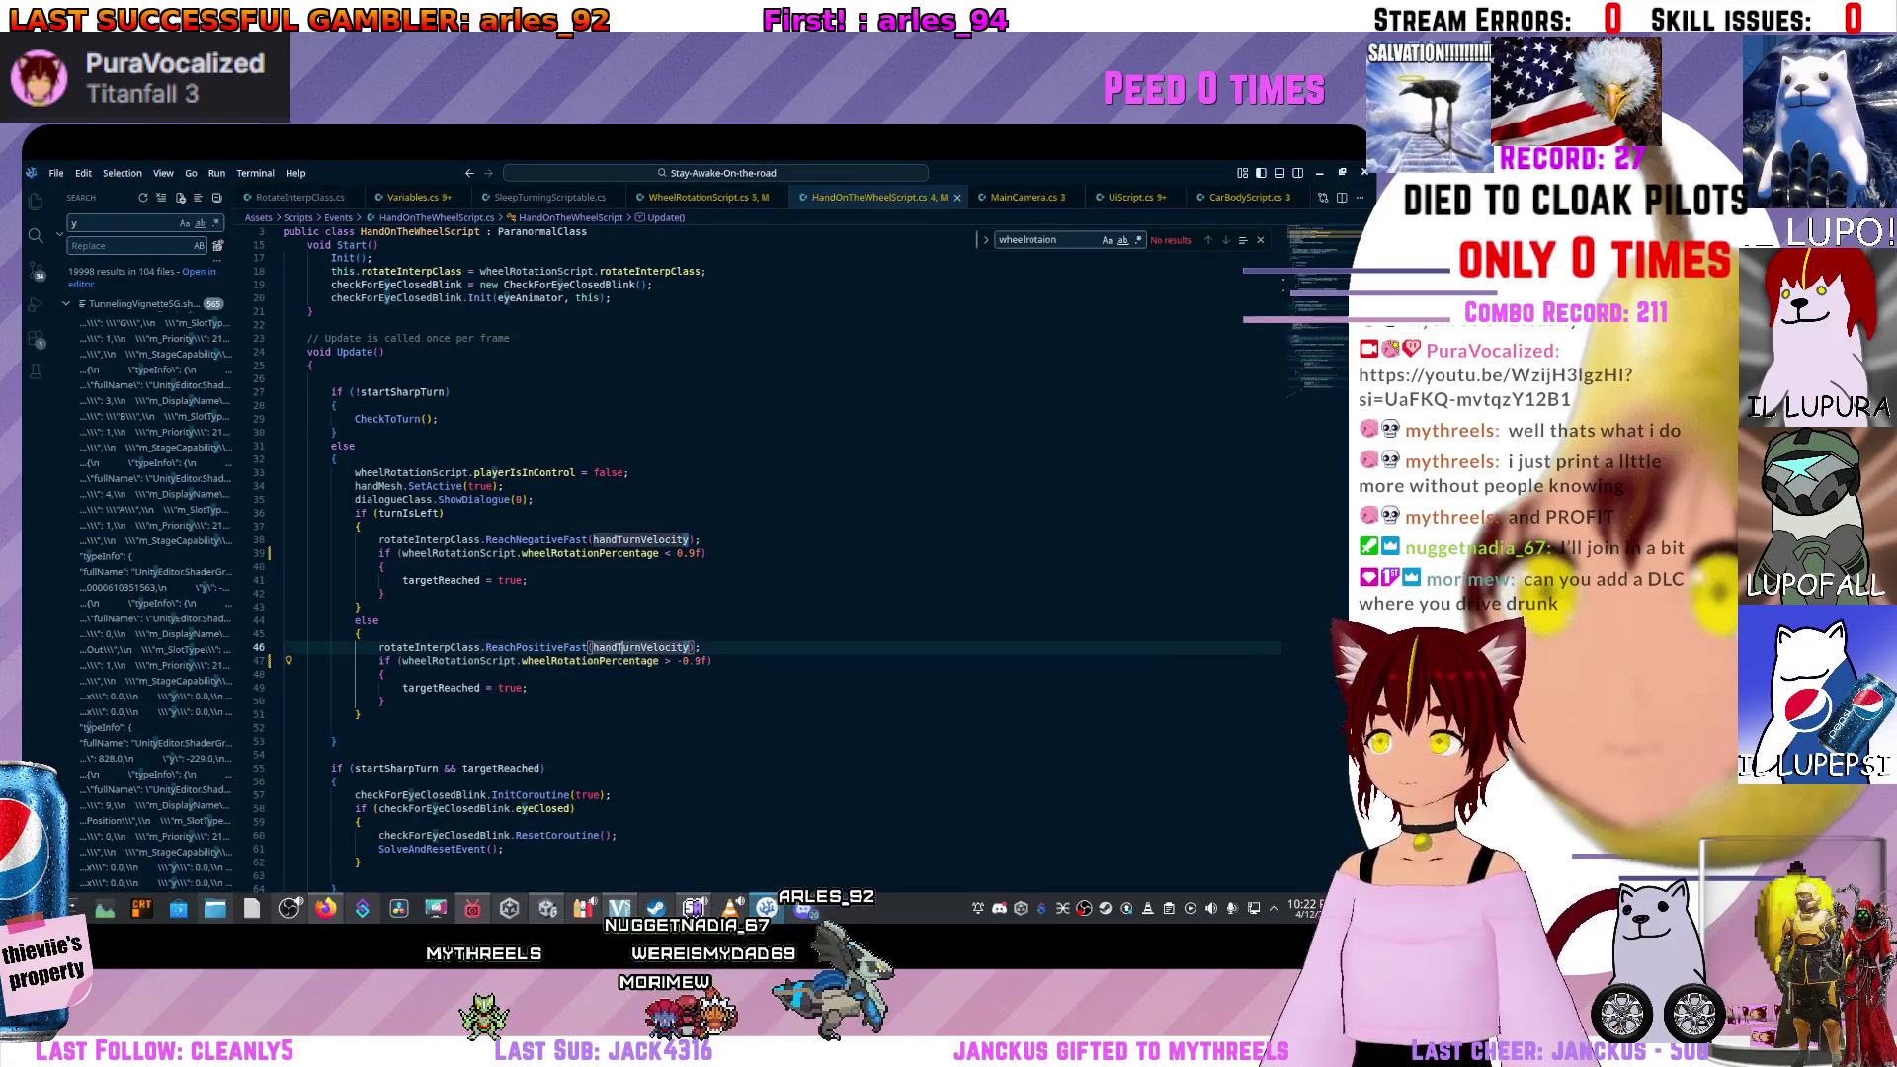
key(shift+Home)
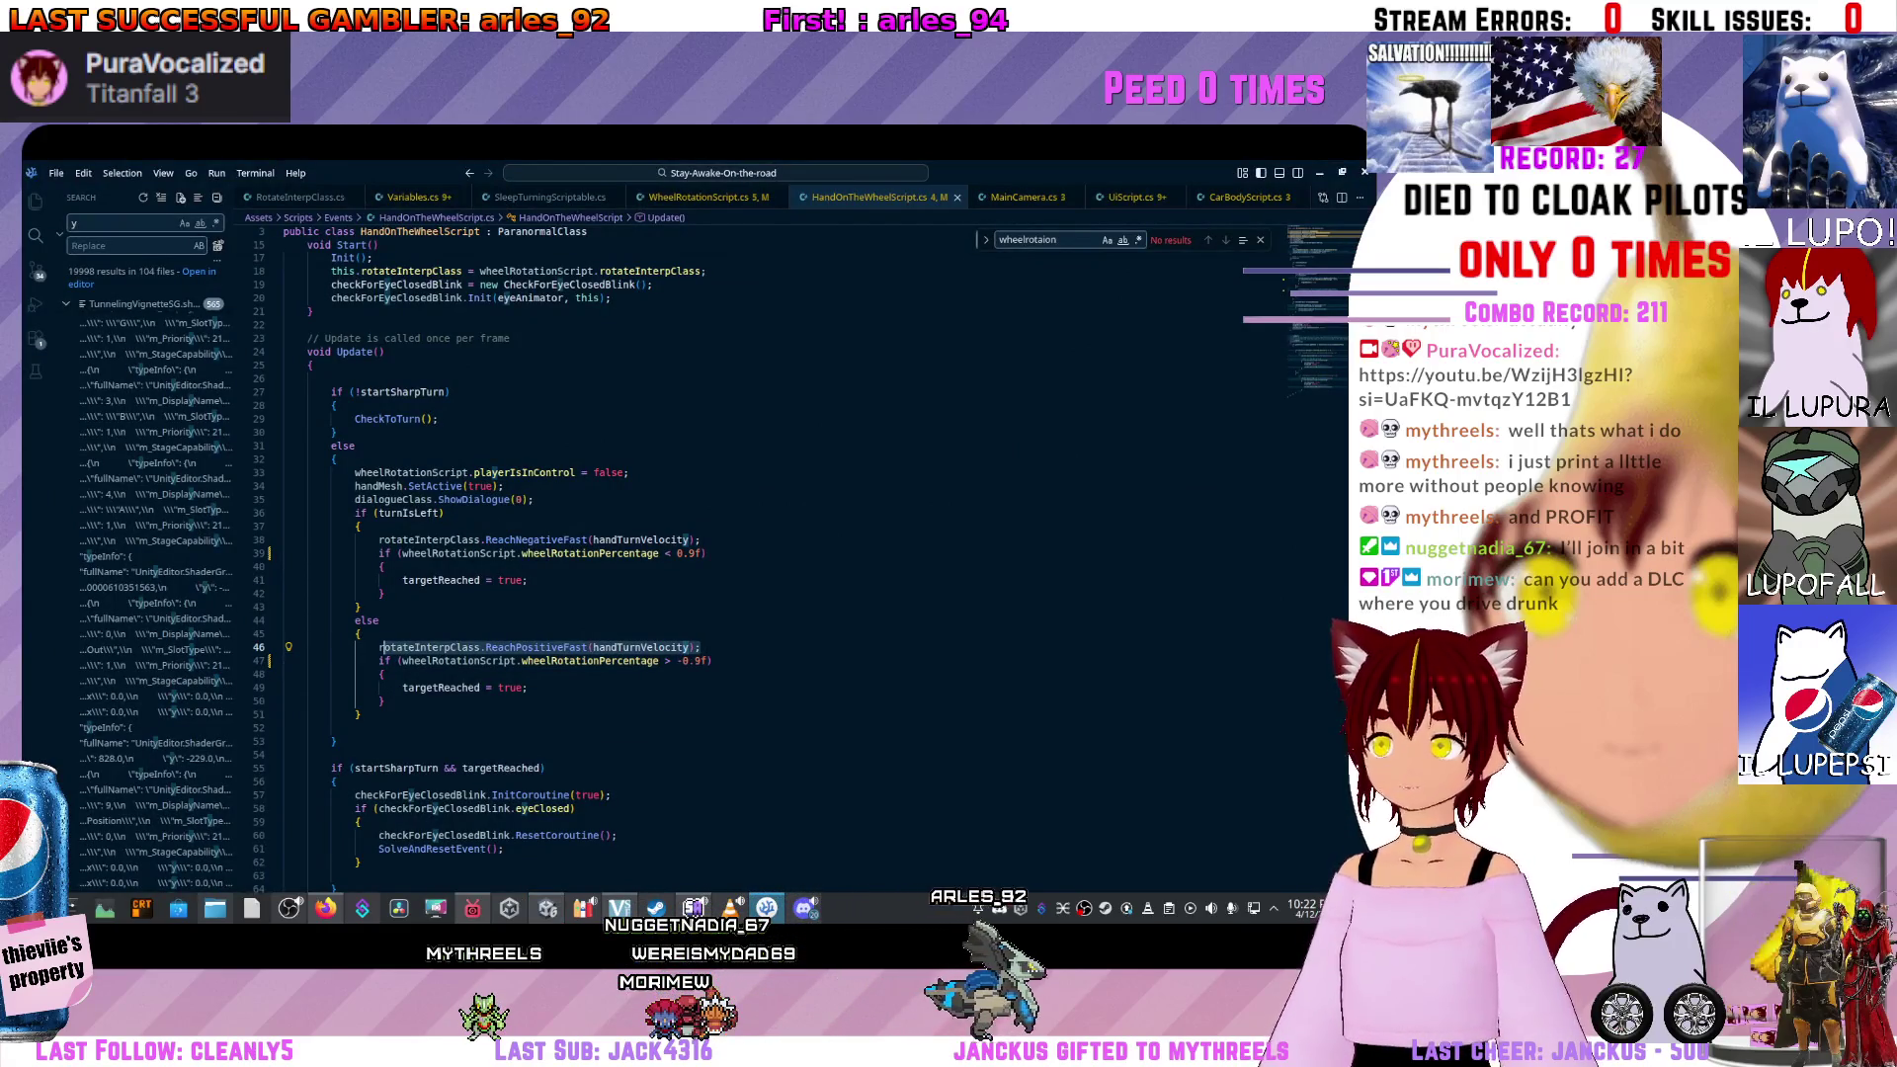
key(alt+Up)
key(alt+Up)
key(alt+Up)
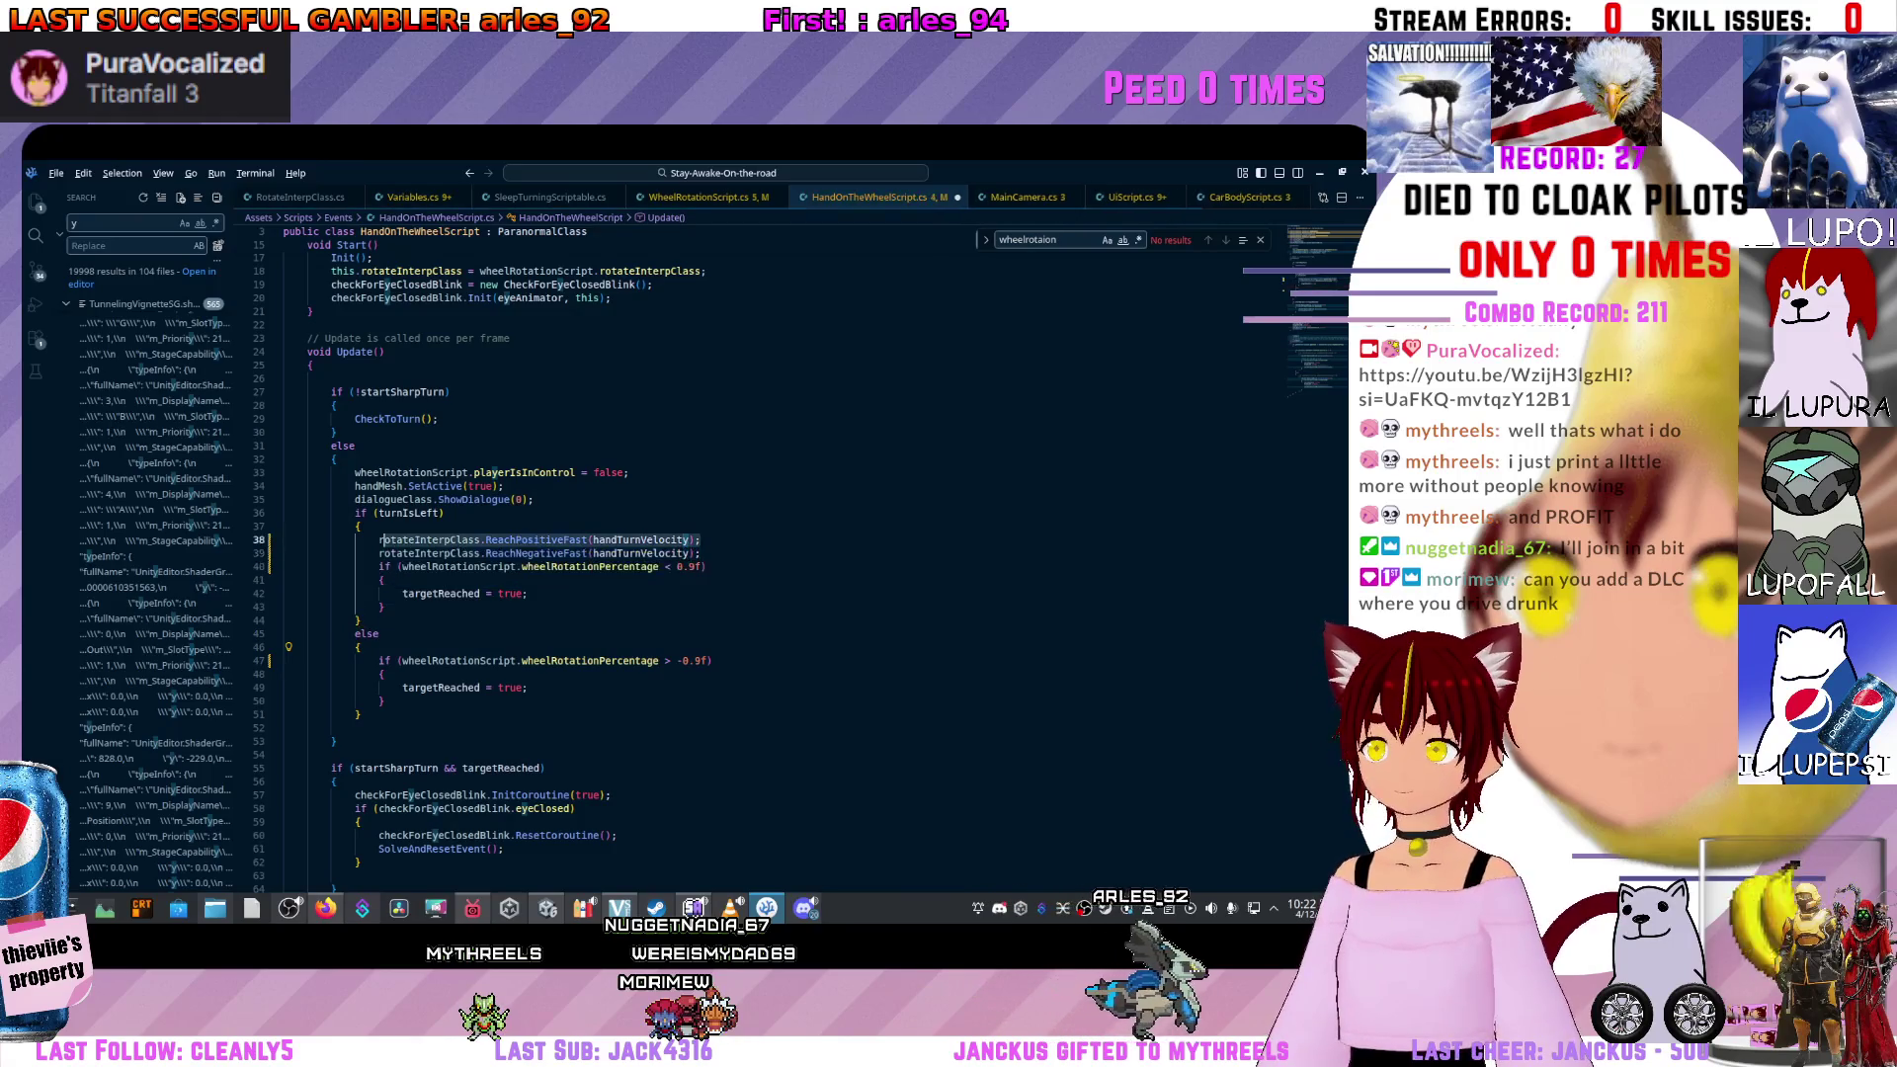
key(alt+Down)
key(alt+Down)
key(alt+Down)
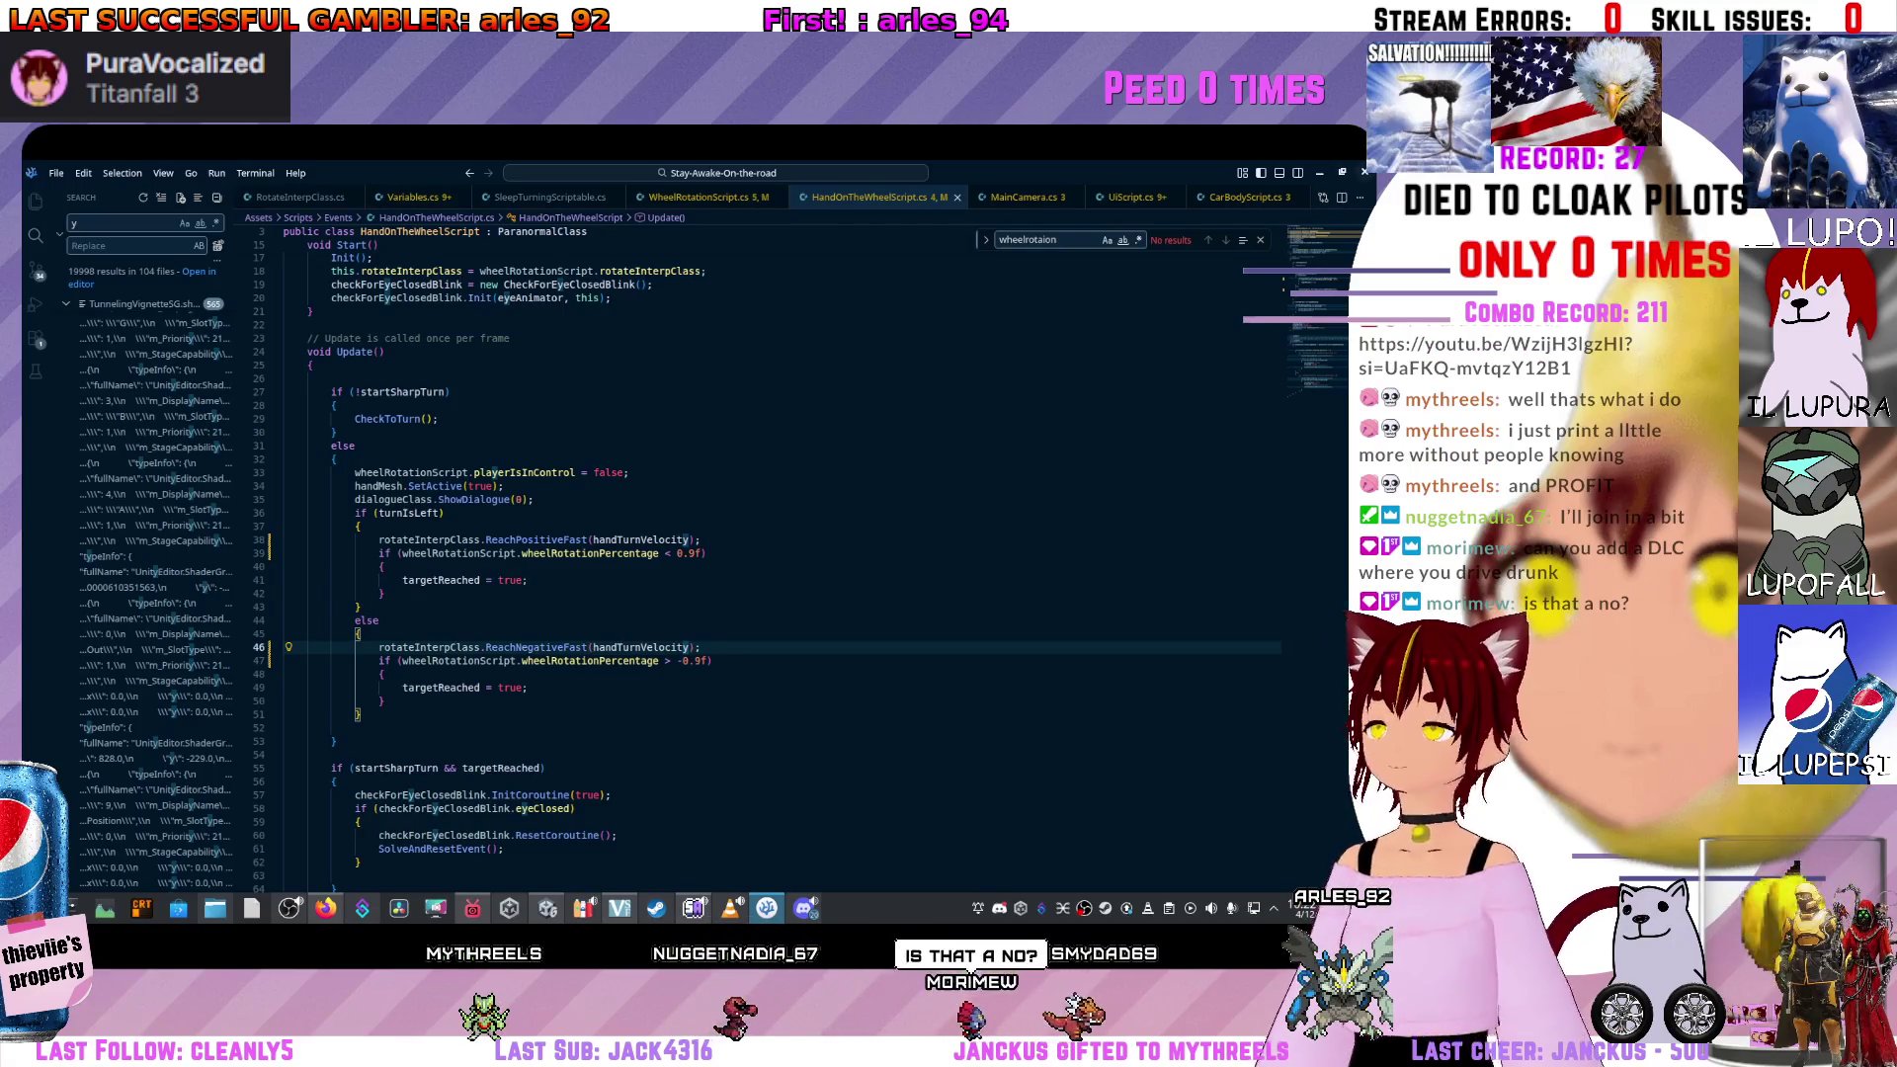
click(711, 659)
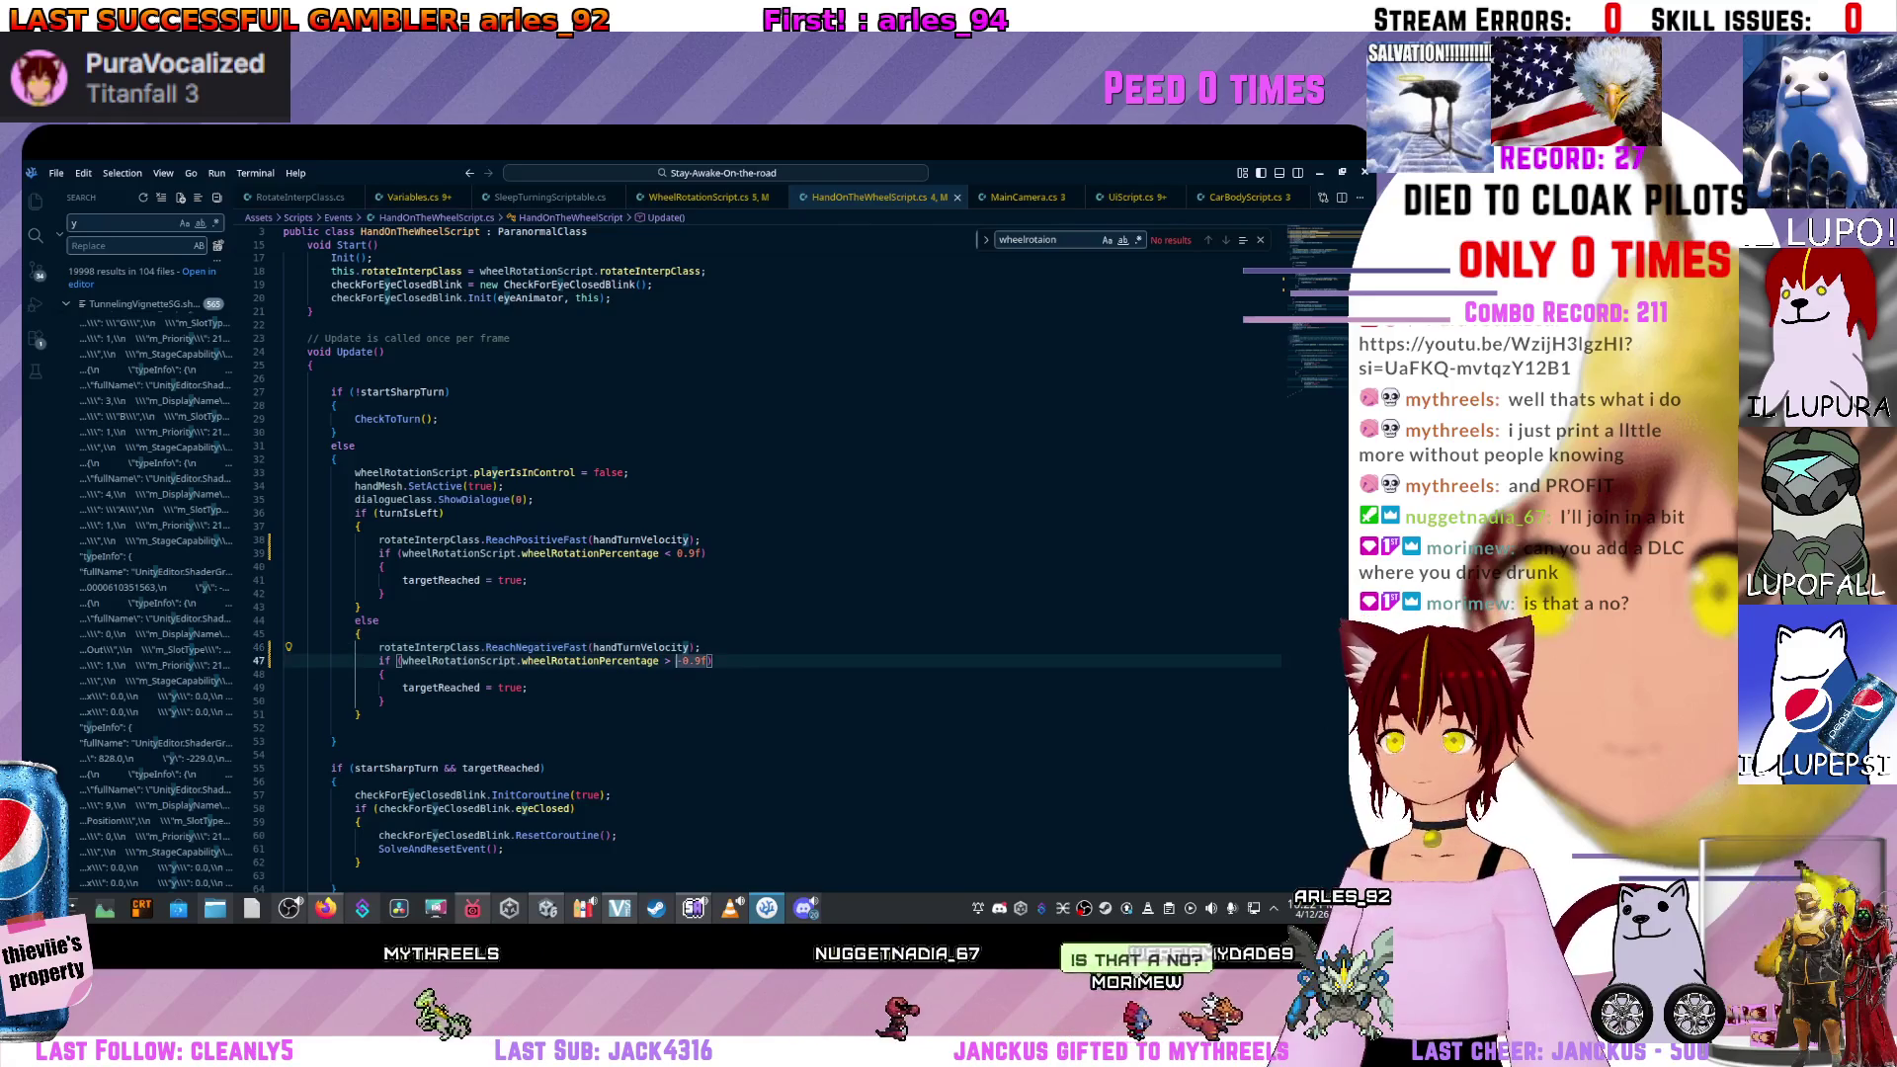
double_click(689, 554)
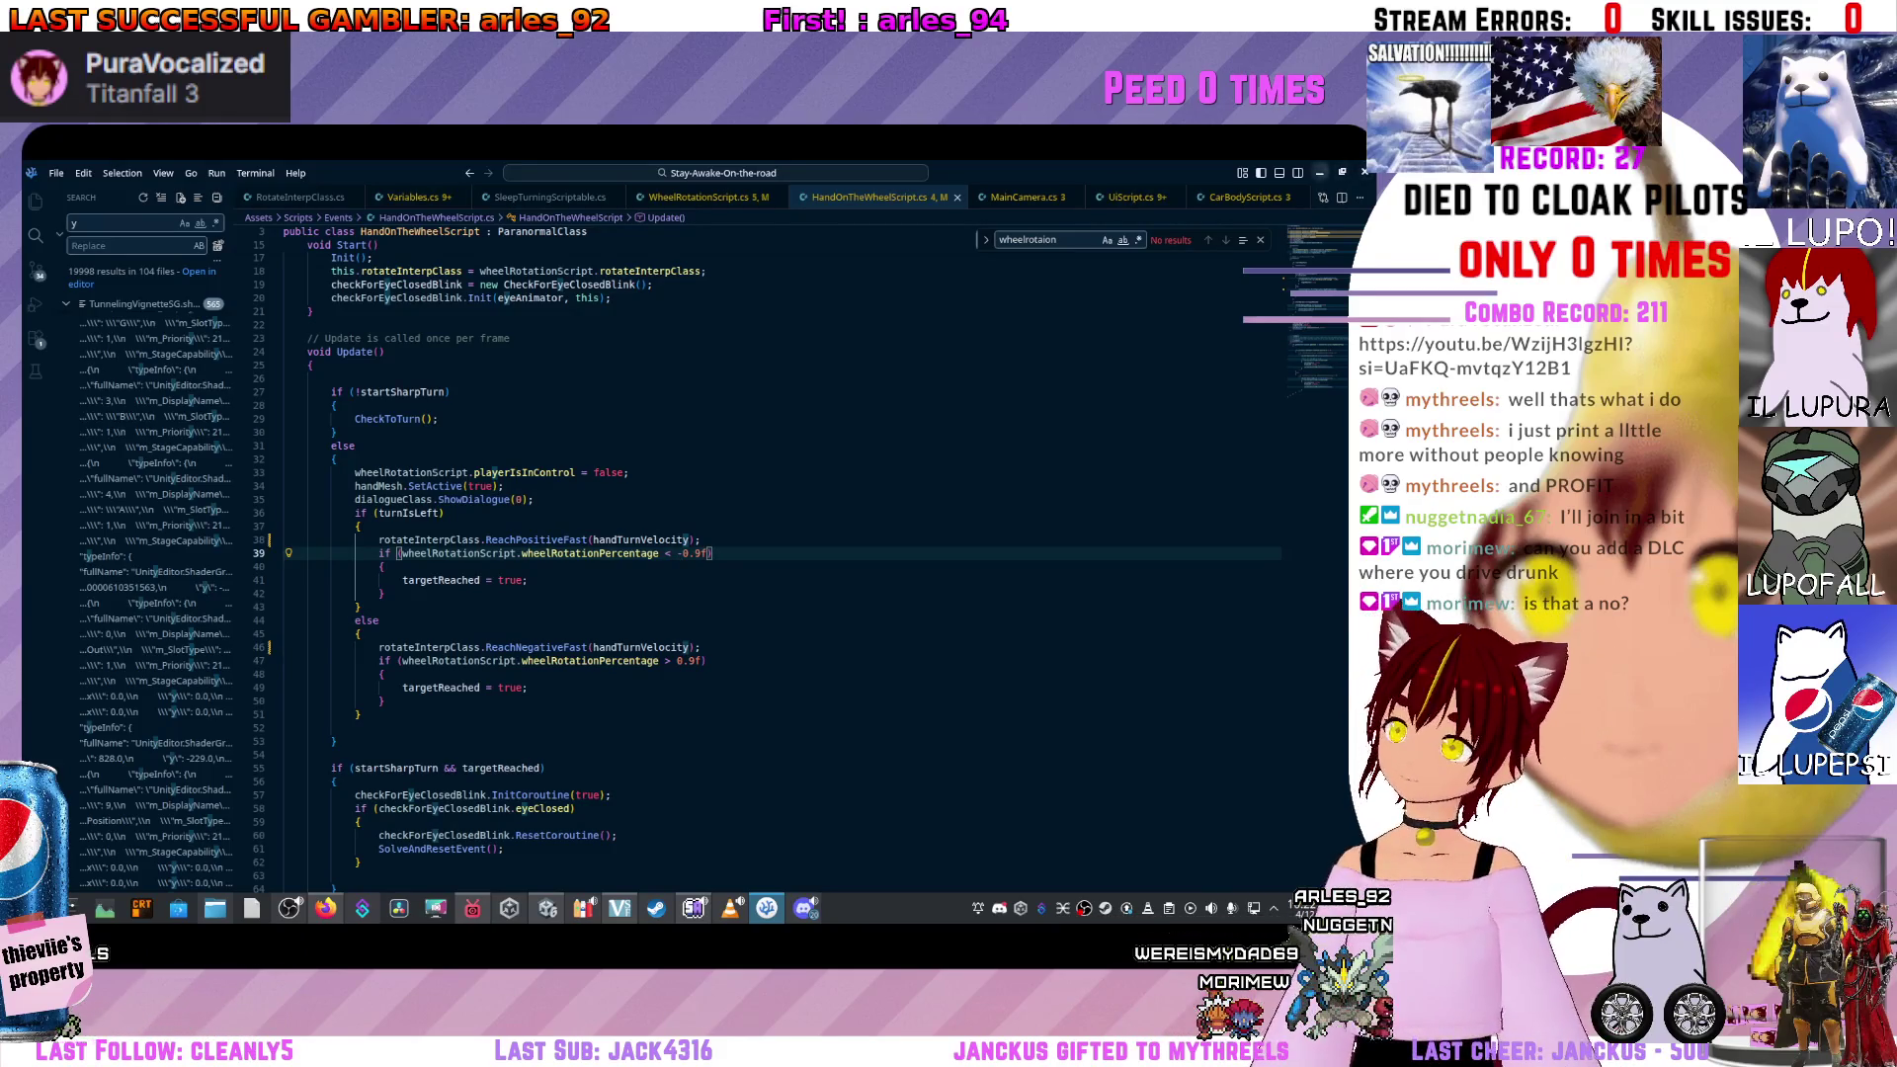
key(alt+Tab)
Refresh the Project assets so the updated steering script recompiles.
right_click(901, 852)
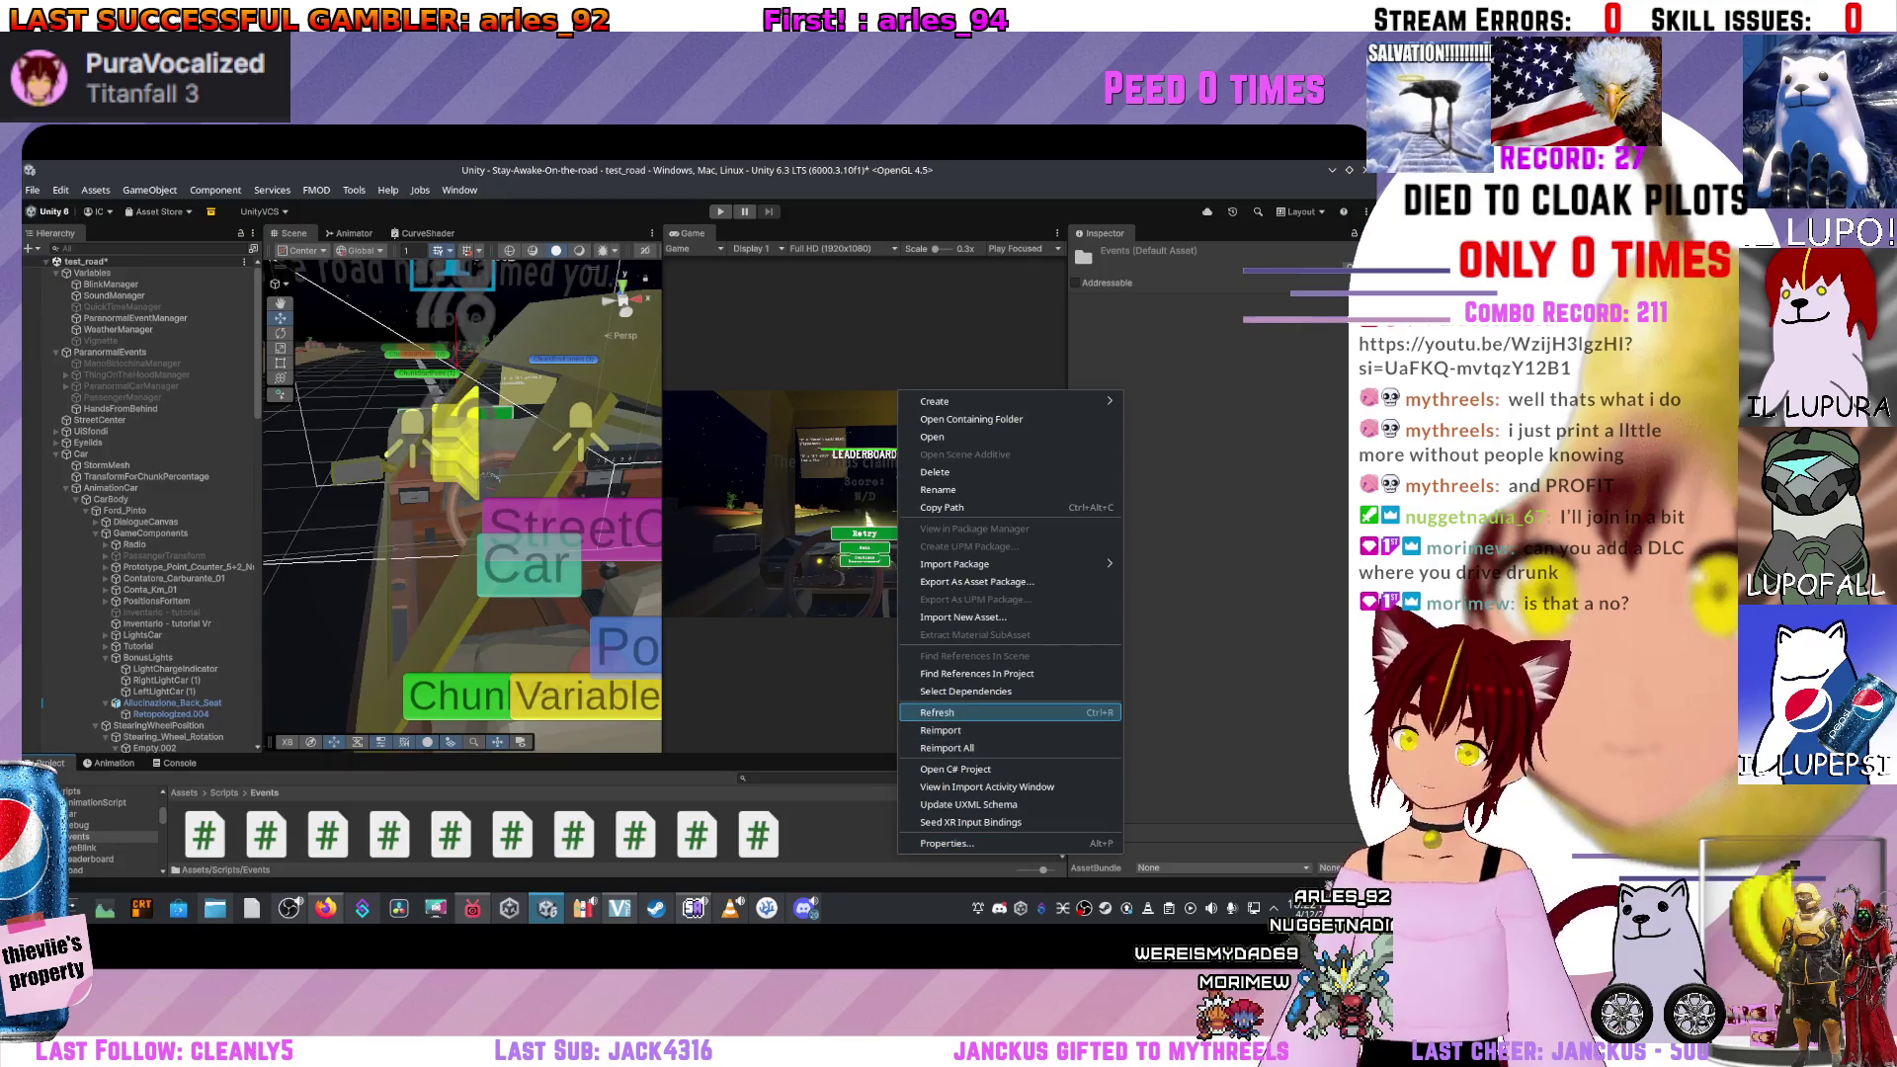
click(939, 712)
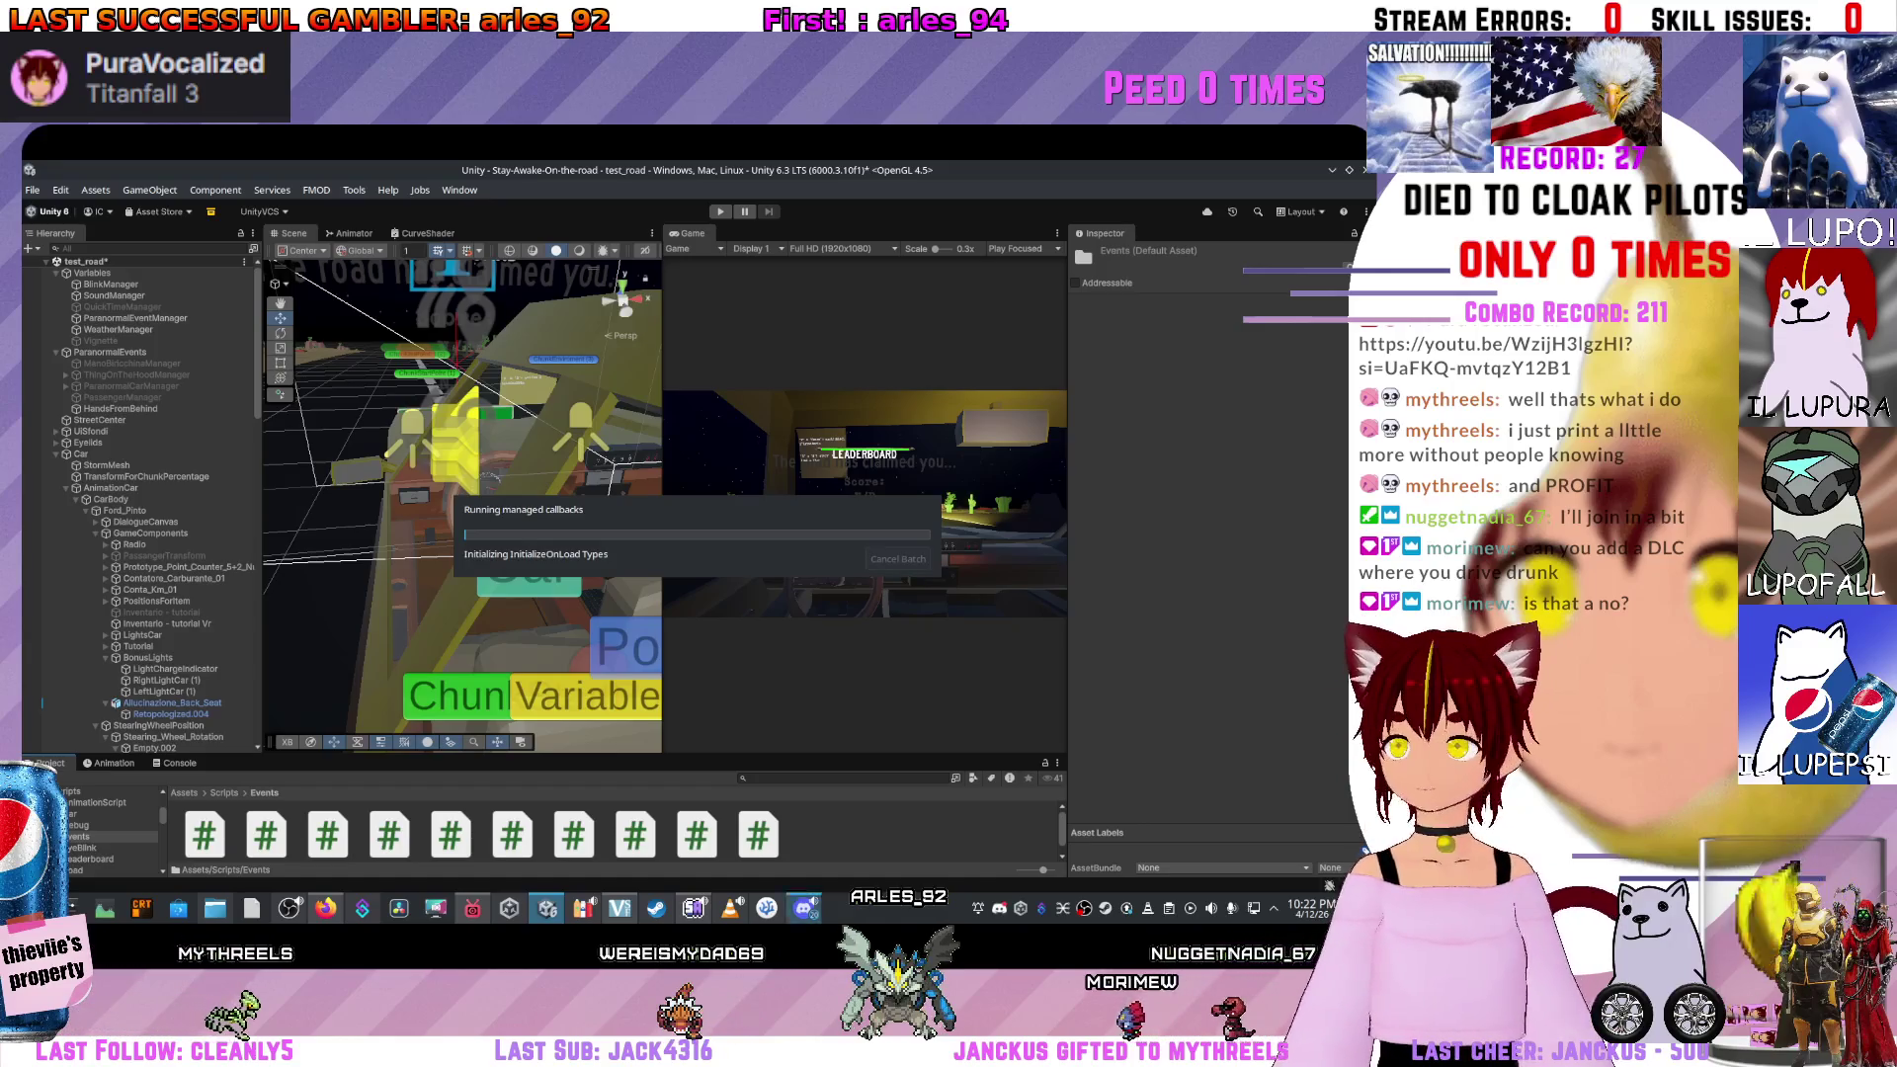
key(alt+Tab)
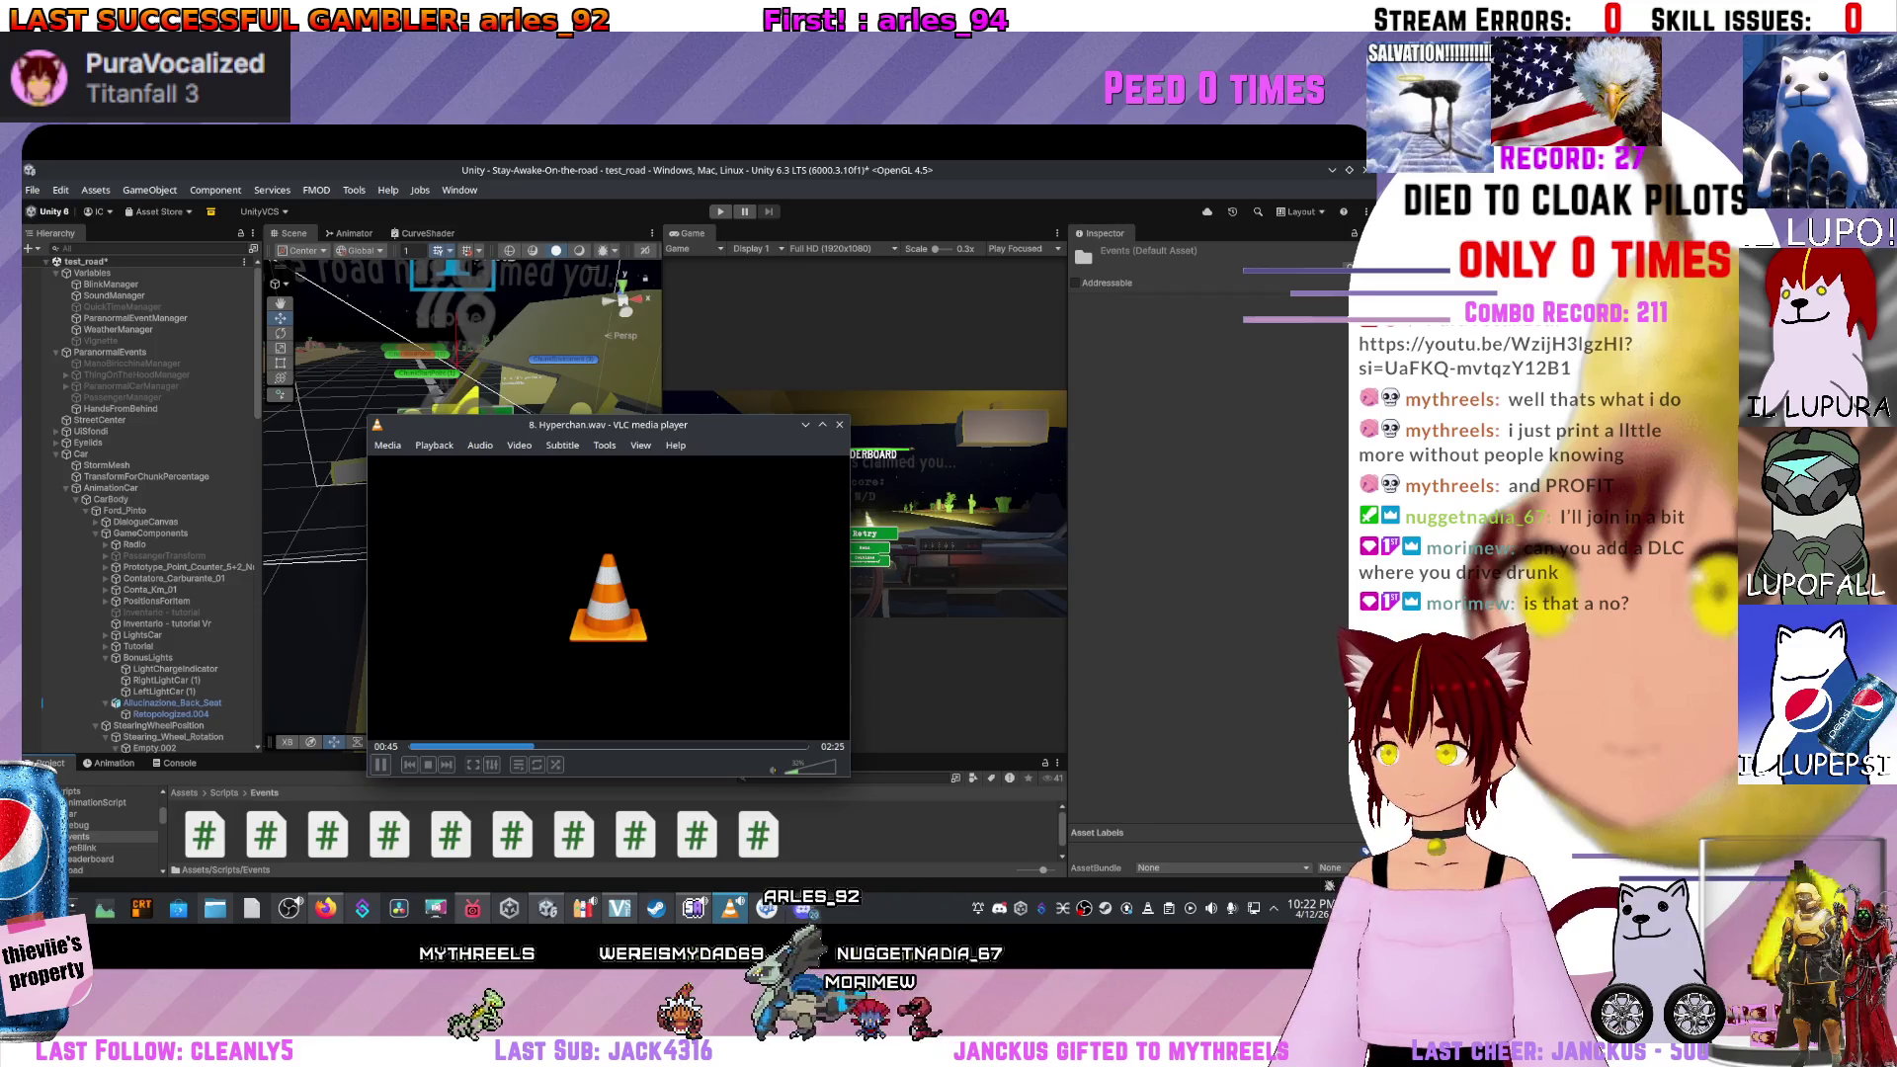
key(alt+Tab)
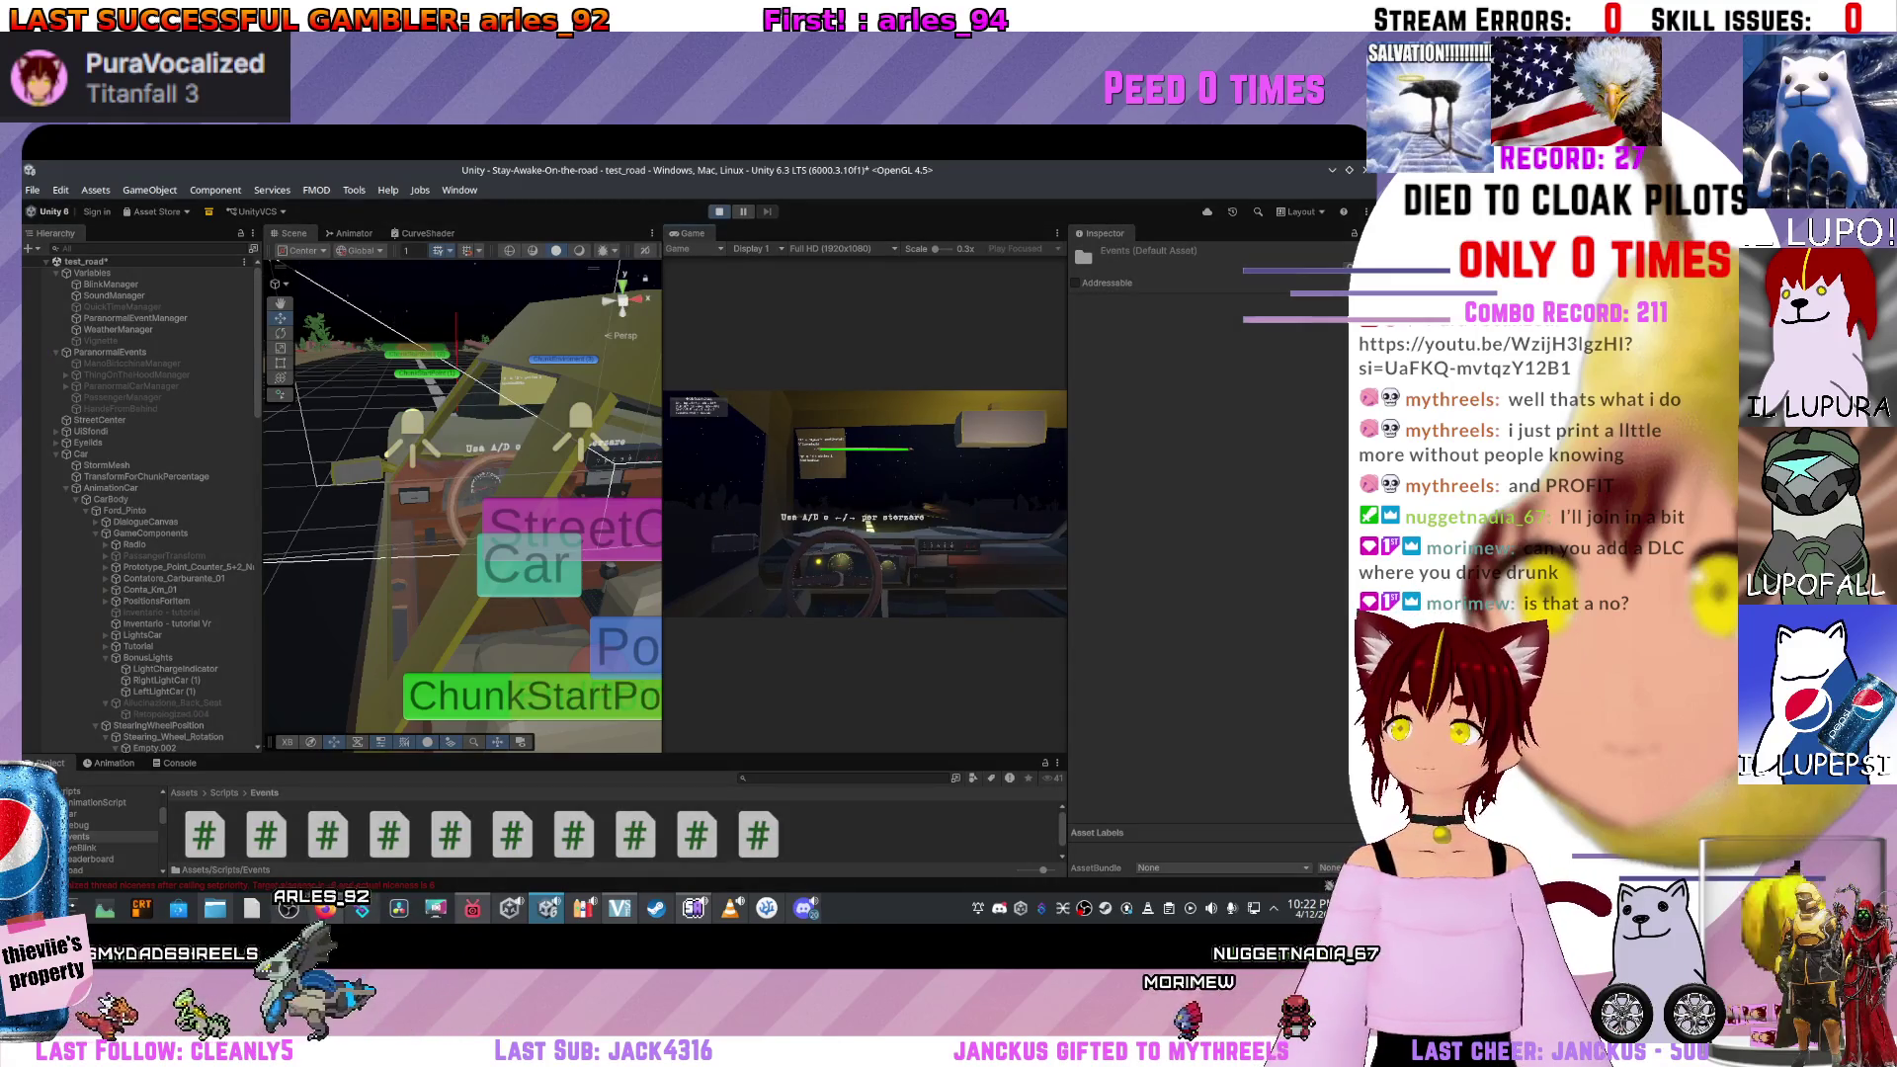
Select the hand-on-wheel manager, enlarge the Game view, and Retry from the leaderboard.
click(132, 363)
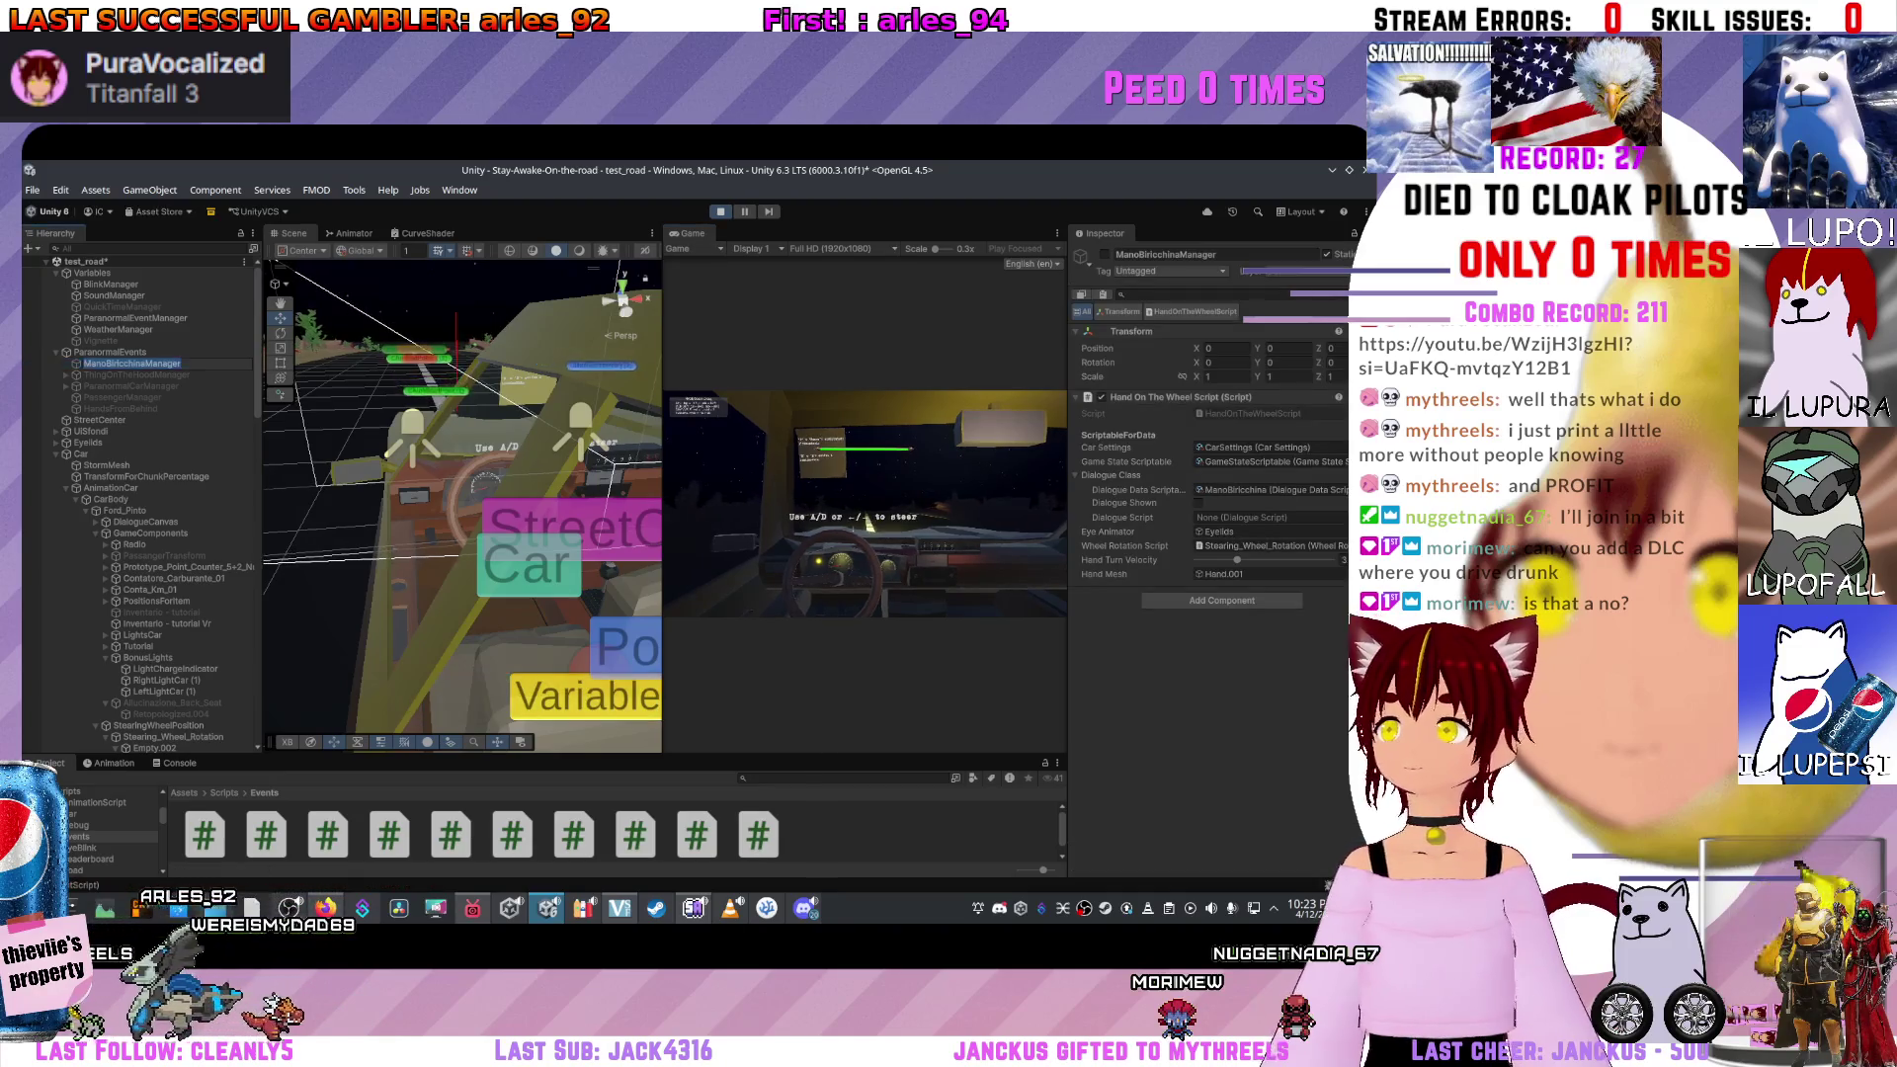
mouse_move(661, 445)
mouse_down()
mouse_move(173, 445)
mouse_move(512, 445)
mouse_up()
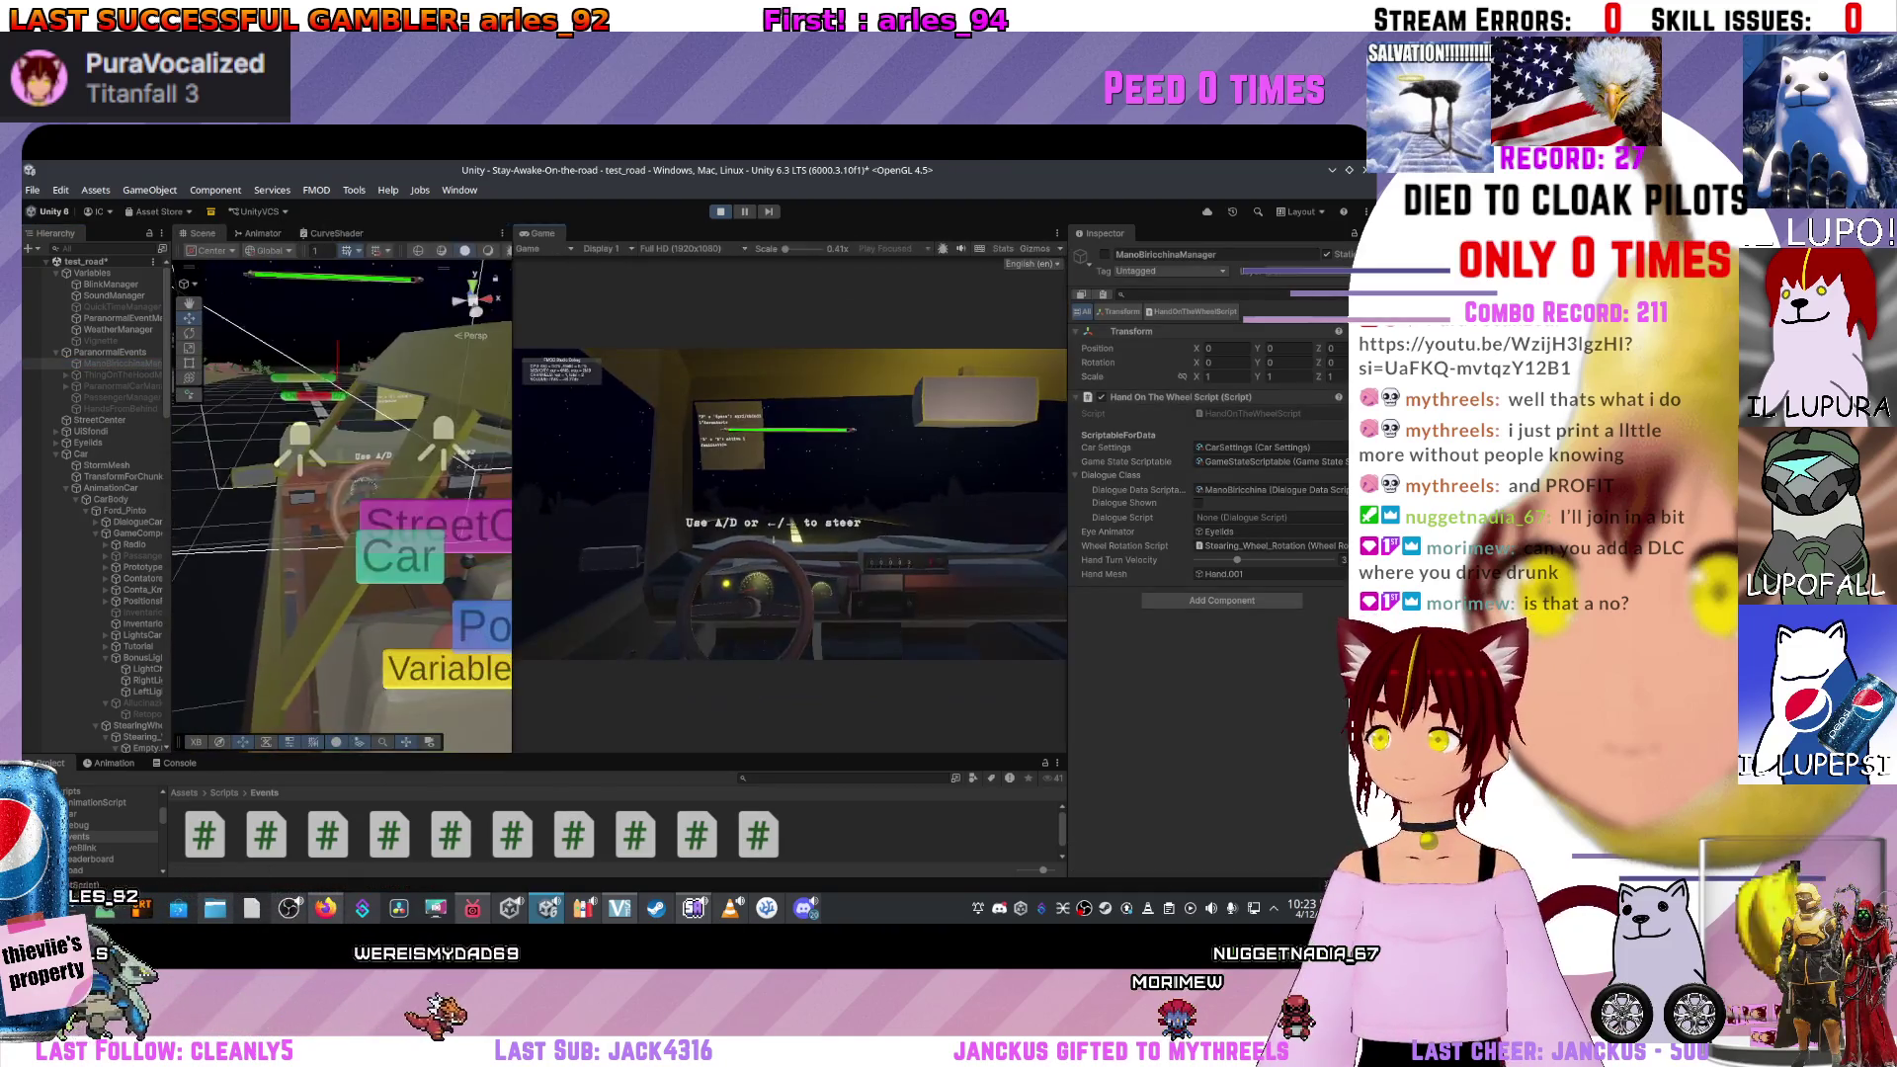
scroll(341, 504, up, 5)
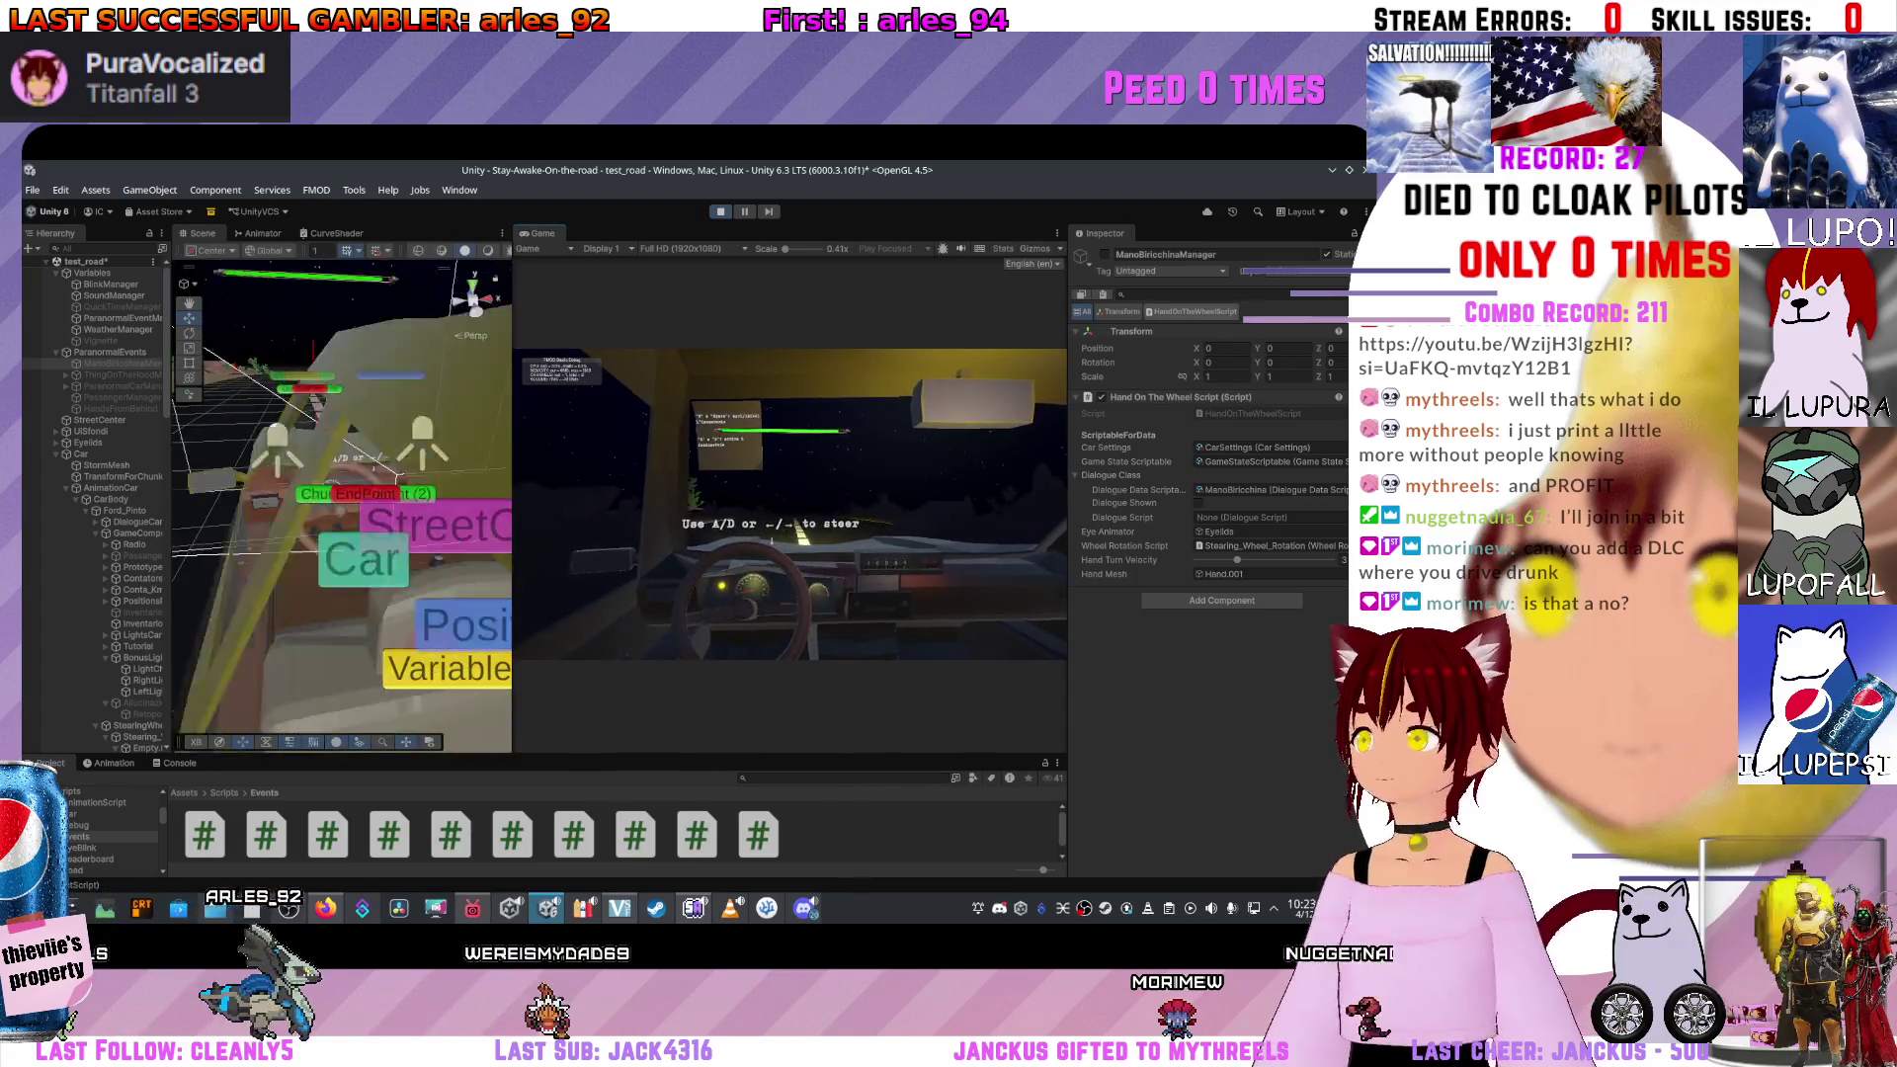
scroll(341, 504, up, 5)
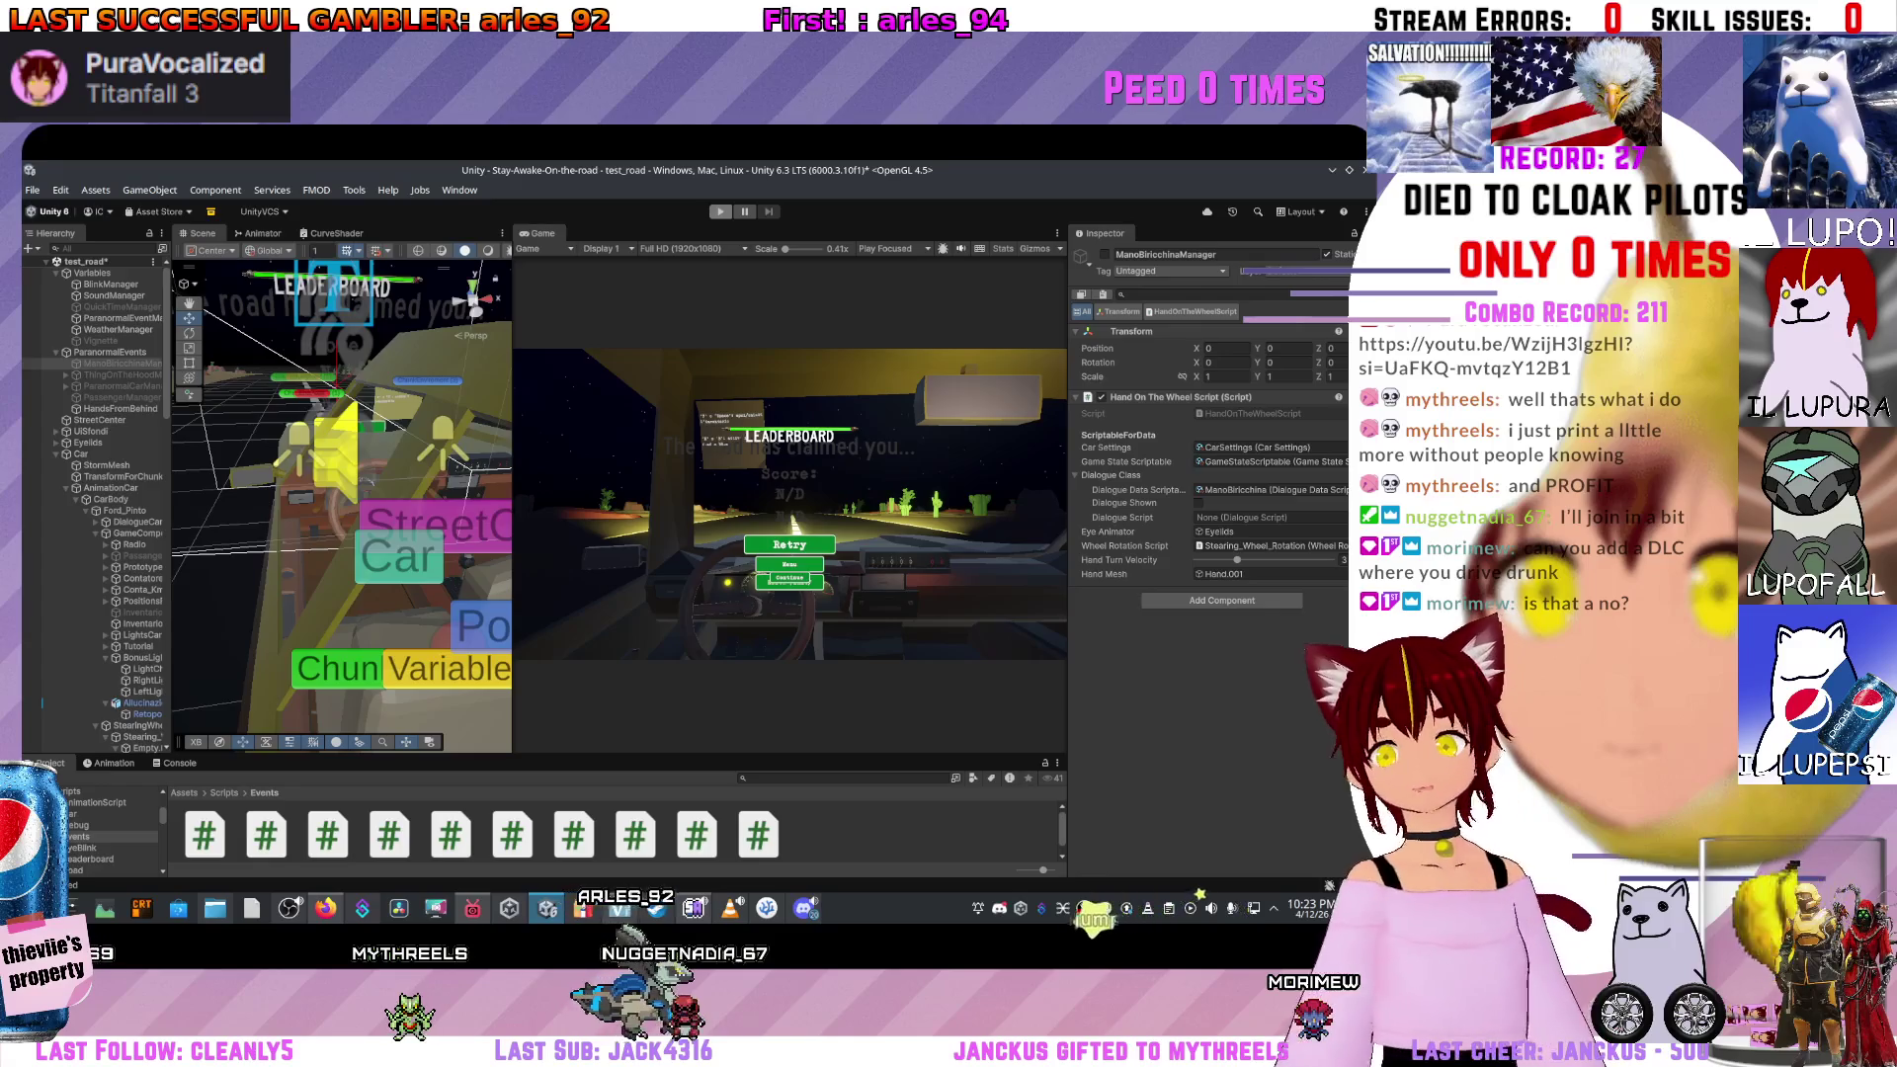
click(780, 543)
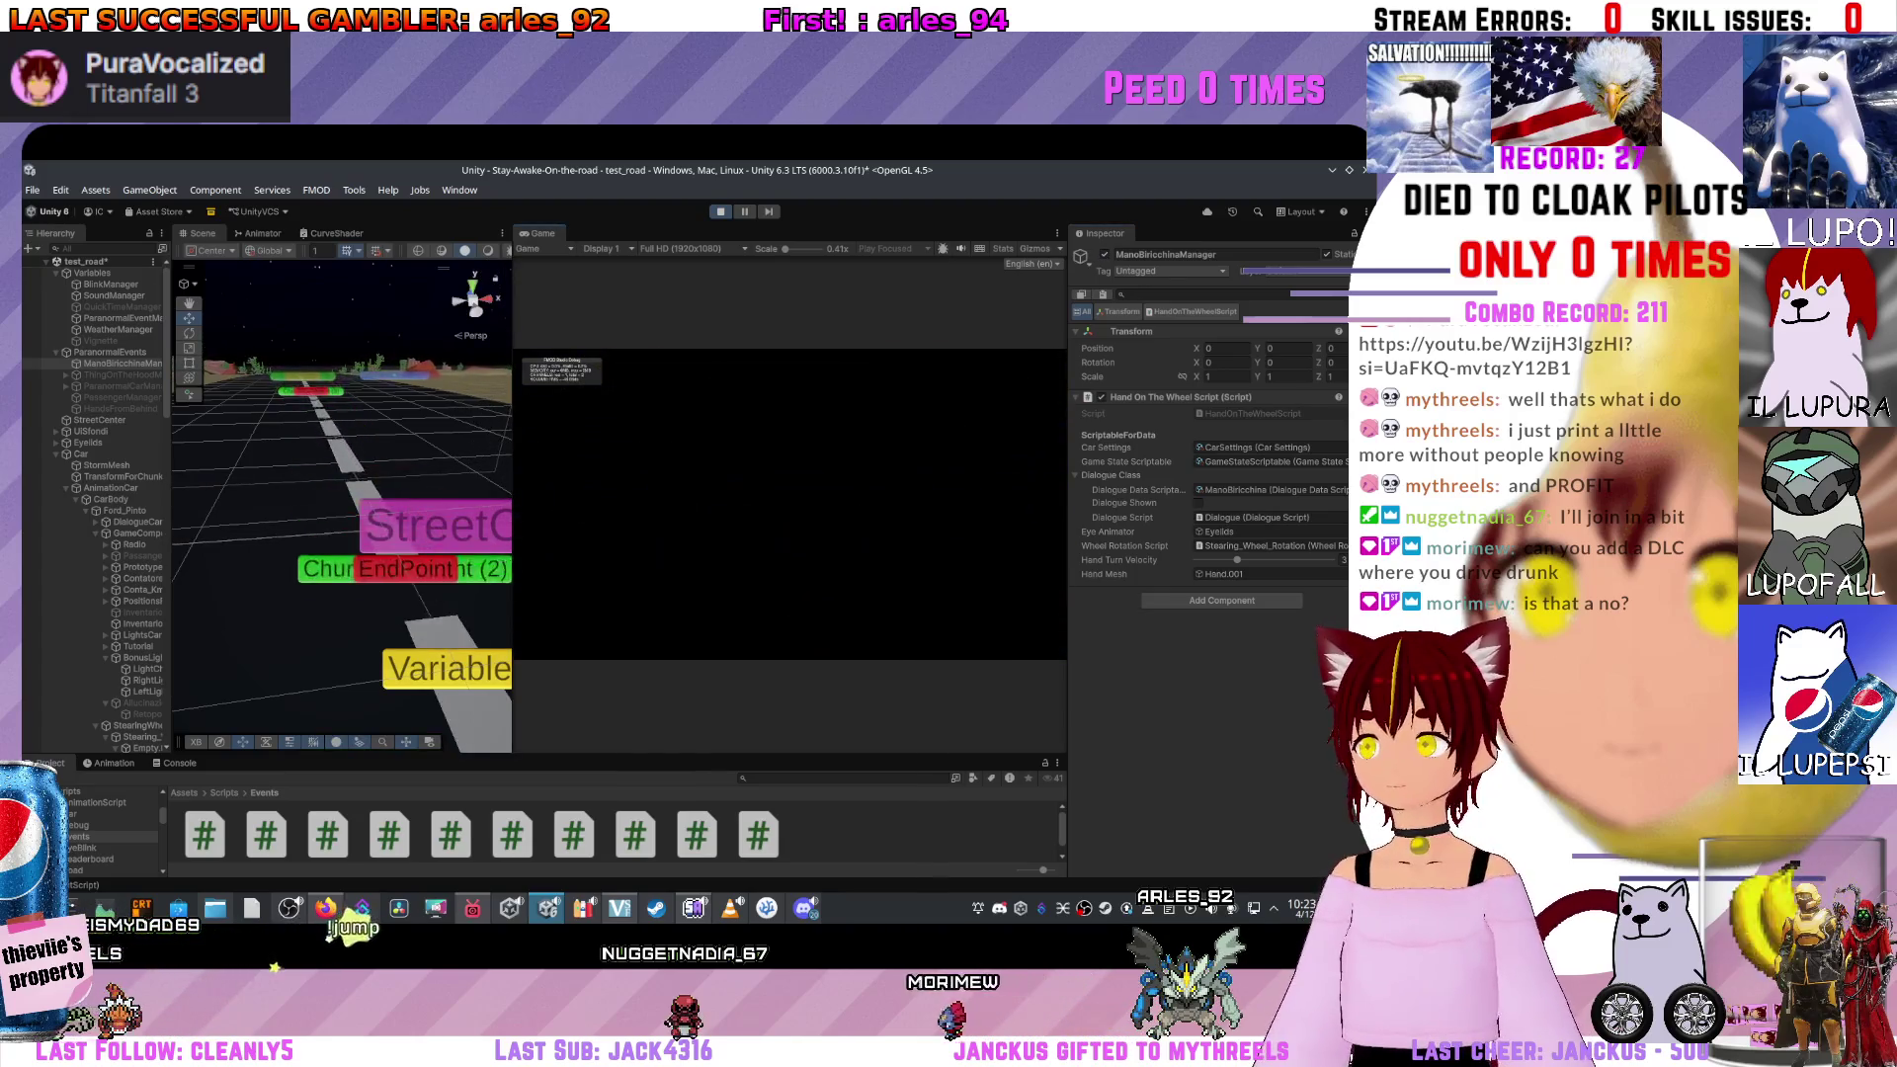
Steer the car with A, then switch to the 'mano biricchina' translation search in the browser.
key(a)
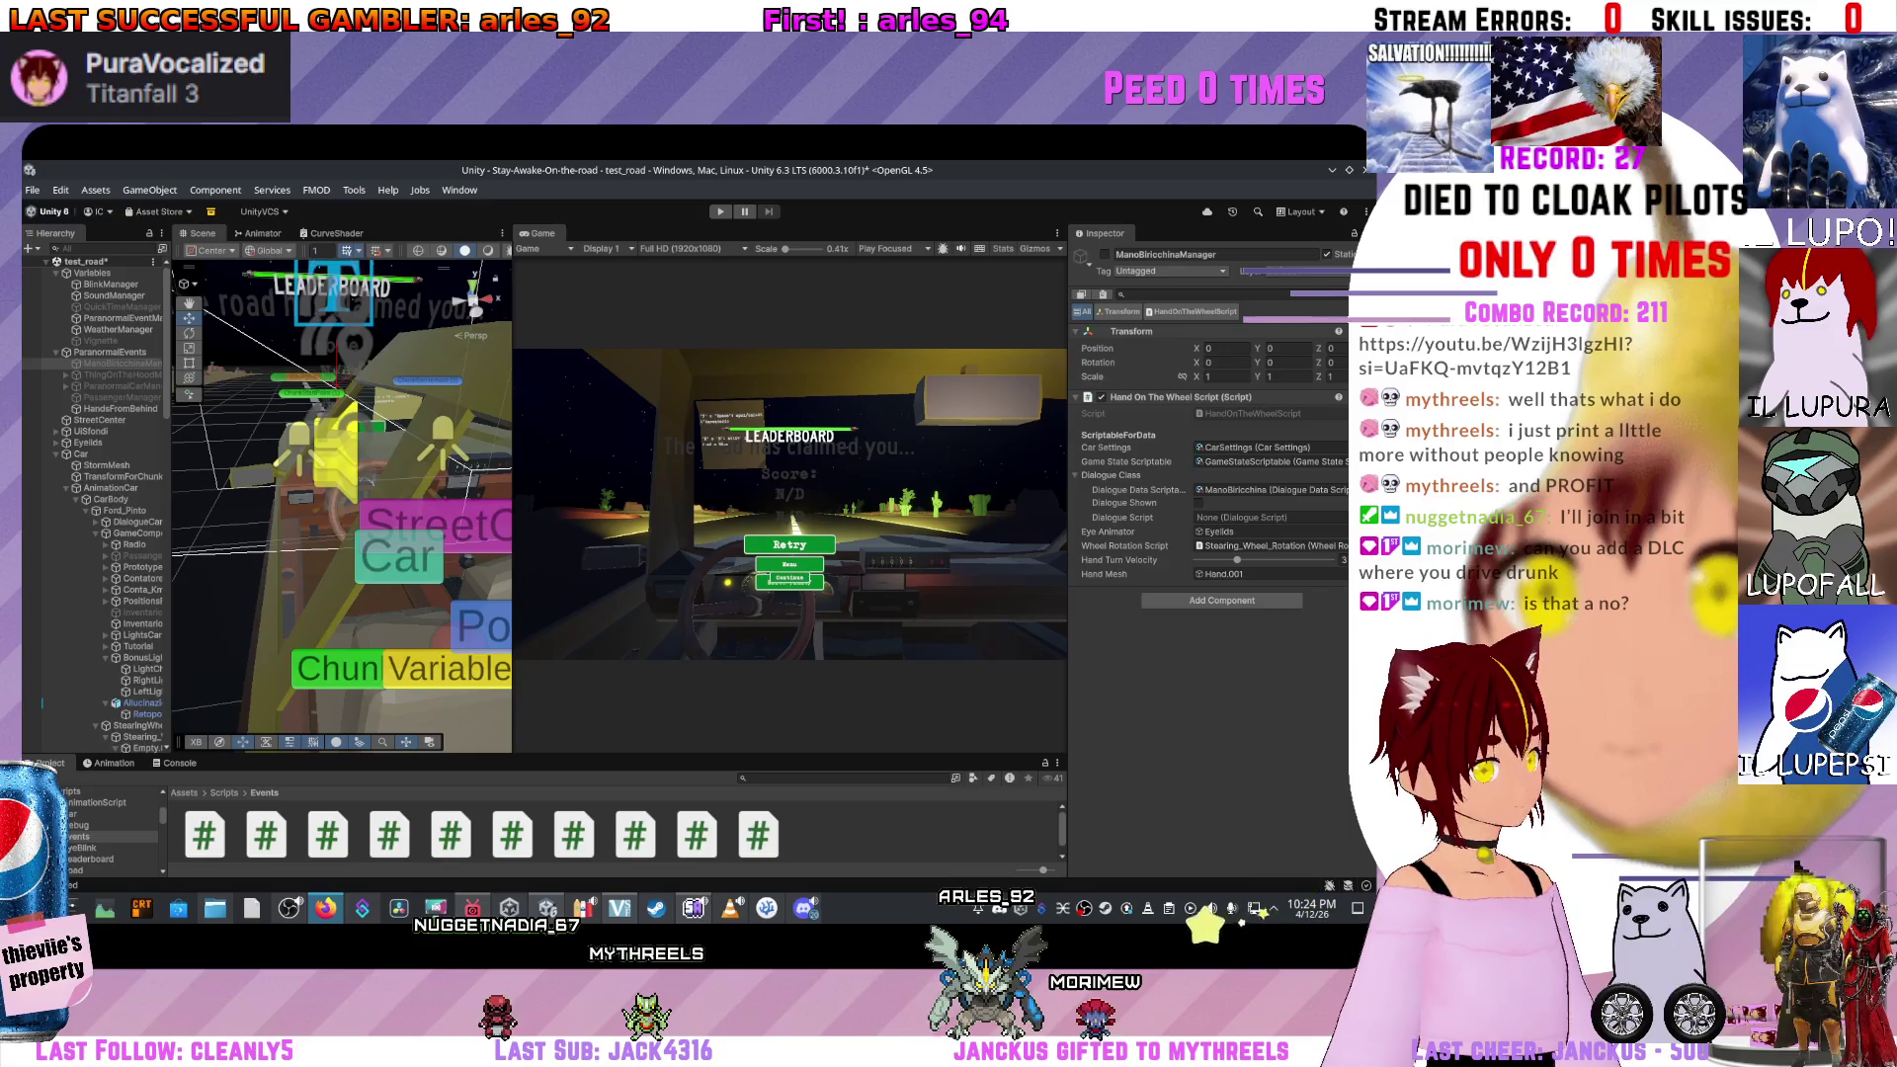
key(alt+Tab)
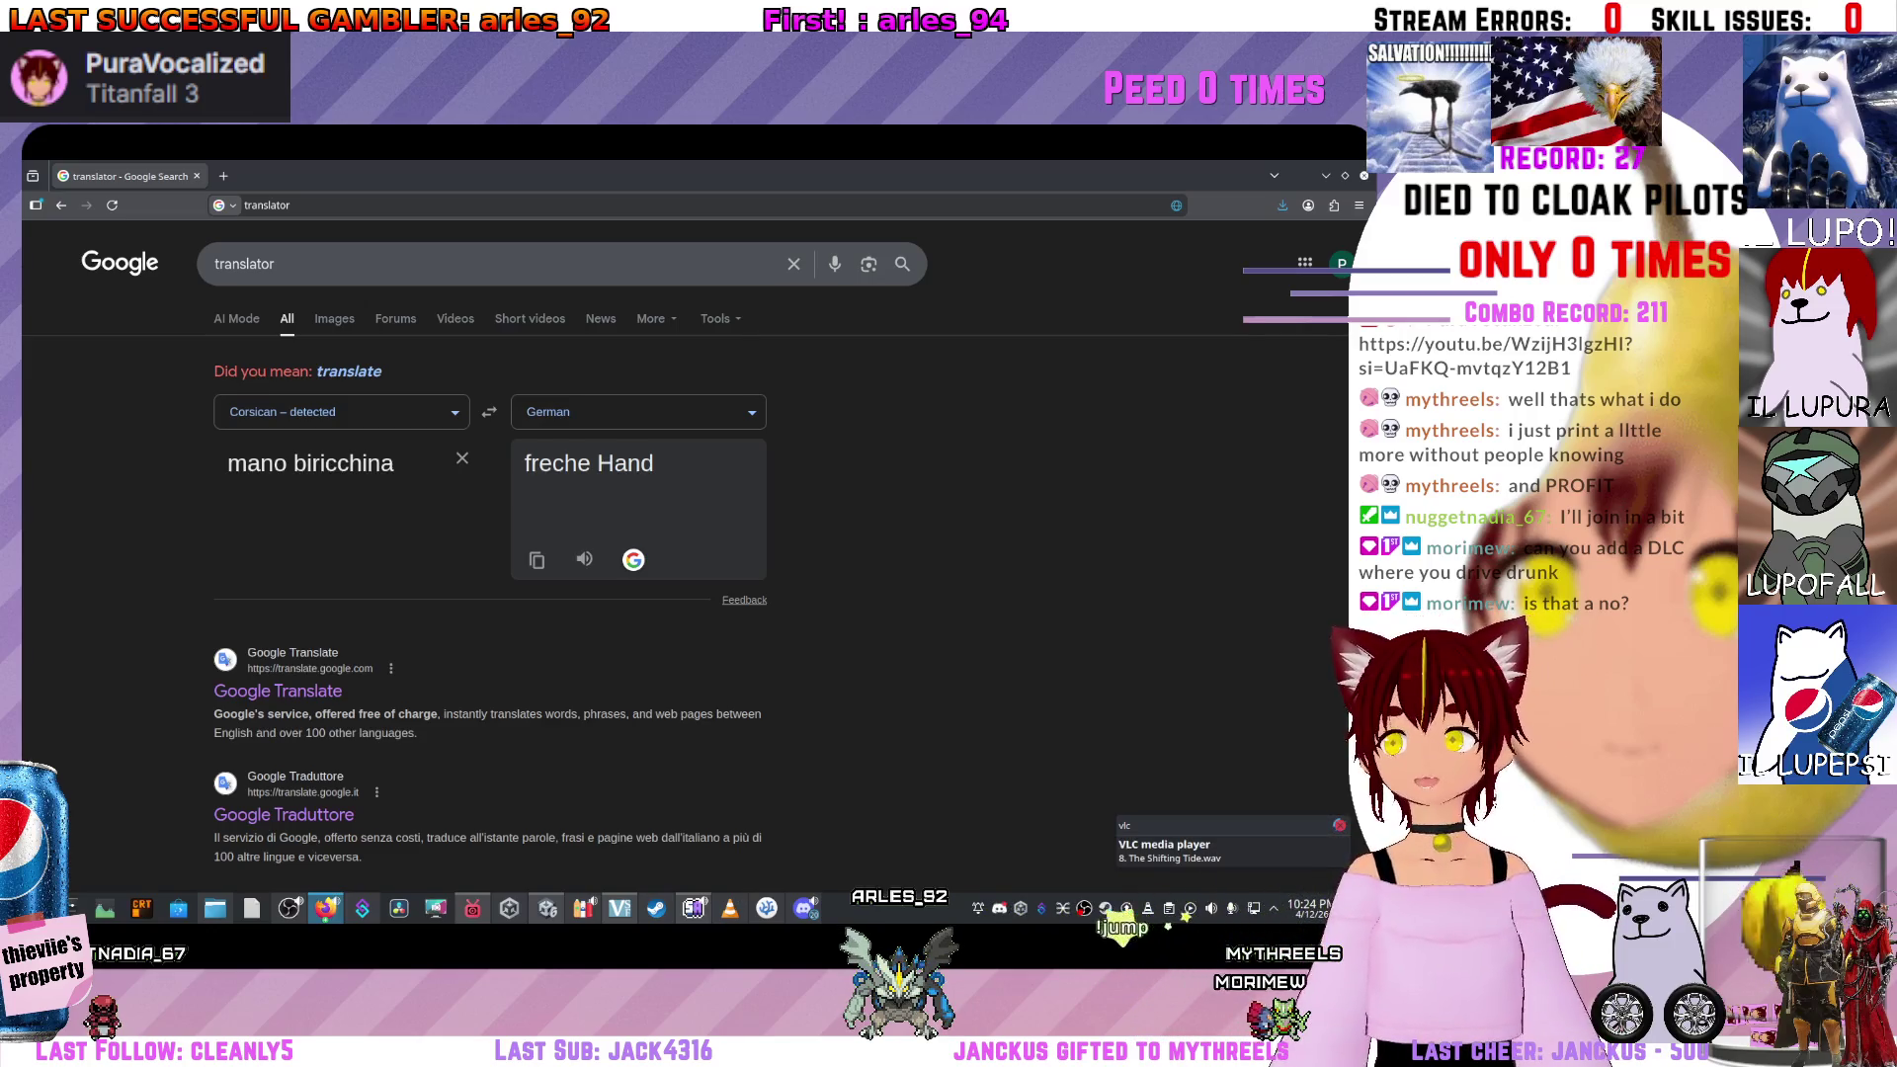
Set Italian as the source language and play the German translation aloud.
click(341, 412)
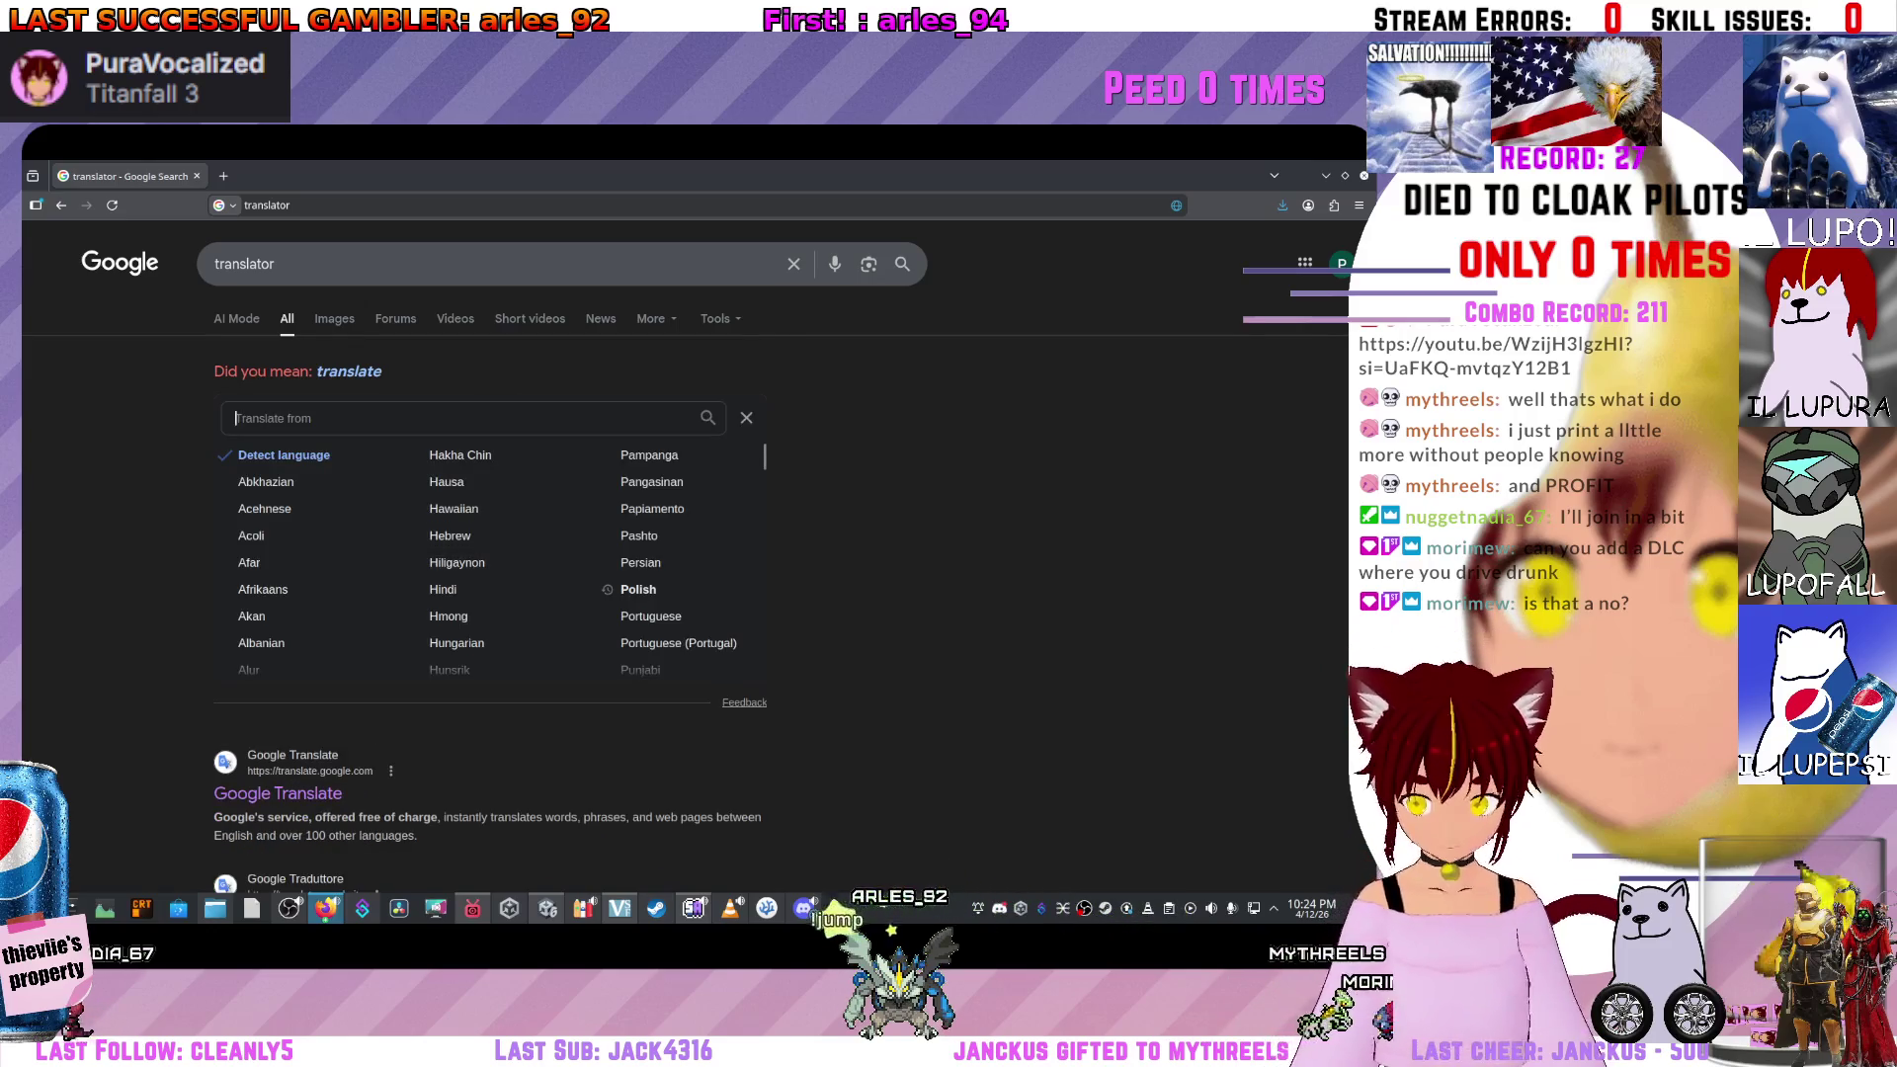
text(ital)
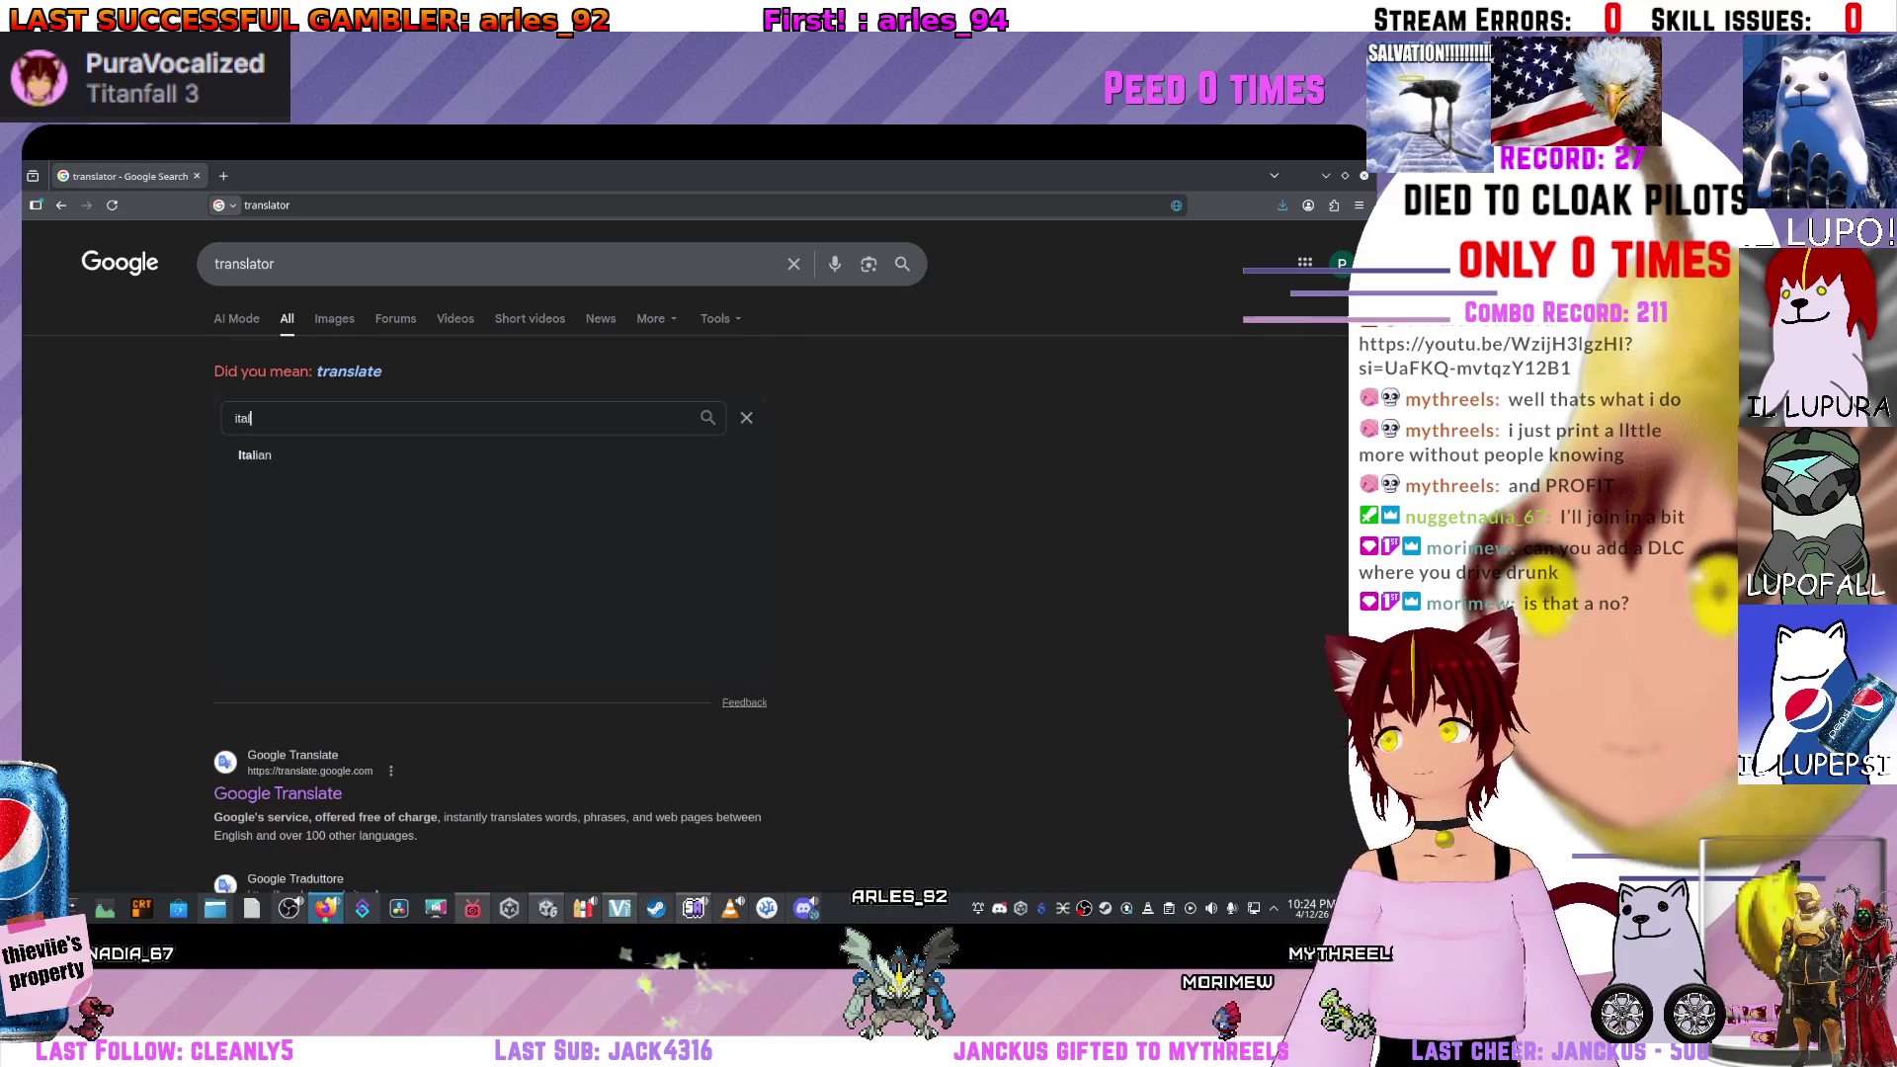
key(Return)
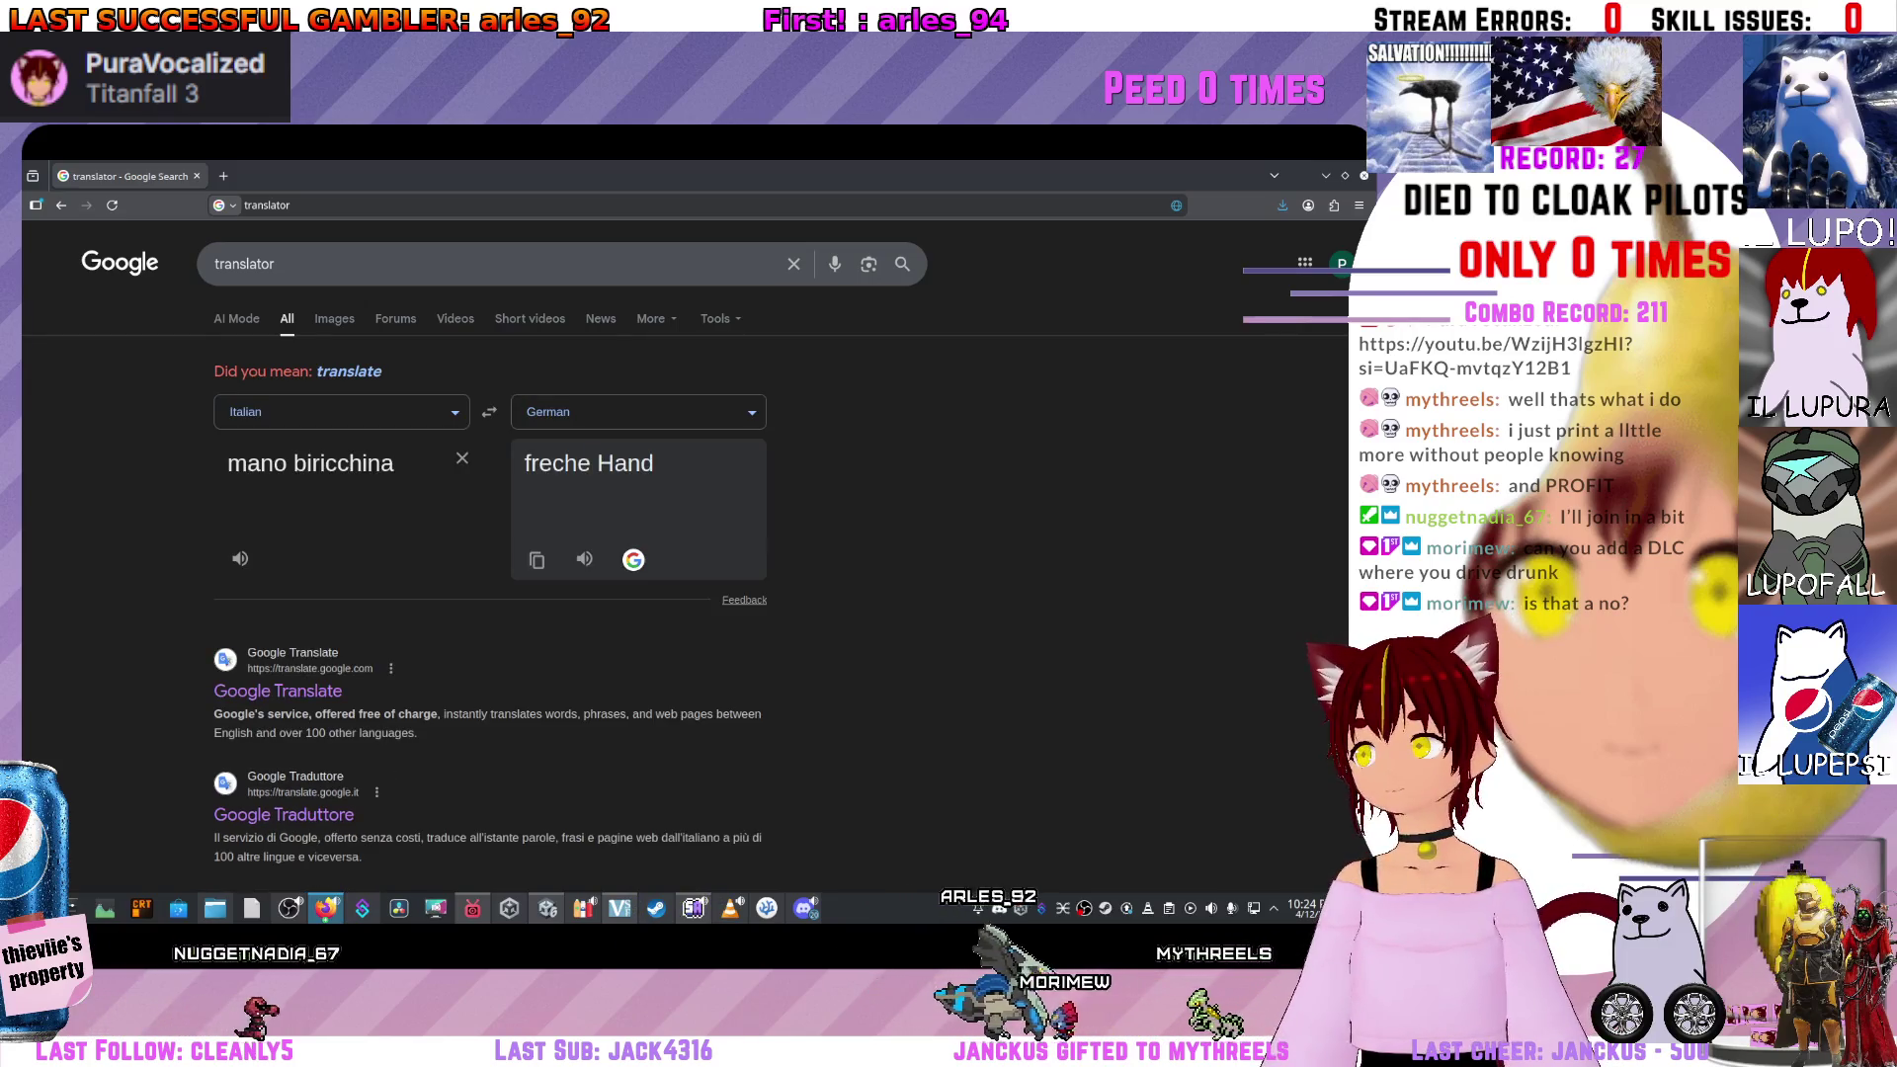
click(584, 559)
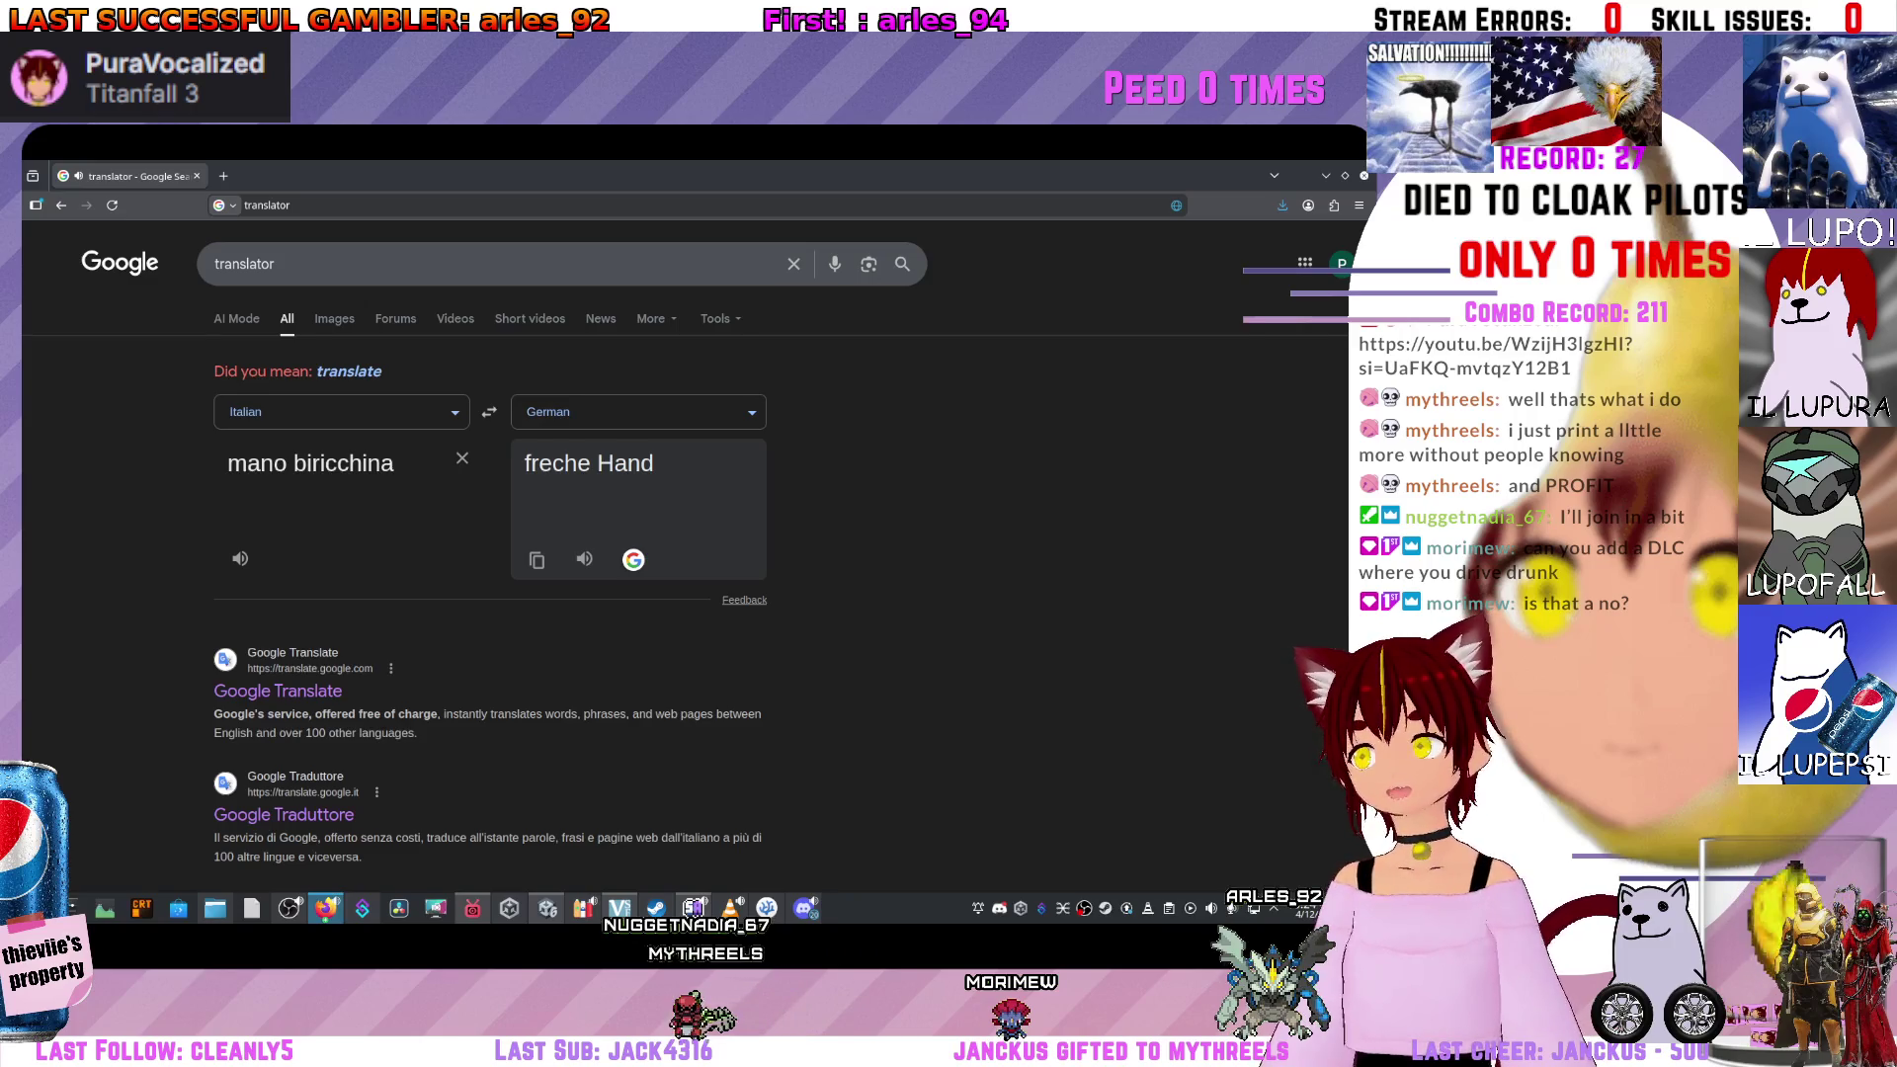
Swap the language direction twice back to Italian→German and clear the input text.
click(489, 412)
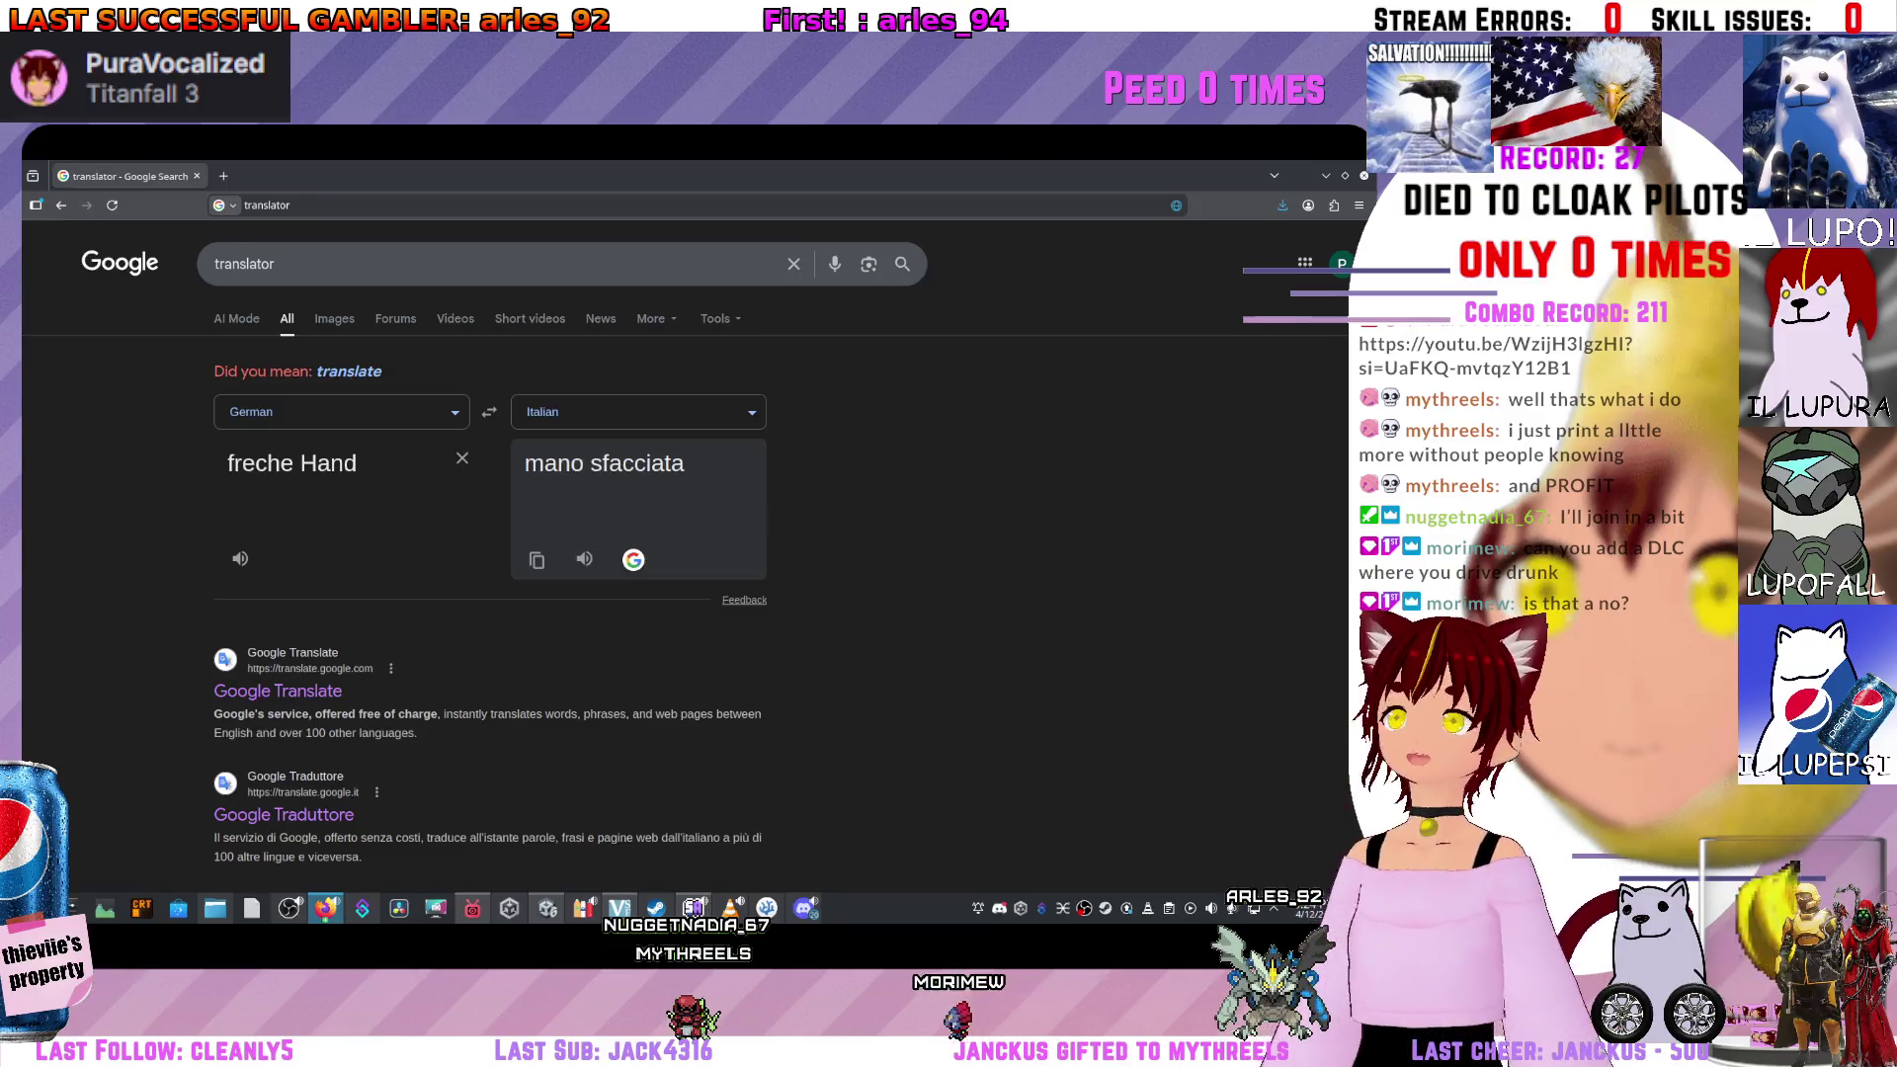
click(489, 412)
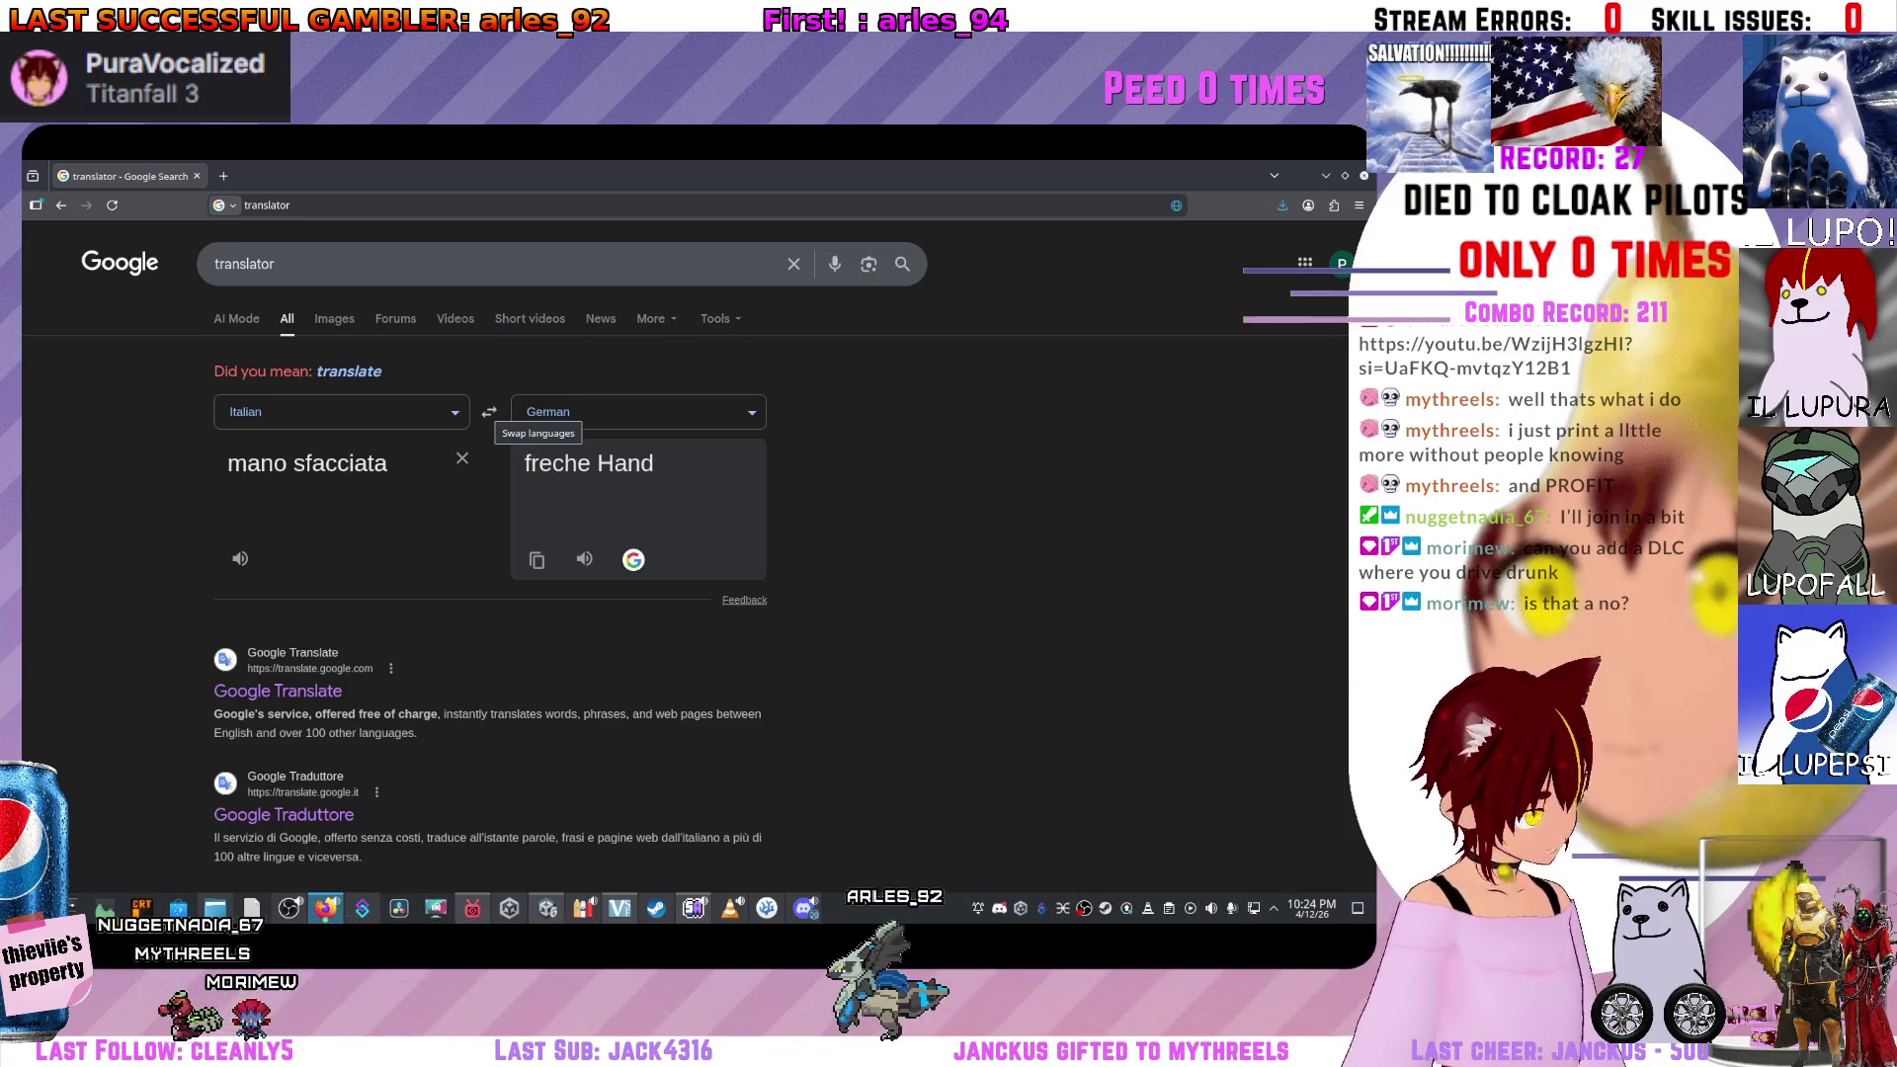
key(ctrl+a)
key(BackSpace)
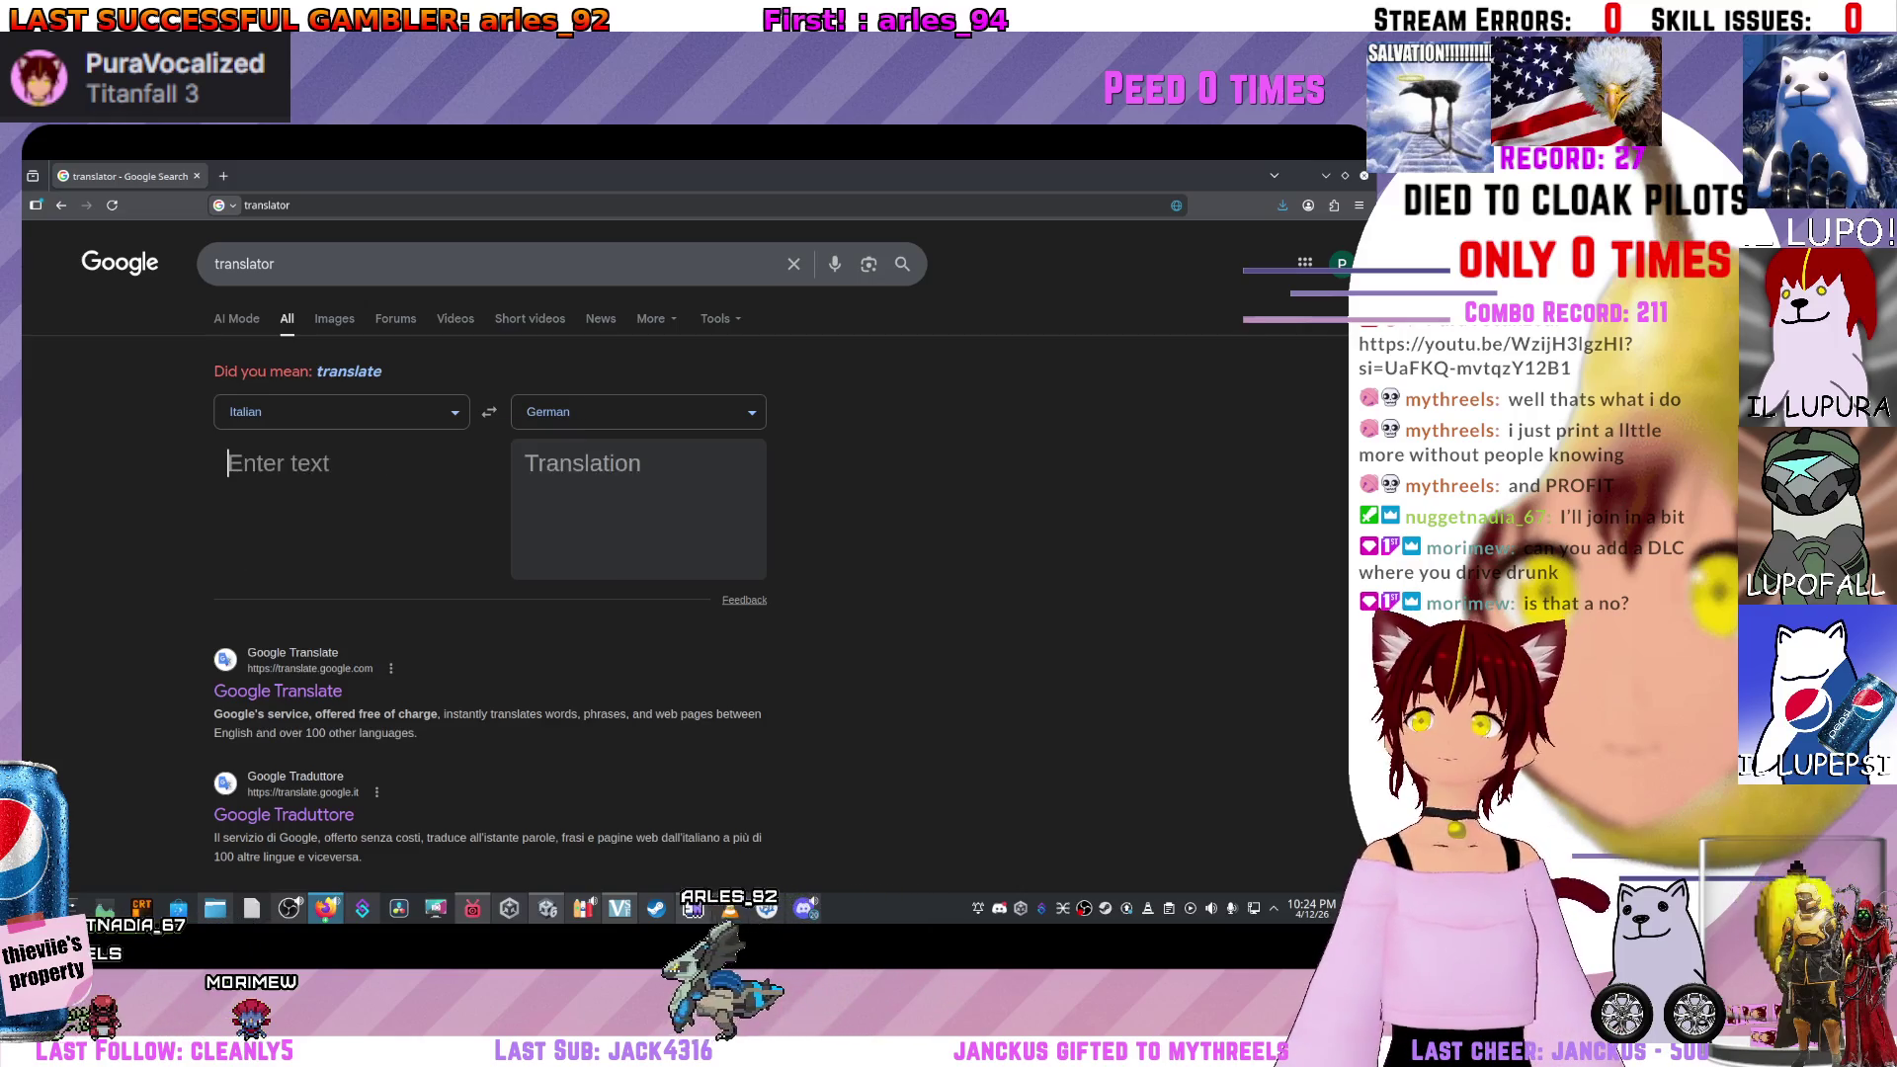
Keep German as target and type 'mano biricc' into the translator.
click(638, 412)
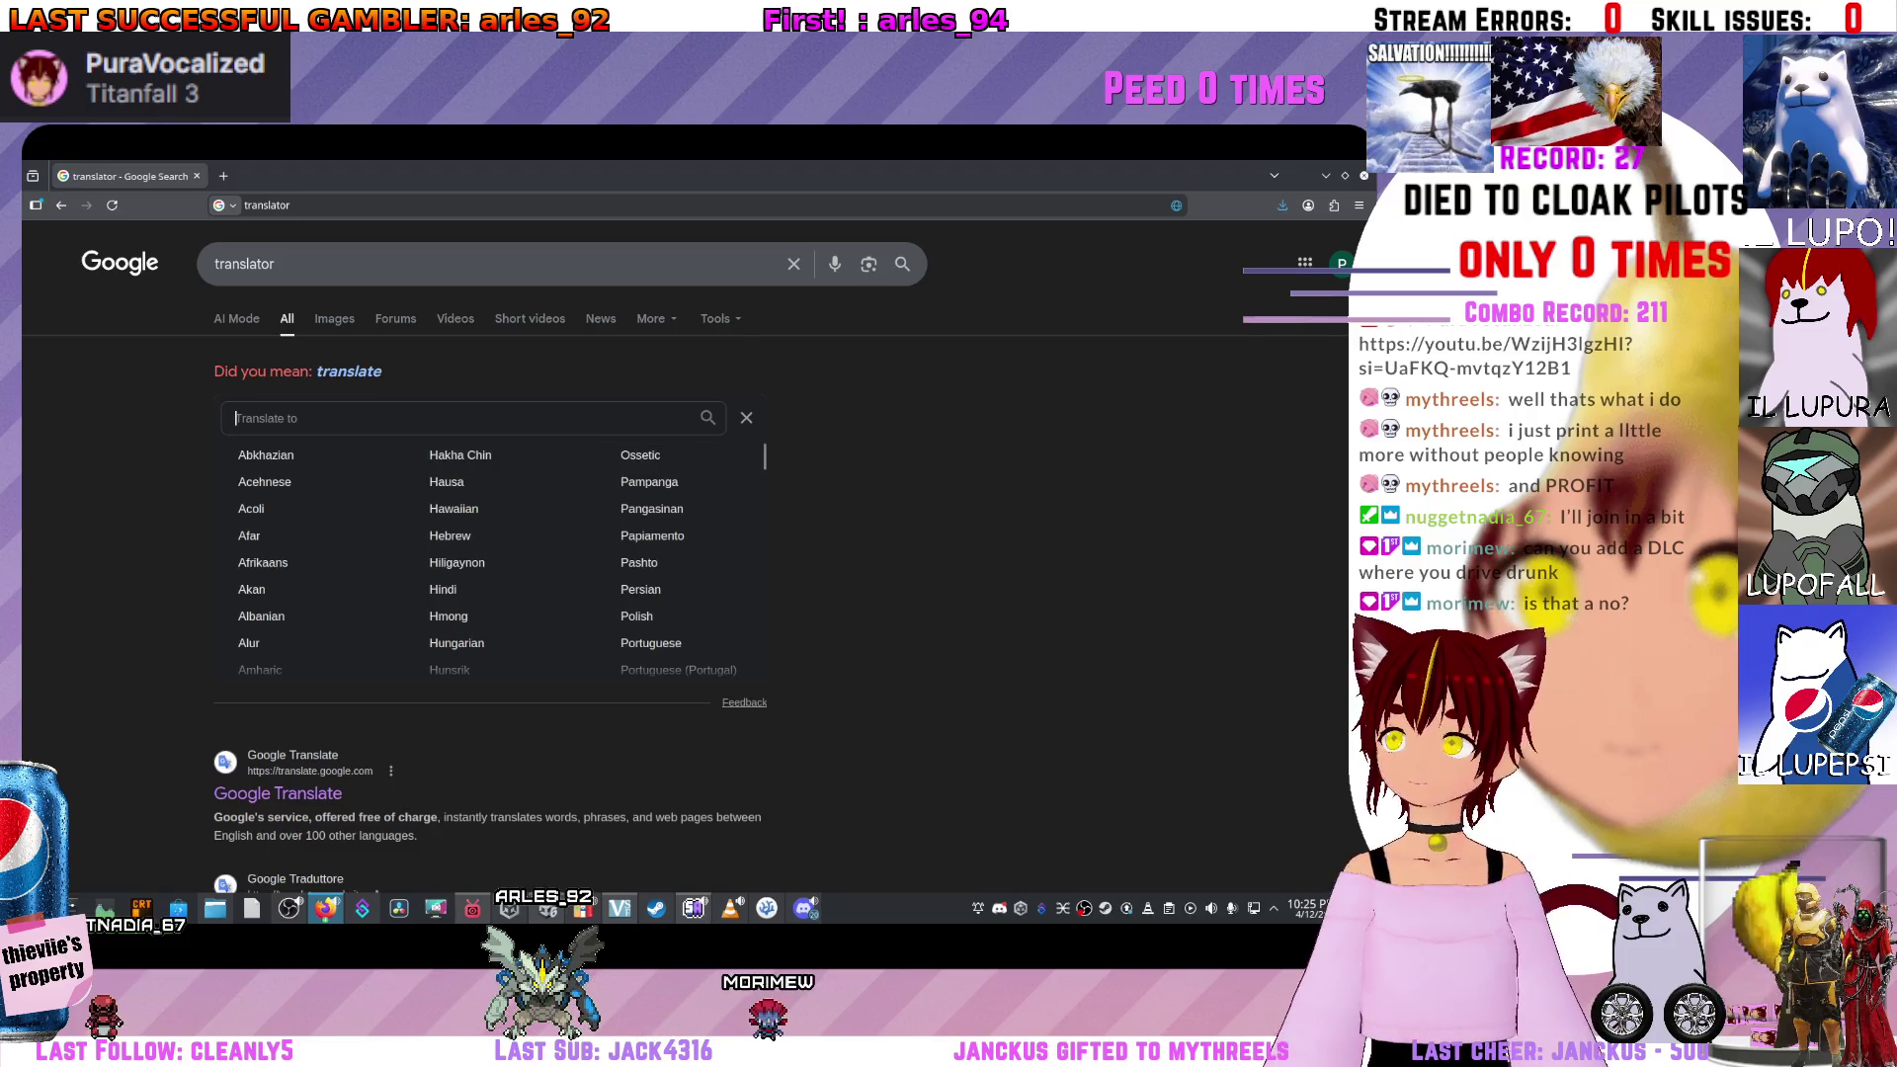
key(Escape)
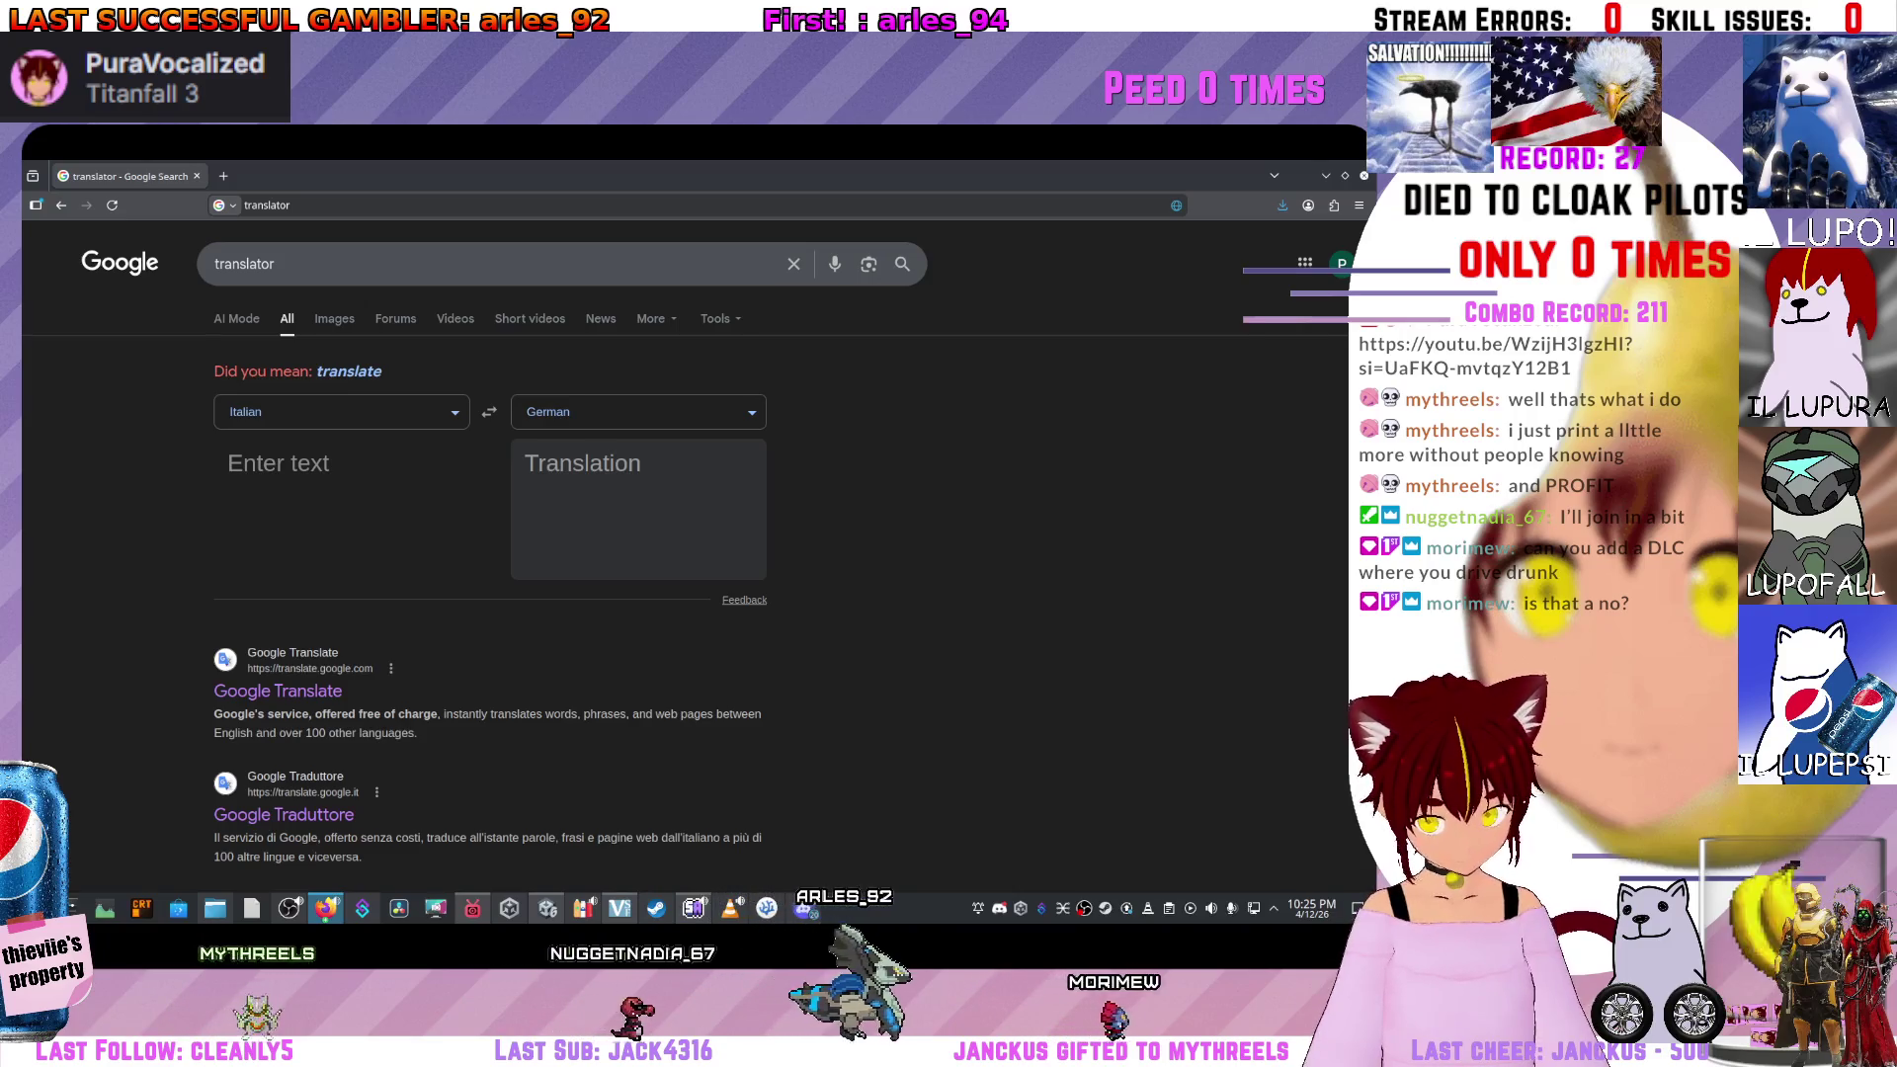
click(229, 463)
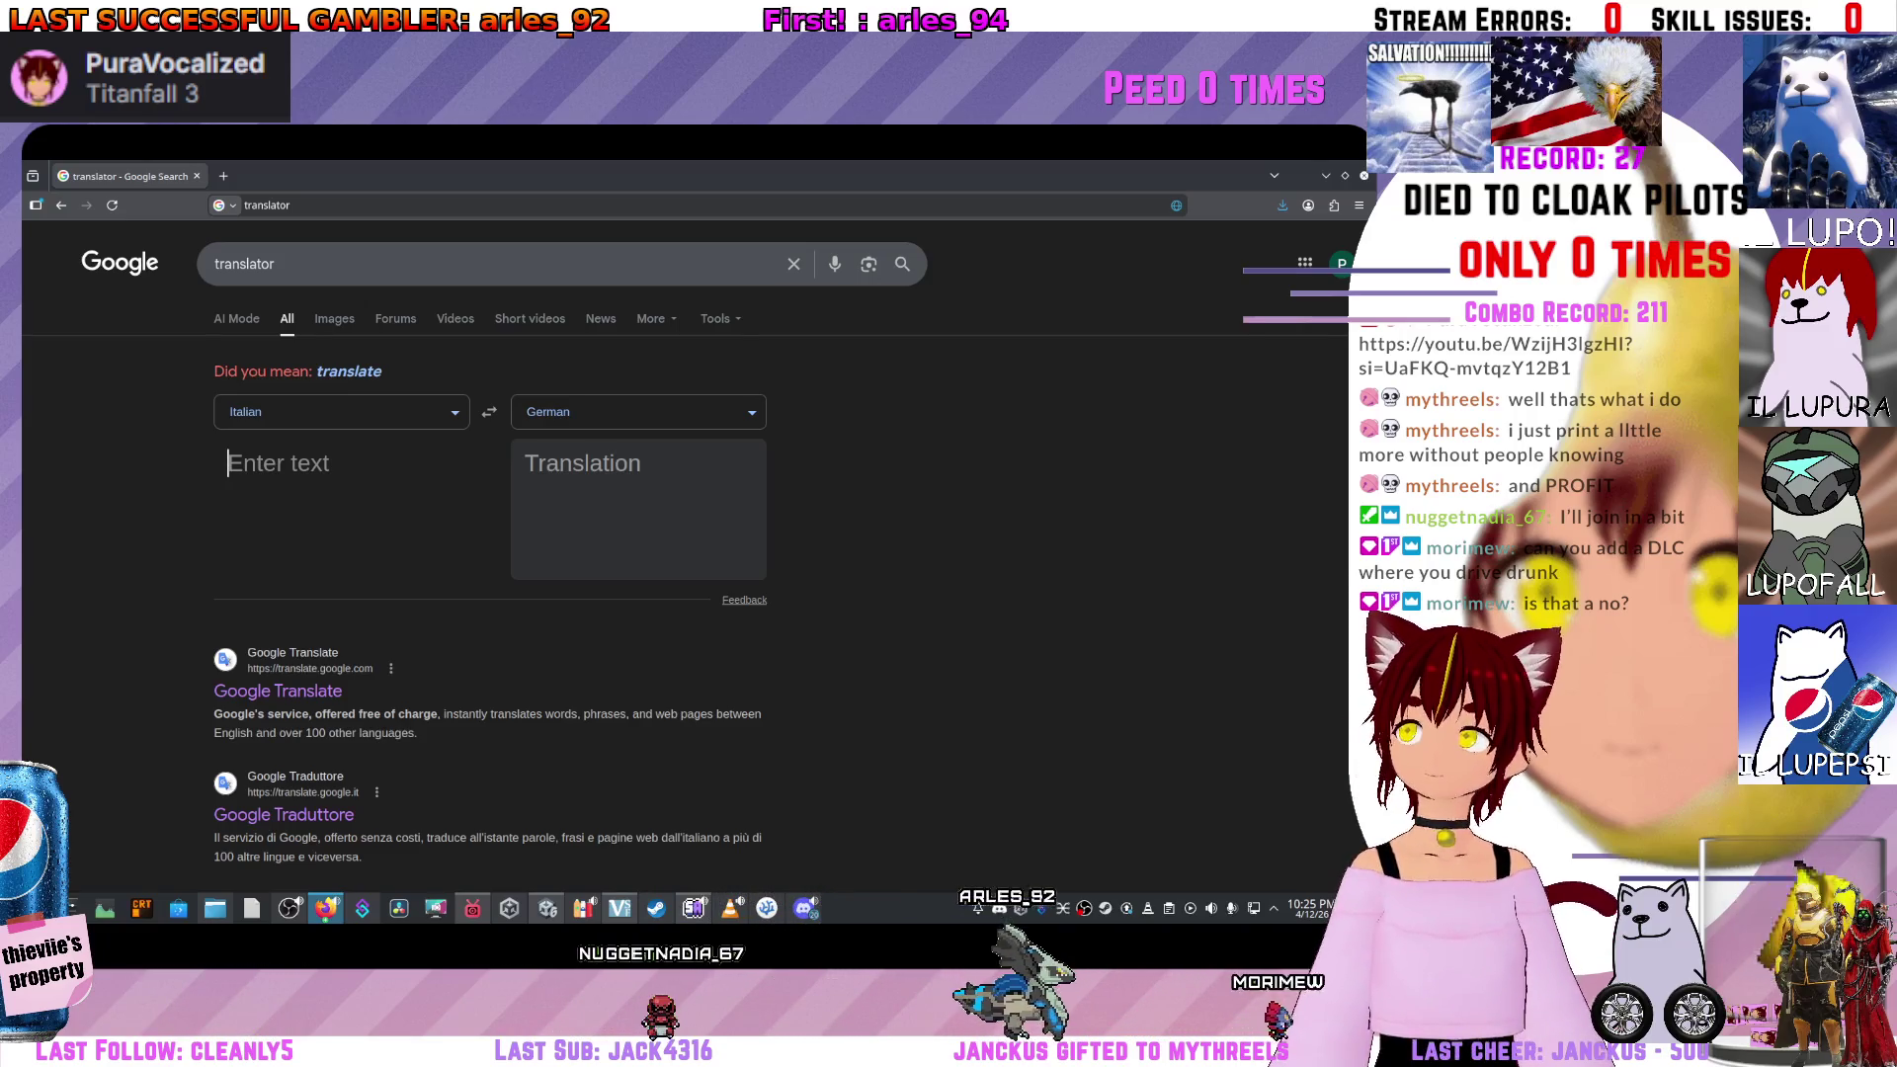
text(man)
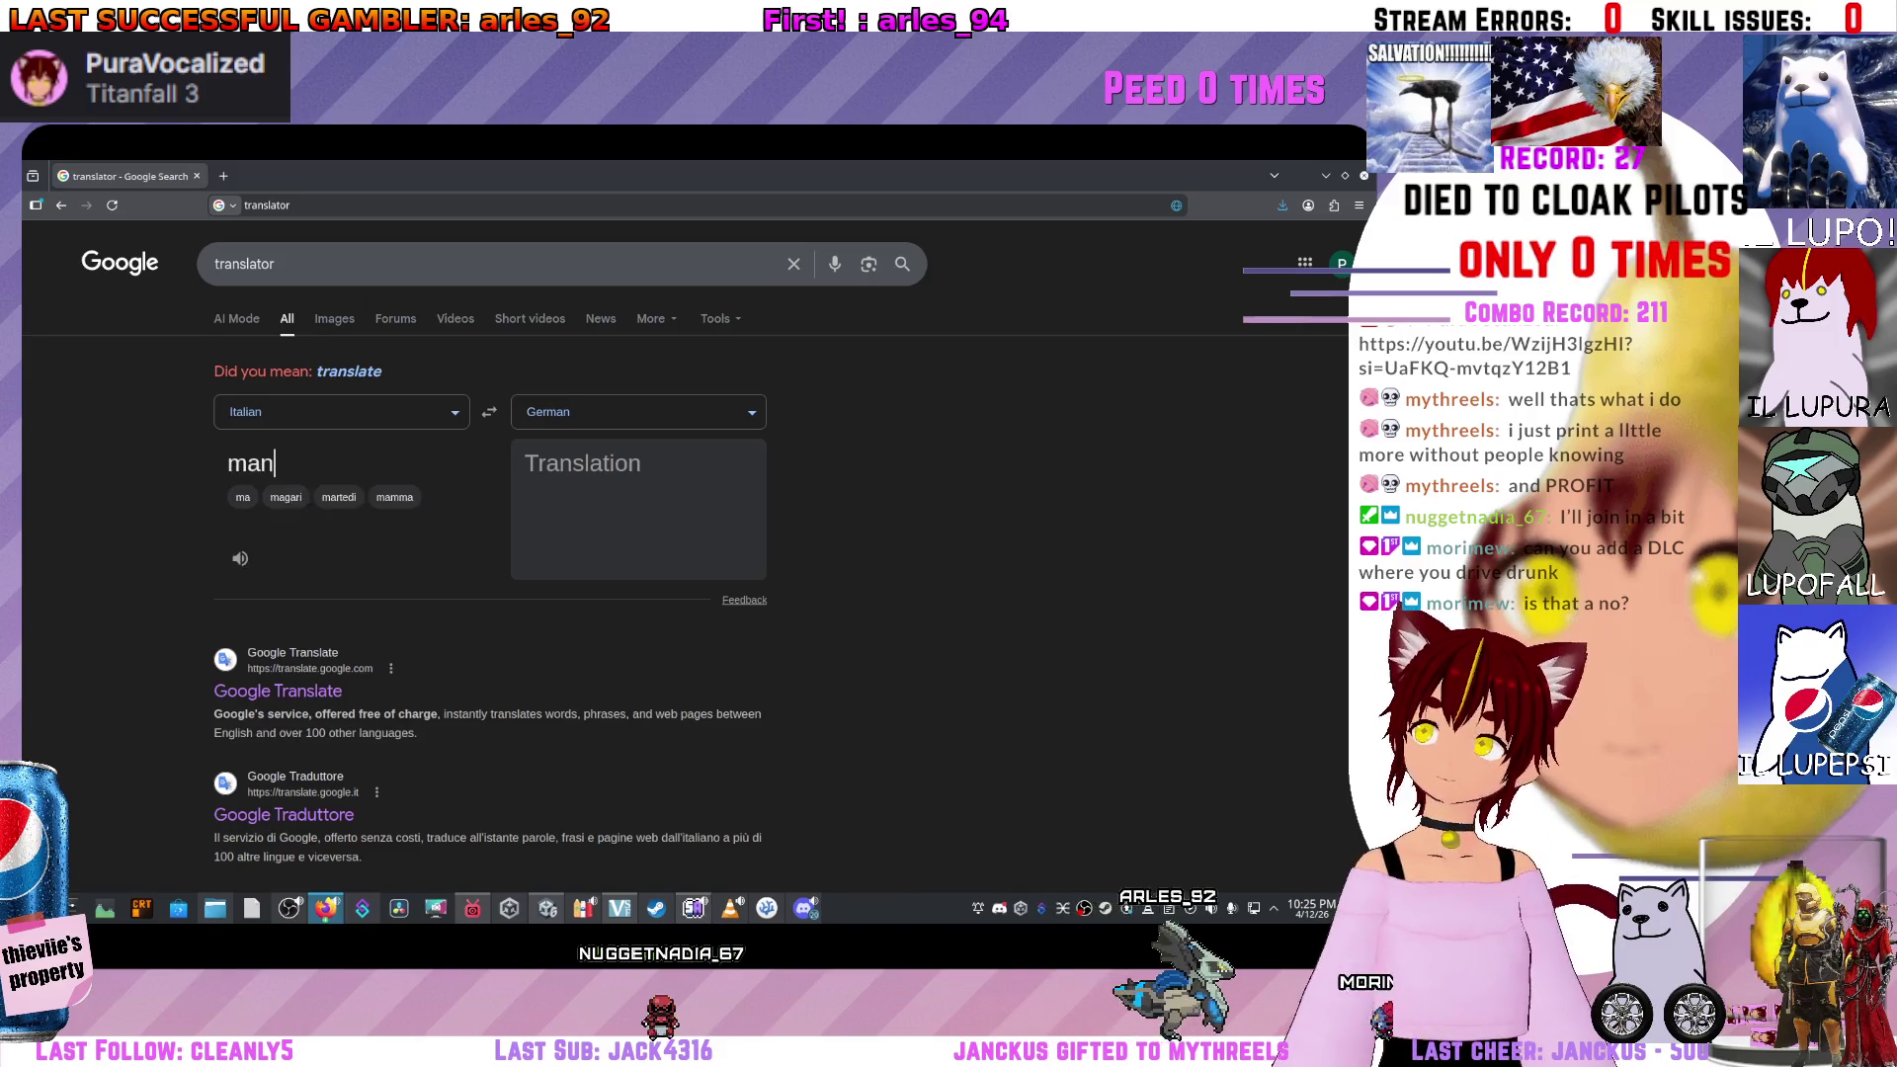
text(o biricchina)
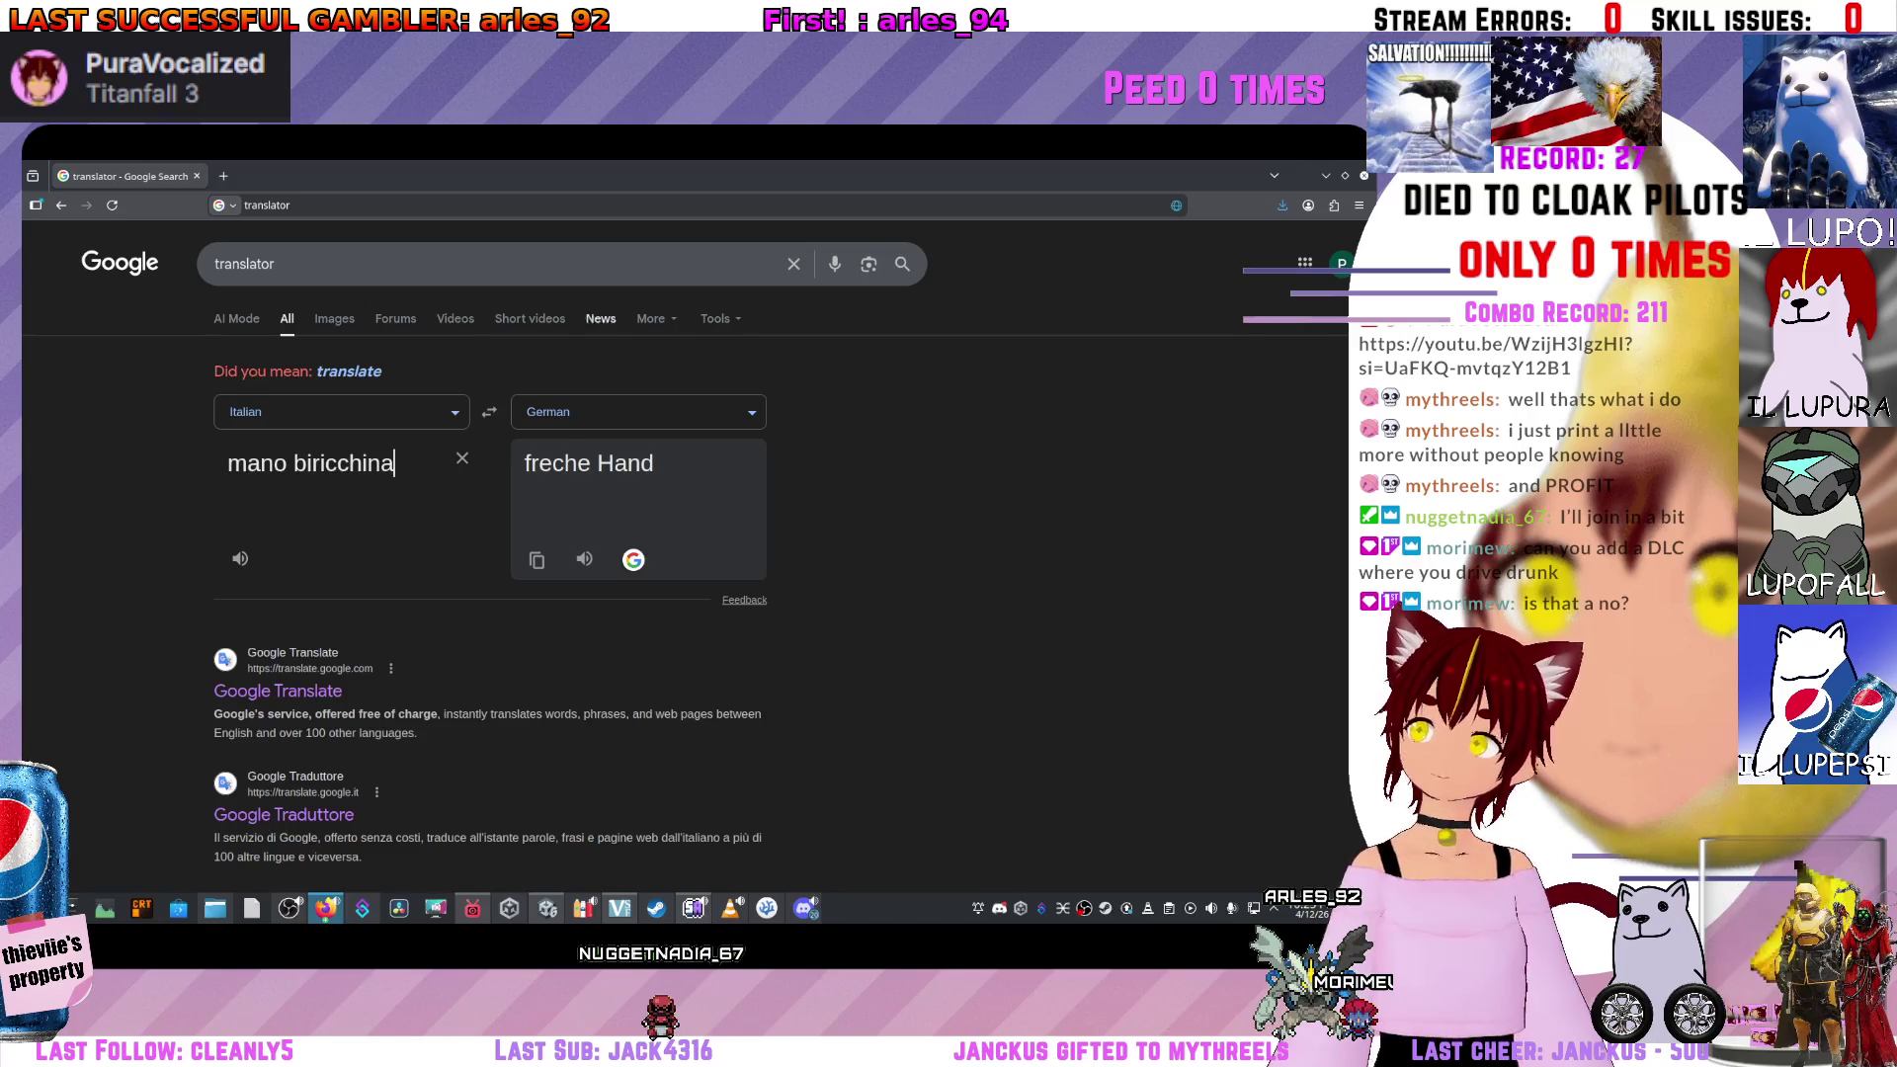
Switch the target language to English to get 'naughty hand'.
click(638, 412)
text(english)
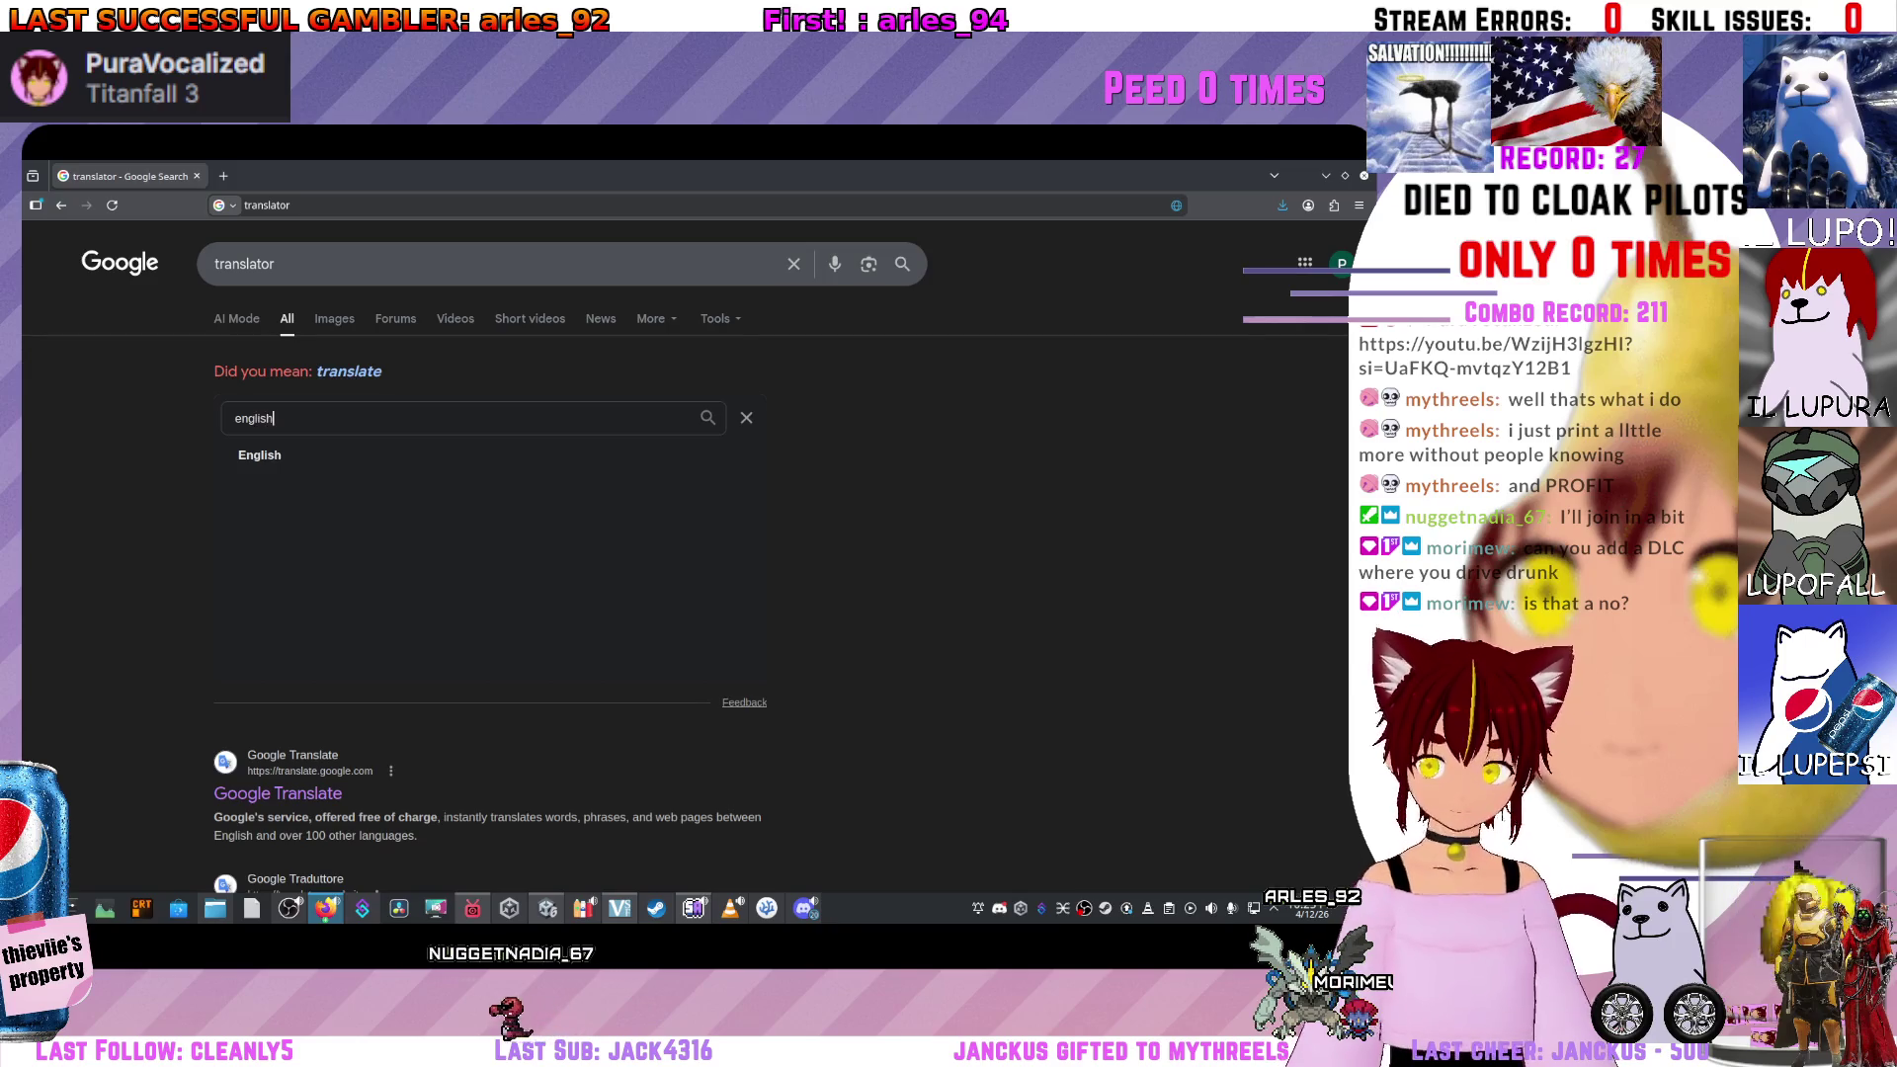
key(Return)
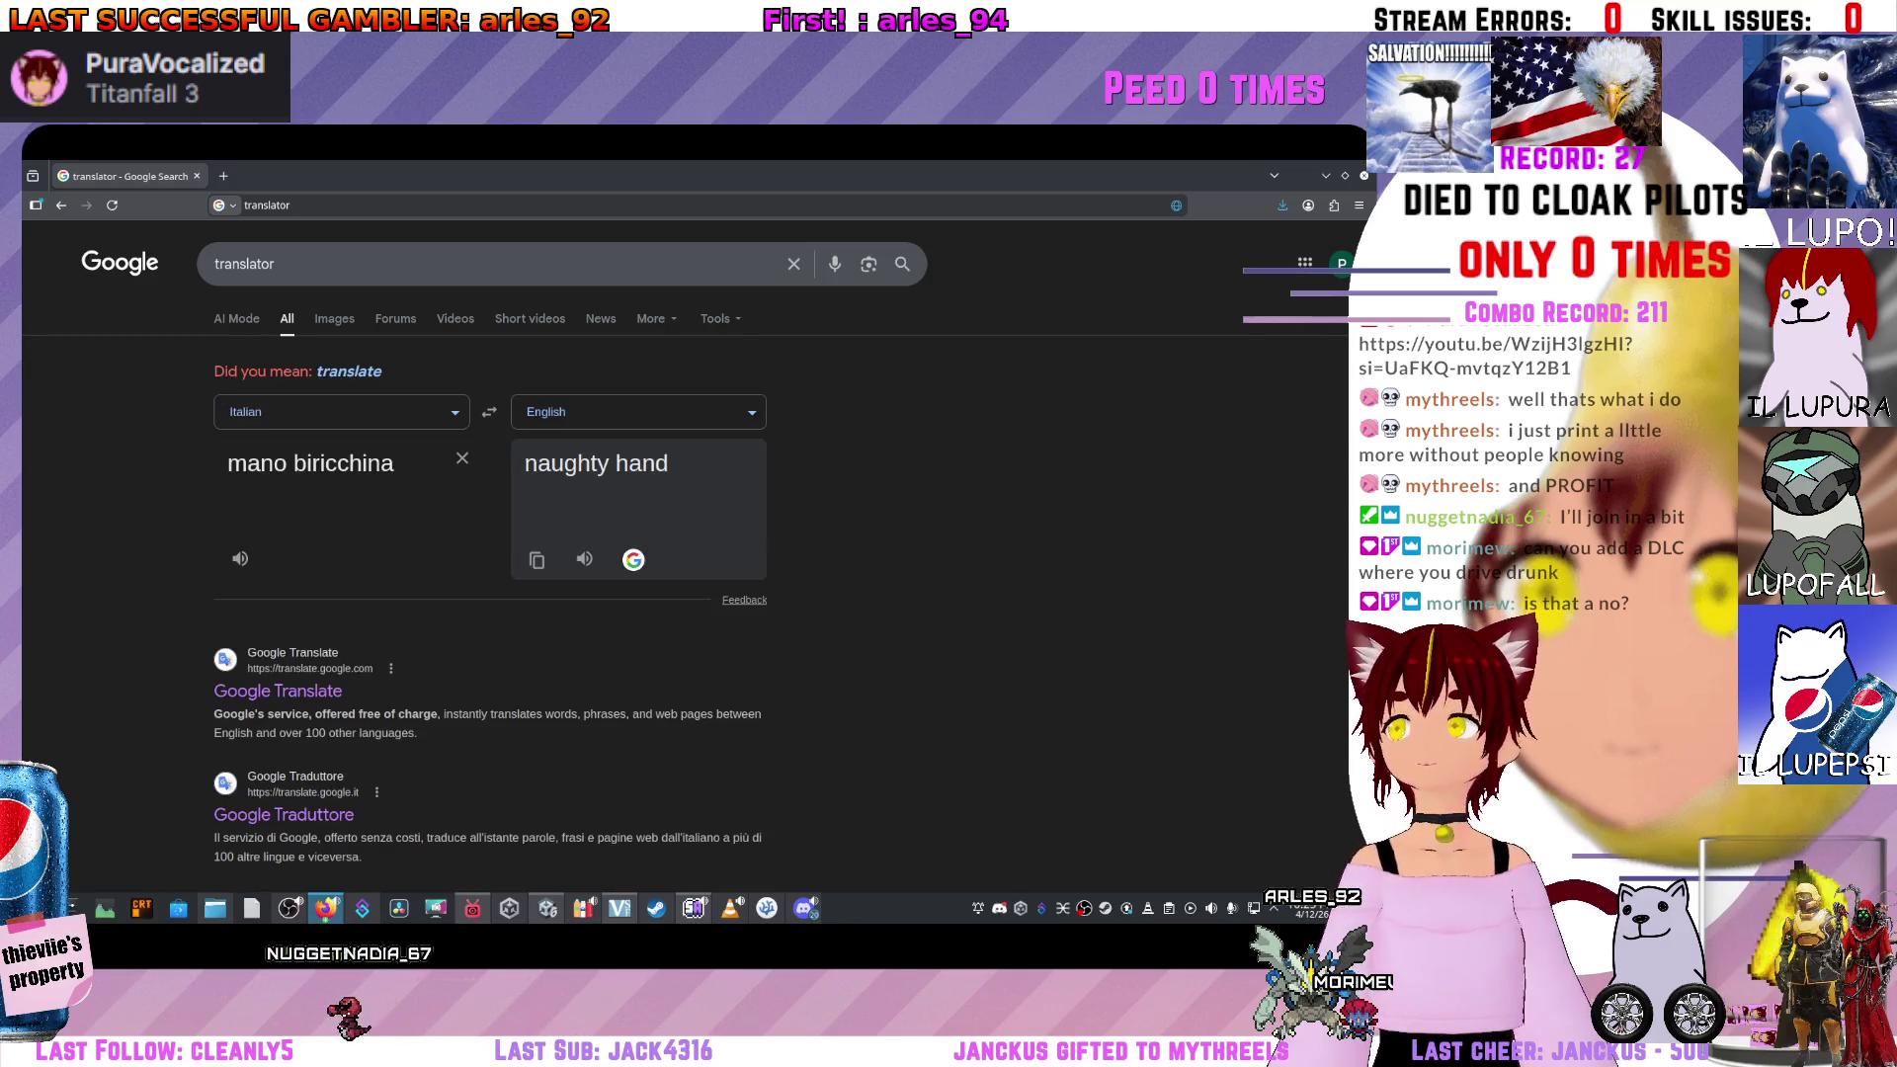
scroll(494, 543, down, 5)
Return to the Unity editor showing the car scene and game preview.
key(alt+Tab)
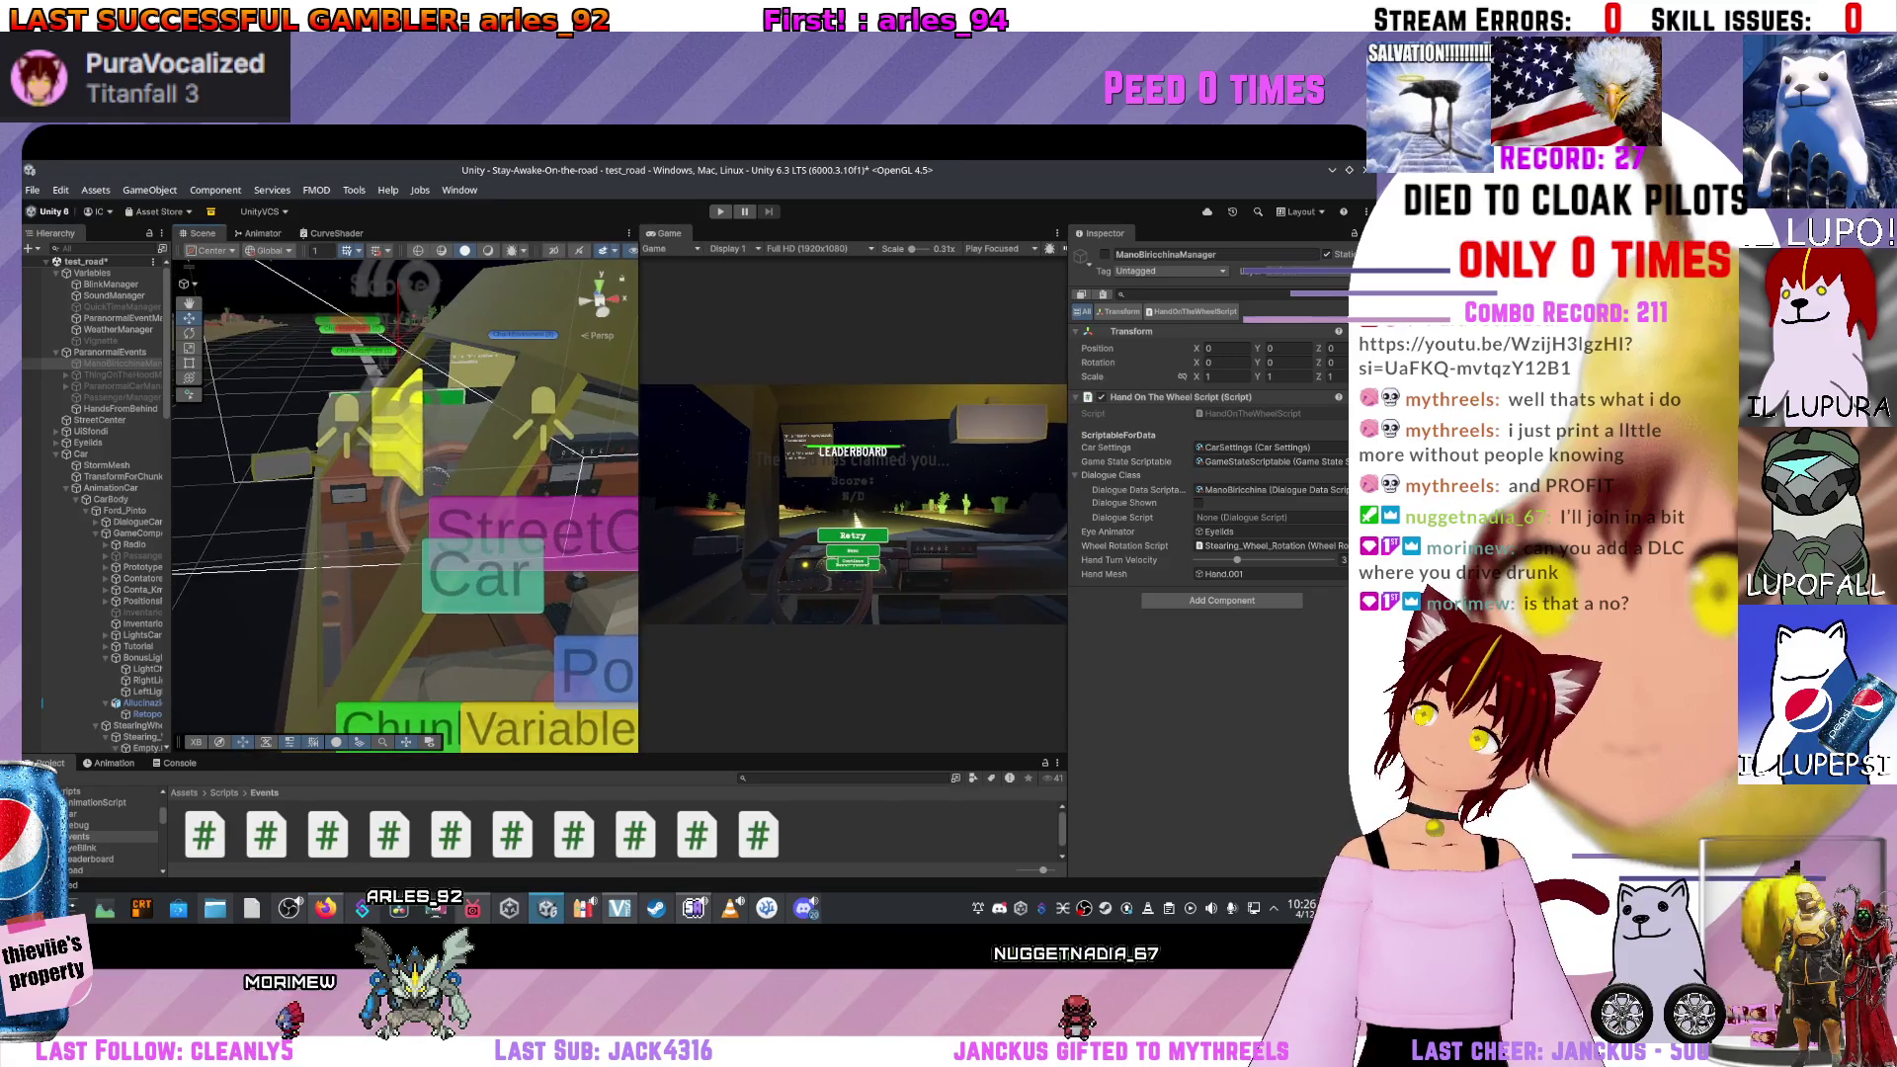
Widen the Scene view over the Game view and orbit the camera closer to the car objects.
drag(513, 444, 639, 445)
scroll(406, 504, down, 5)
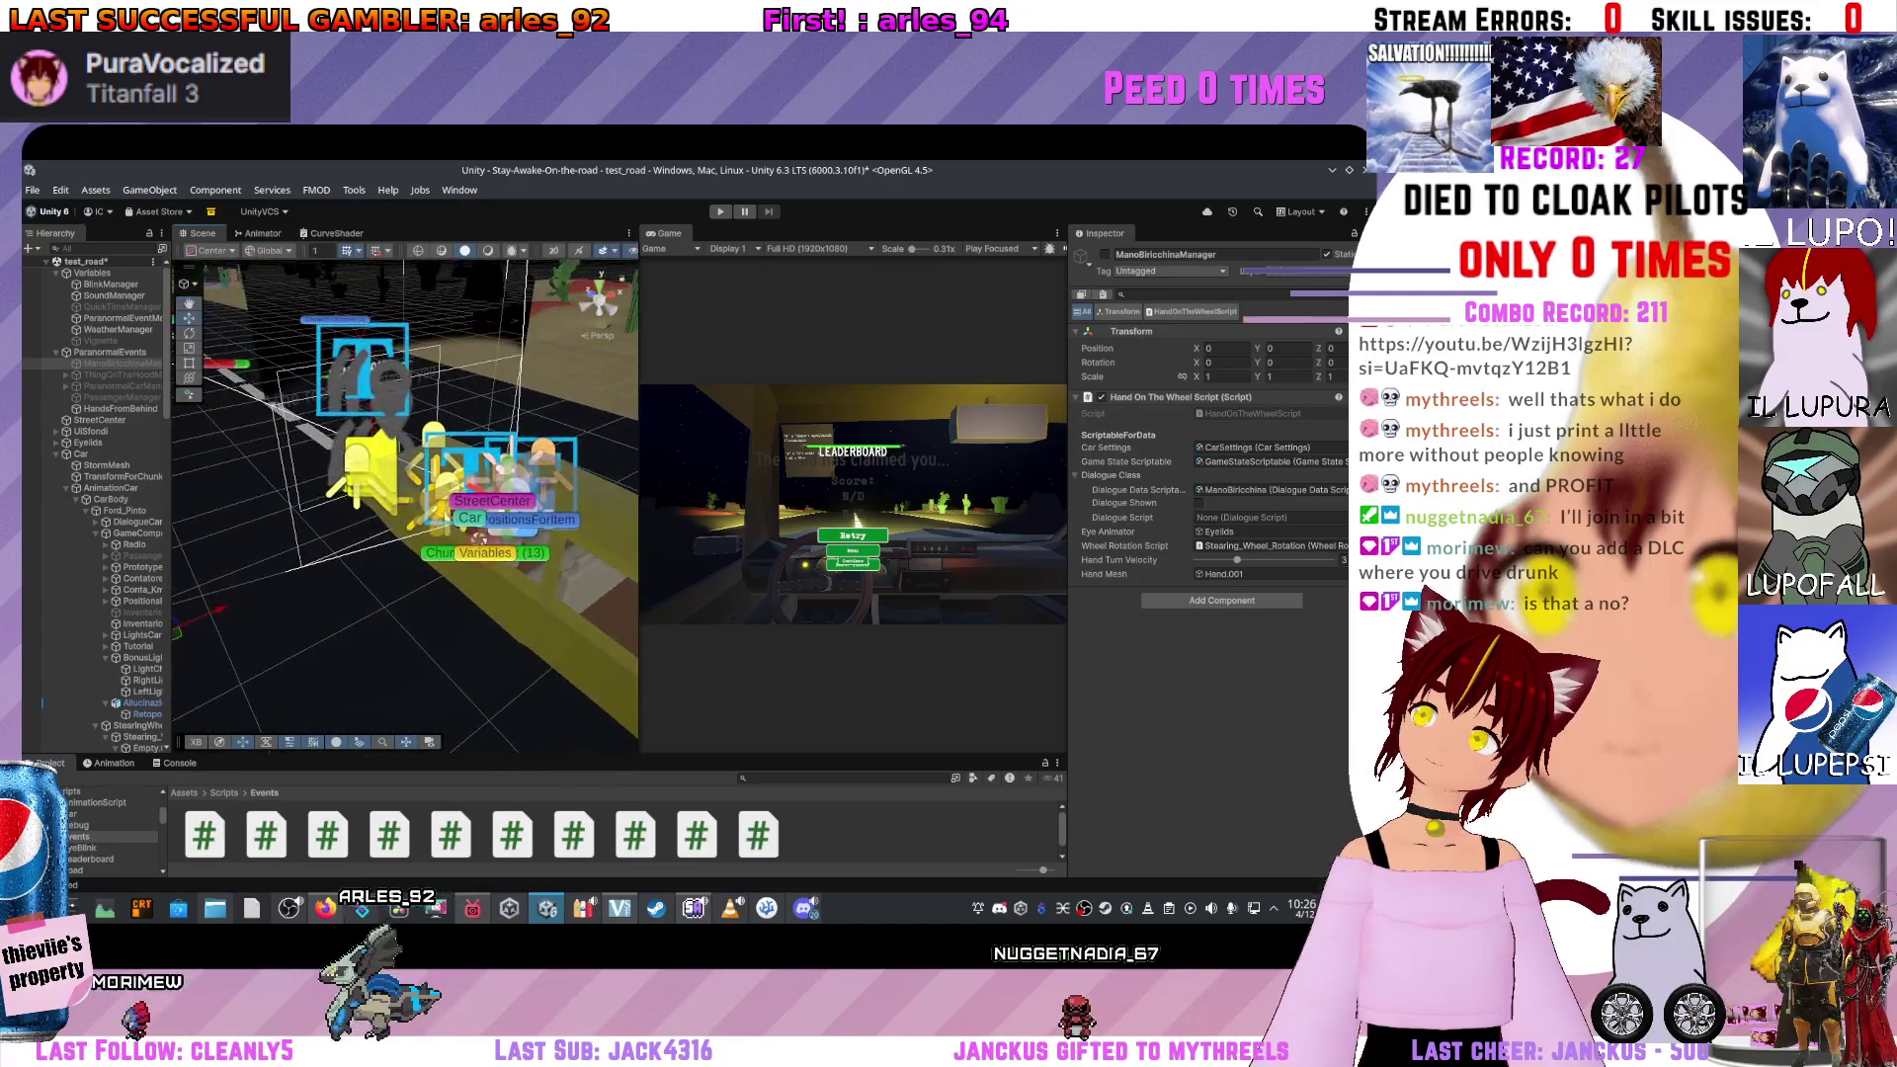
scroll(406, 505, down, 4)
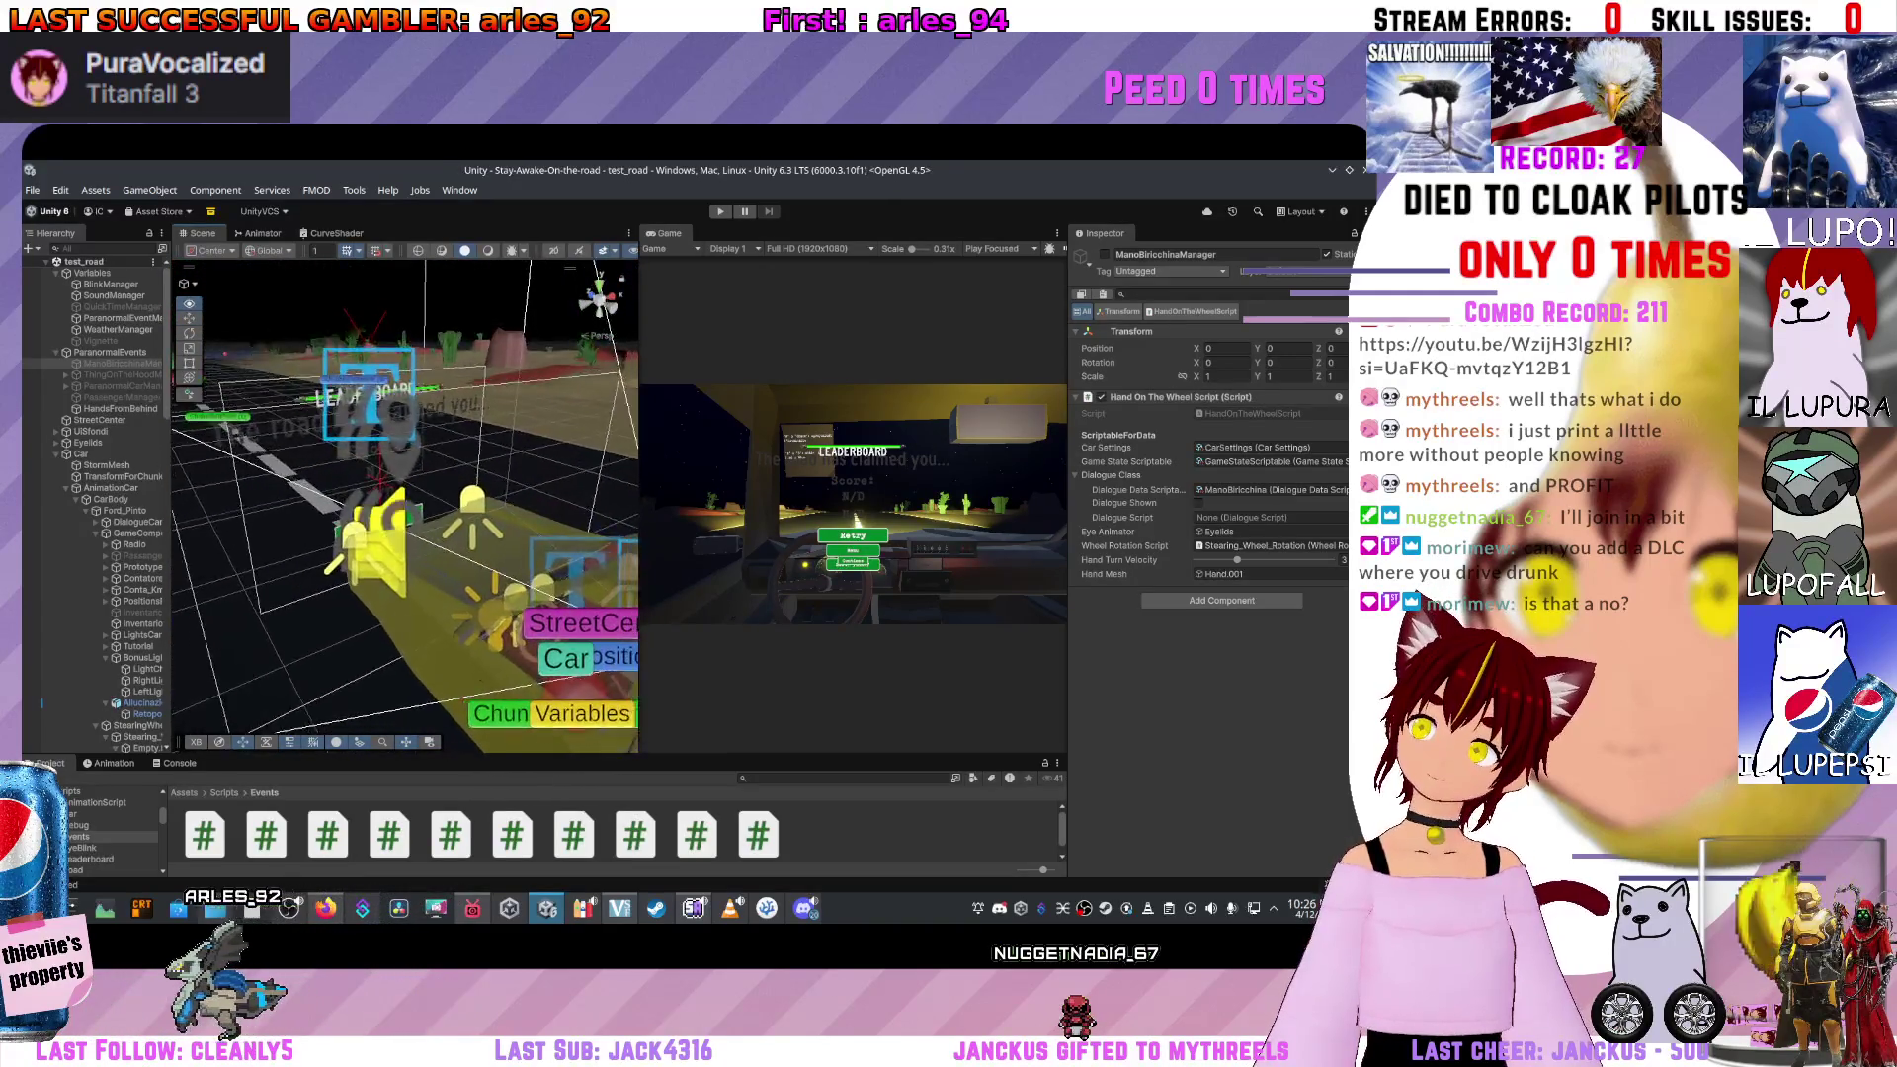
mouse_move(406, 505)
mouse_down()
mouse_move(395, 516)
mouse_move(578, 549)
mouse_move(489, 539)
mouse_up()
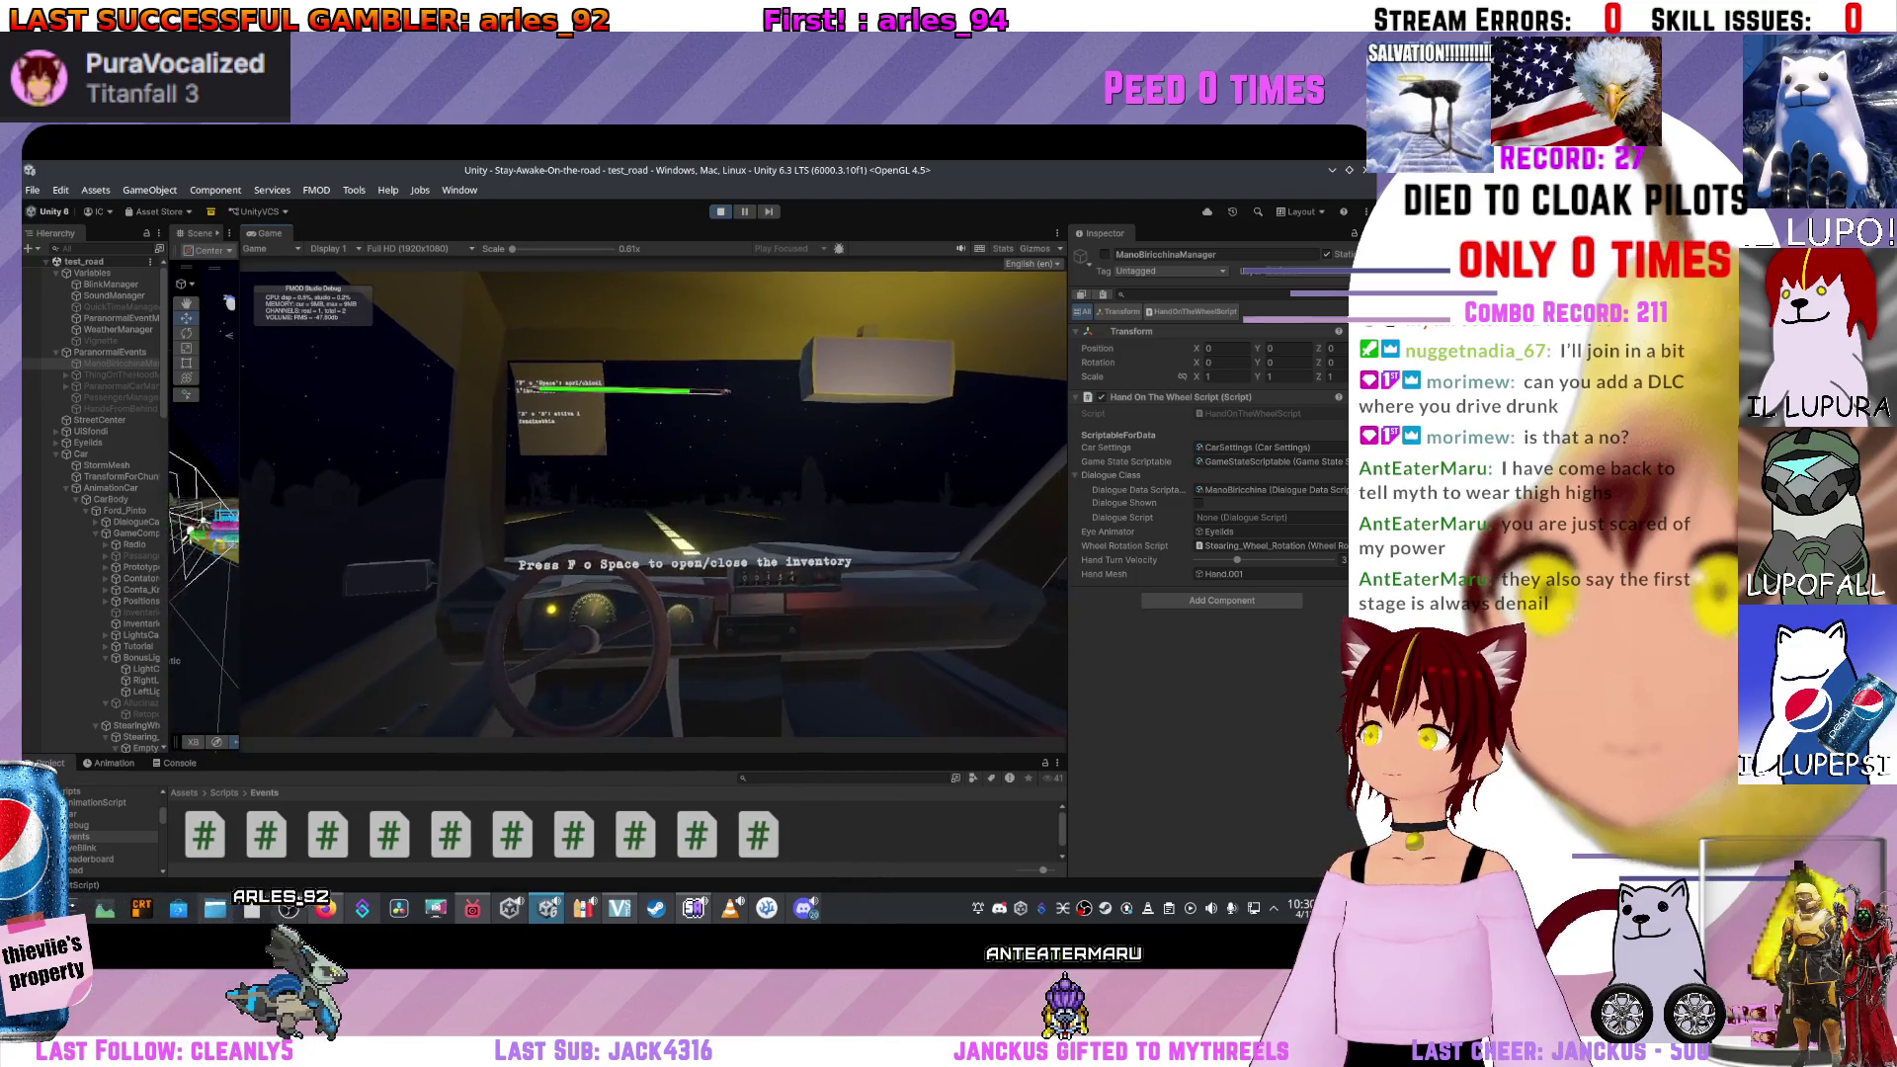
Answer the quick-time-event arrow prompts: Left Right Down Right Left, Down Left Down Right, Right Left.
key(Left)
key(Right)
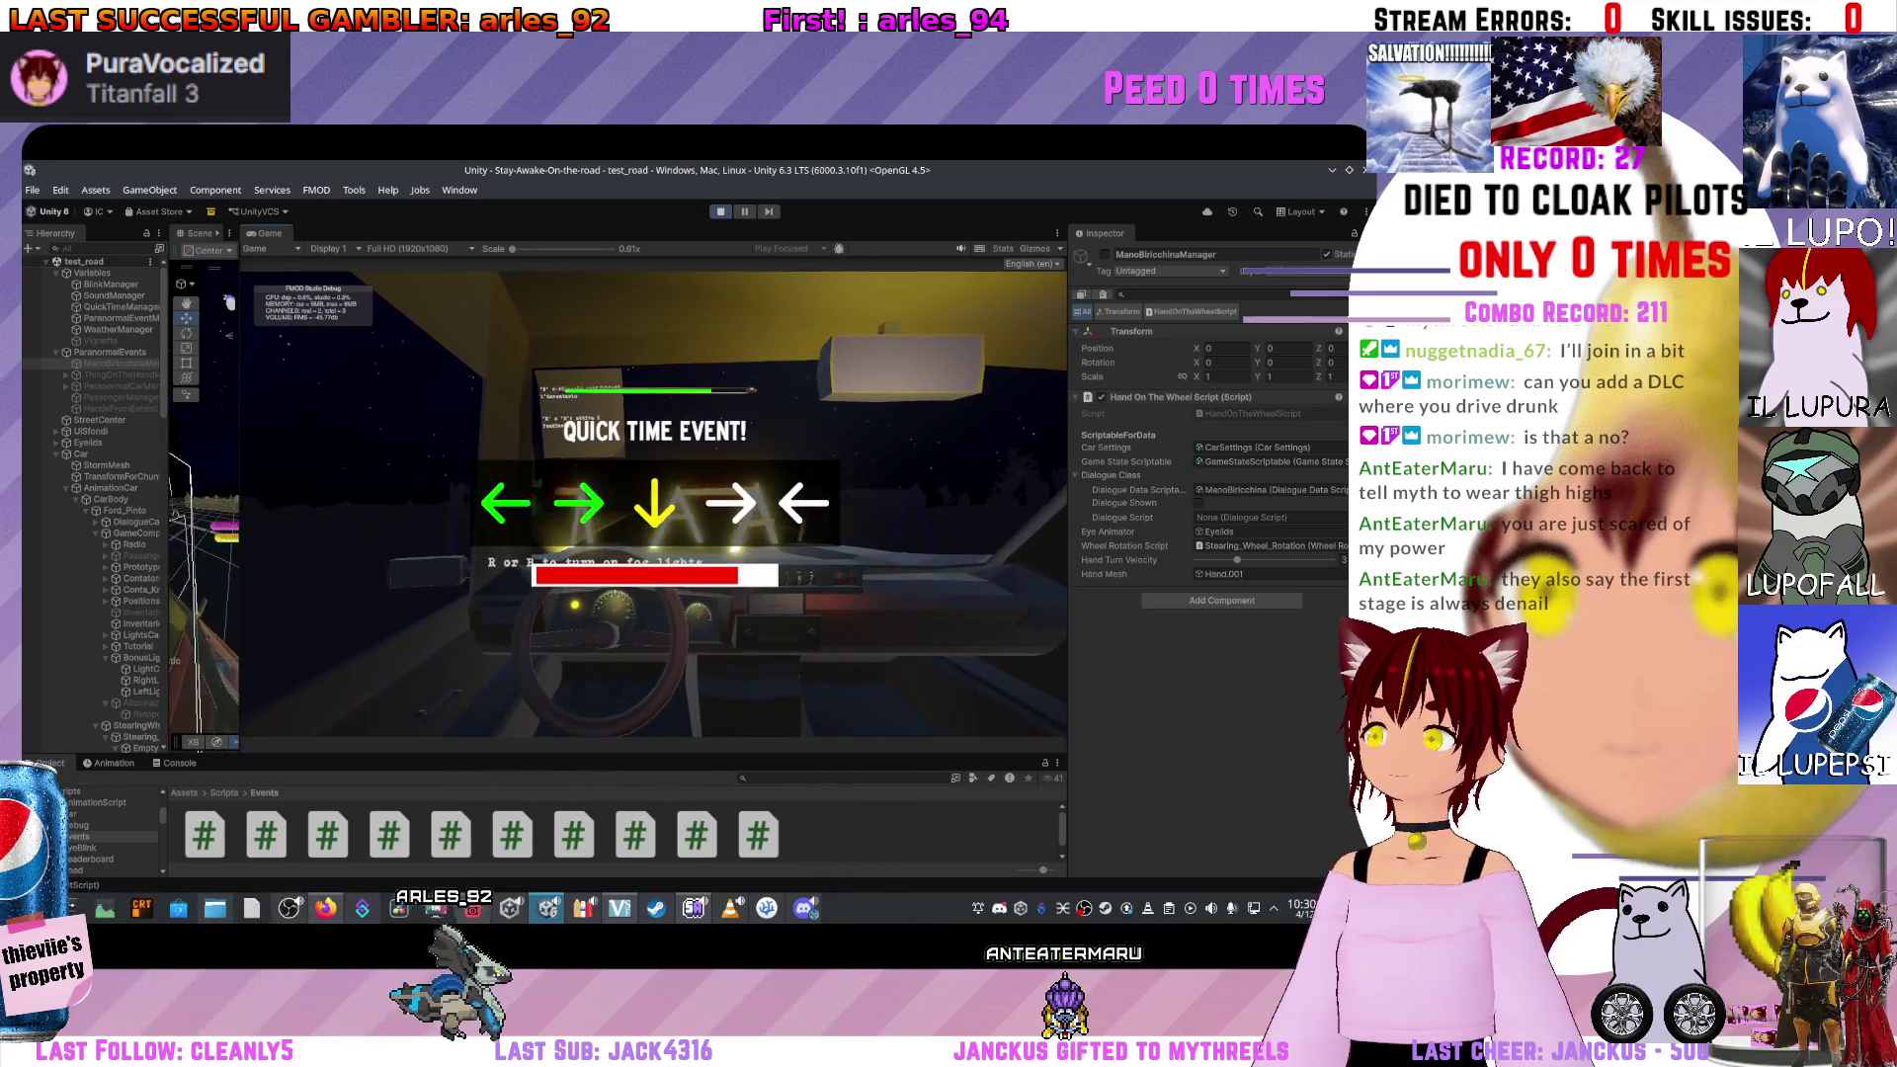
key(Down)
key(Right)
key(Left)
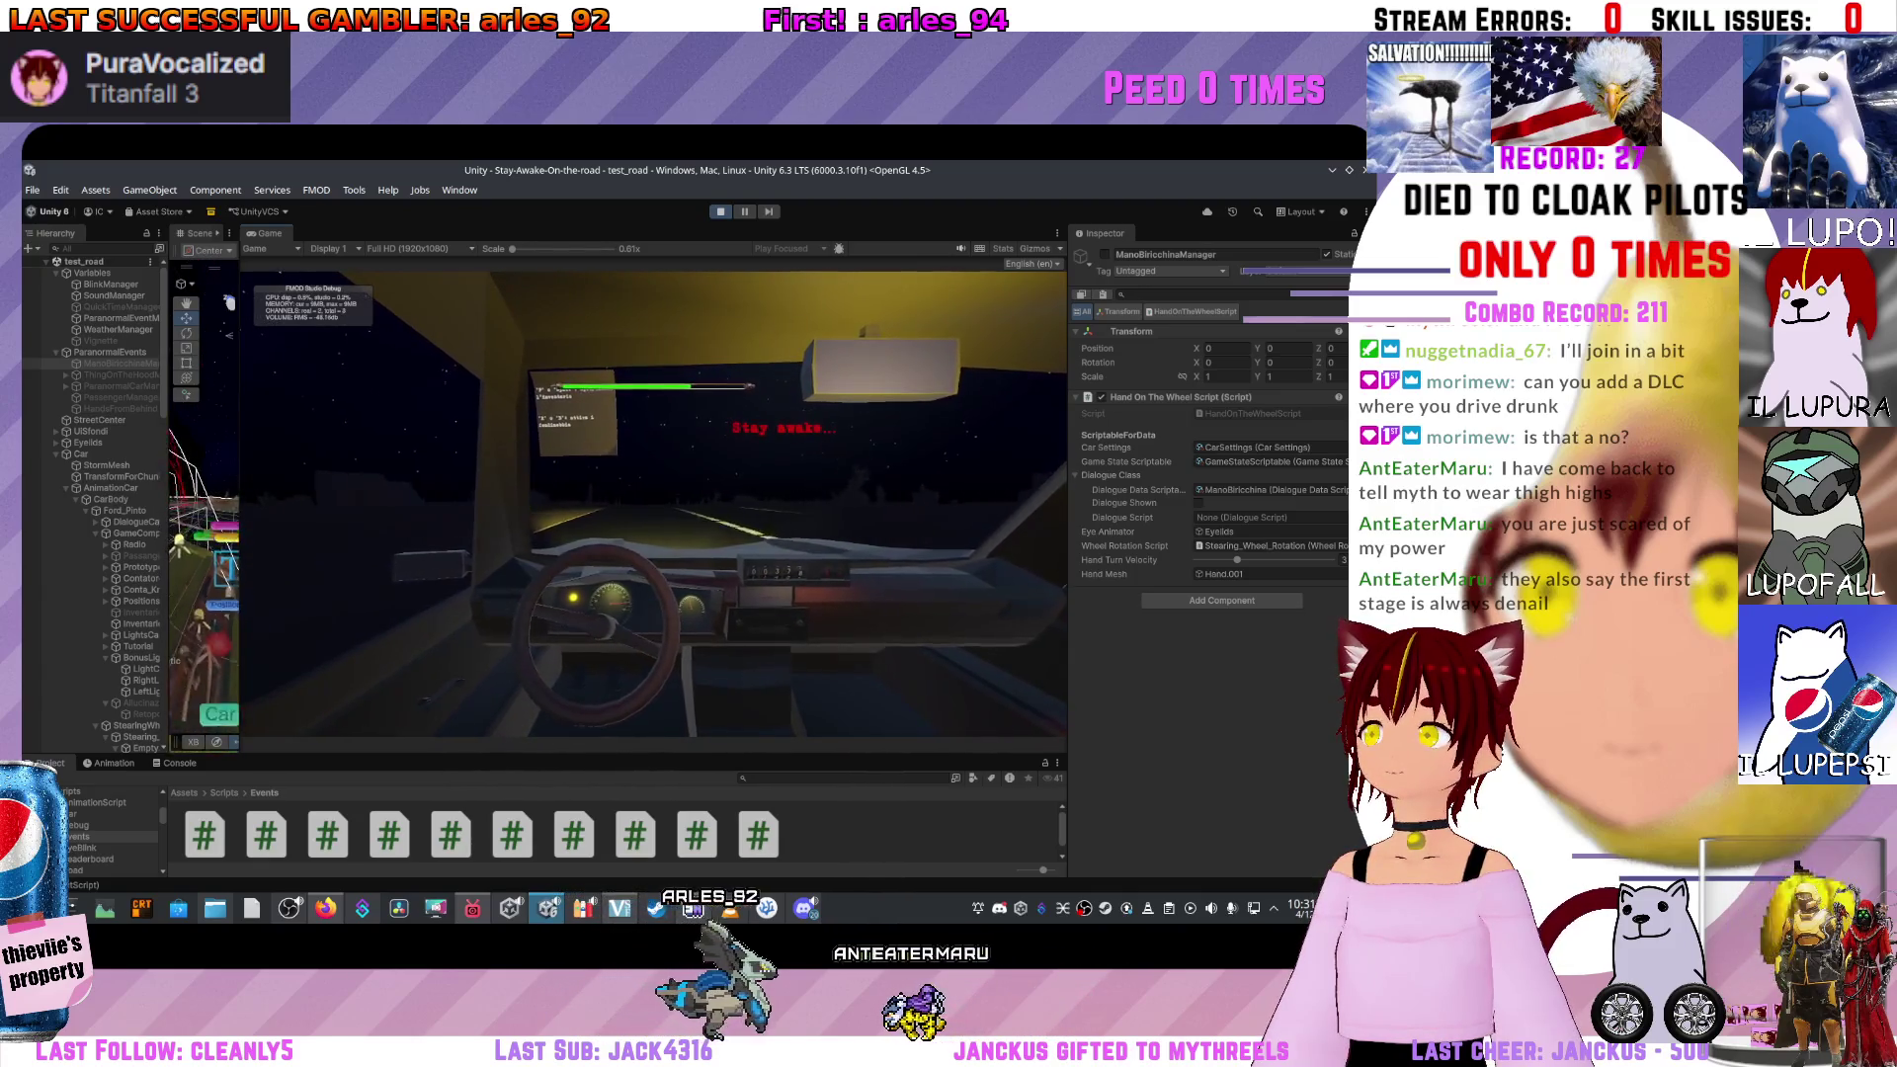
key(Down)
key(Left)
key(Down)
key(Left)
key(Right)
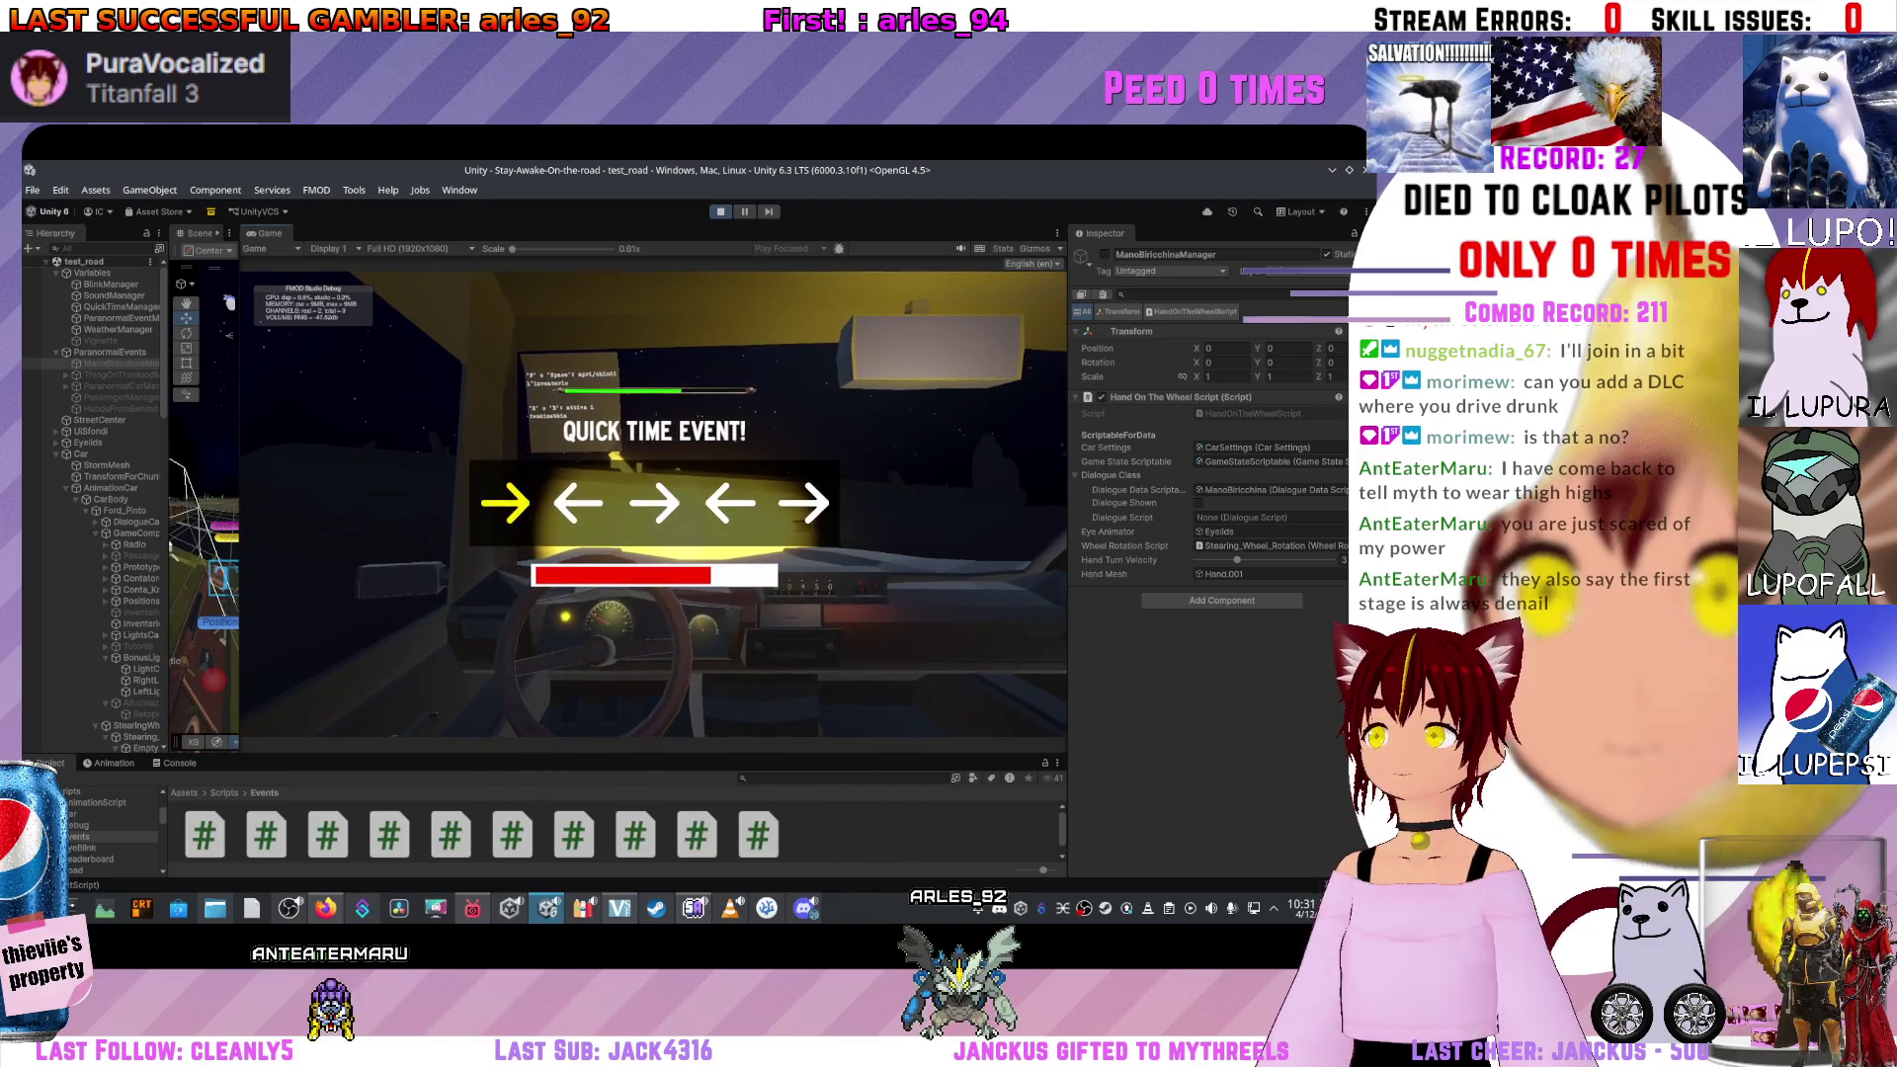
key(Right)
key(Left)
key(Right)
key(Left)
key(Right)
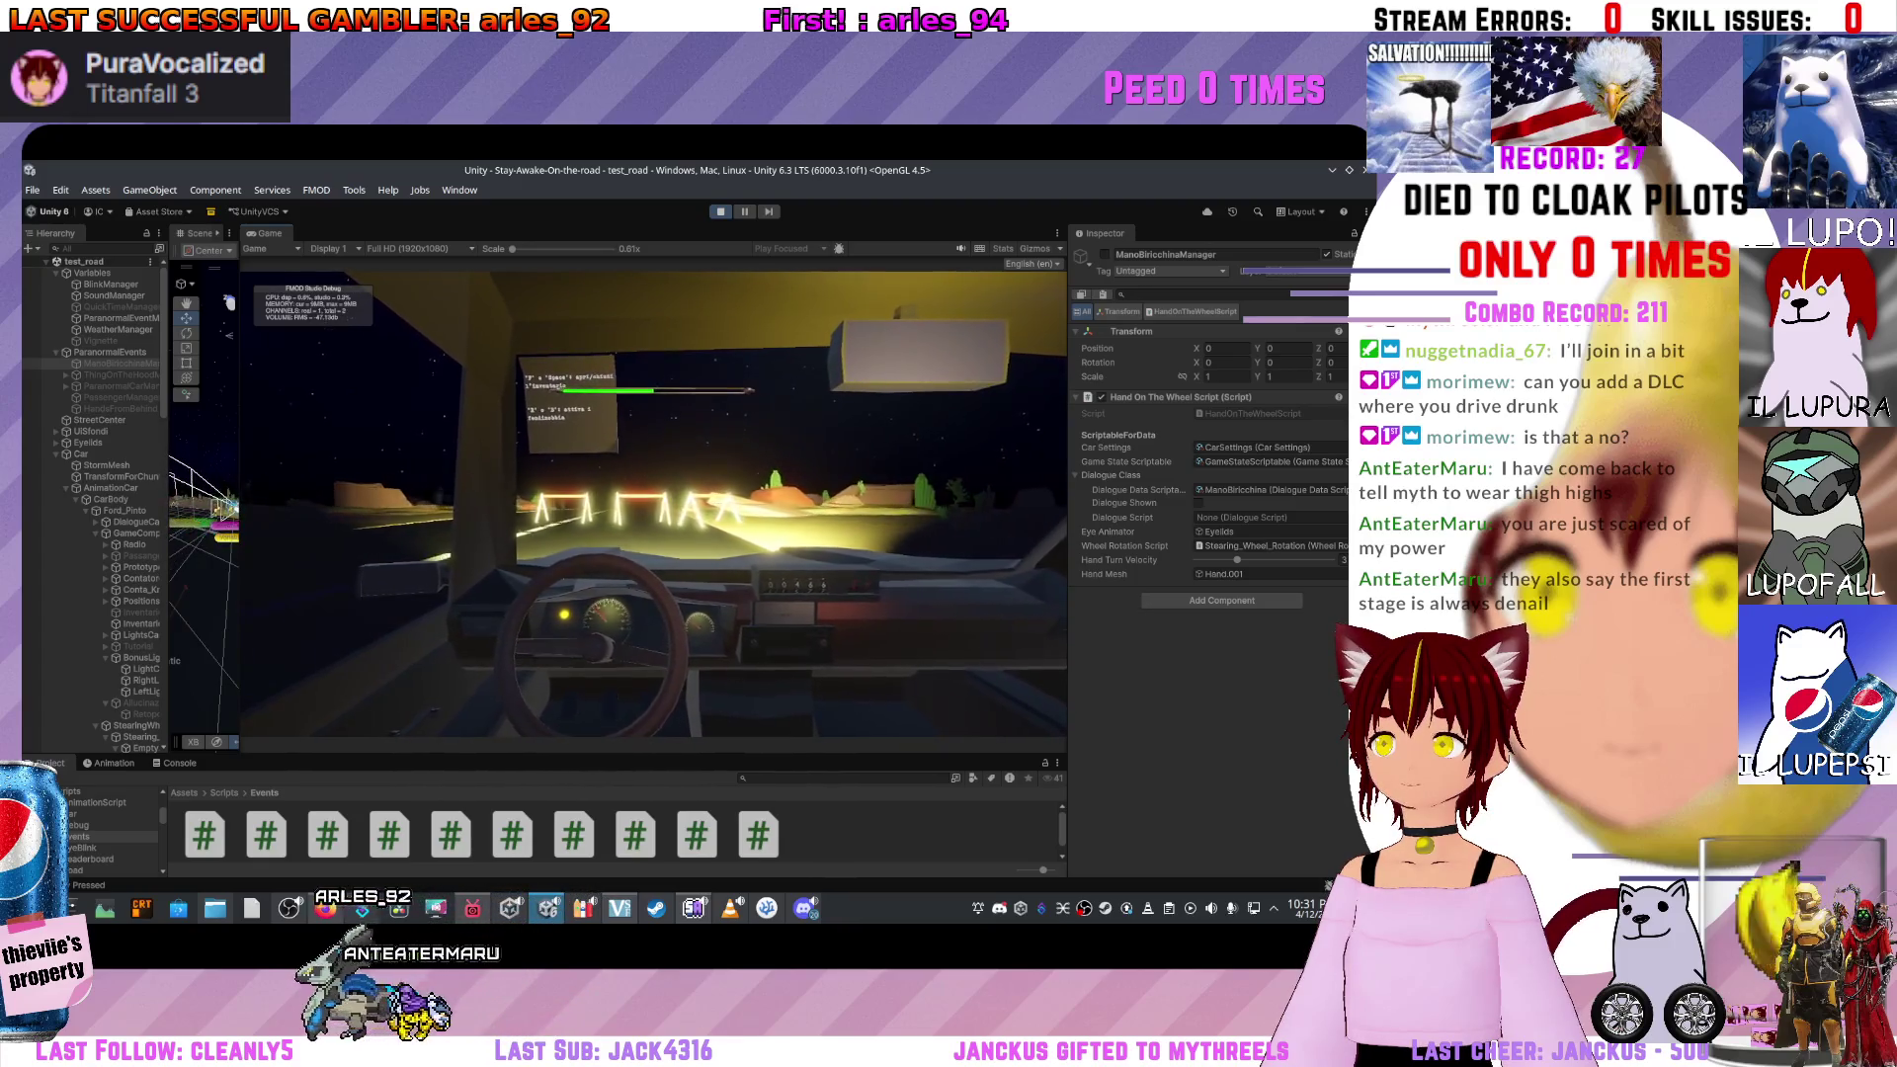
Enter the final Left, Down, Left, Left prompt, then exit play mode and view the leaderboard text.
key(Left)
key(Down)
key(Left)
key(Down)
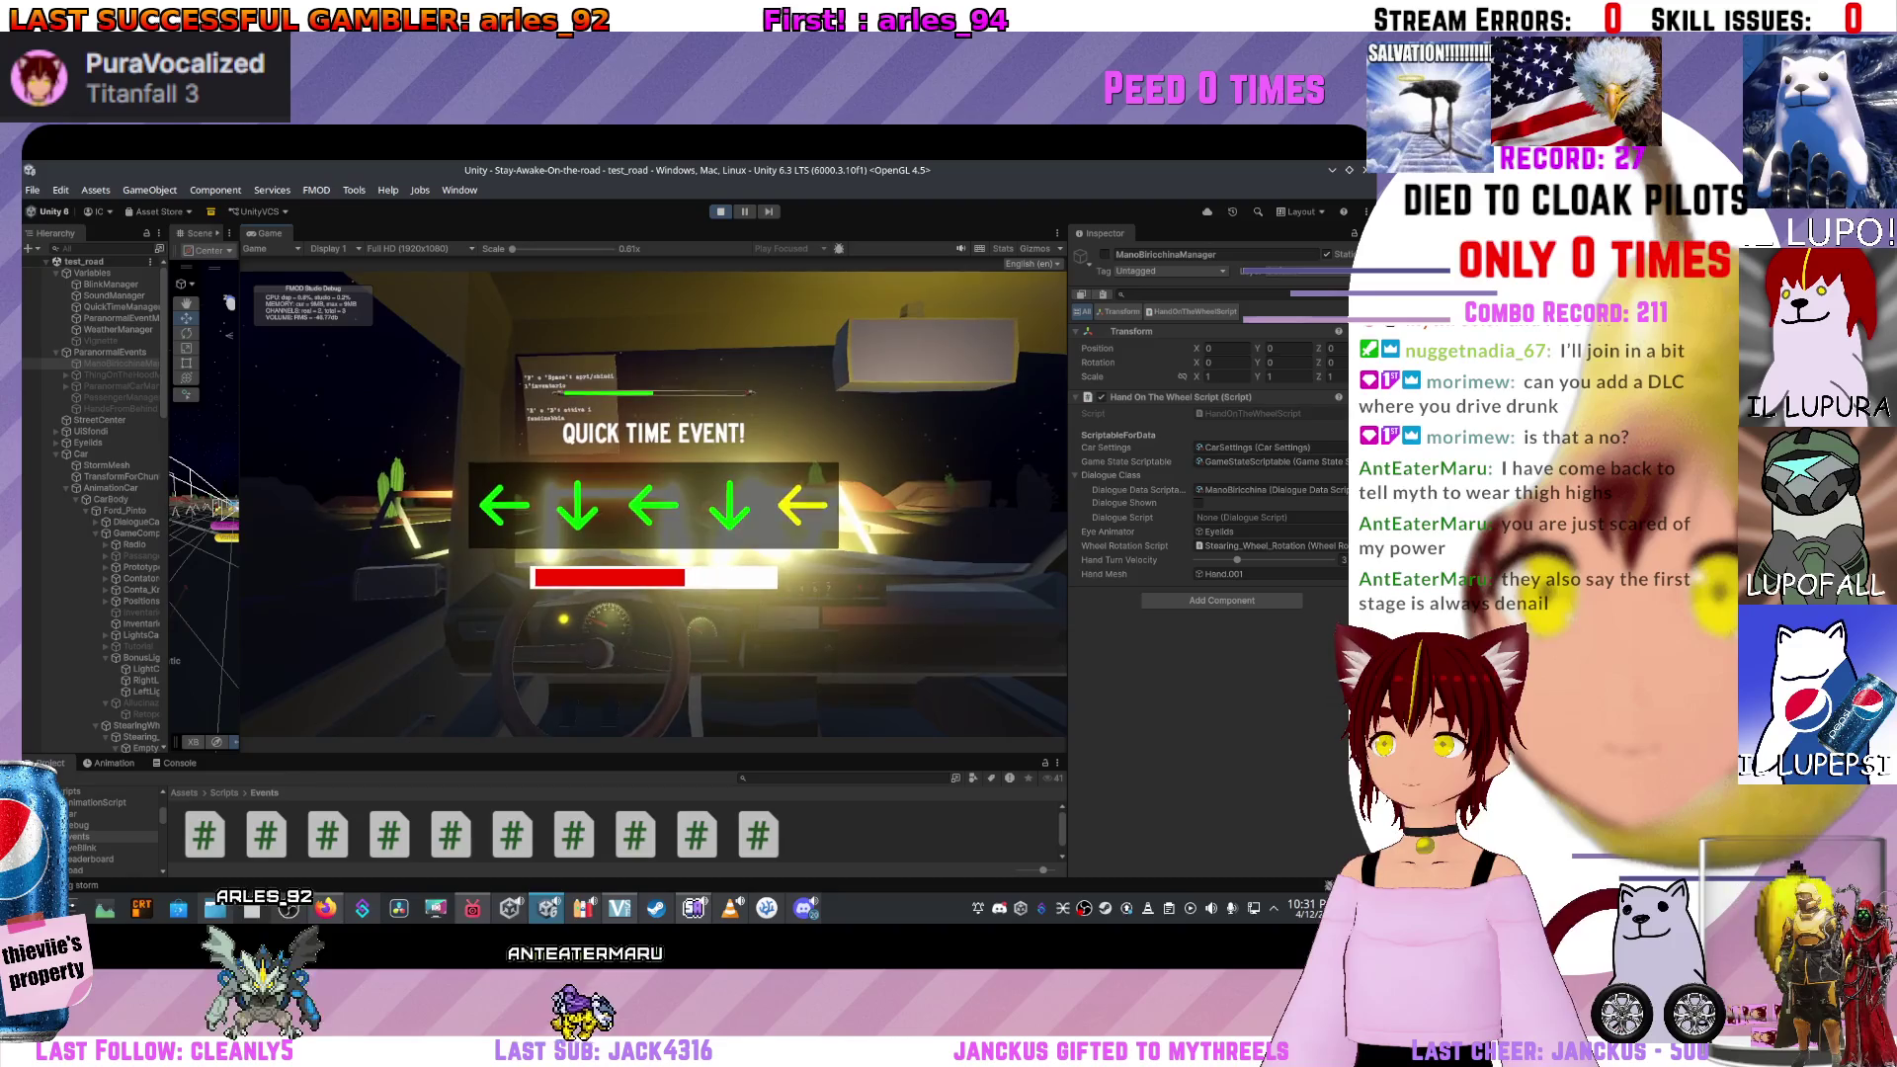
key(Left)
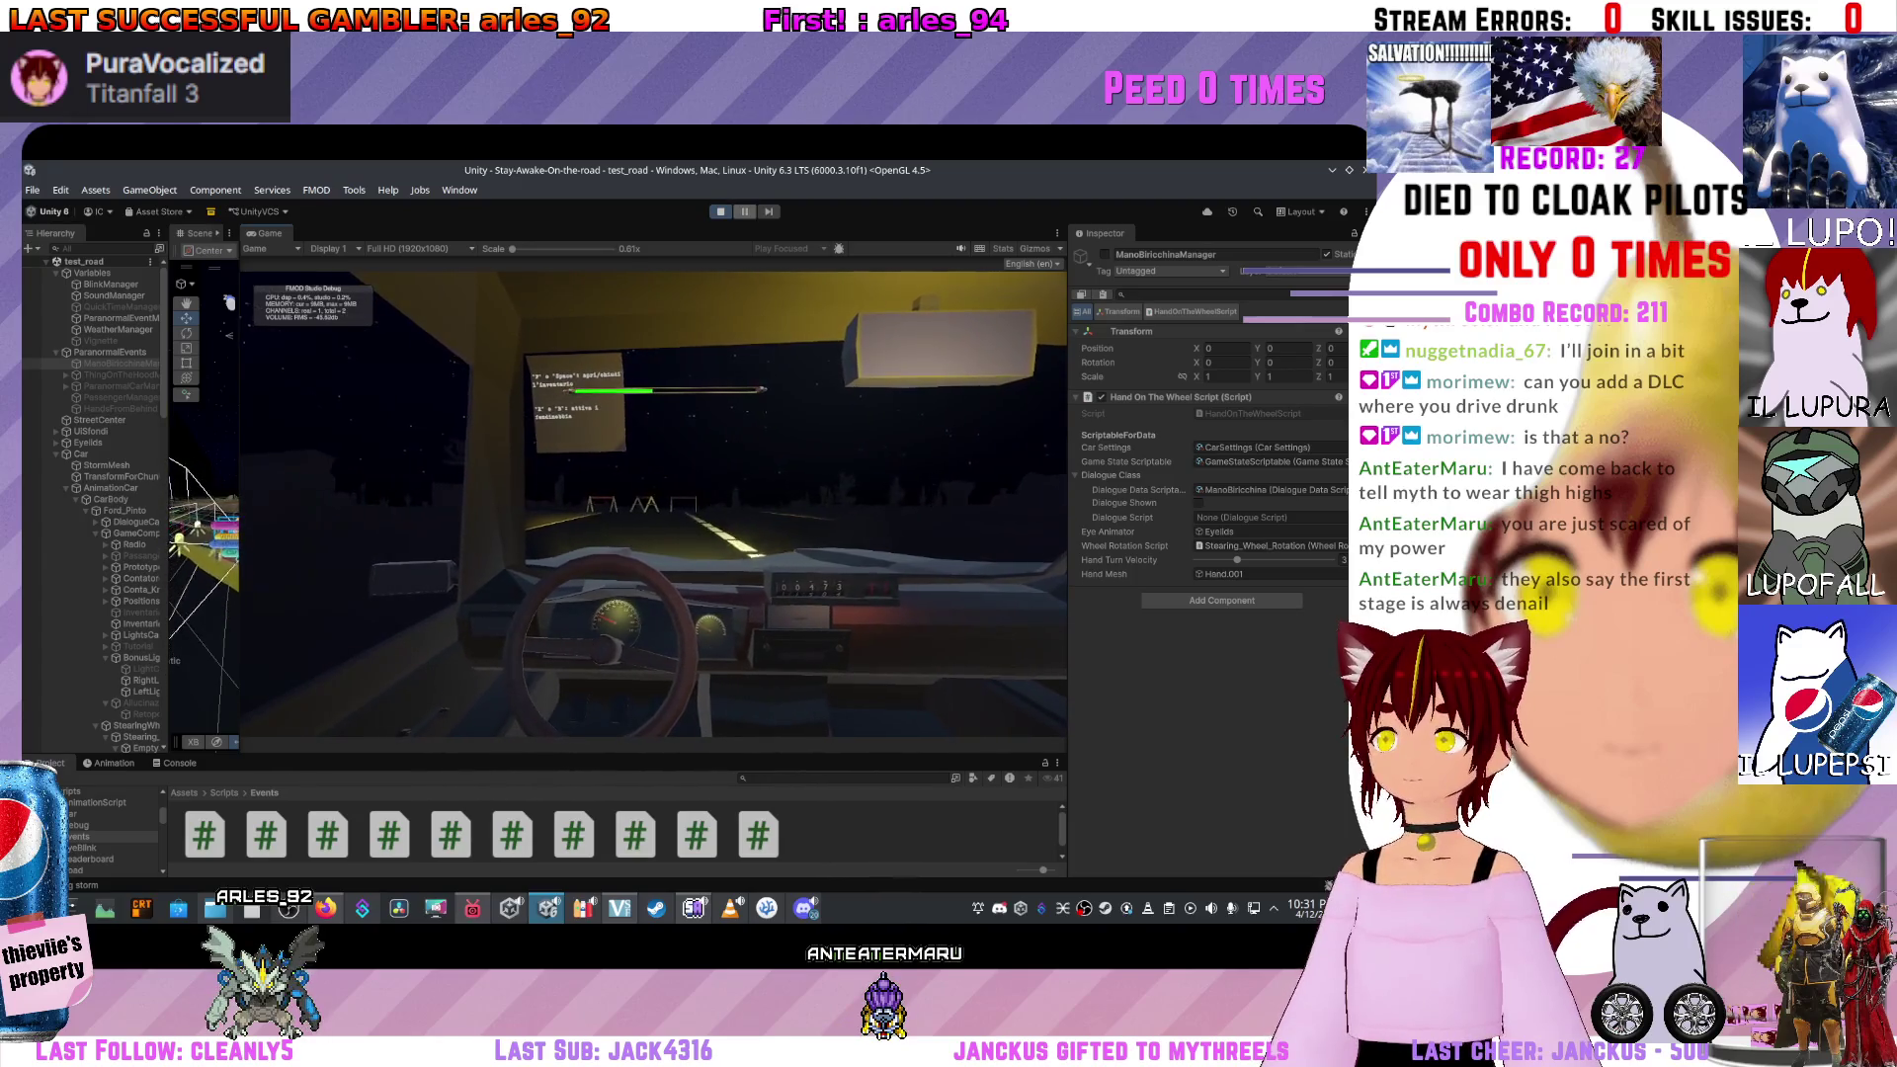
key(ctrl+p)
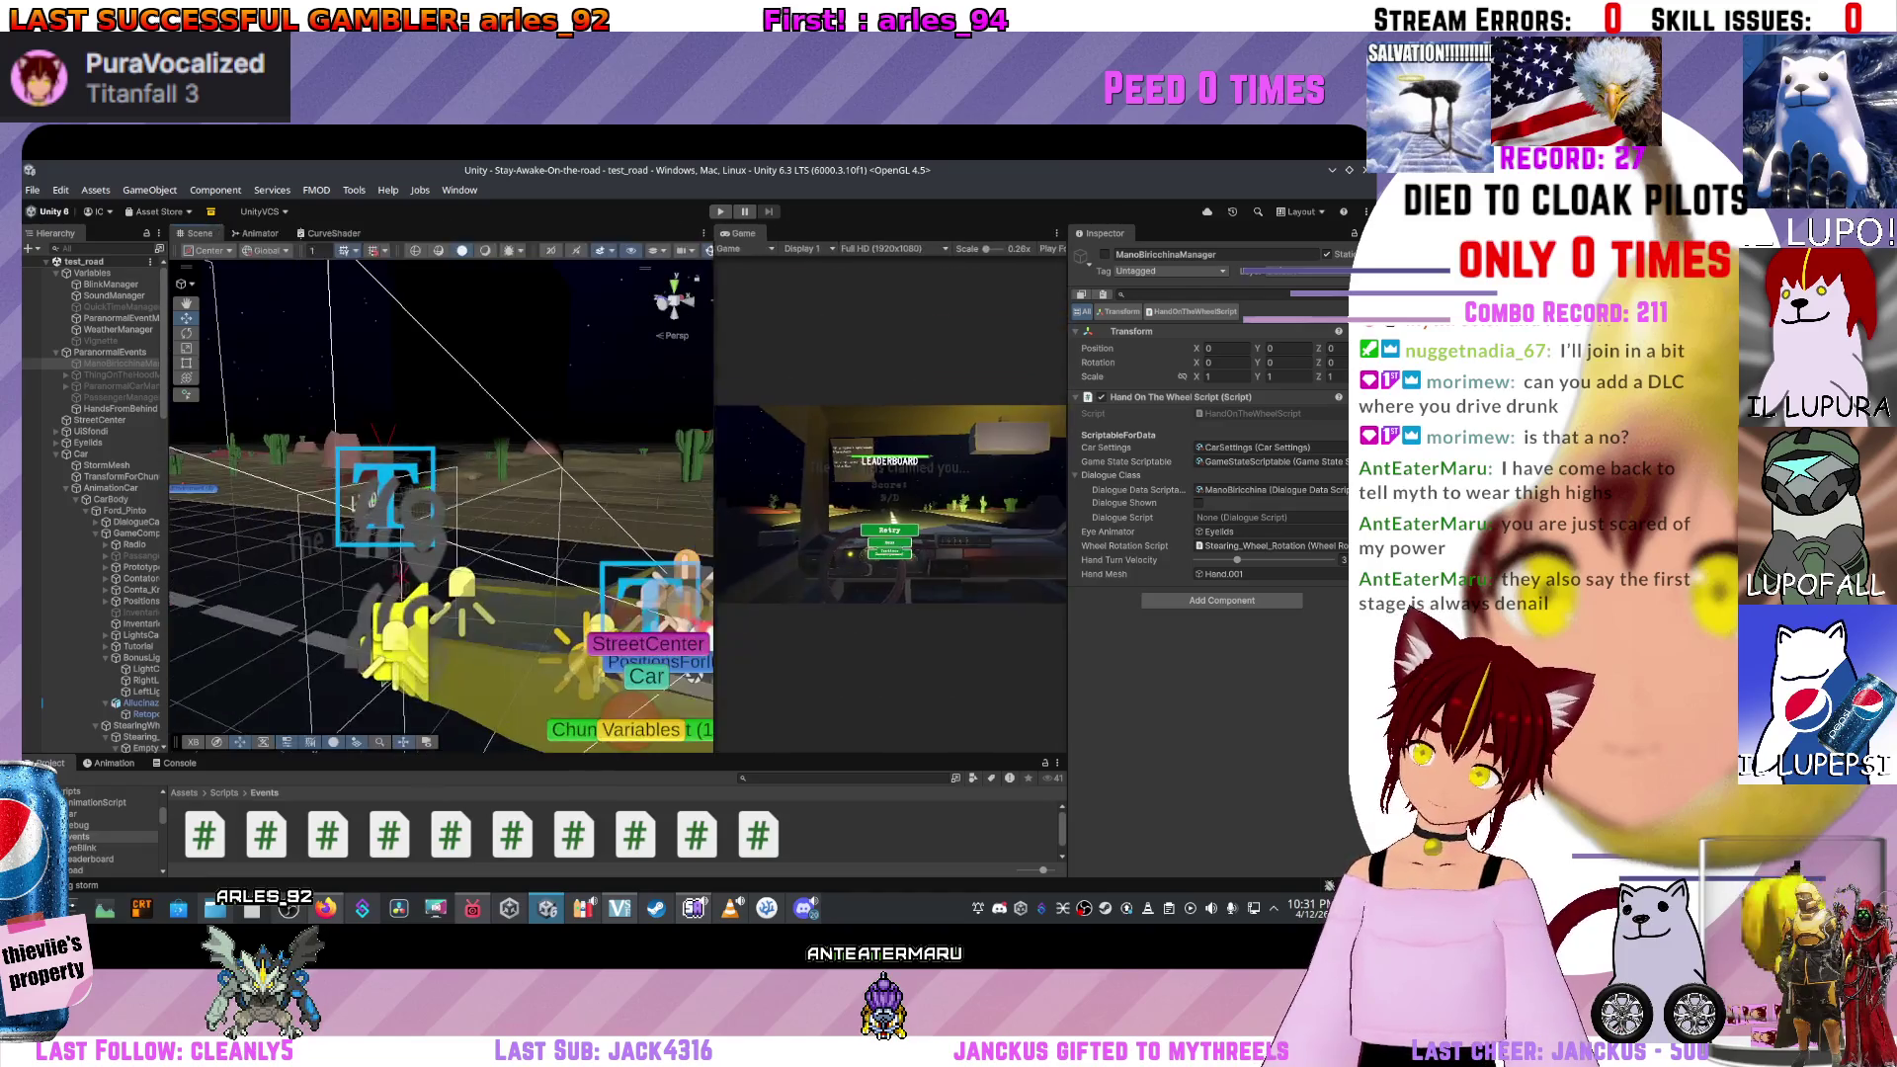
mouse_move(425, 503)
mouse_down()
mouse_move(395, 489)
mouse_move(453, 607)
mouse_up()
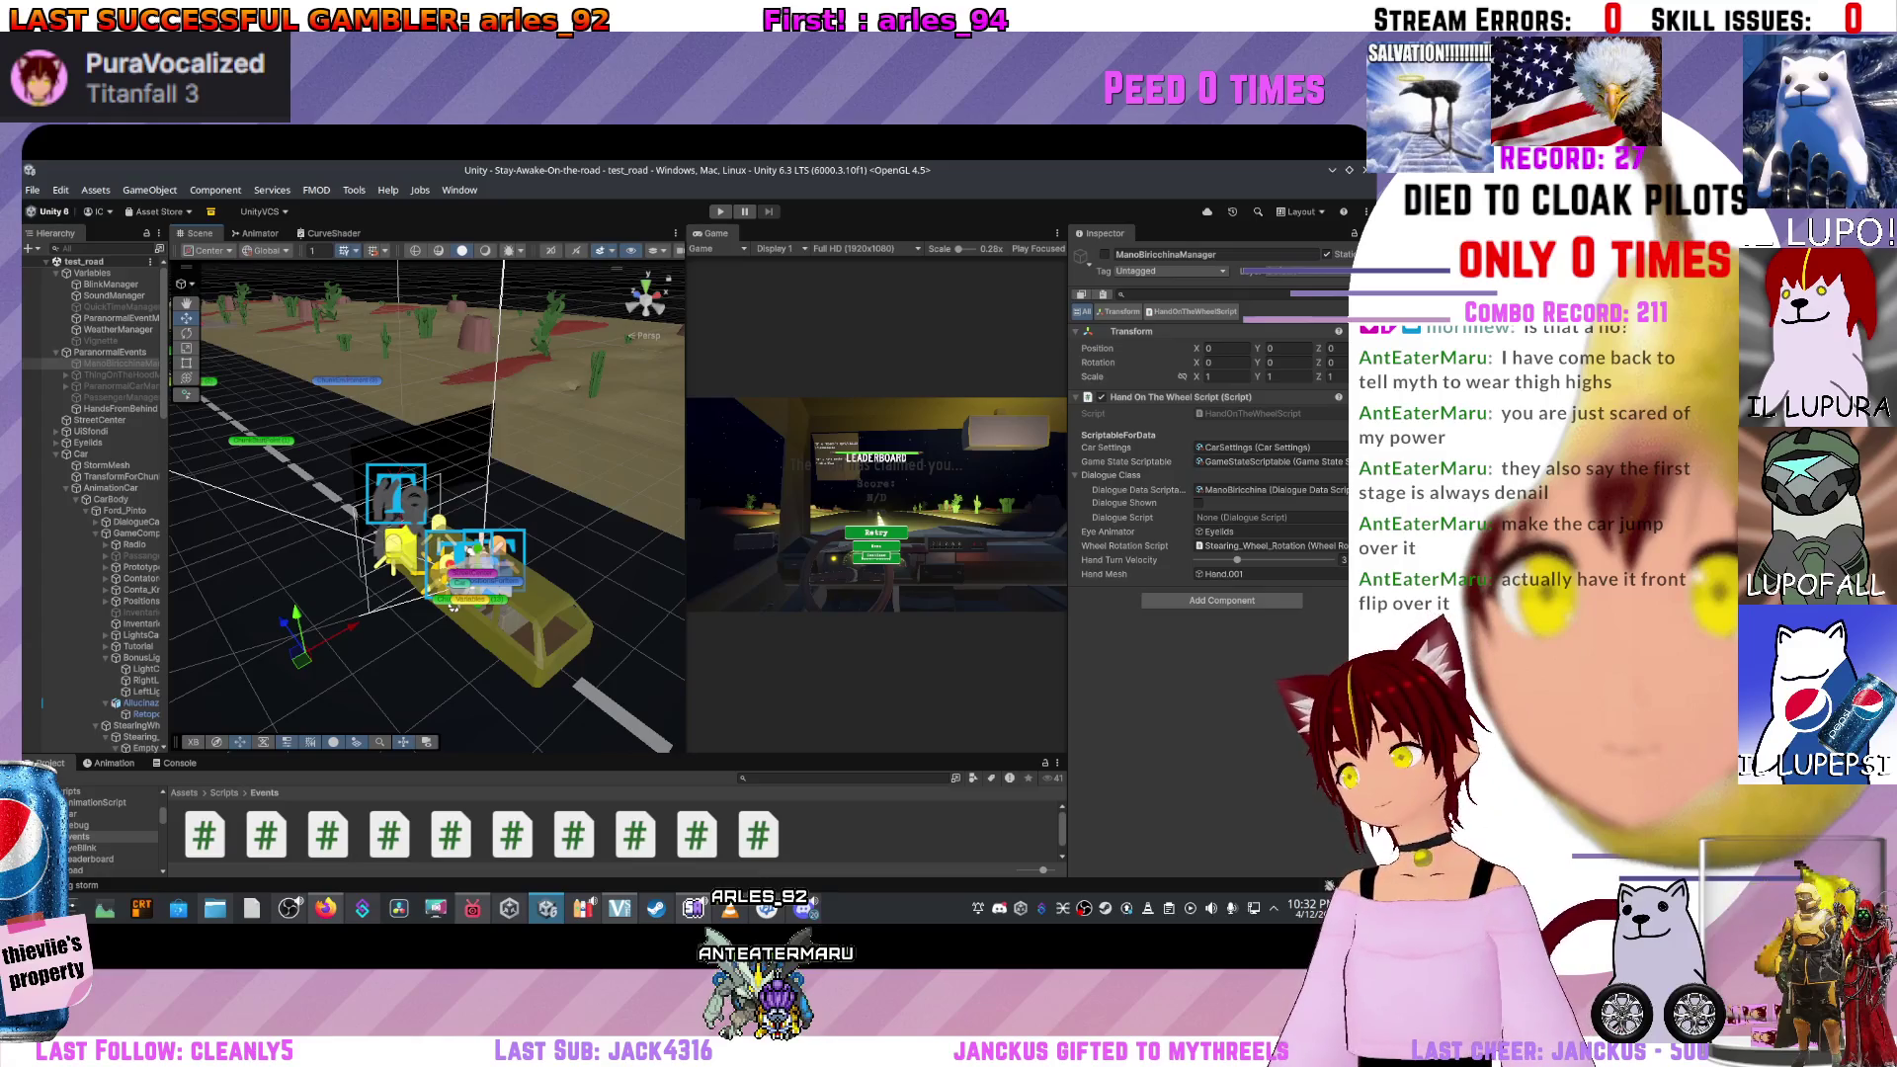
Make the Project panel taller, widen the Hierarchy, and select the Variables object.
scroll(454, 607, up, 10)
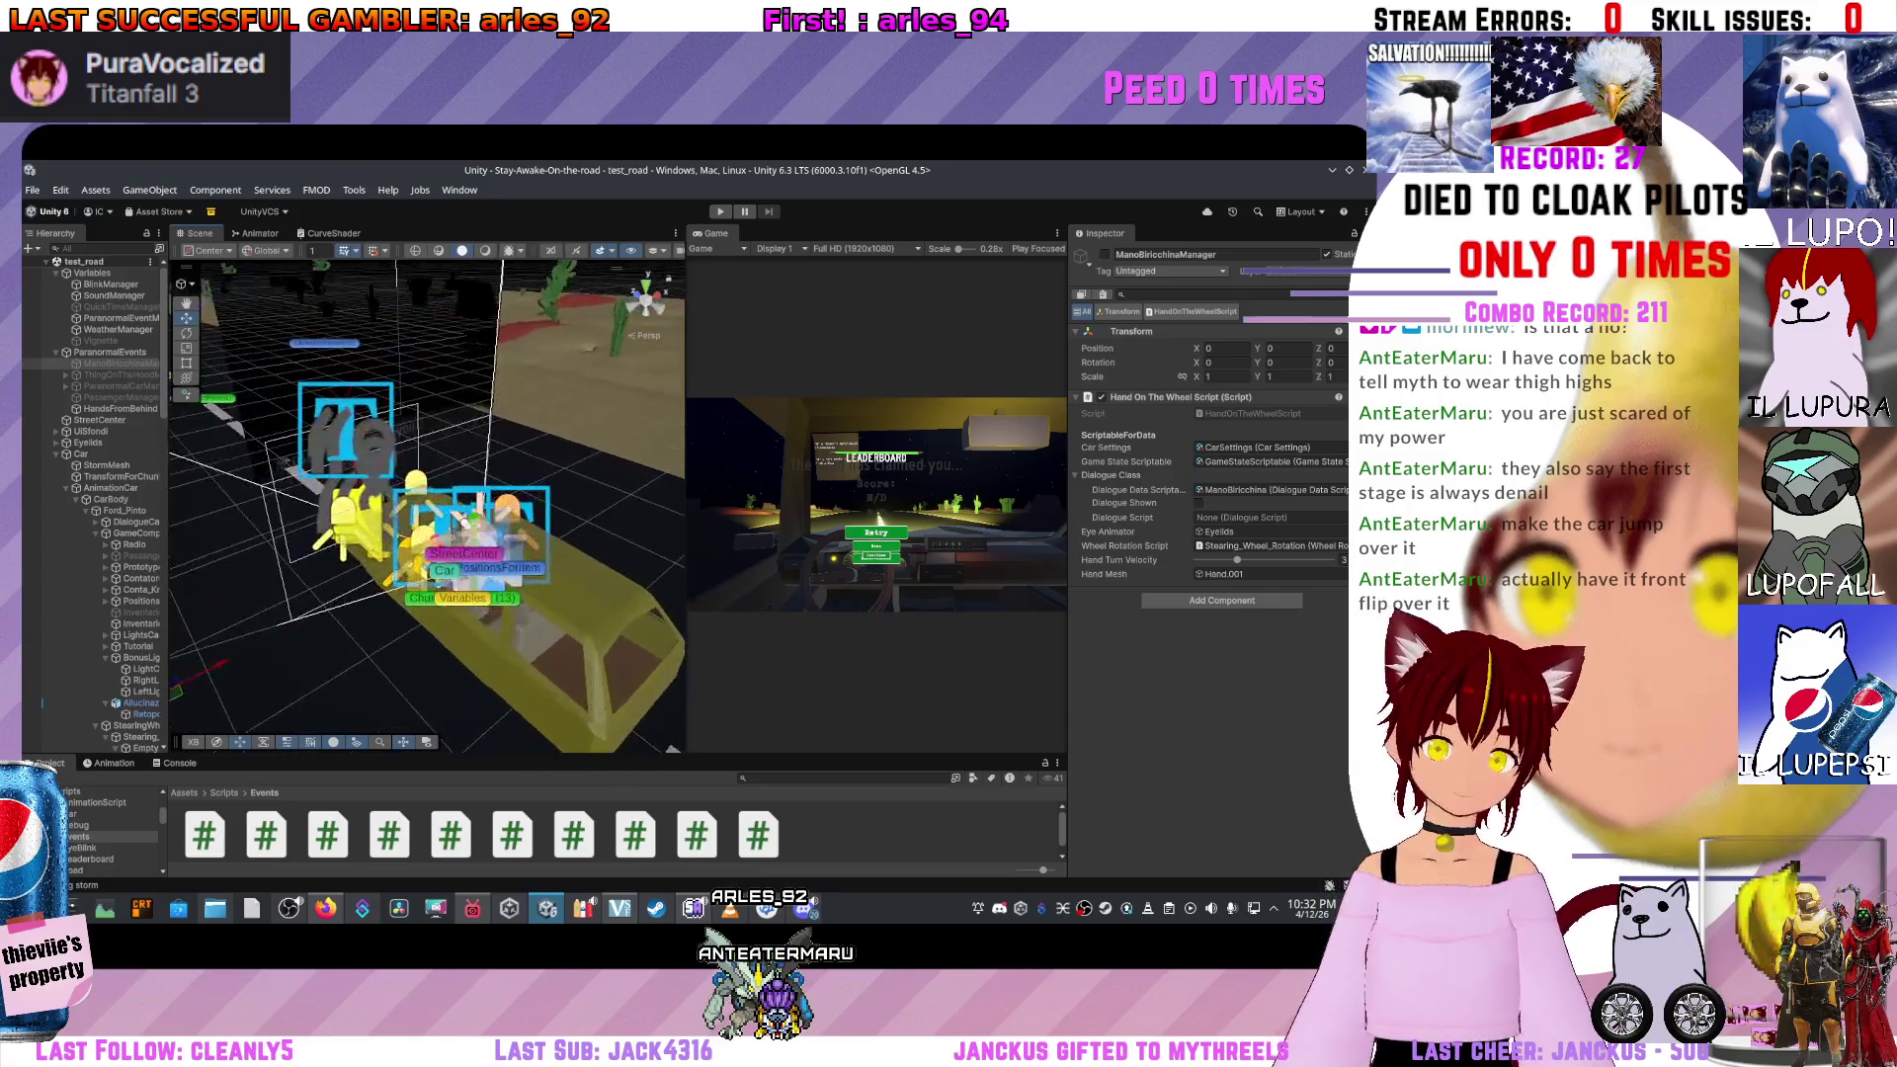
scroll(427, 505, up, 5)
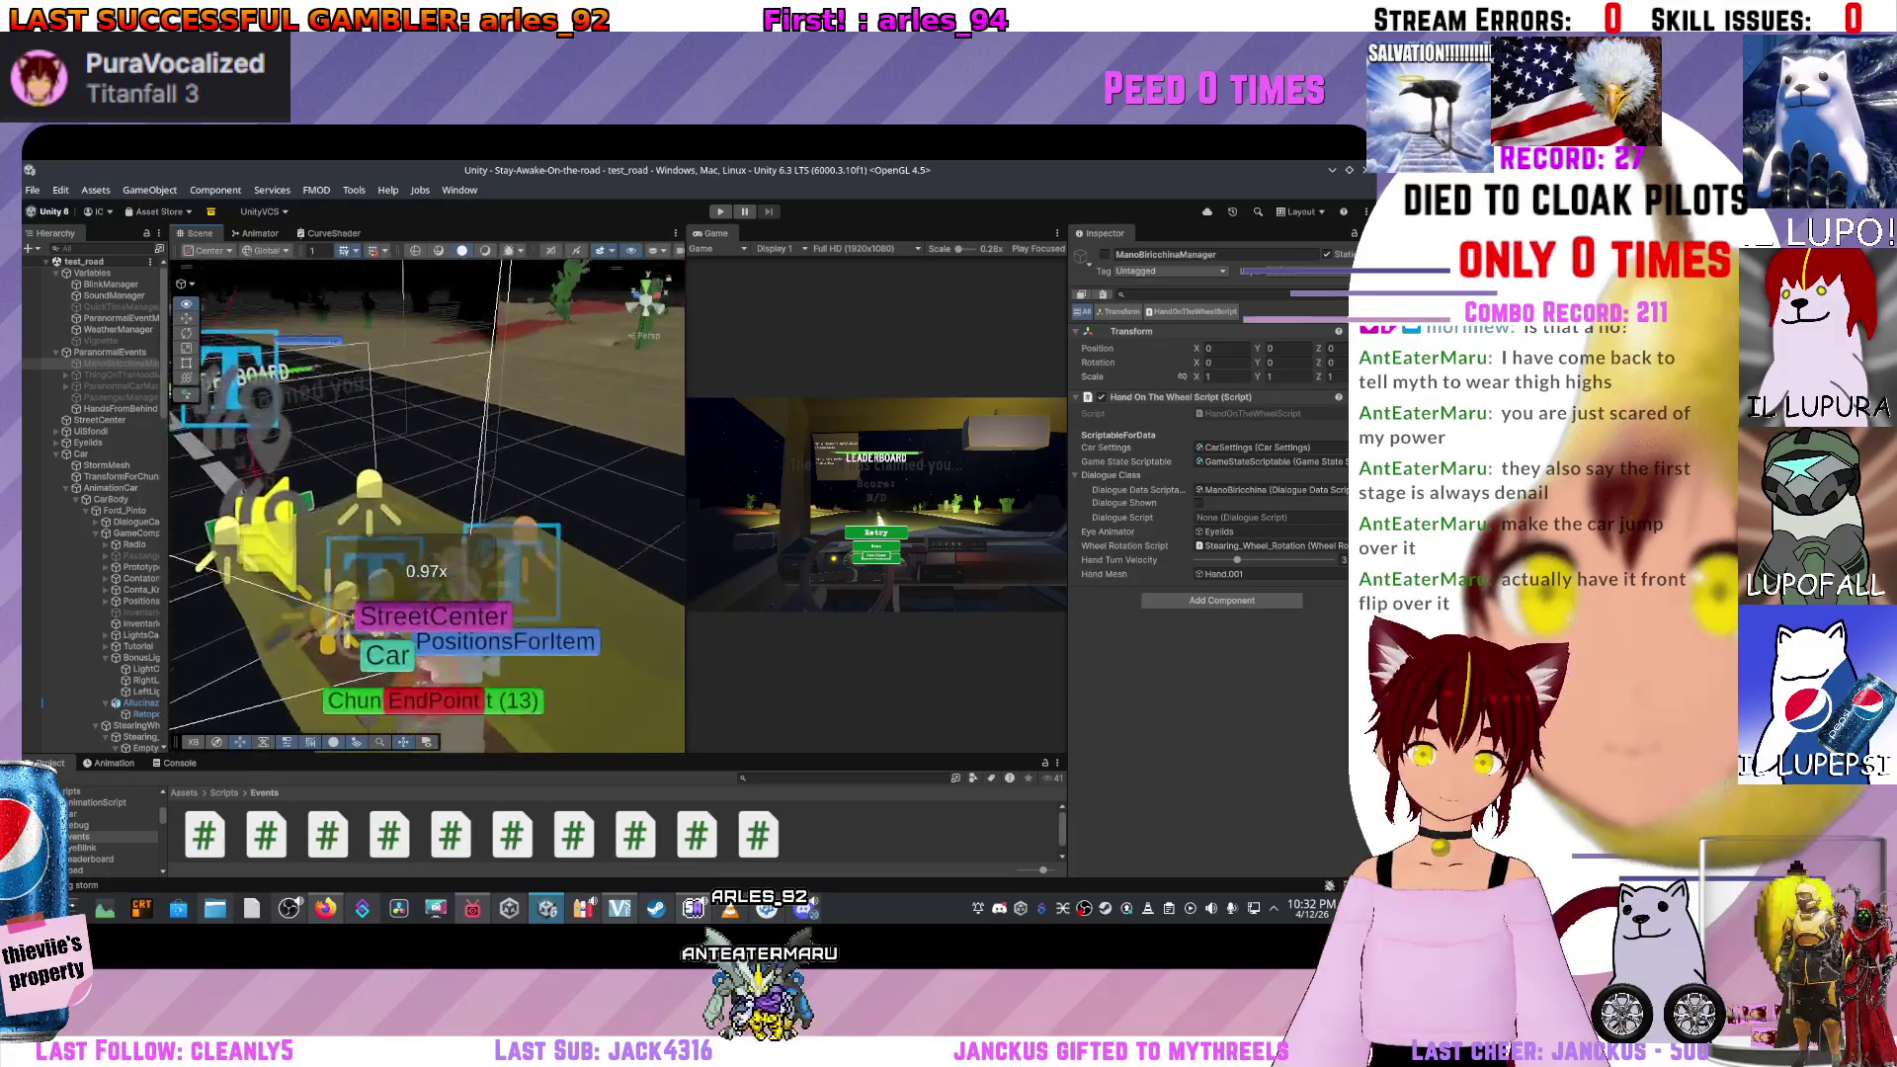
scroll(426, 571, up, 5)
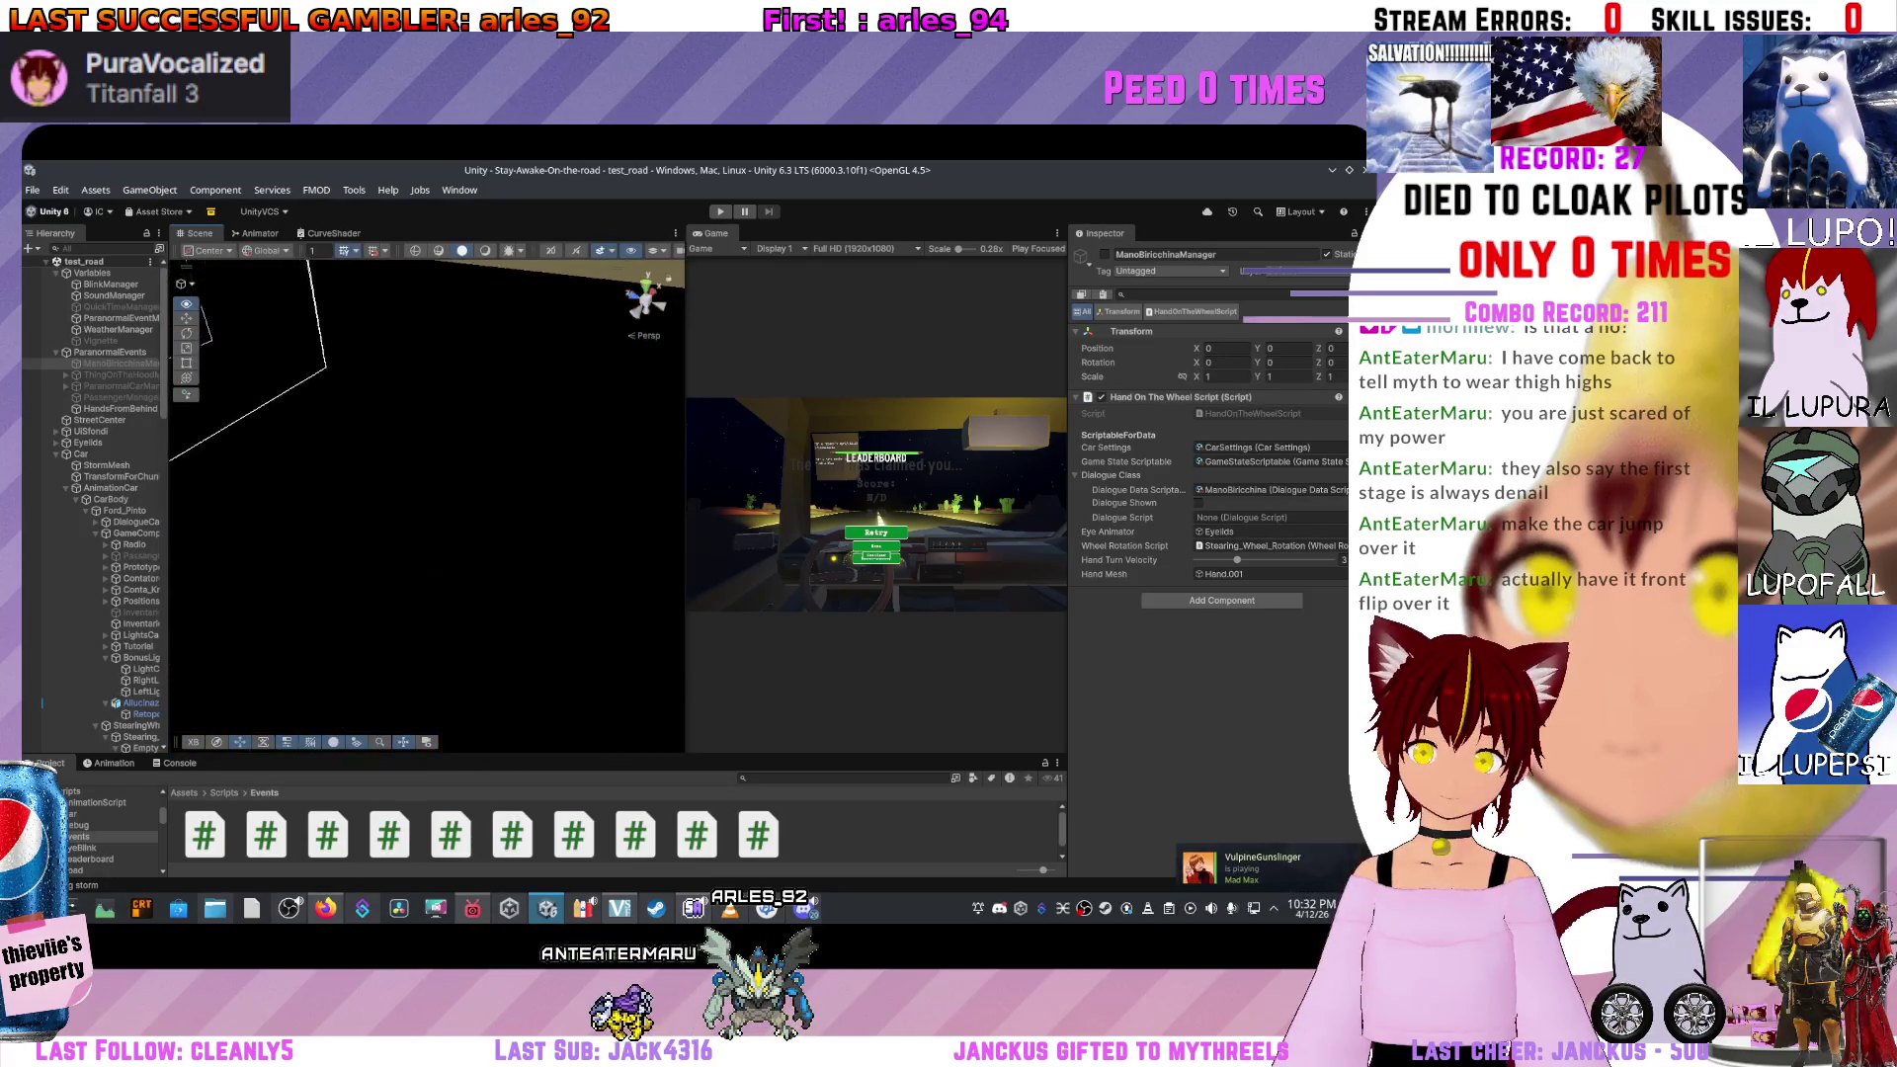
scroll(427, 504, down, 5)
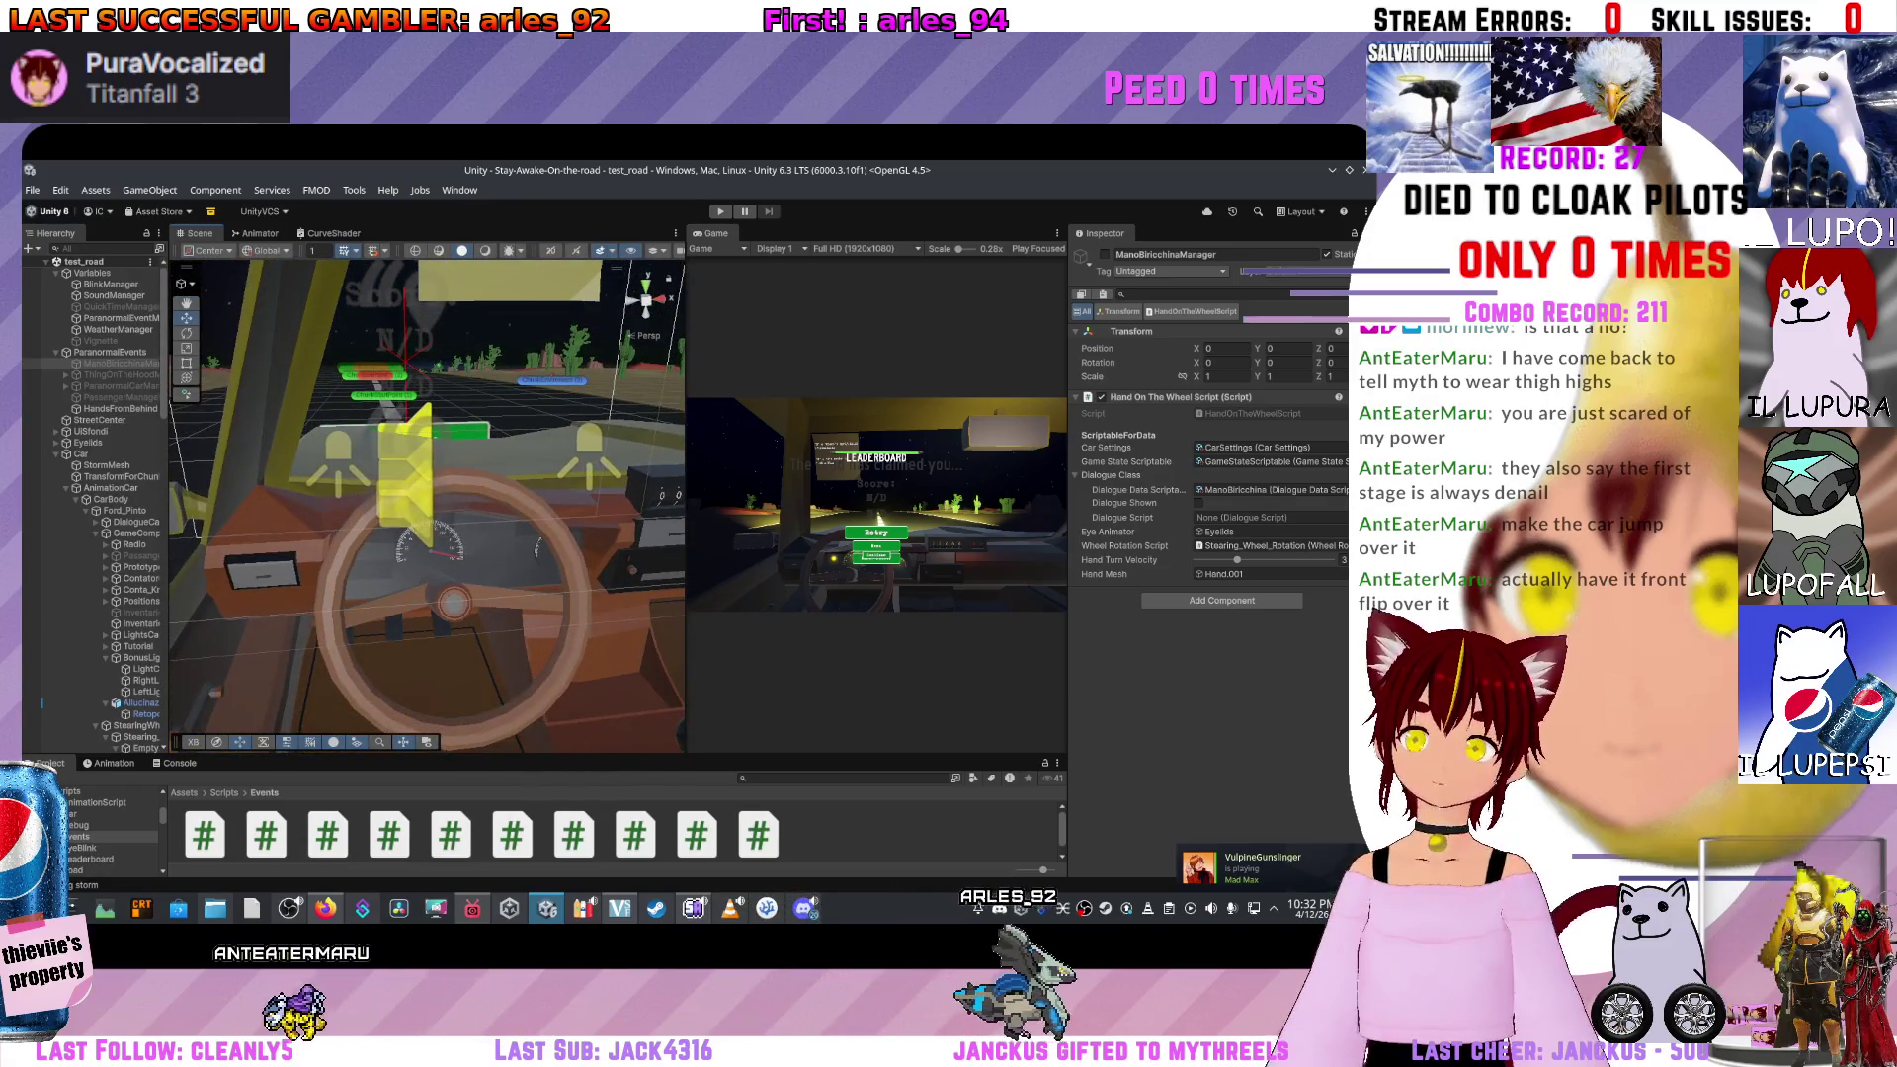
drag(554, 754, 554, 615)
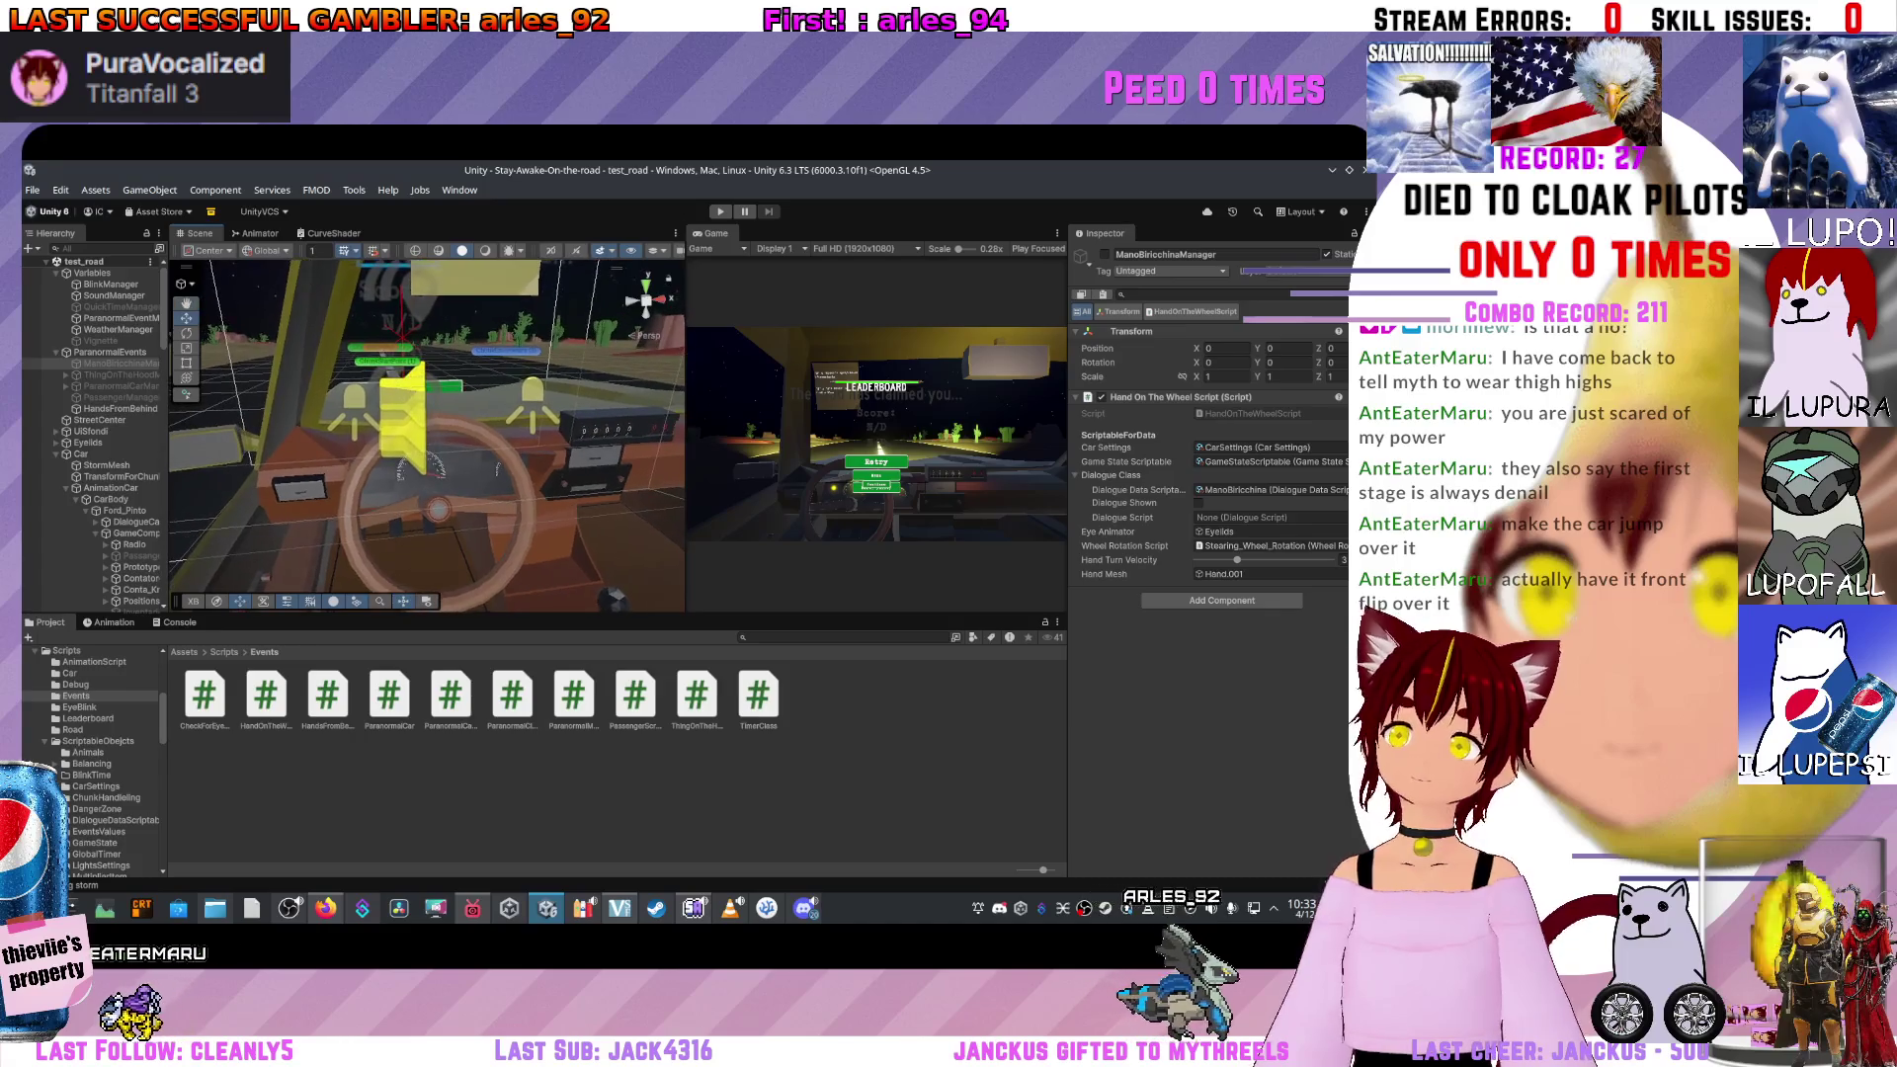
drag(168, 435, 368, 434)
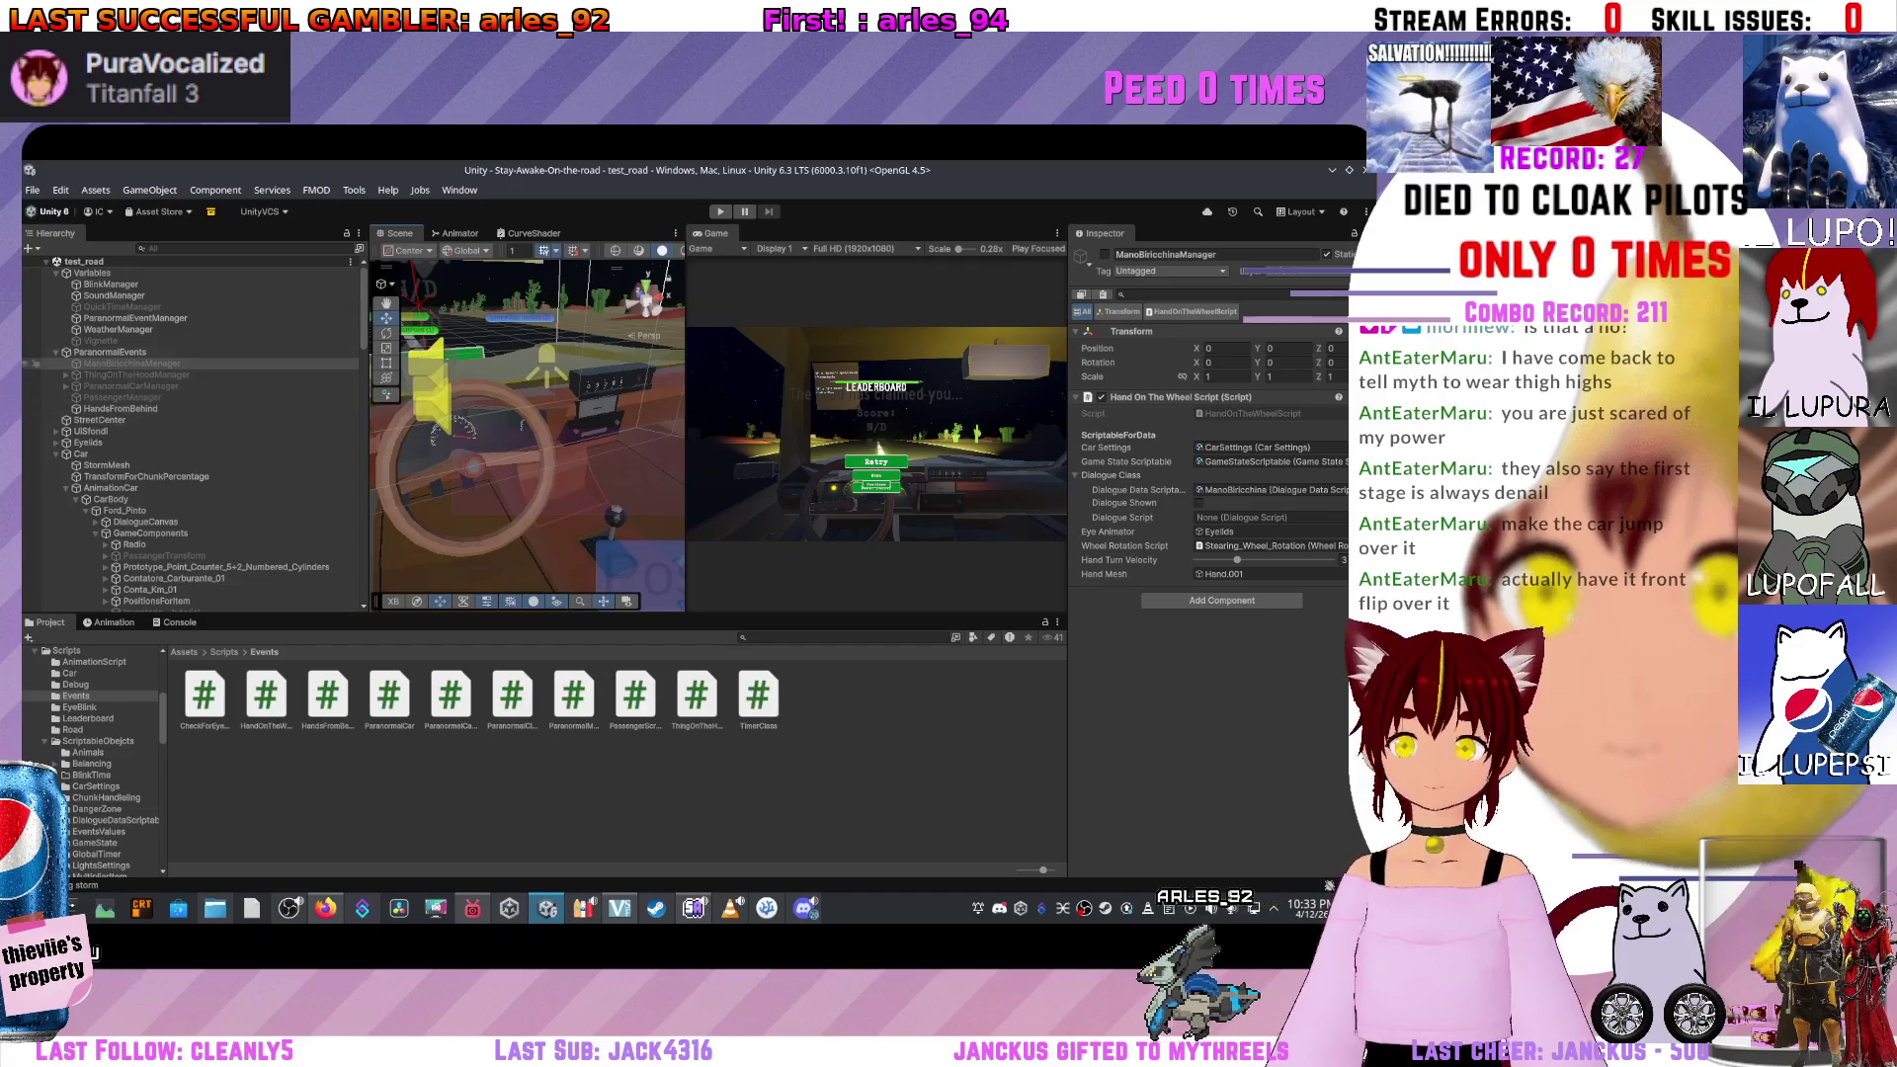
click(92, 272)
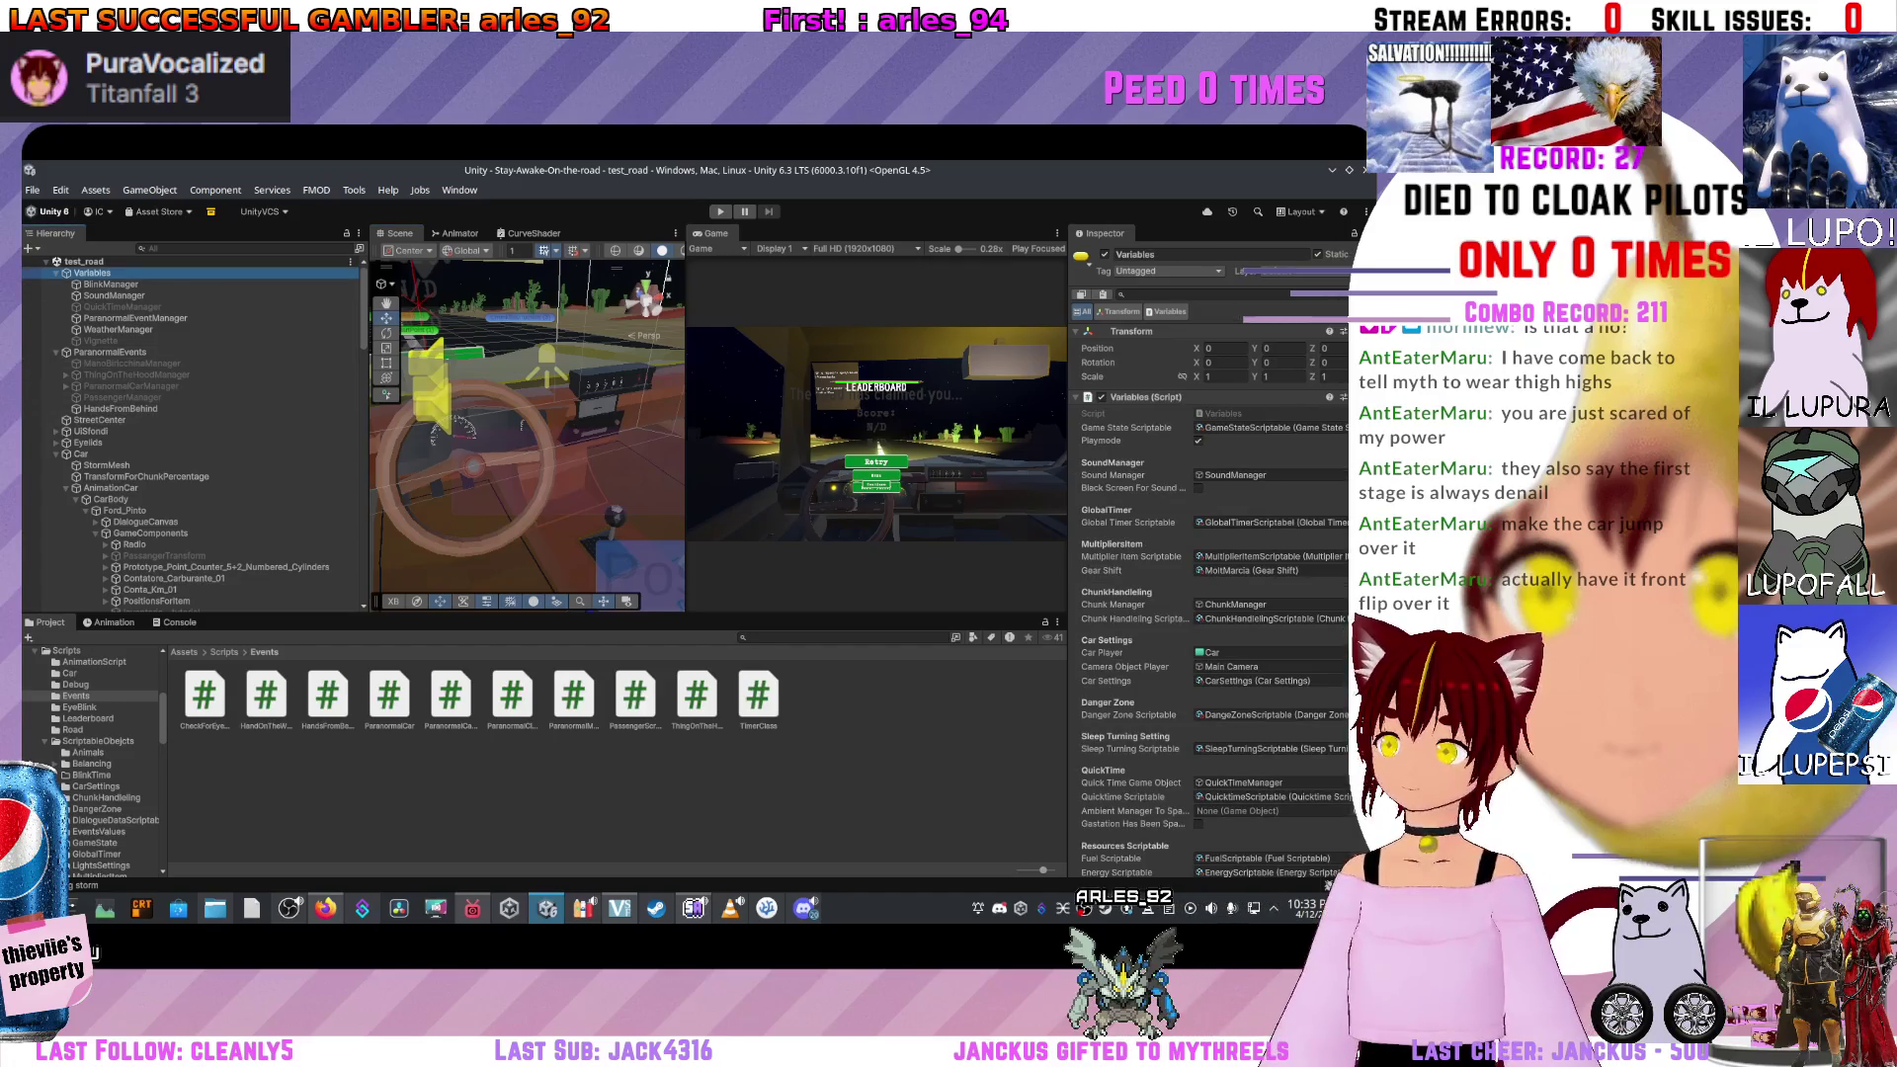
Widen the Scene view at the Game view's expense while the Variables script fields show.
drag(686, 425, 785, 424)
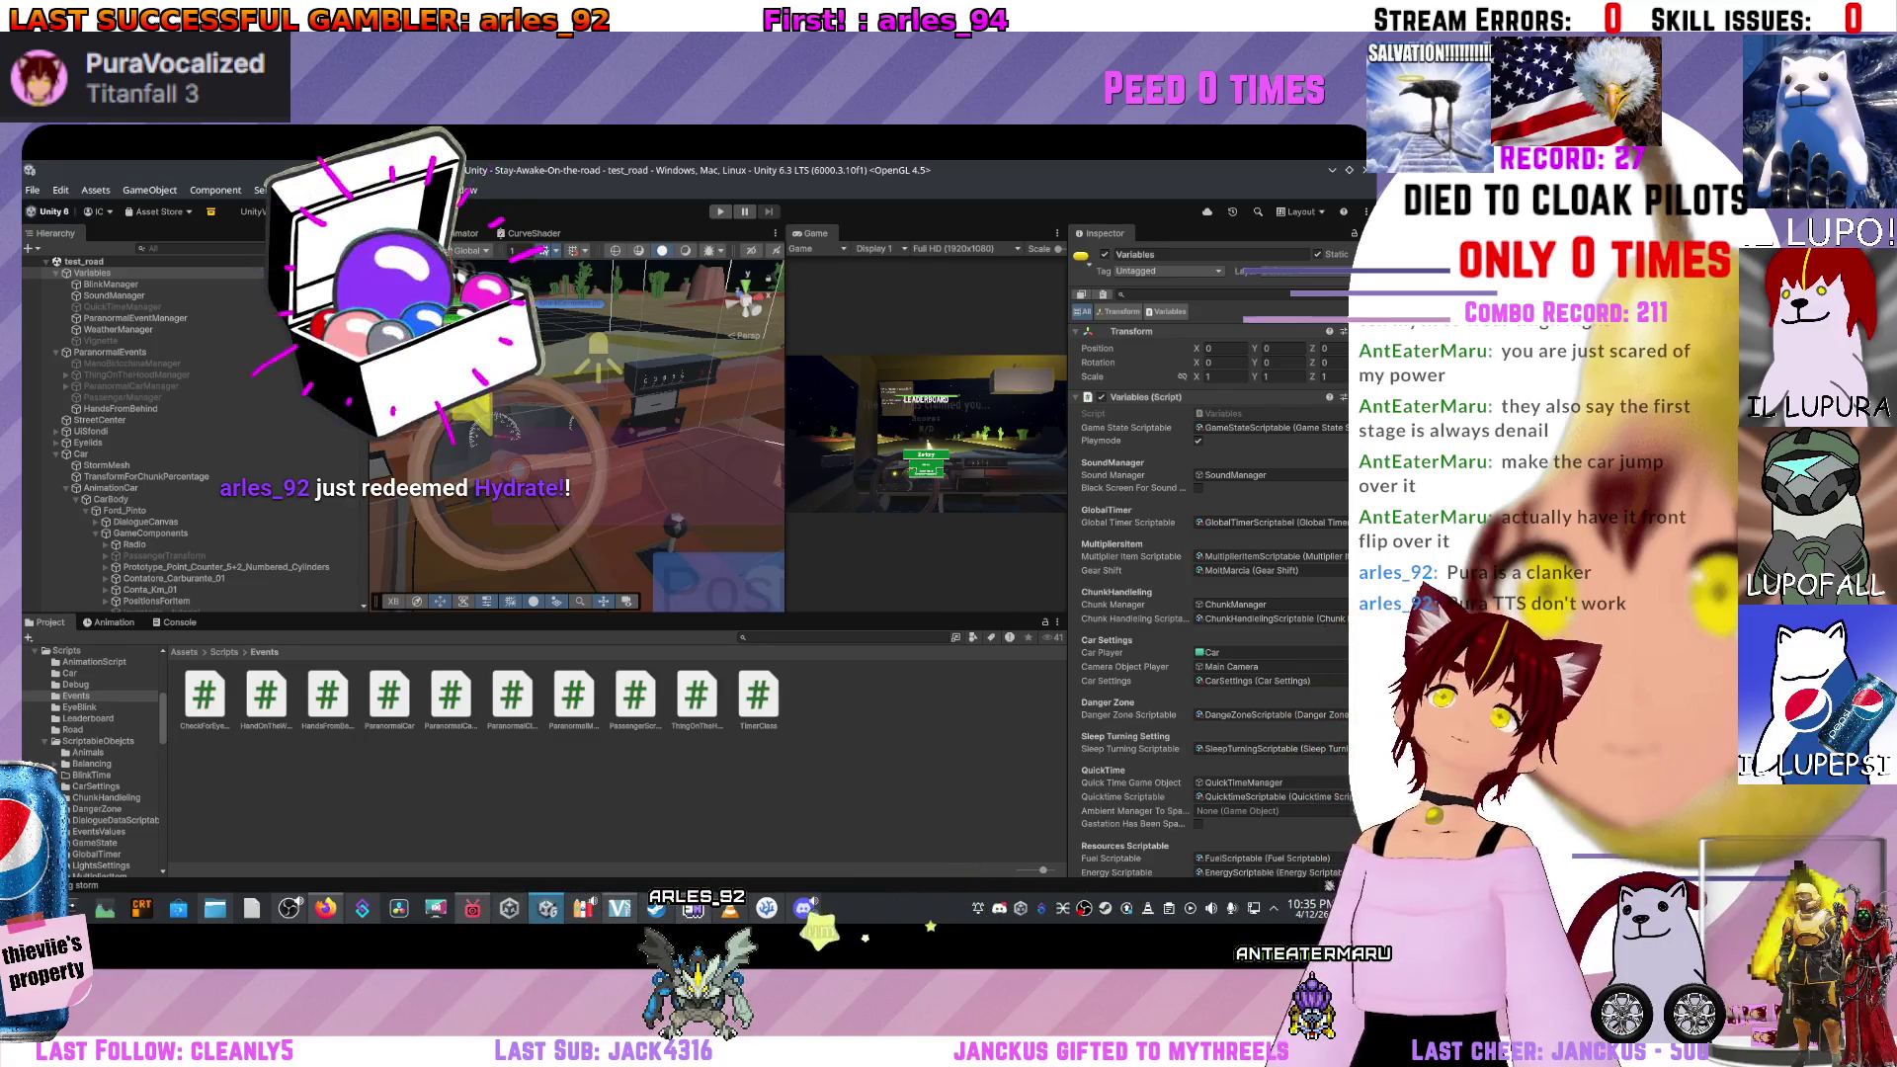
scroll(193, 434, down, 15)
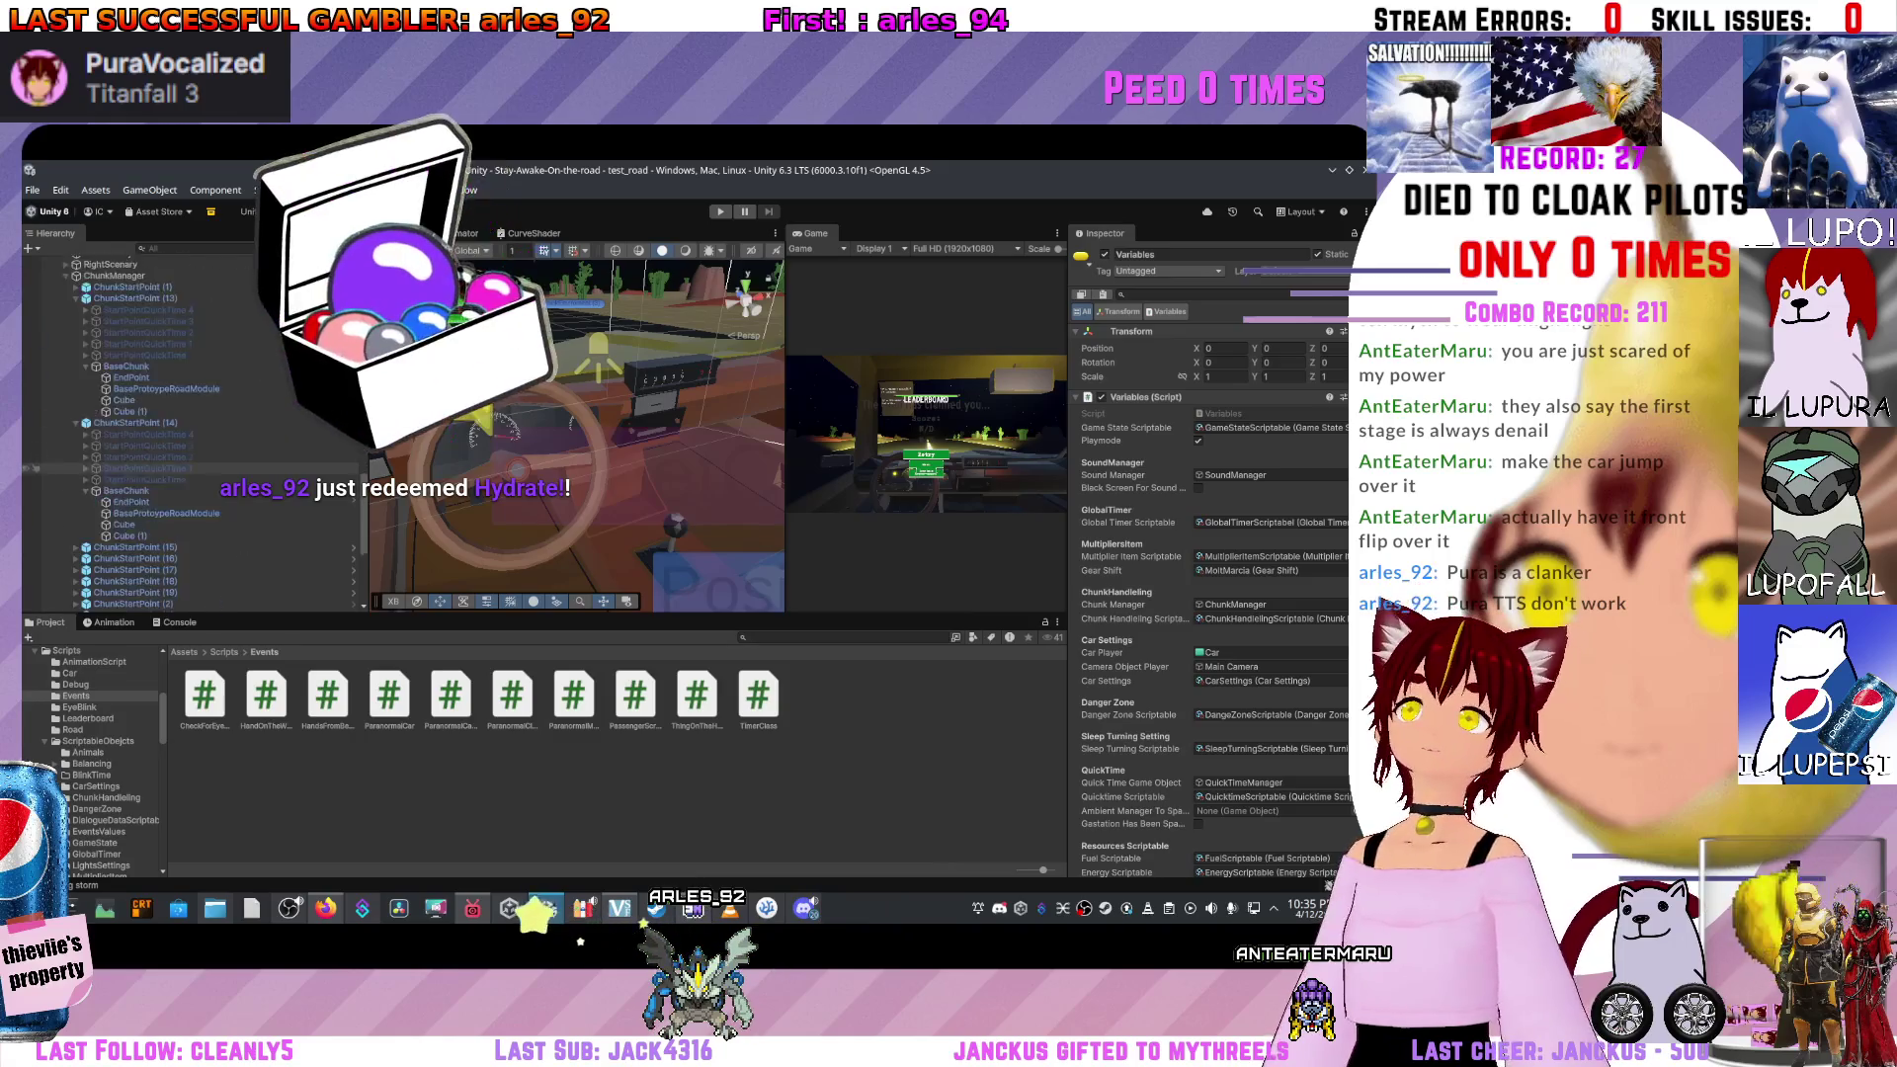
scroll(576, 435, down, 5)
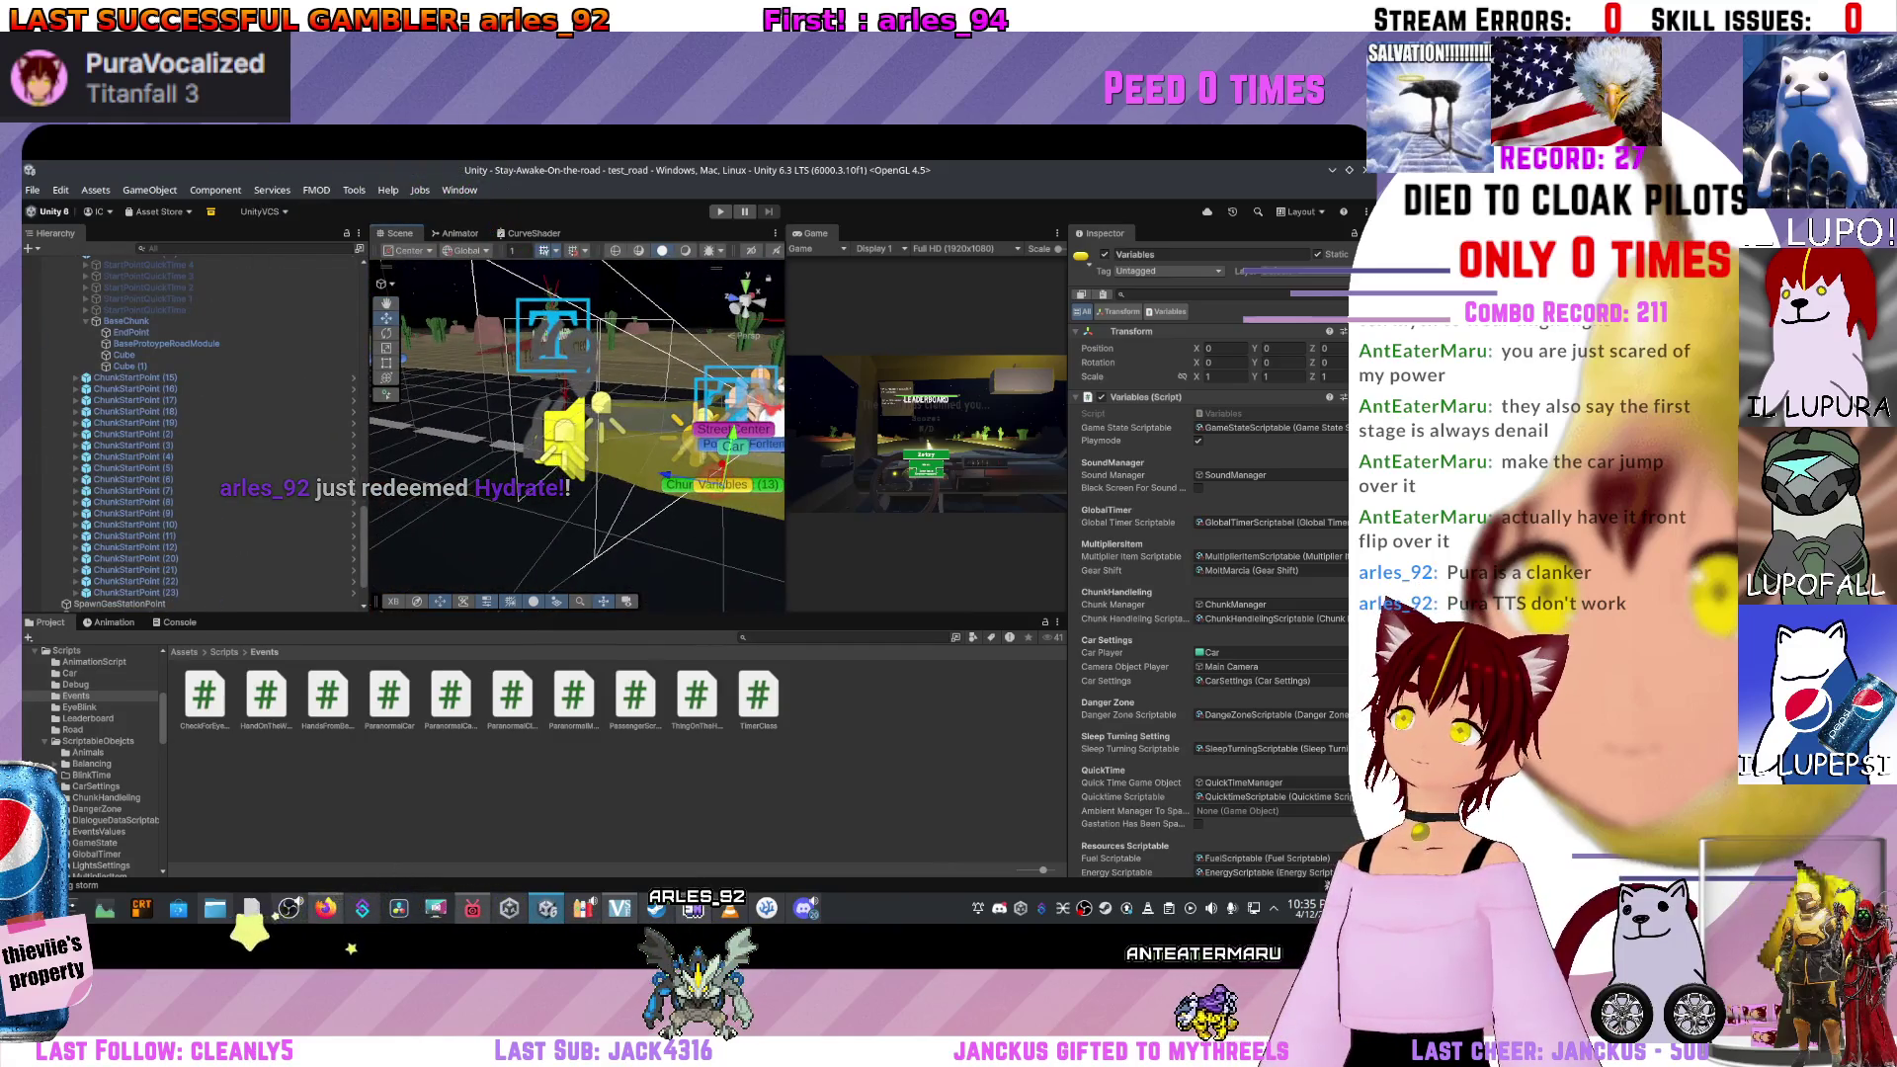
scroll(576, 435, up, 10)
scroll(576, 435, down, 5)
click(503, 444)
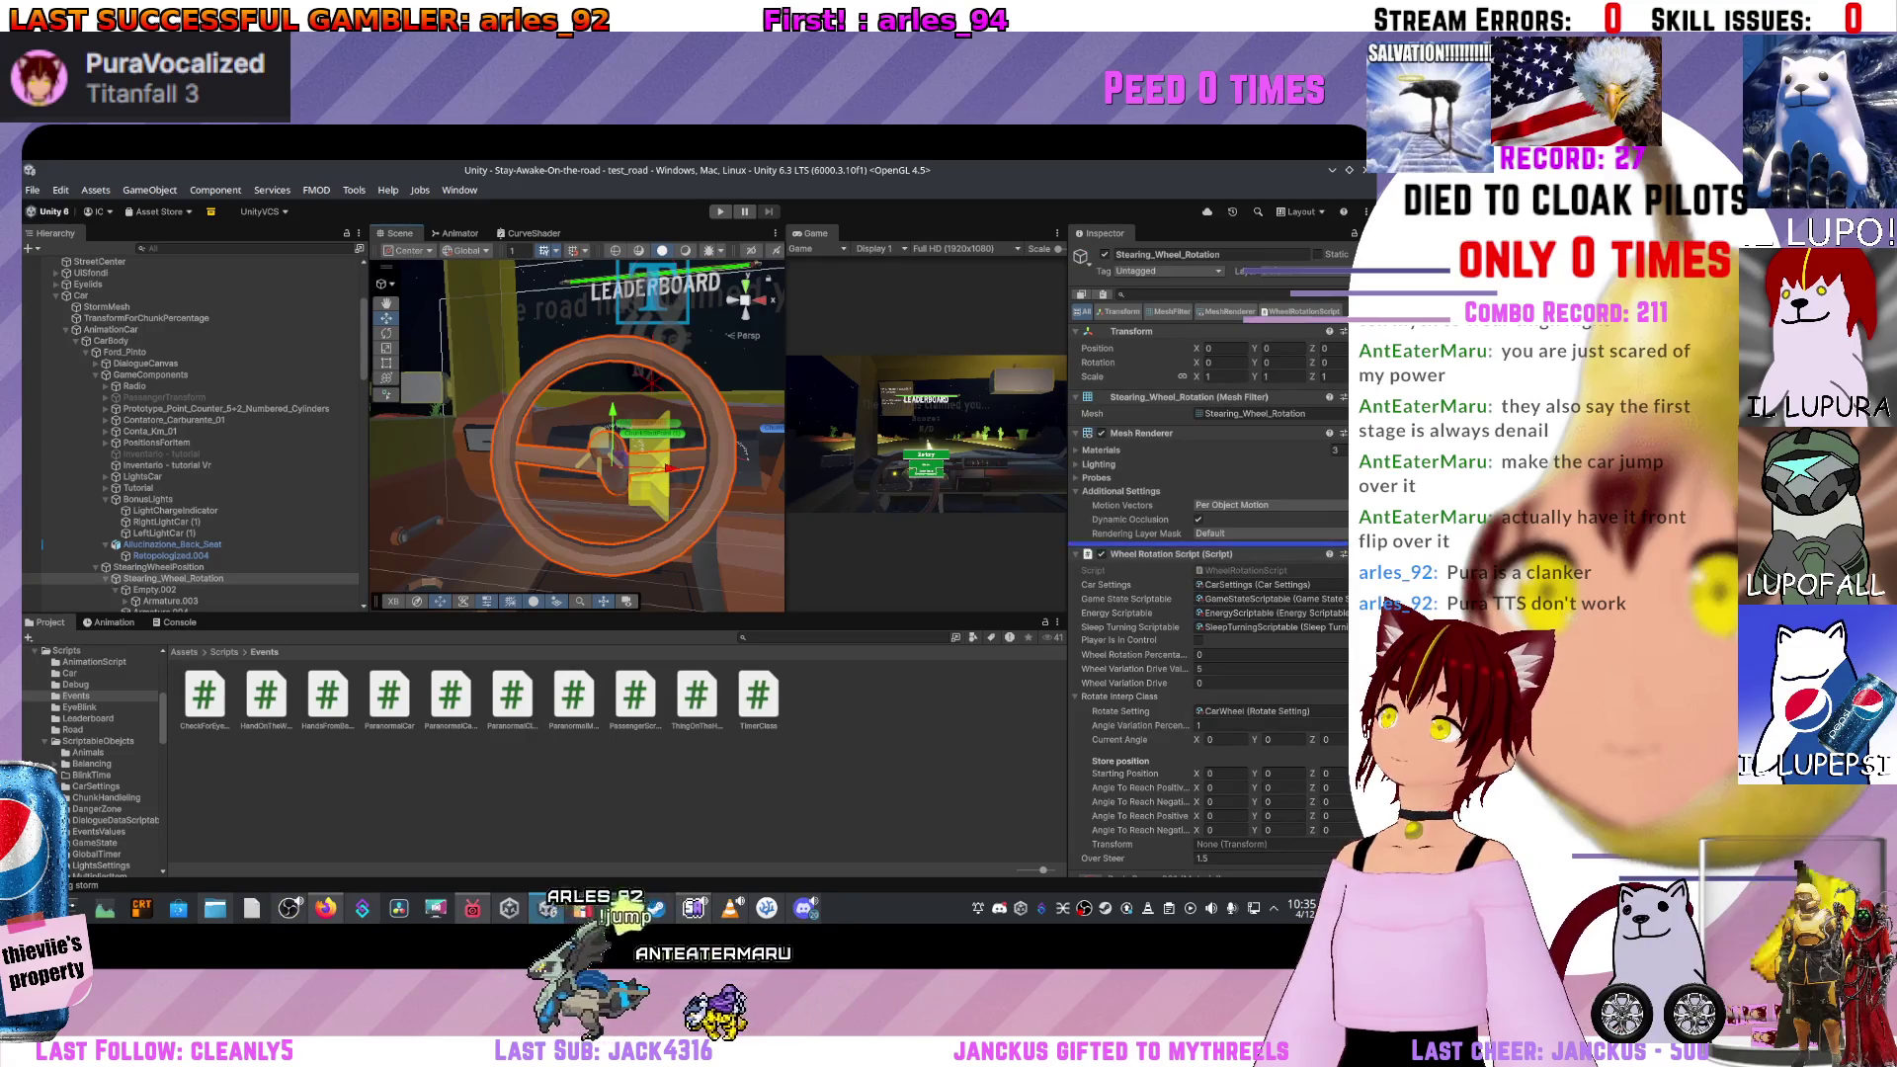
scroll(1210, 553, down, 3)
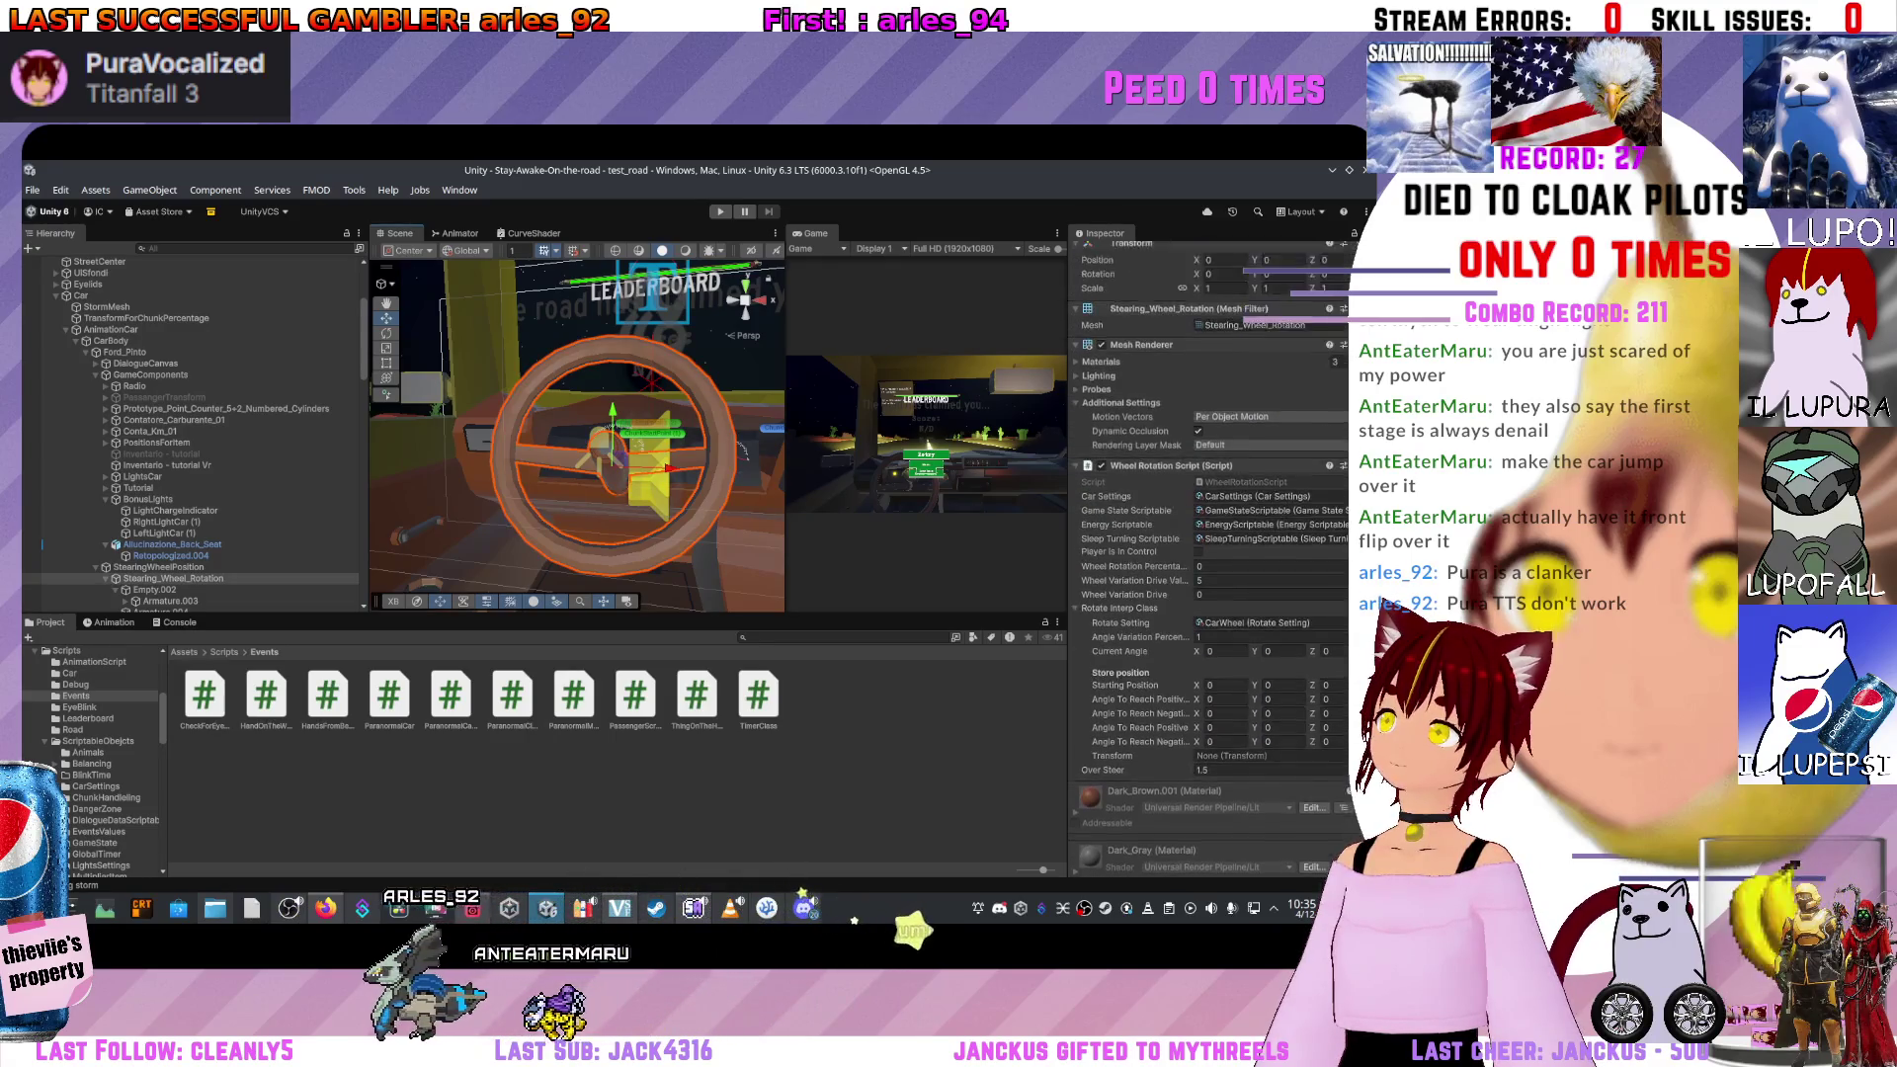
scroll(1210, 553, up, 3)
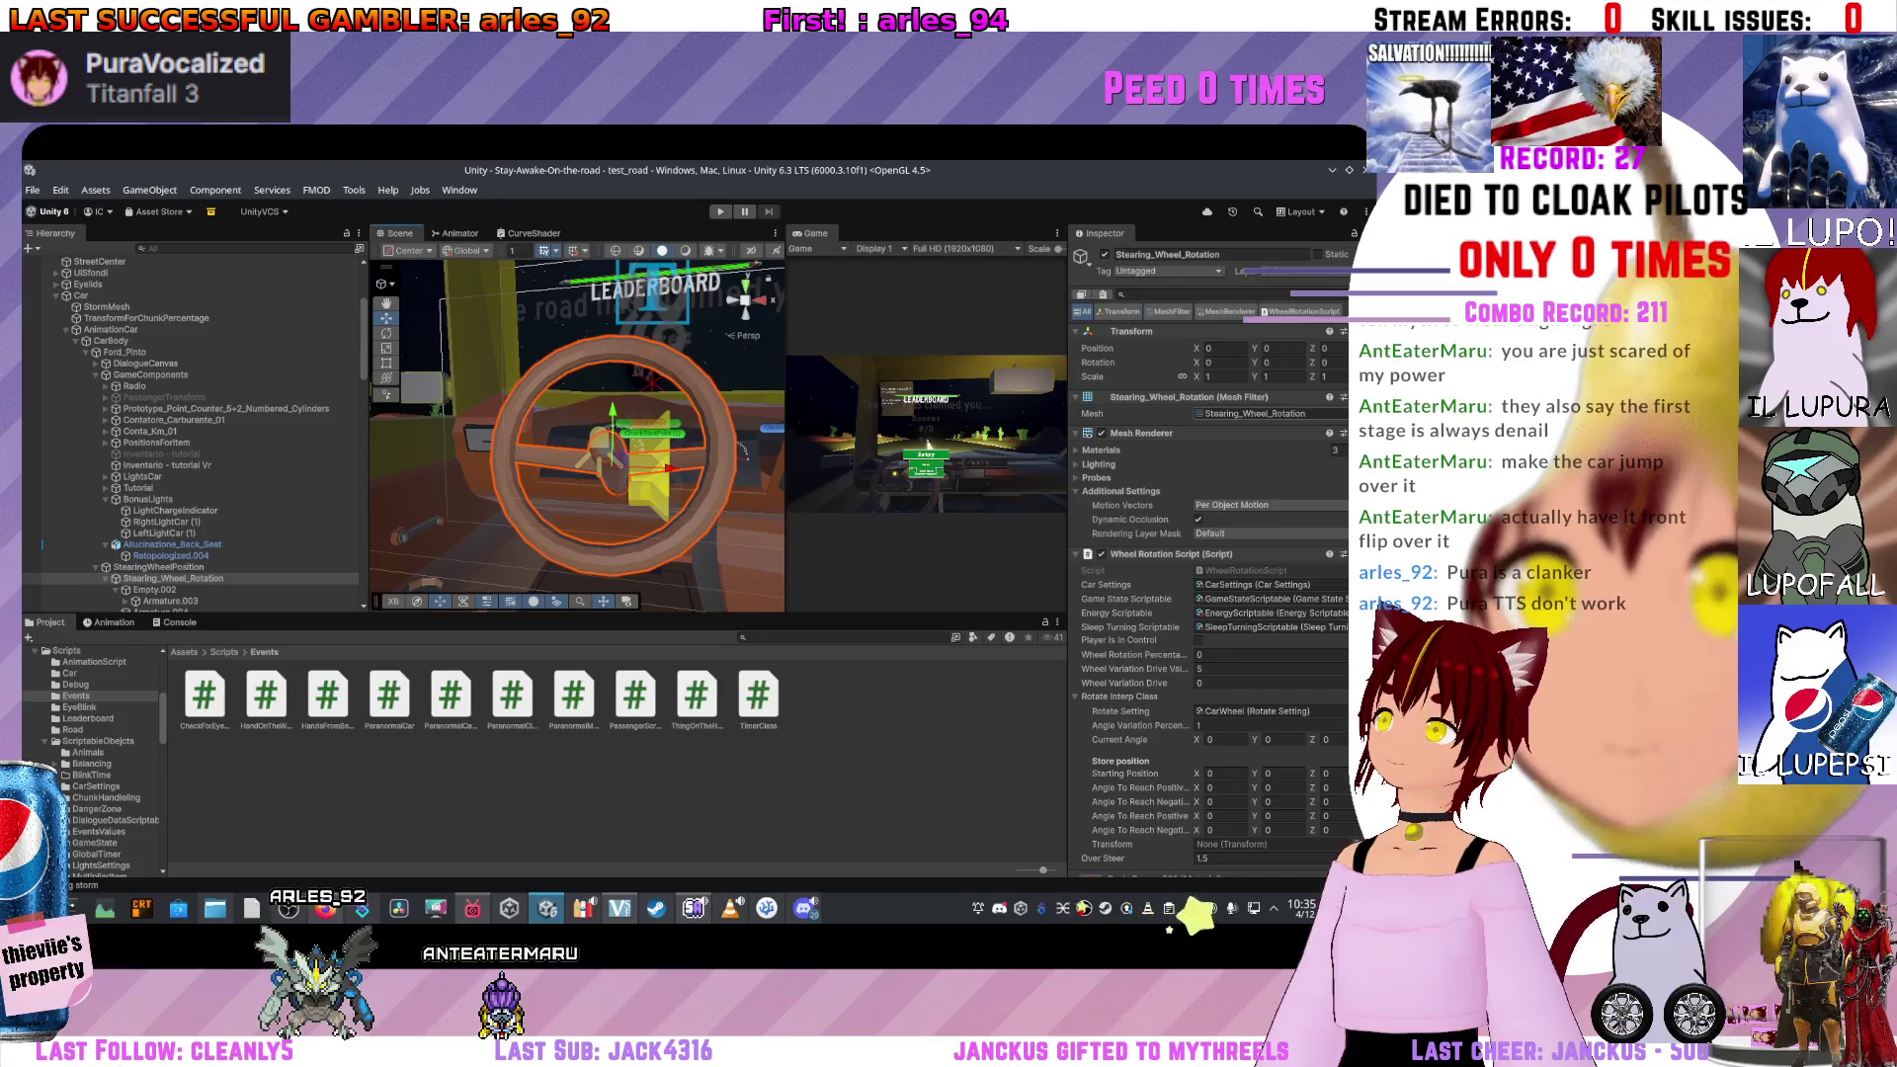
click(1099, 450)
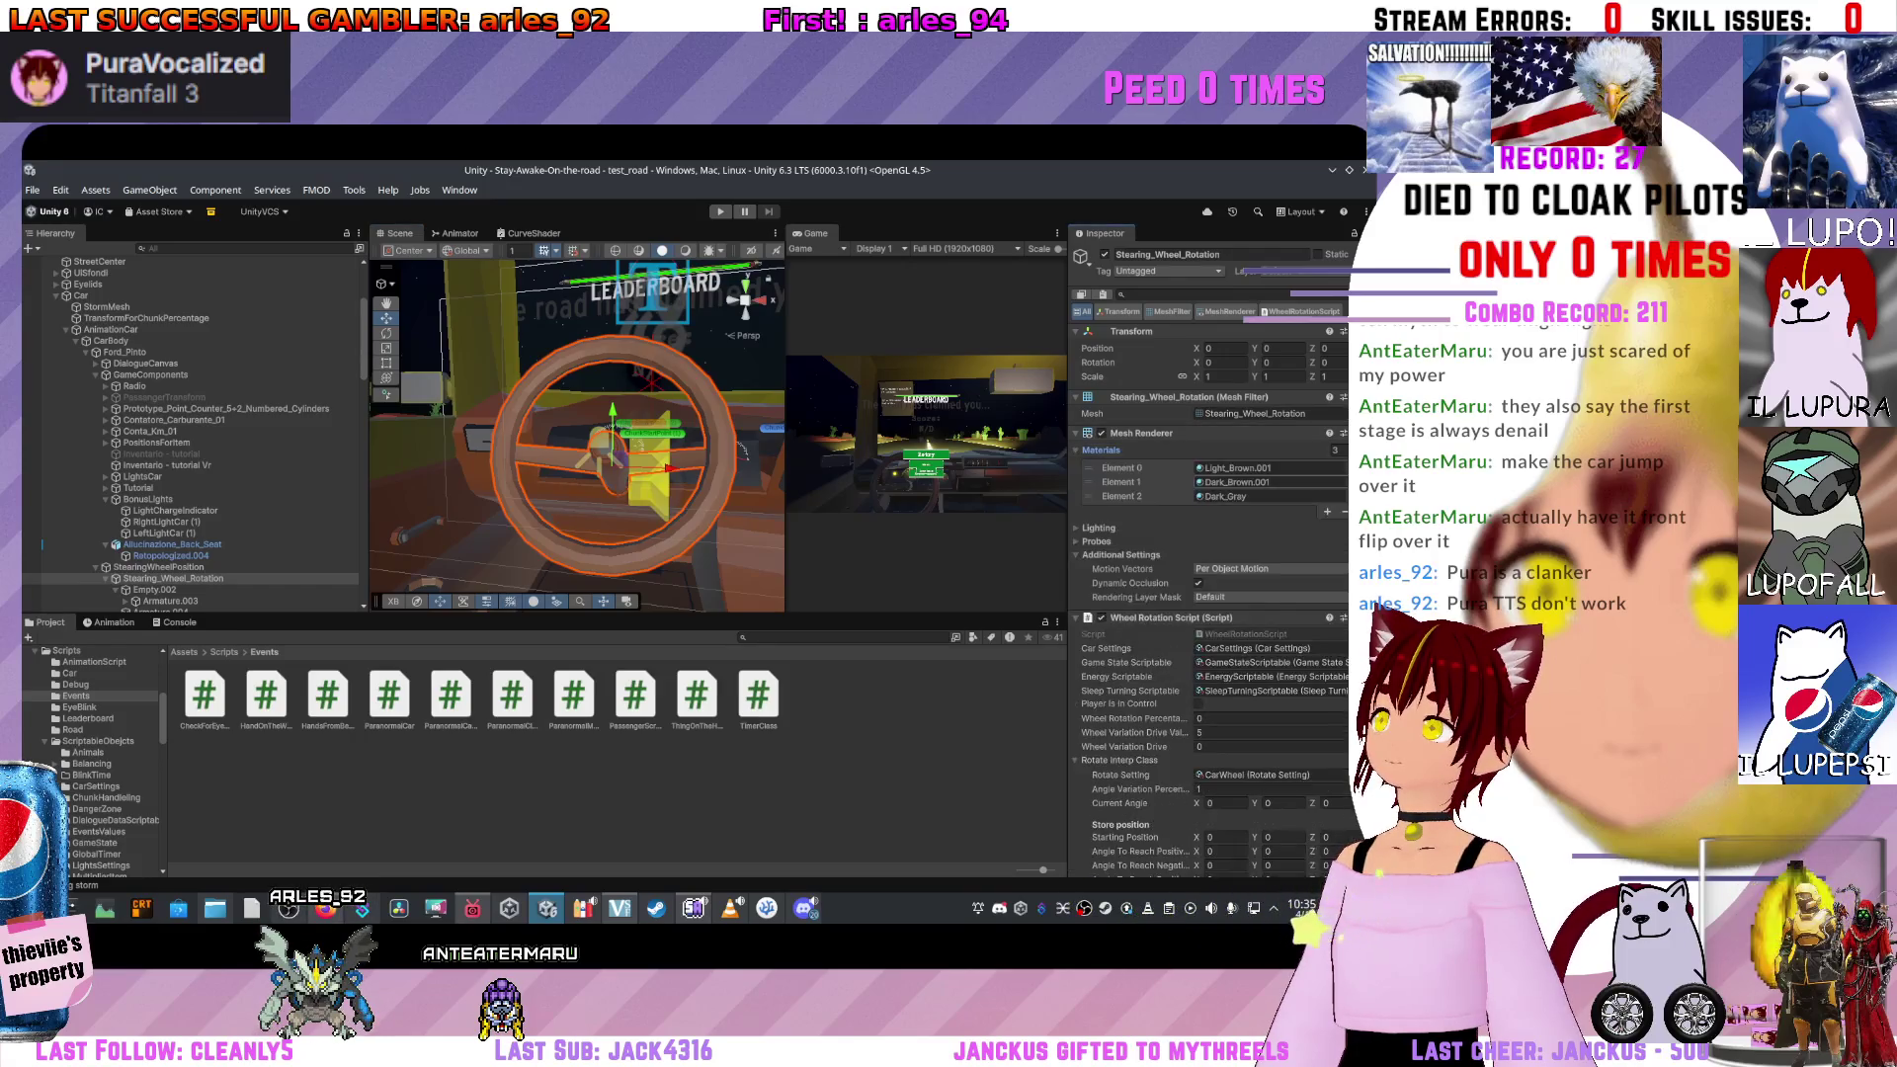
click(1117, 496)
key(Delete)
key(Delete)
key(Delete)
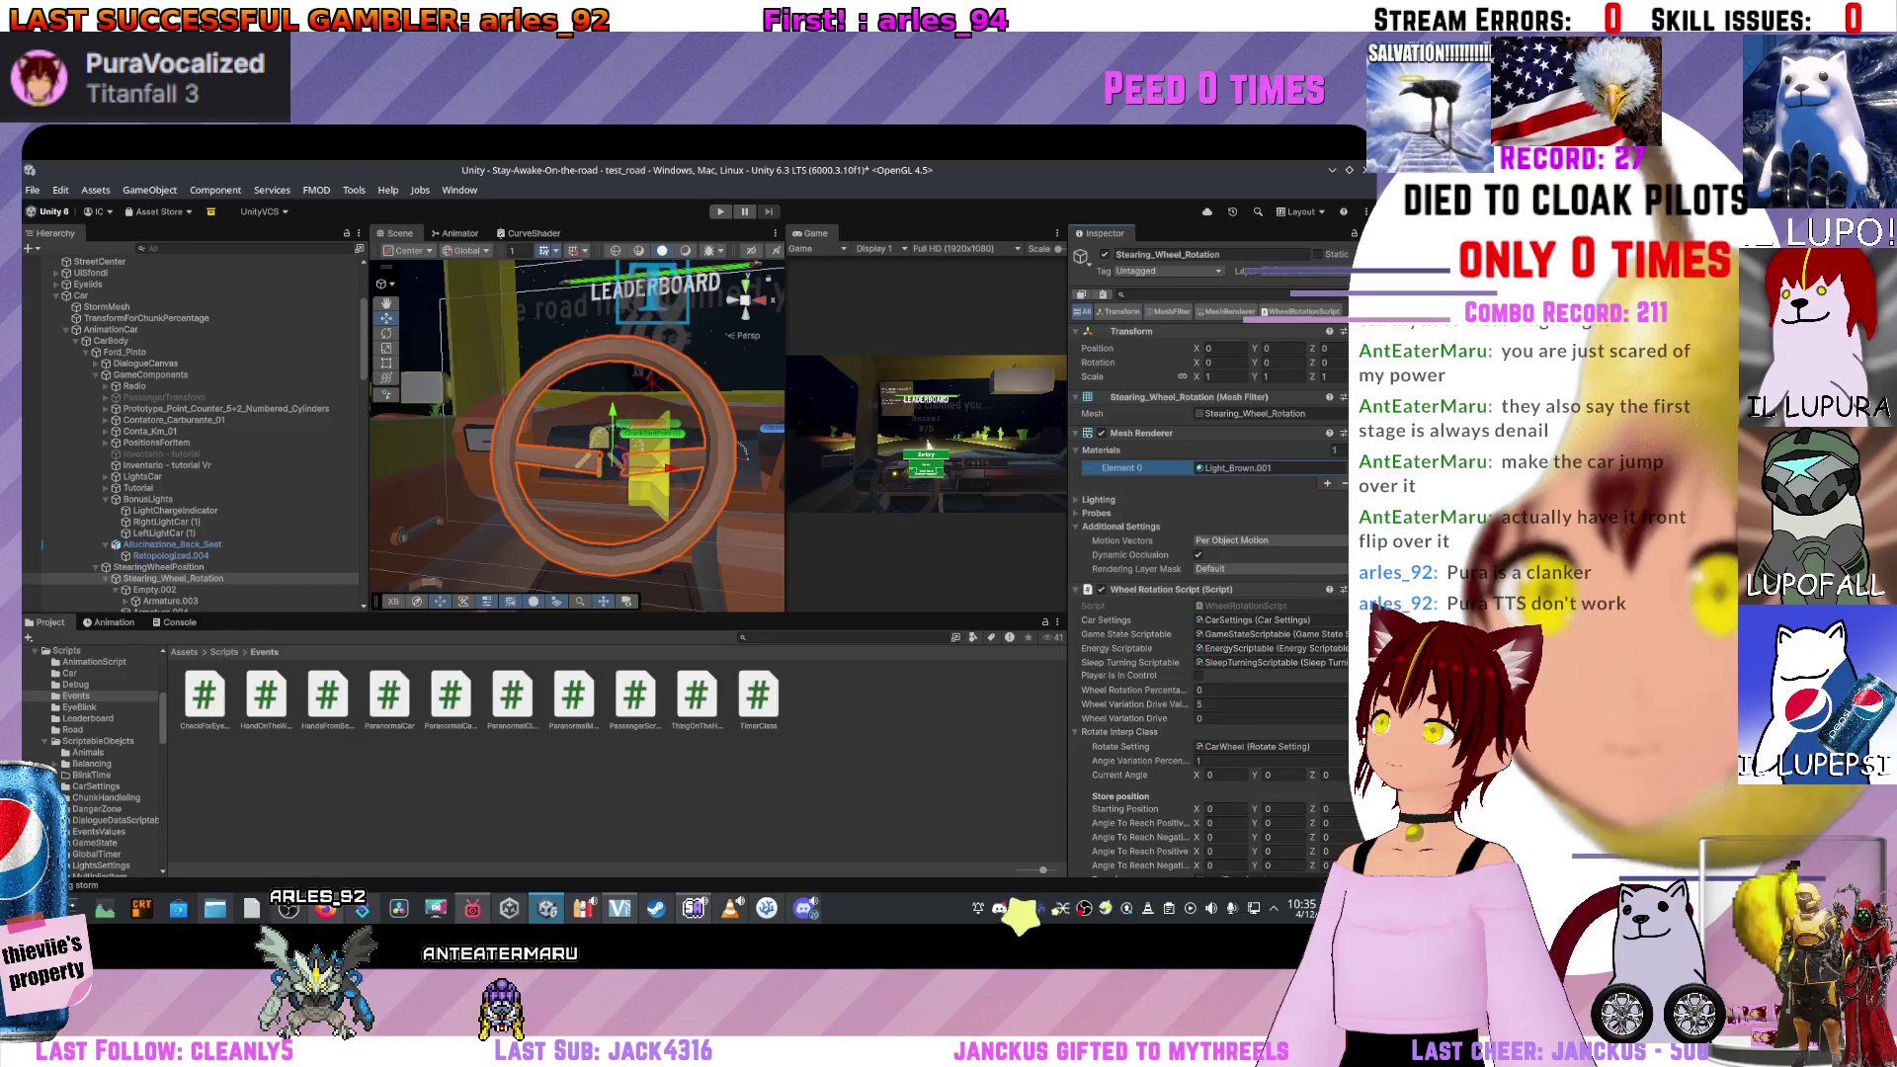
click(1326, 483)
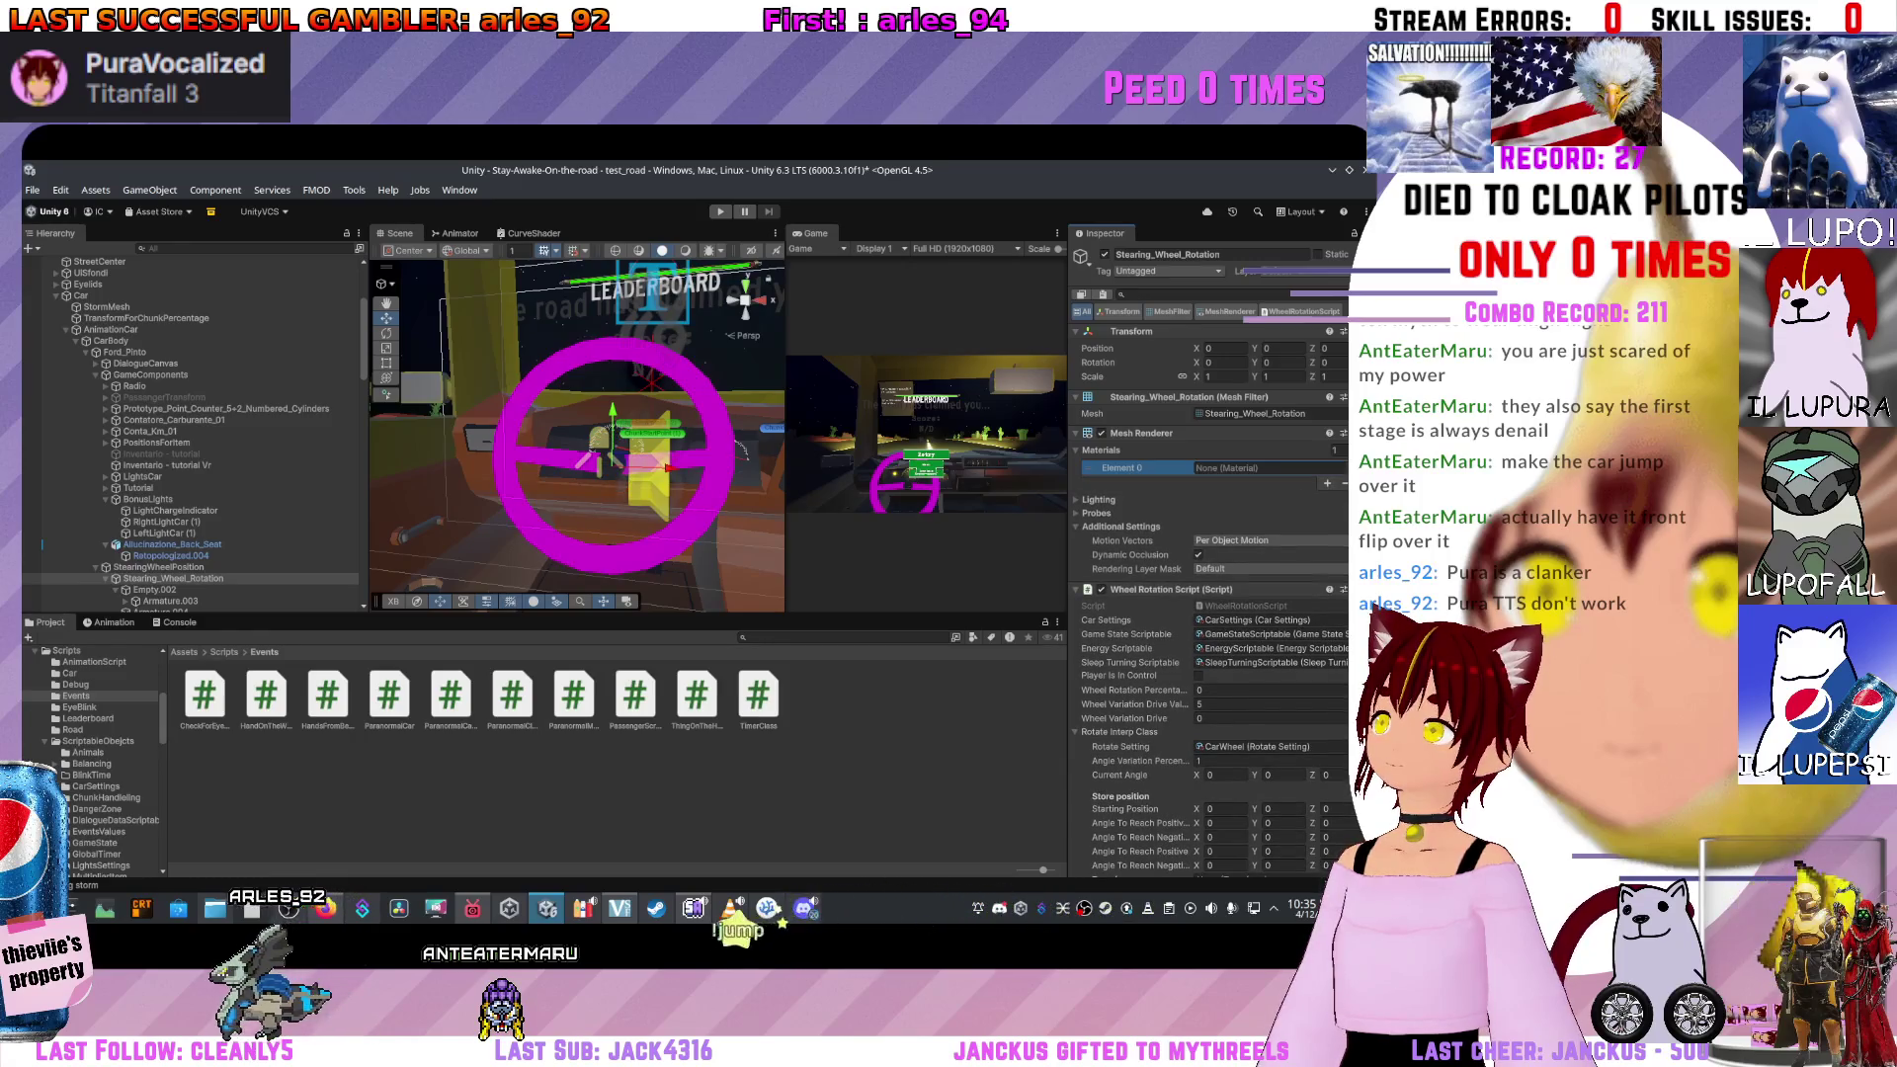
click(1342, 467)
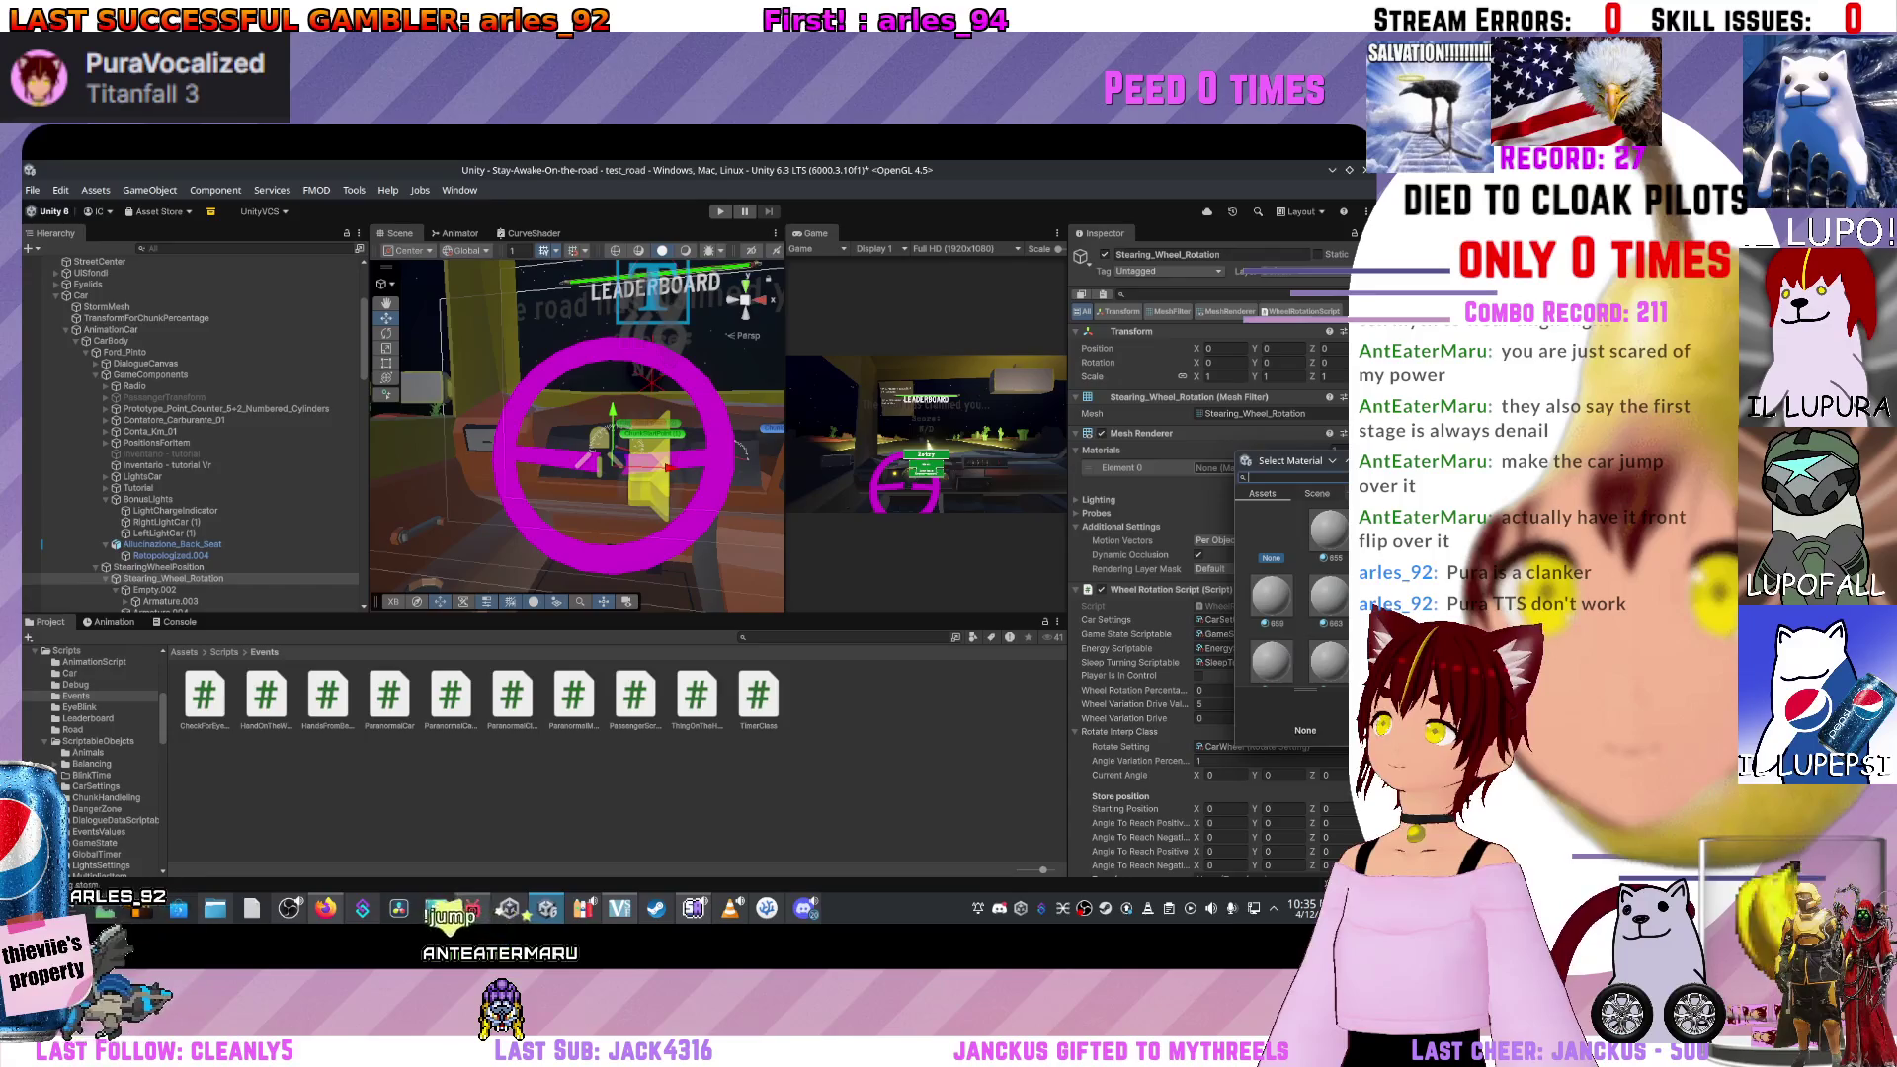
text(car)
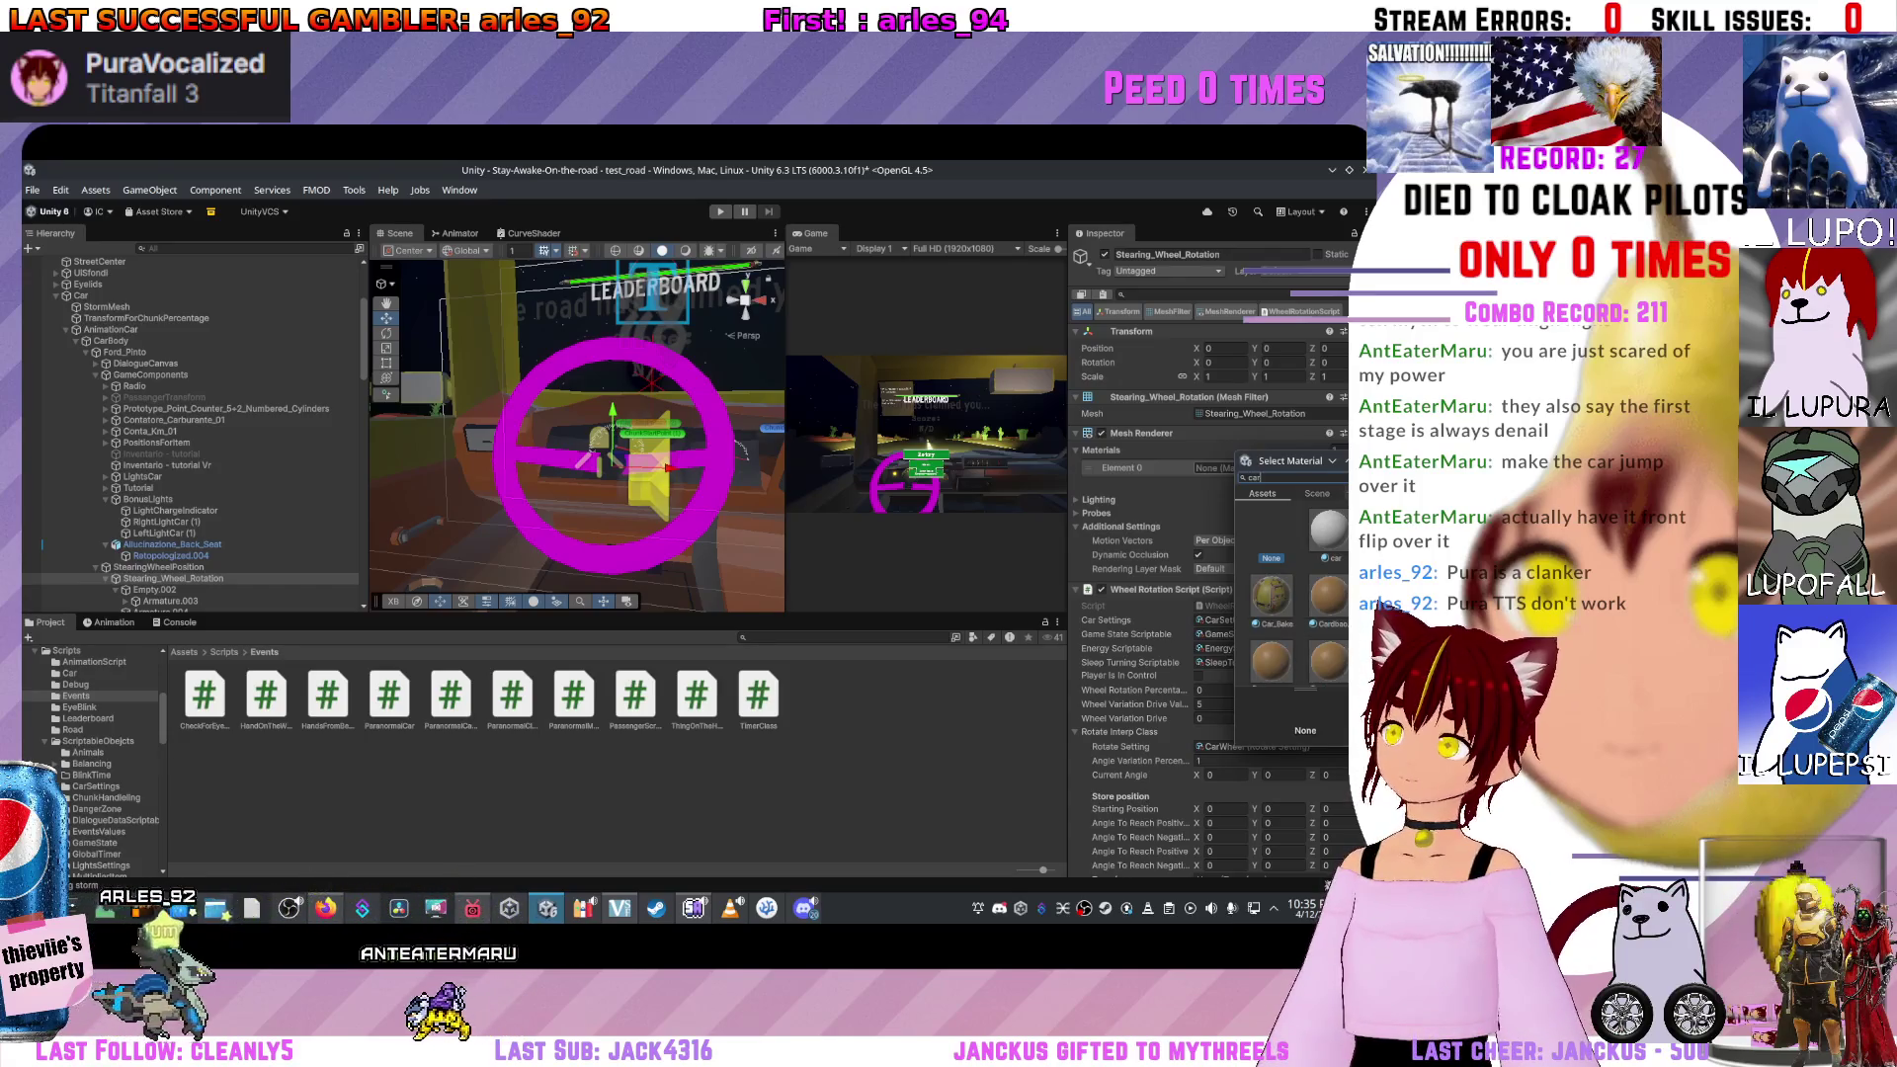
double_click(1271, 595)
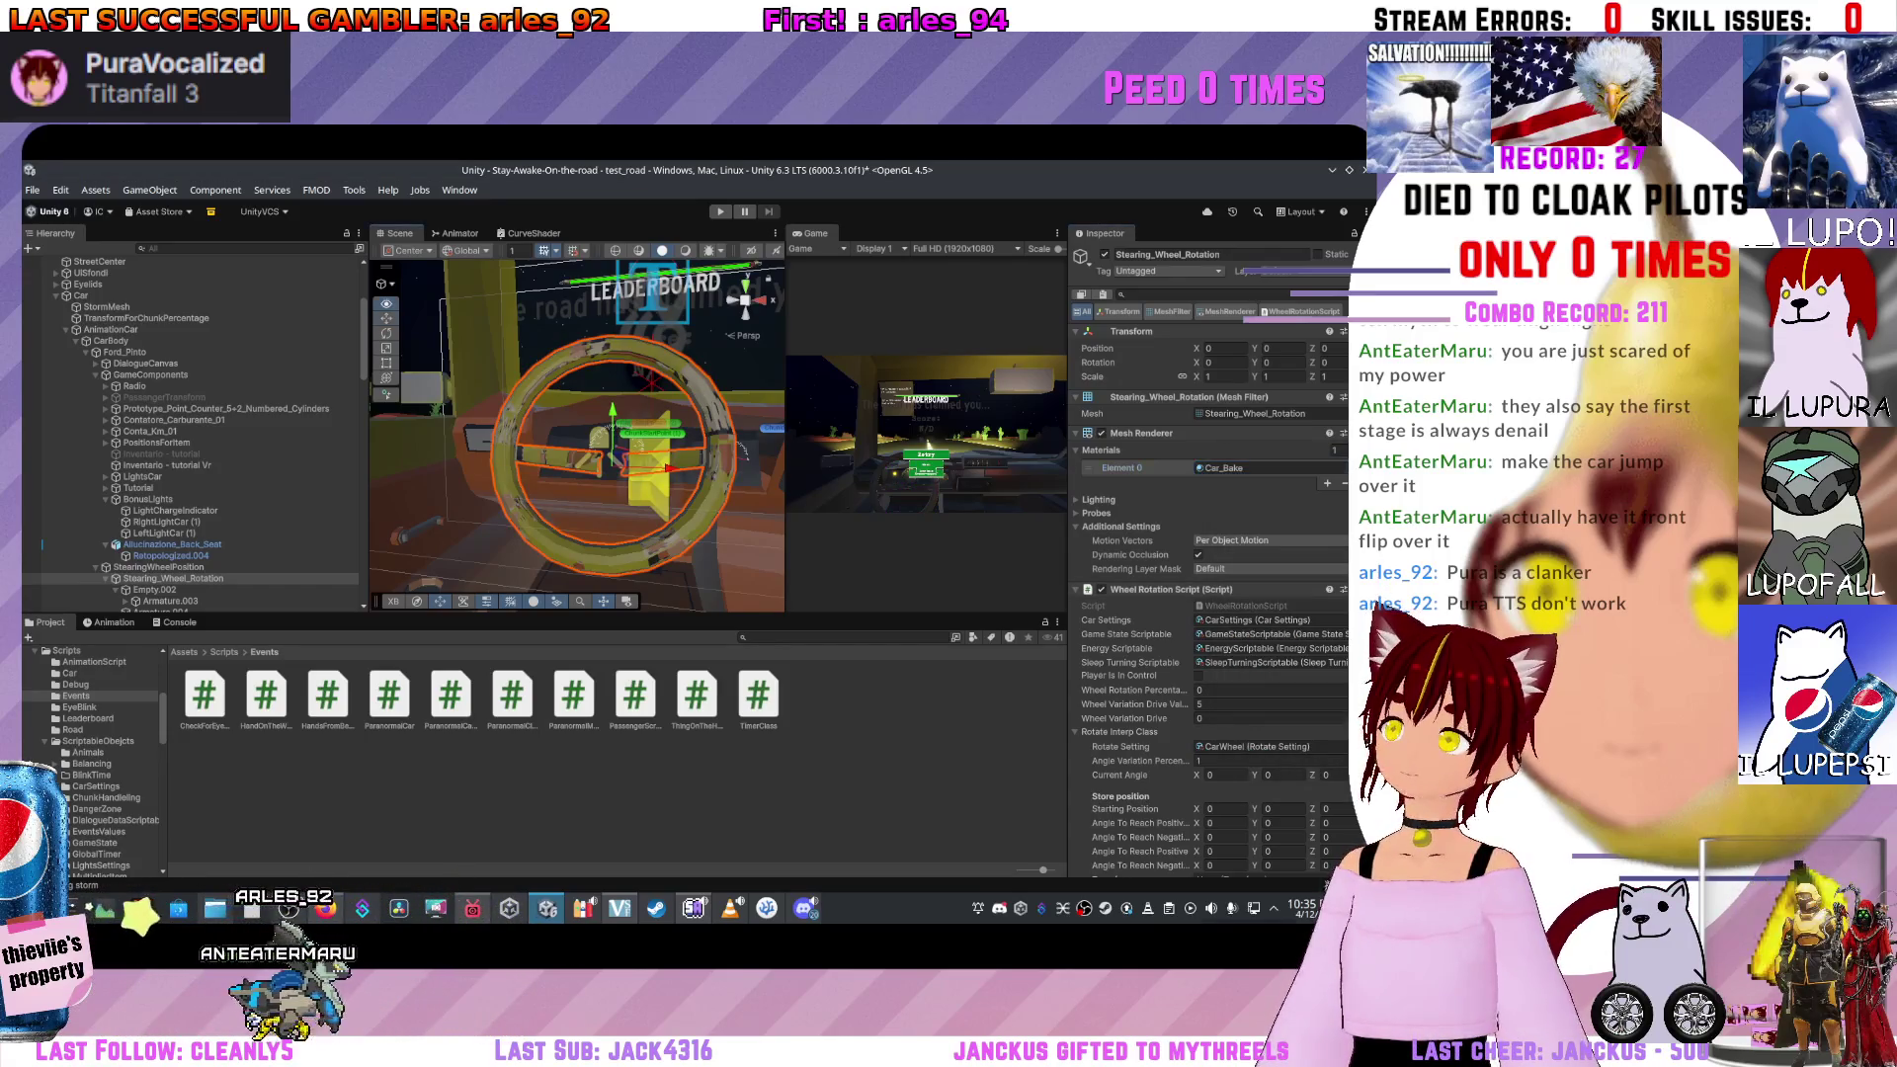
key(f)
key(ctrl+z)
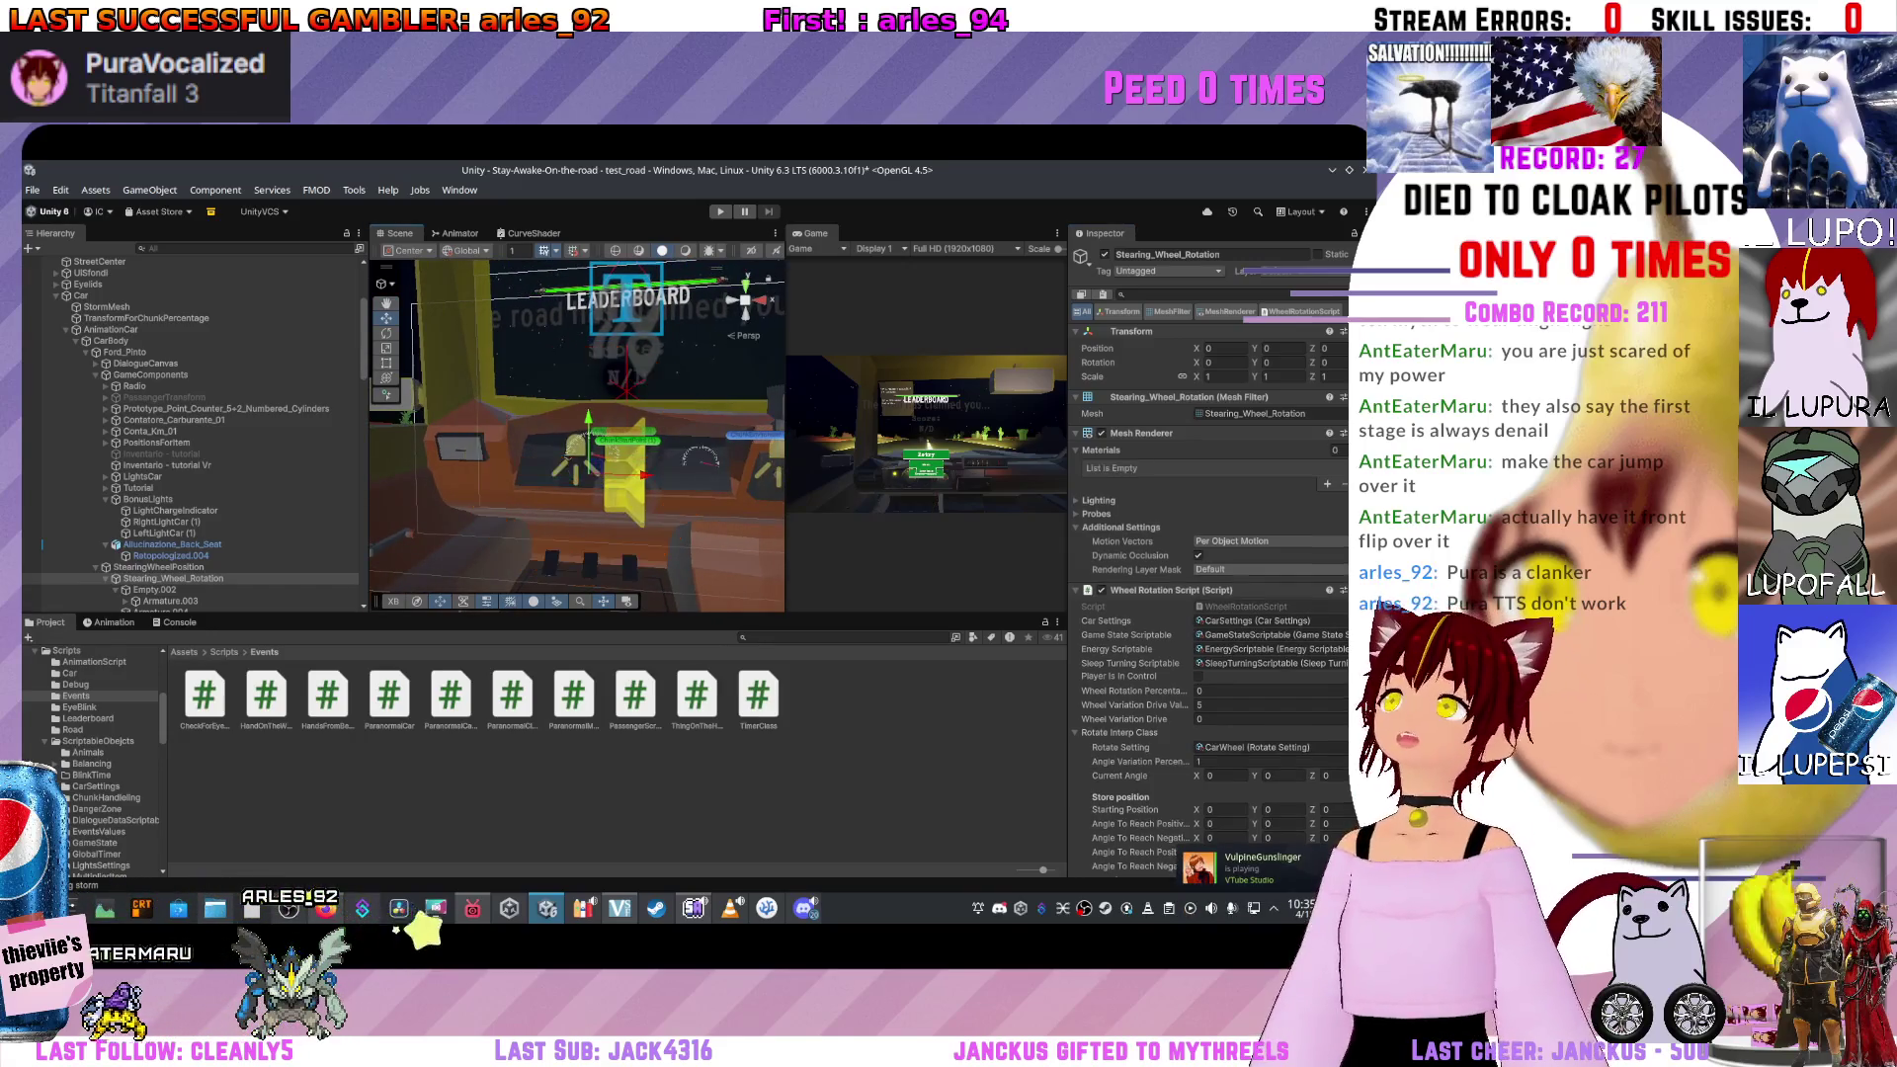
key(ctrl+z)
right_click(613, 442)
key(Escape)
right_click(634, 427)
key(Escape)
scroll(576, 435, down, 5)
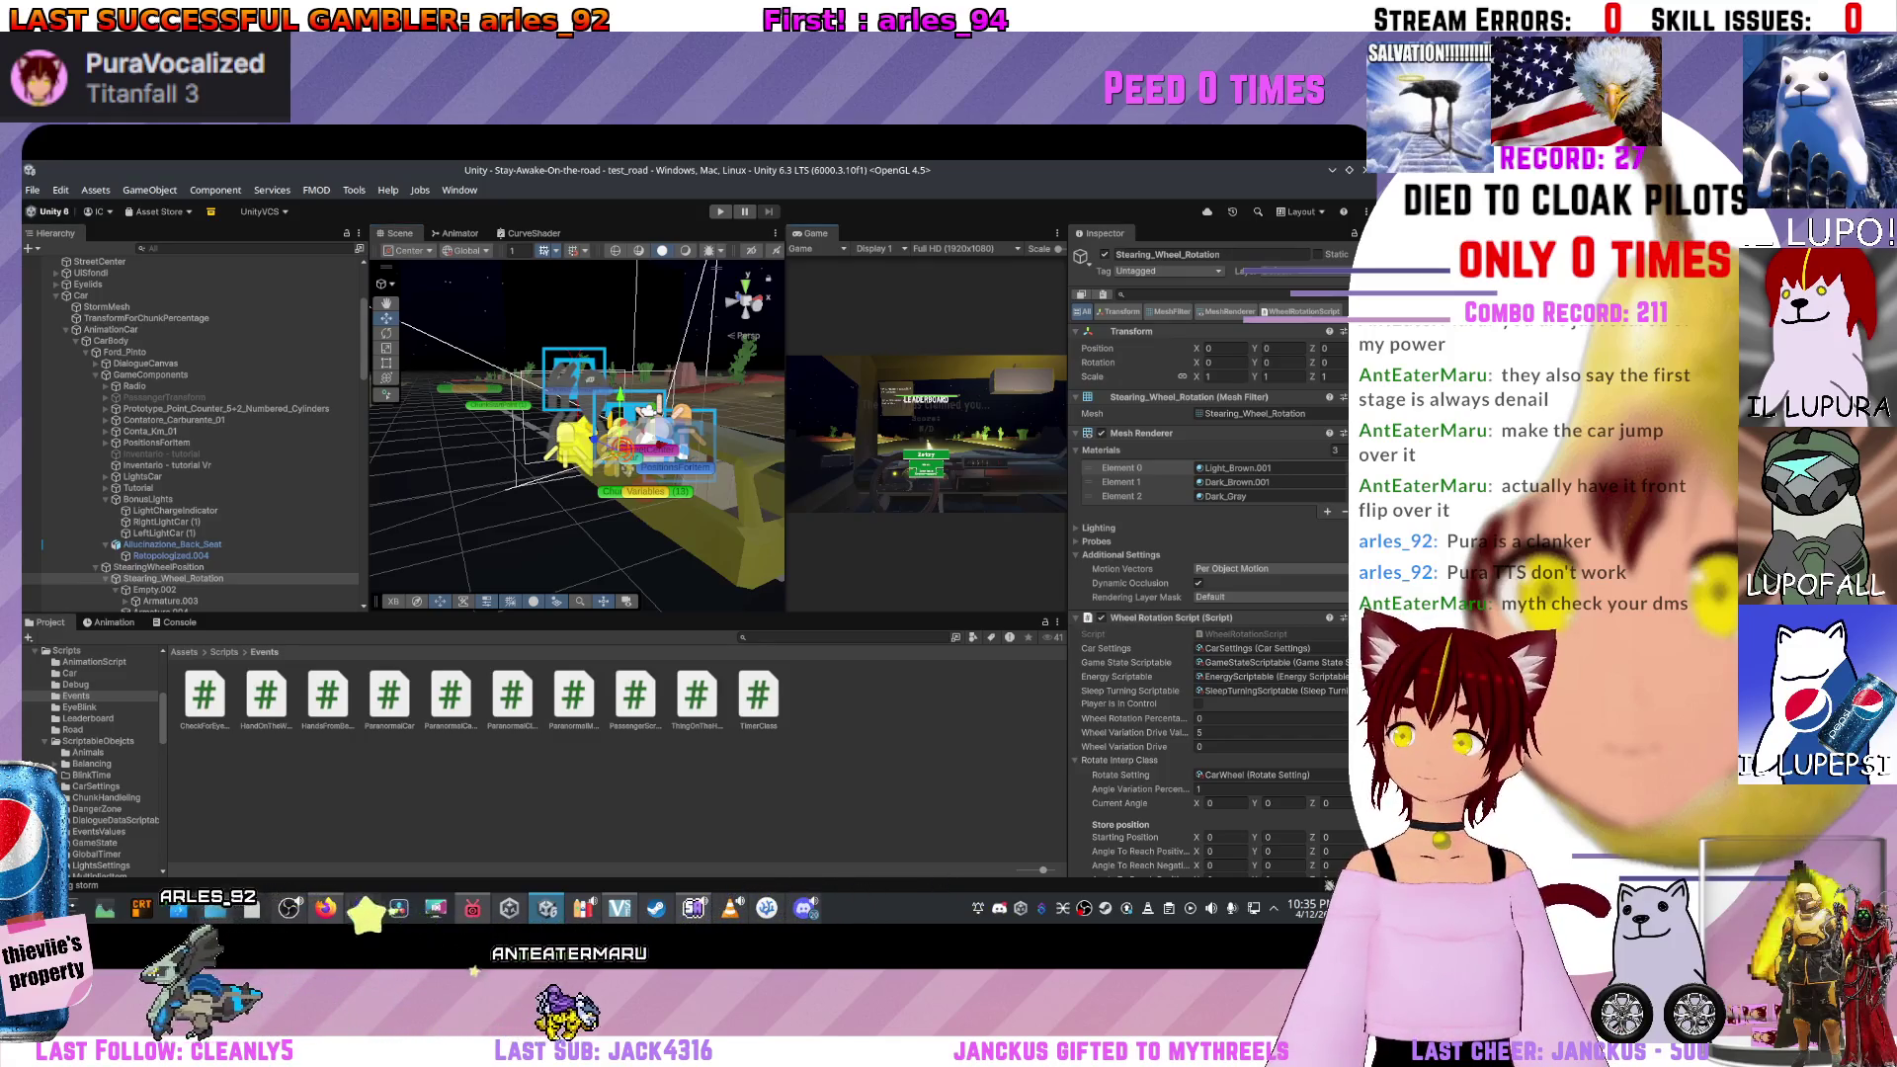
drag(786, 425, 514, 425)
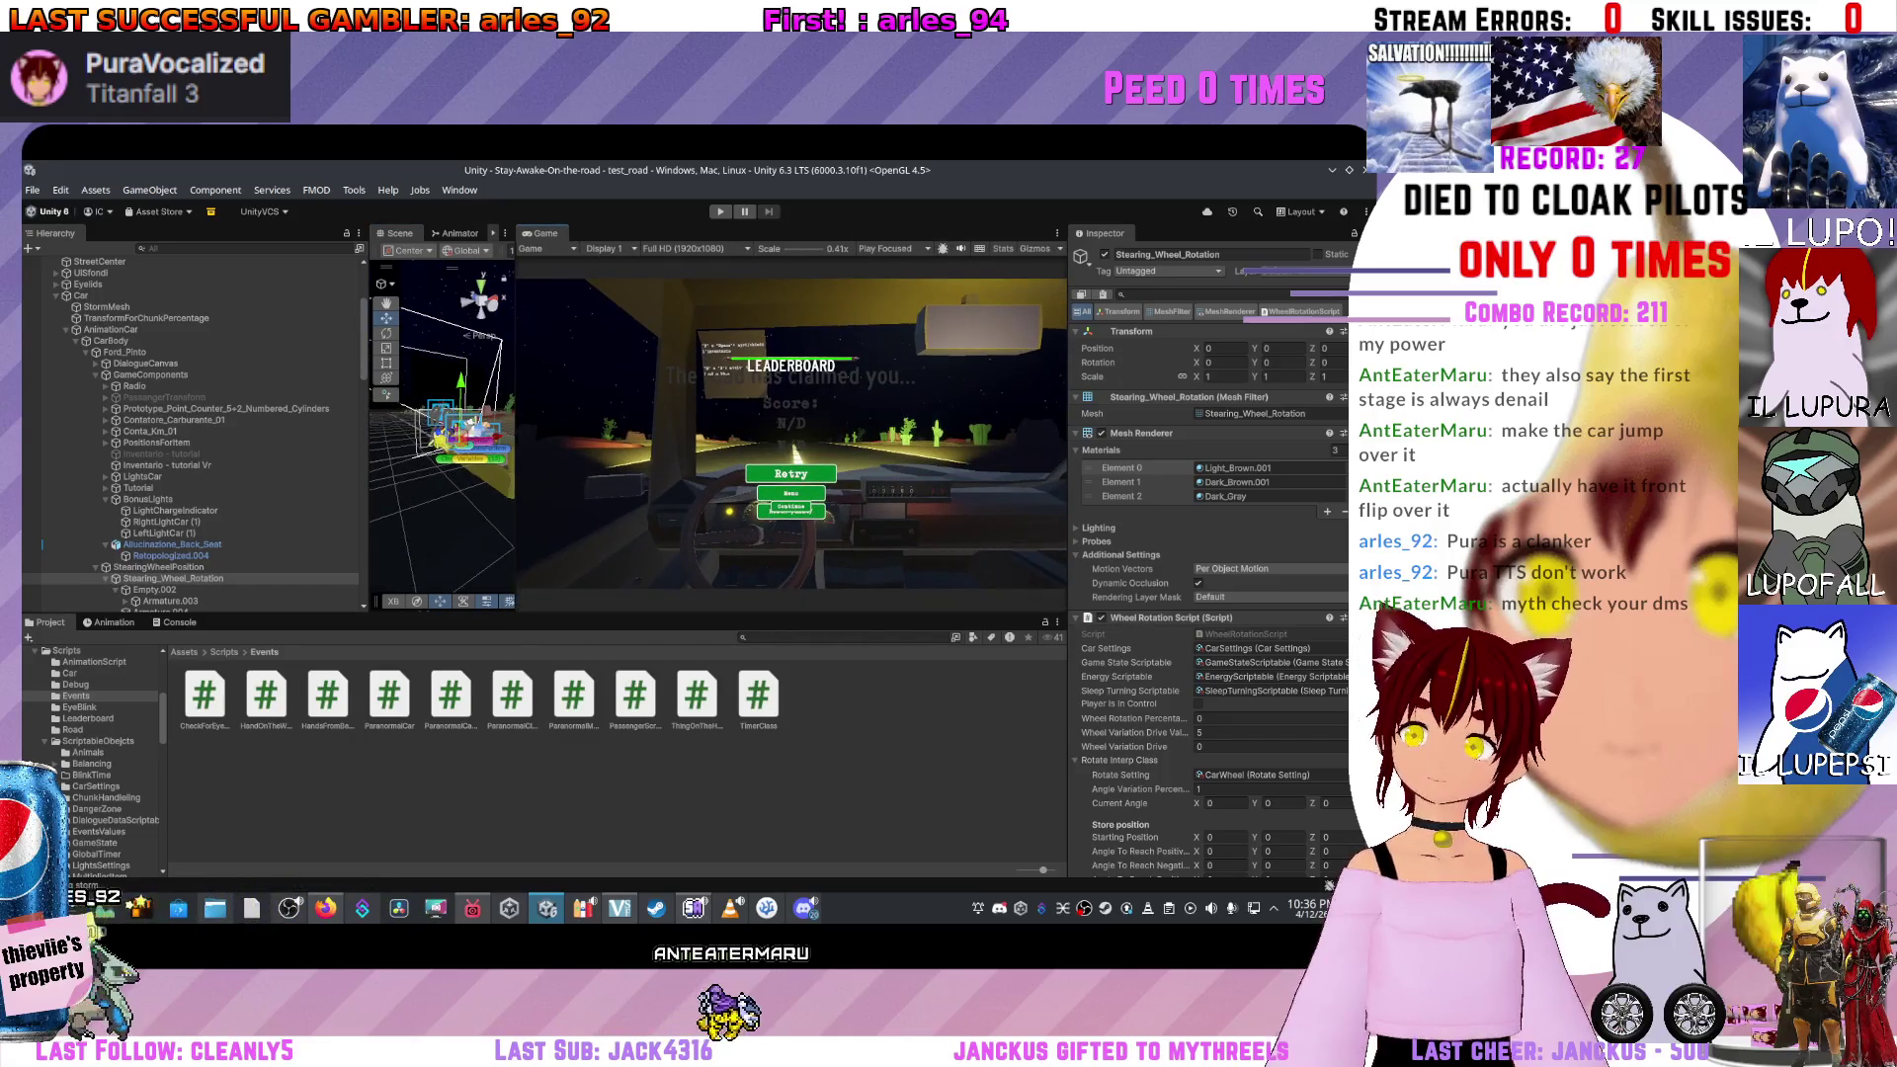
Frame Stearing_Wheel_Rotation in the Scene view and collapse its Rotate Interp Class settings.
click(158, 567)
double_click(174, 578)
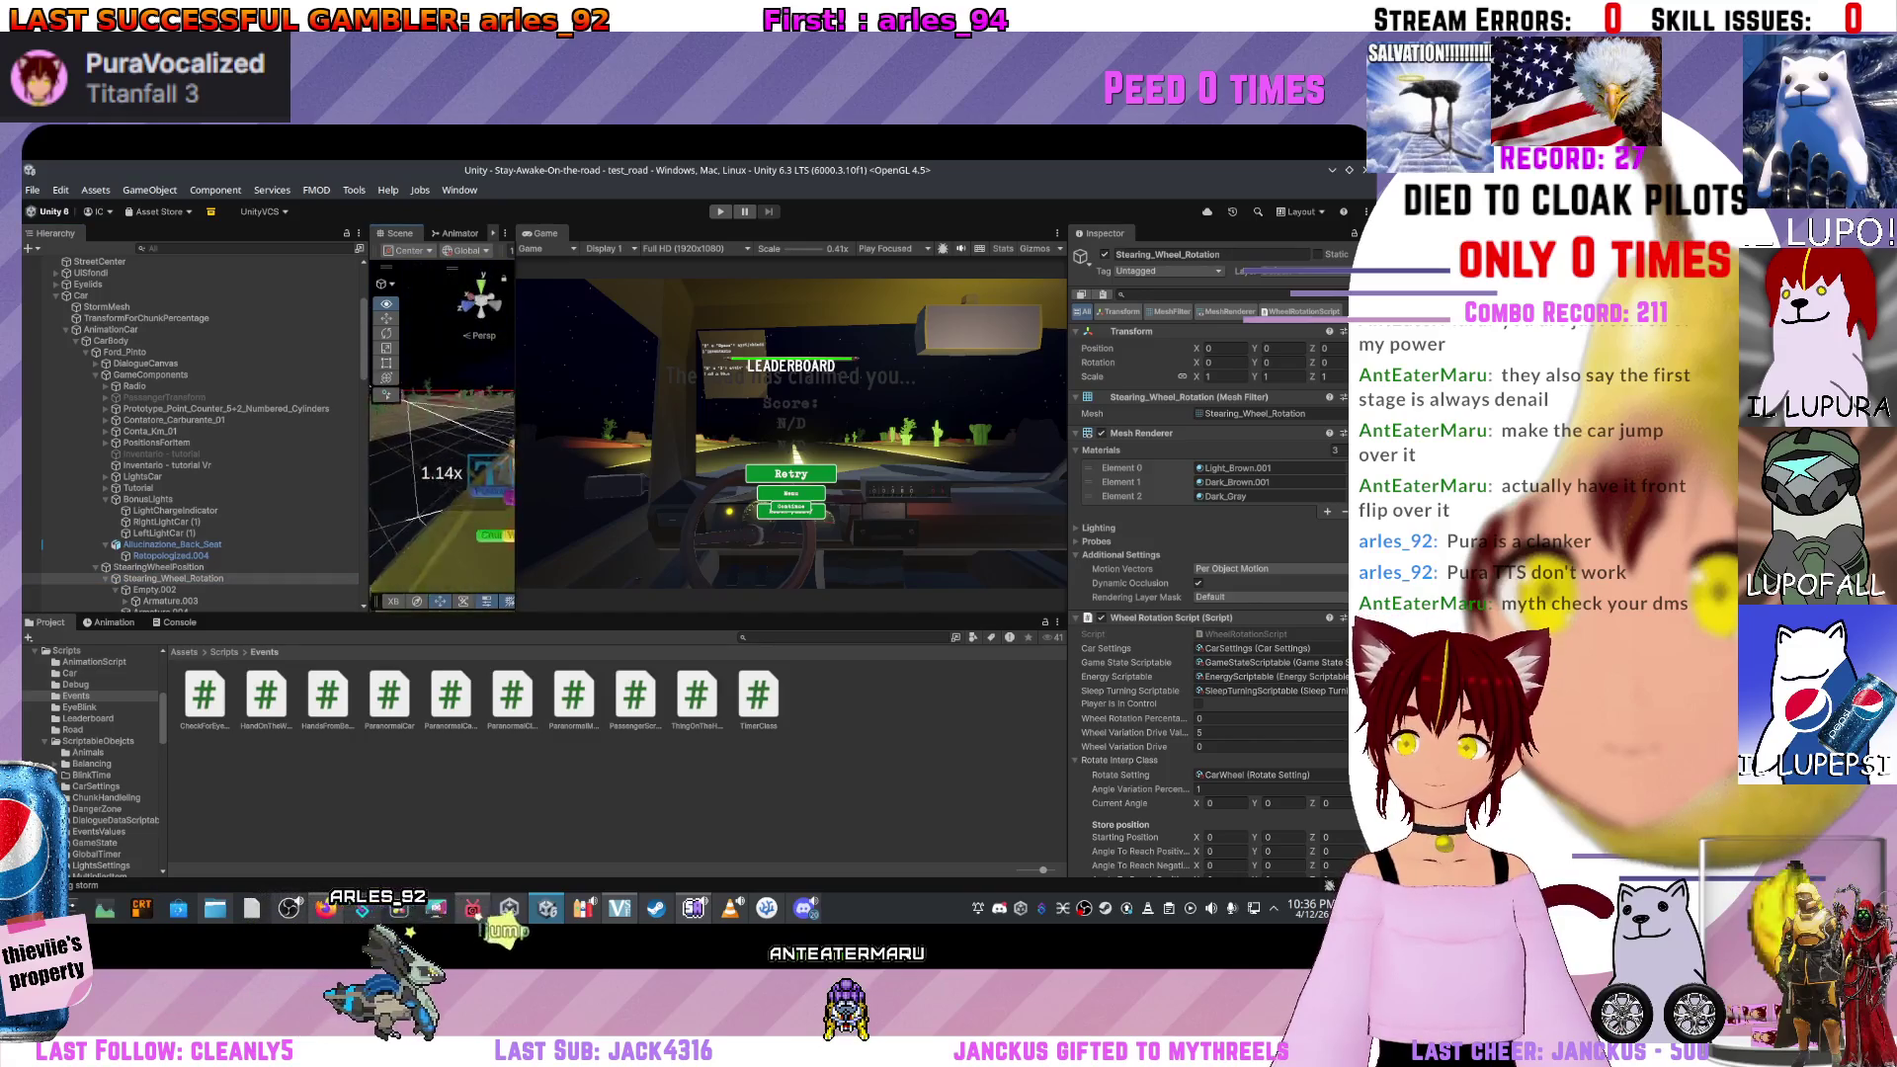
drag(442, 444, 383, 464)
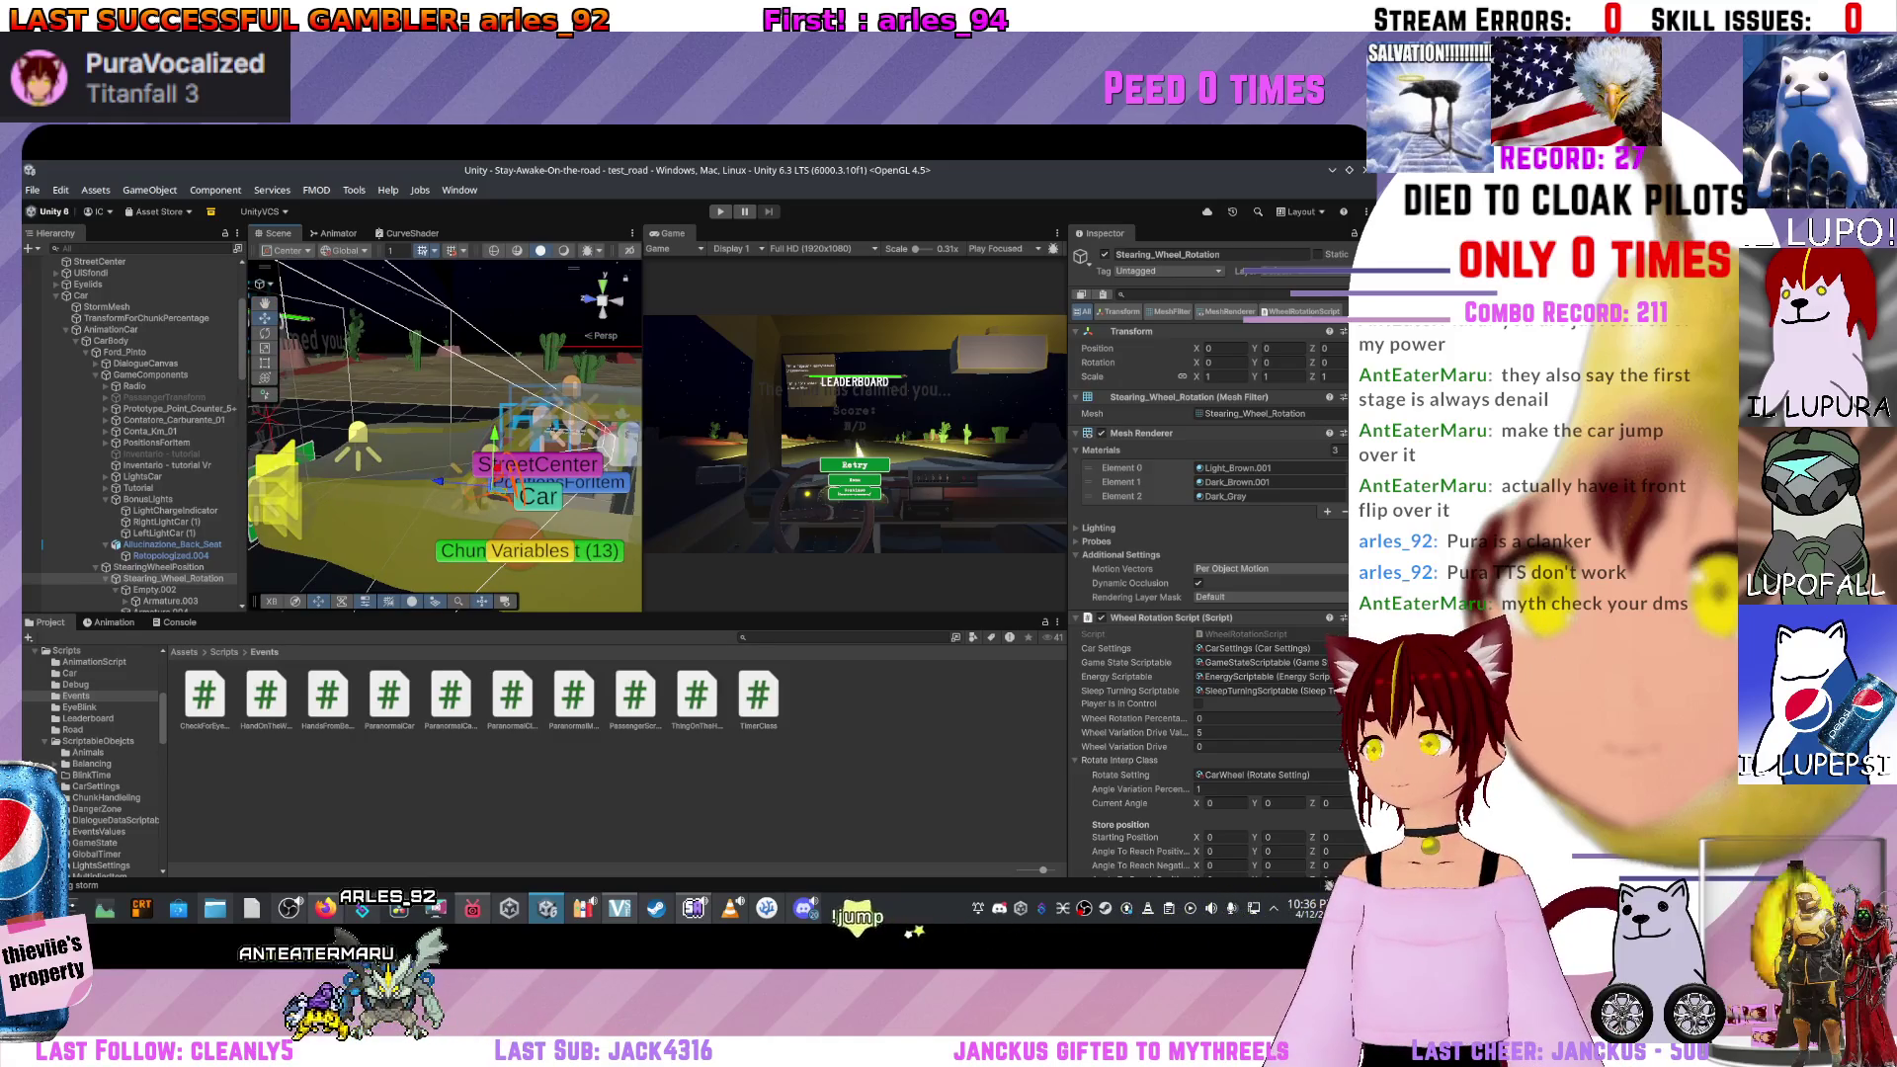
click(1117, 760)
scroll(1210, 691, down, 3)
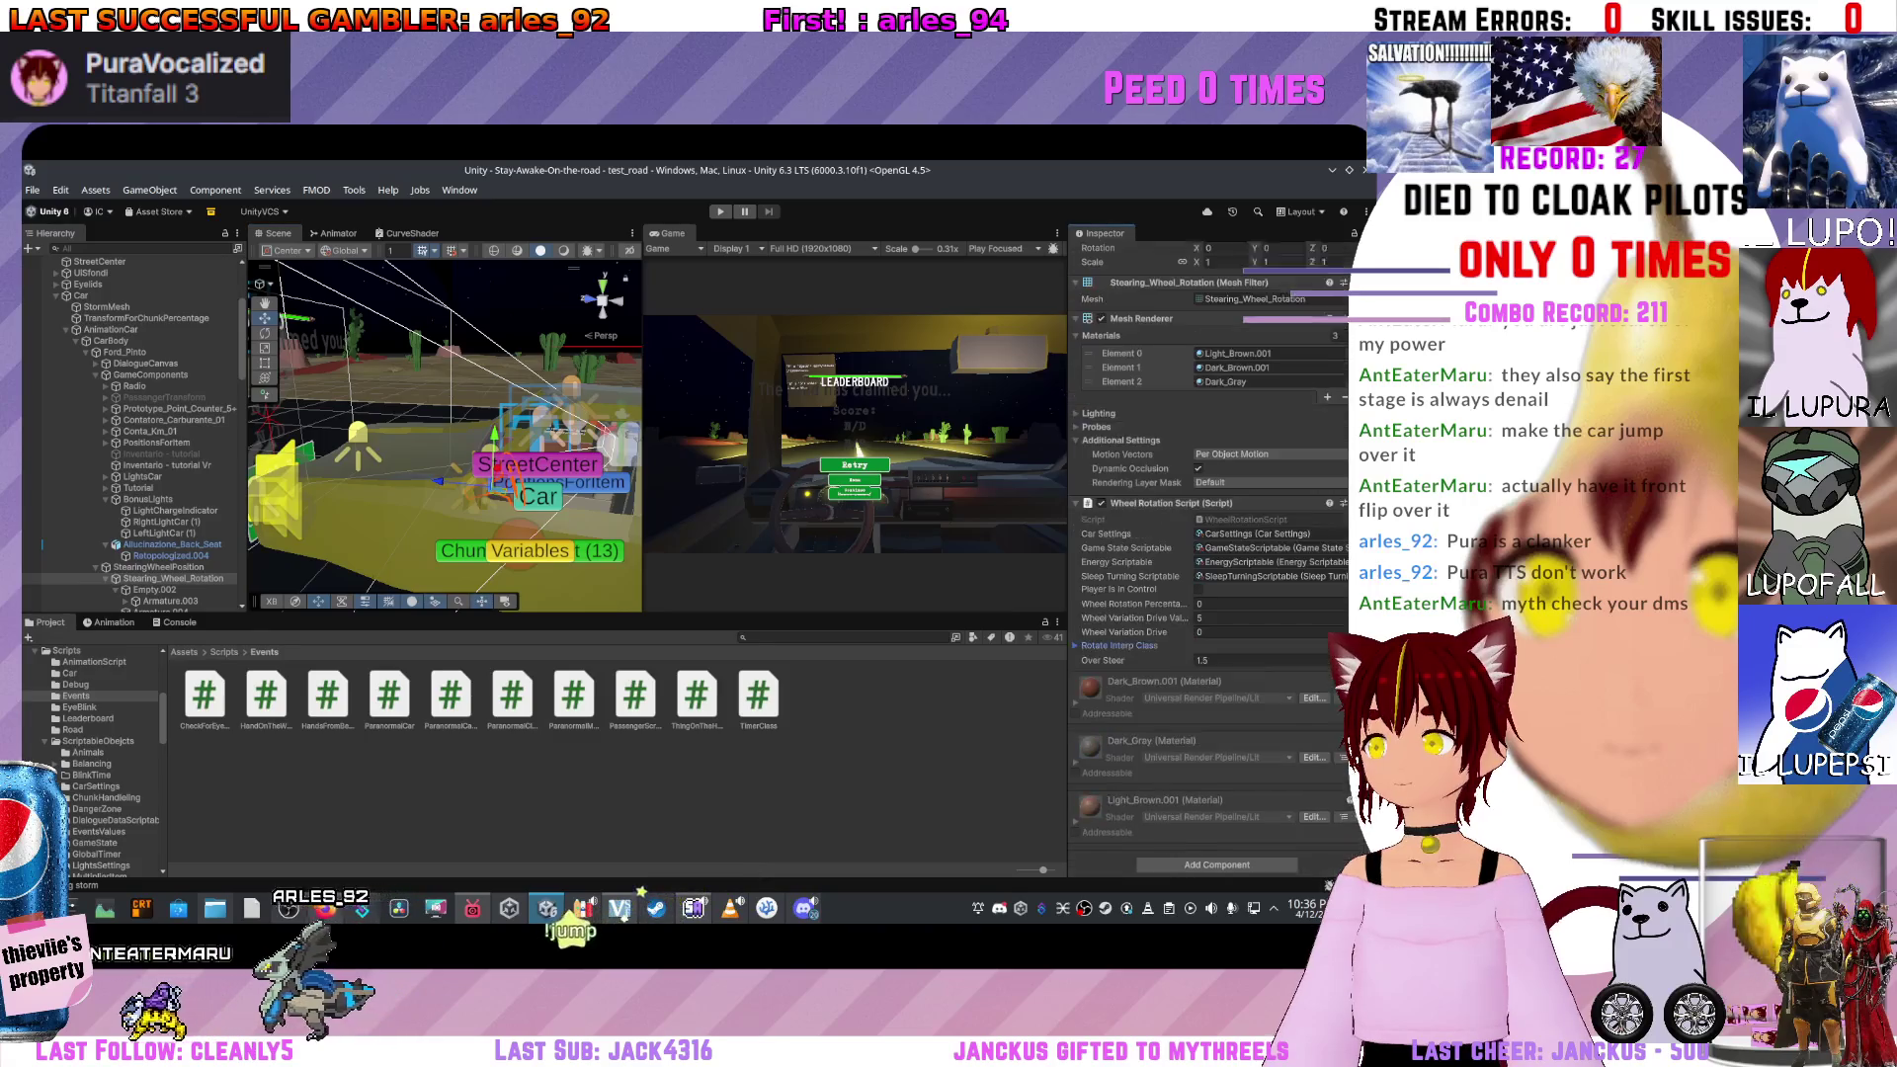
Fly the Scene camera around the car's StreetCenter, Car and Variables labels, ending on a high road view.
drag(445, 435, 395, 405)
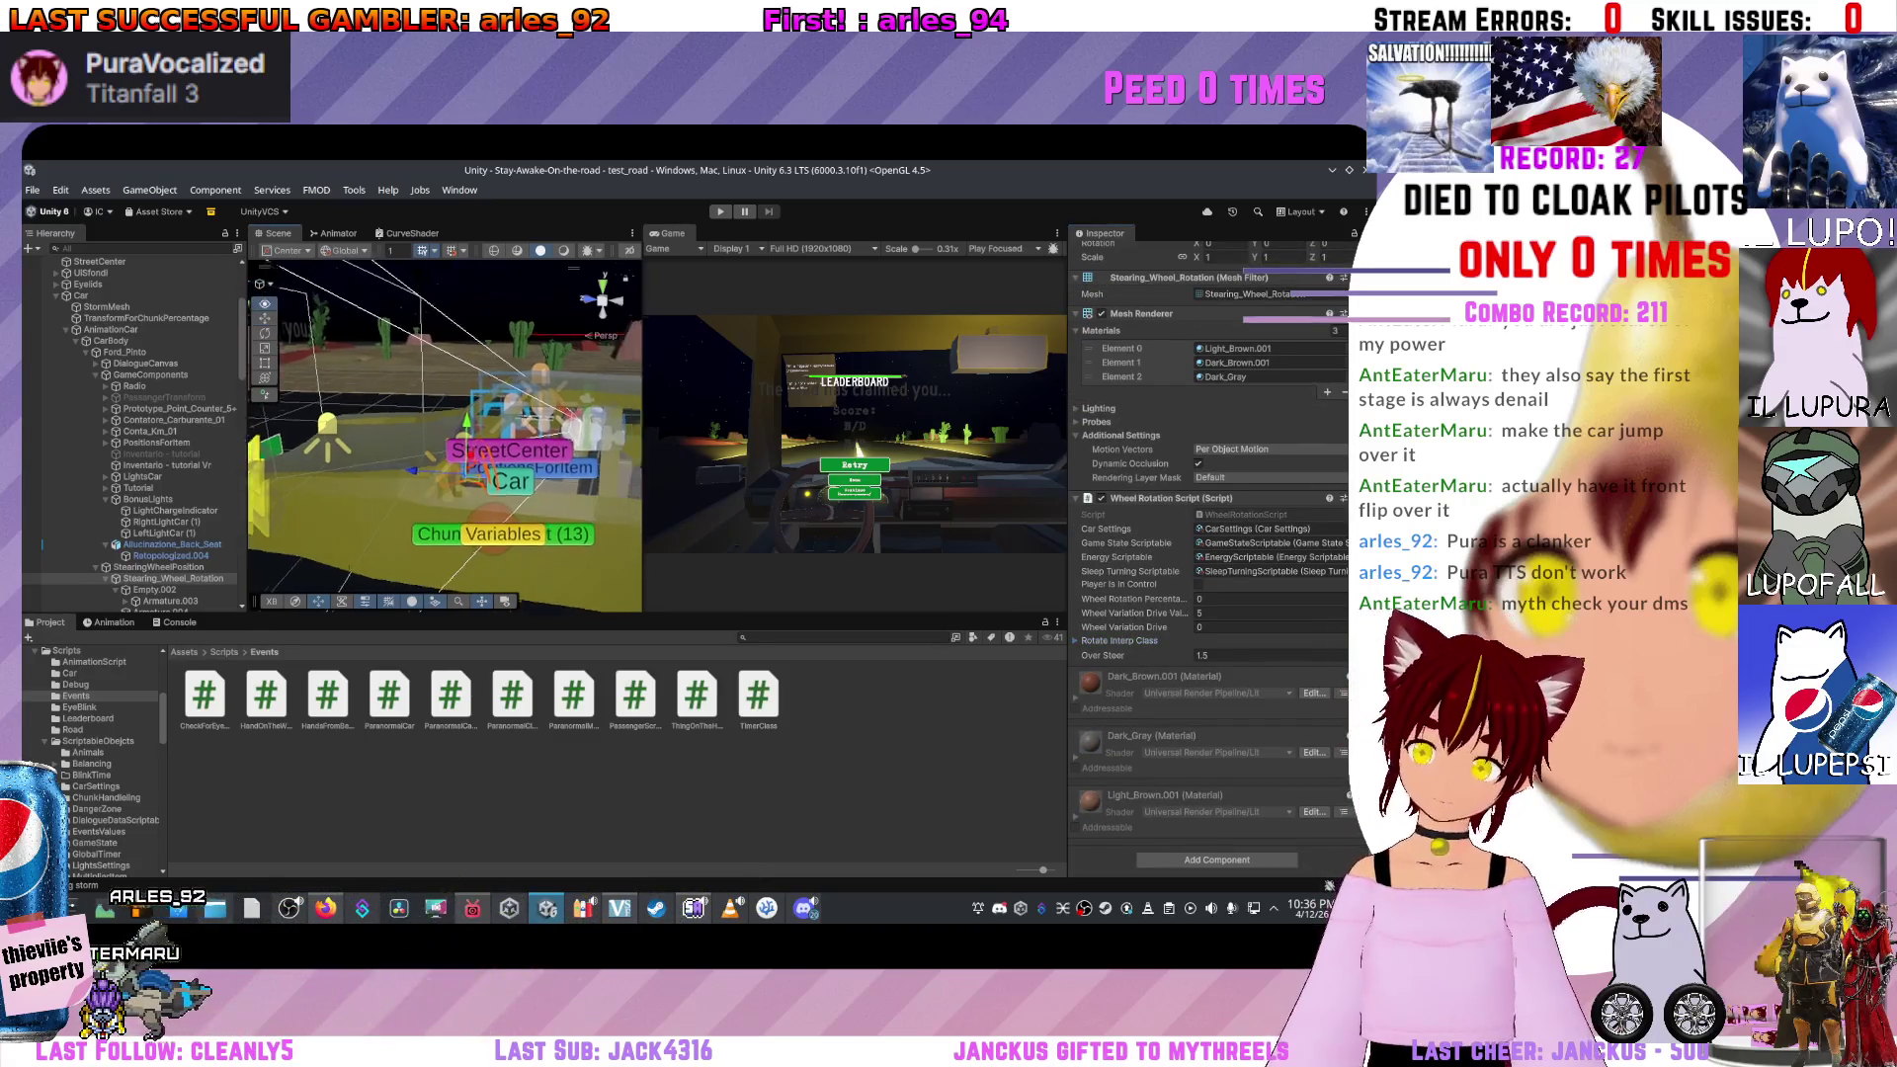
mouse_move(478, 509)
mouse_down()
mouse_move(616, 523)
mouse_move(463, 510)
mouse_move(420, 485)
mouse_move(504, 482)
mouse_move(450, 433)
mouse_up()
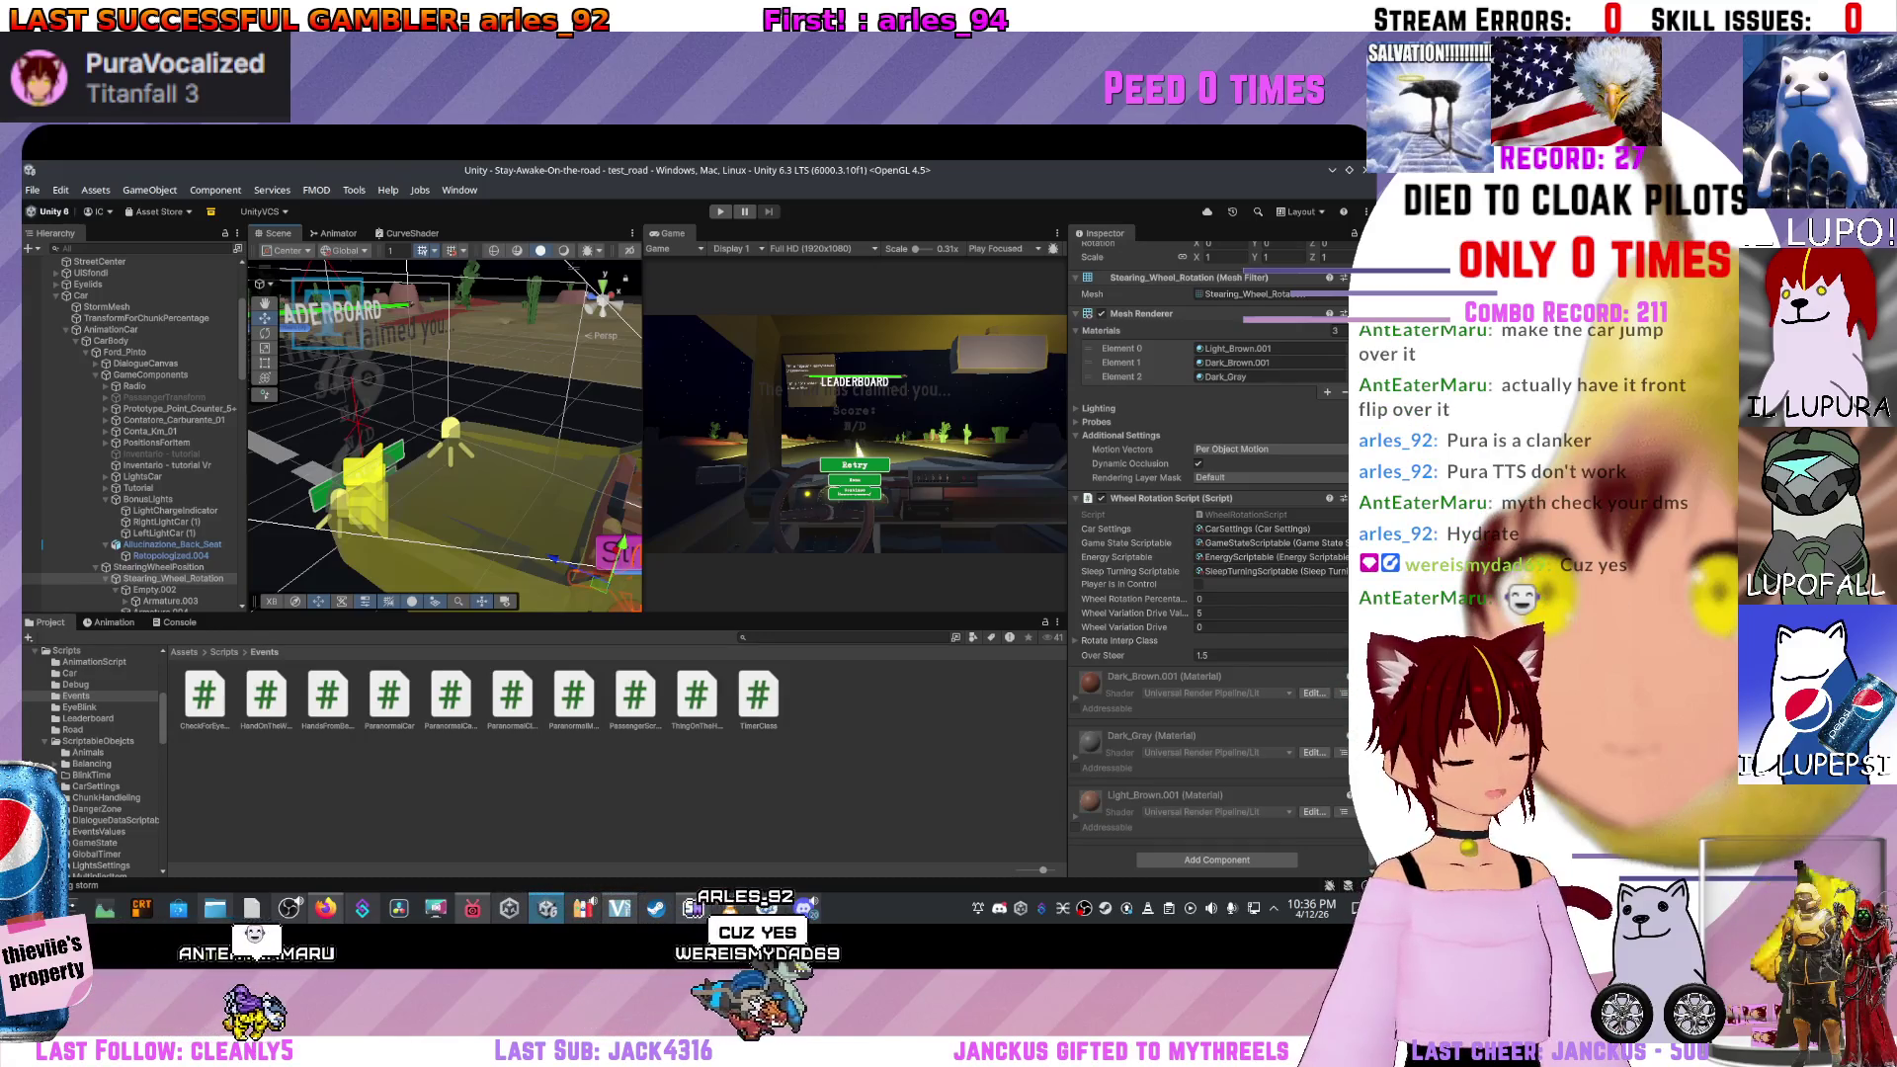
key(Right)
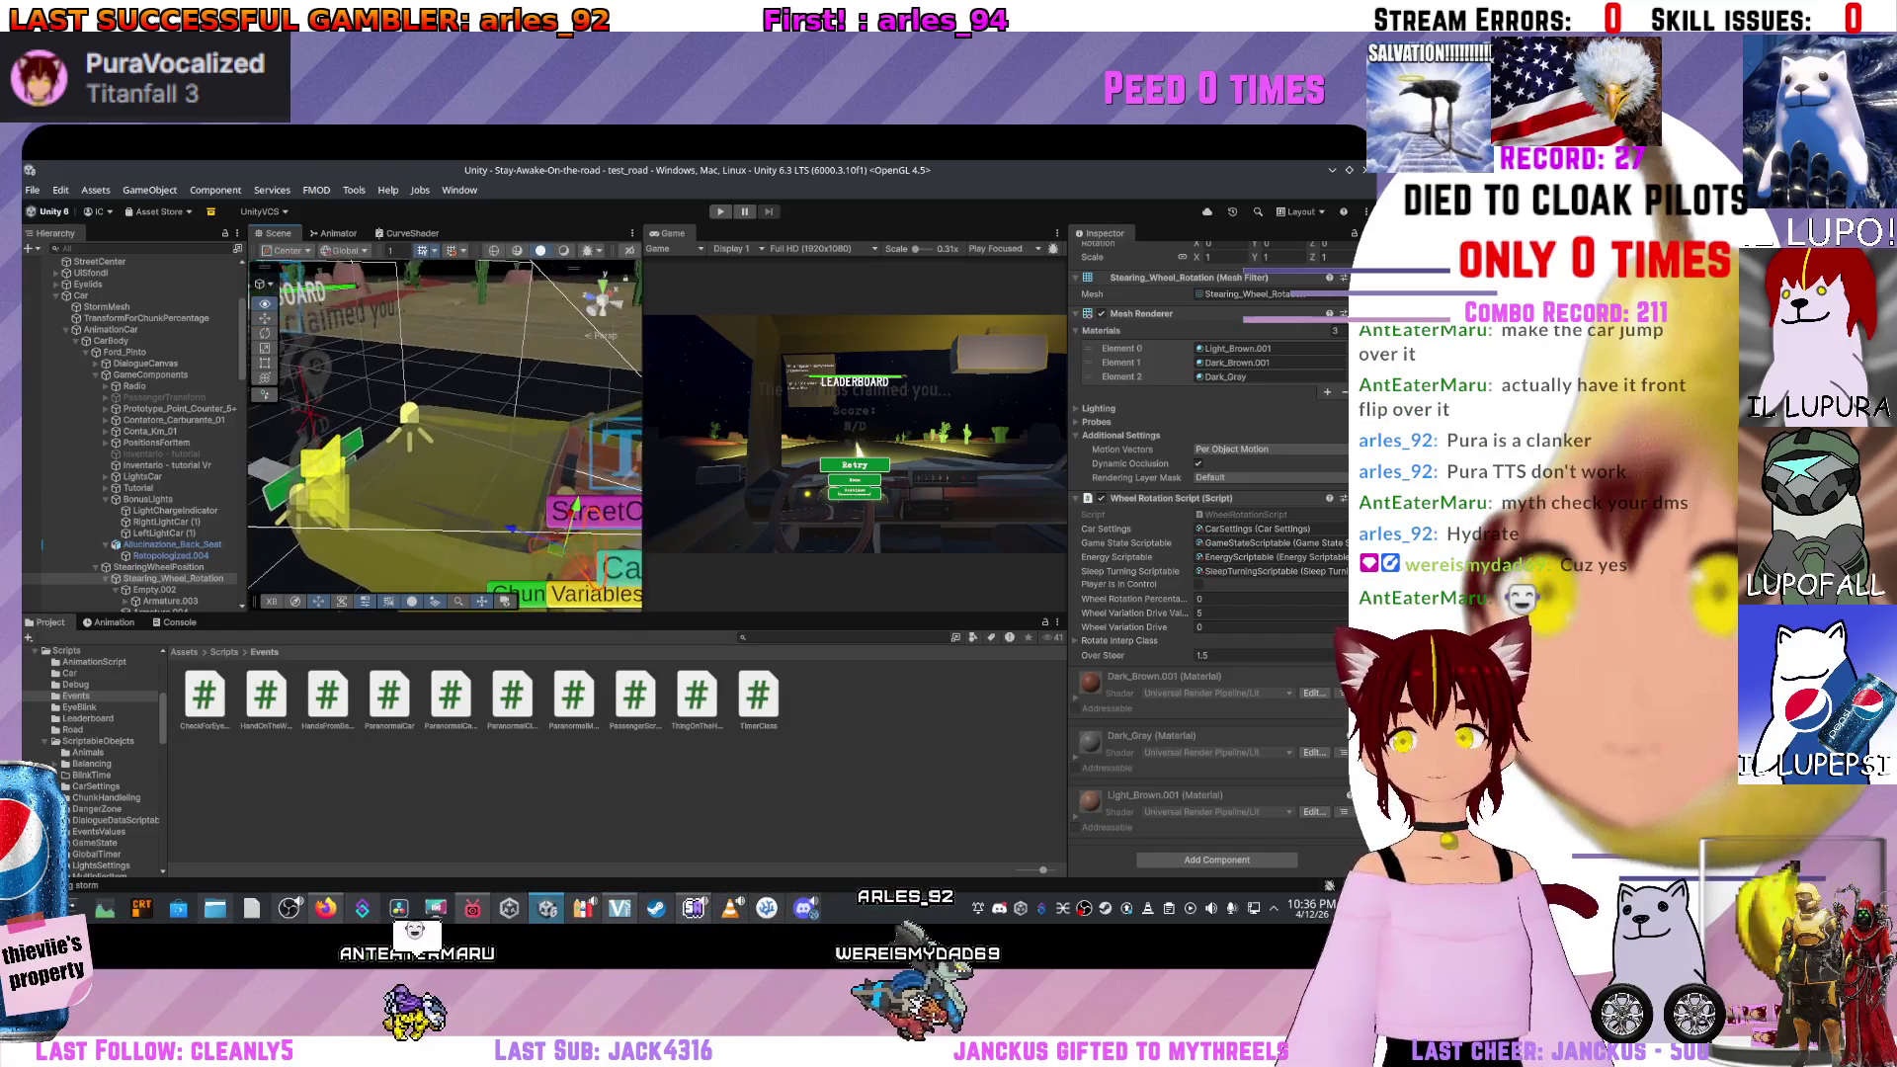
key(Right)
key(Right)
key(Right)
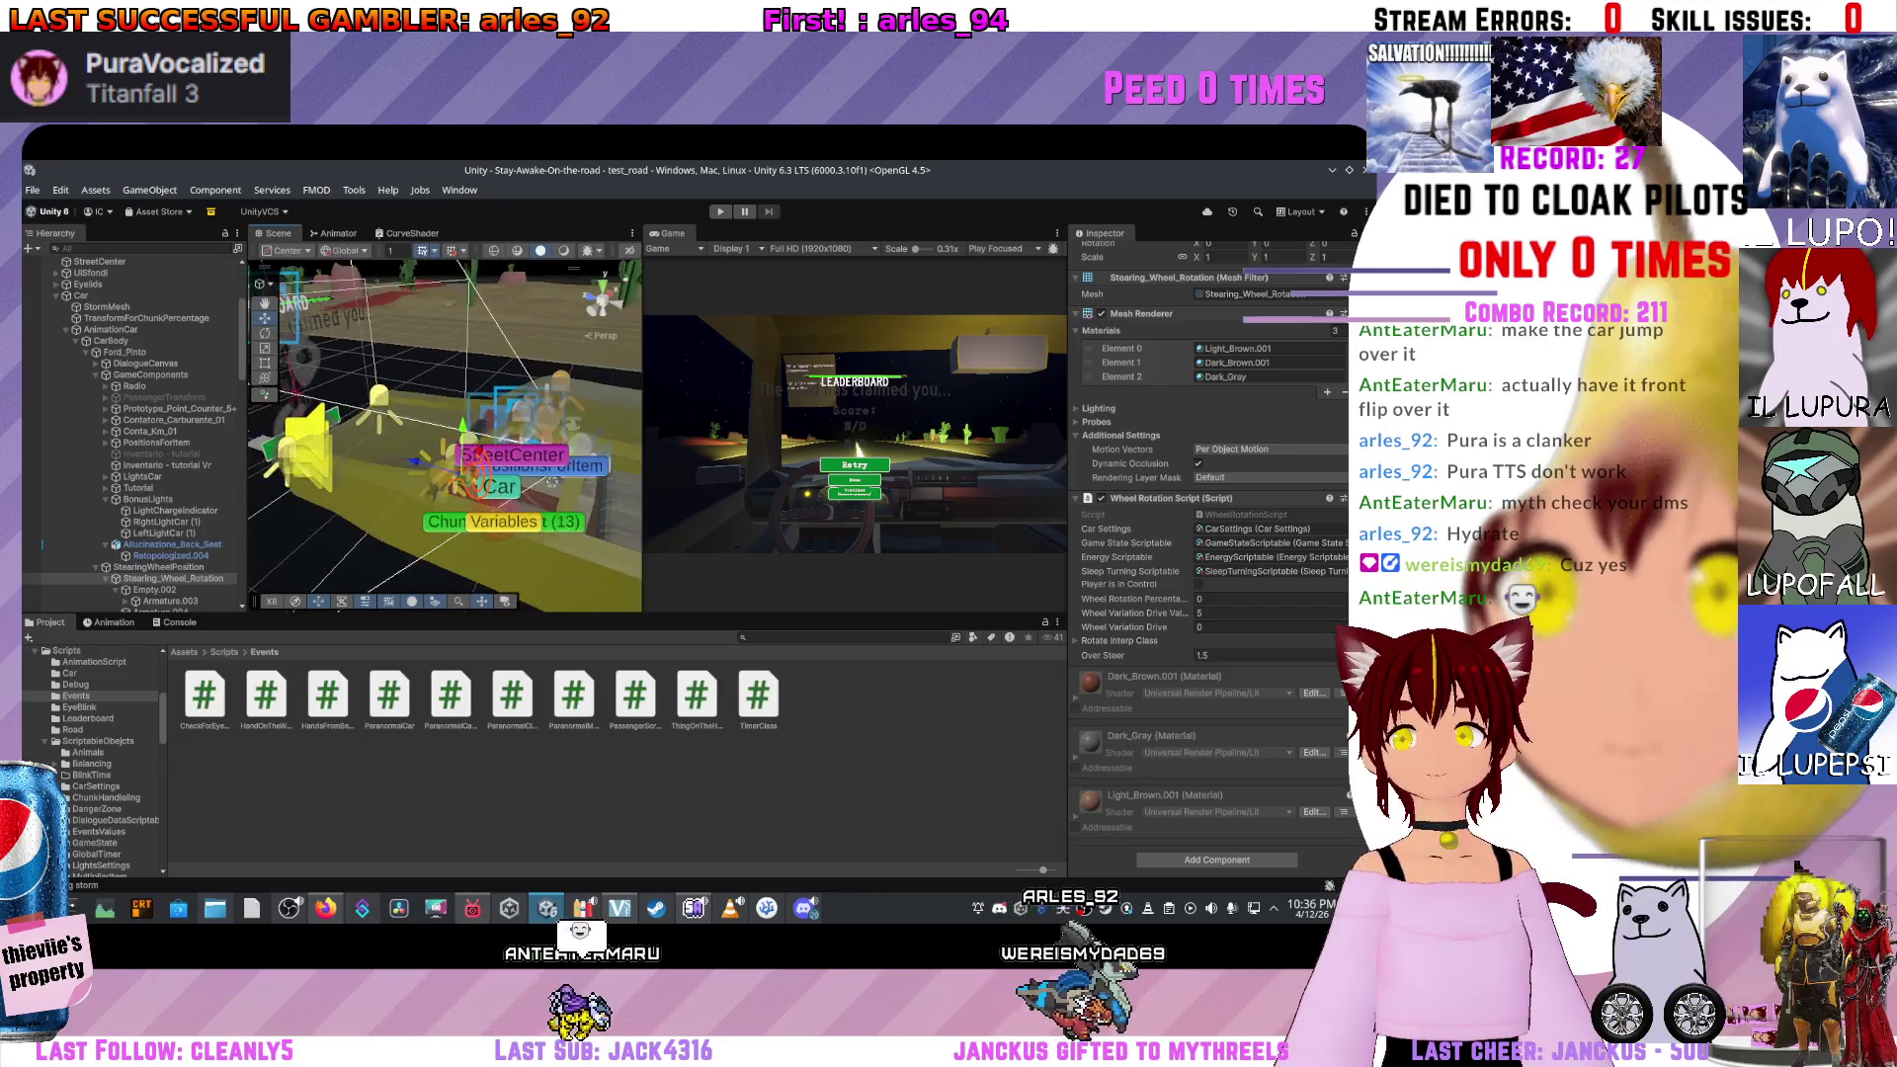
key(Left)
key(Left)
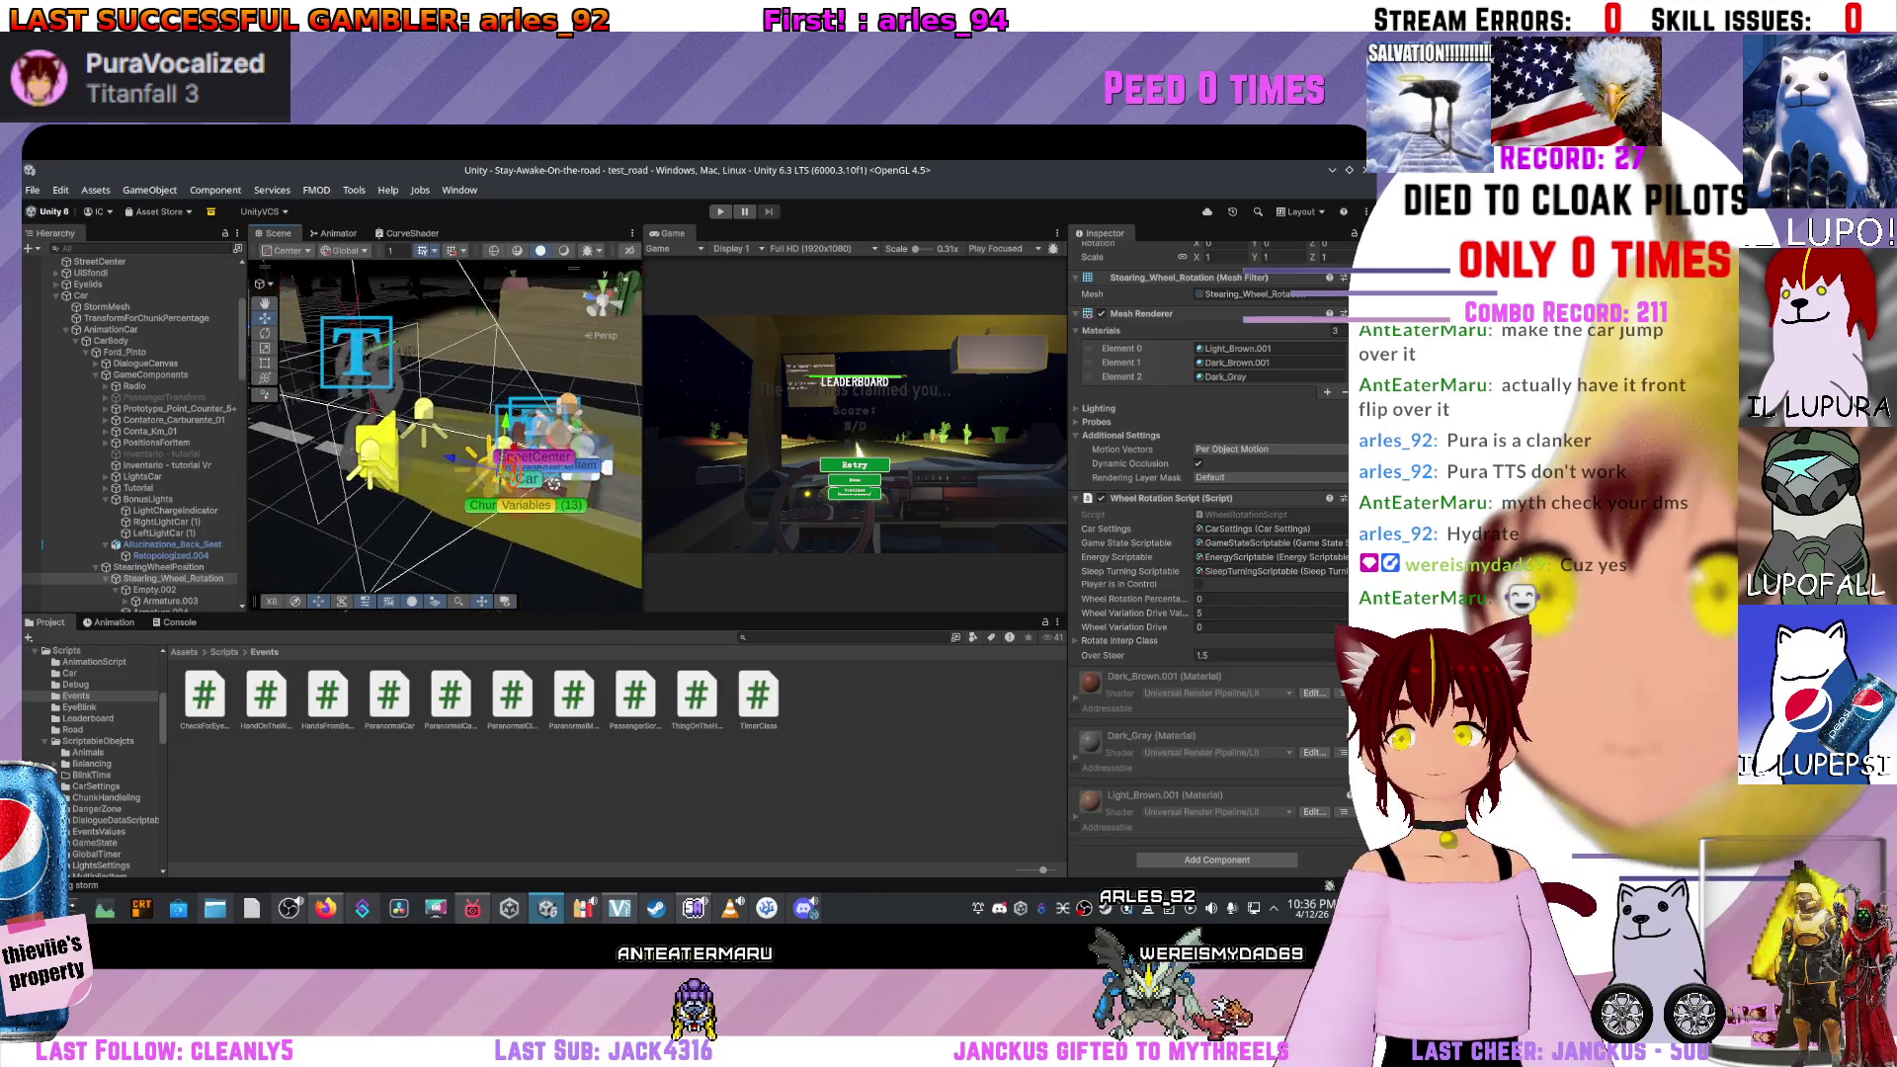
key(Down)
key(Down)
key(Down)
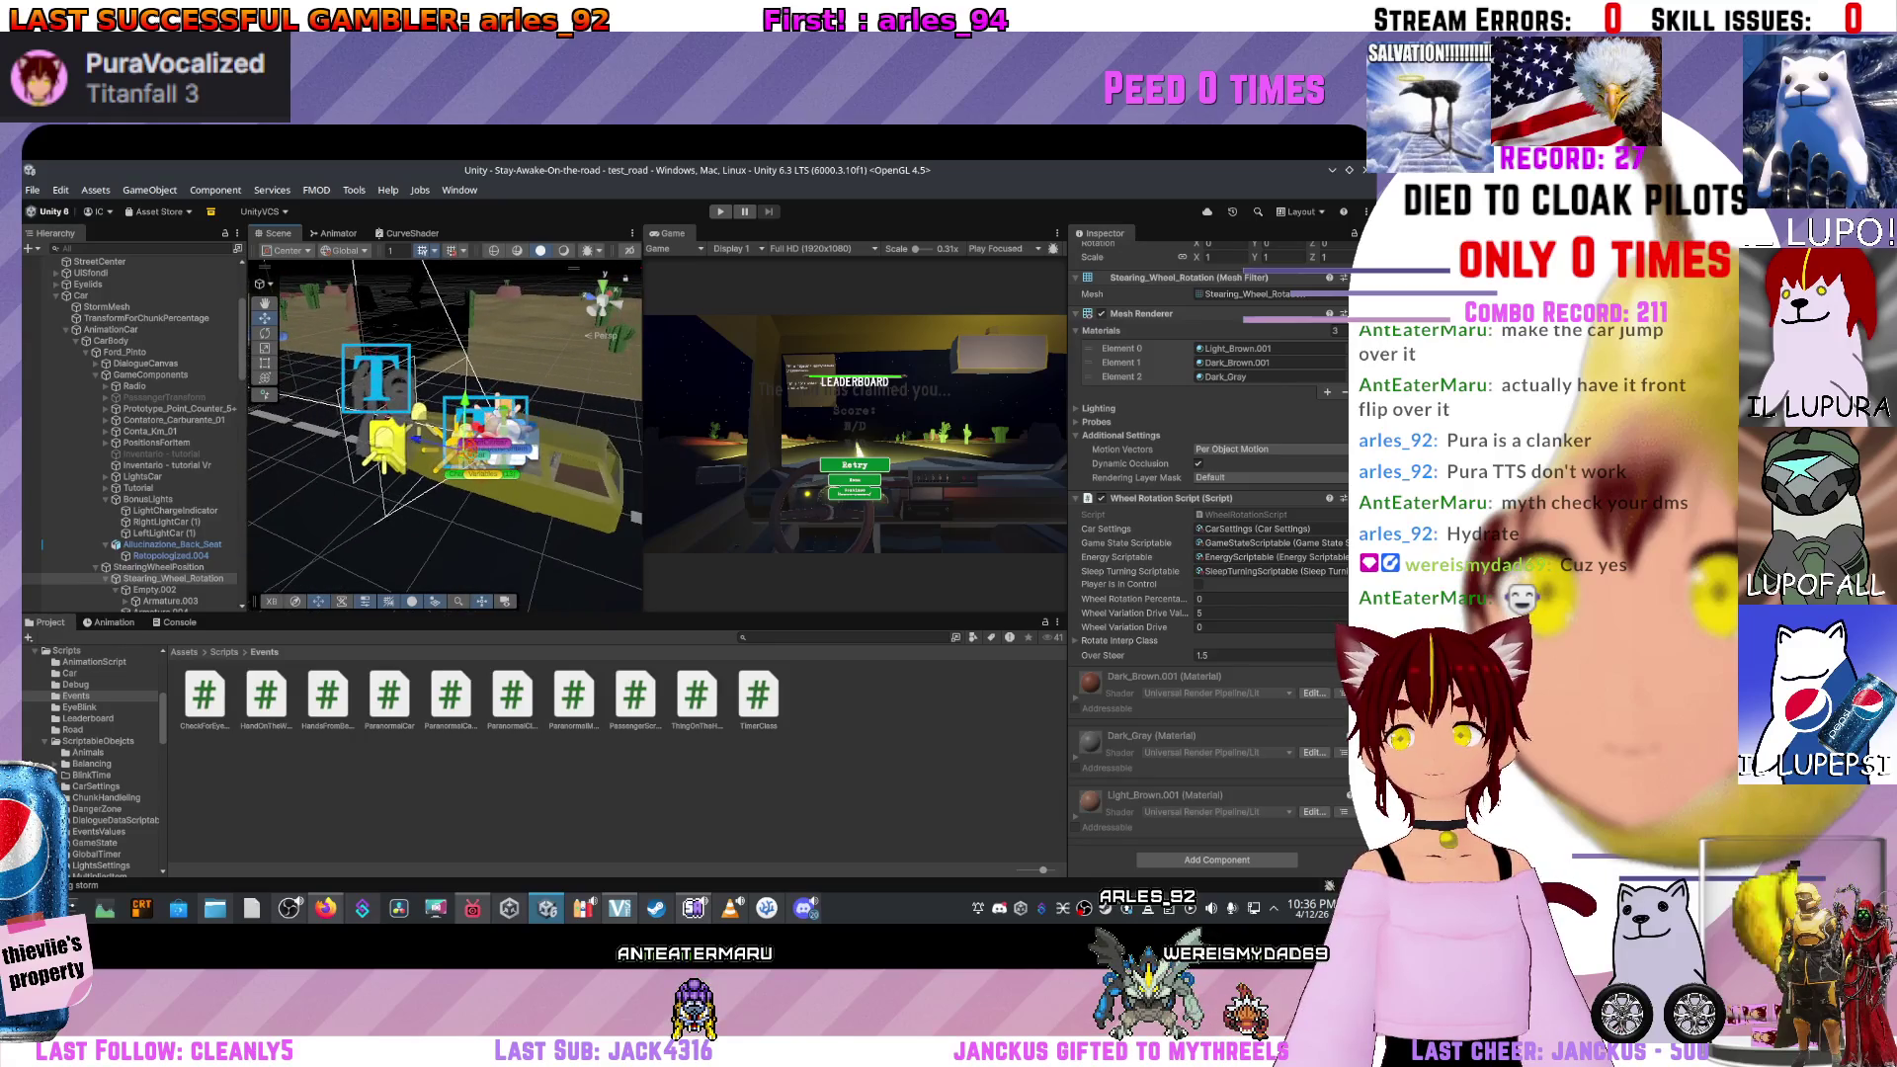
key(Up)
key(Up)
key(Up)
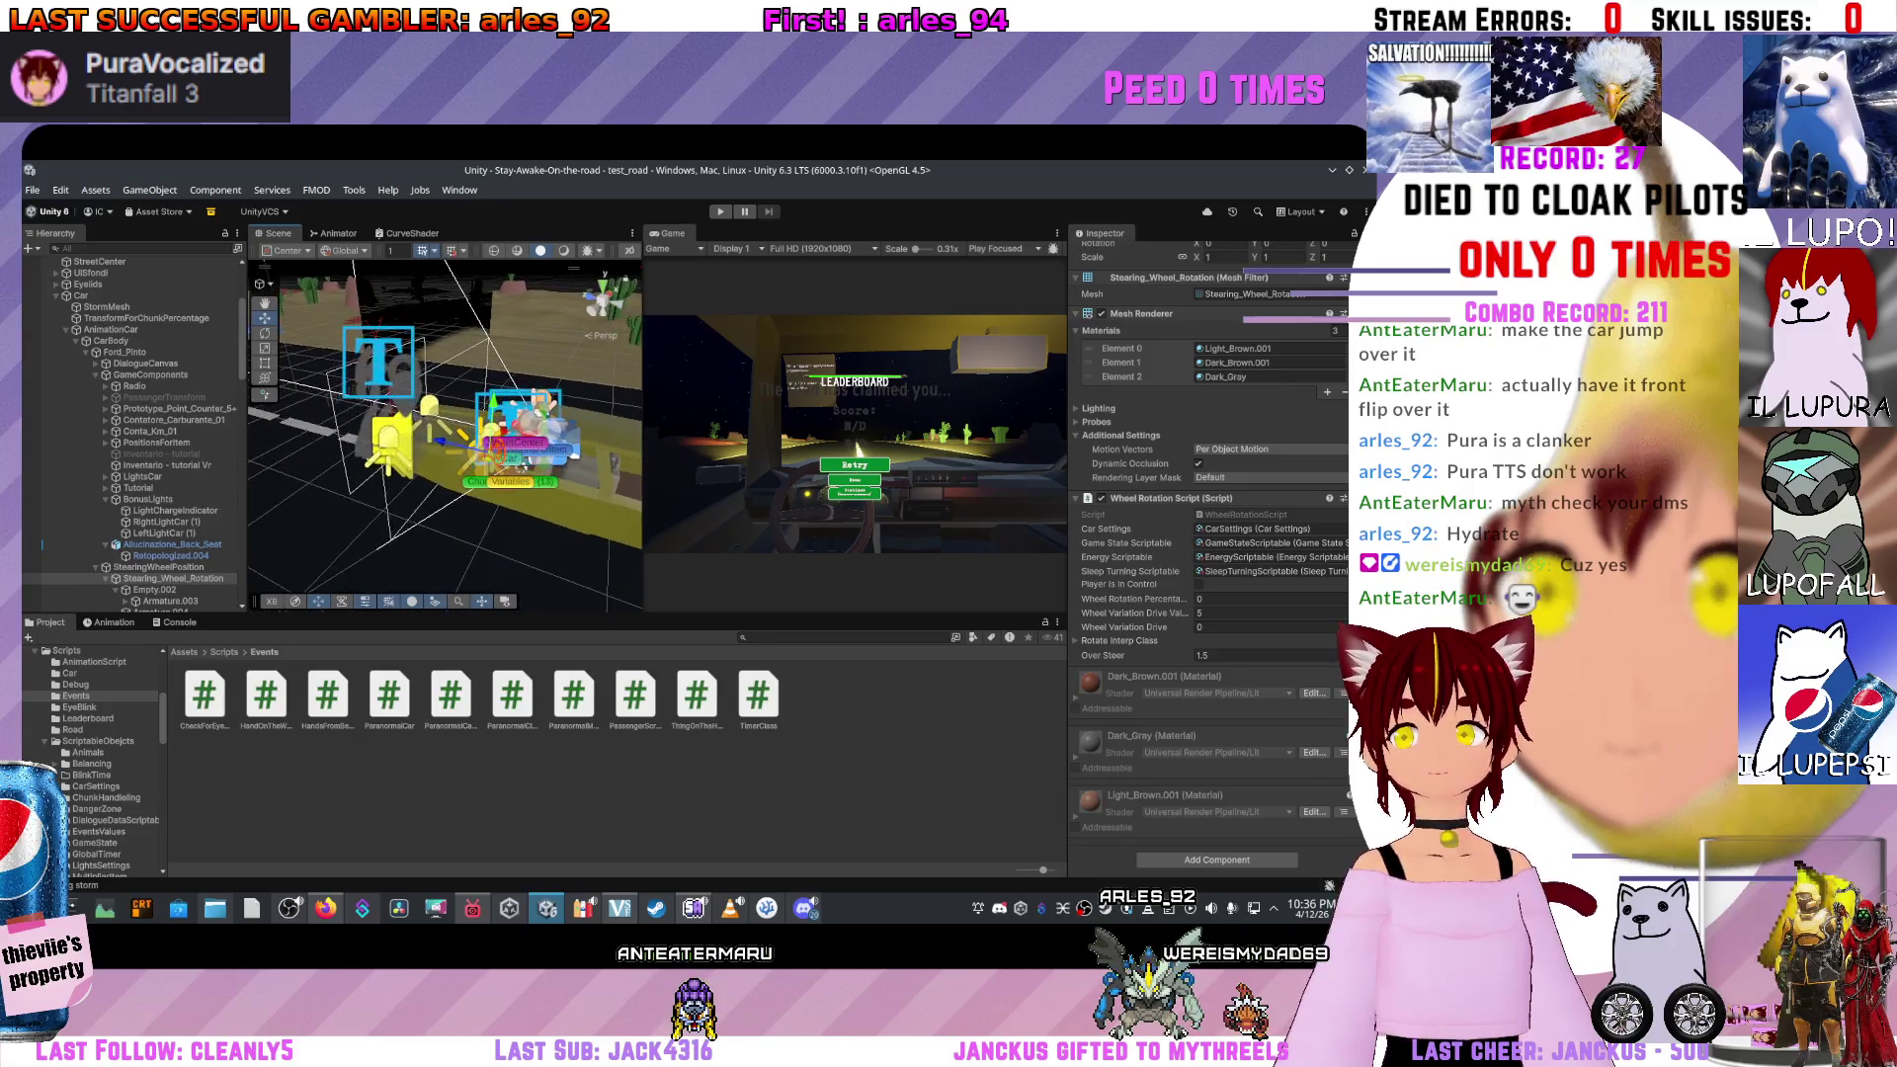
key(Up)
key(Up)
key(Left)
key(Left)
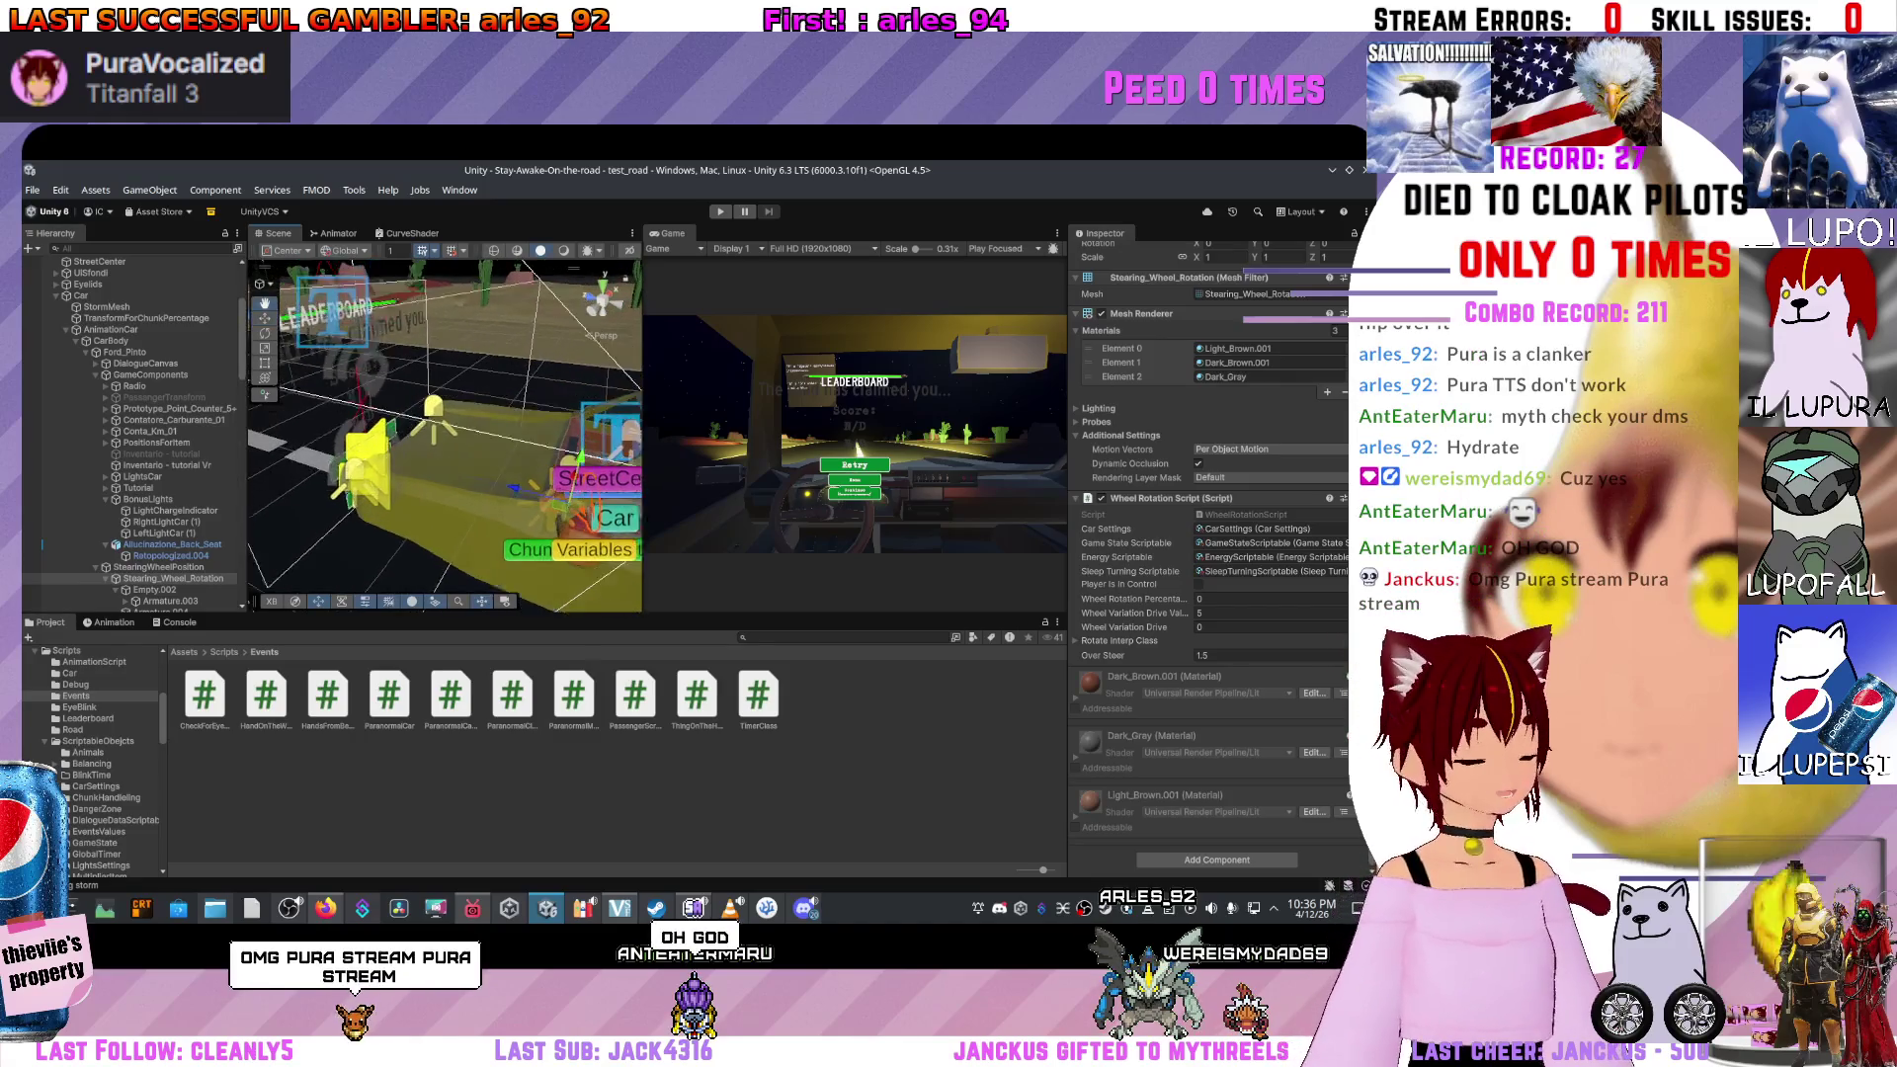
key(Up)
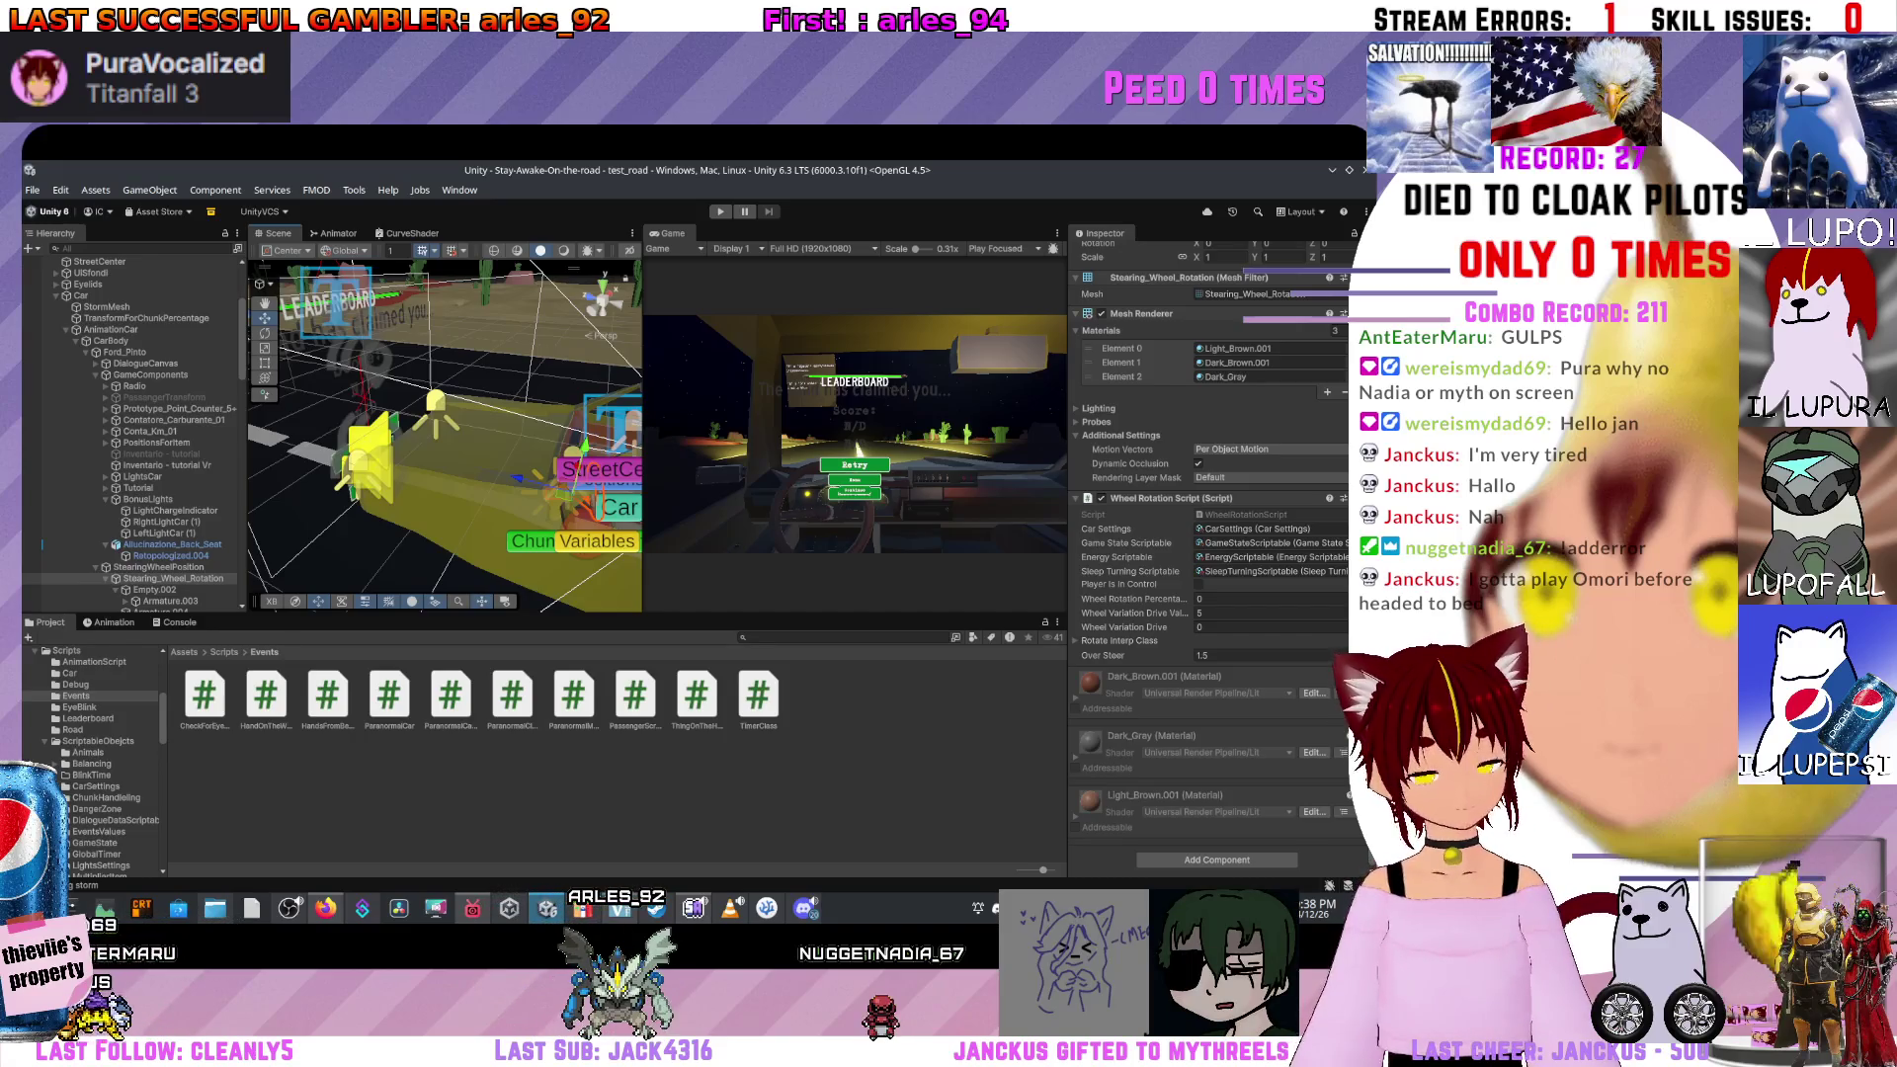
drag(465, 464, 484, 555)
Select QuickTimeManager and open its QuickTimeScript from the Inspector.
scroll(133, 435, up, 5)
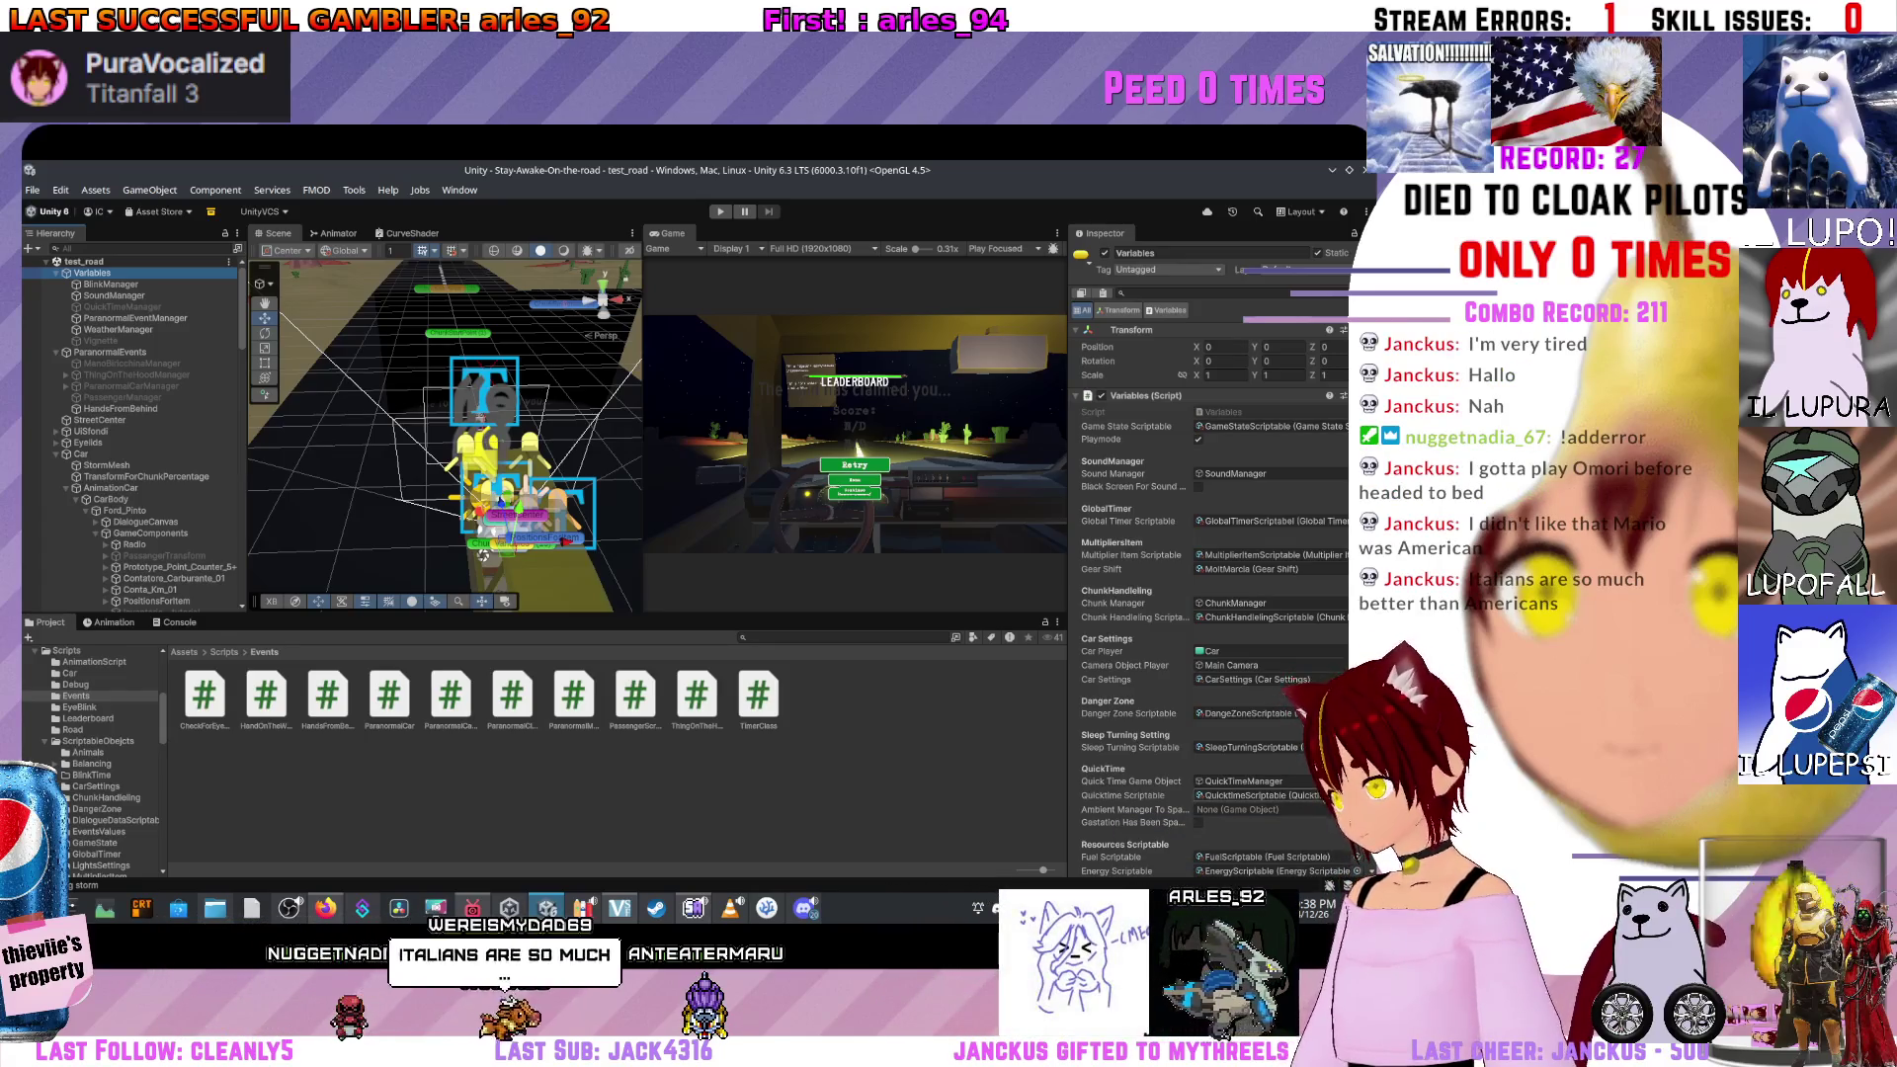
scroll(1210, 553, down, 1)
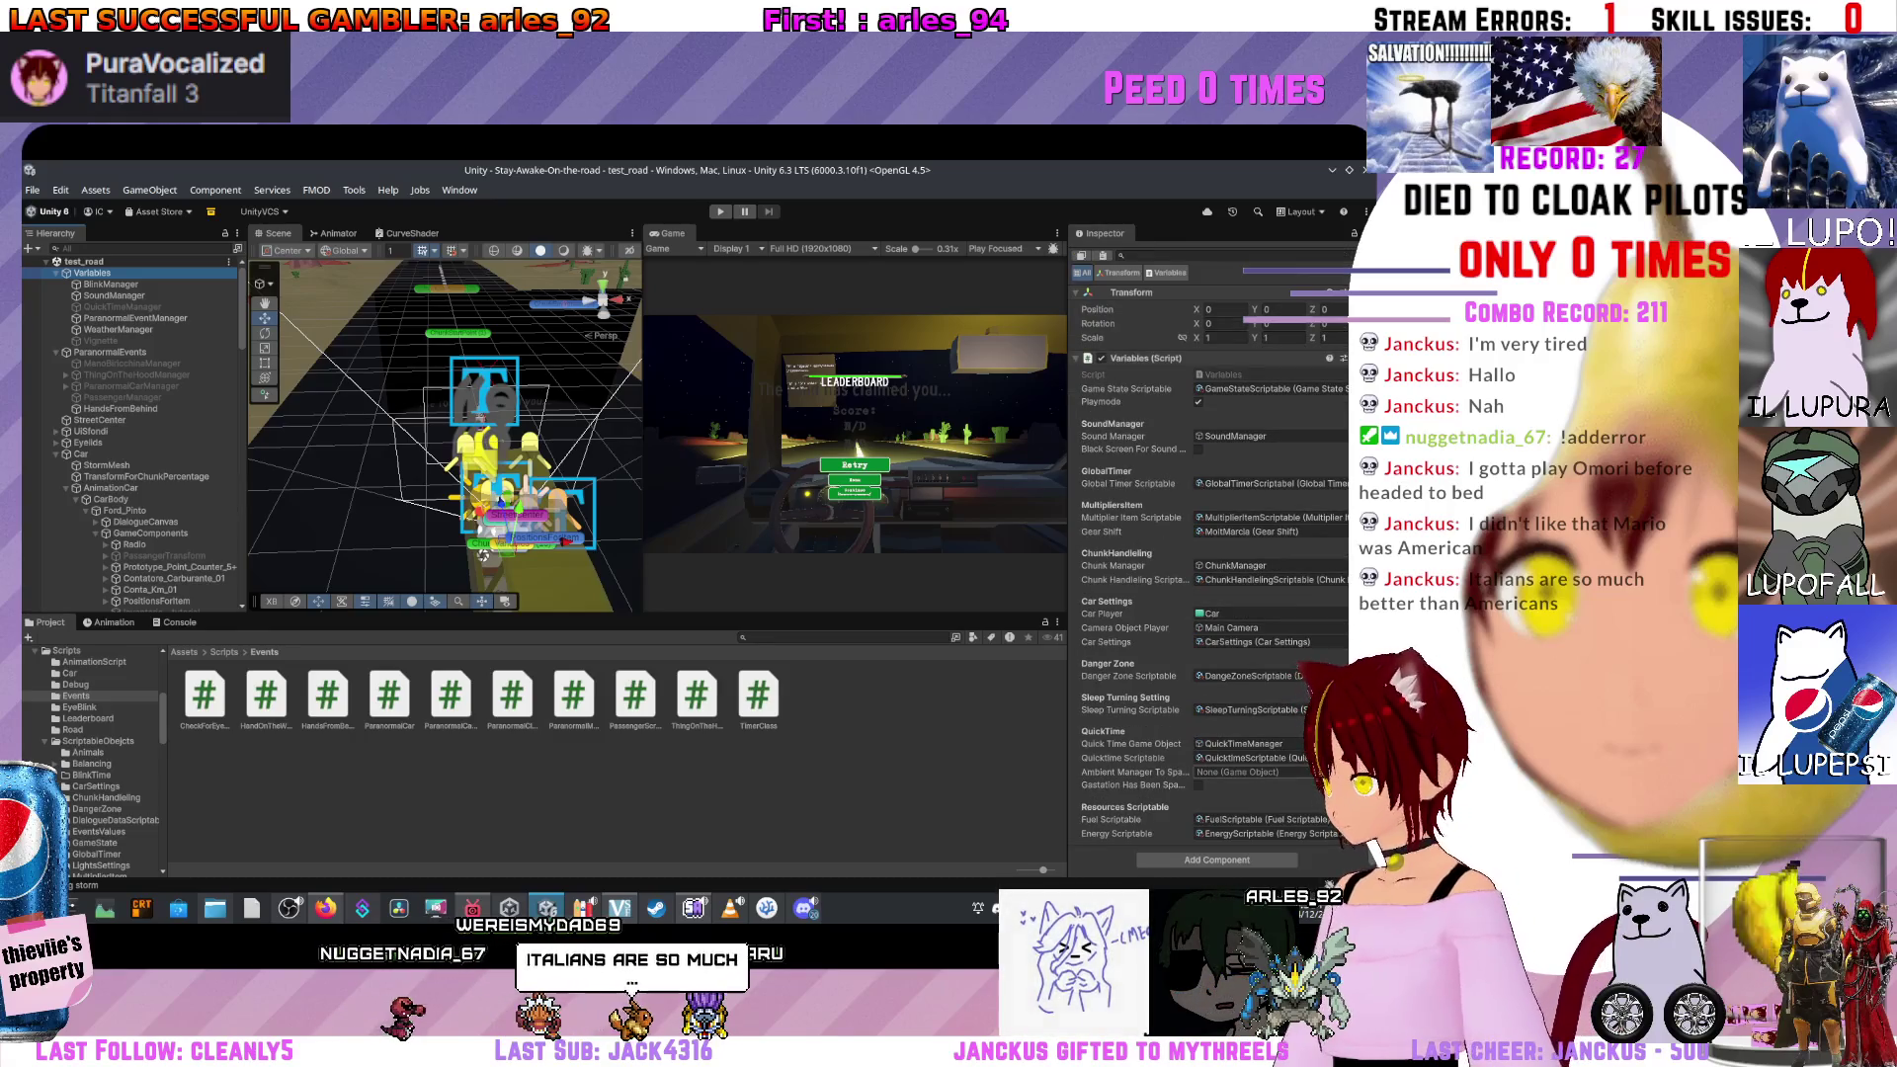
scroll(1210, 553, up, 1)
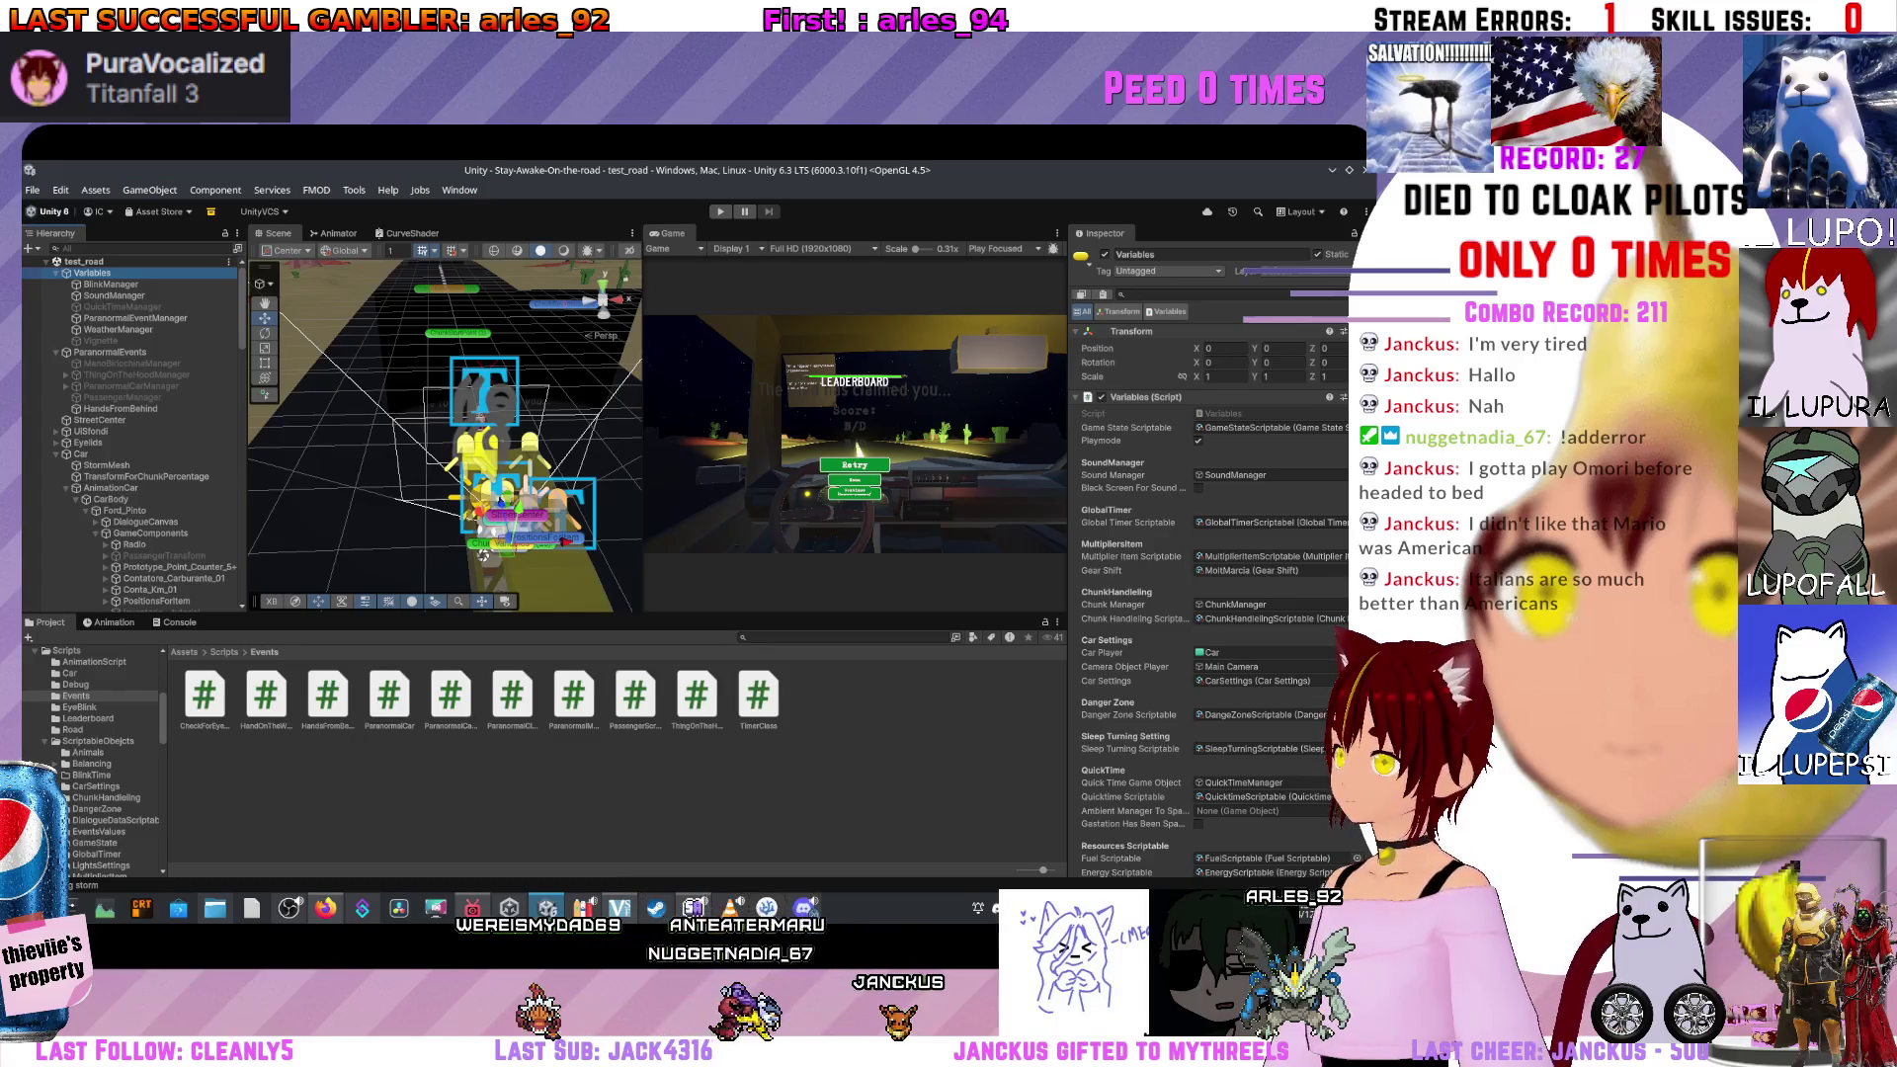
click(121, 306)
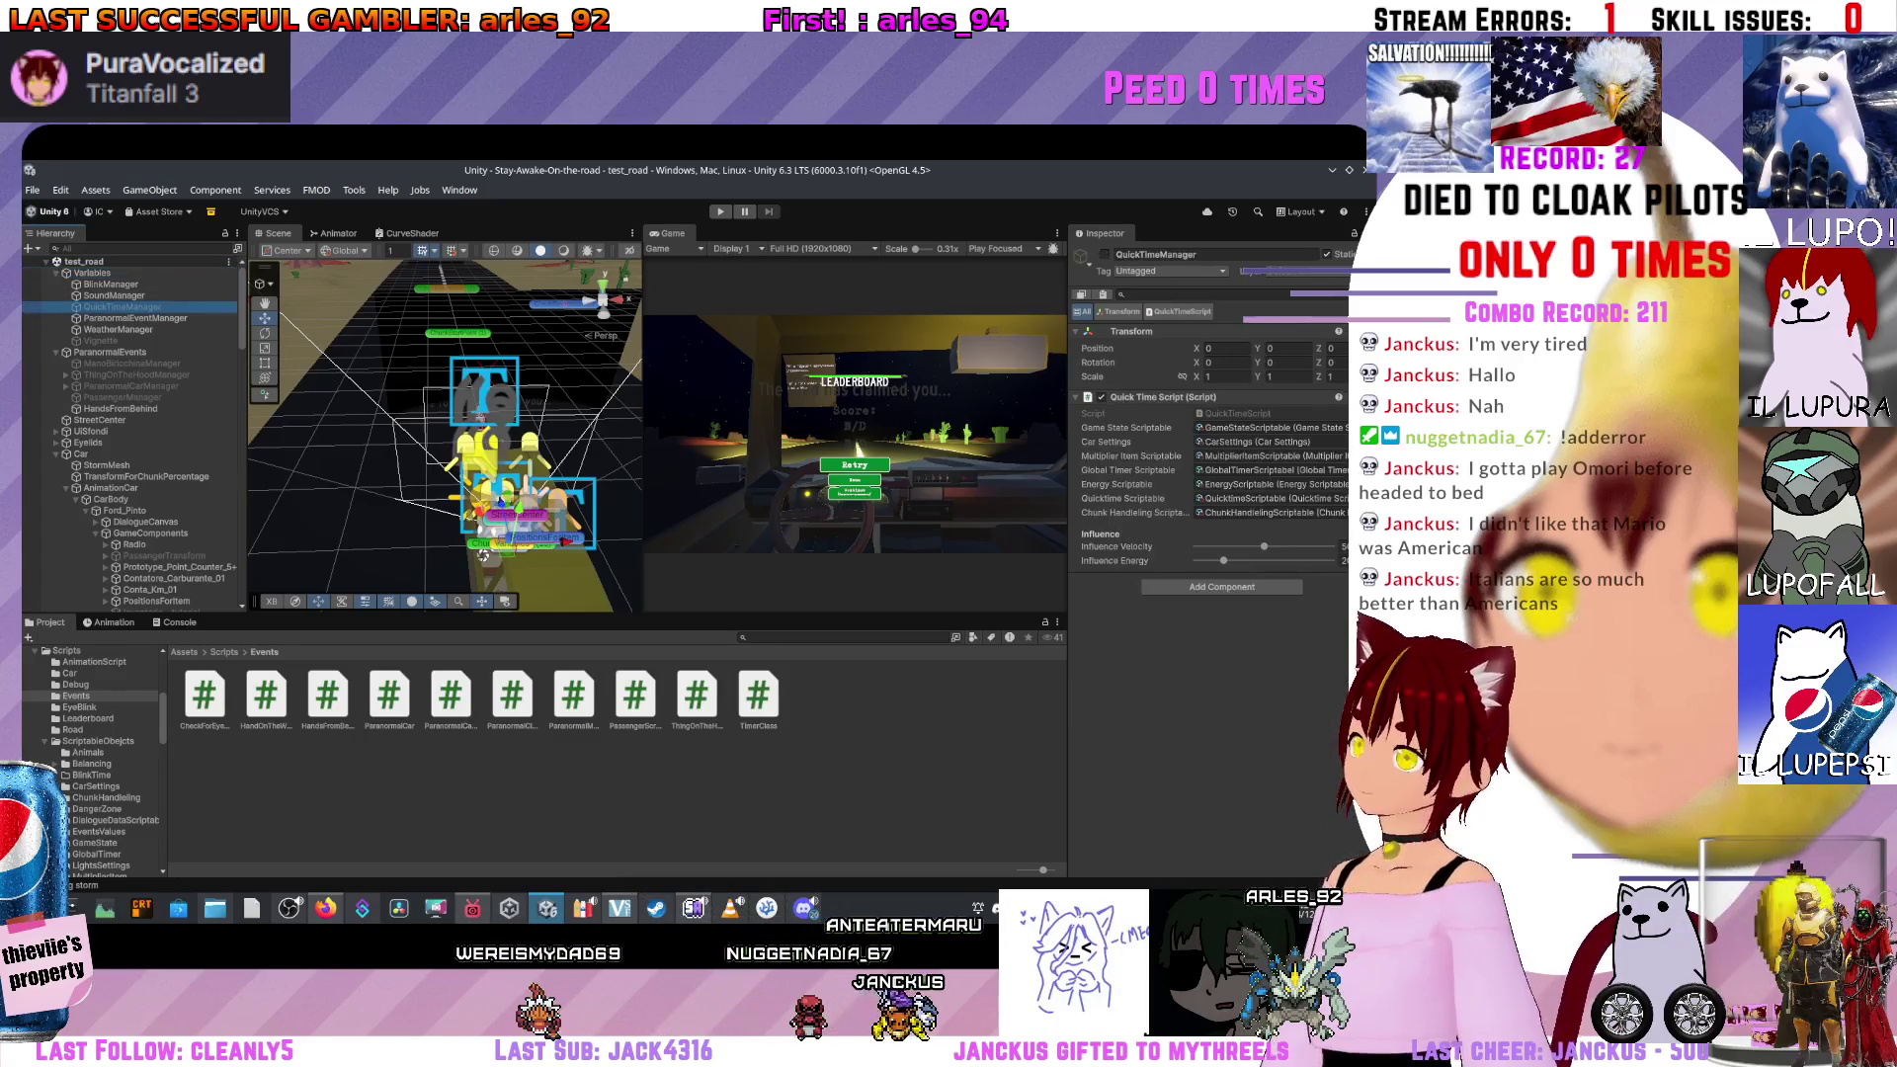
click(1238, 413)
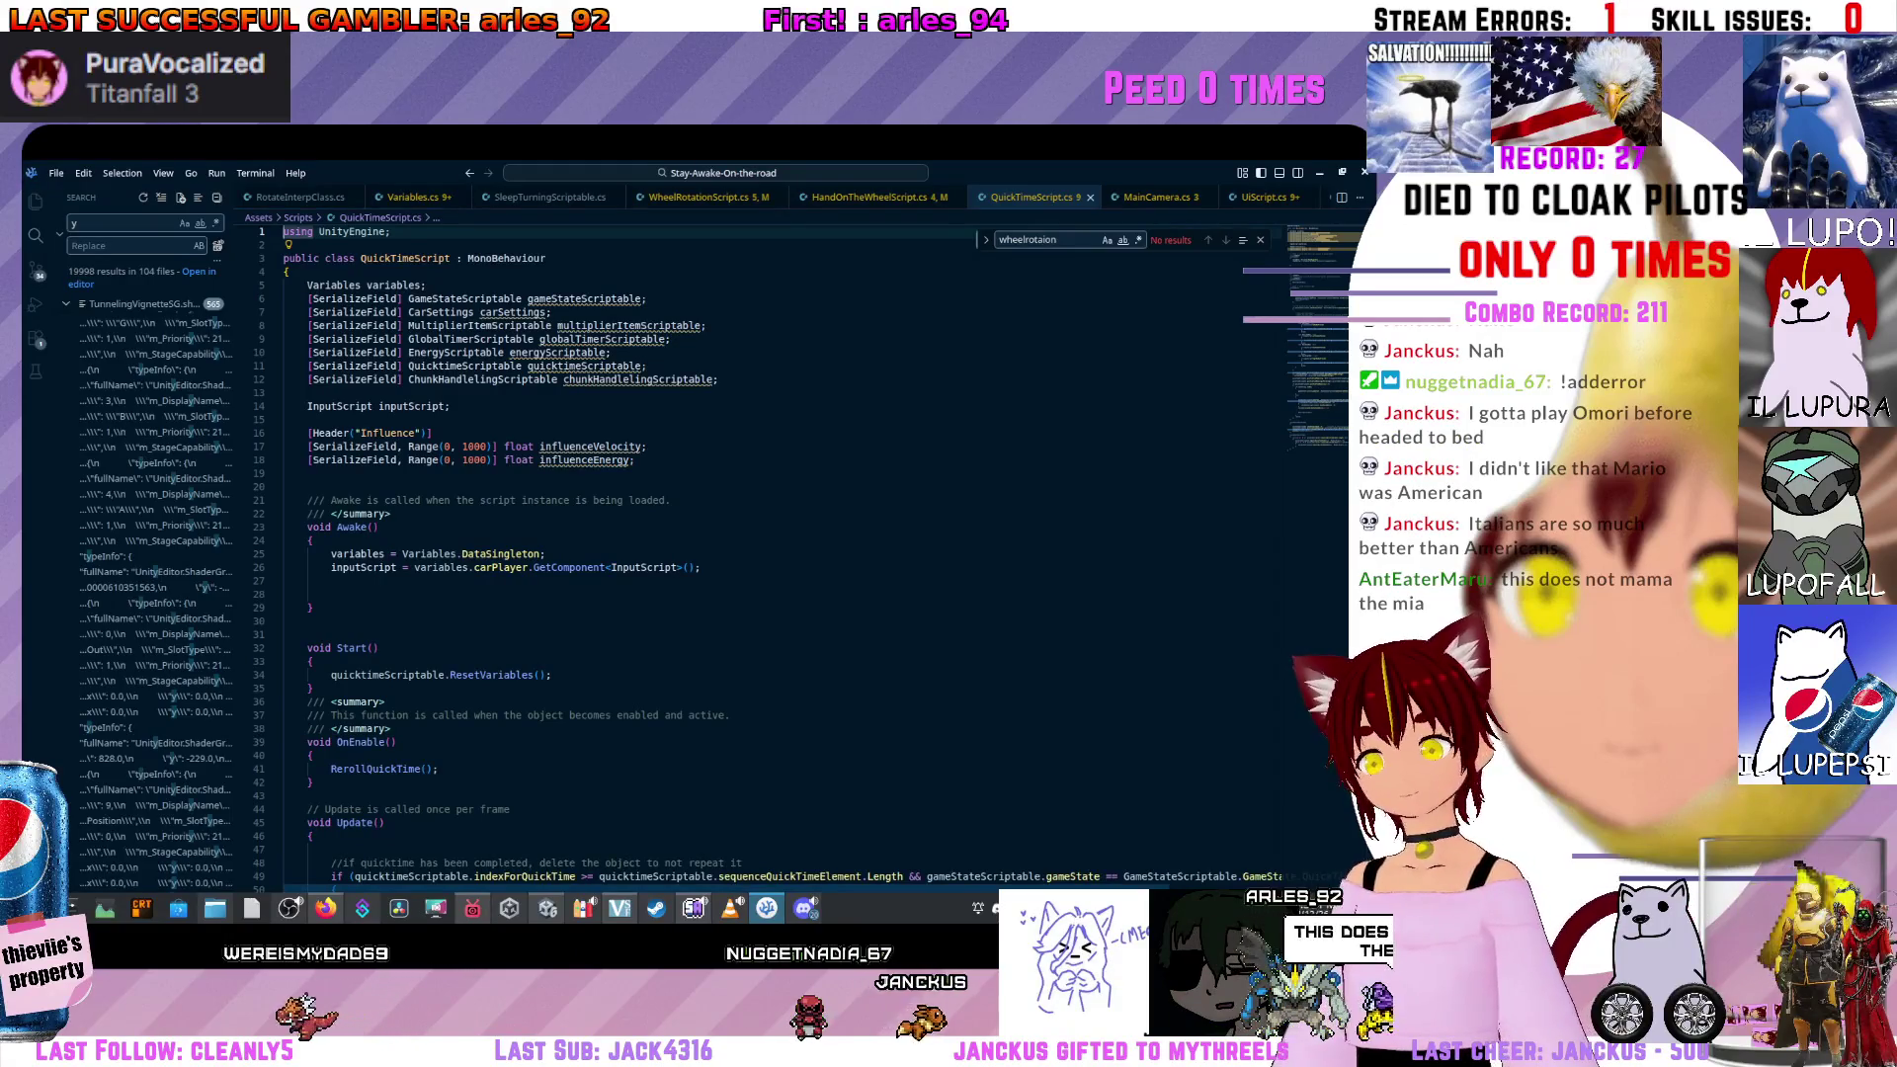
Locate the ResolveQuickTime method and peek its references with Shift+F12.
scroll(692, 553, down, 20)
scroll(691, 553, up, 20)
scroll(692, 554, down, 16)
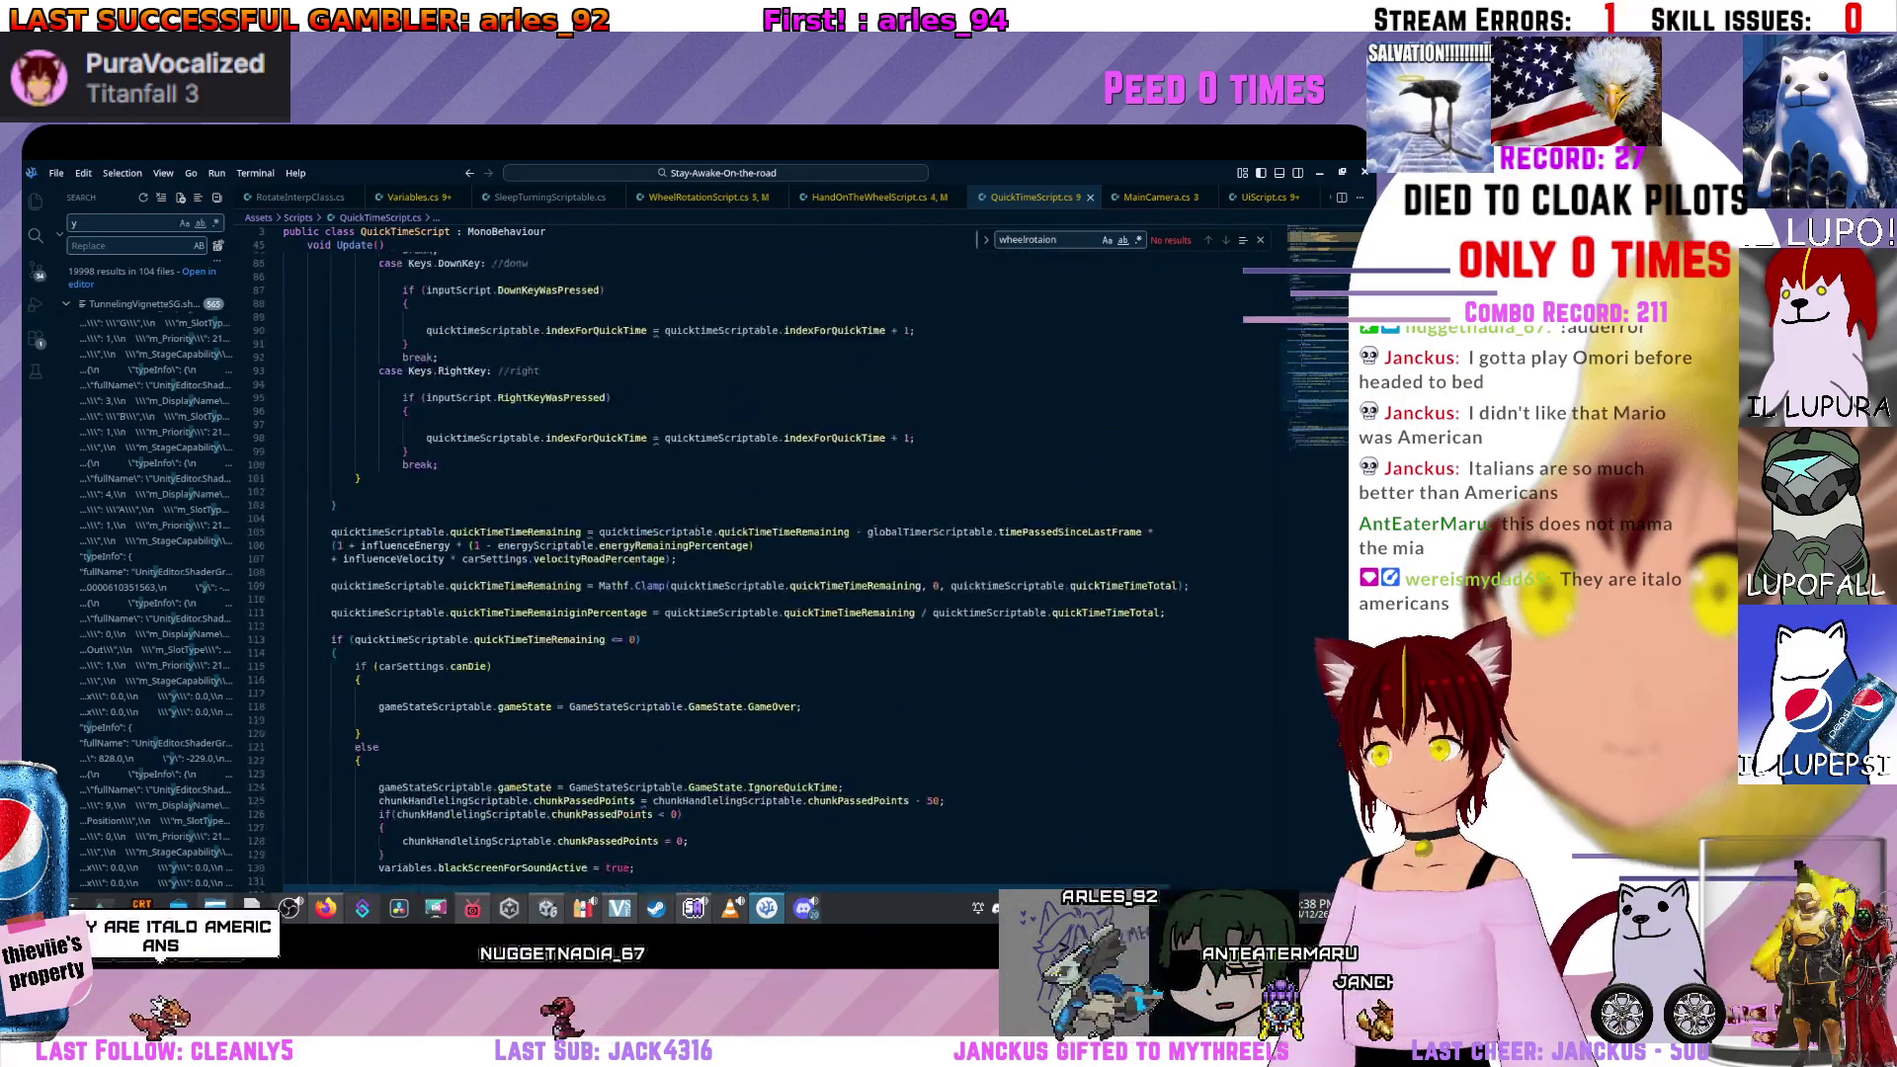
scroll(692, 553, down, 14)
click(337, 432)
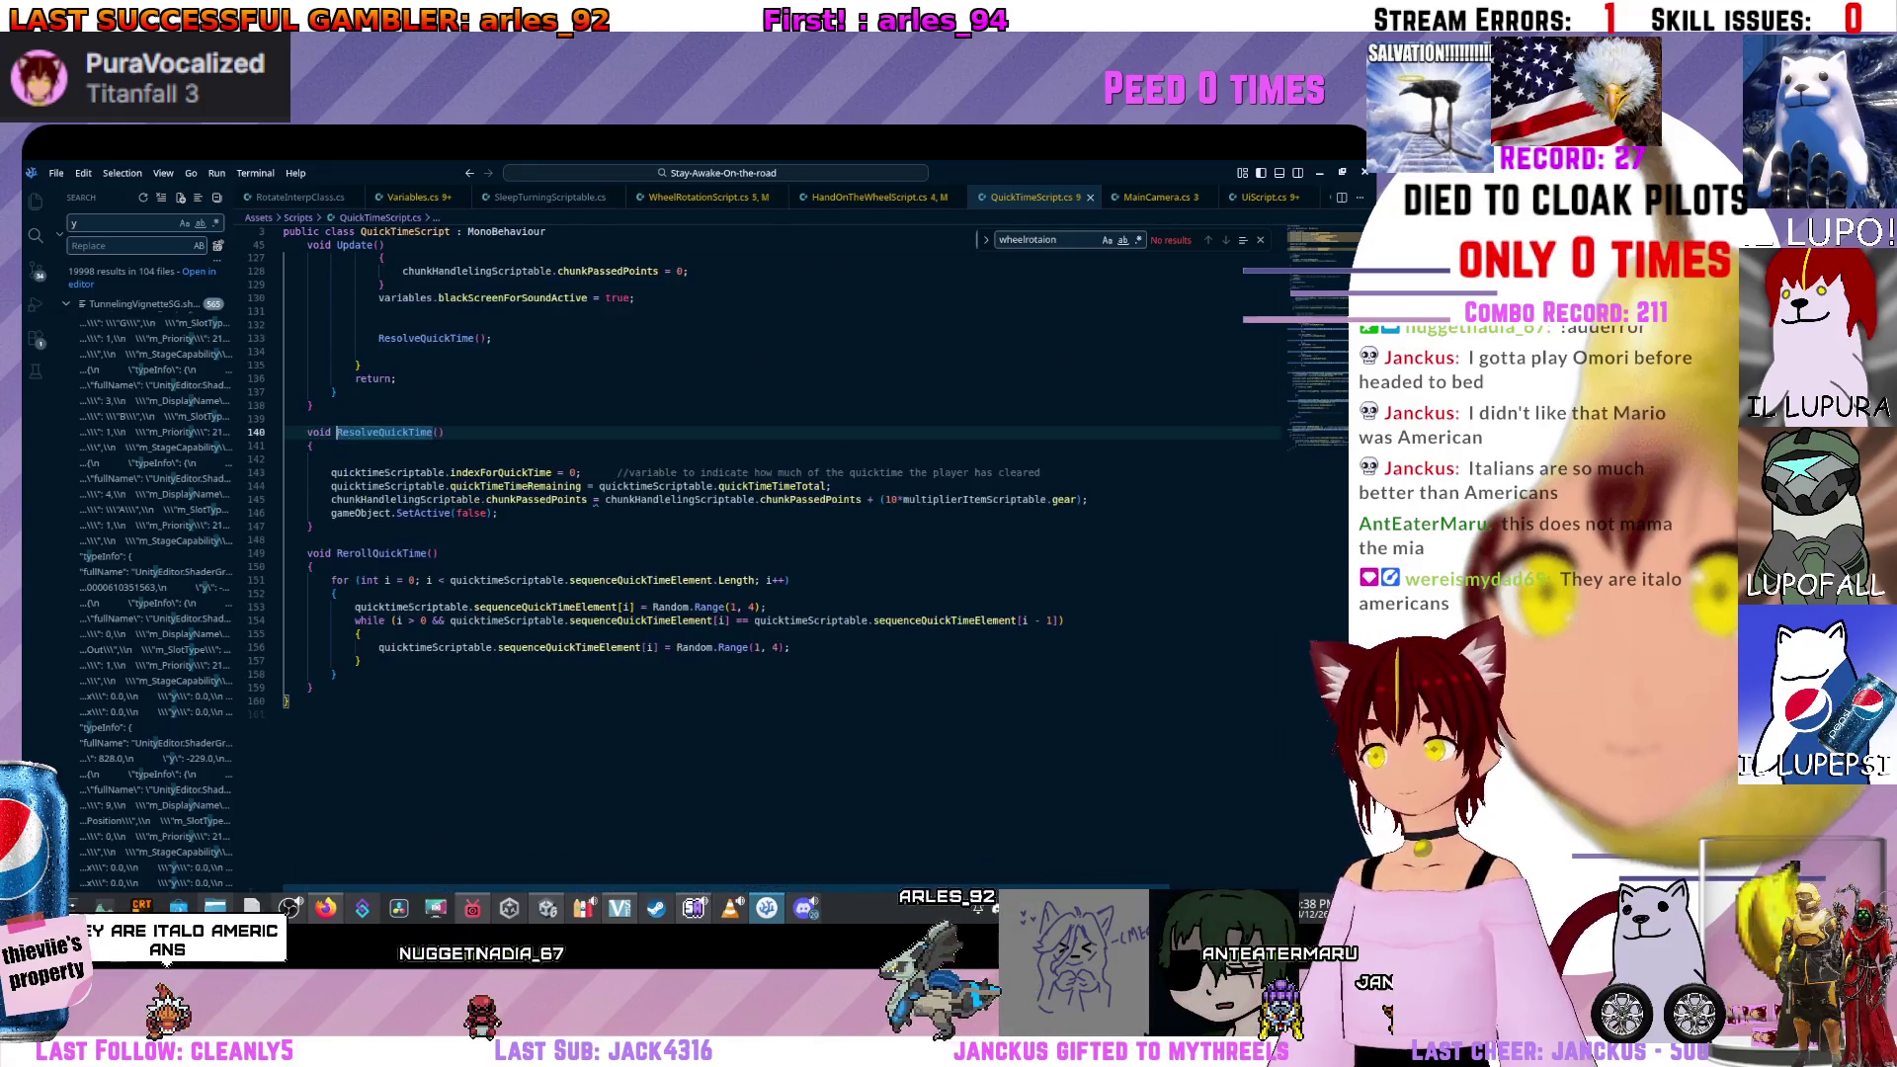
click(316, 540)
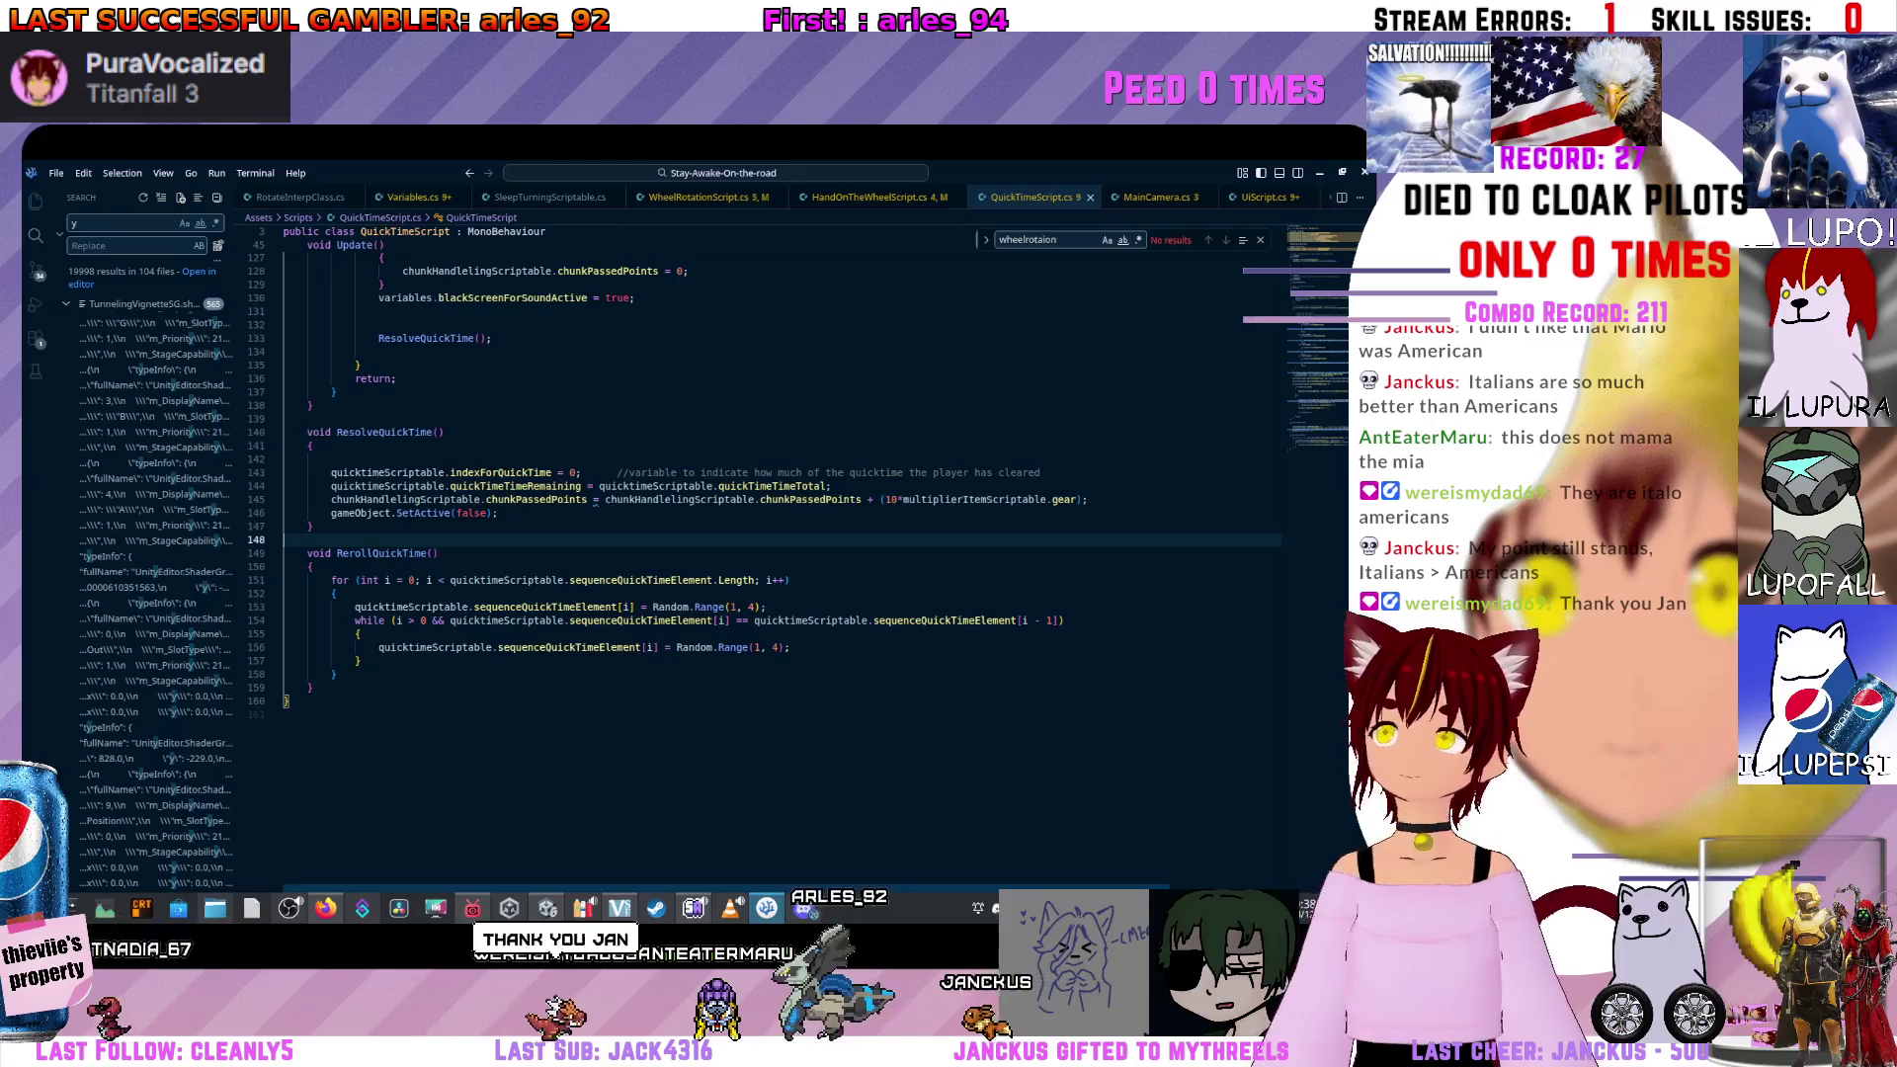
click(385, 432)
key(shift+F12)
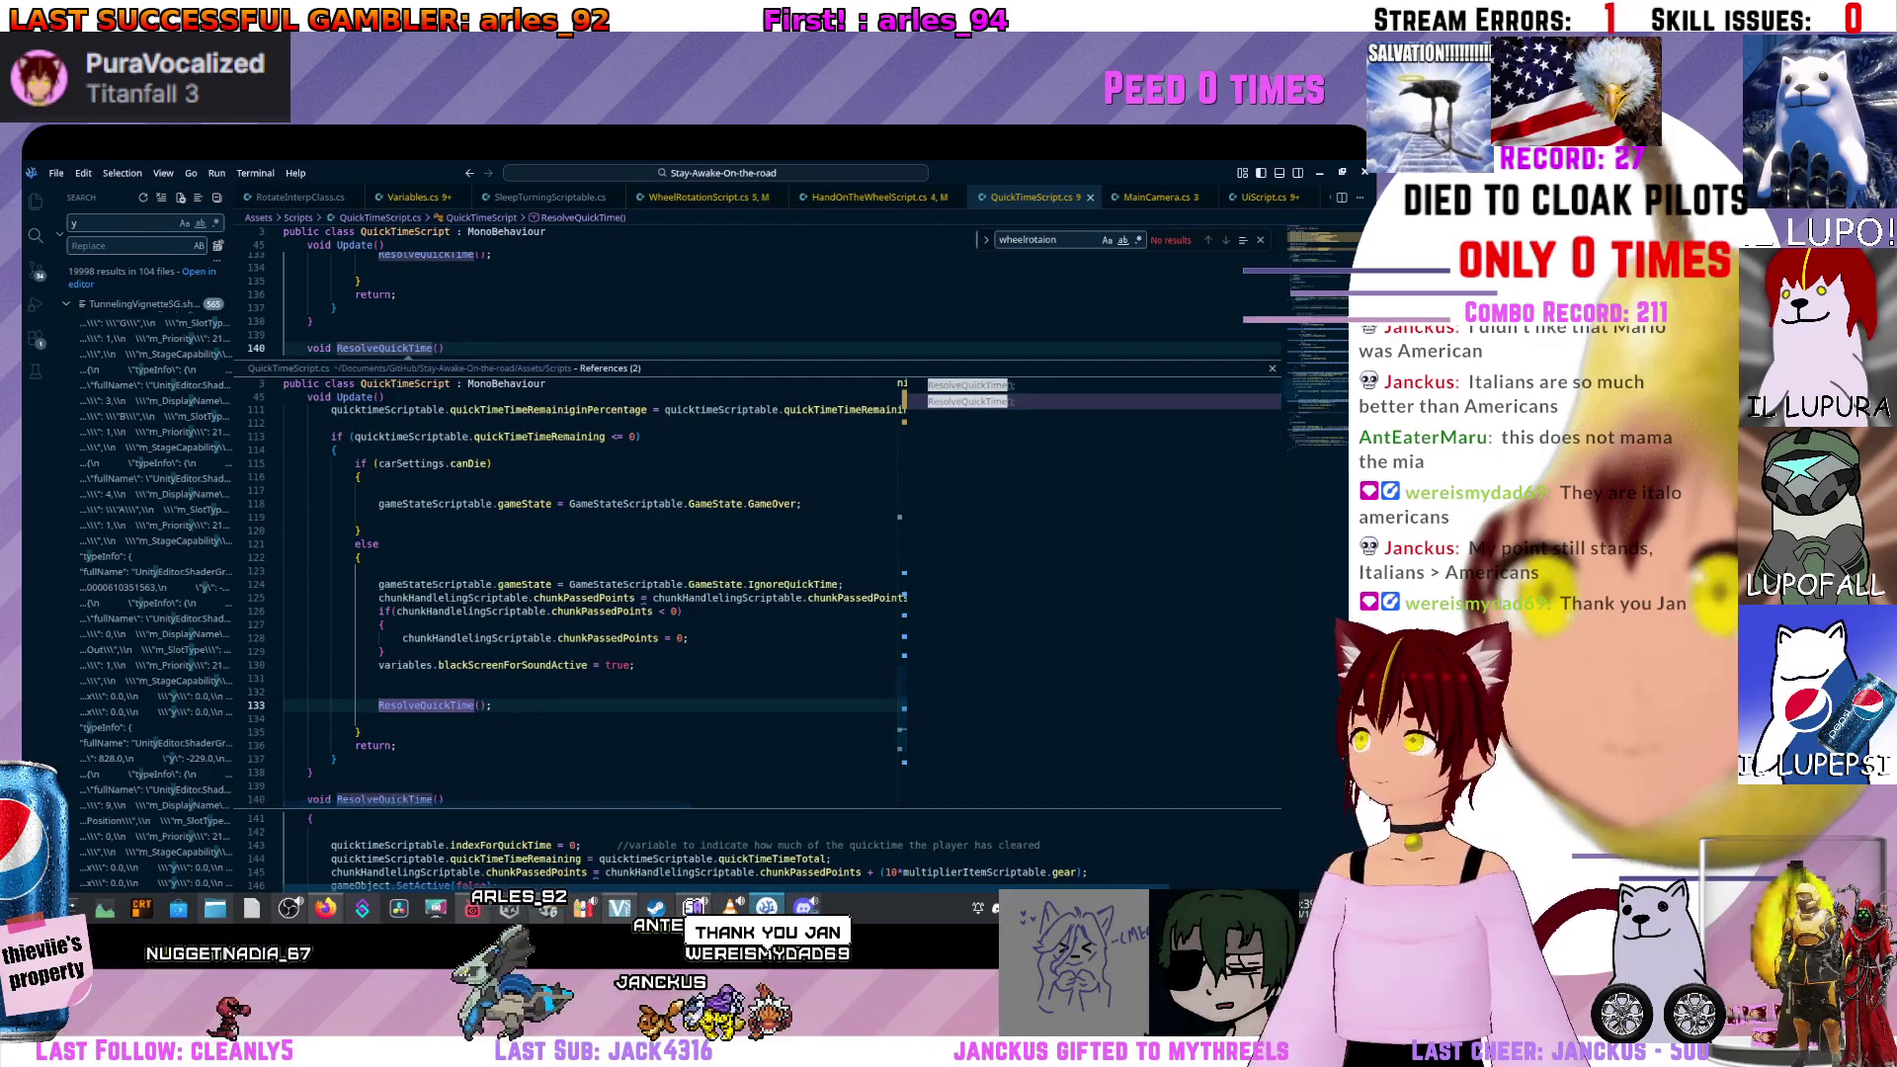
key(Escape)
Preview the ResolveQuickTime call at line 53 and open the GameStateScriptable definition.
scroll(781, 553, up, 10)
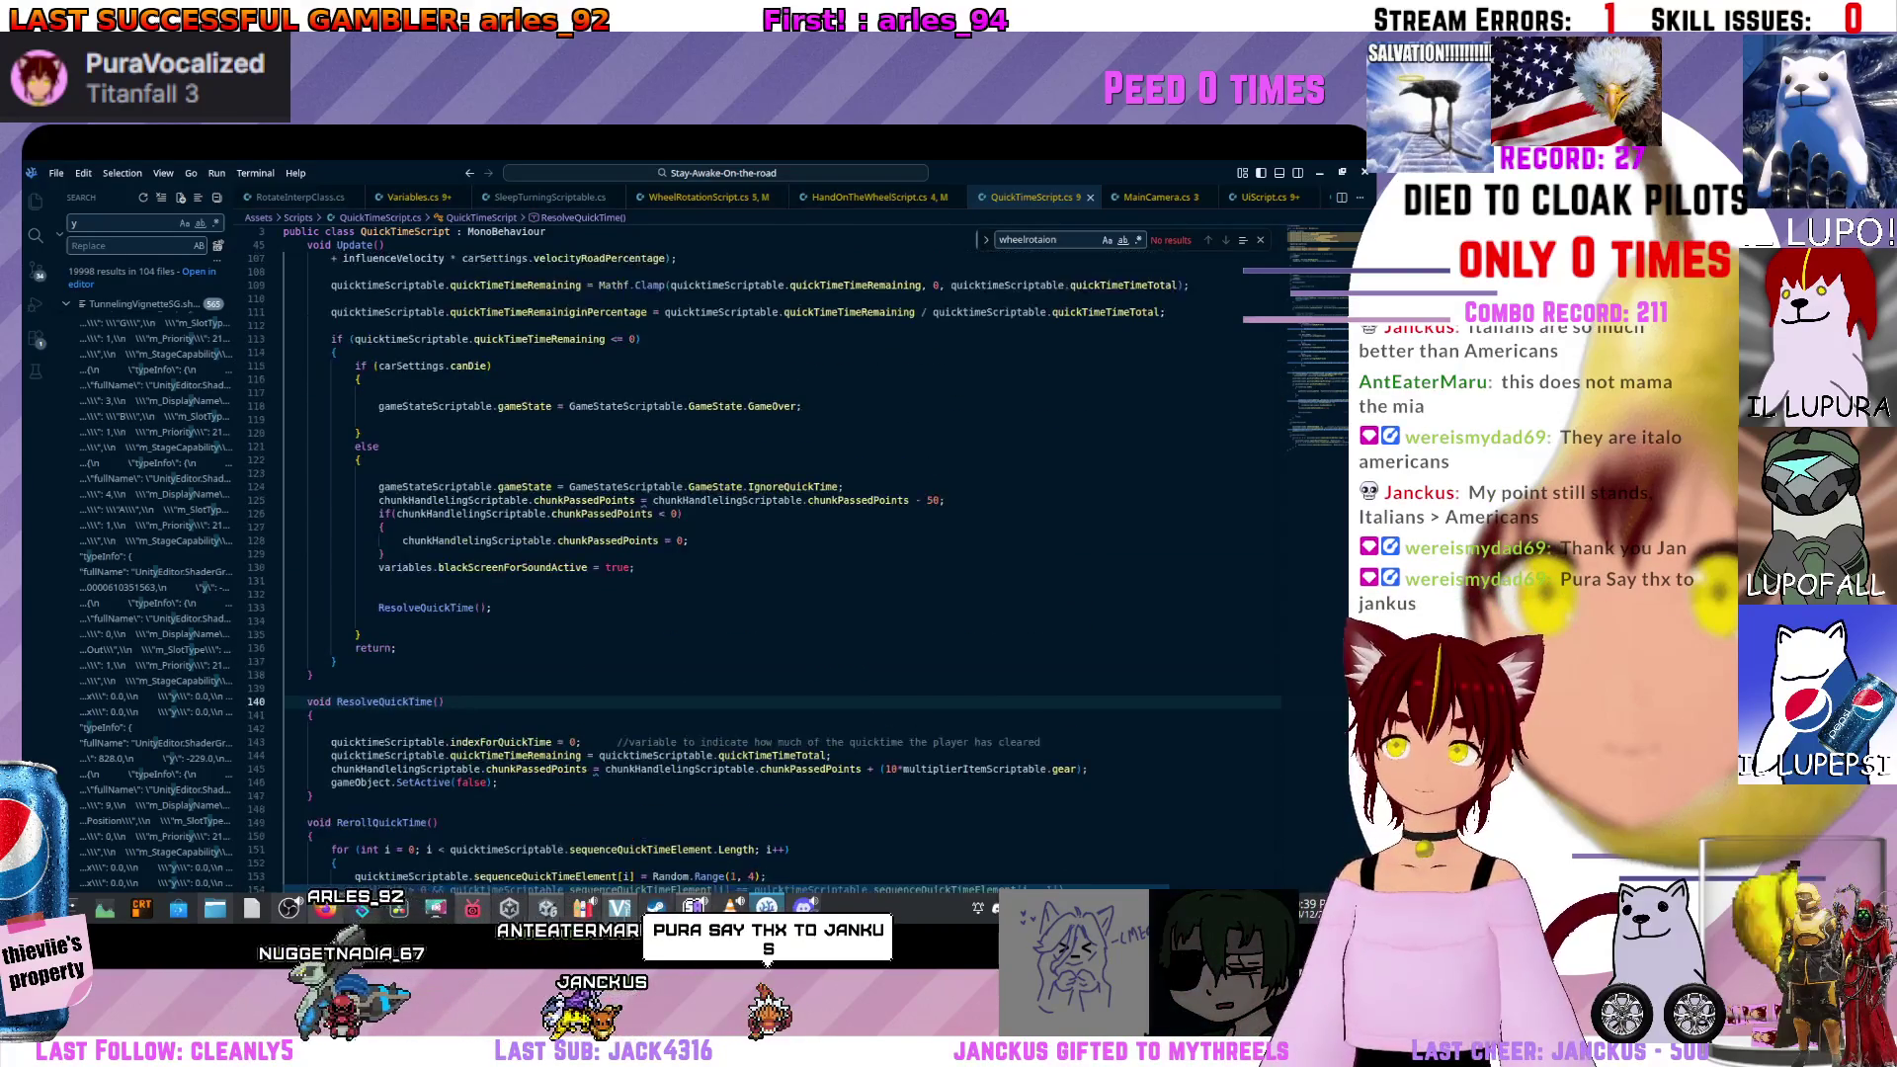
scroll(761, 553, down, 1)
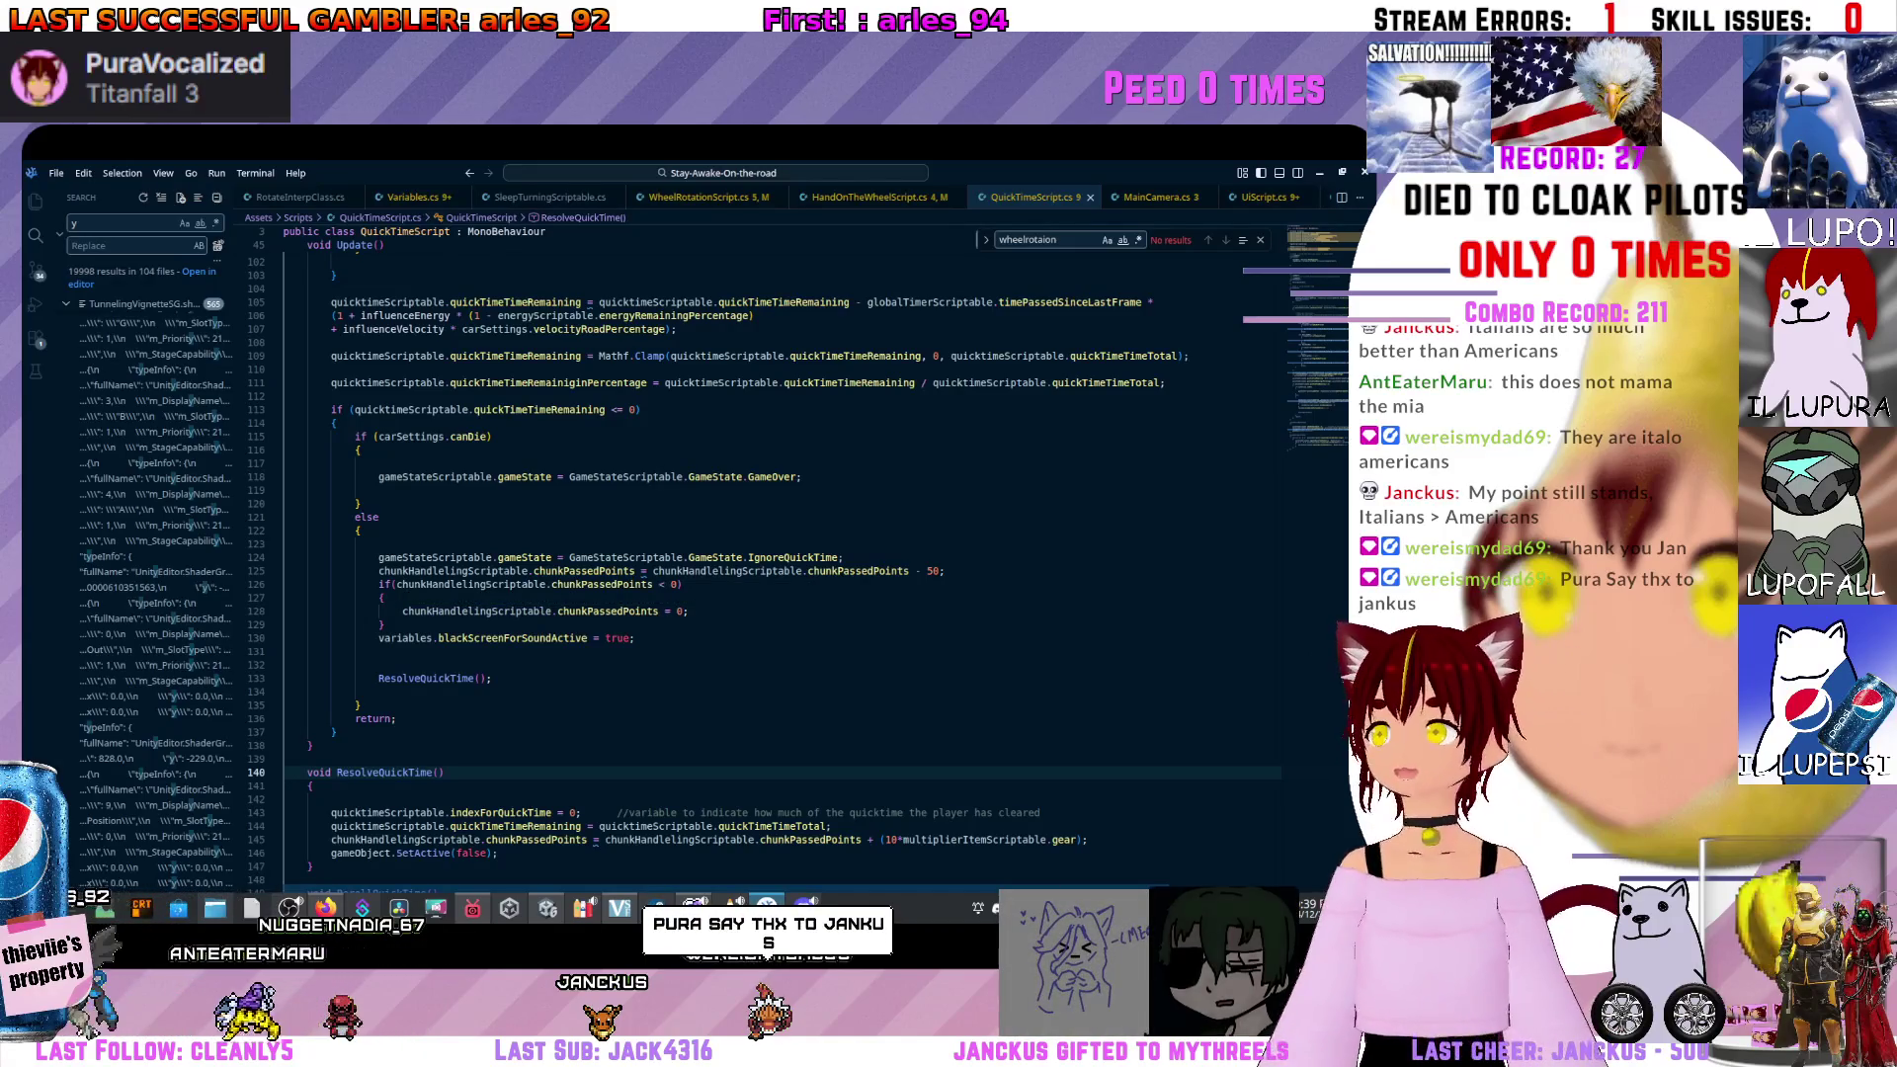
scroll(763, 573, down, 2)
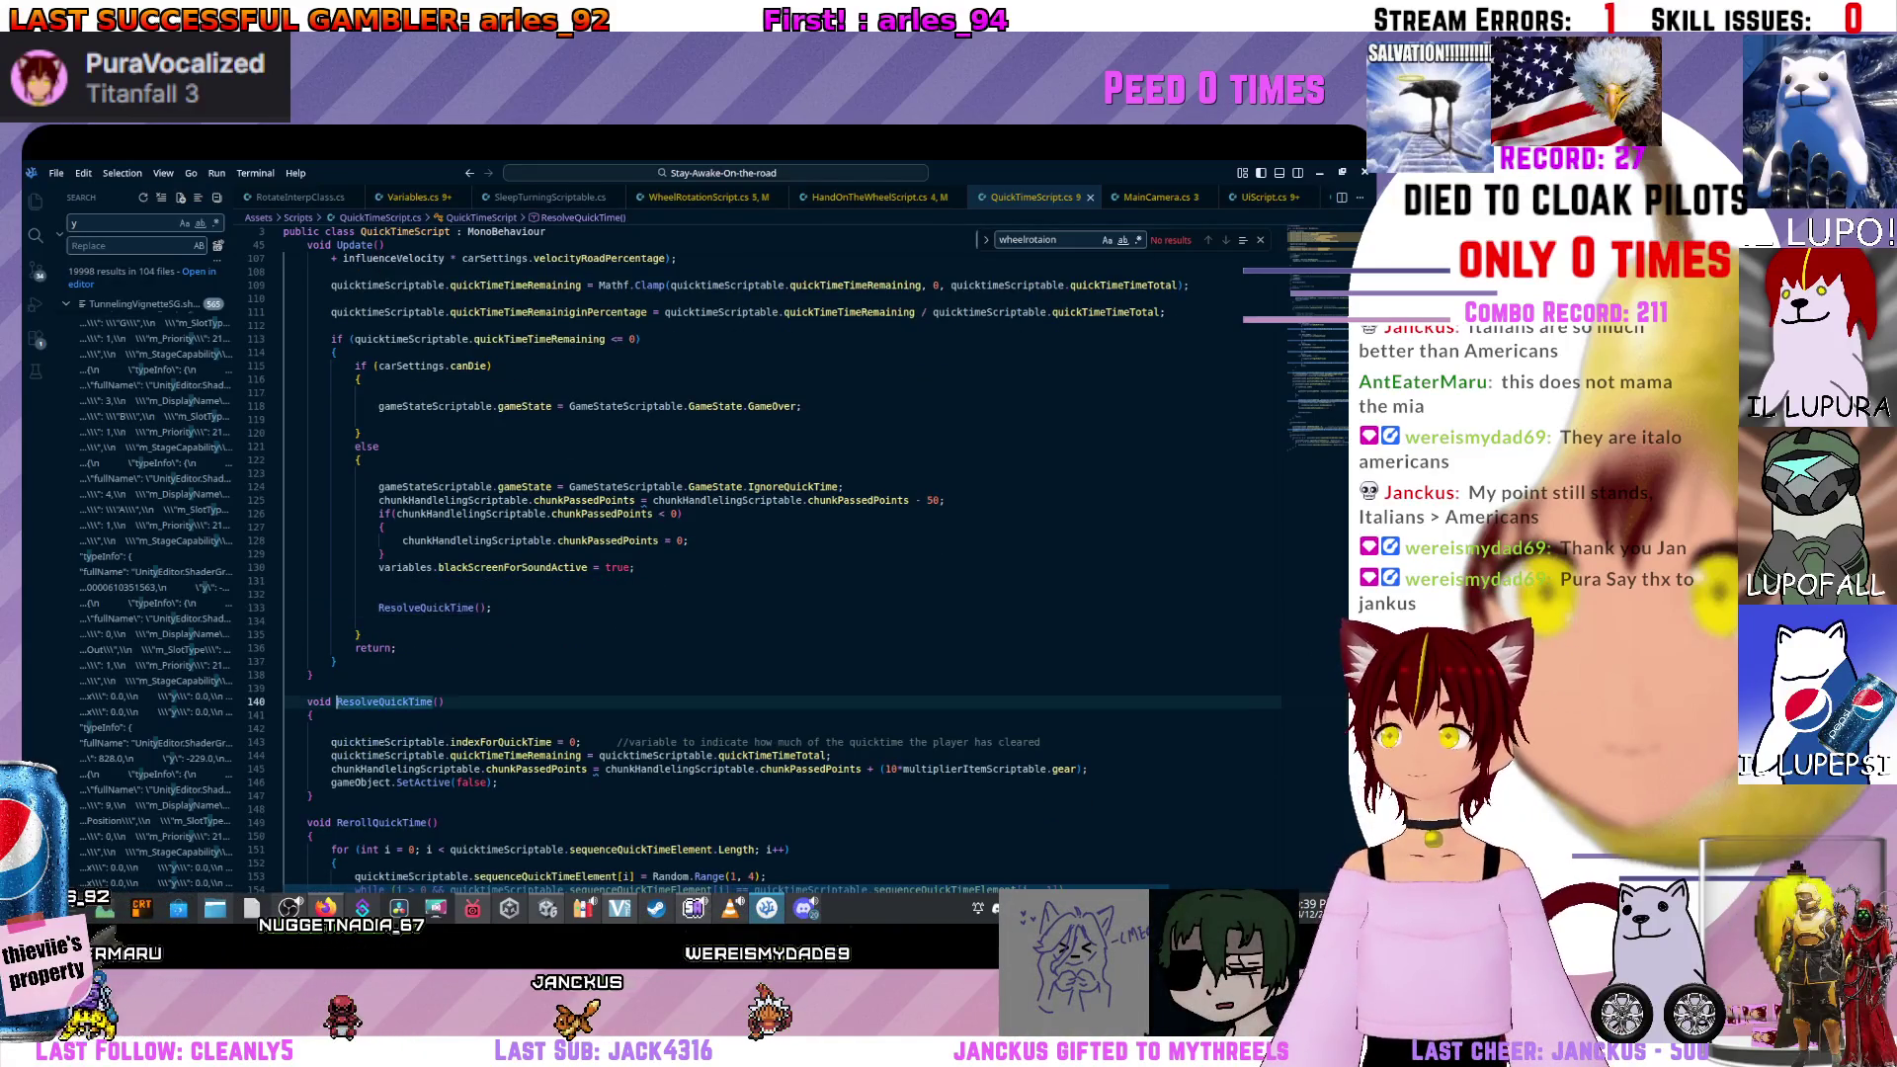
key(shift+F12)
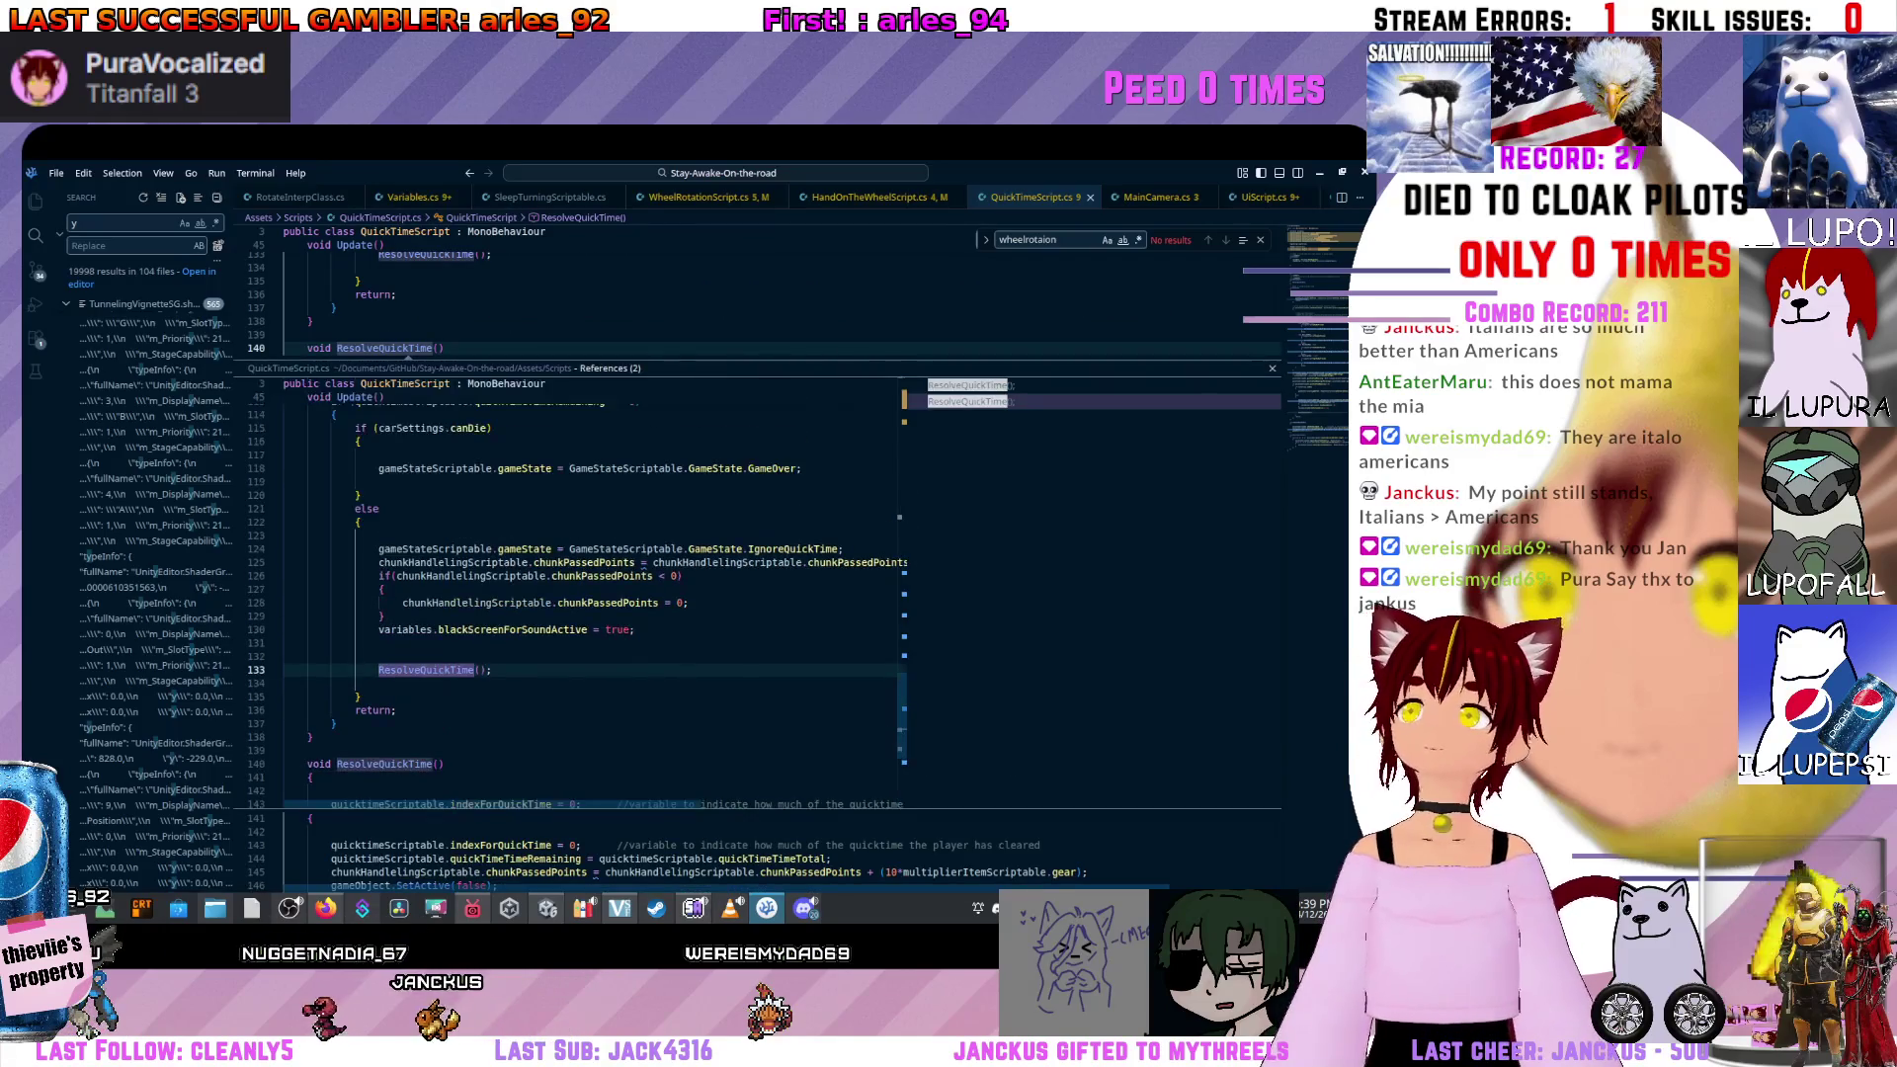
click(968, 384)
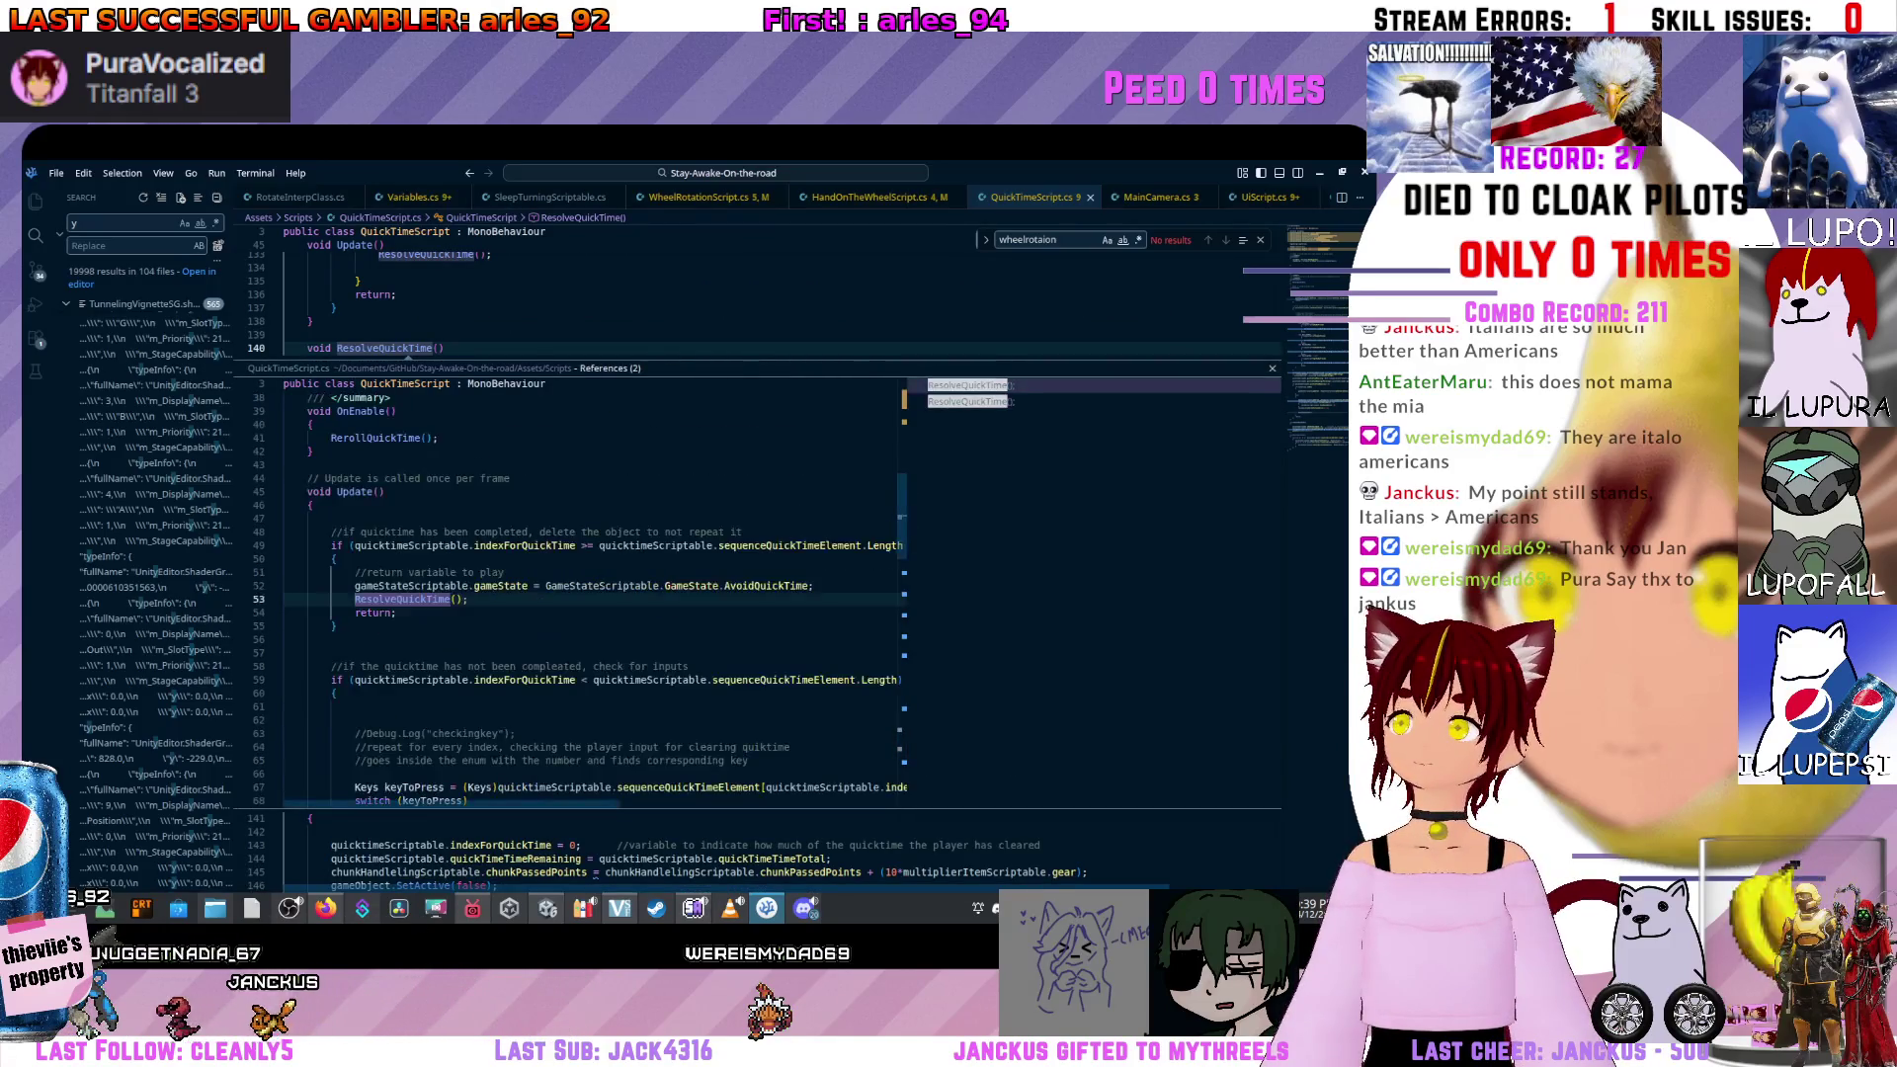
ctrl+click(582, 586)
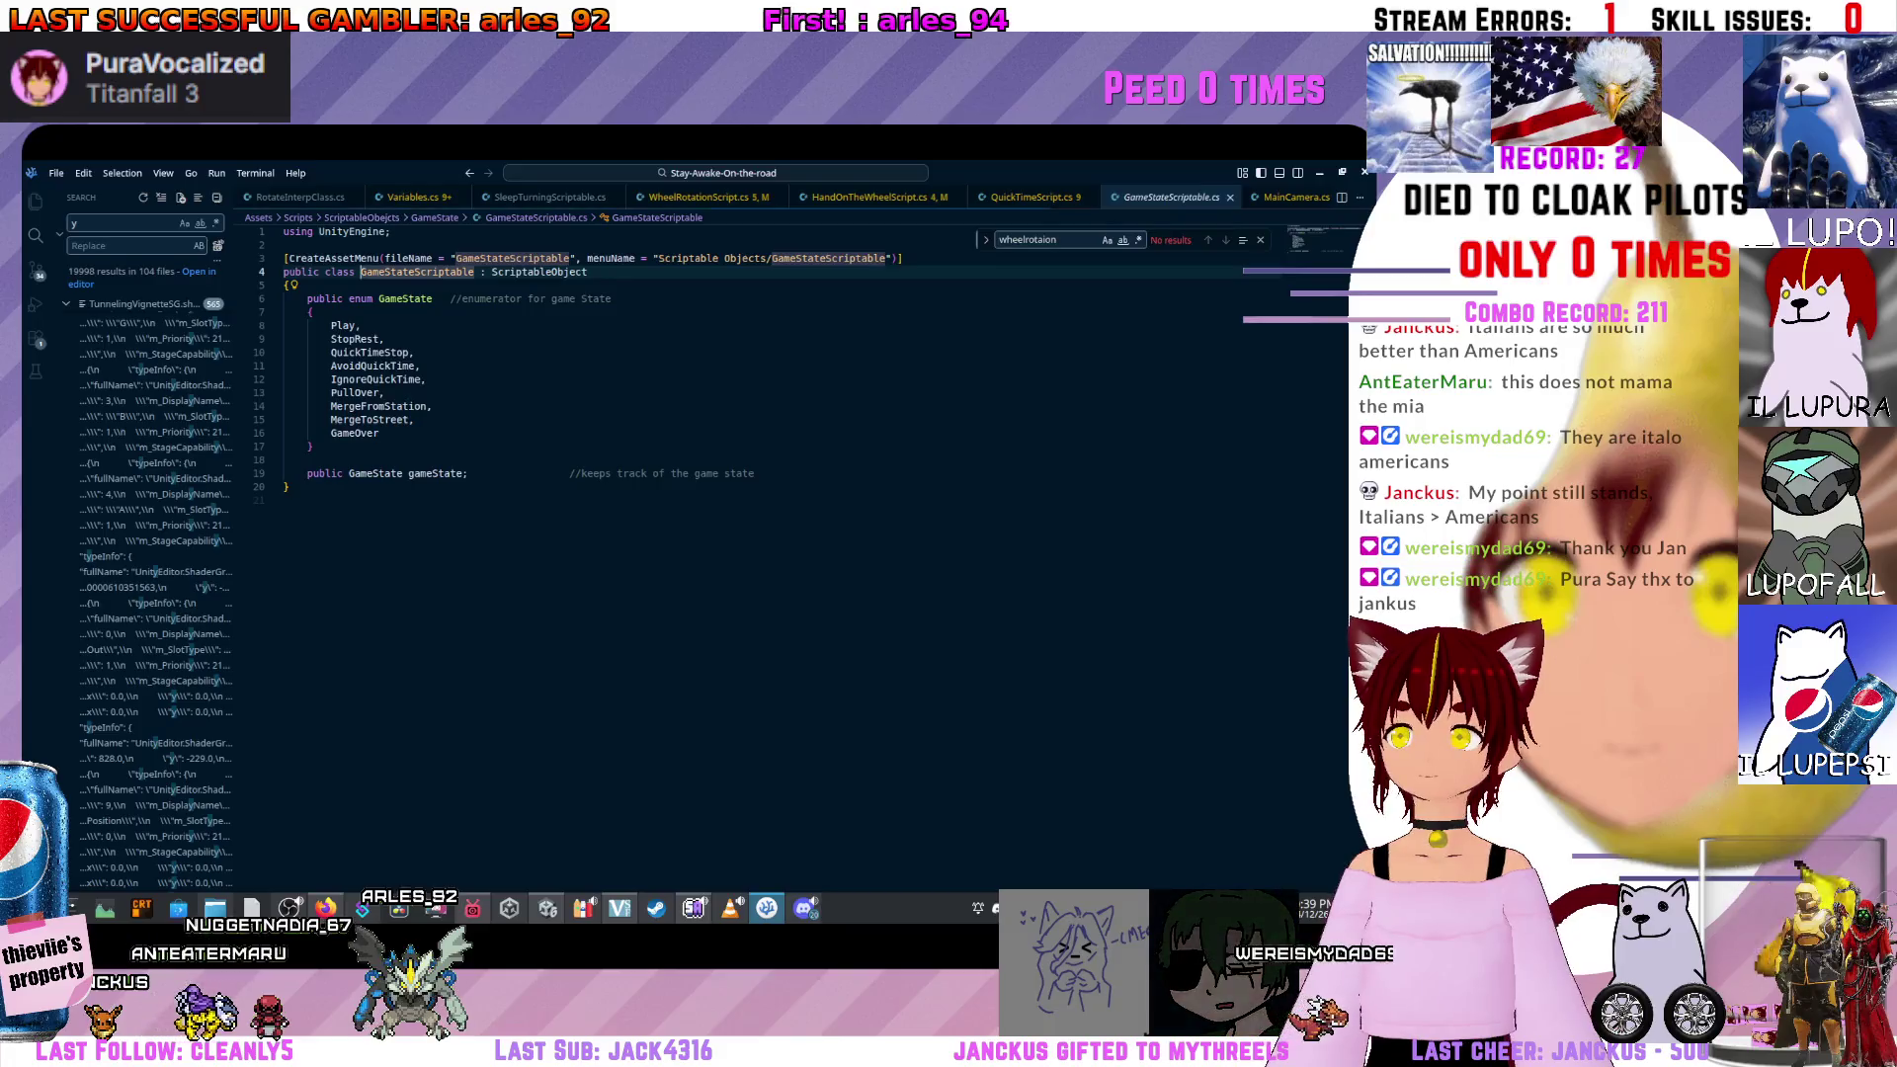
In Variables.cs, find 'avoid' and delete line 116's AvoidQuickTime check from the road-moving condition.
key(ctrl+Tab)
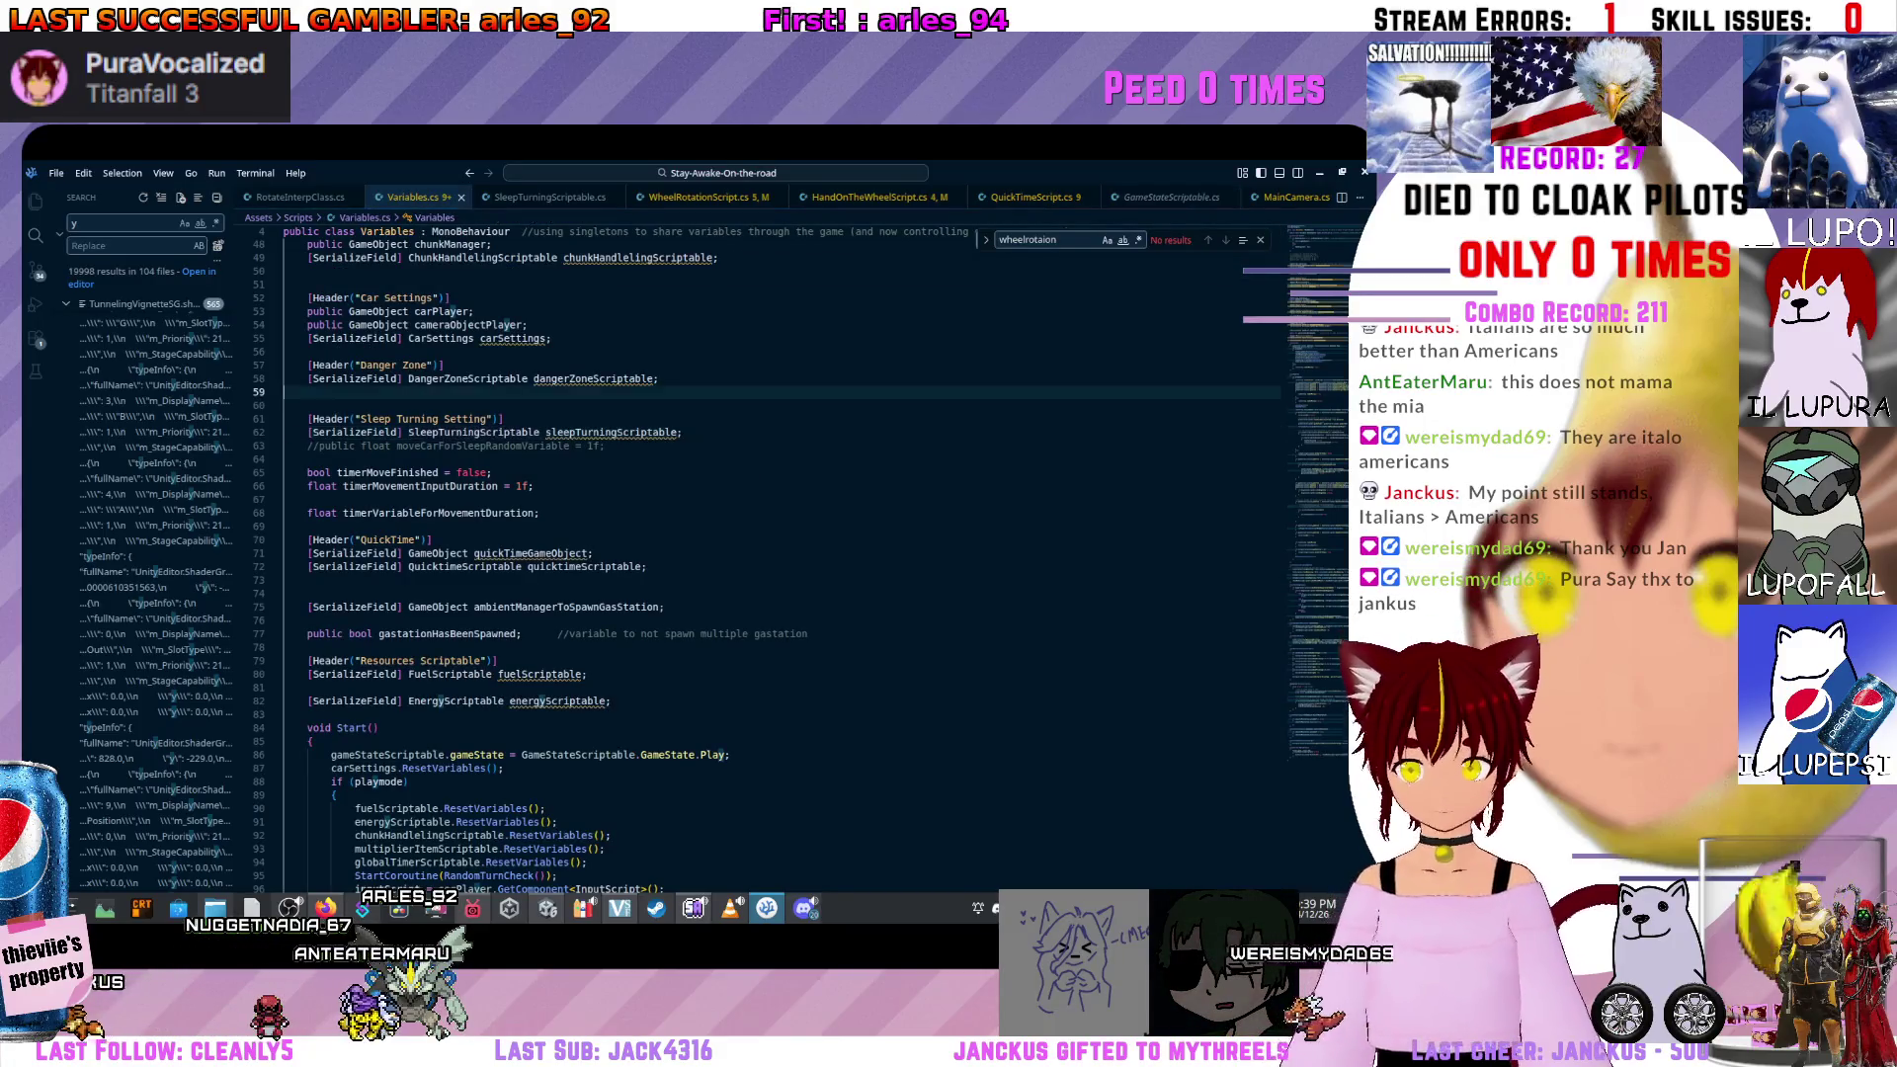
text(avoid)
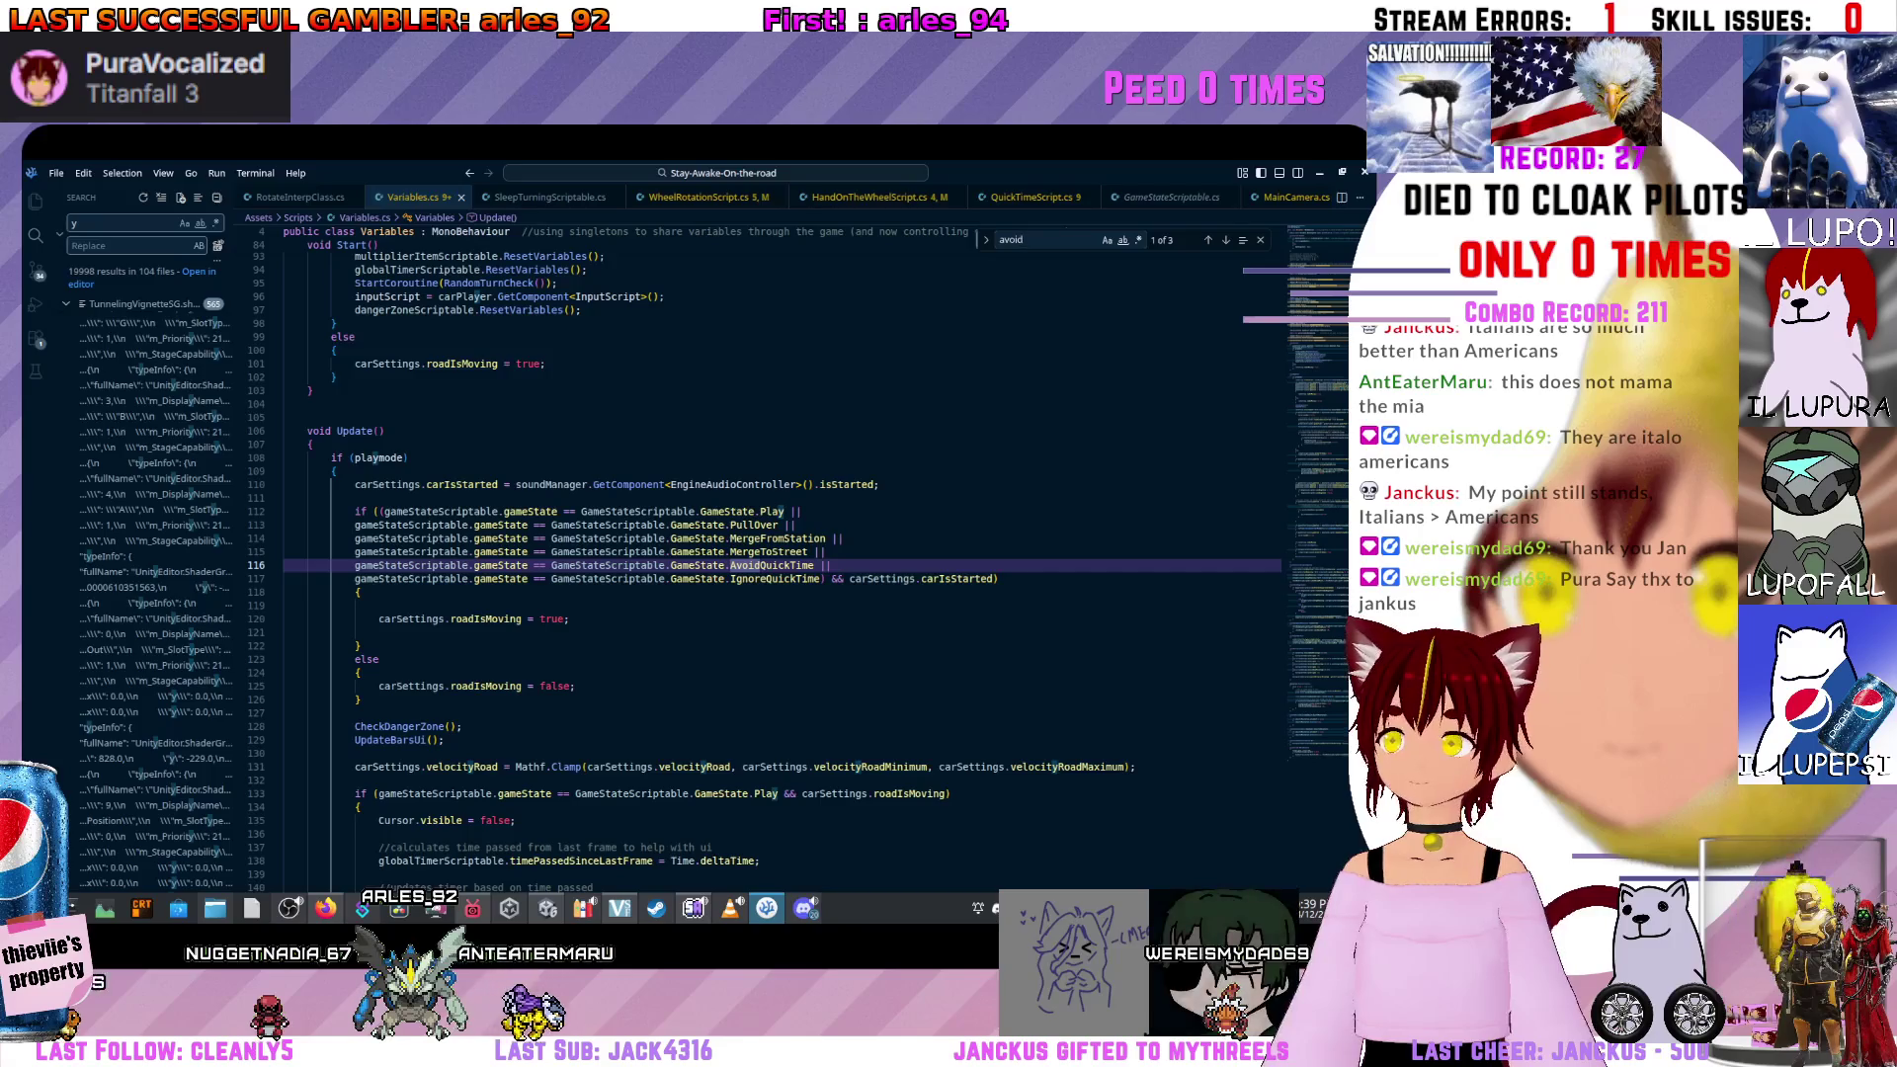
click(824, 551)
key(shift+Down)
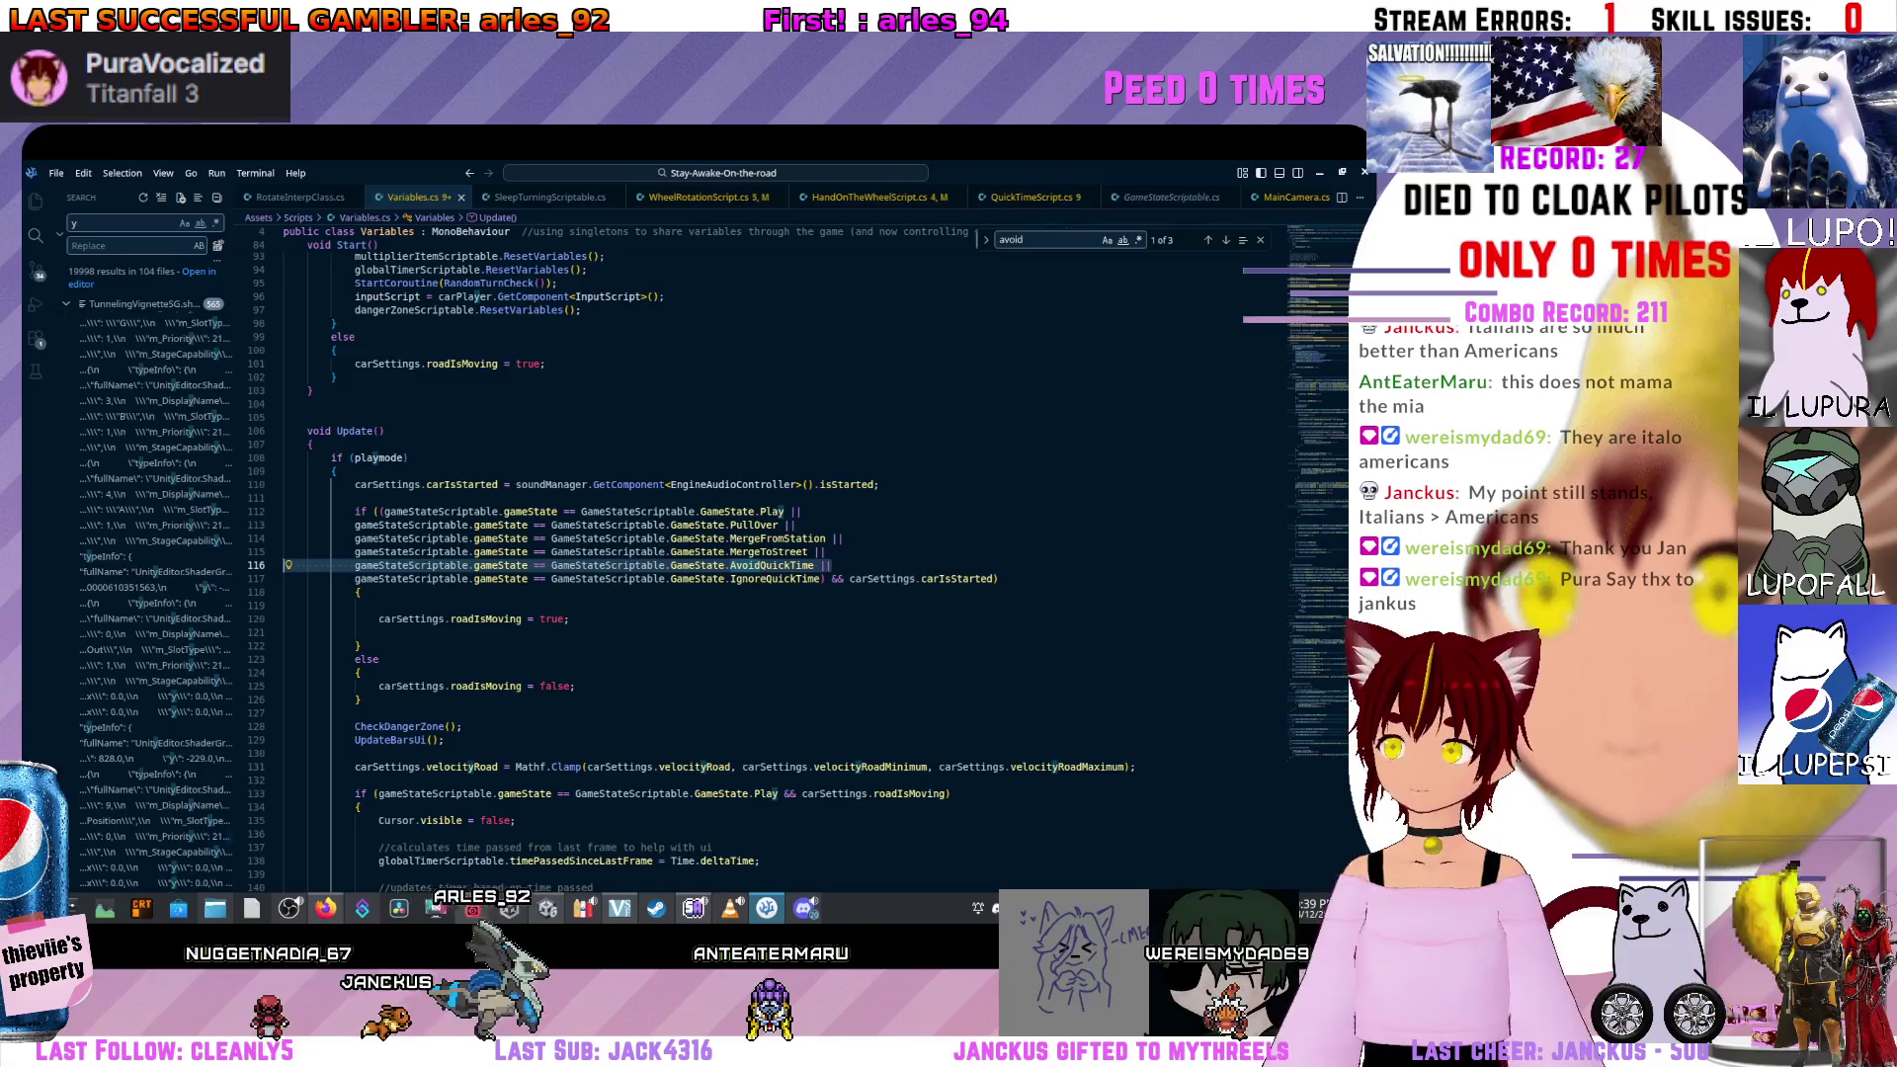
key(BackSpace)
key(Up)
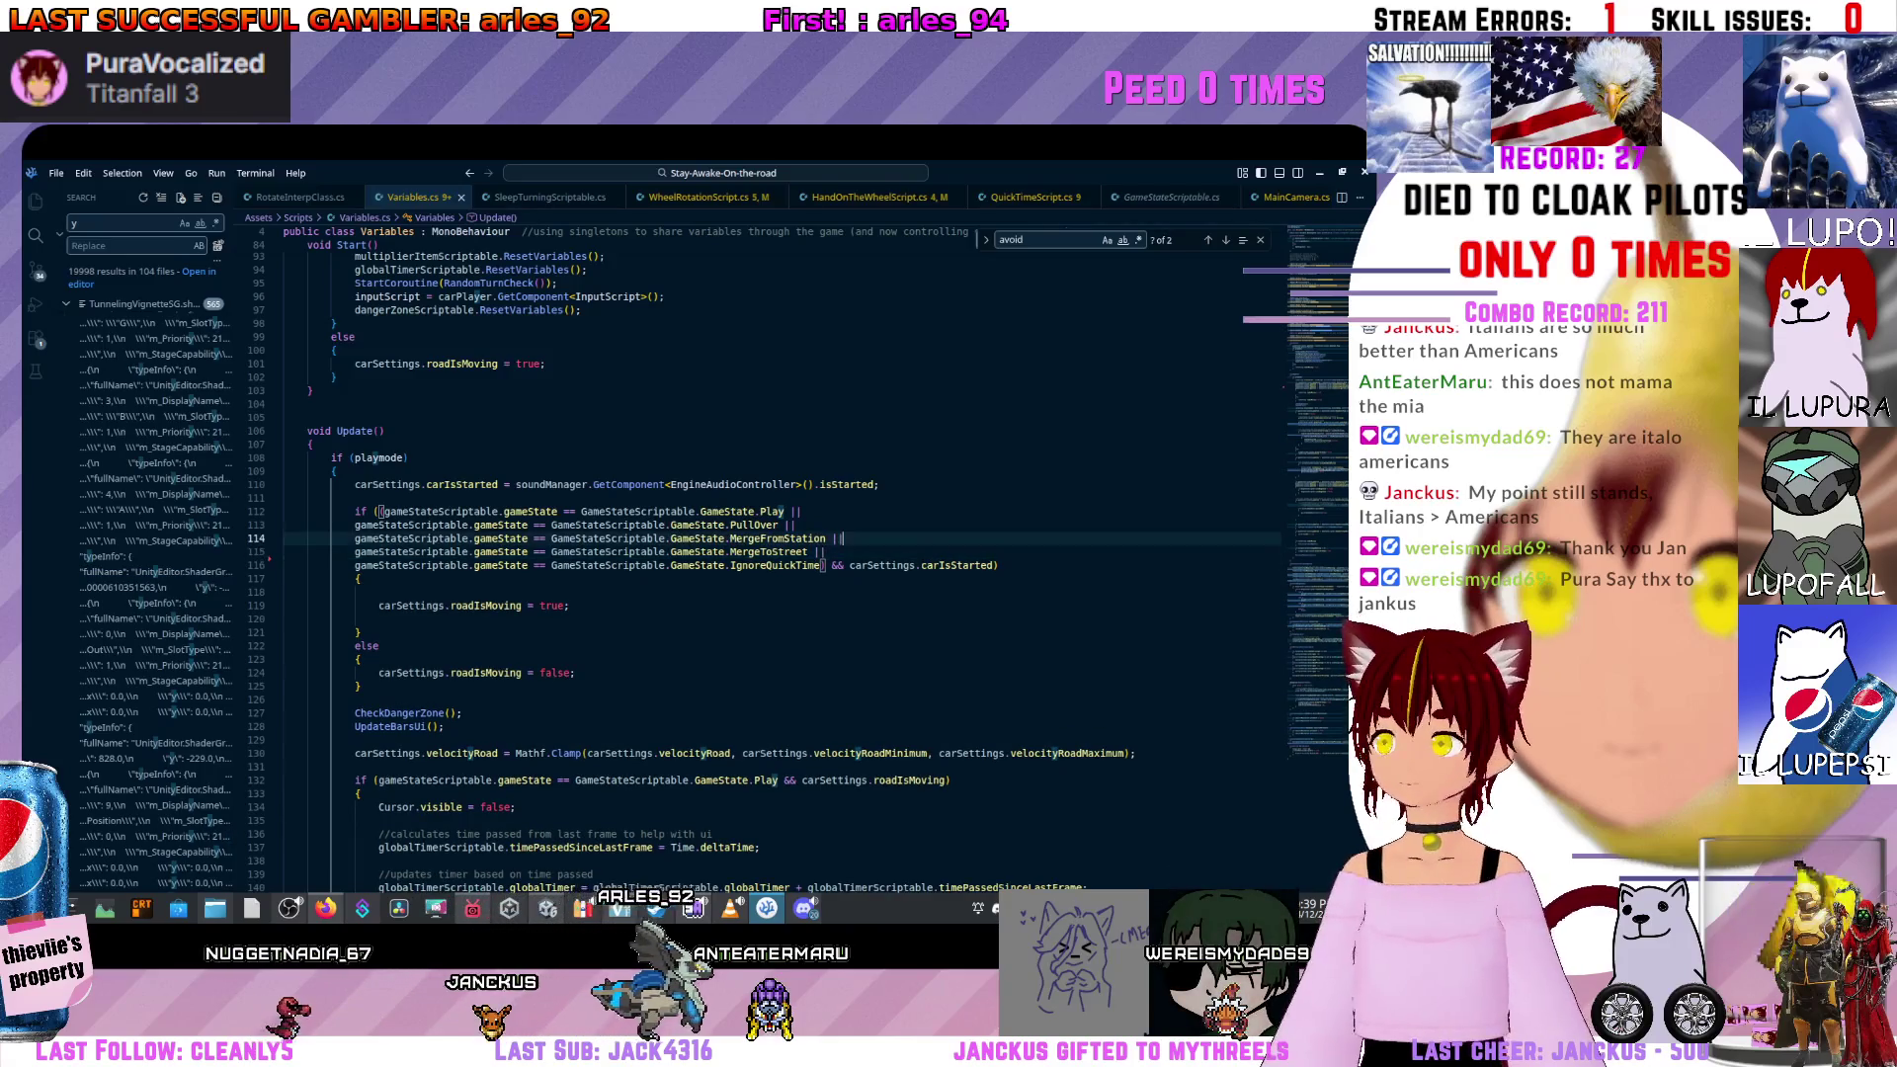
Search 'avoid' again to locate the remaining AvoidQuickTime usage at line 212.
key(ctrl+f)
text(avo)
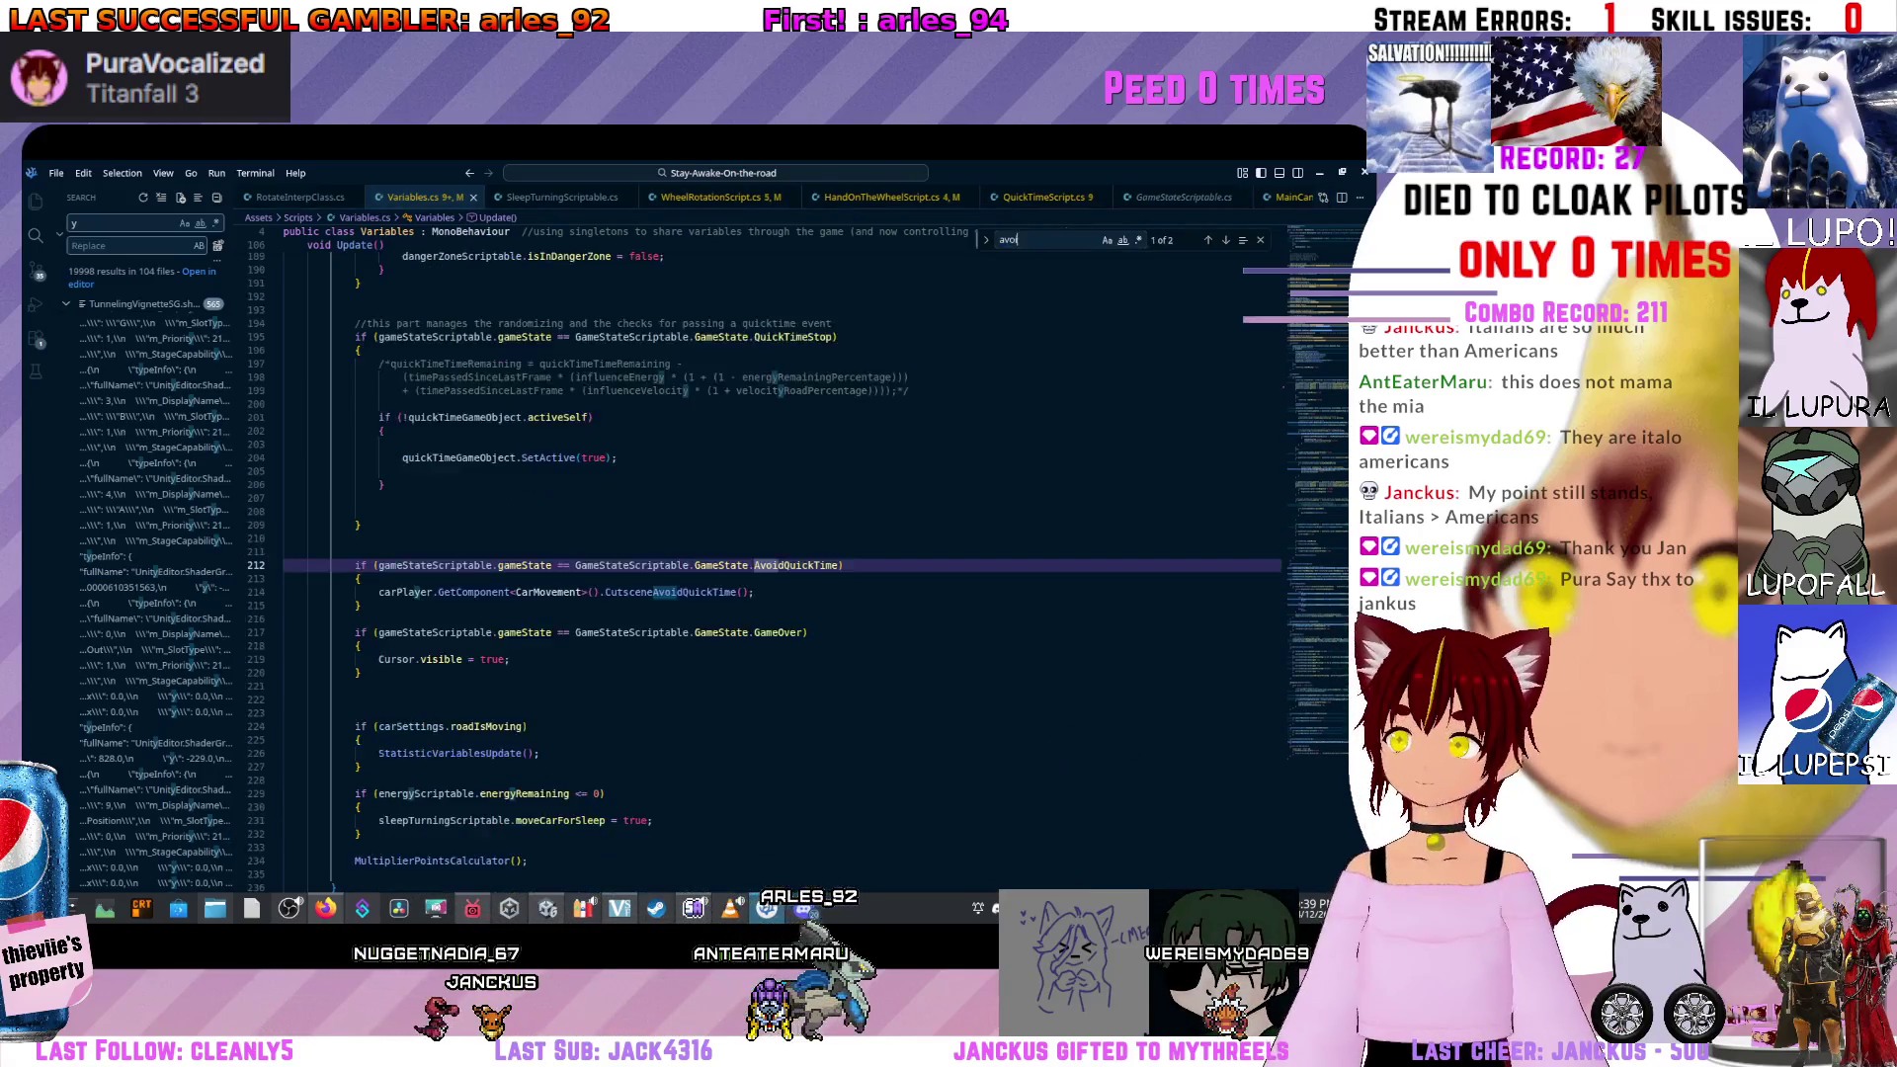
key(Up)
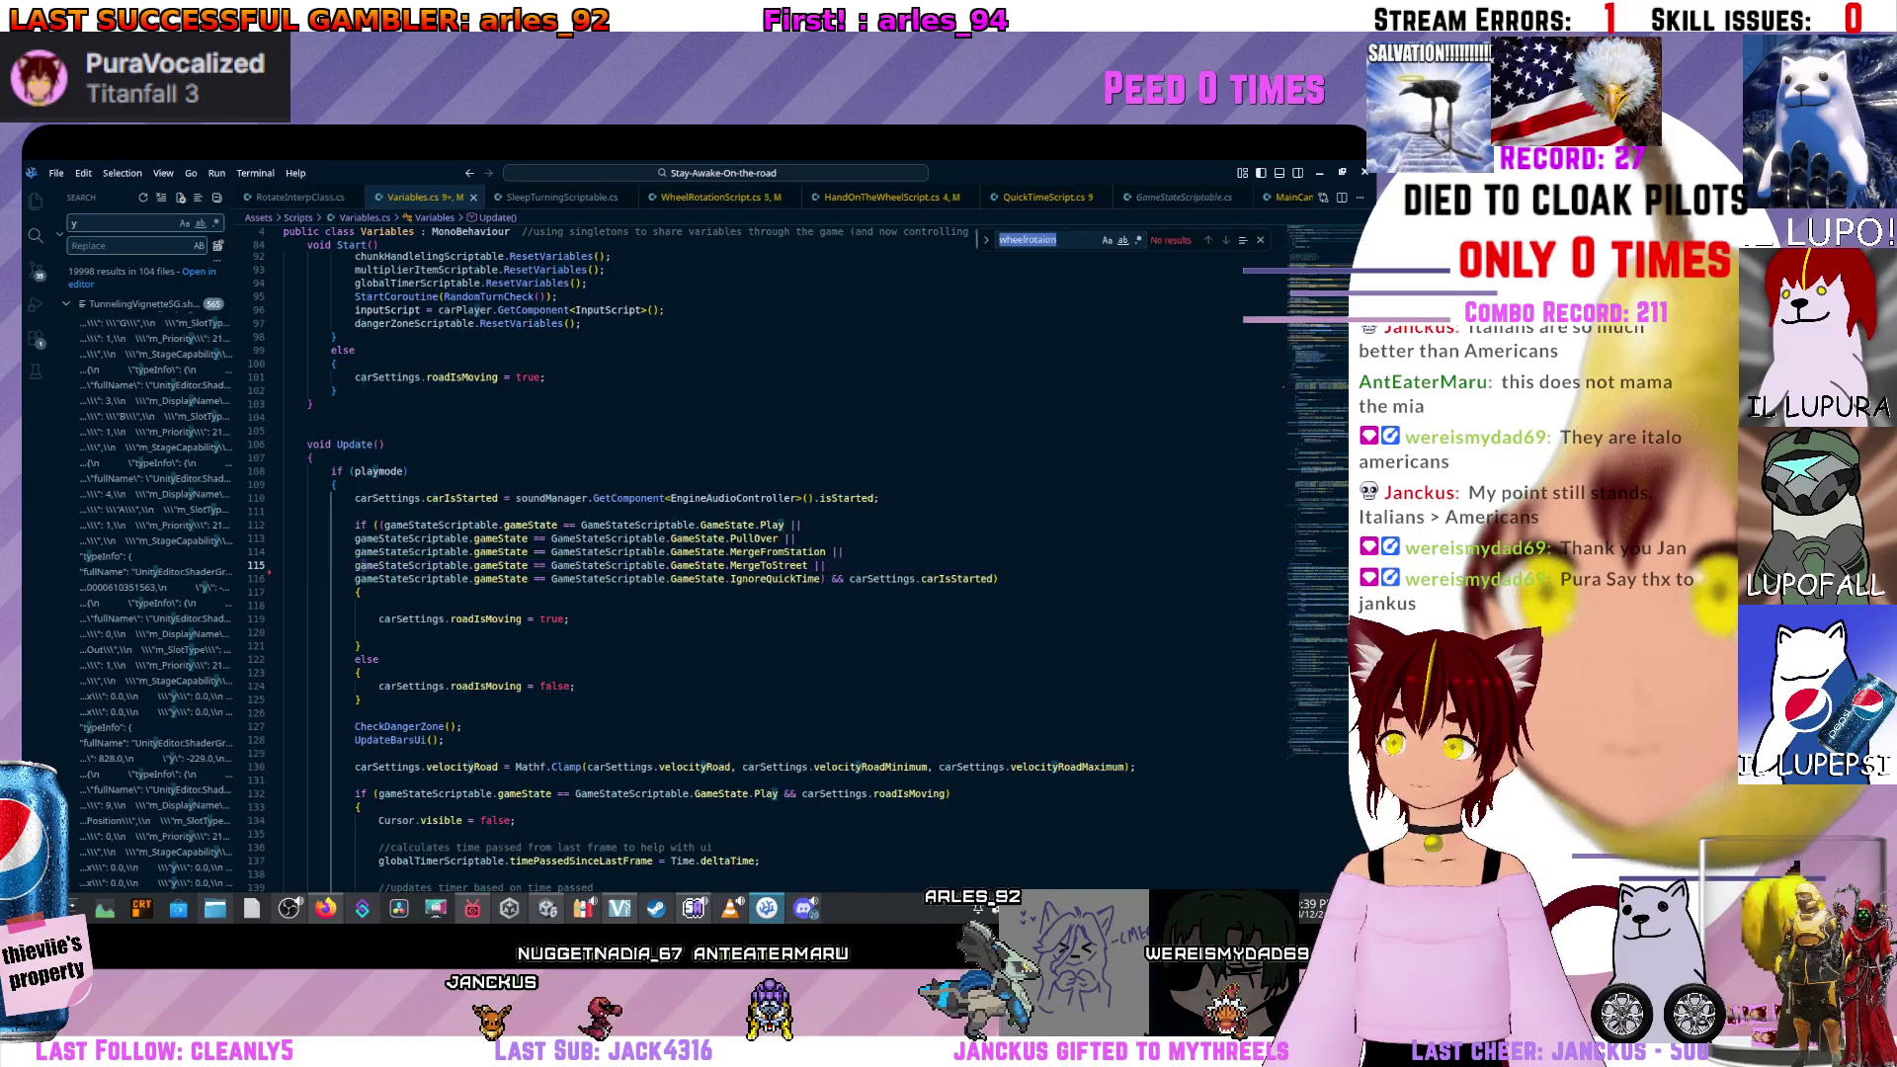
key(ctrl+shift+f)
key(Up)
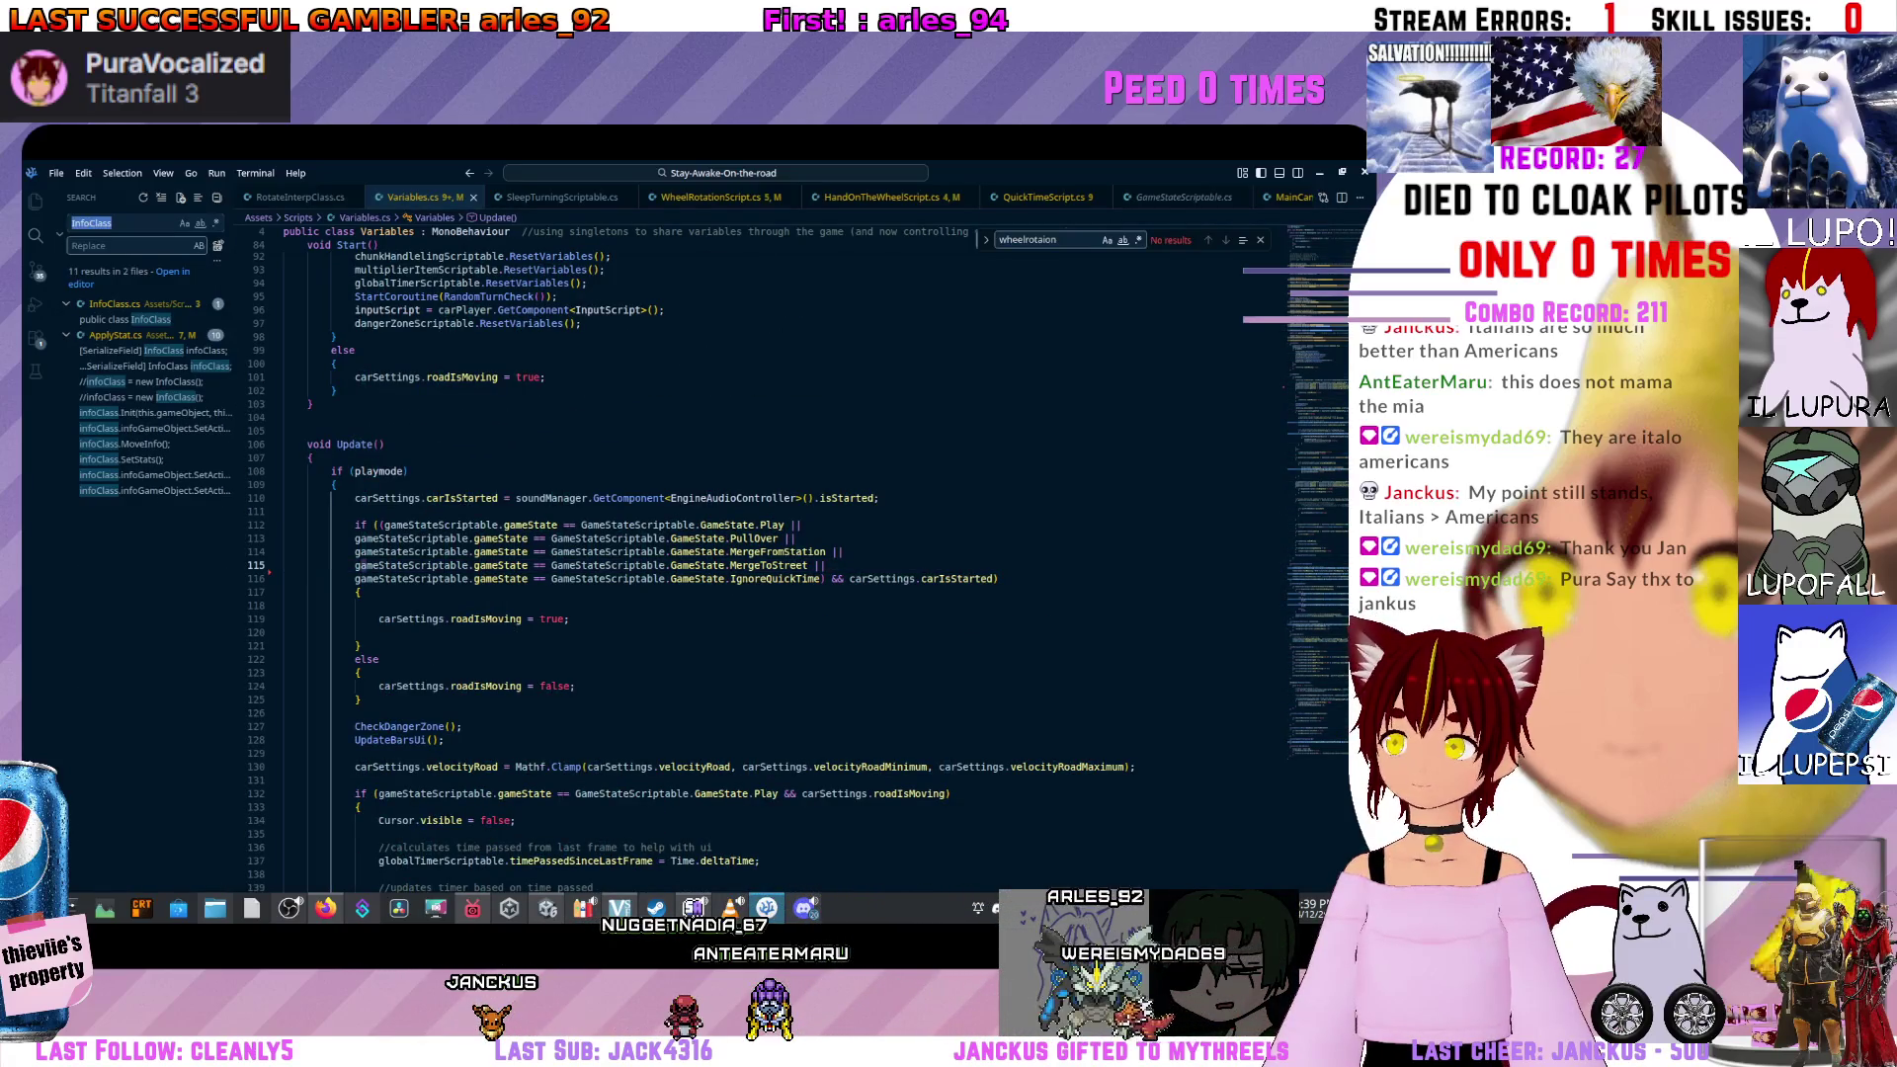
key(ctrl+f)
key(Down)
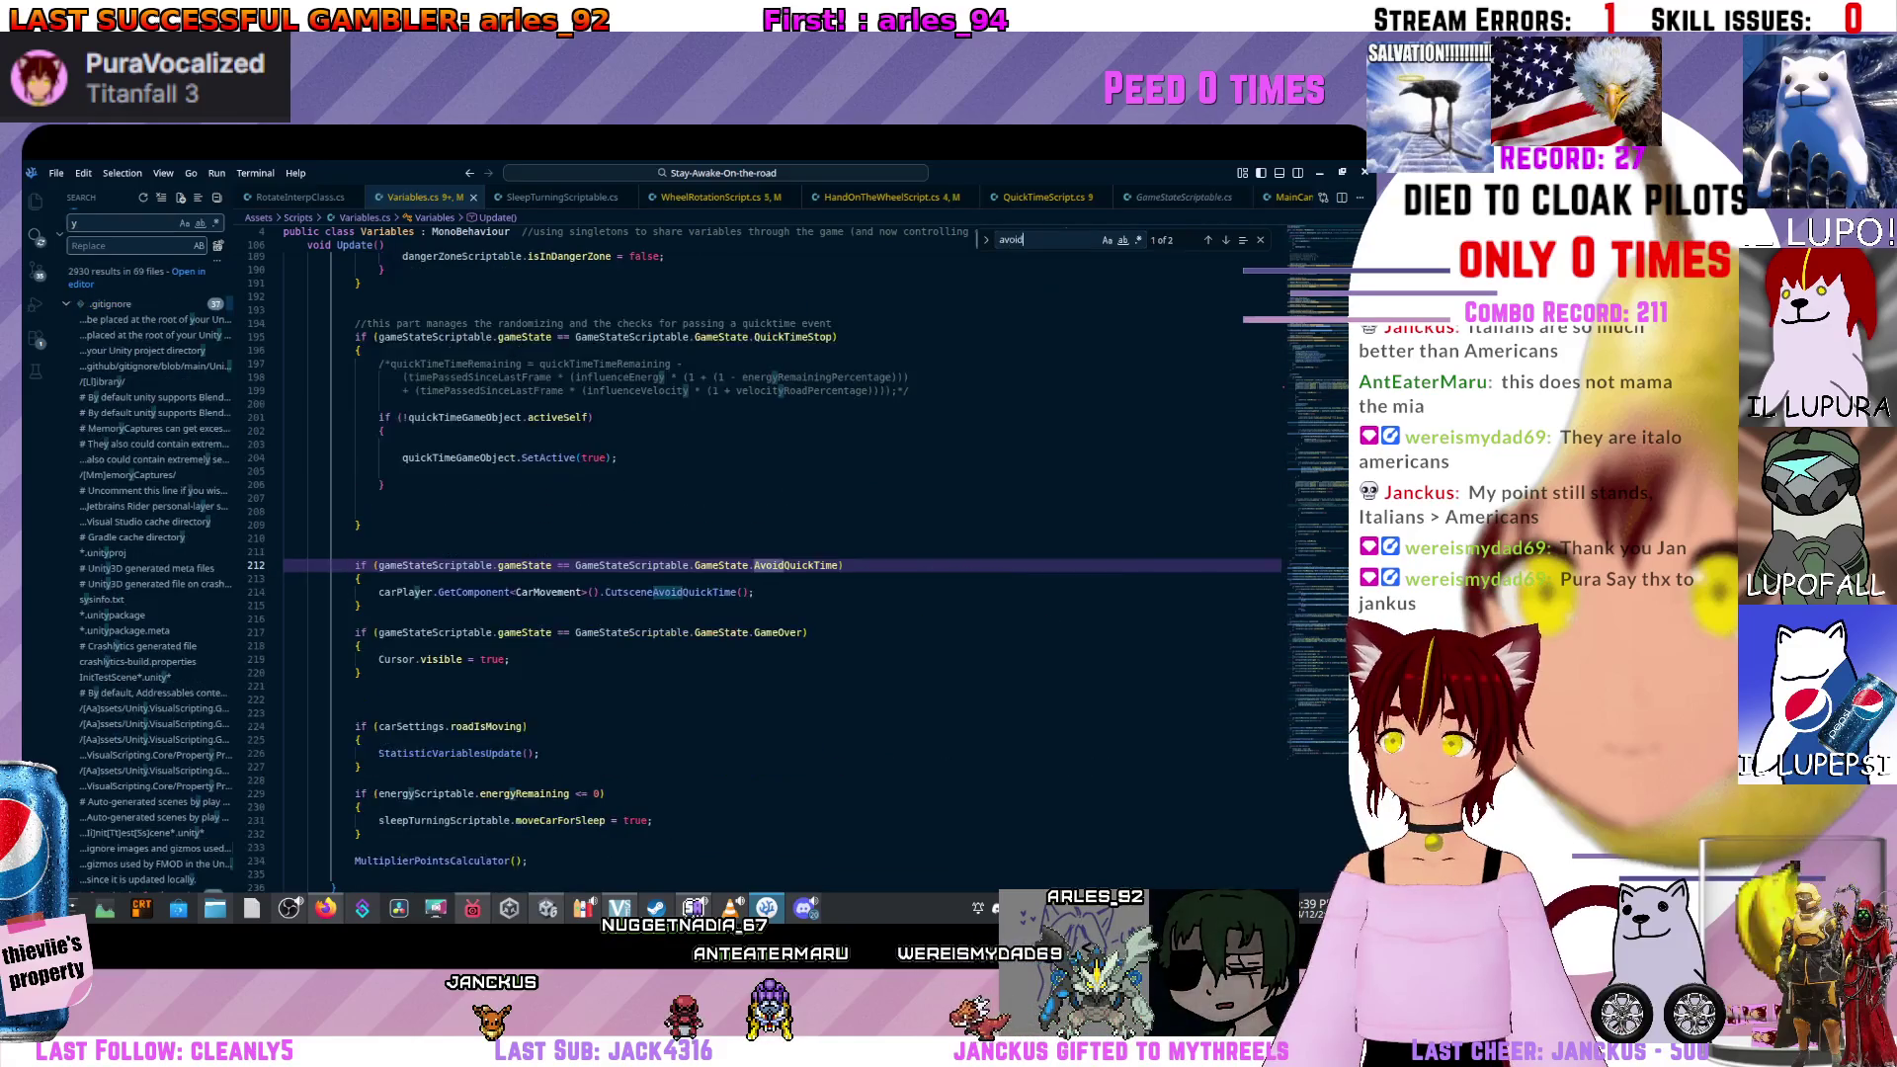
scroll(780, 553, up, 15)
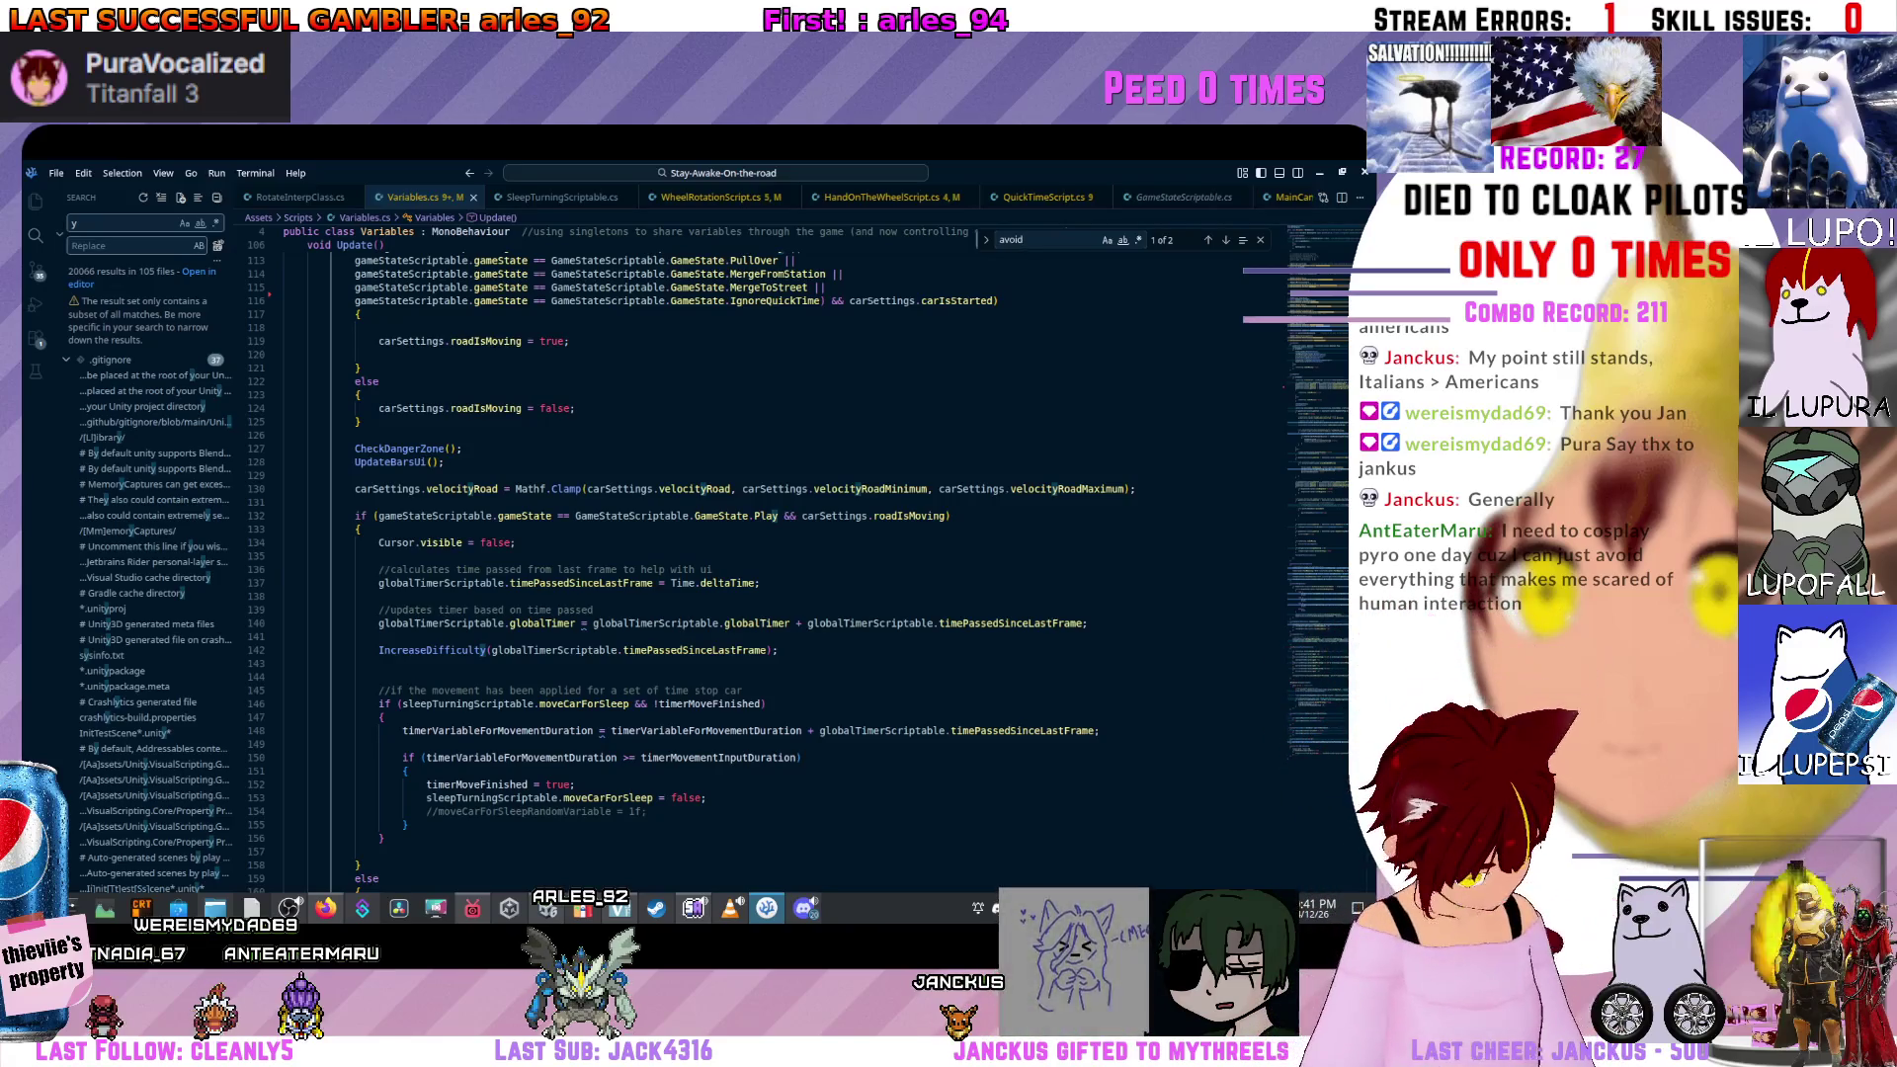
click(287, 636)
click(378, 663)
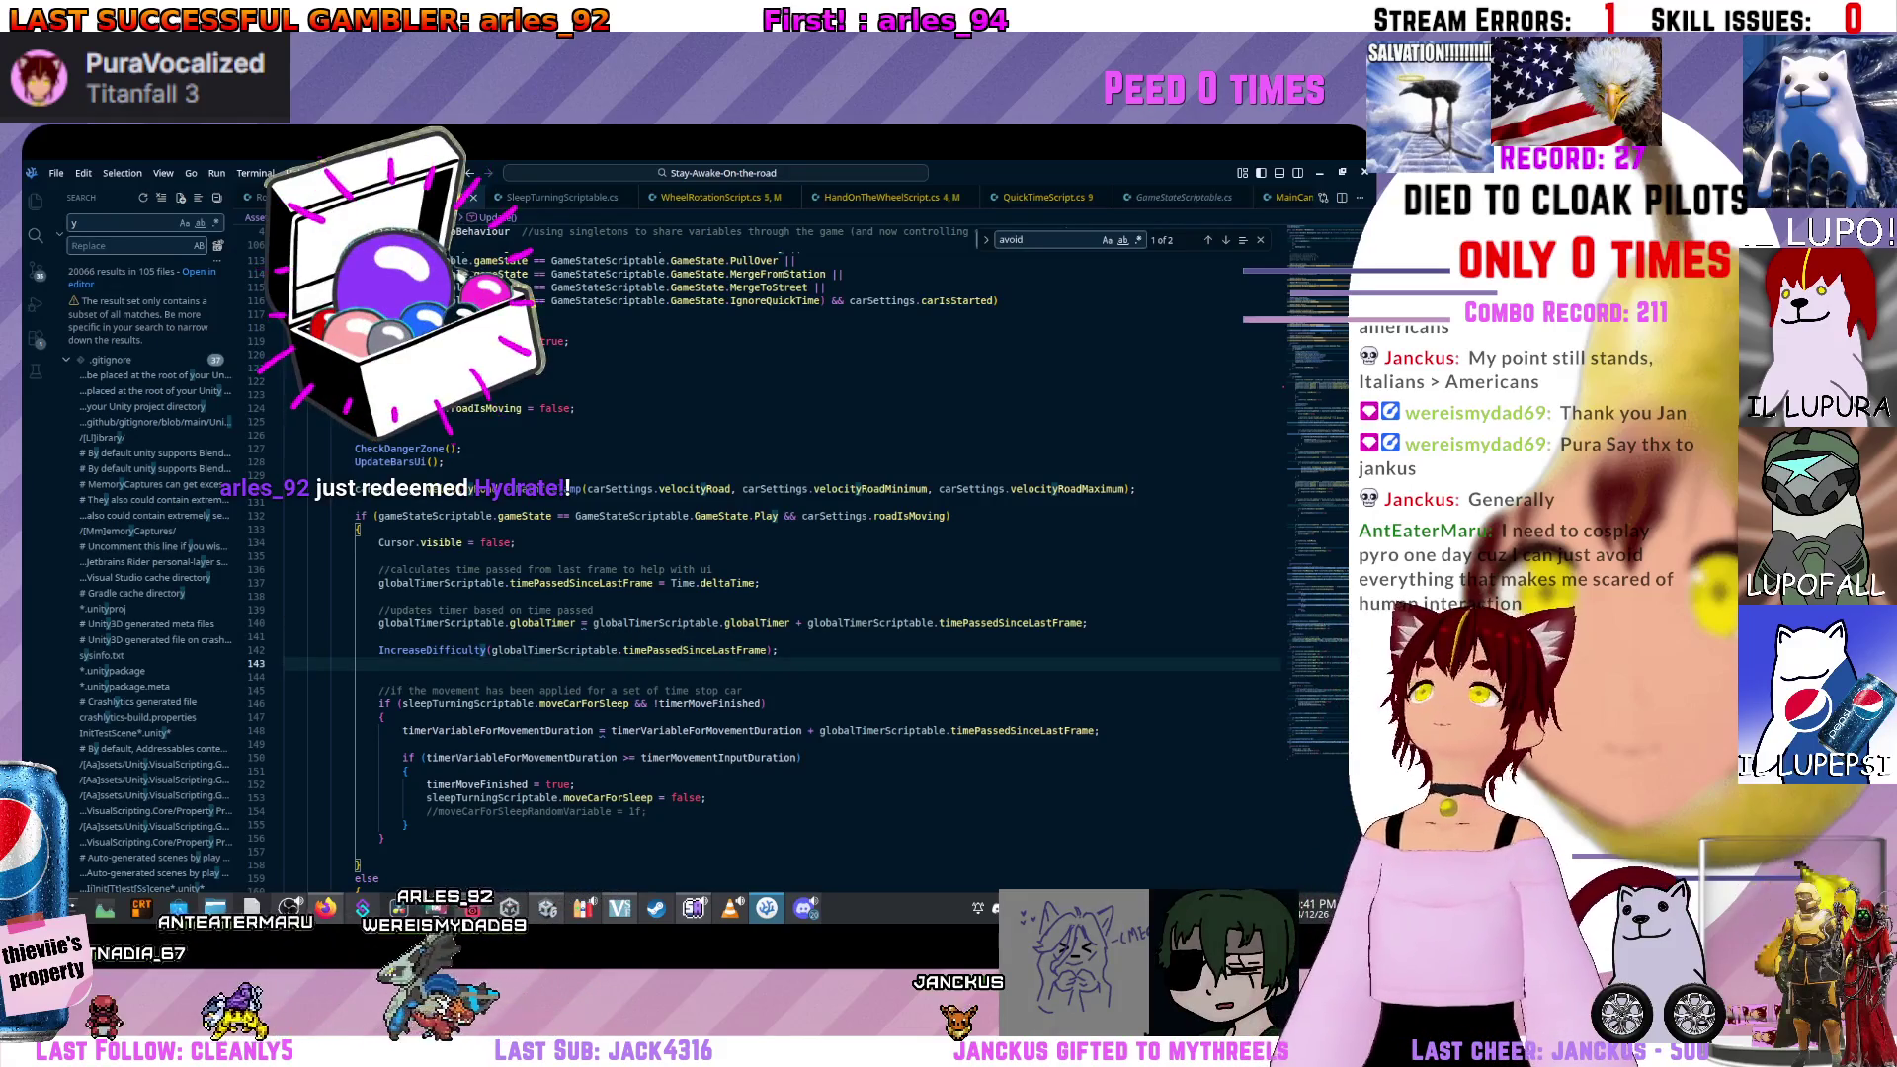
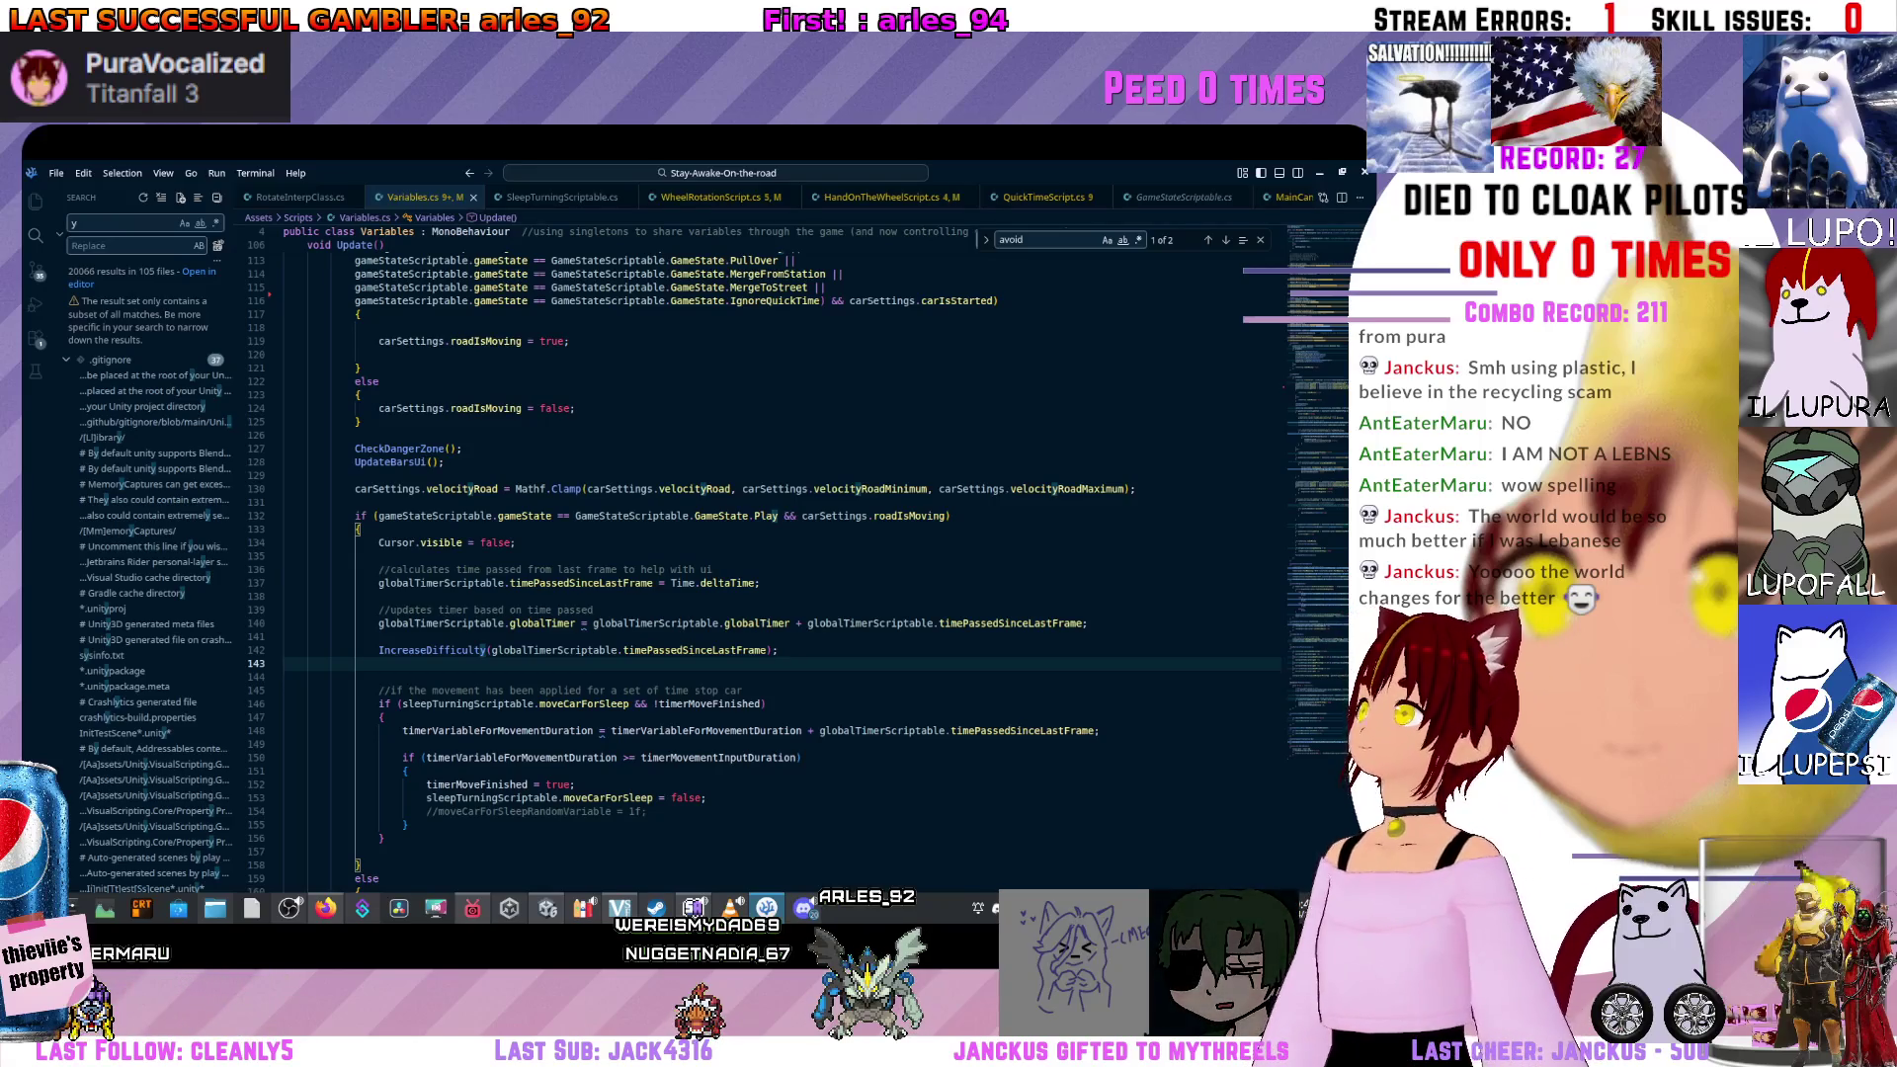
Scroll through Variables.cs and place the caret inside the Update method.
scroll(475, 489, down, 1)
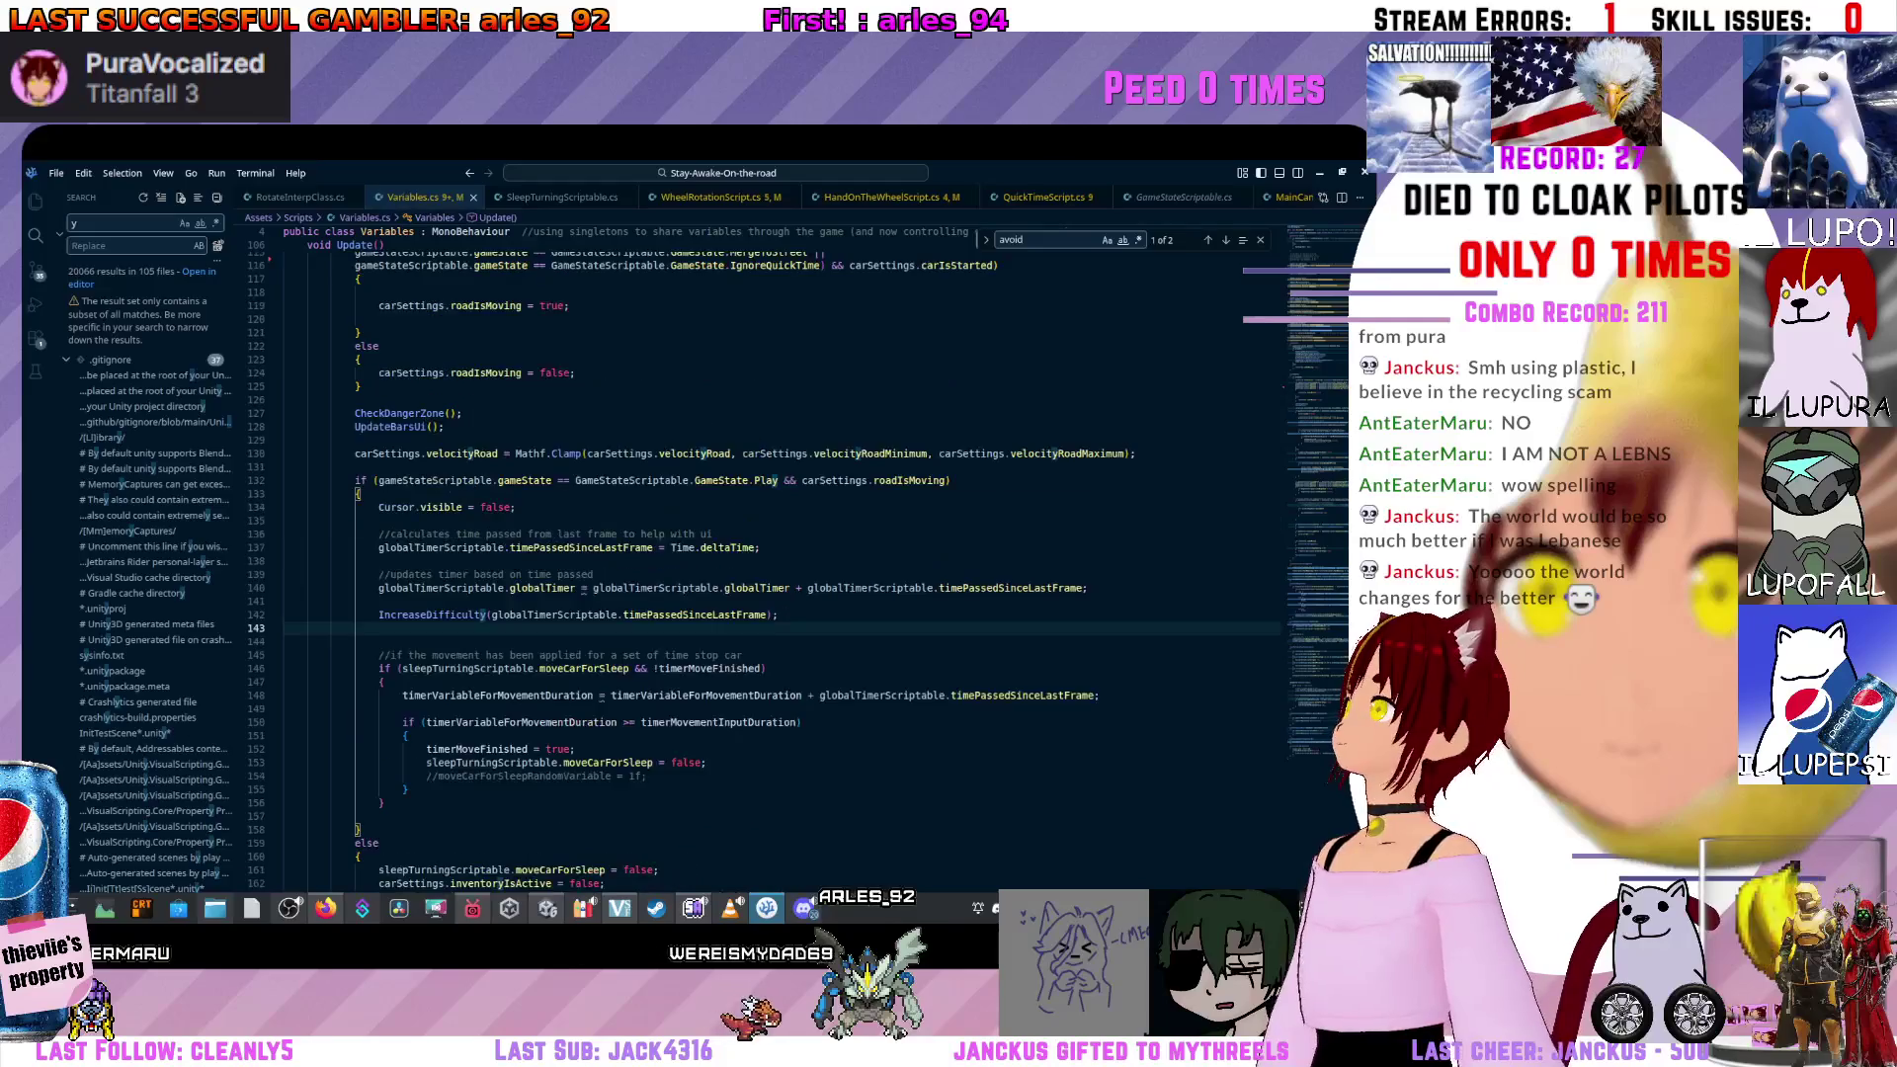
scroll(652, 554, down, 20)
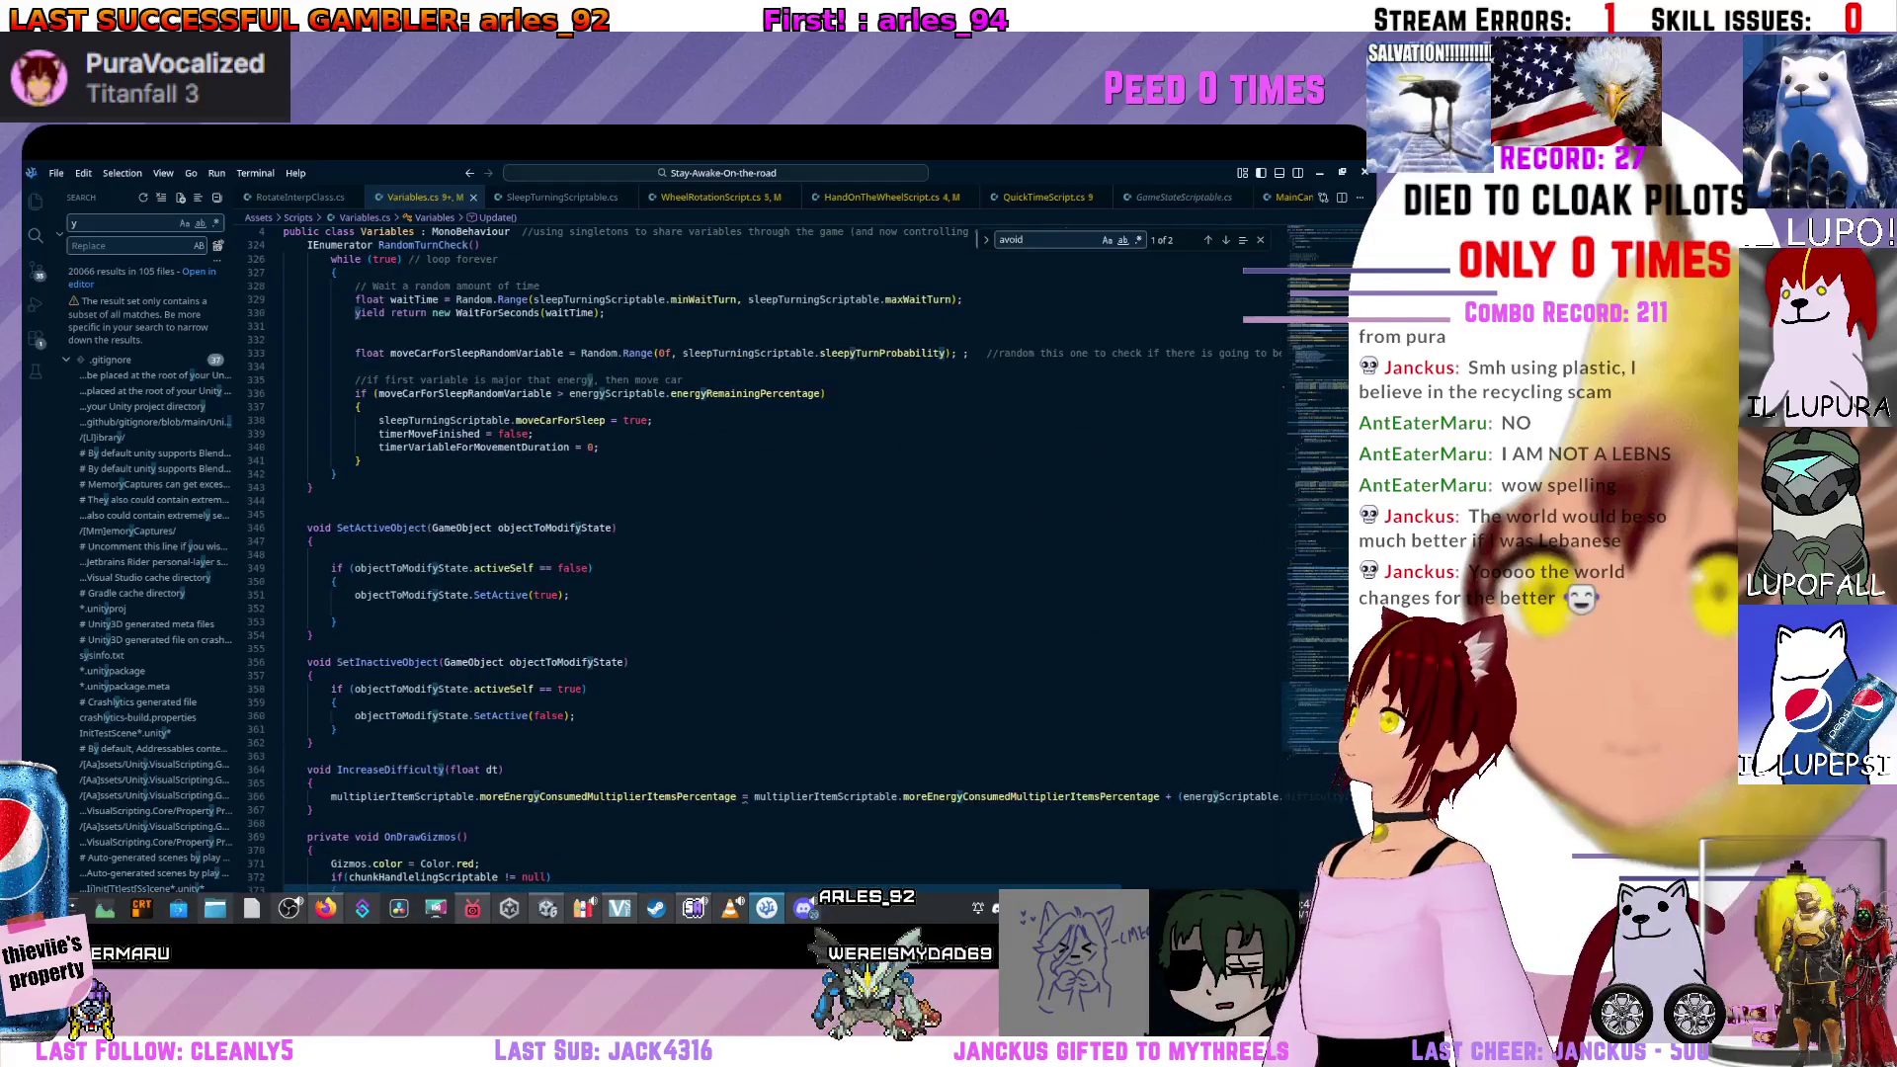
scroll(652, 553, up, 15)
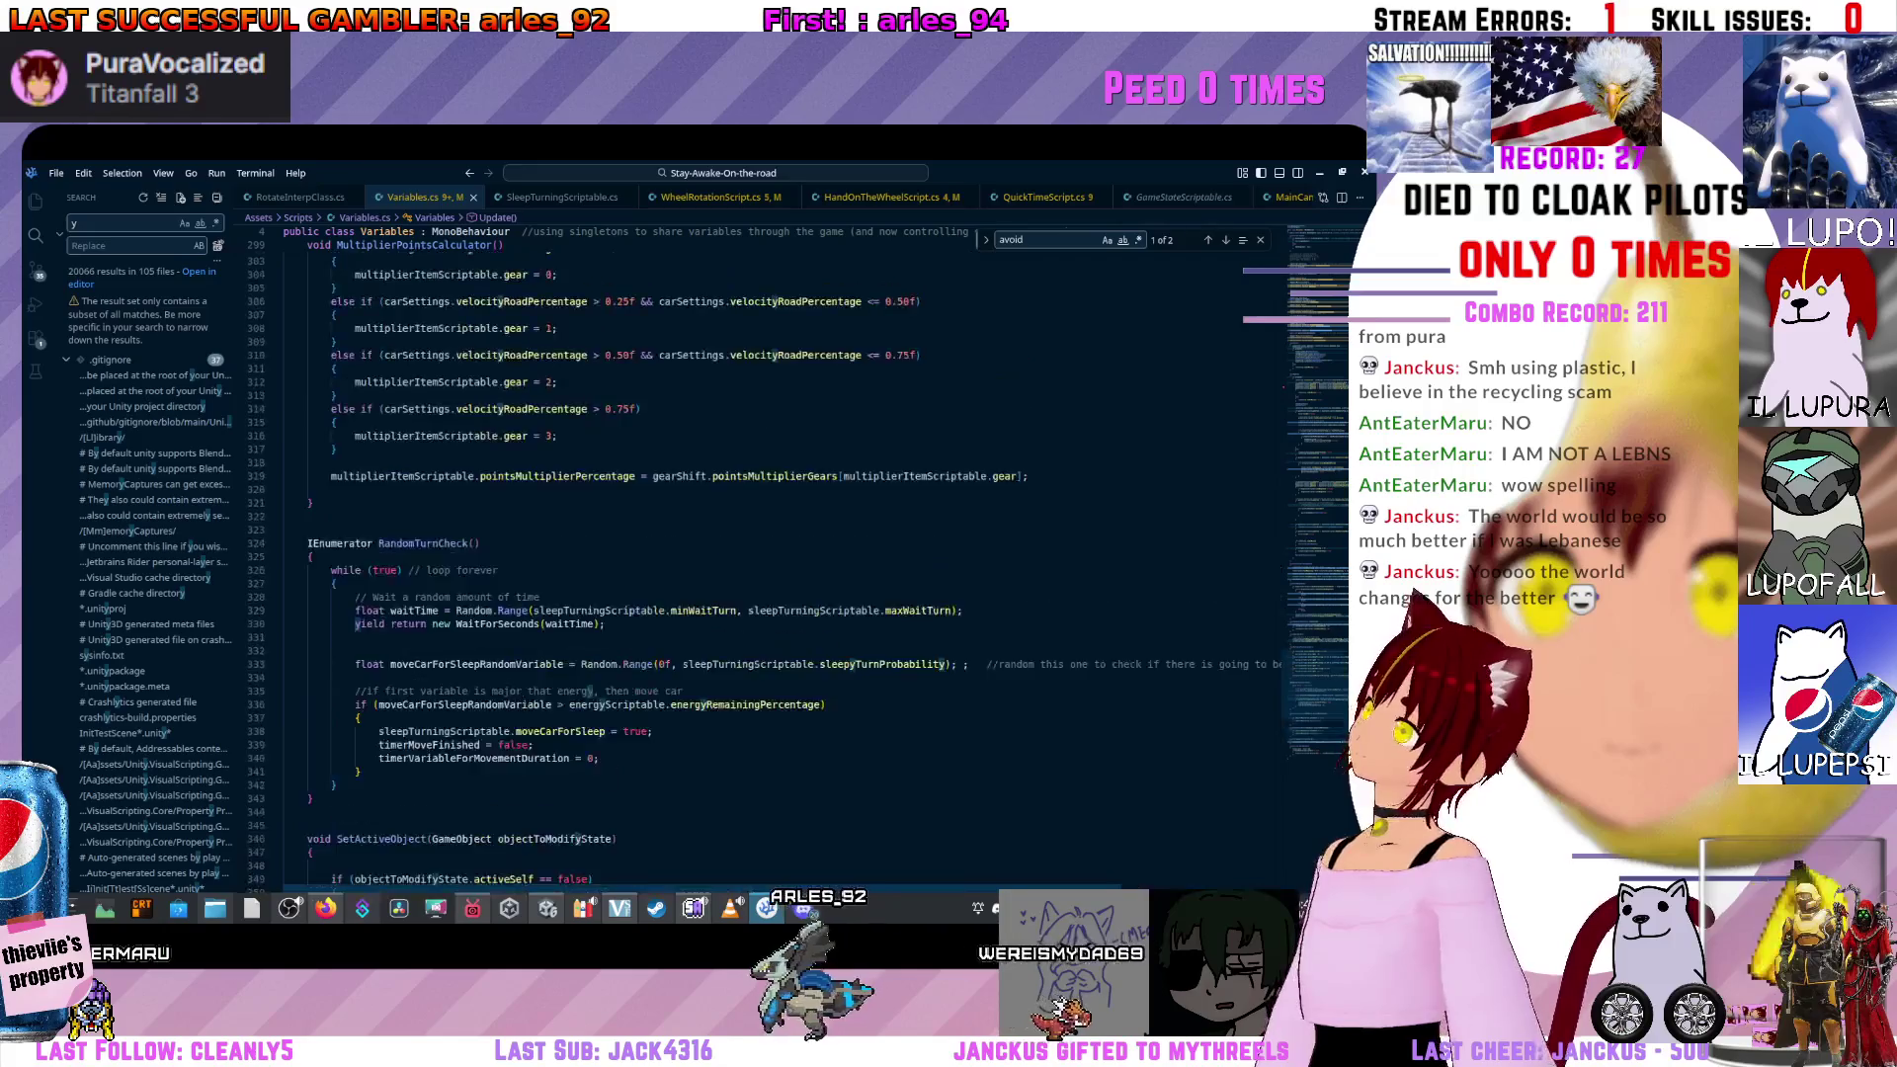
scroll(652, 553, up, 18)
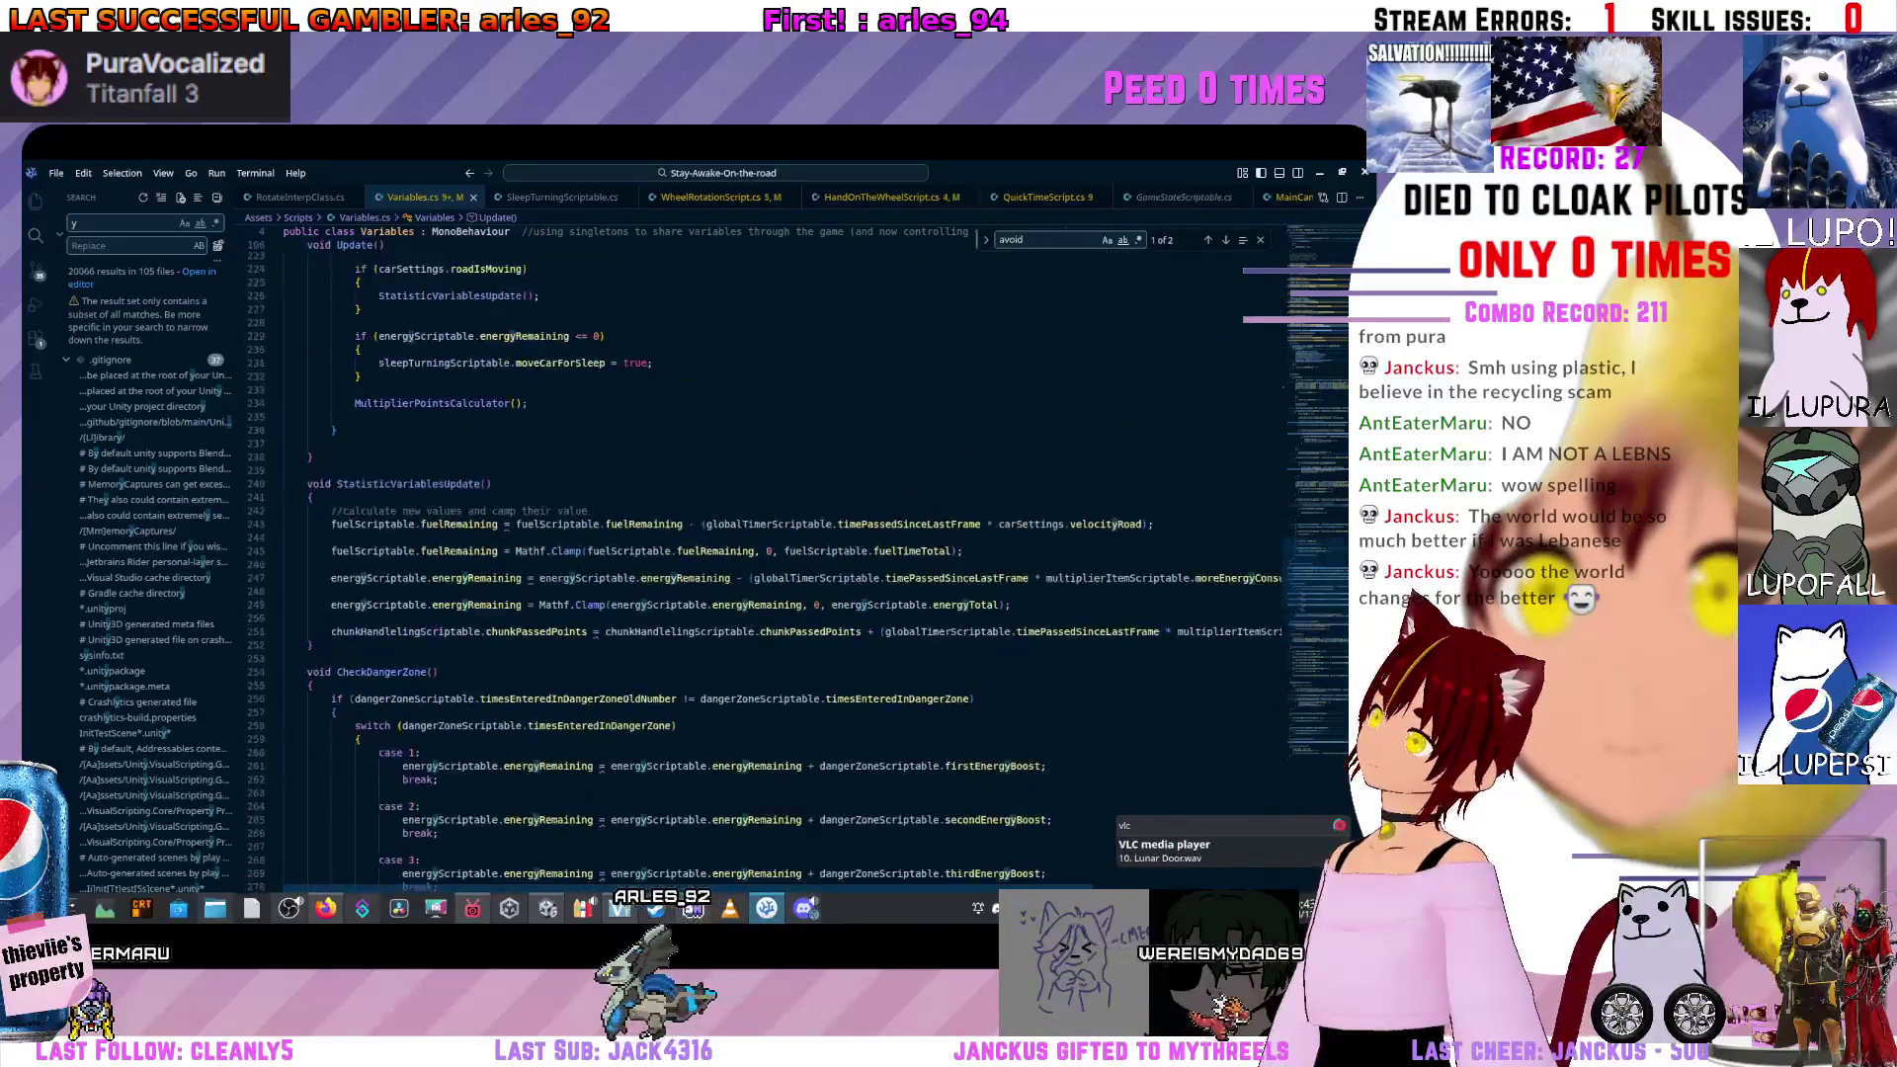
scroll(652, 553, up, 15)
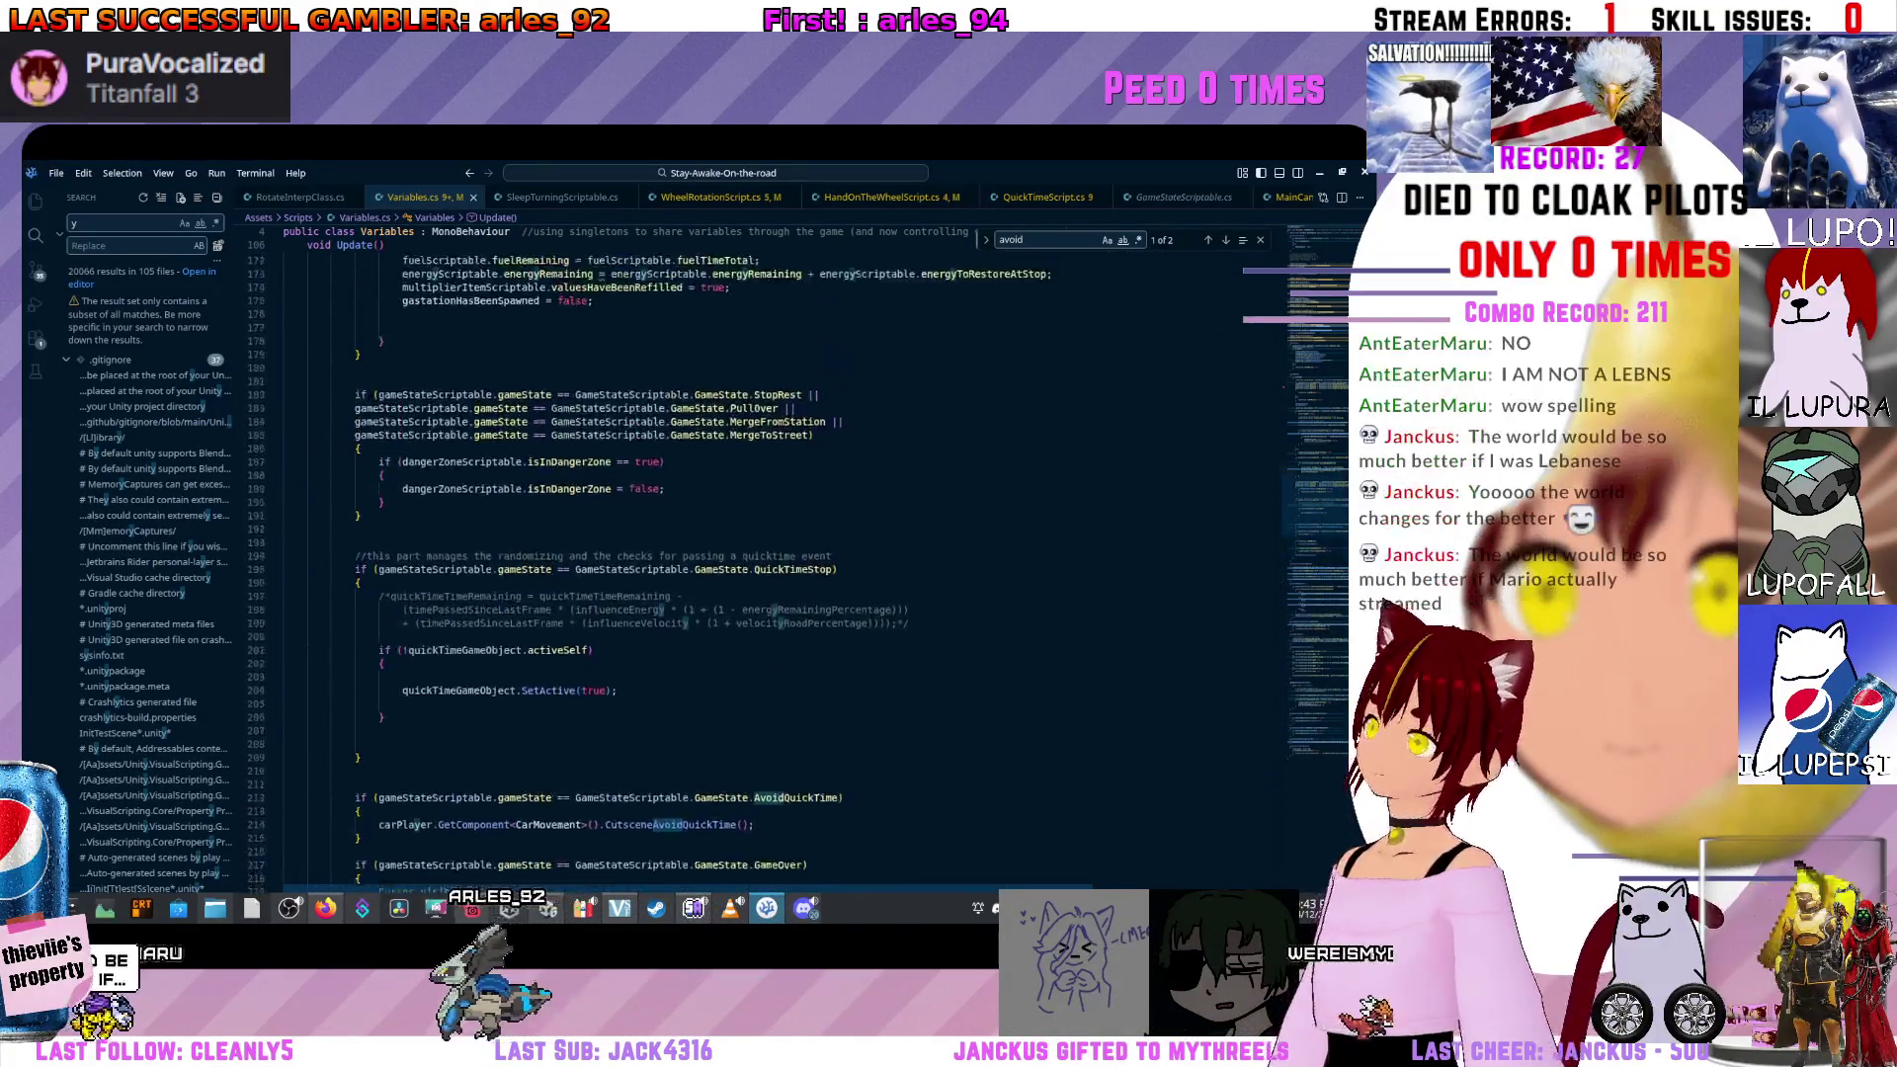
scroll(652, 553, up, 12)
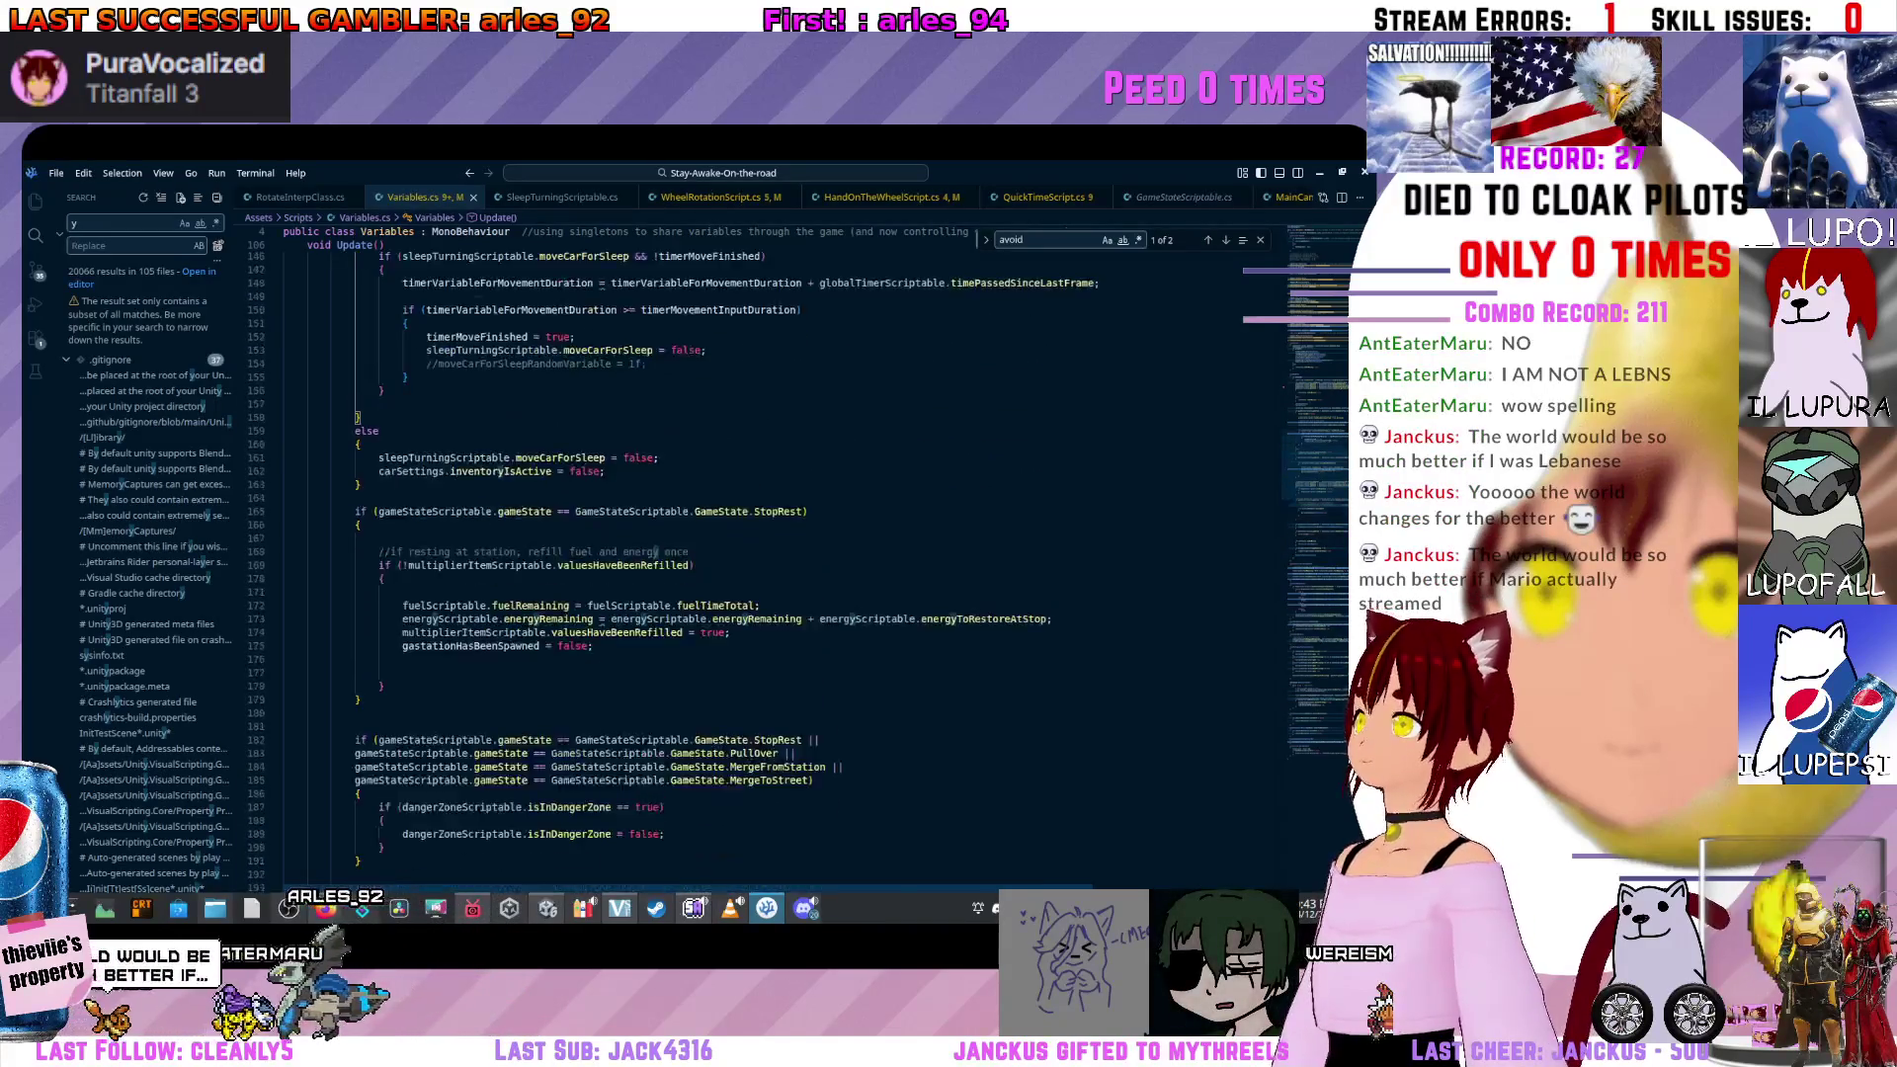
scroll(652, 553, up, 10)
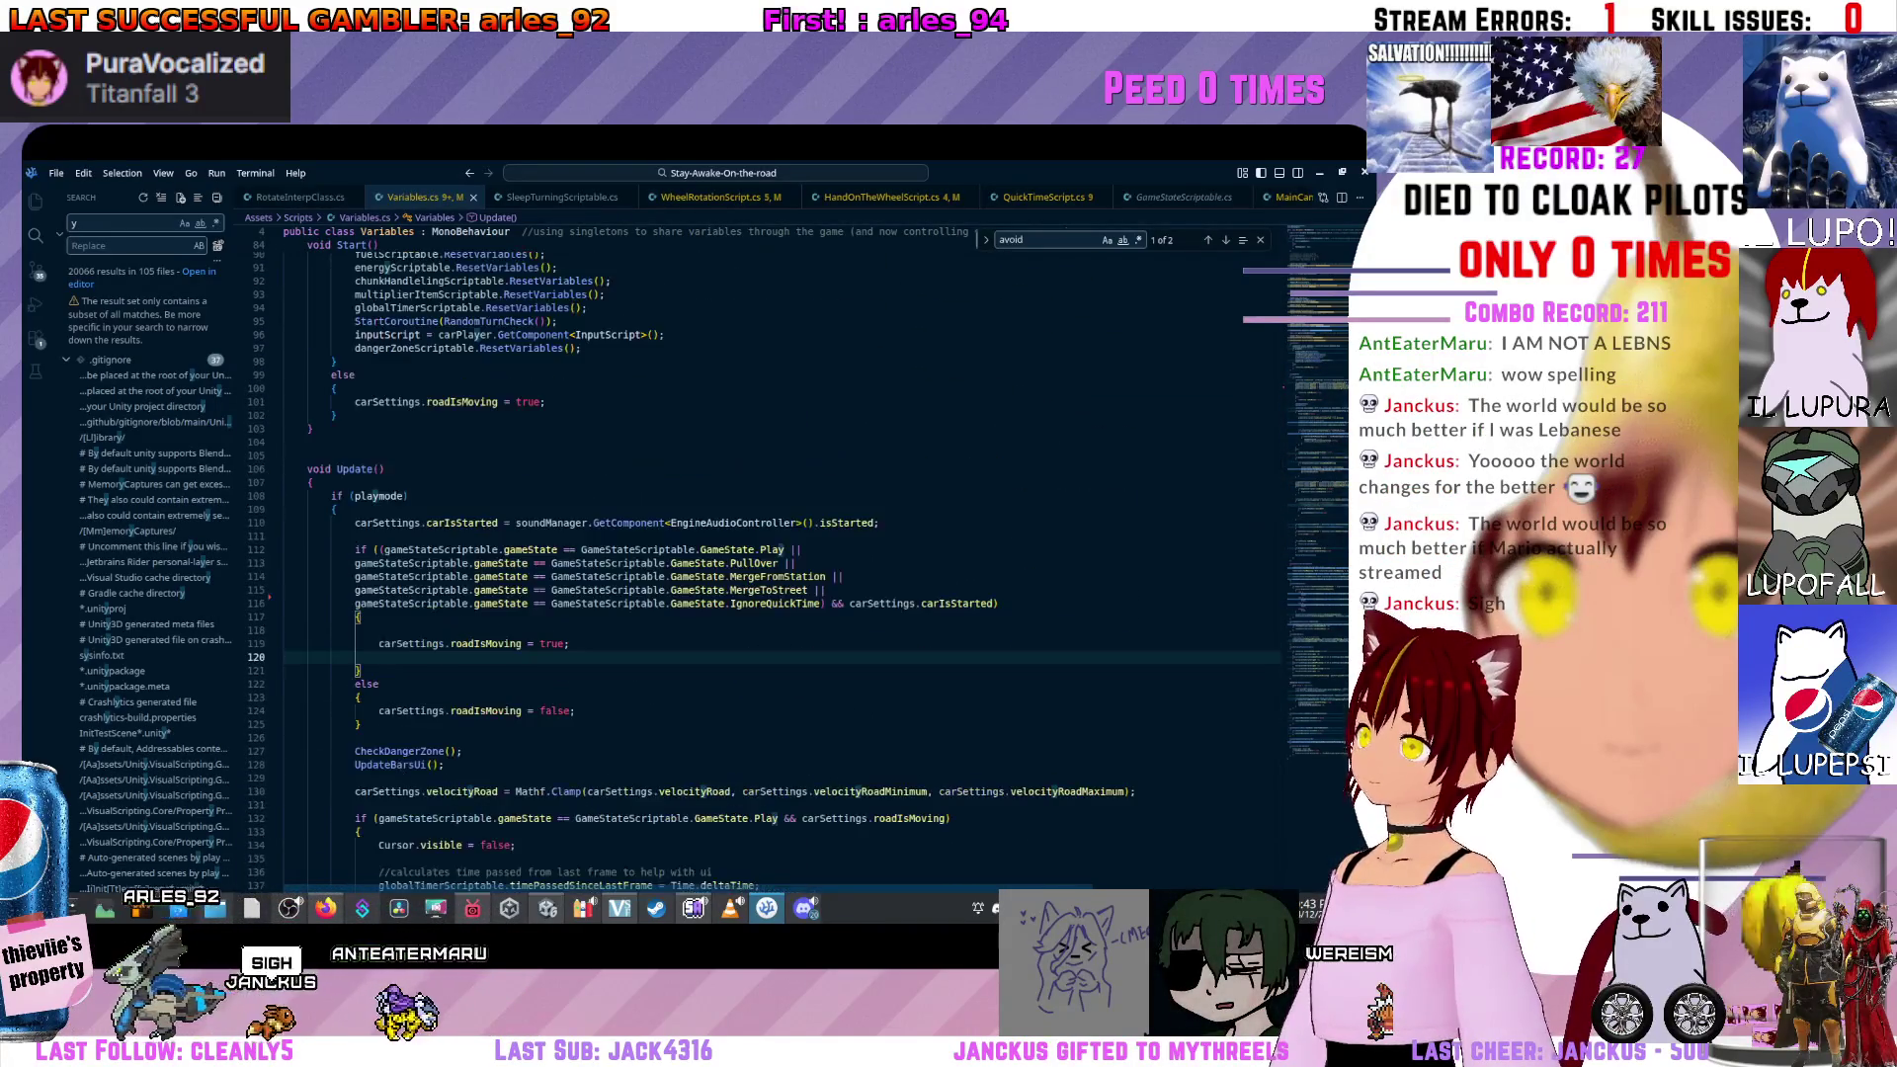
click(592, 657)
Search 'quick' to reach the QuickTimeStop block, then switch to the Downloads folder window.
key(ctrl+f)
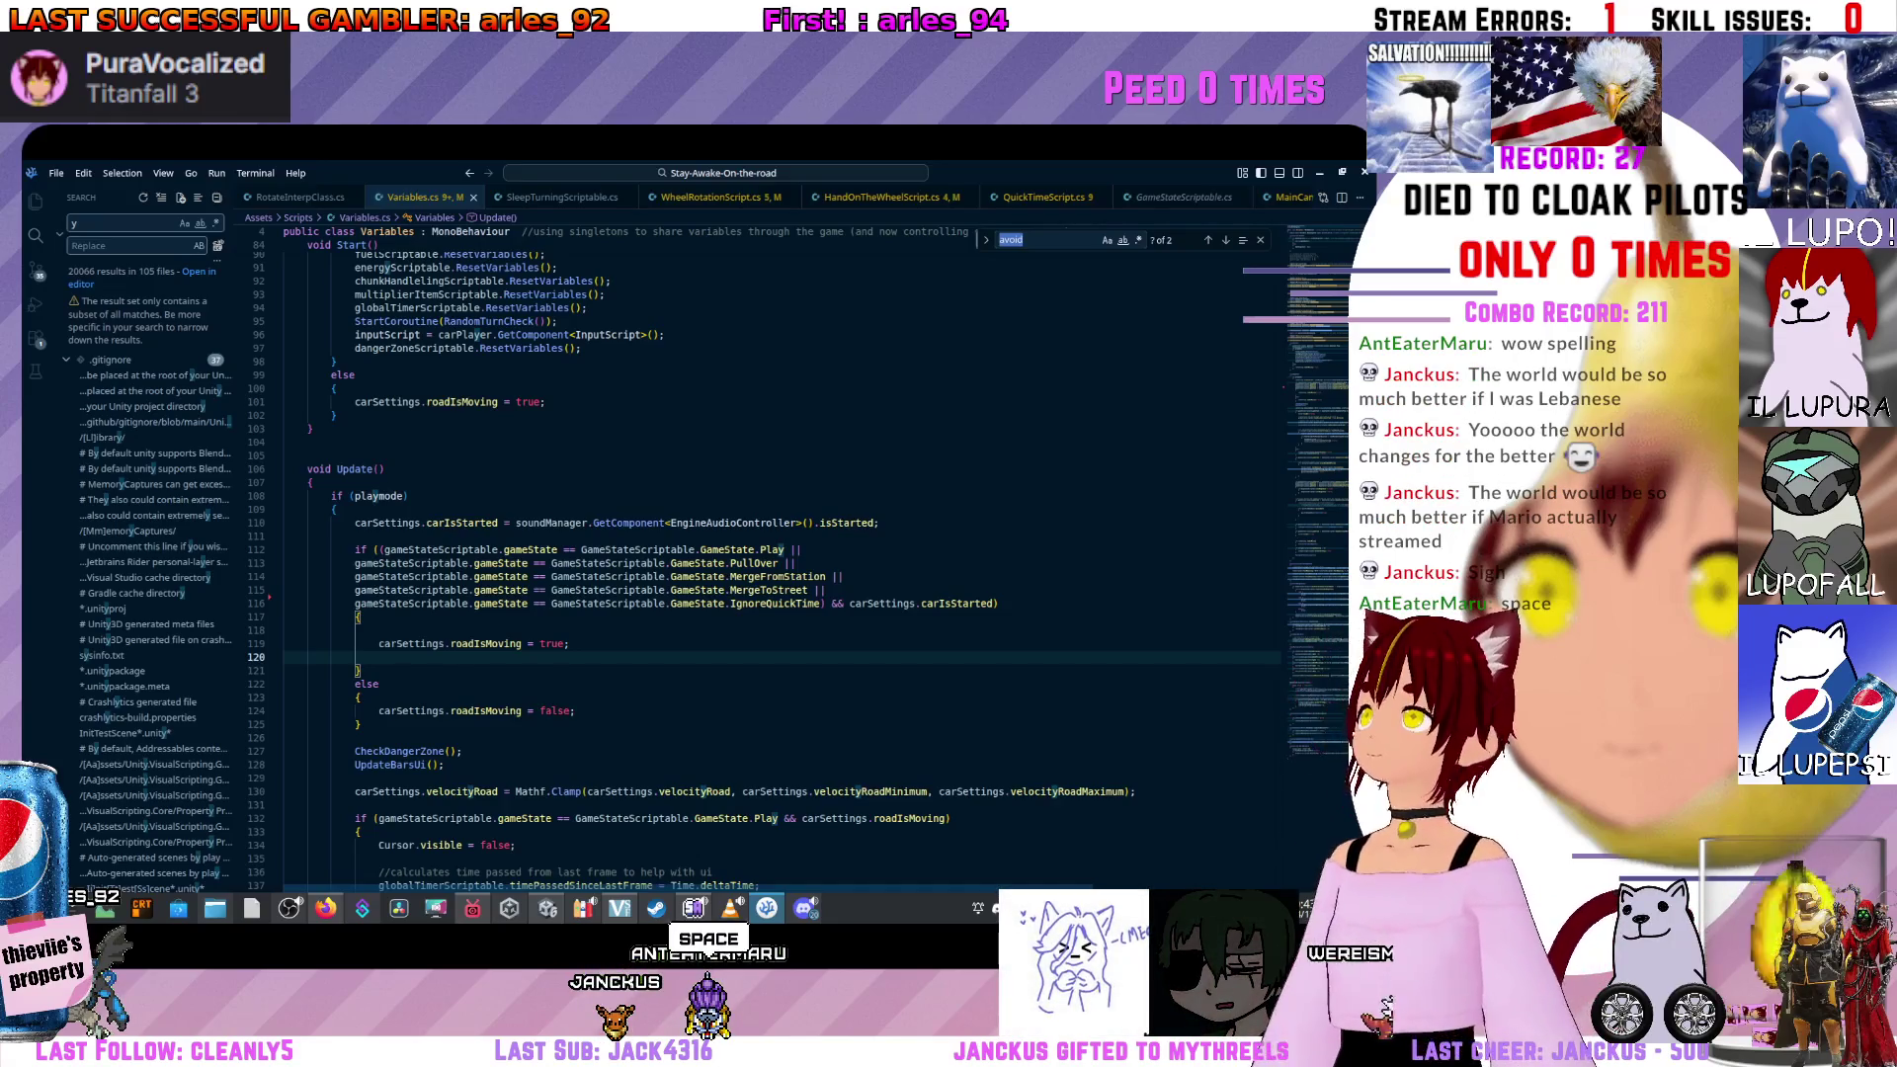
text(qucik)
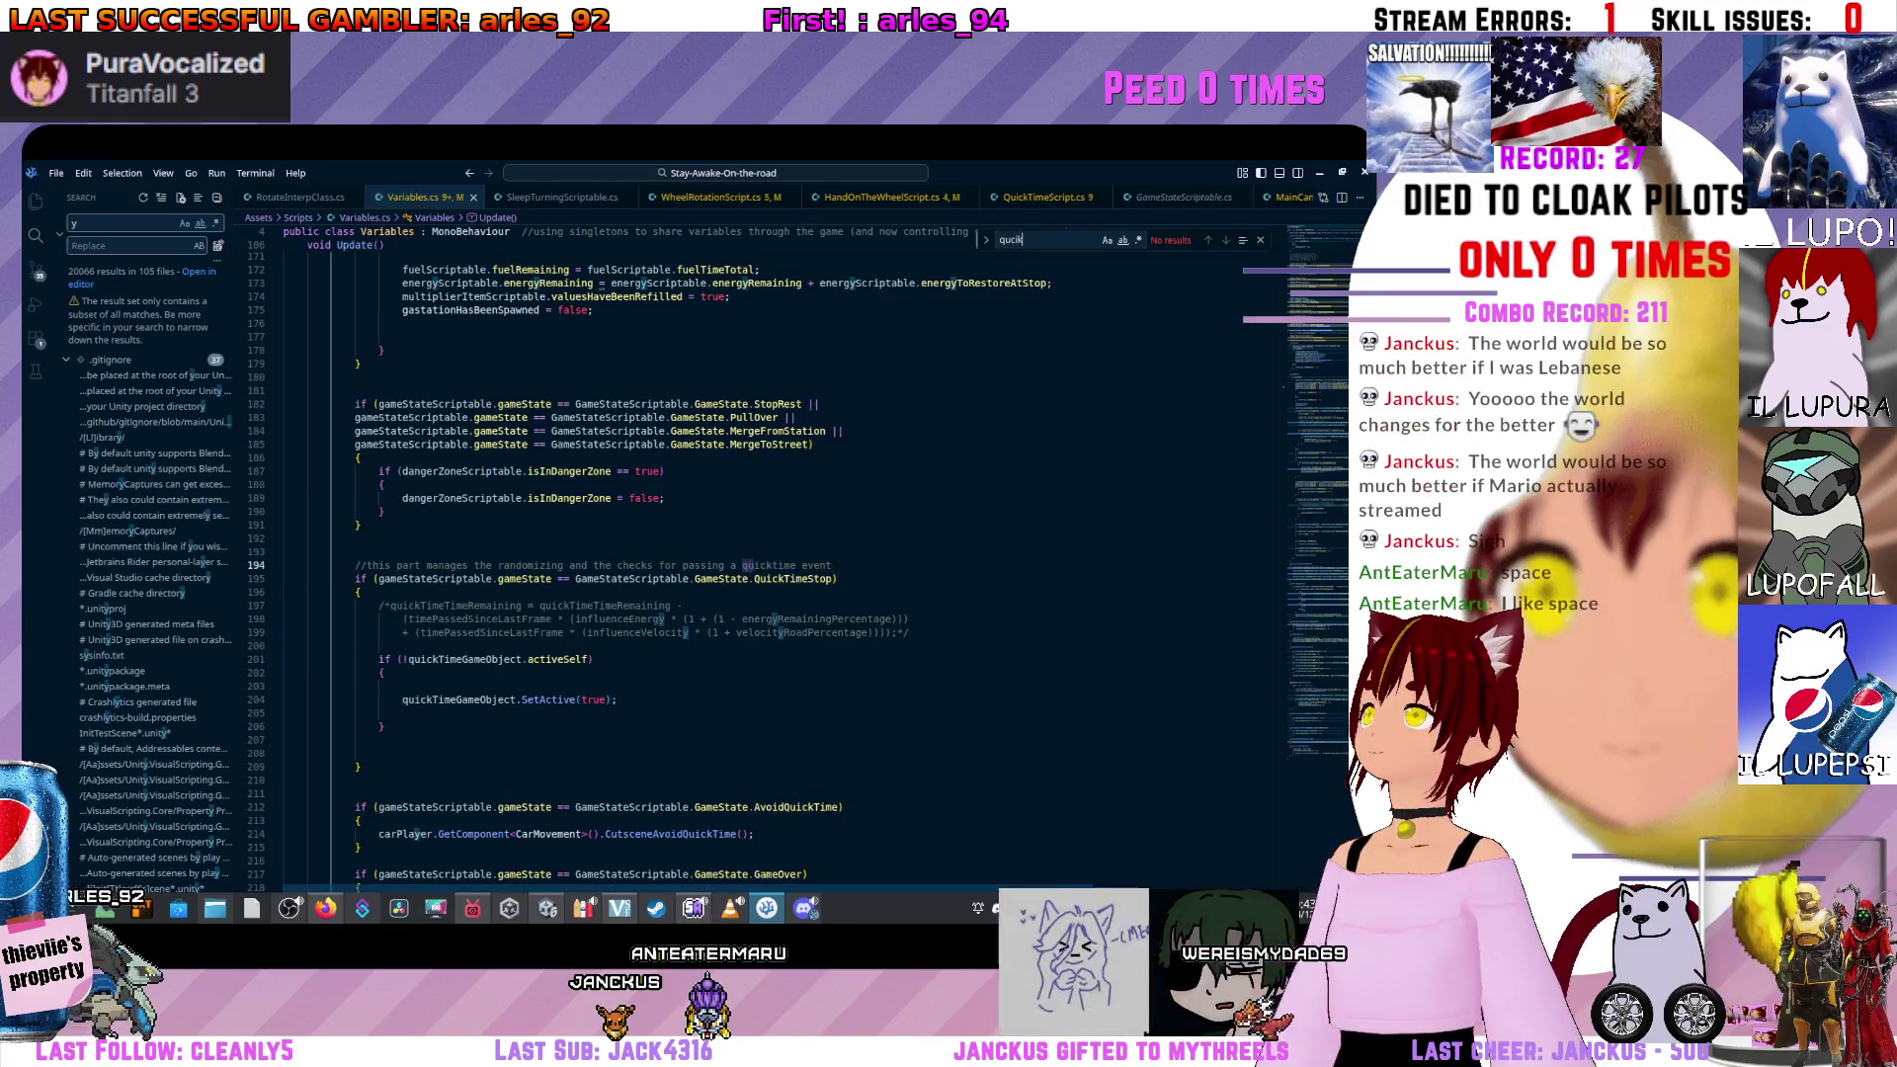
key(BackSpace)
key(BackSpace)
key(BackSpace)
text(ick)
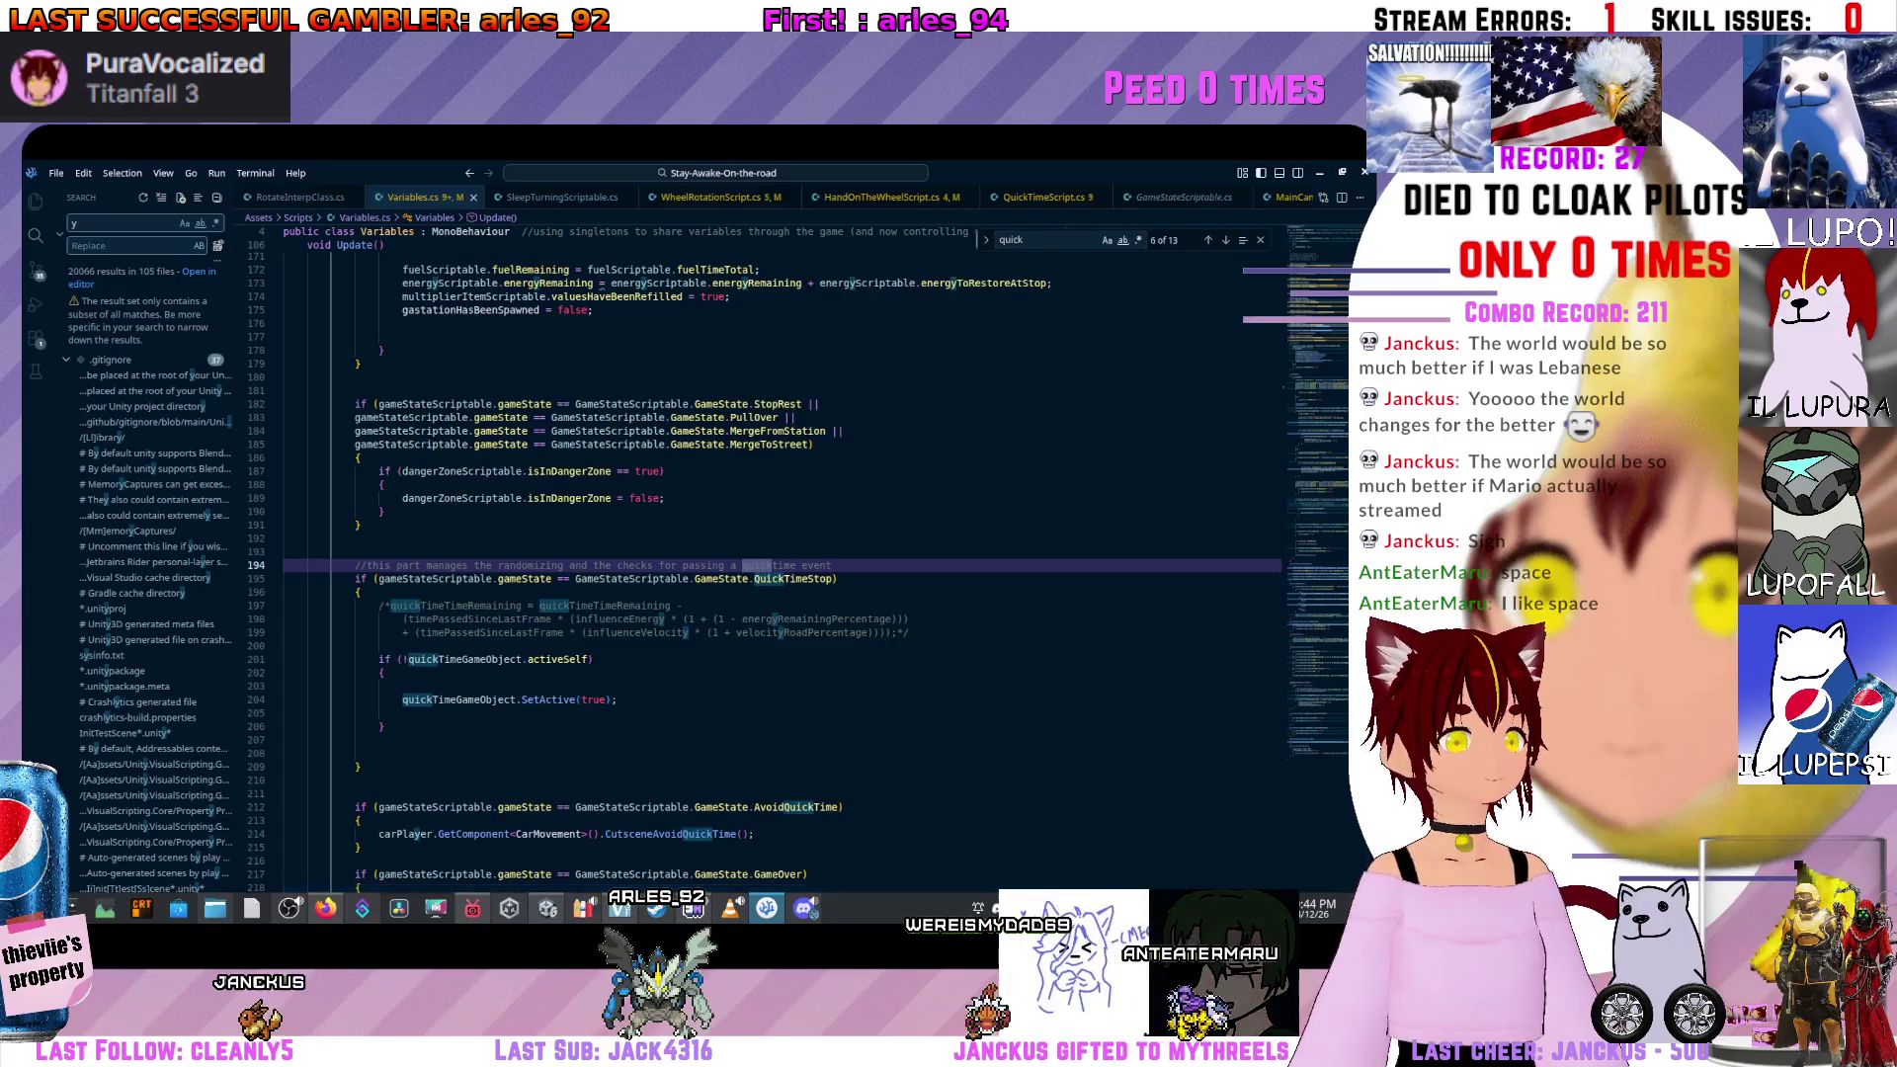
key(alt+Tab)
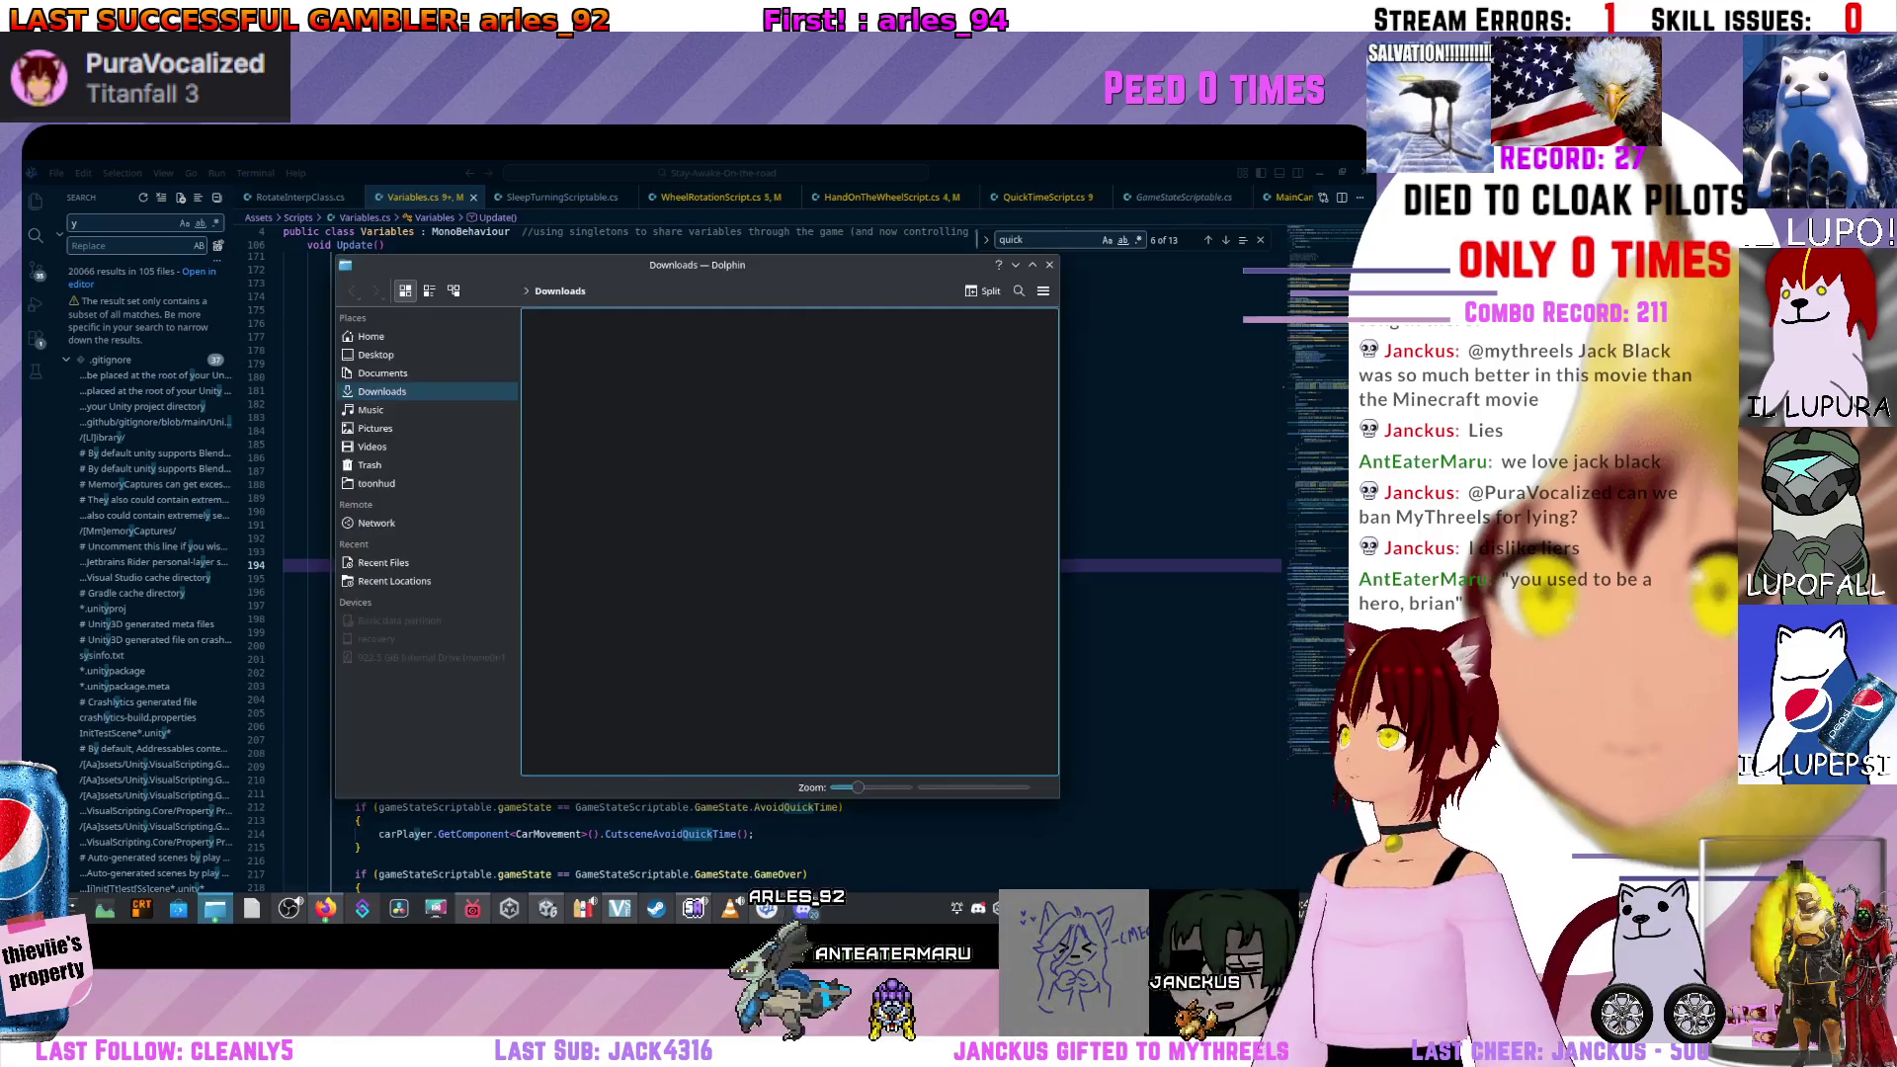
Close the Downloads folder and maximize Gwenview showing image.psd(2).png.
key(alt+Tab)
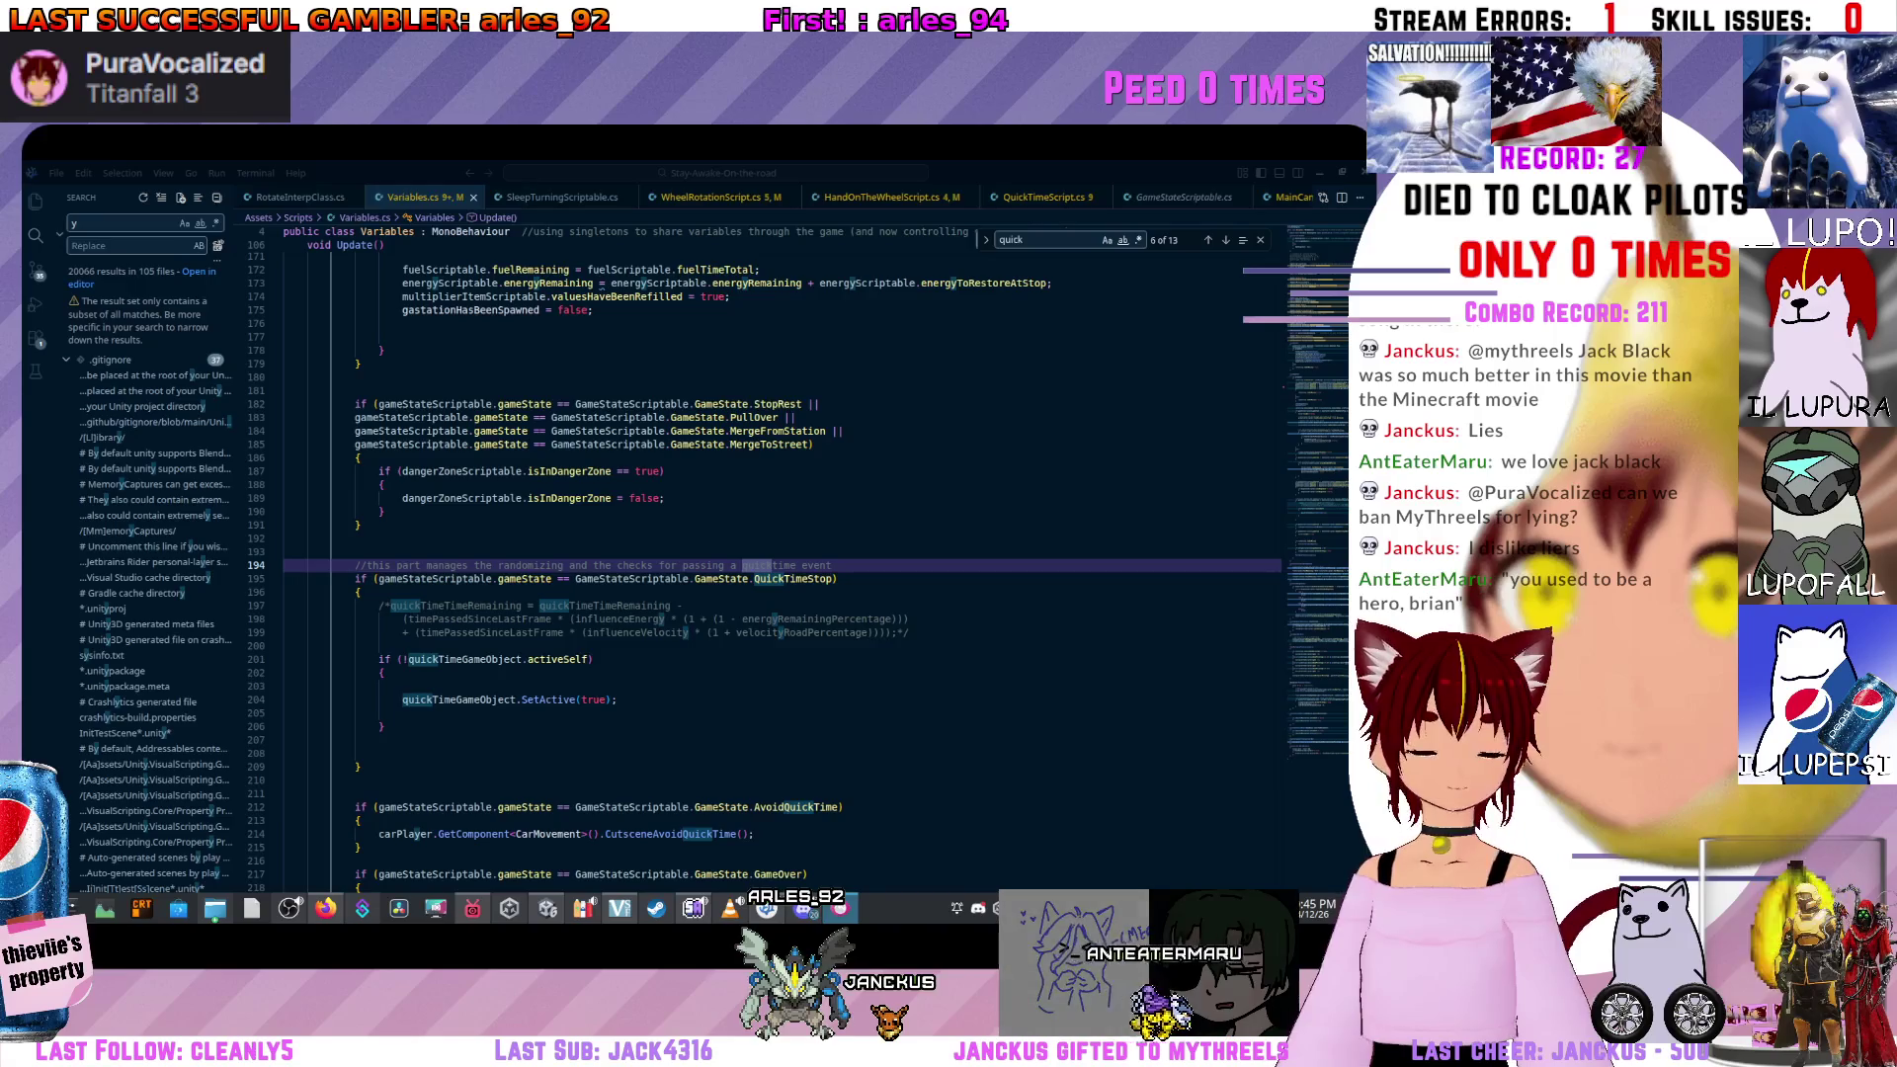
drag(242, 569, 517, 163)
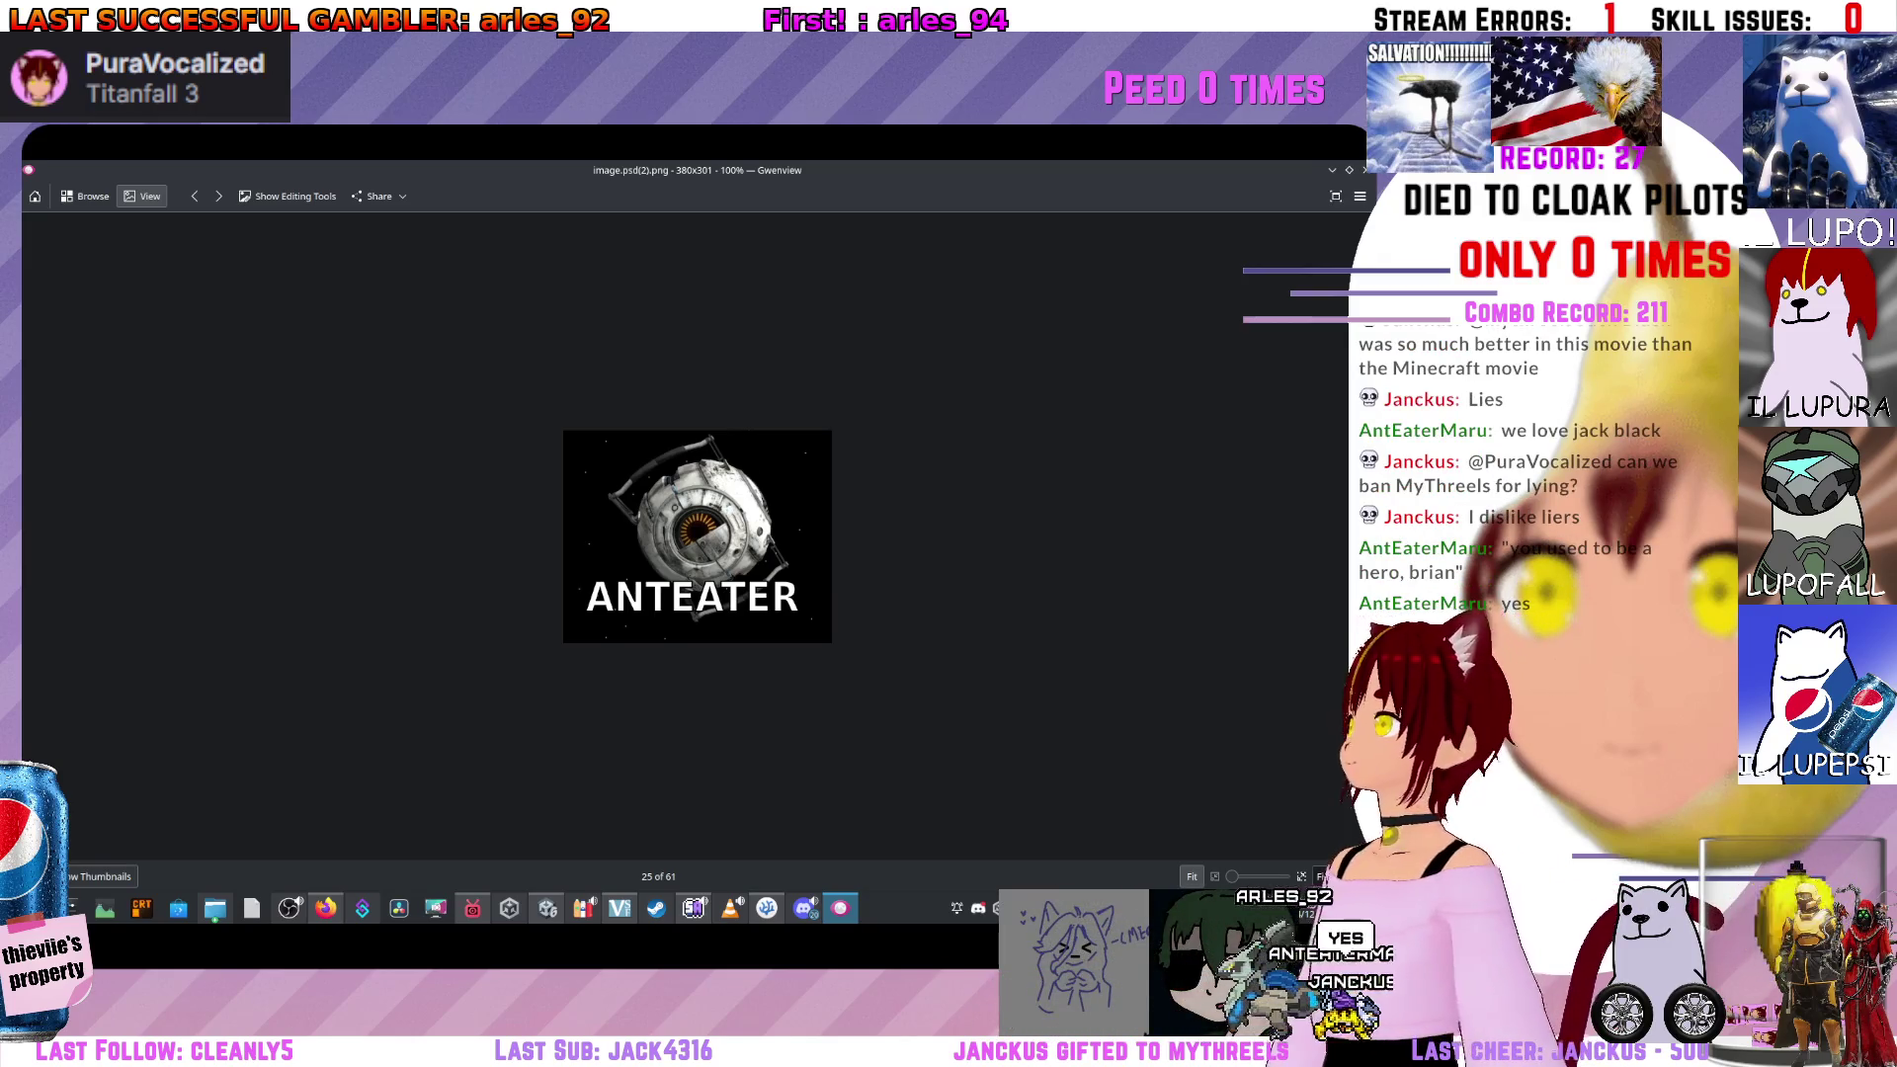
Zoom the ANTEATER picture to 230%, then close Gwenview to return to Variables.cs.
key(f)
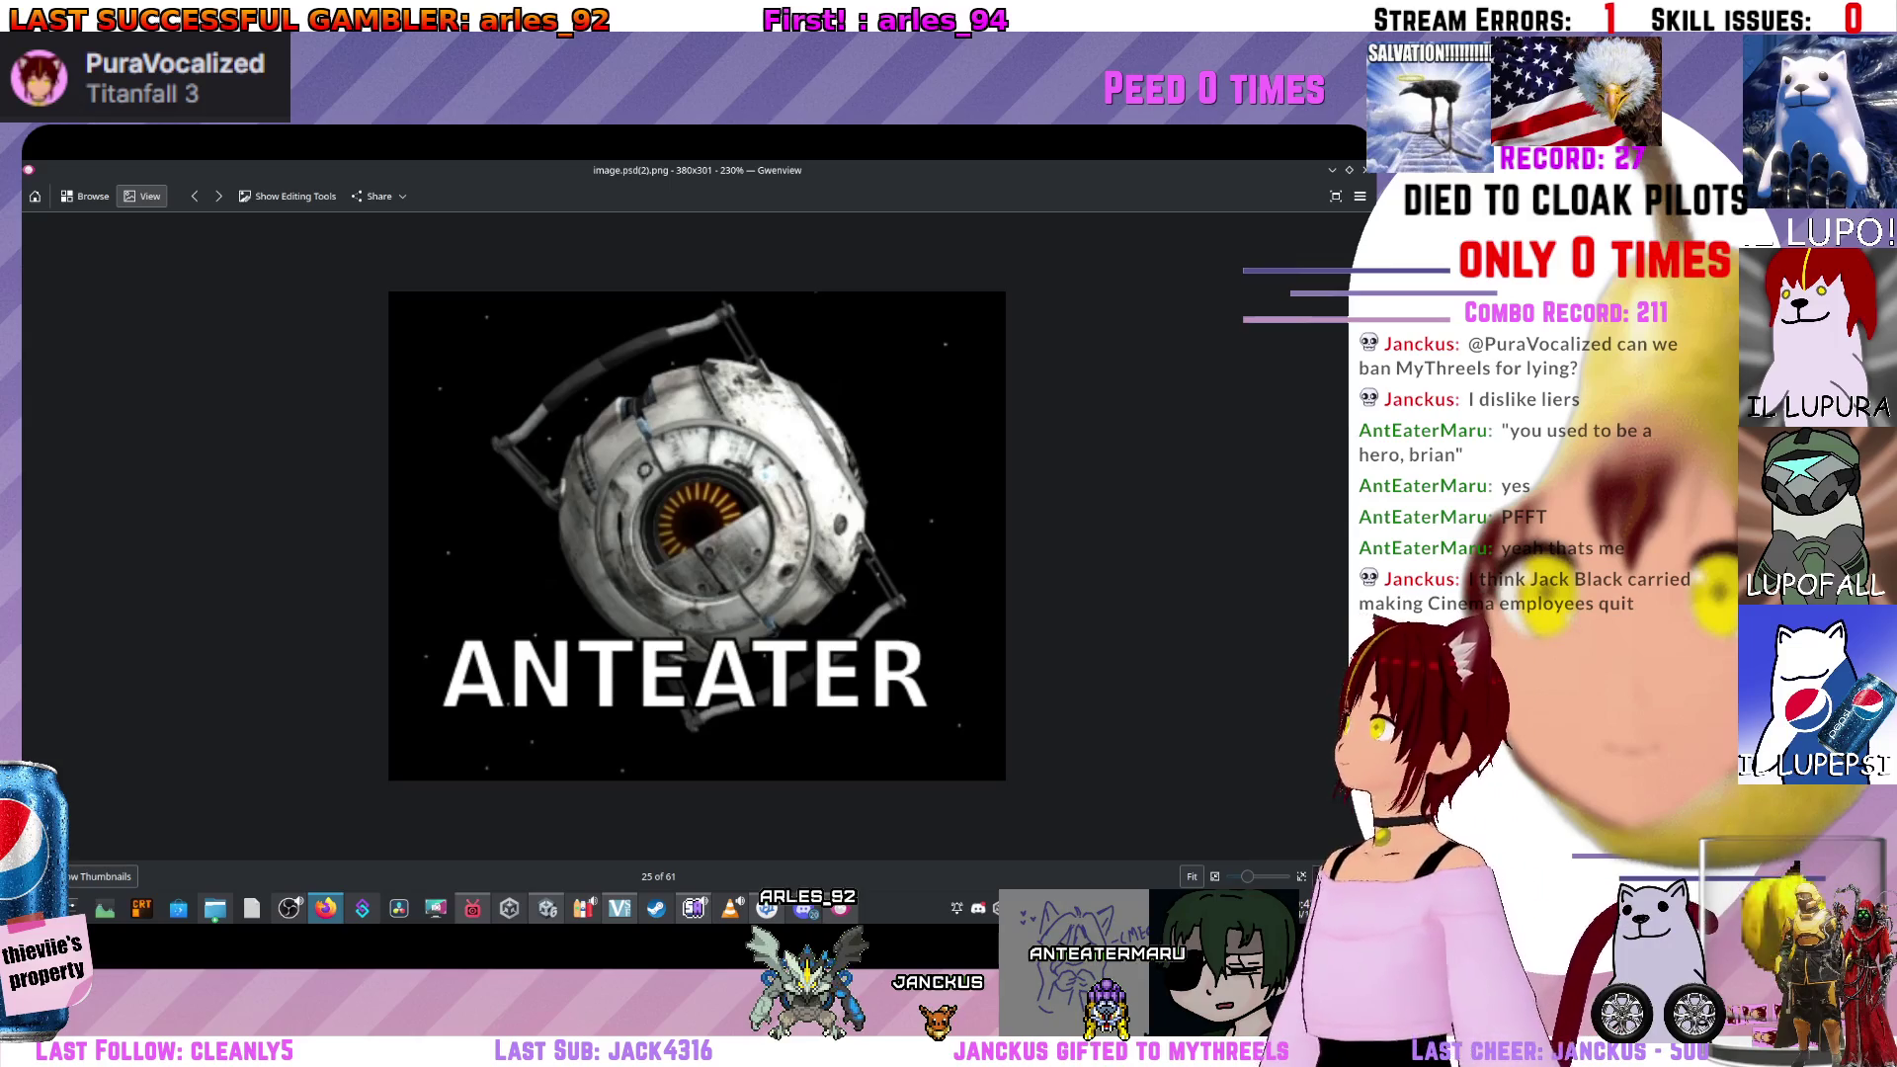
click(1365, 170)
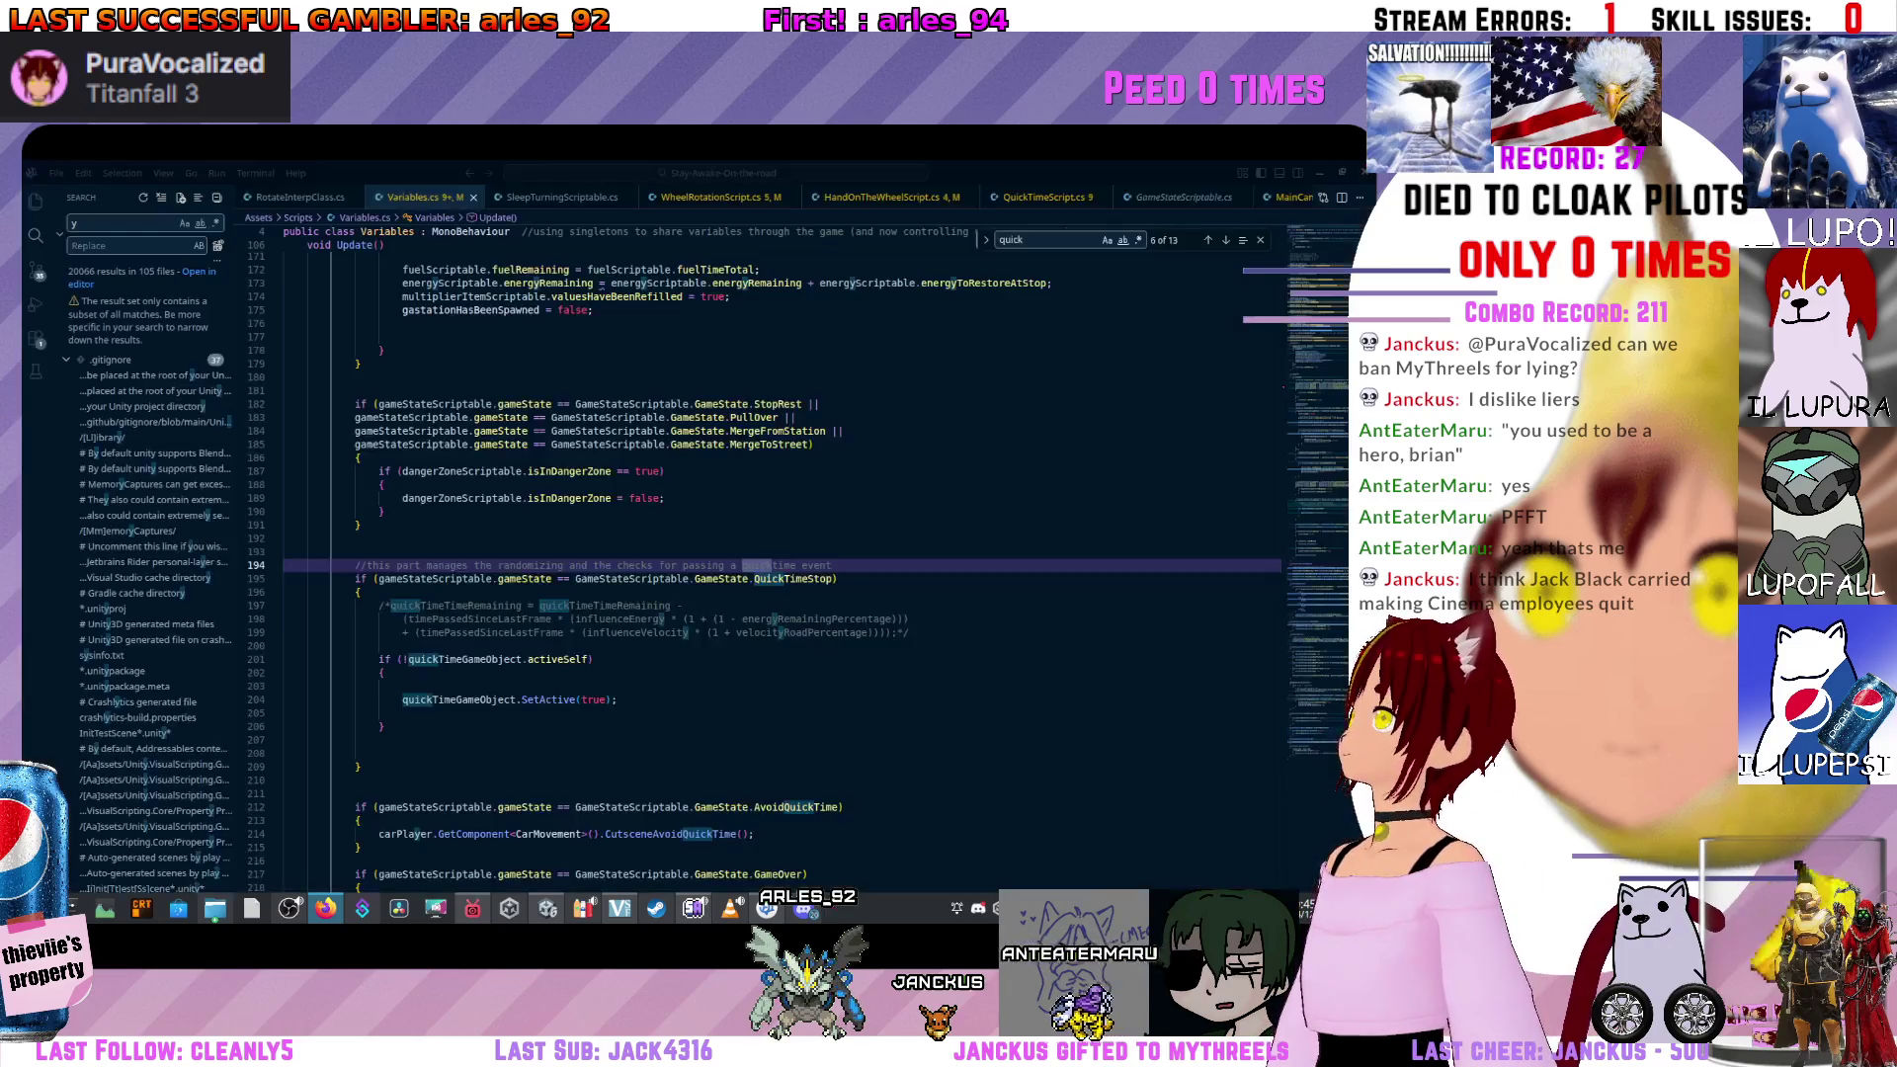
click(800, 416)
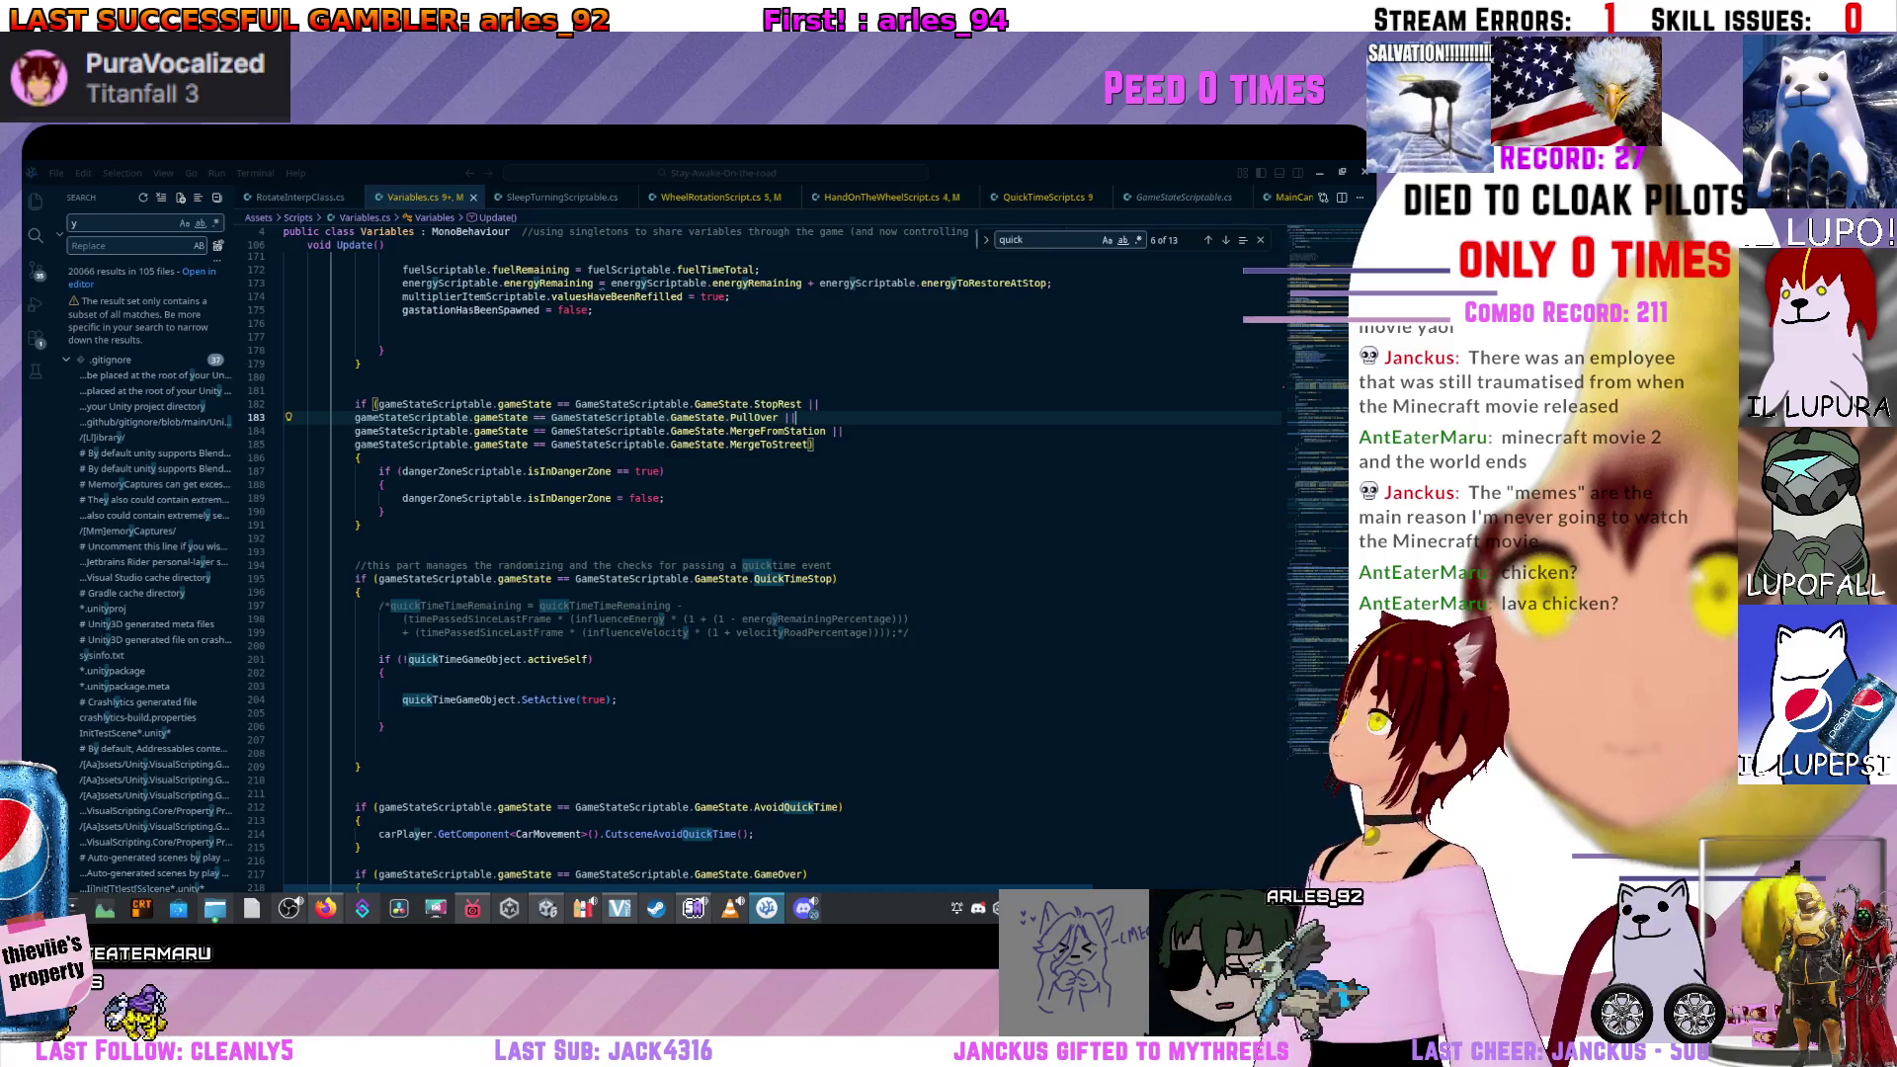
scroll(780, 553, down, 10)
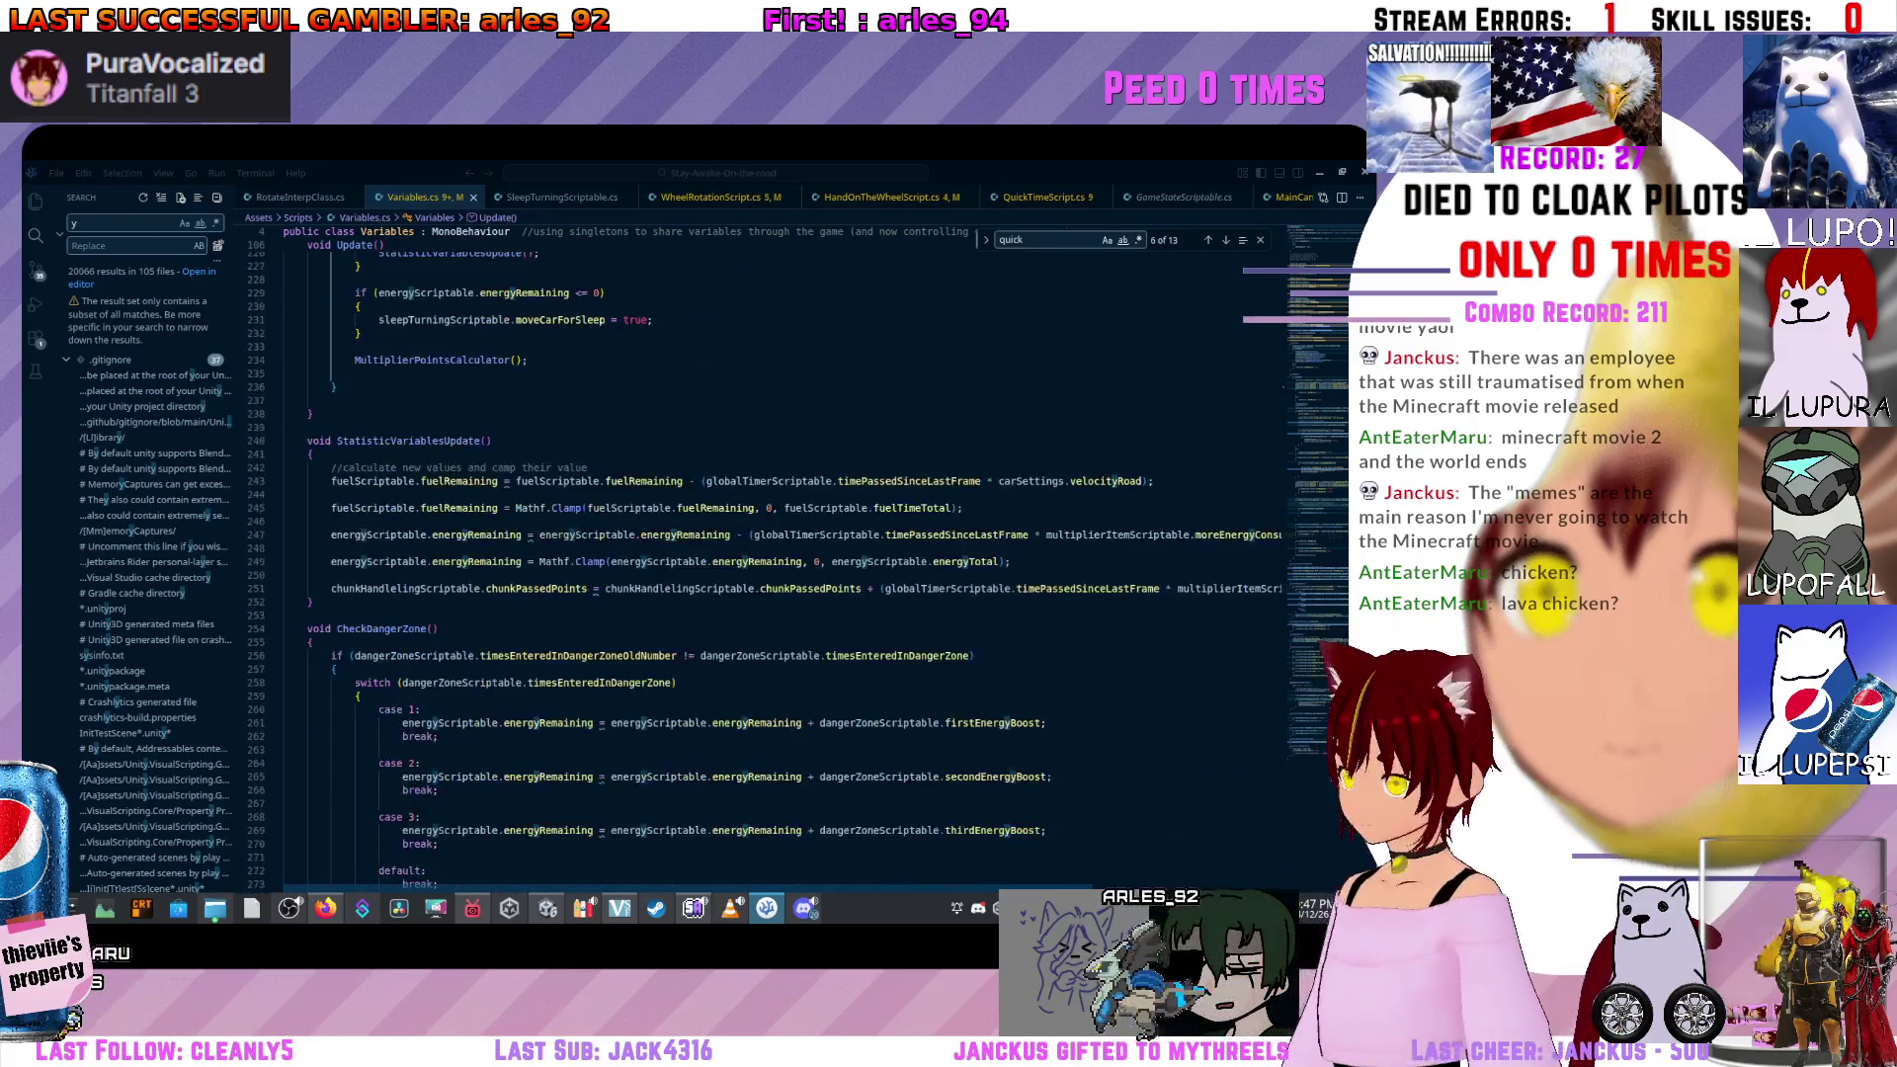
Search 'AVOID' and jump with F12 to the CutsceneAvoidQuickTime definition in CarMovement.cs.
text(AVOID)
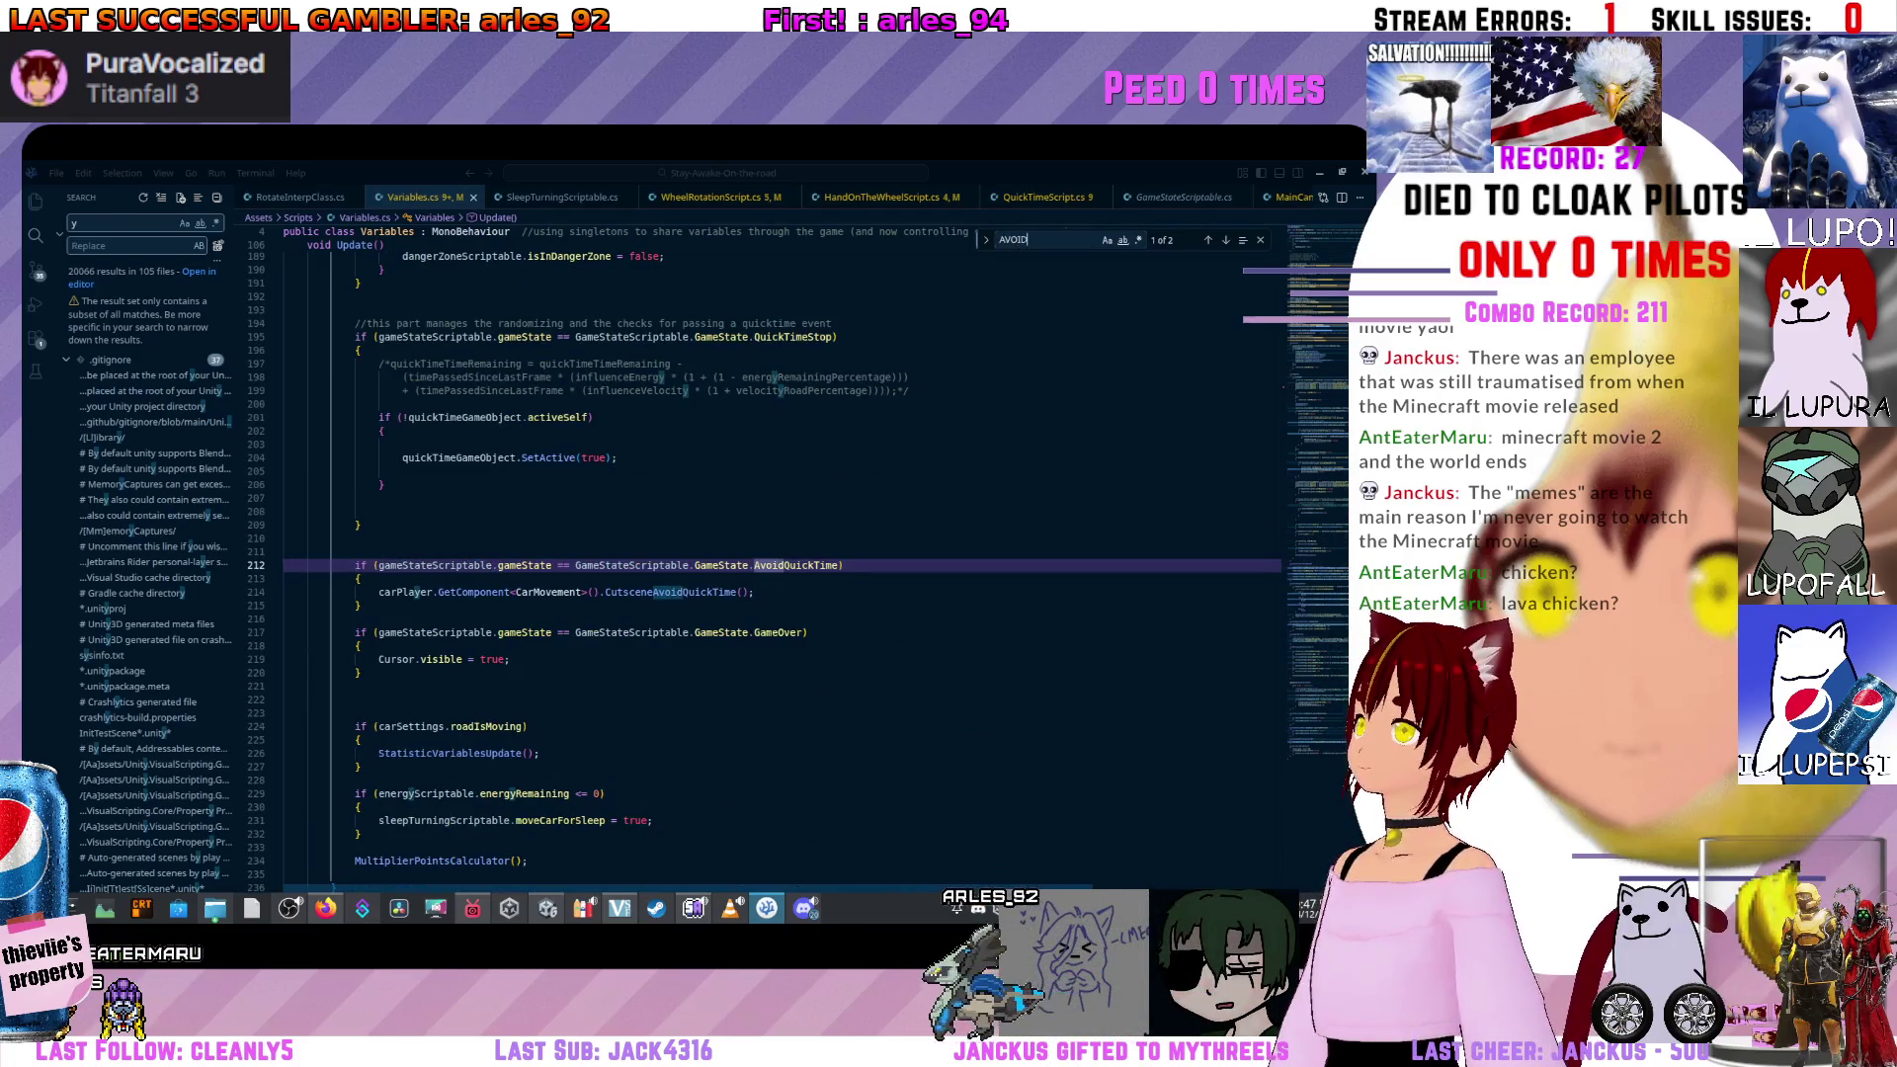
click(359, 604)
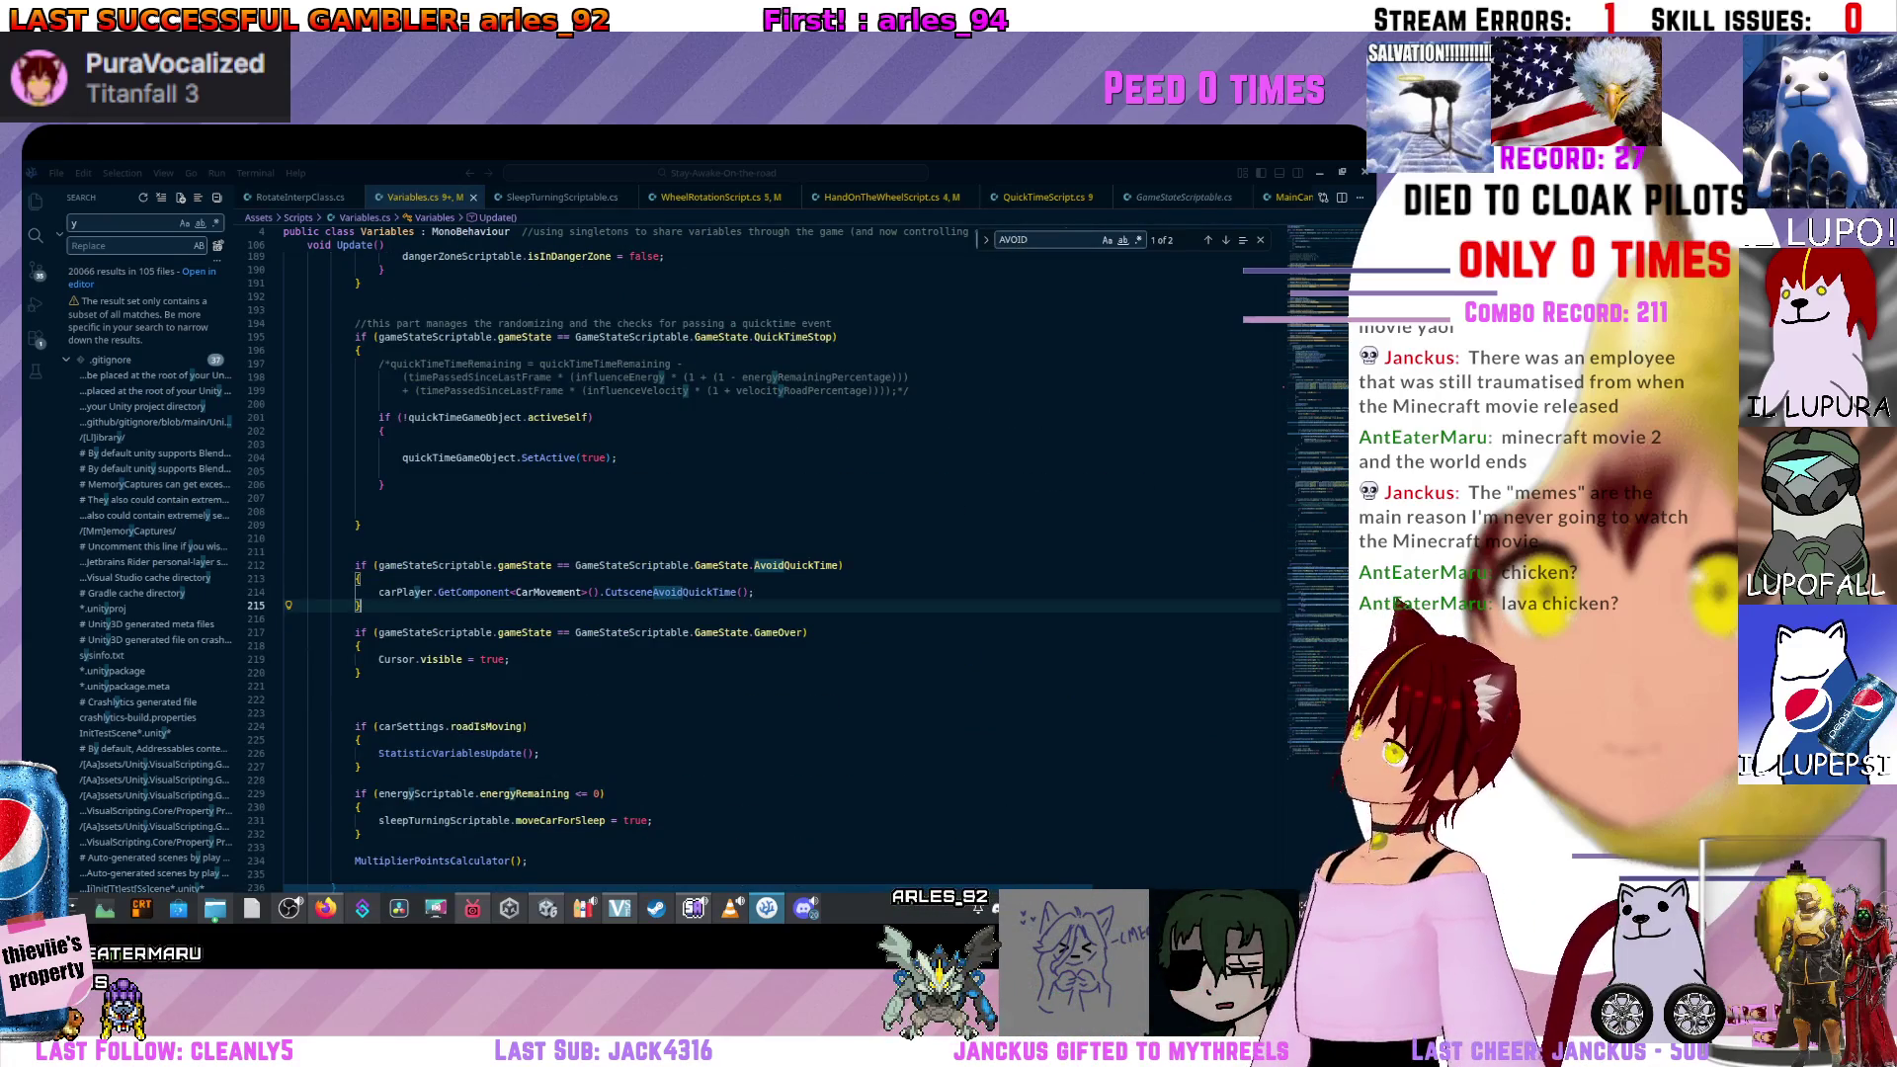
click(712, 592)
key(F12)
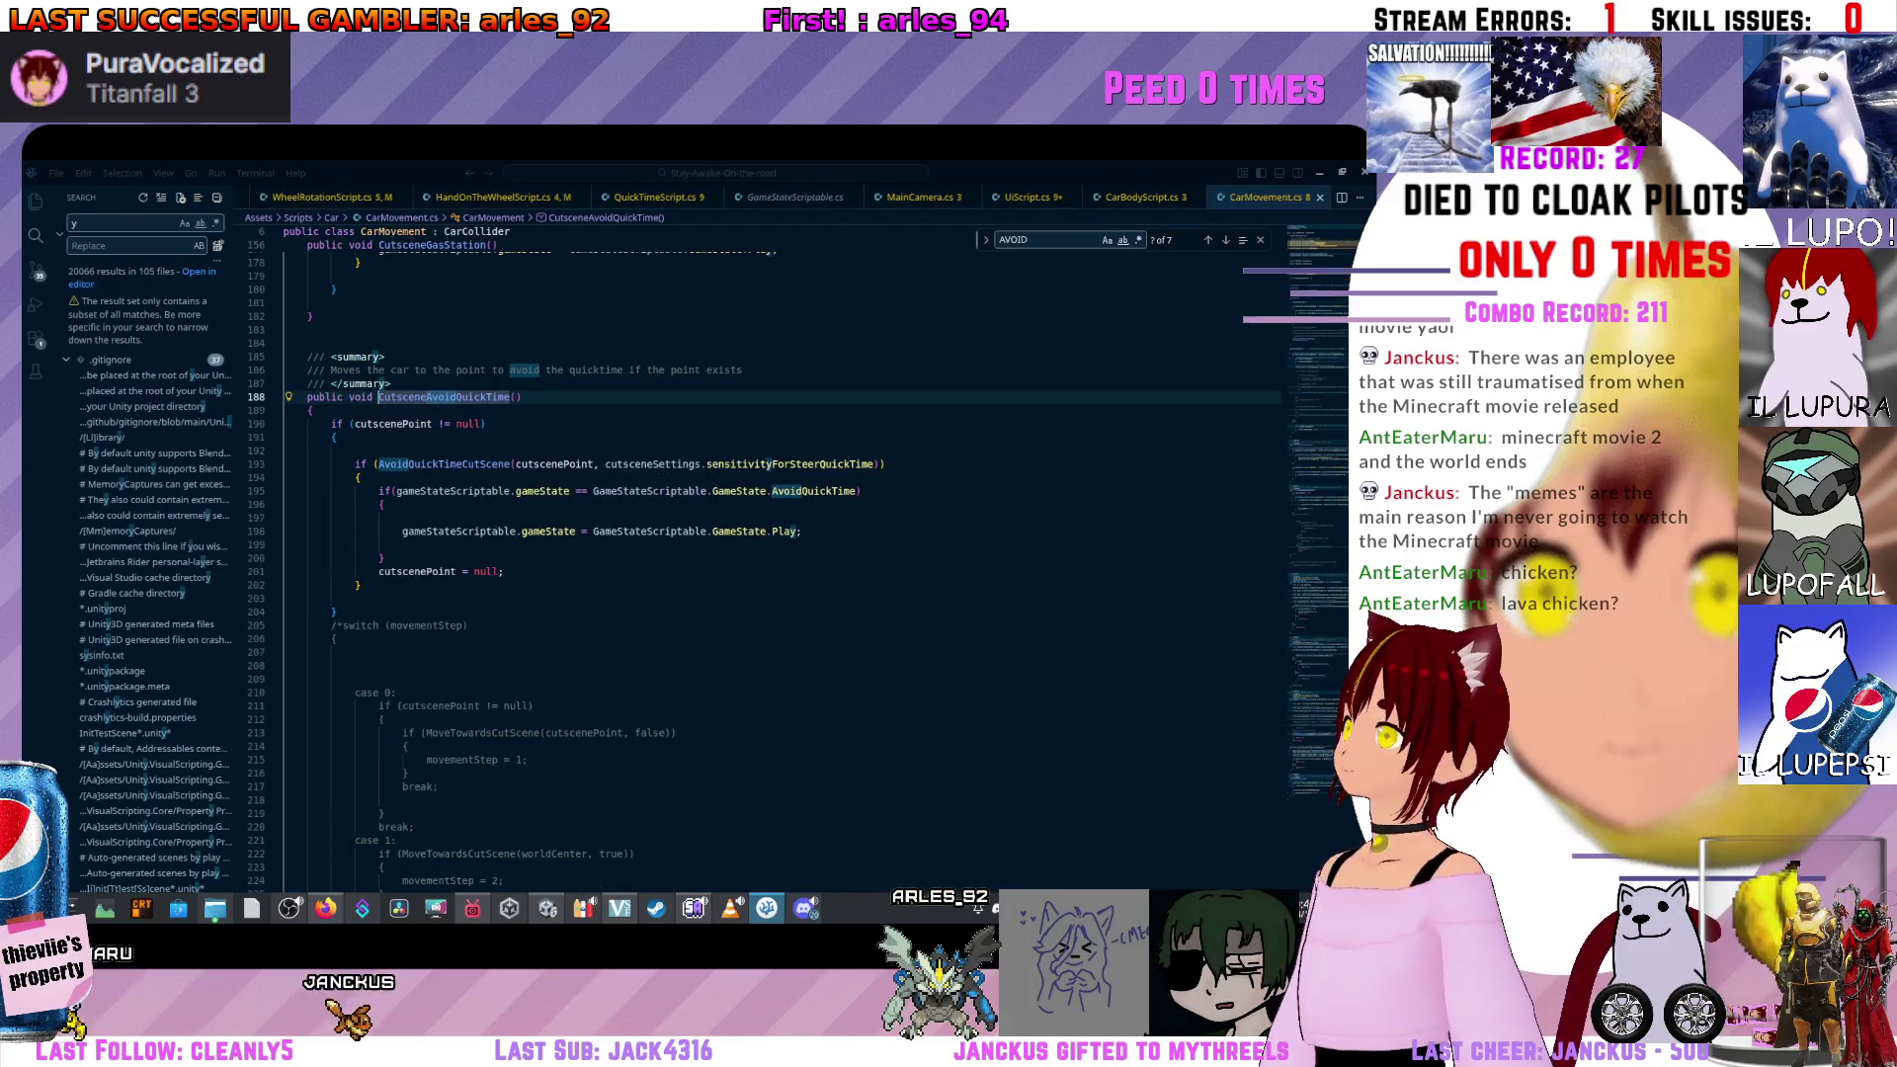
scroll(780, 553, down, 5)
scroll(781, 553, up, 4)
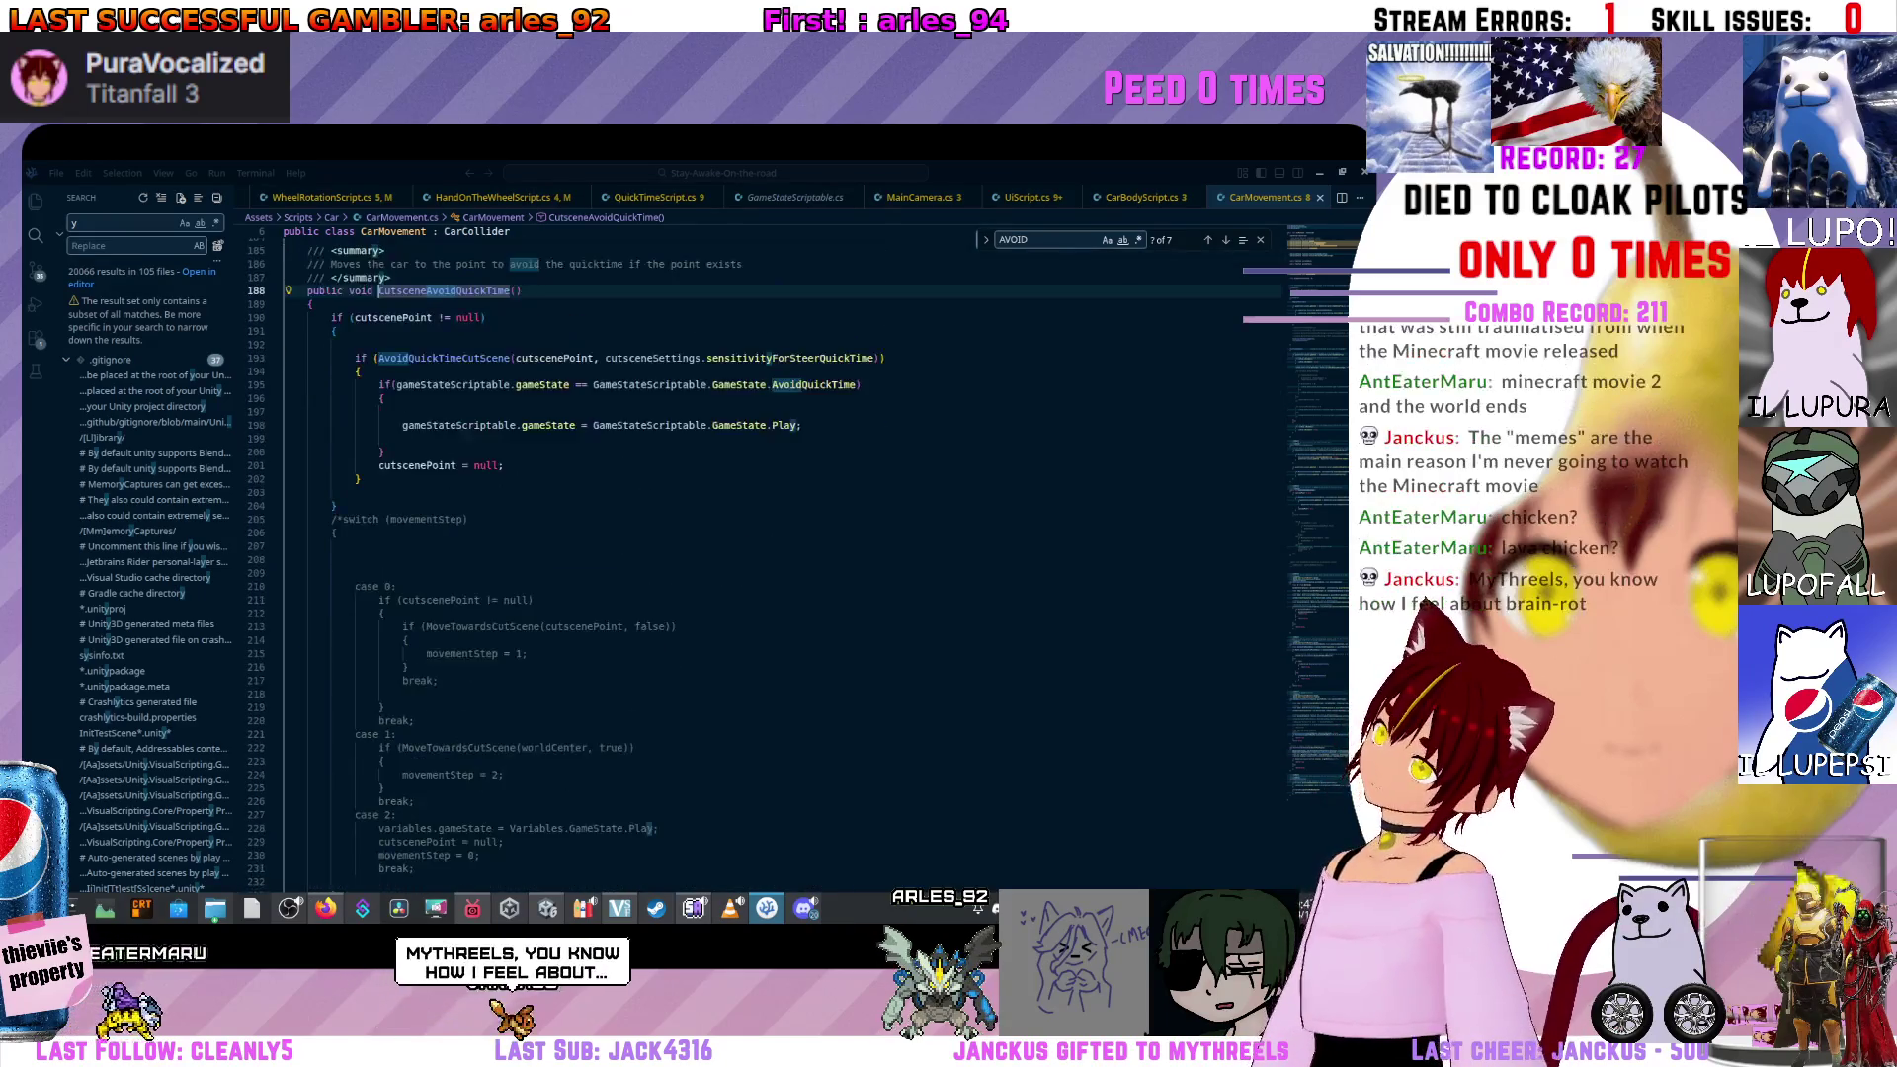
Wrap the method's if block in /* */, add a blank line at the body's top, then switch to Firefox.
click(331, 423)
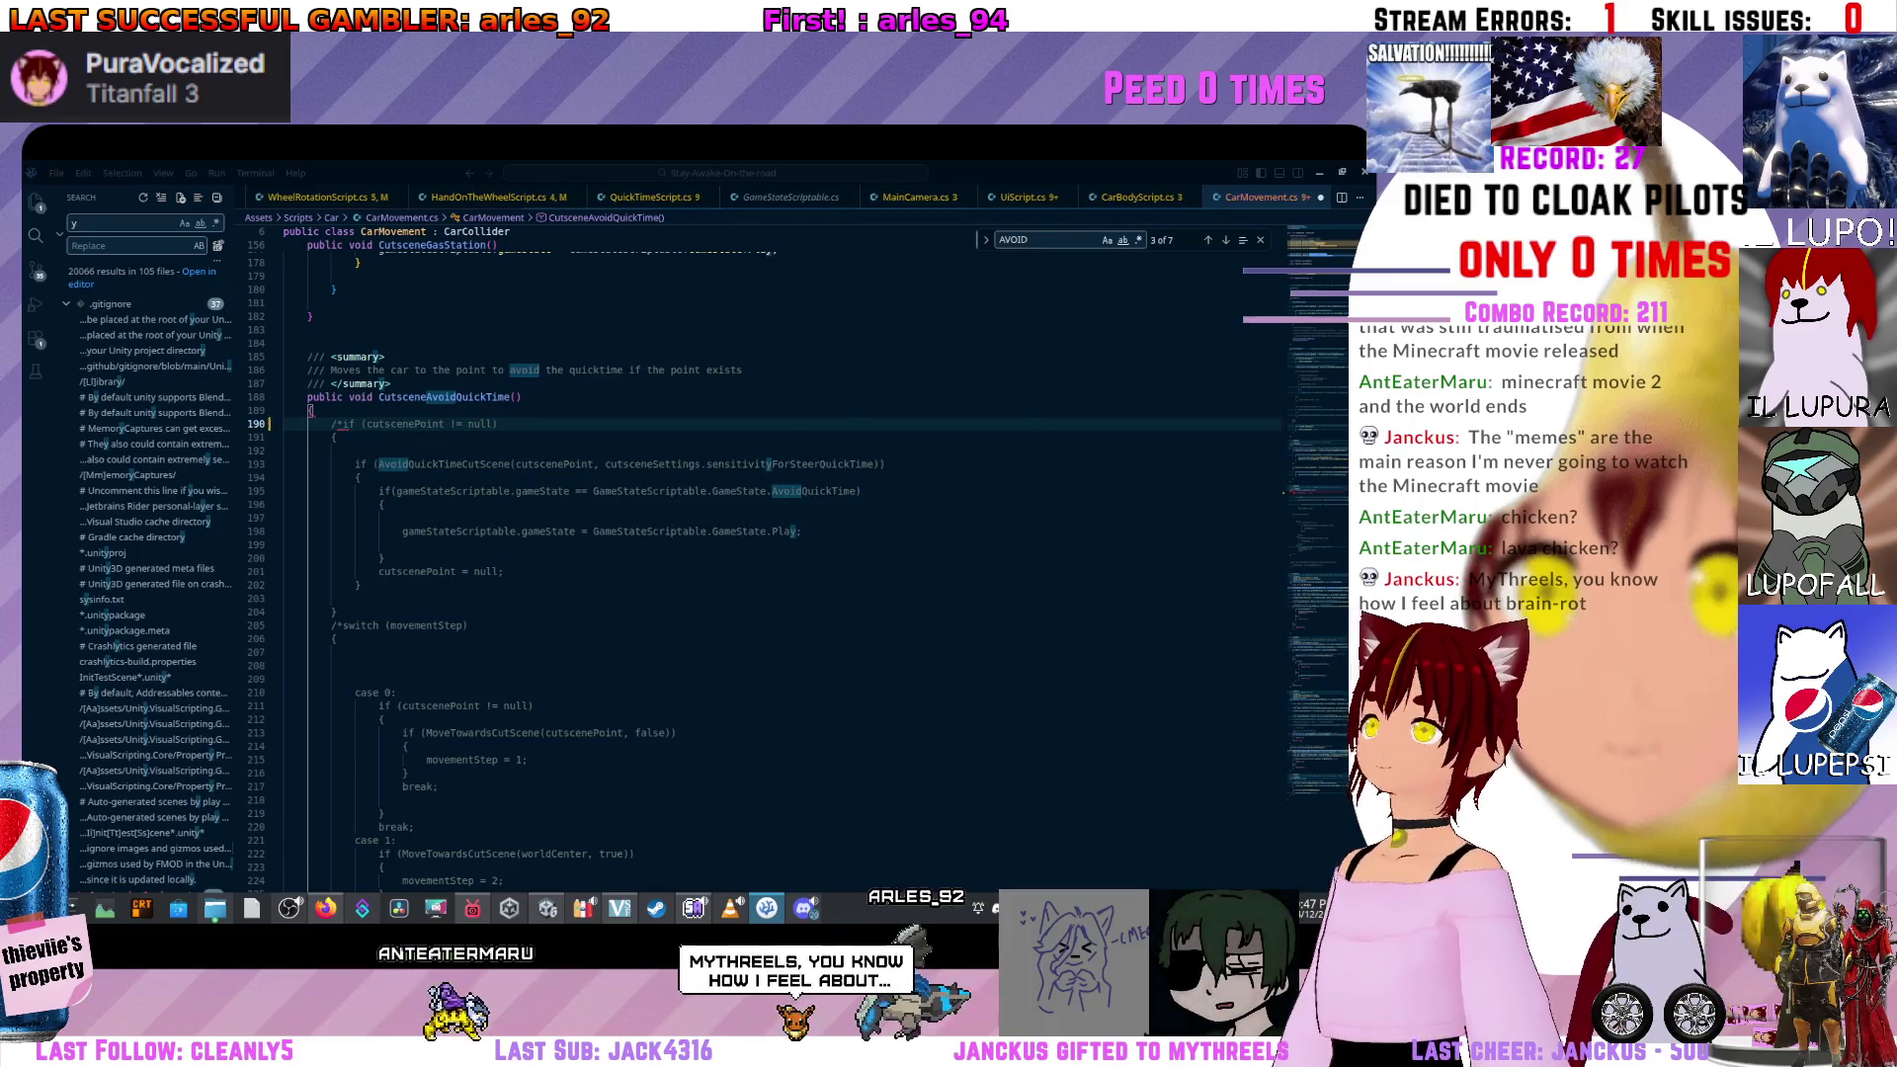
text(/*)
click(337, 611)
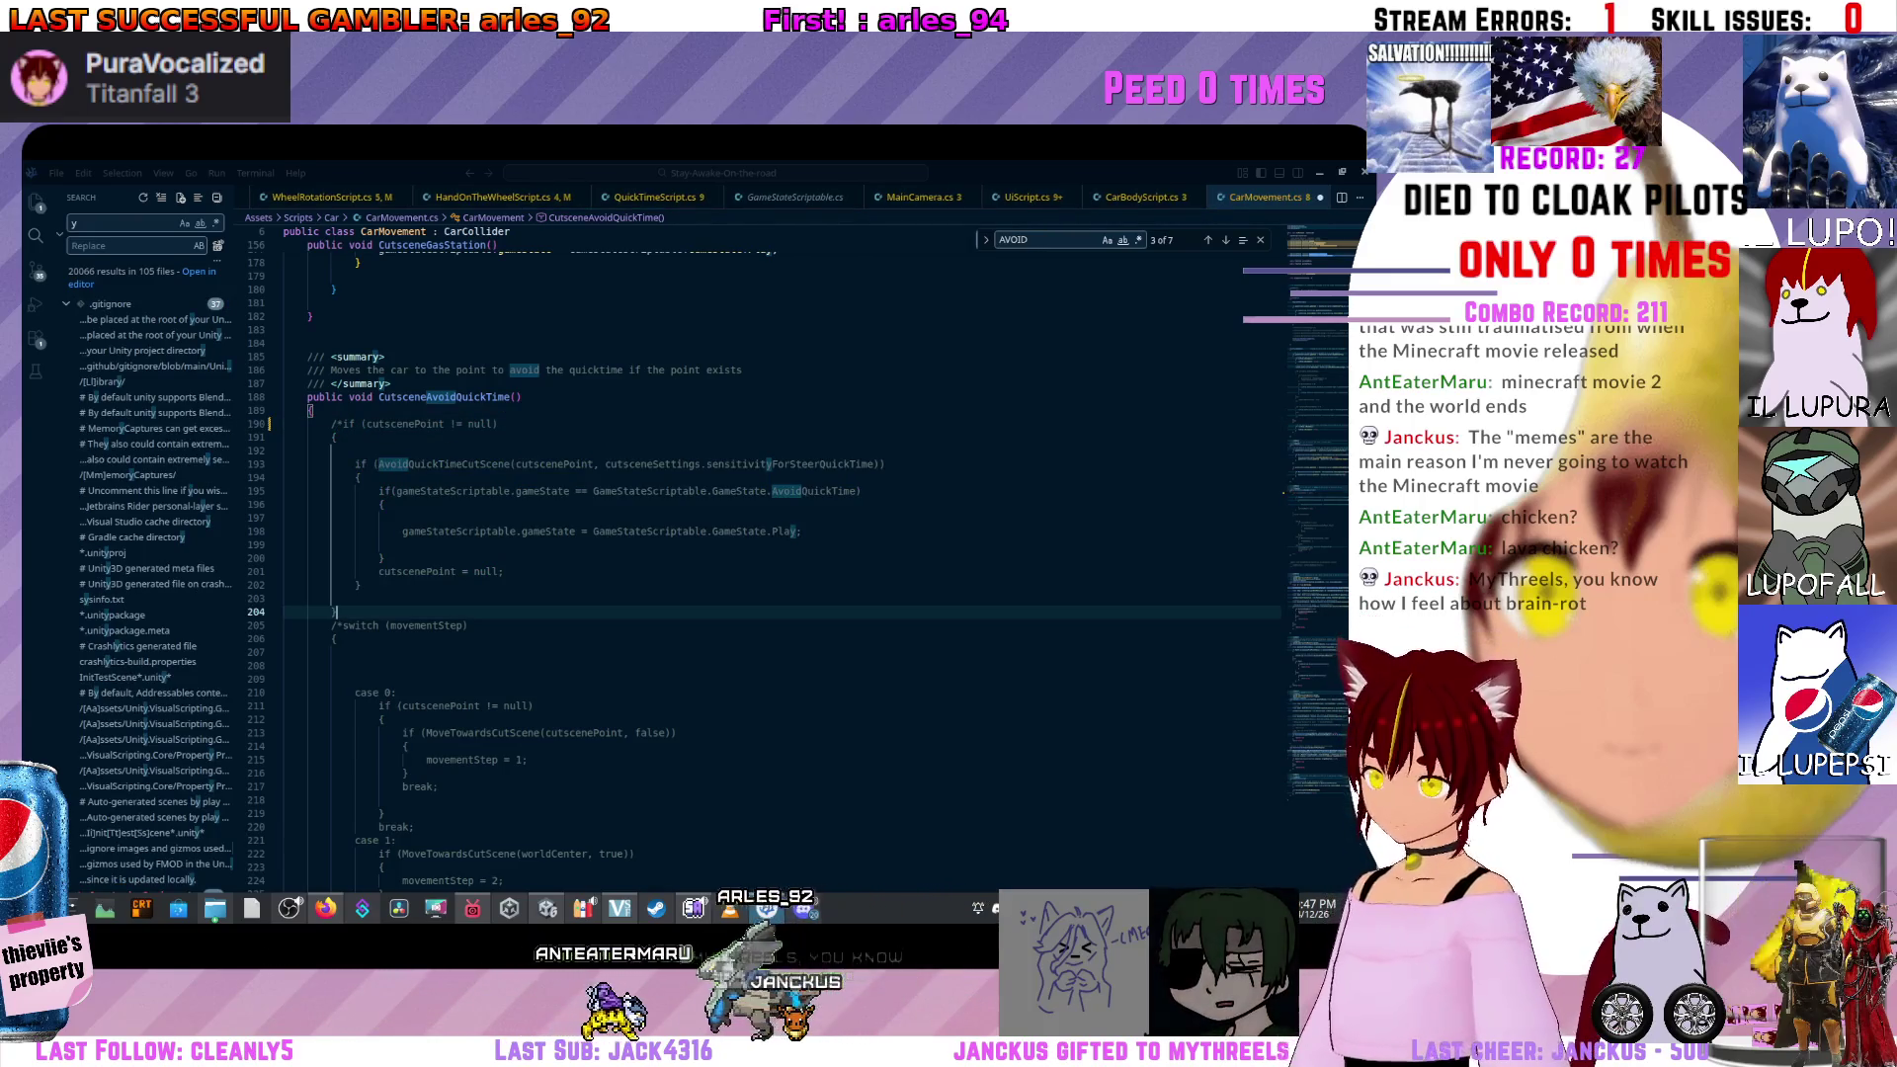
text(*/)
key(Return)
click(313, 410)
key(Return)
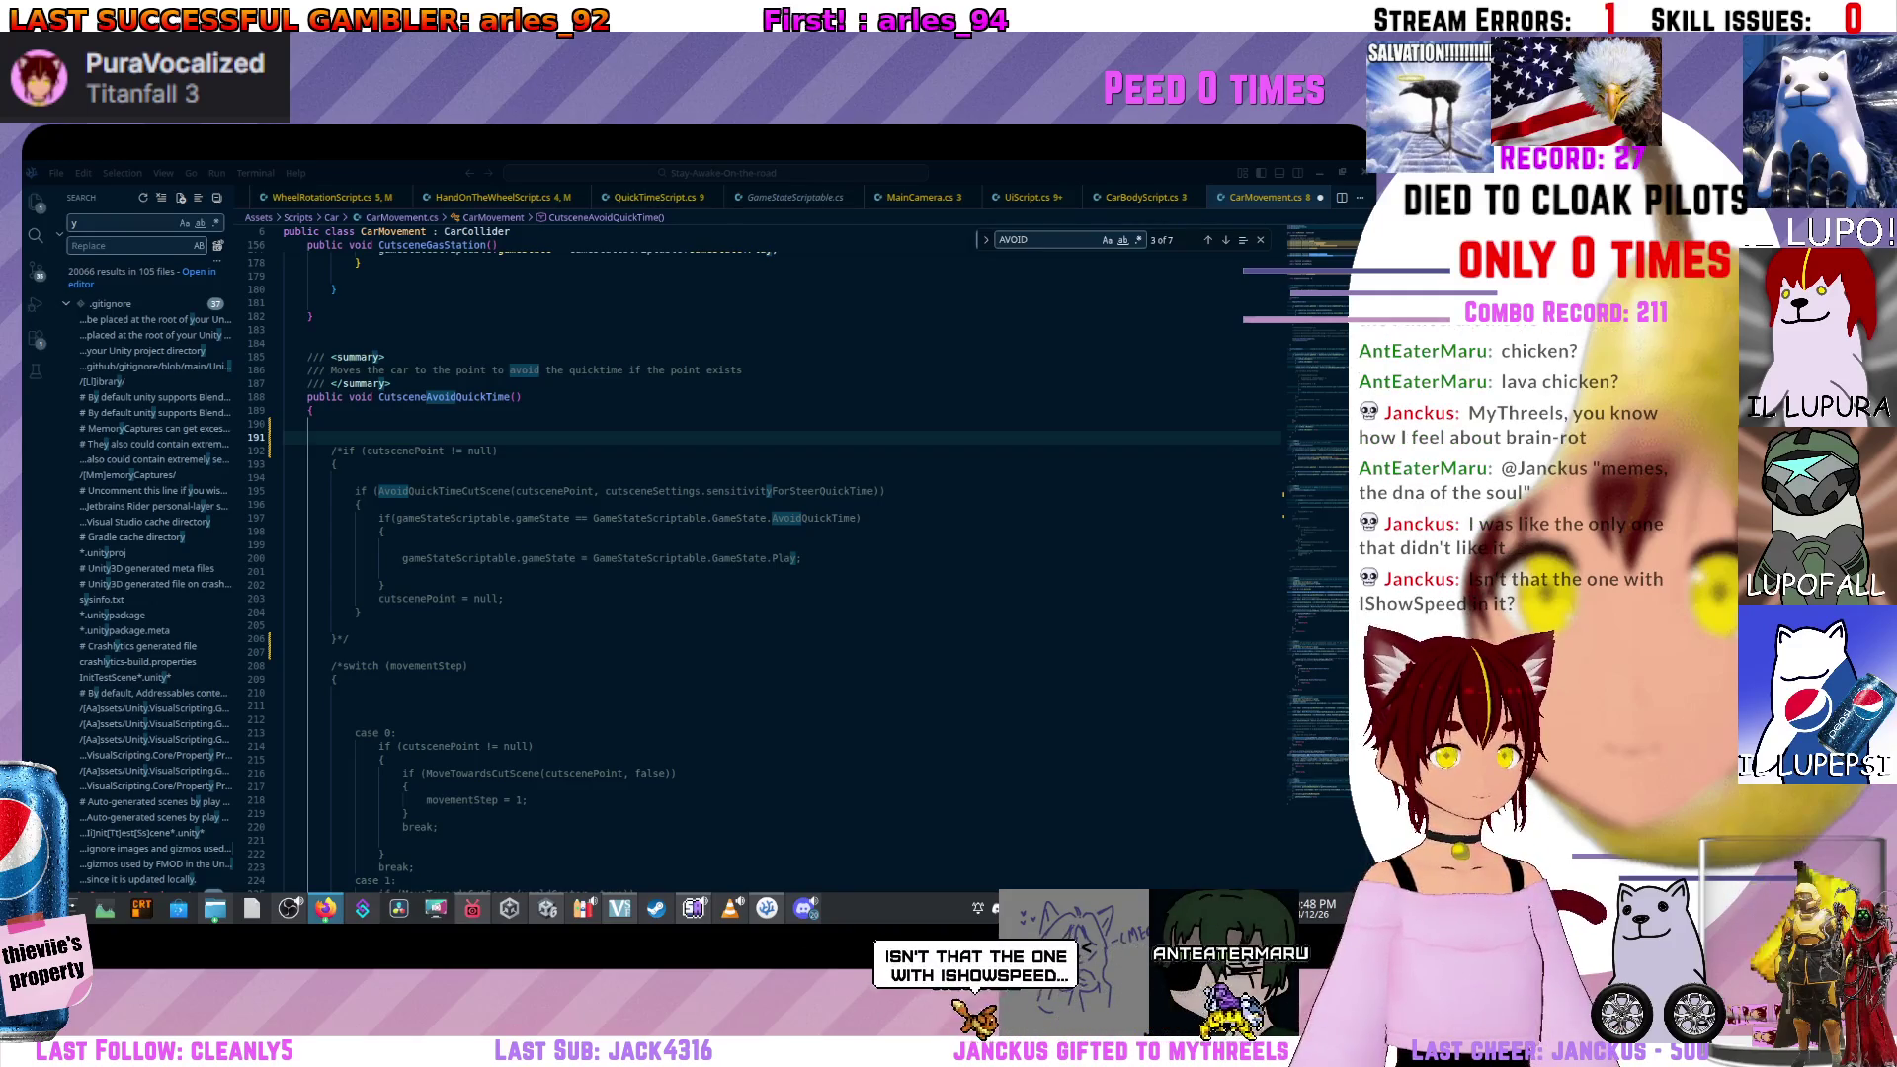
key(alt+Tab)
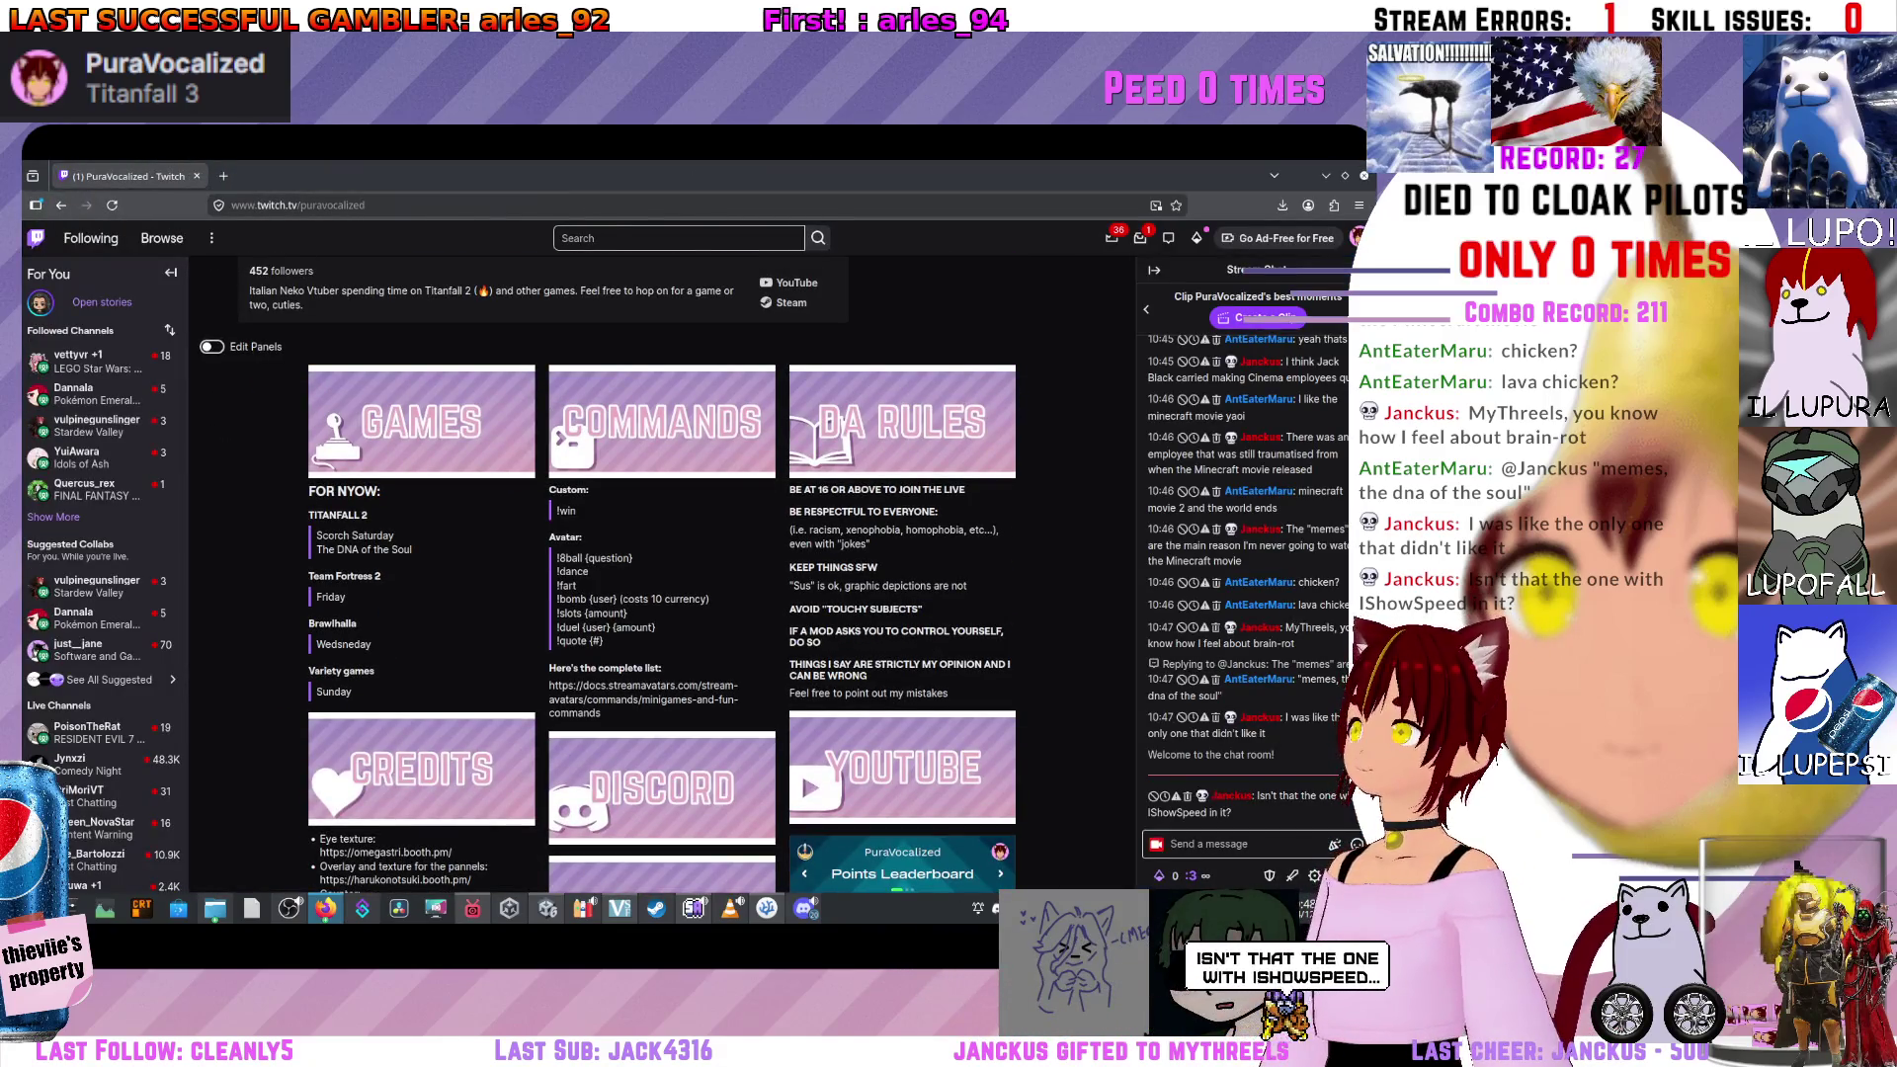
Select Twitch schedule entries, including Brawlhalla Wednesday, then minimize the browser.
drag(392, 549, 380, 575)
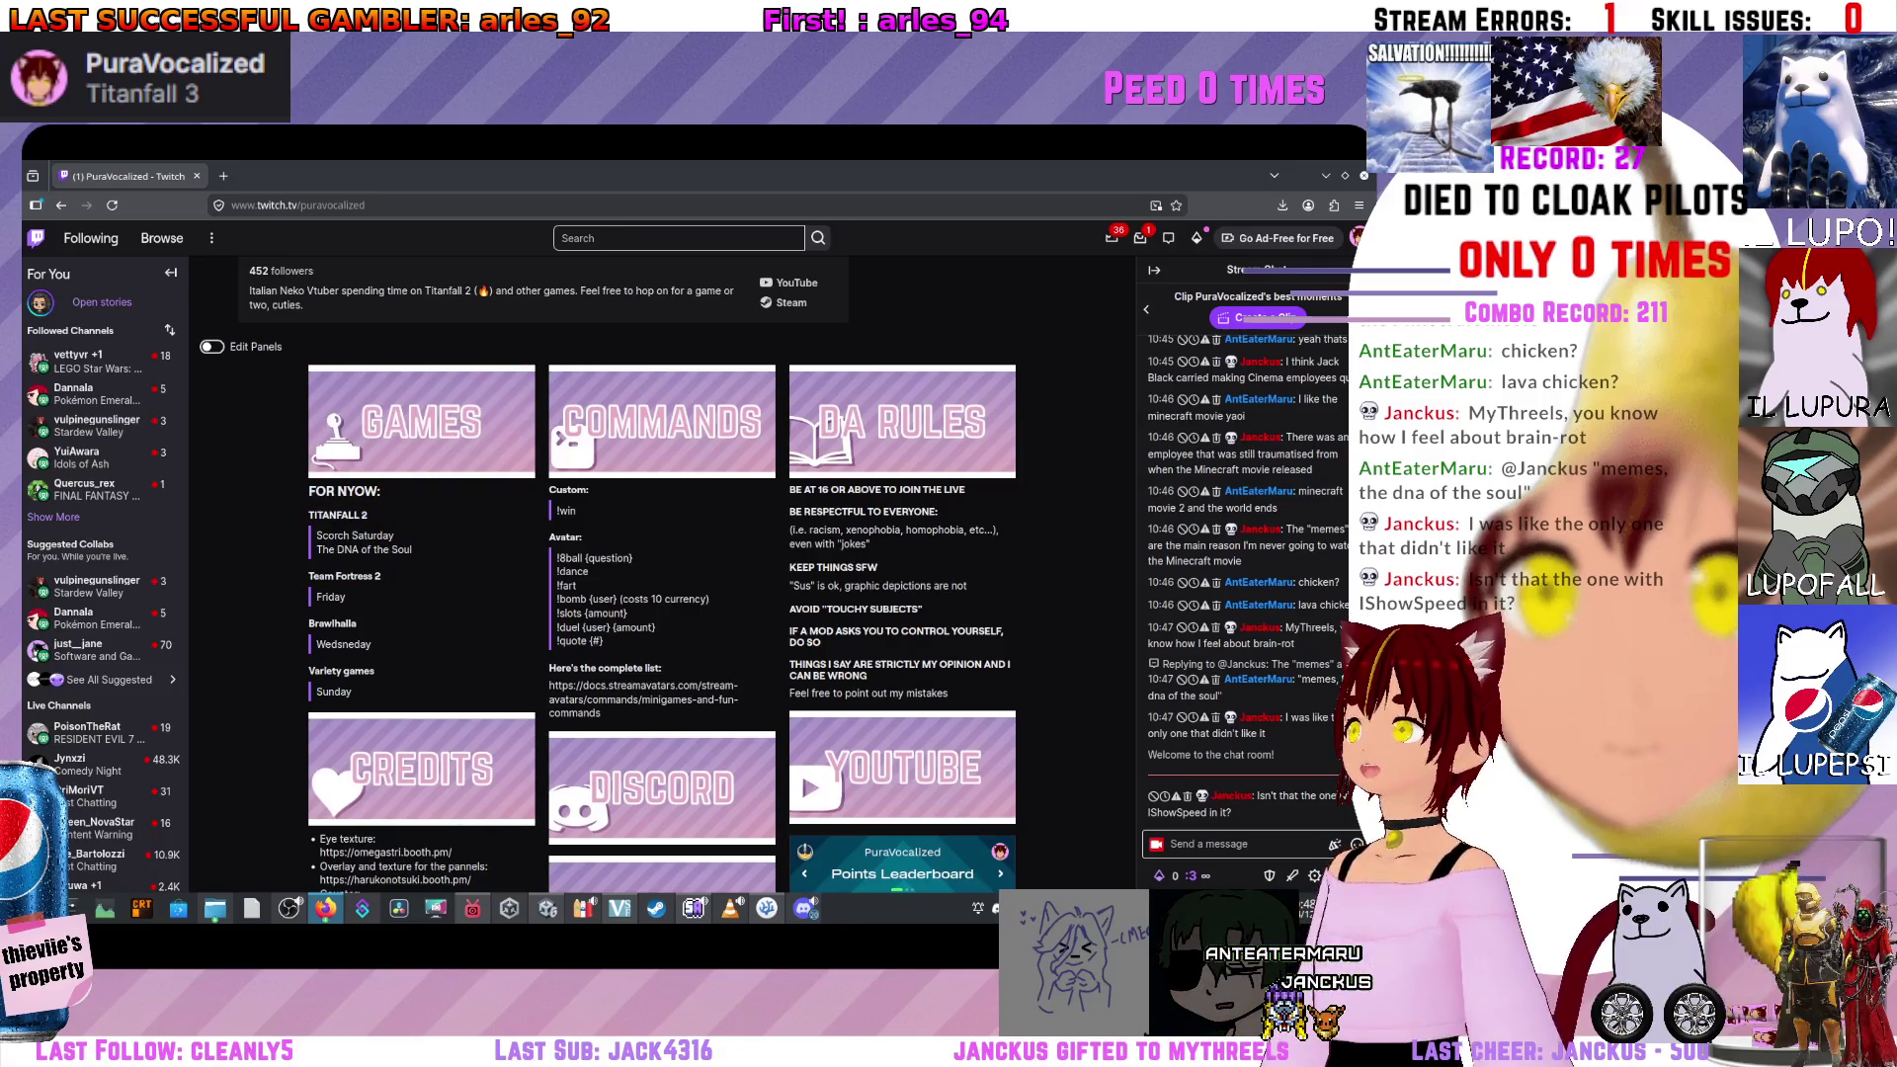
drag(318, 623, 372, 644)
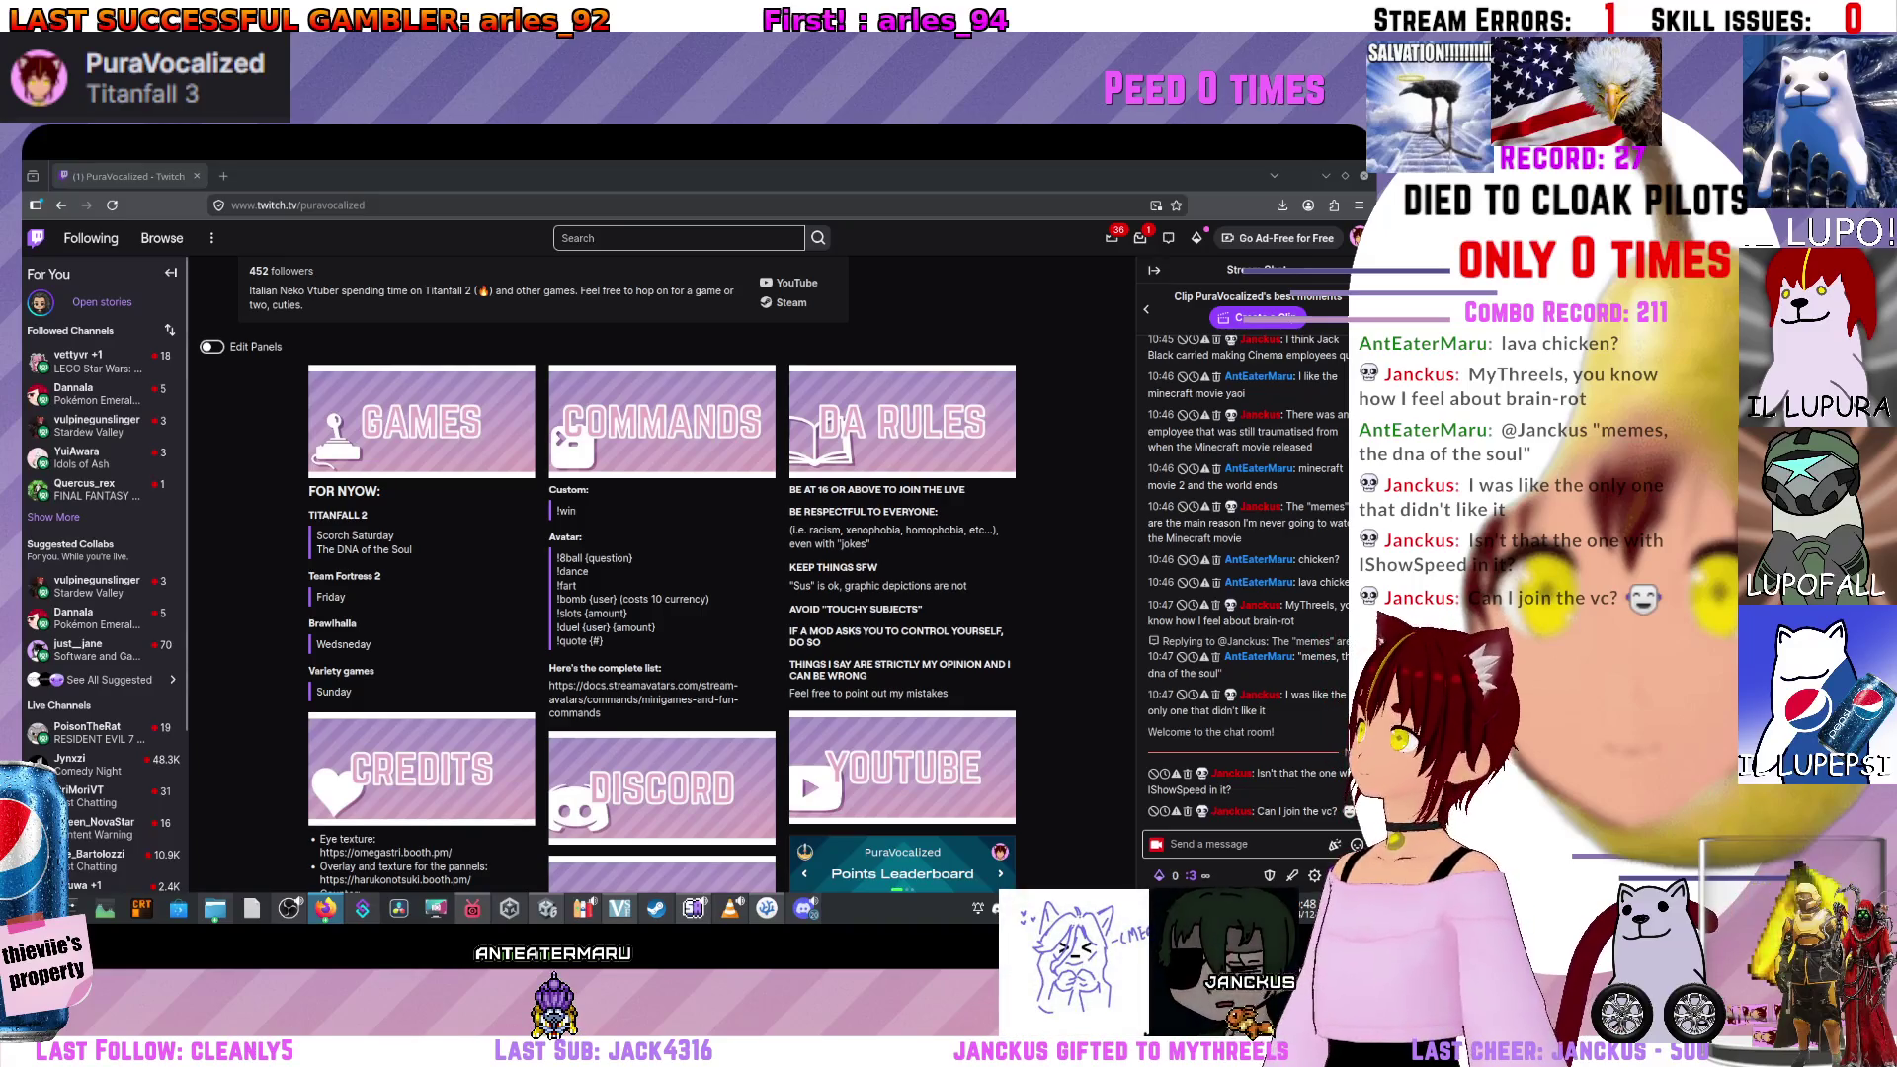
click(1345, 175)
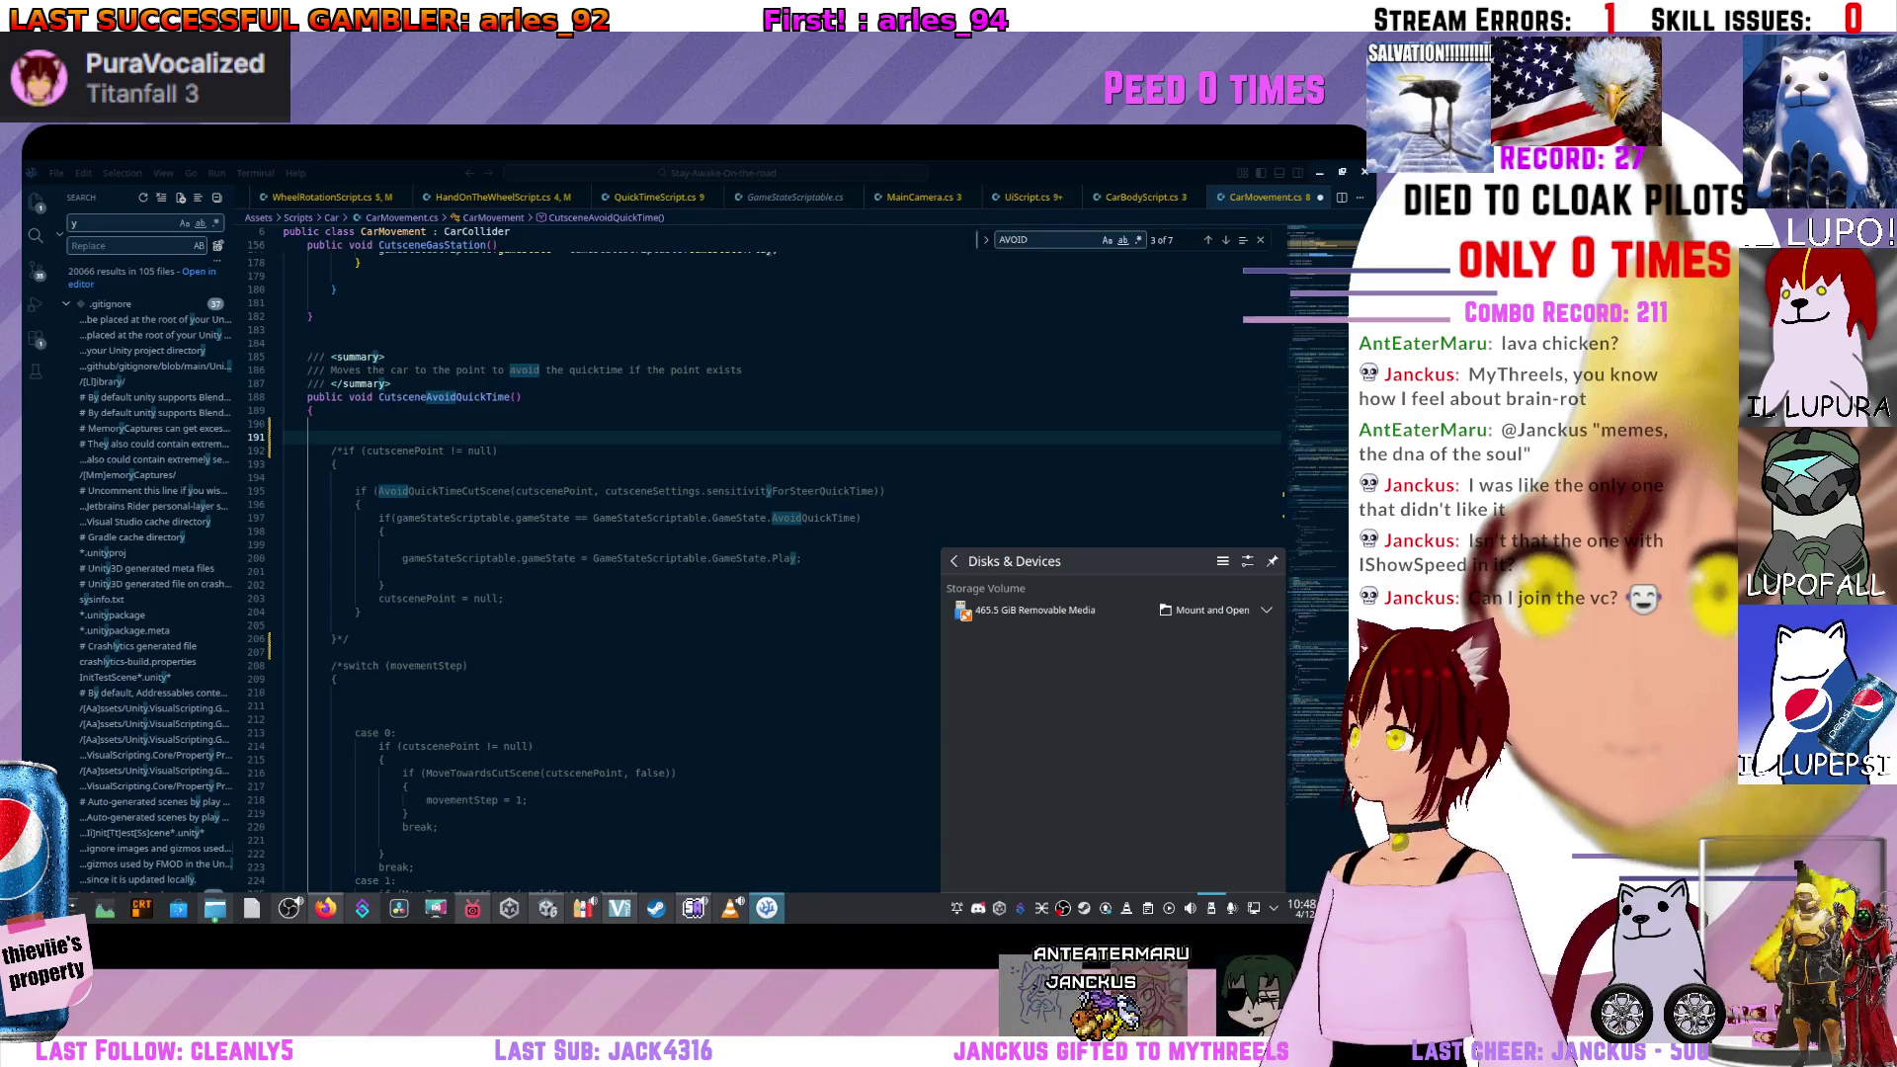
Dismiss the Disks & Devices popup and return to CutsceneAvoidQuickTime's opening brace in CarMovement.cs.
click(355, 719)
scroll(761, 642, up, 1)
click(311, 445)
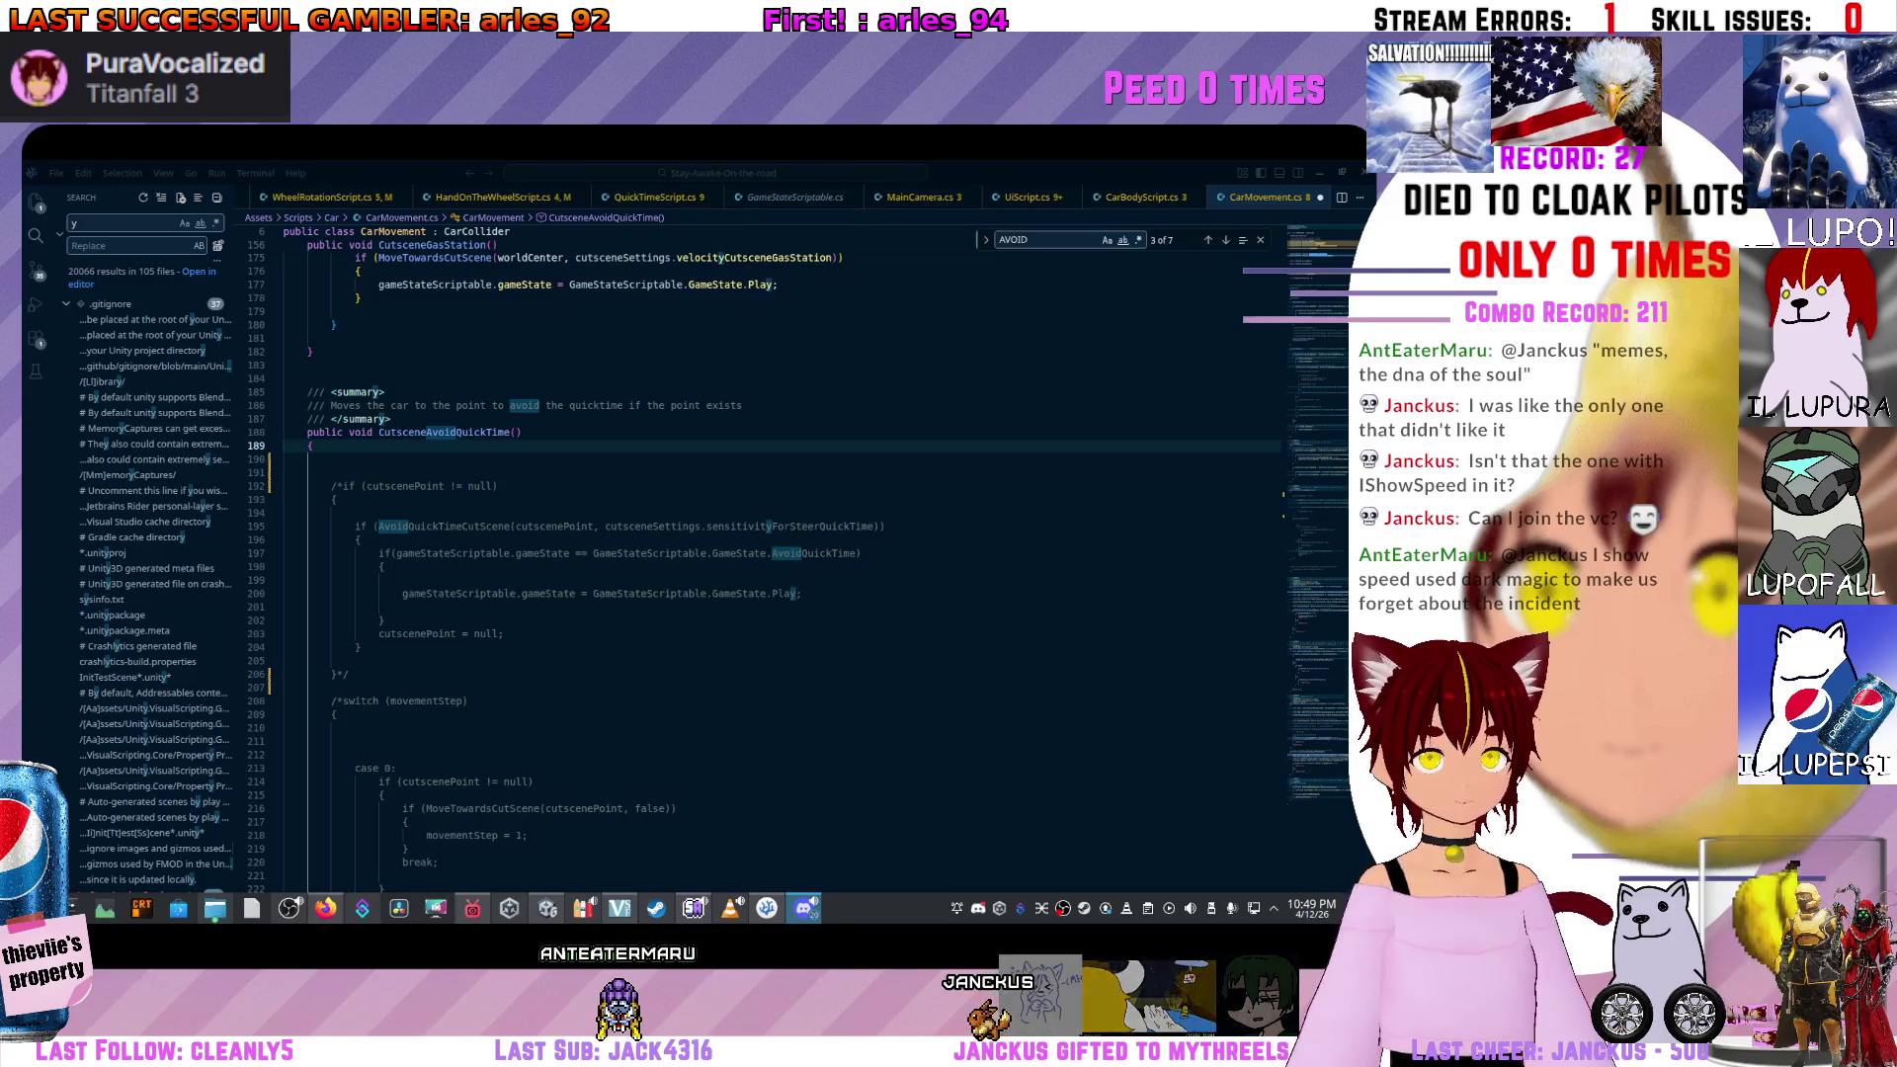
key(alt+Tab)
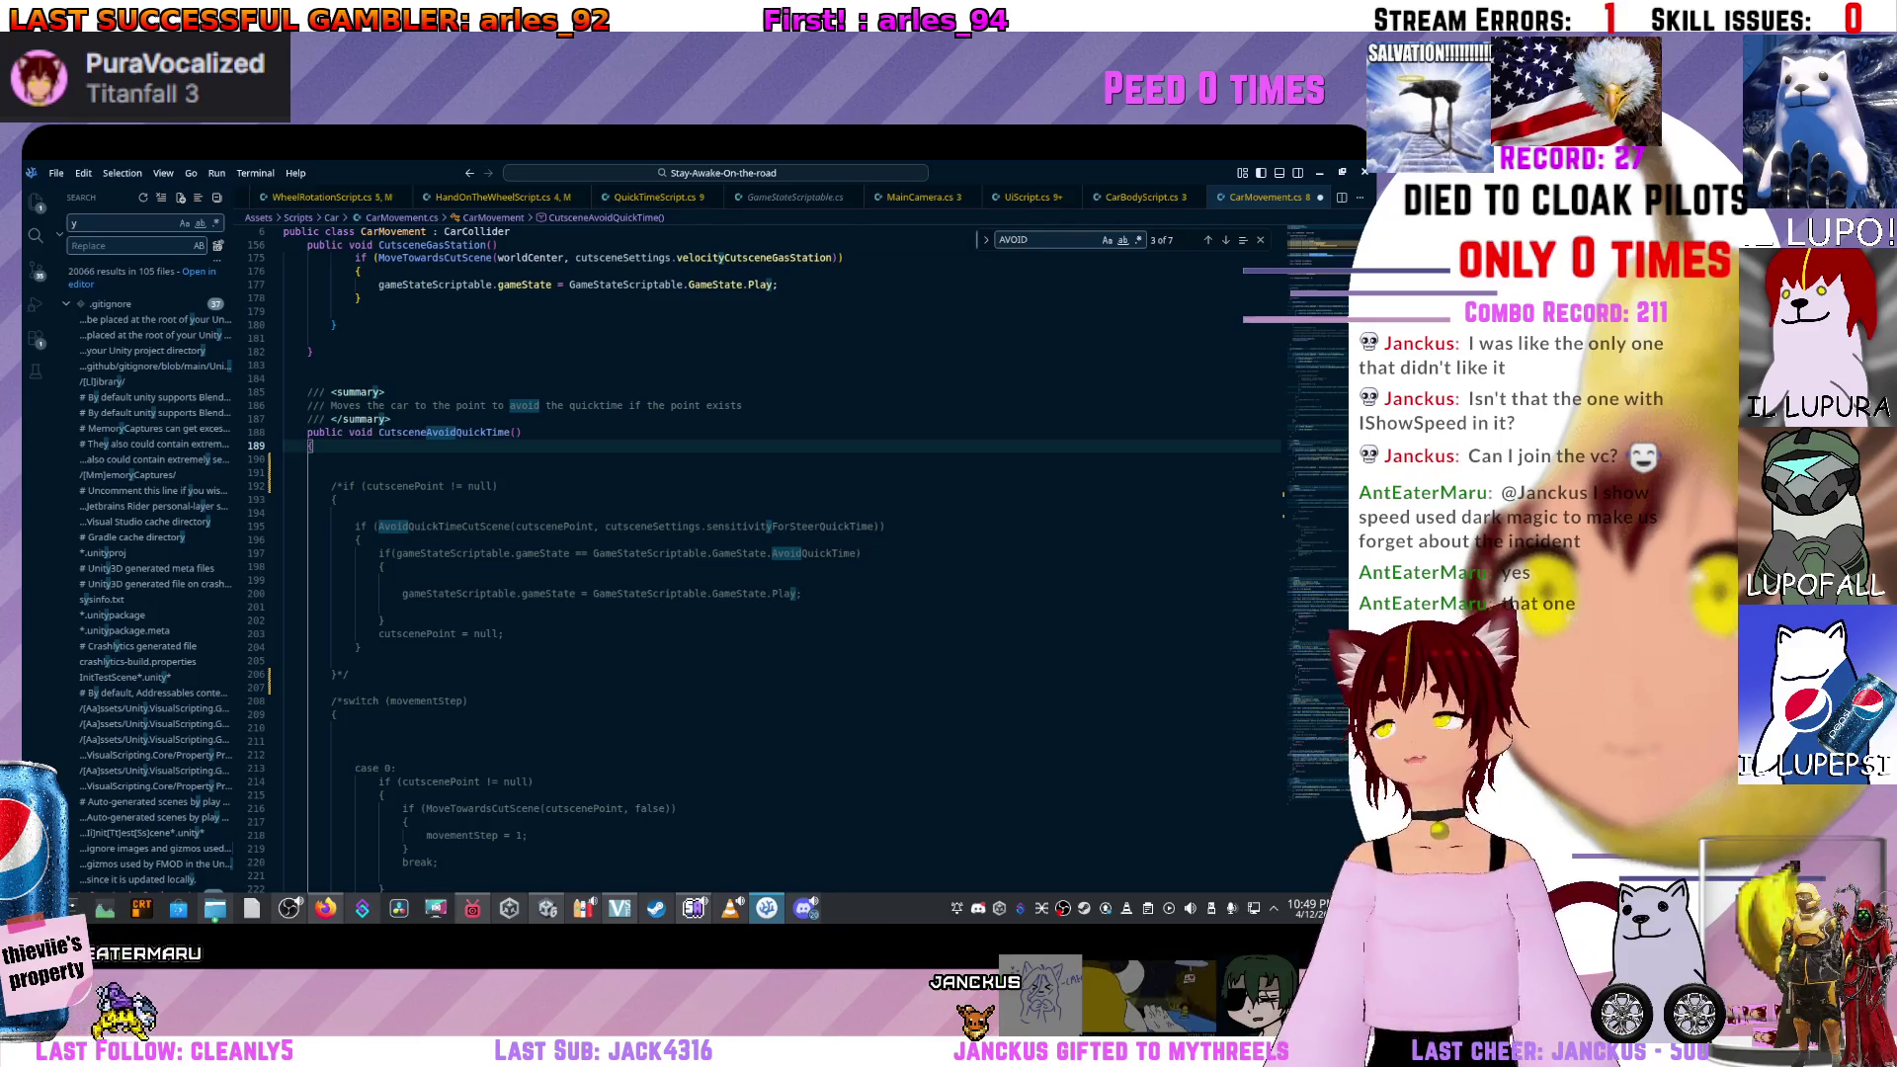
scroll(781, 554, up, 2)
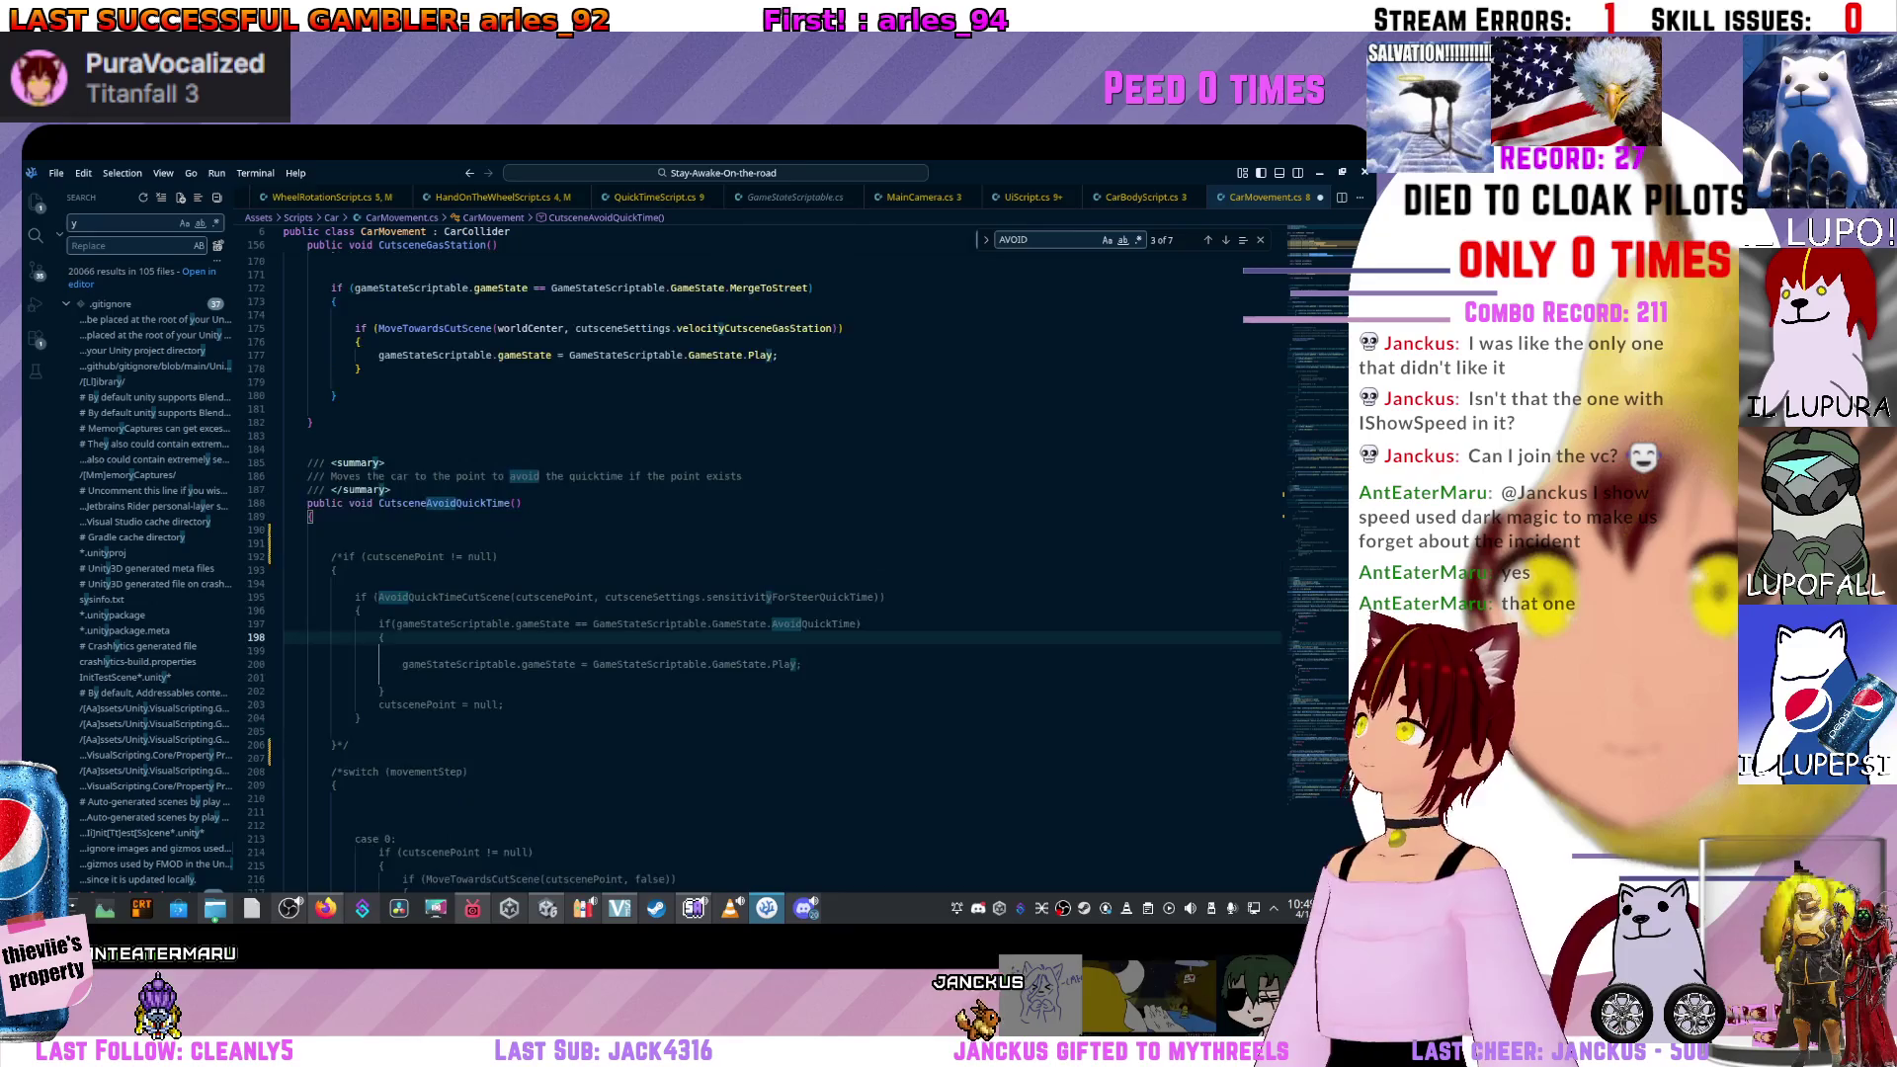
click(331, 542)
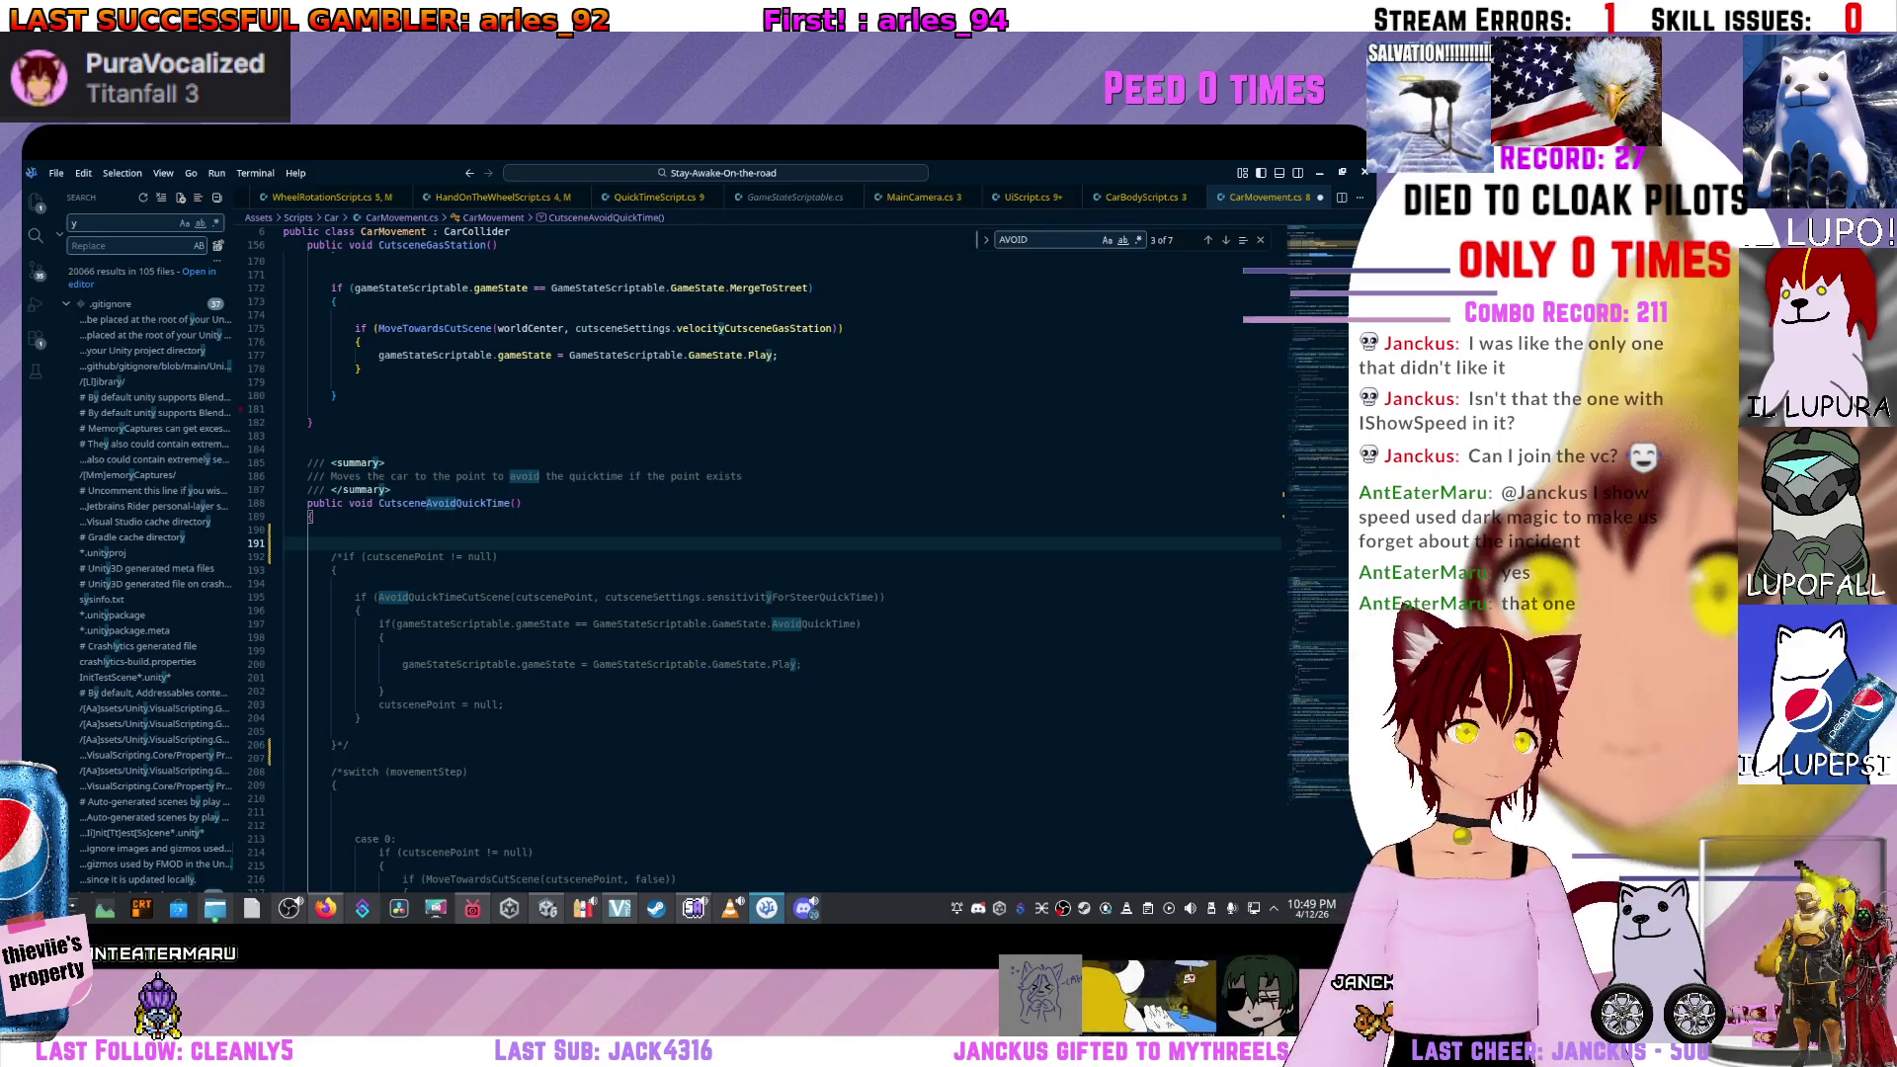
key(alt+Tab)
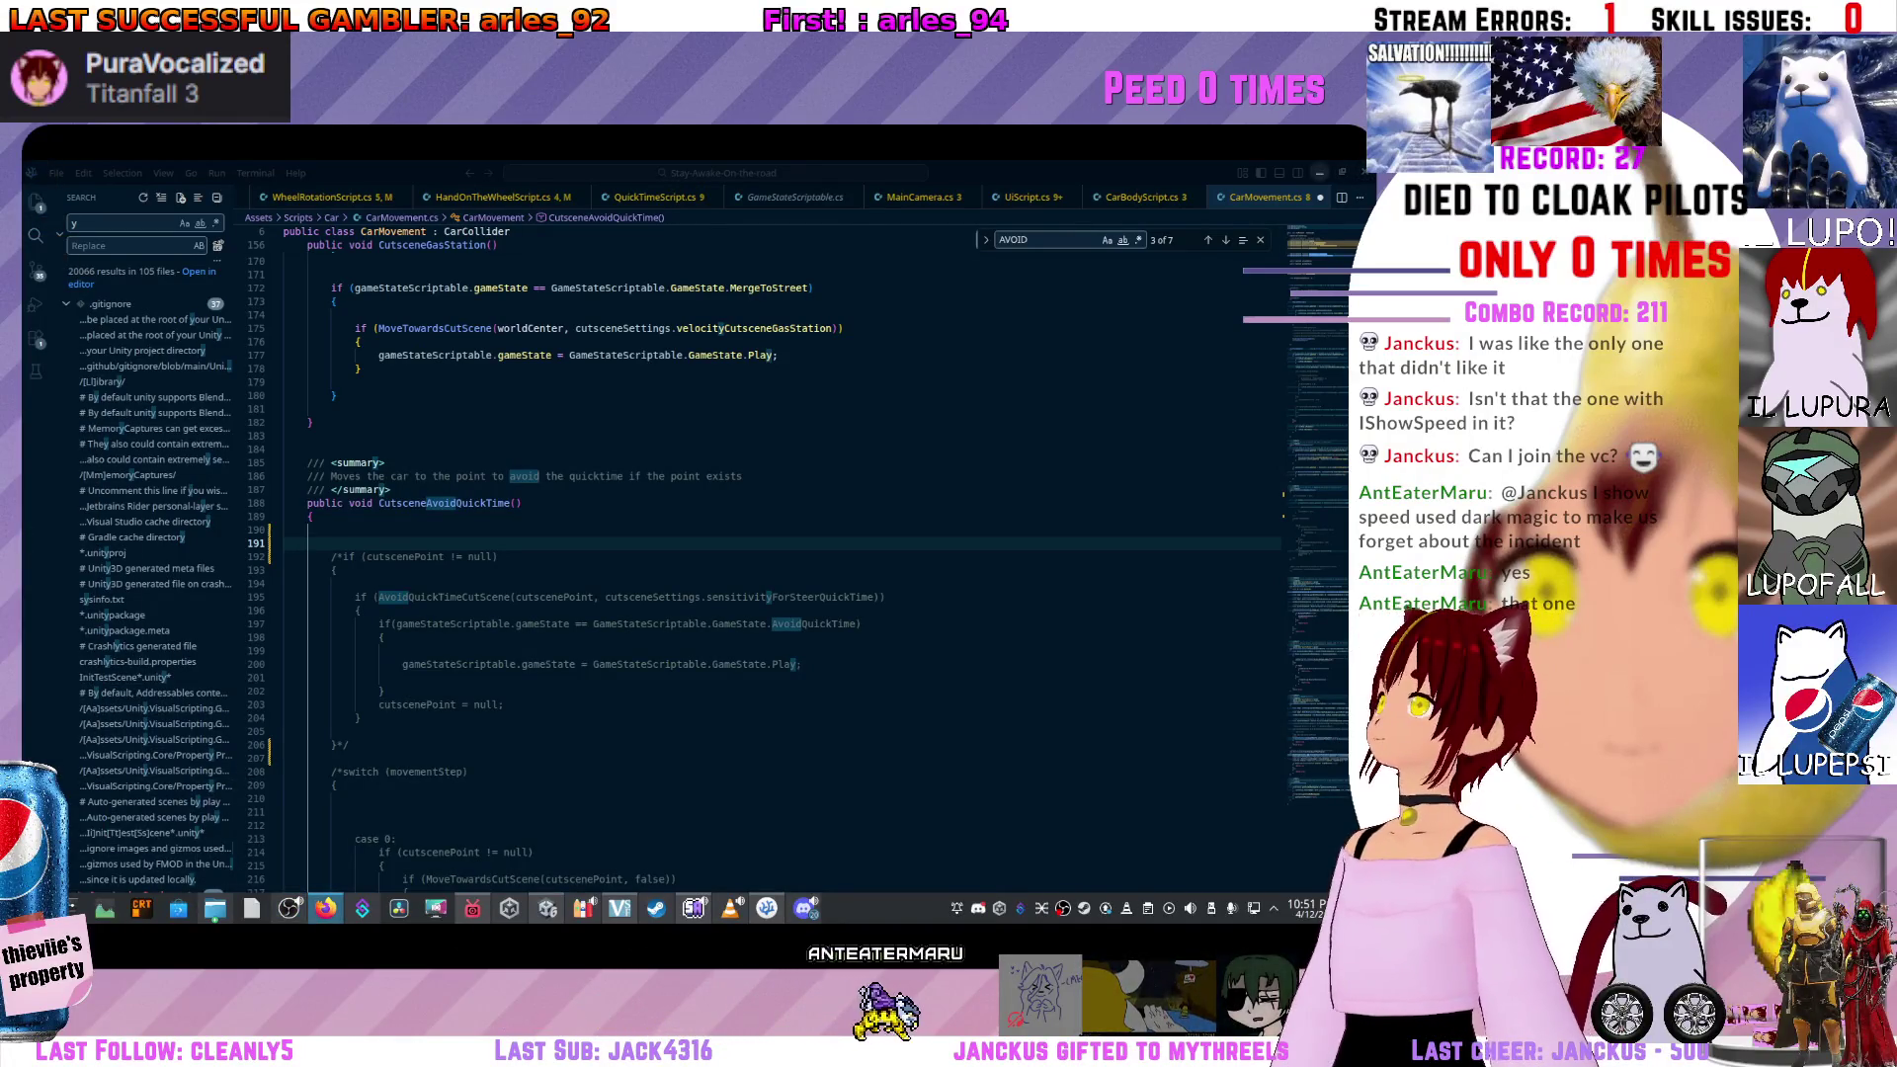
scroll(781, 554, up, 2)
click(742, 546)
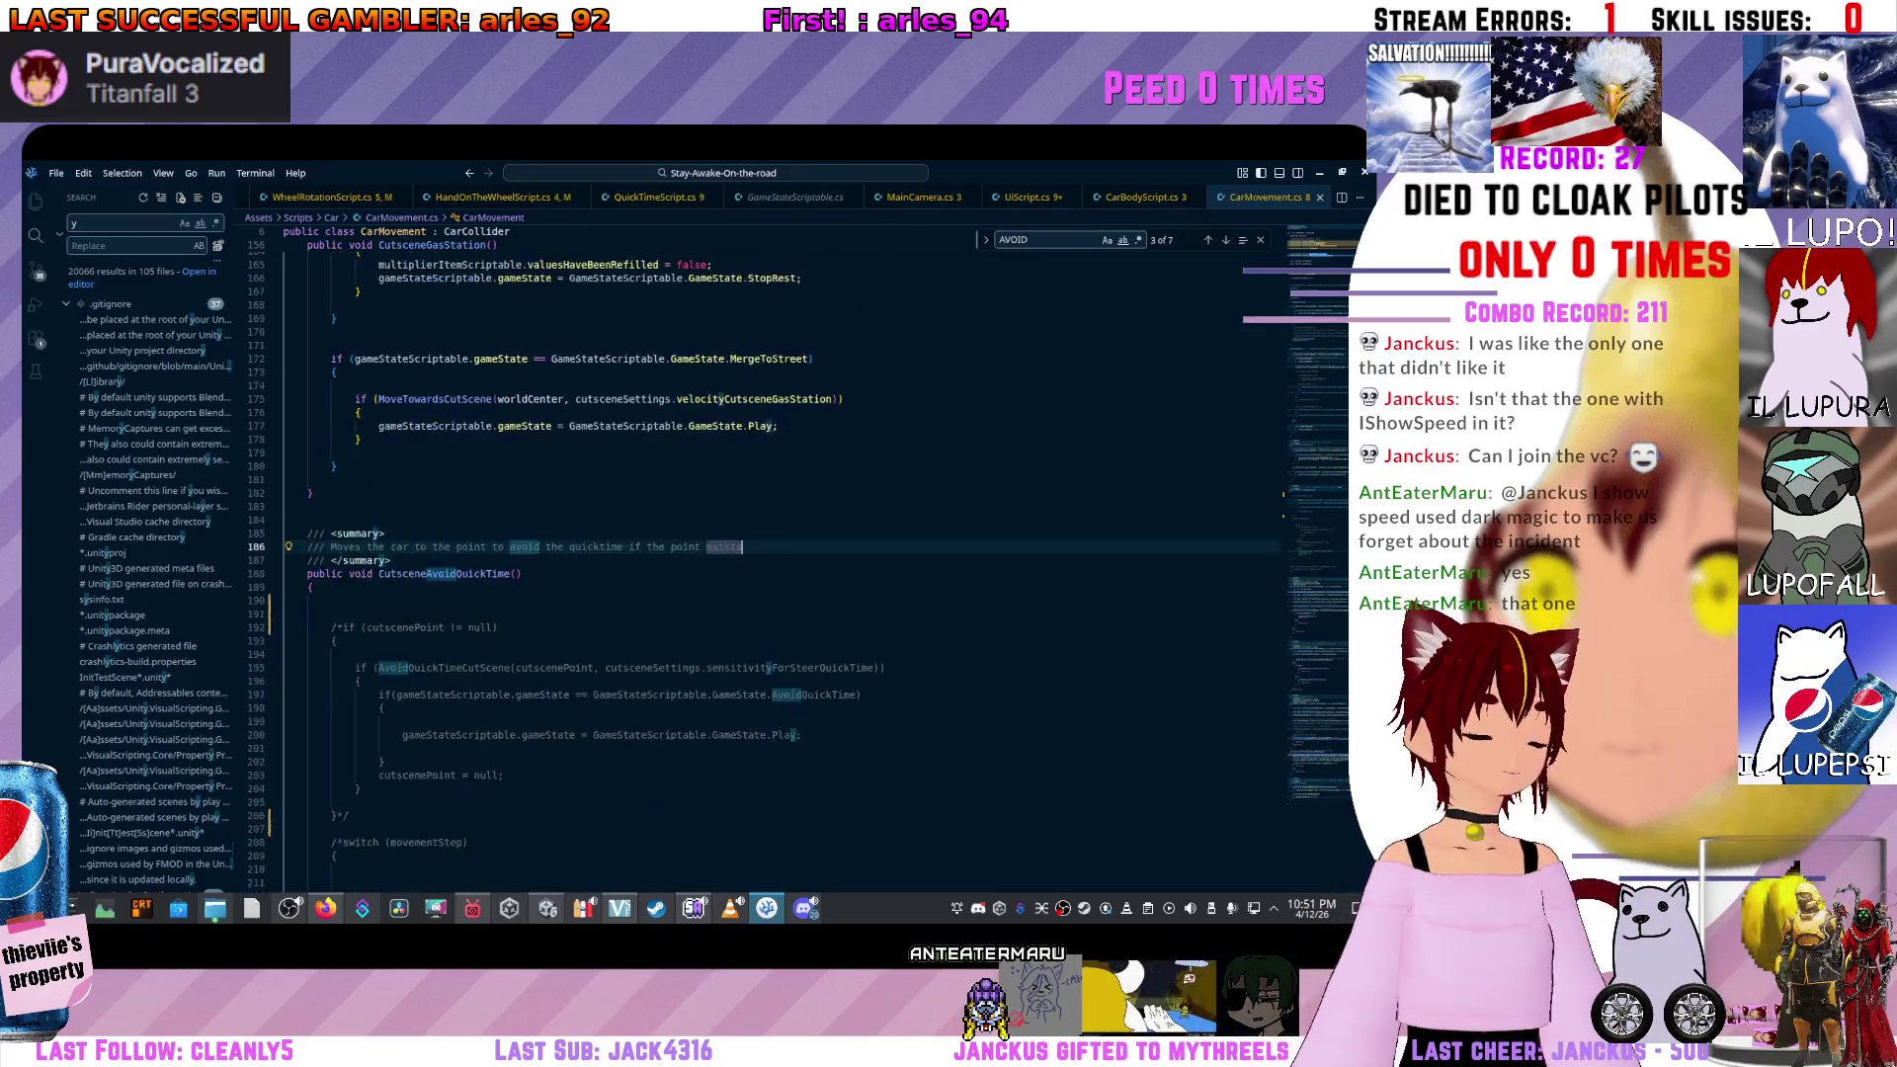
Add two blank lines after CutsceneAvoidQuickTime's opening brace, then scroll up to the serialized fields.
scroll(780, 553, down, 5)
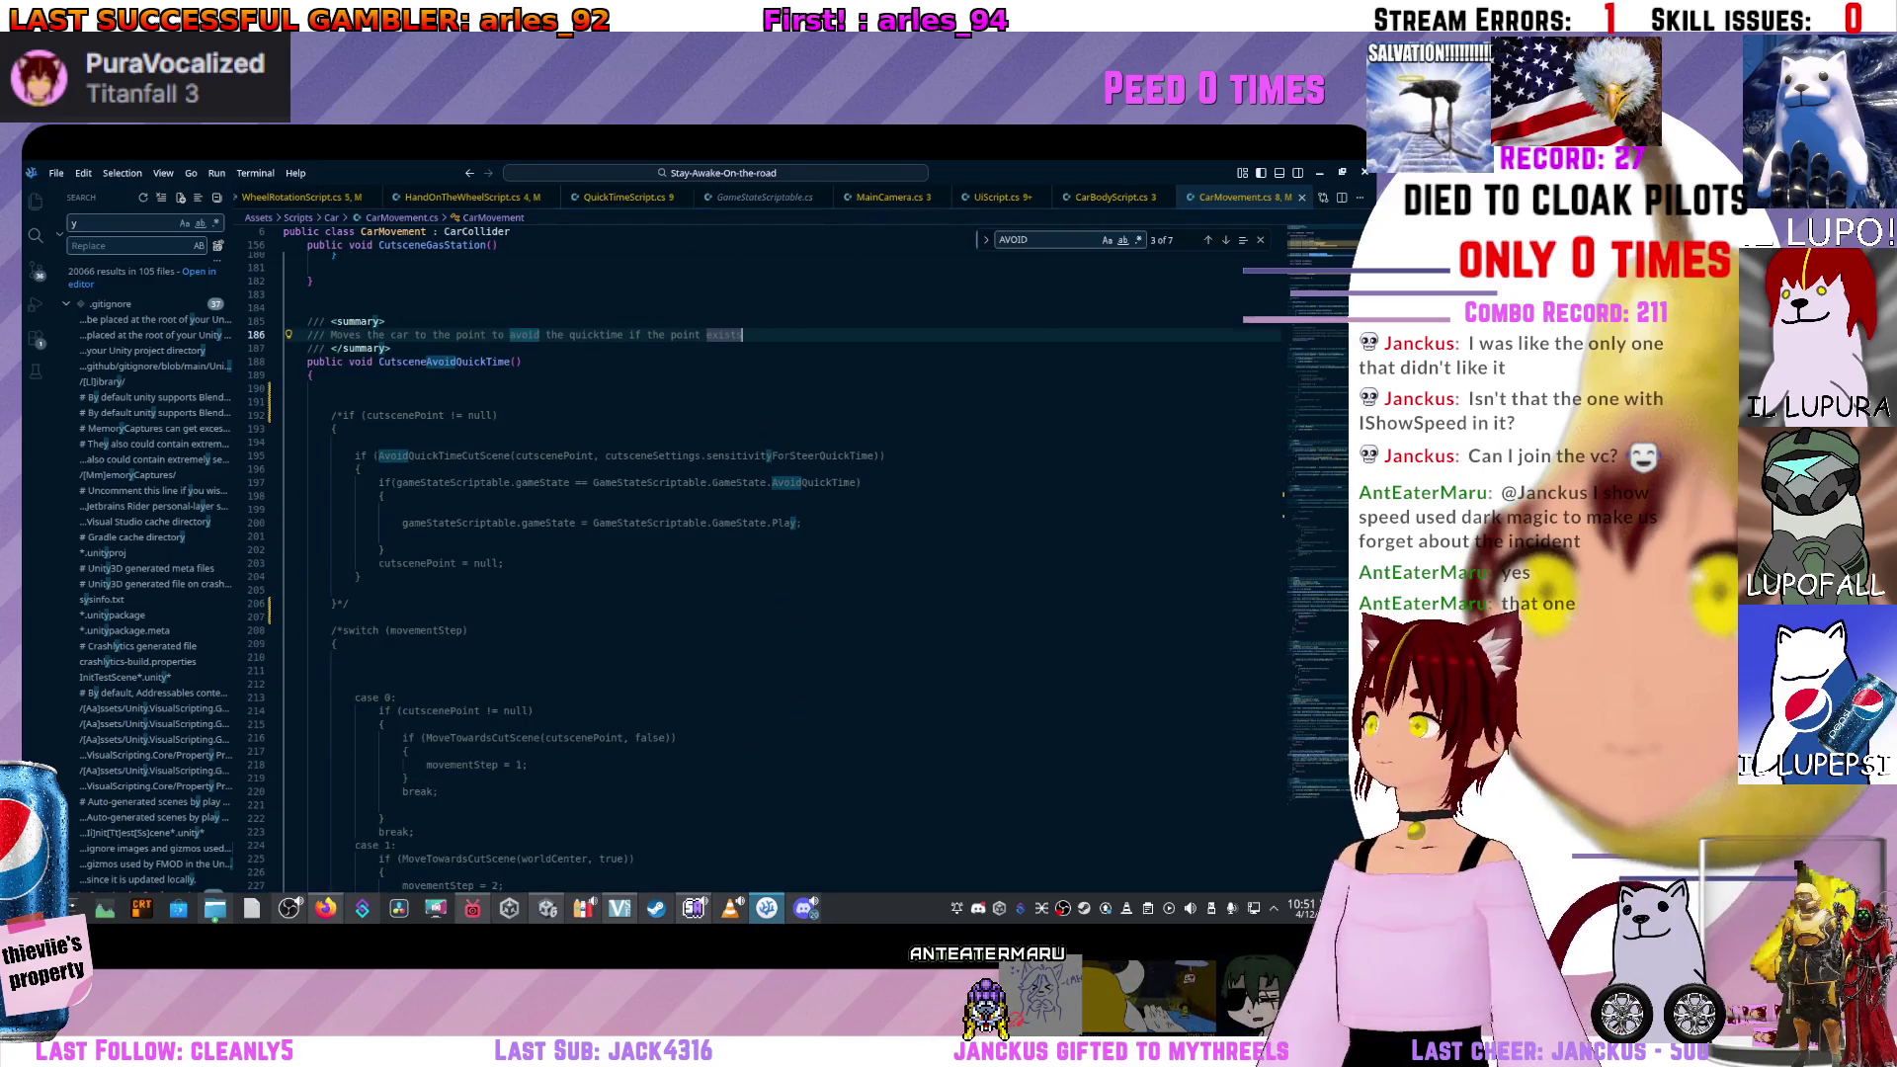
scroll(780, 553, up, 1)
click(310, 410)
key(Return)
key(Return)
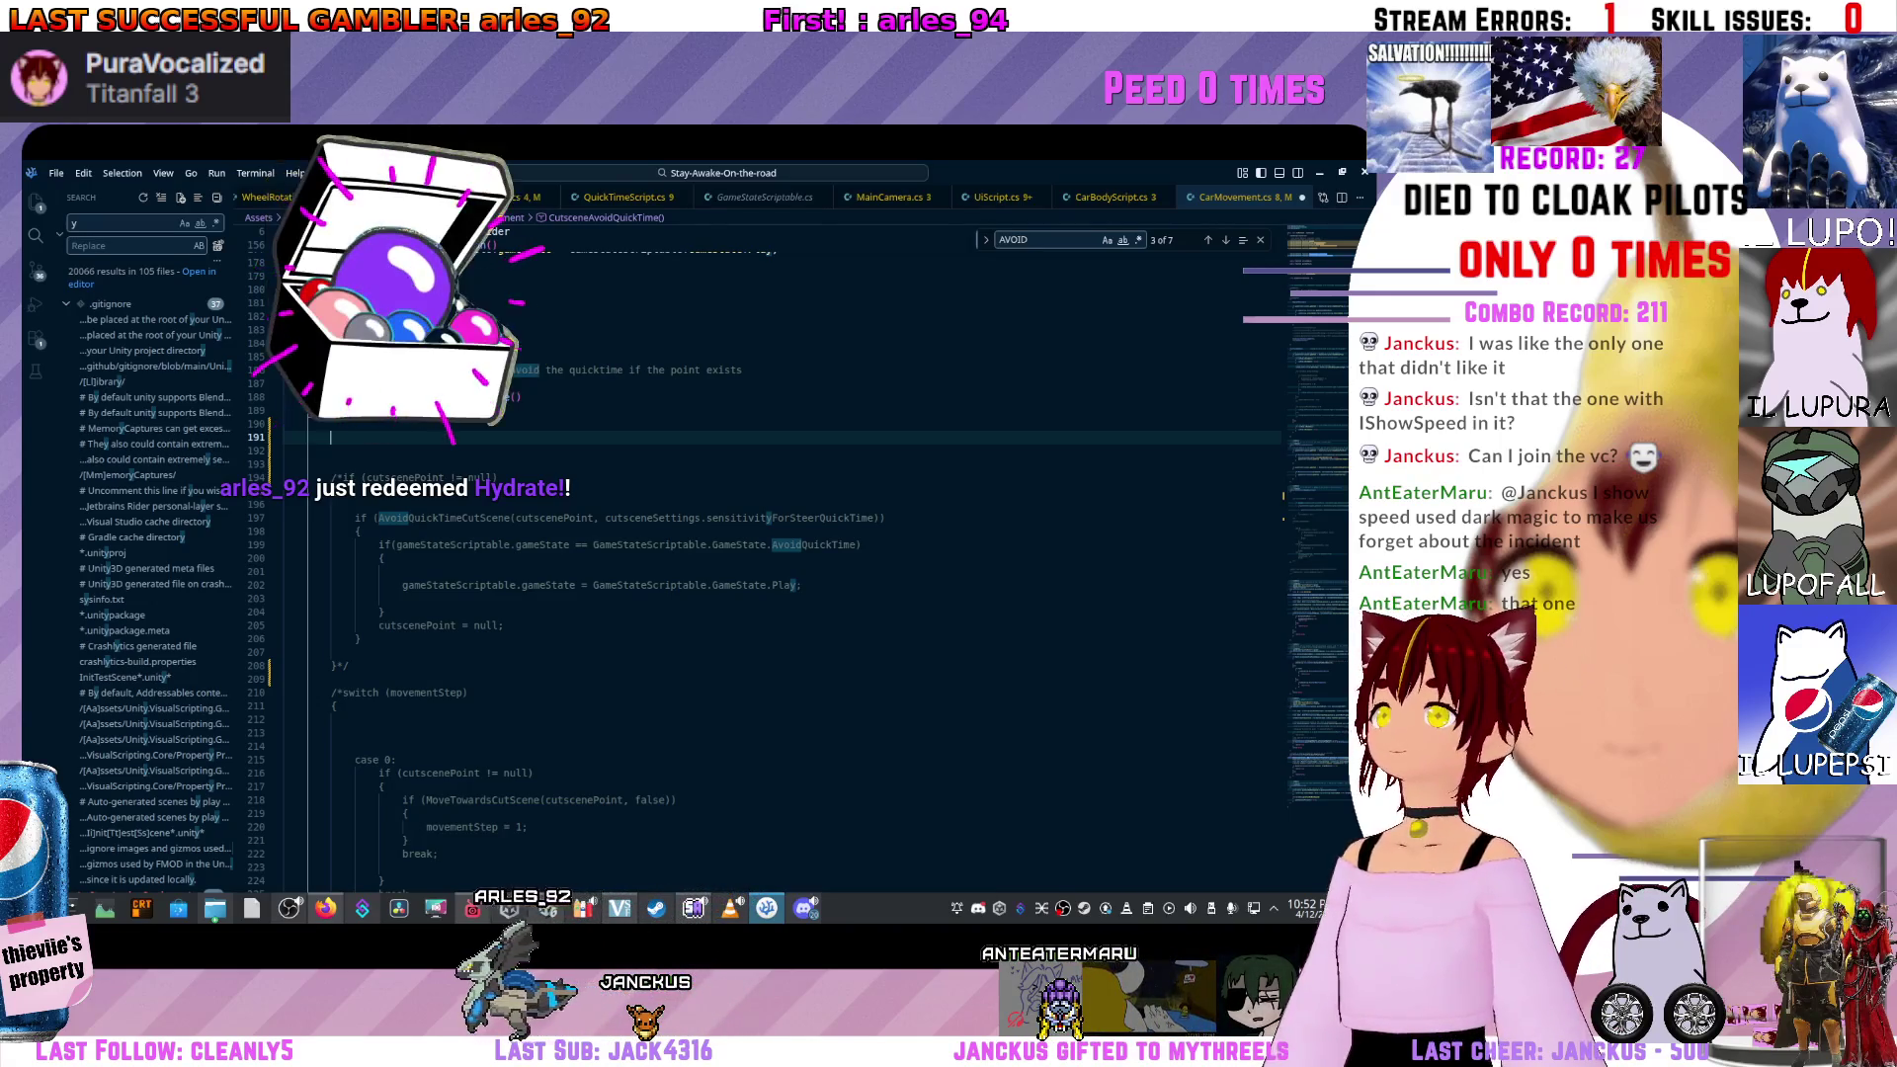
scroll(780, 523, up, 5)
scroll(751, 563, up, 20)
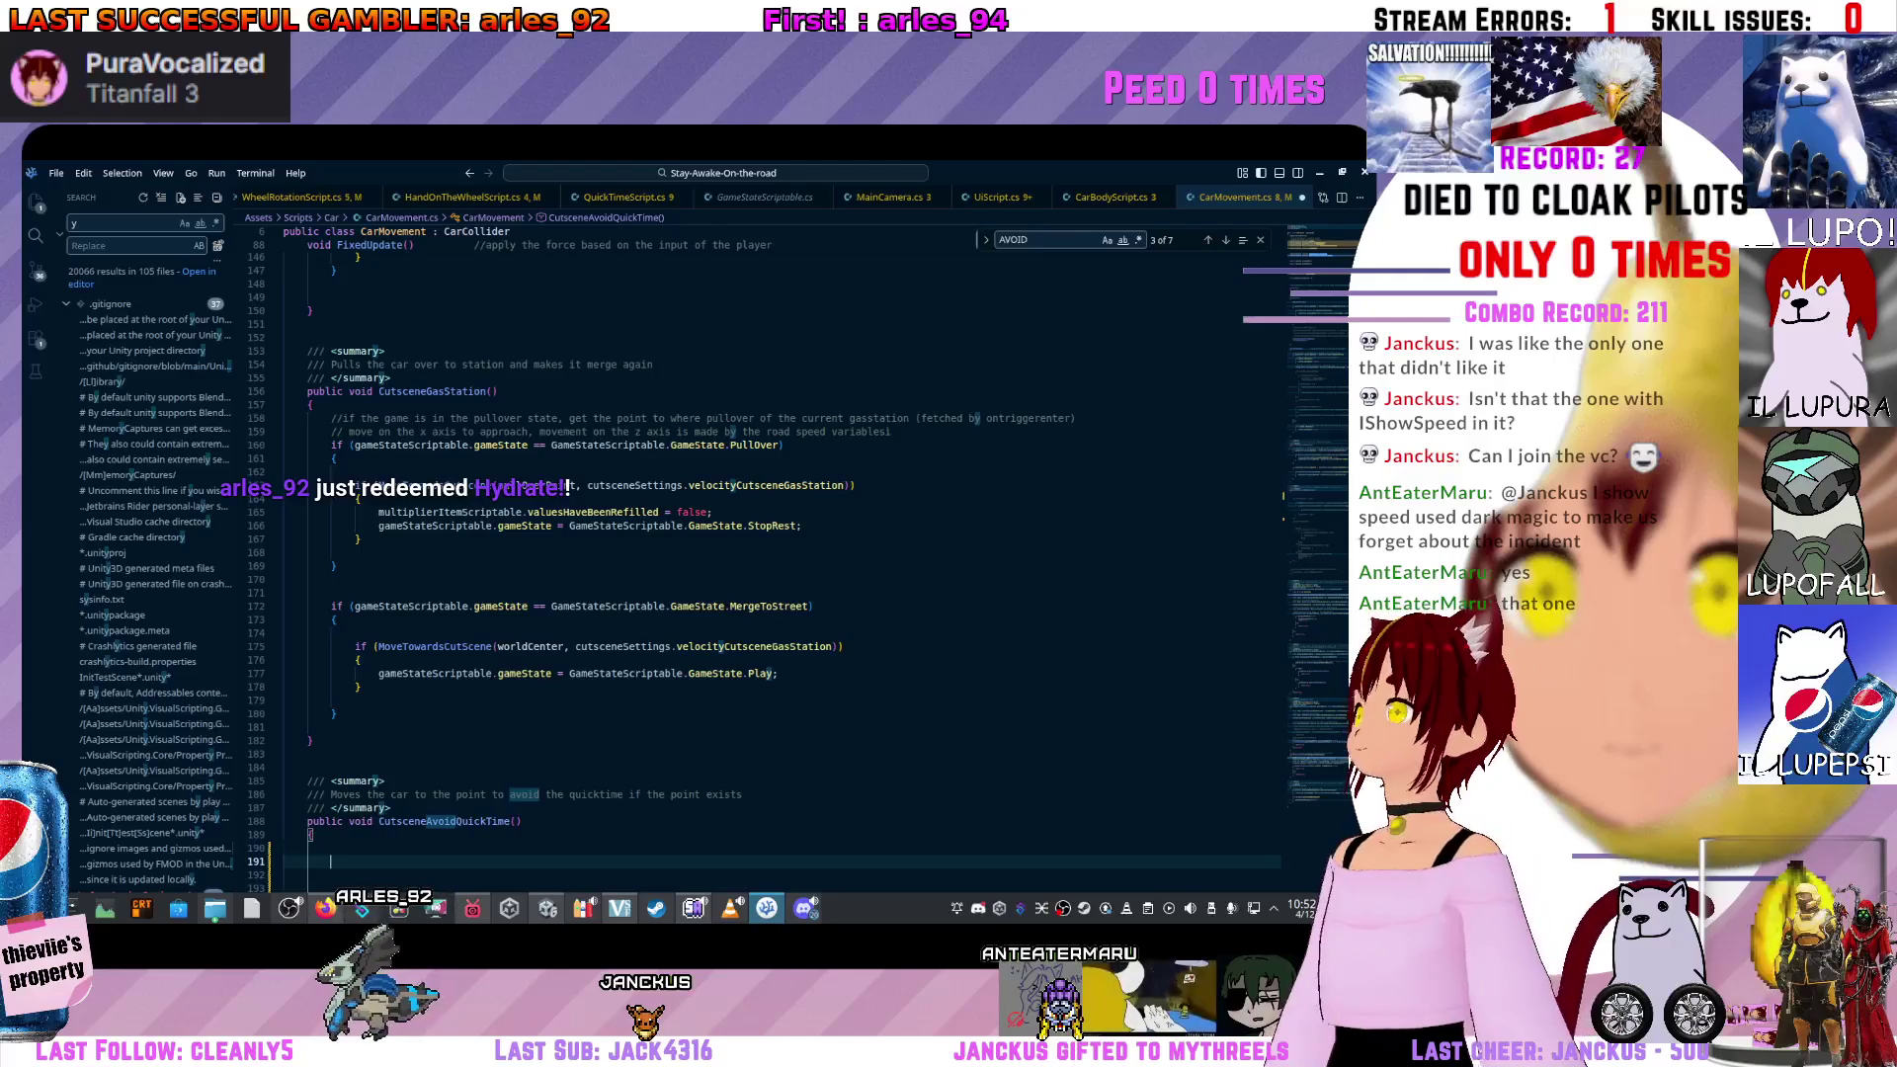
scroll(750, 563, up, 3)
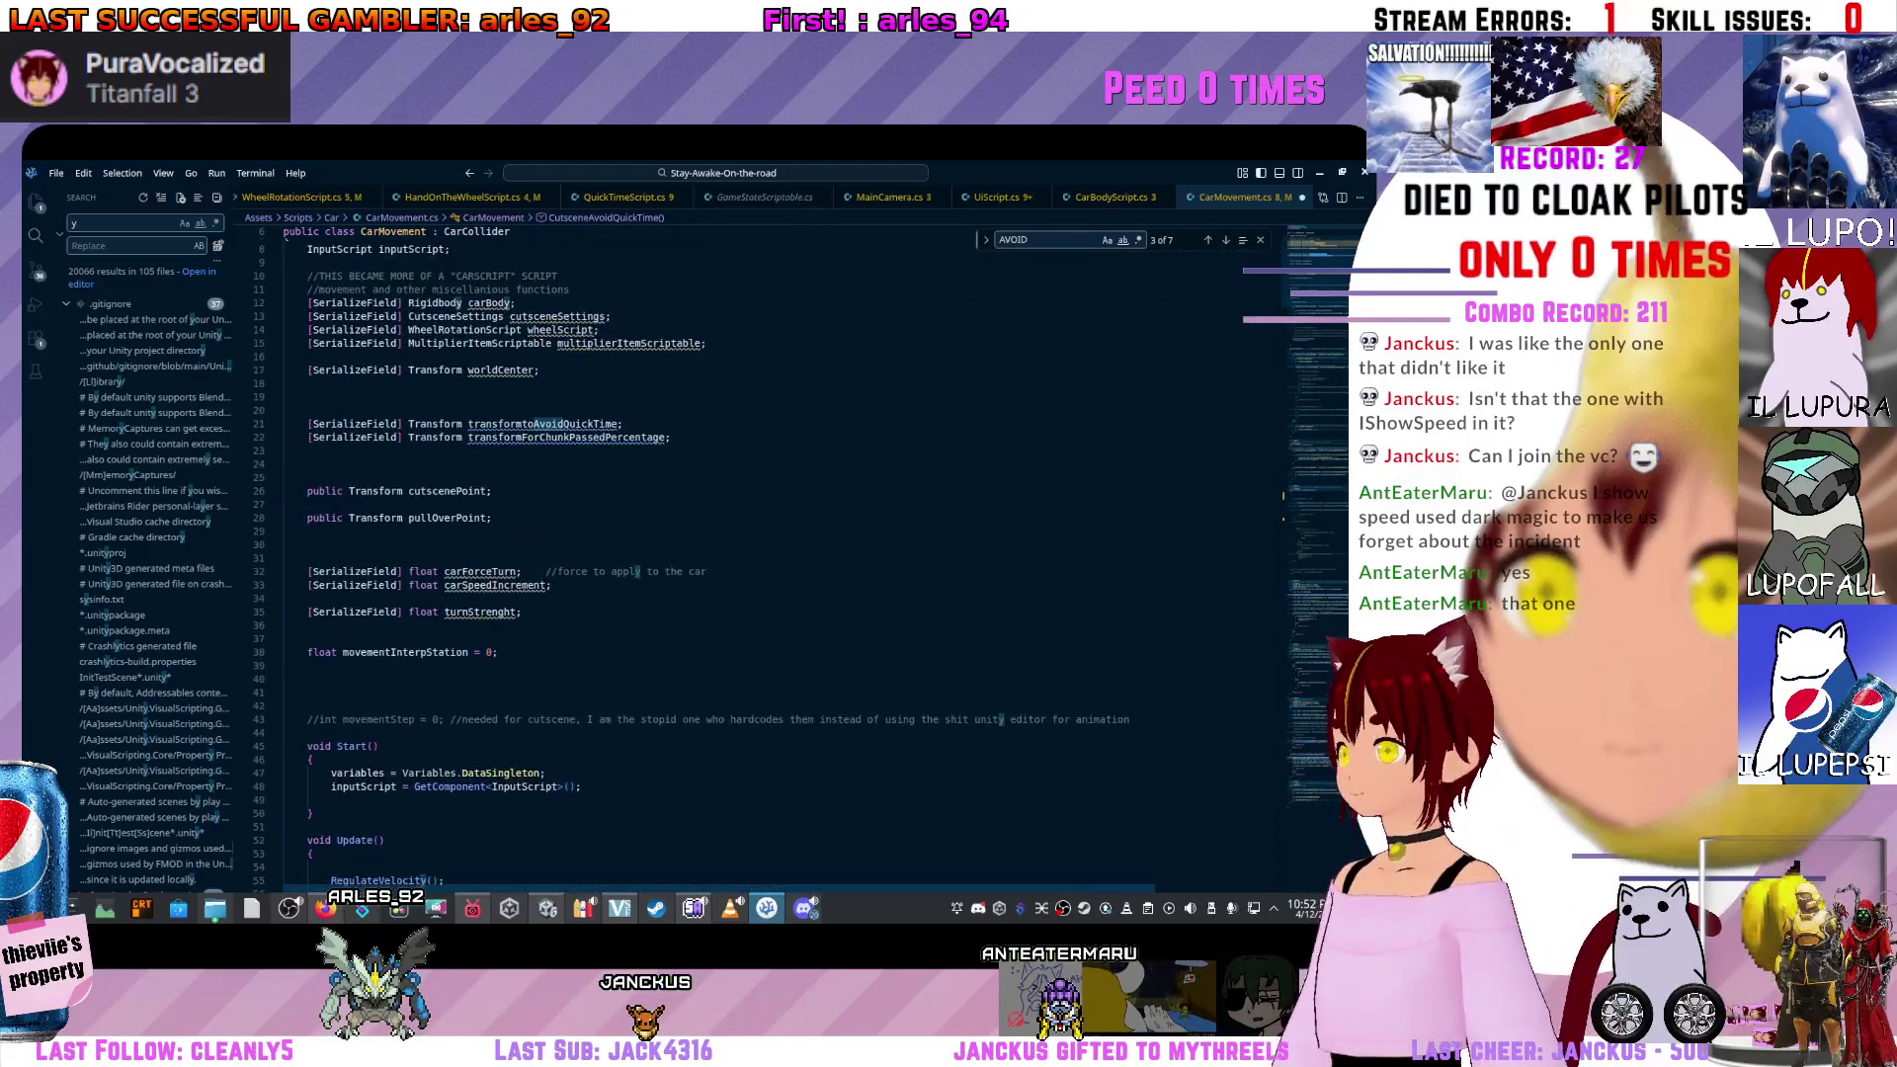
Click the transformForChunkPassedPercentage declaration, then move to Unity and on to the Dervish wiki page.
click(711, 443)
scroll(711, 444, up, 3)
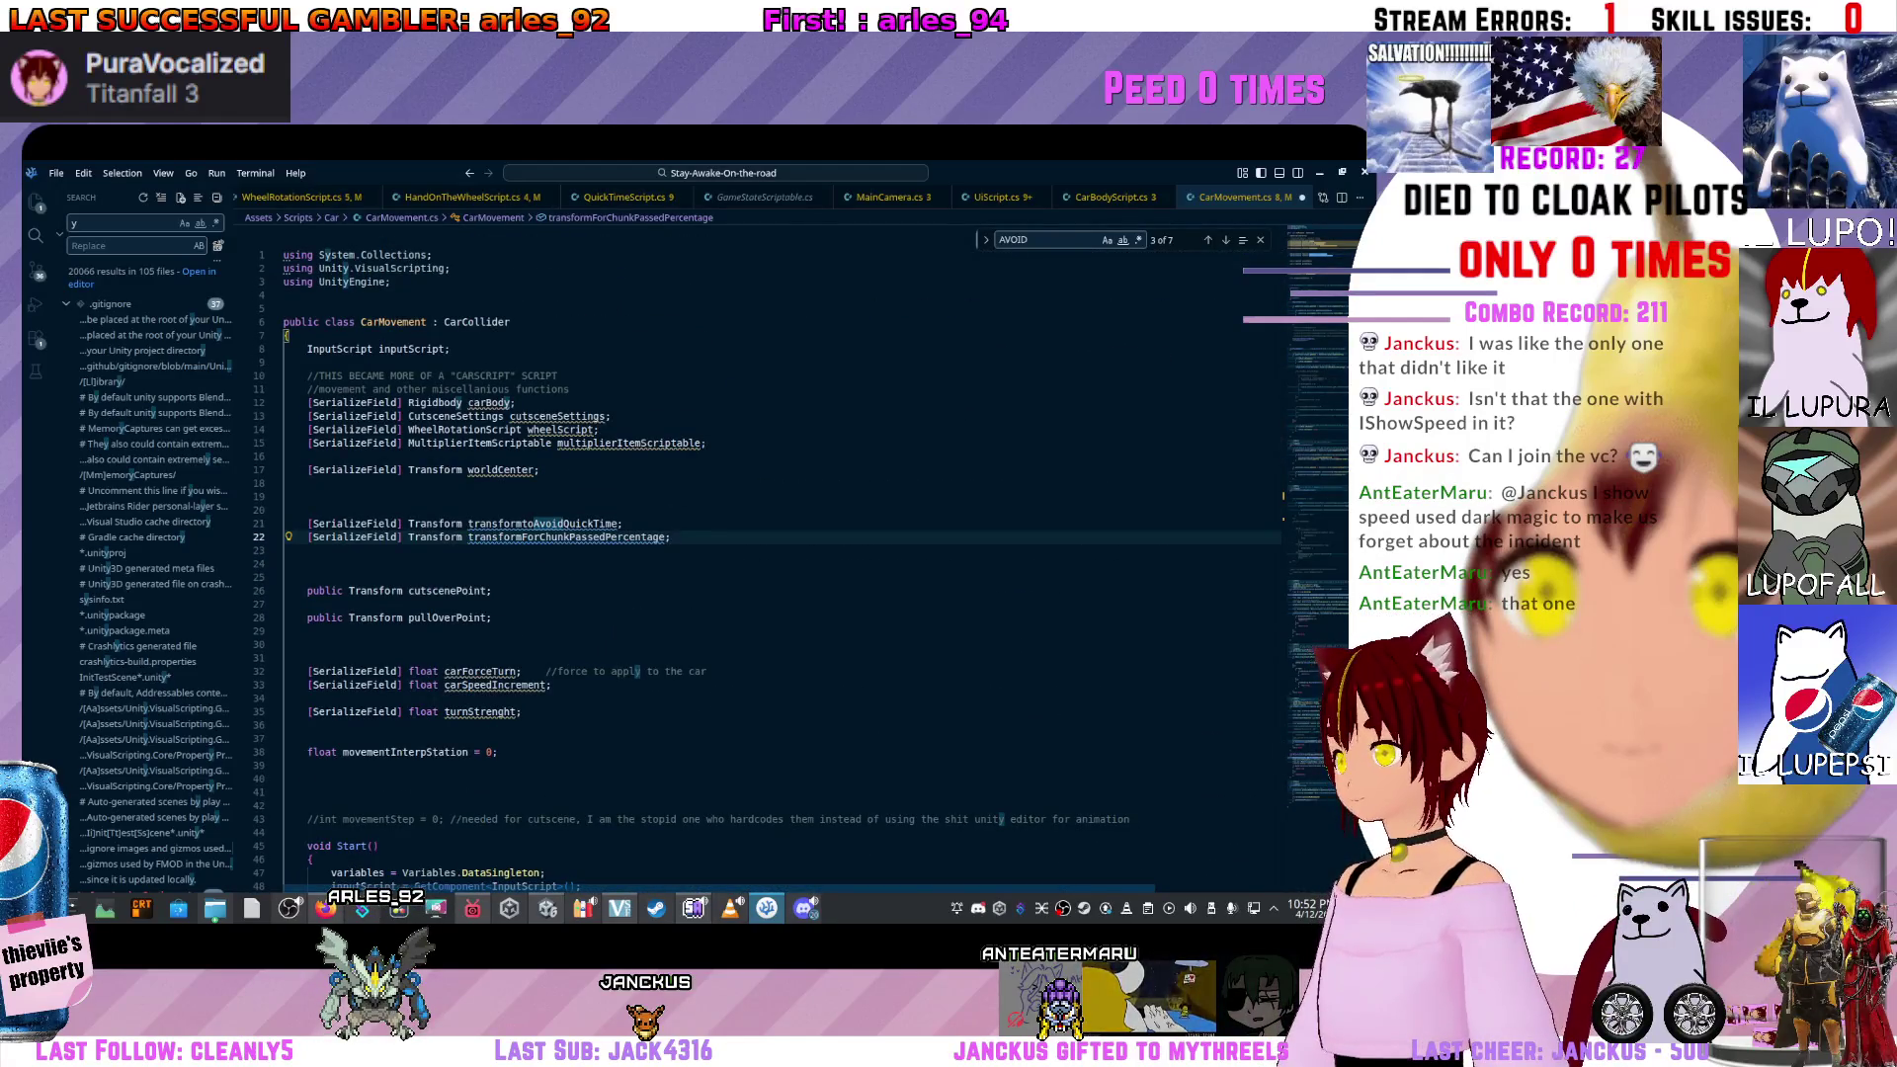
key(alt+Tab)
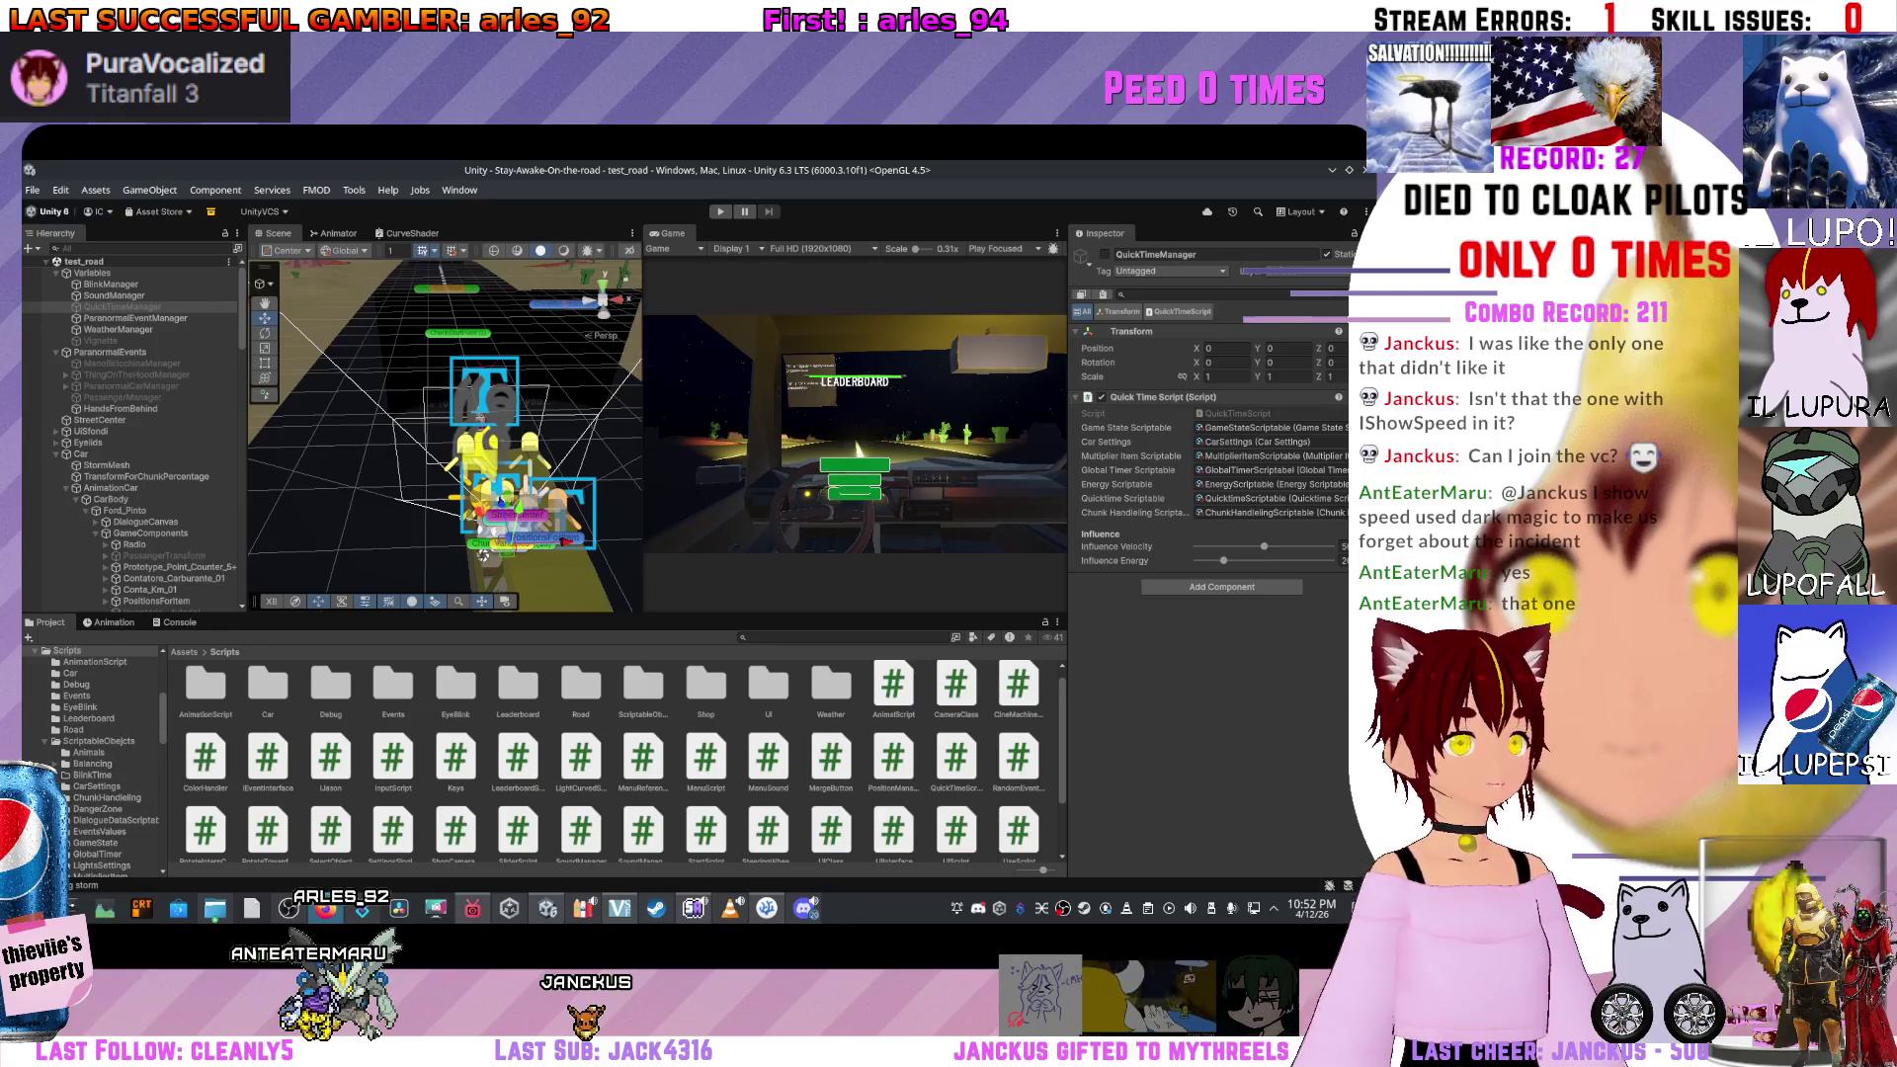
key(alt+Tab)
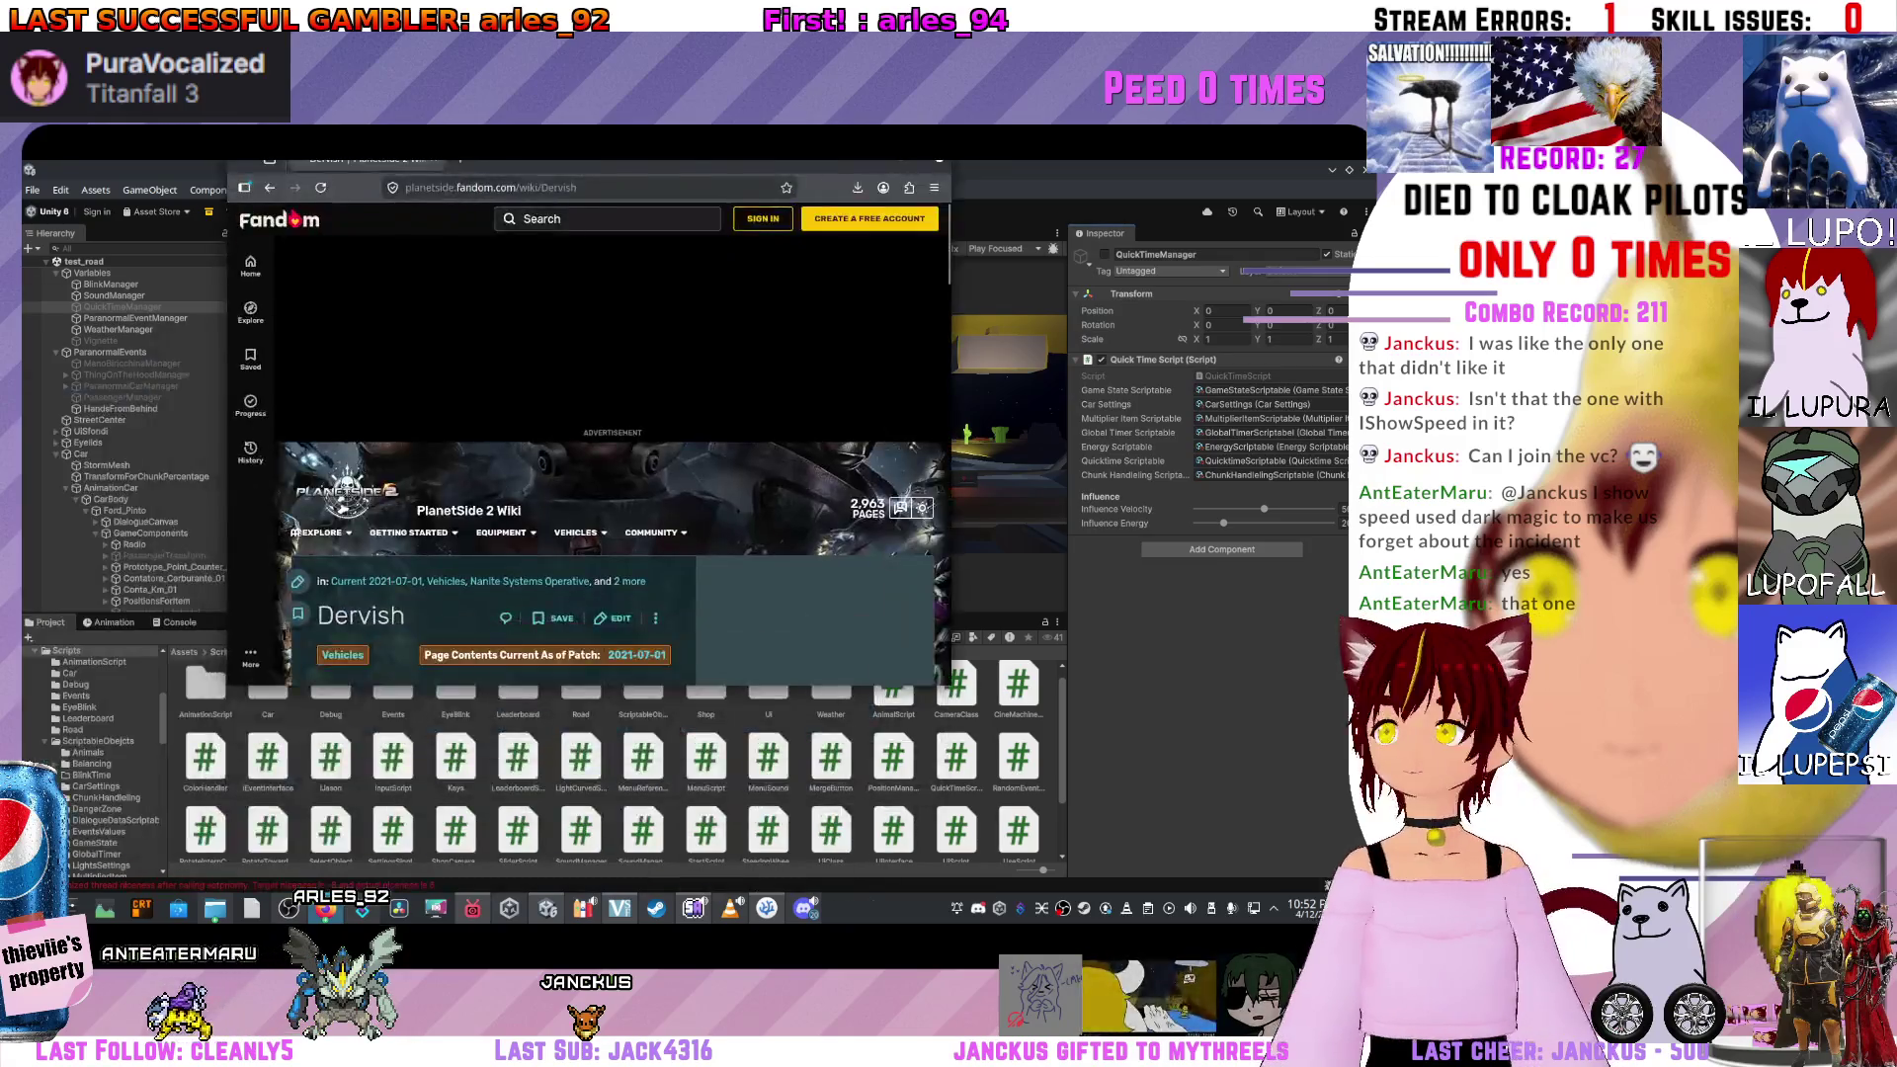
Scroll through the Dervish heavy fighter wiki page, then return to the Unity Editor.
scroll(691, 573, down, 3)
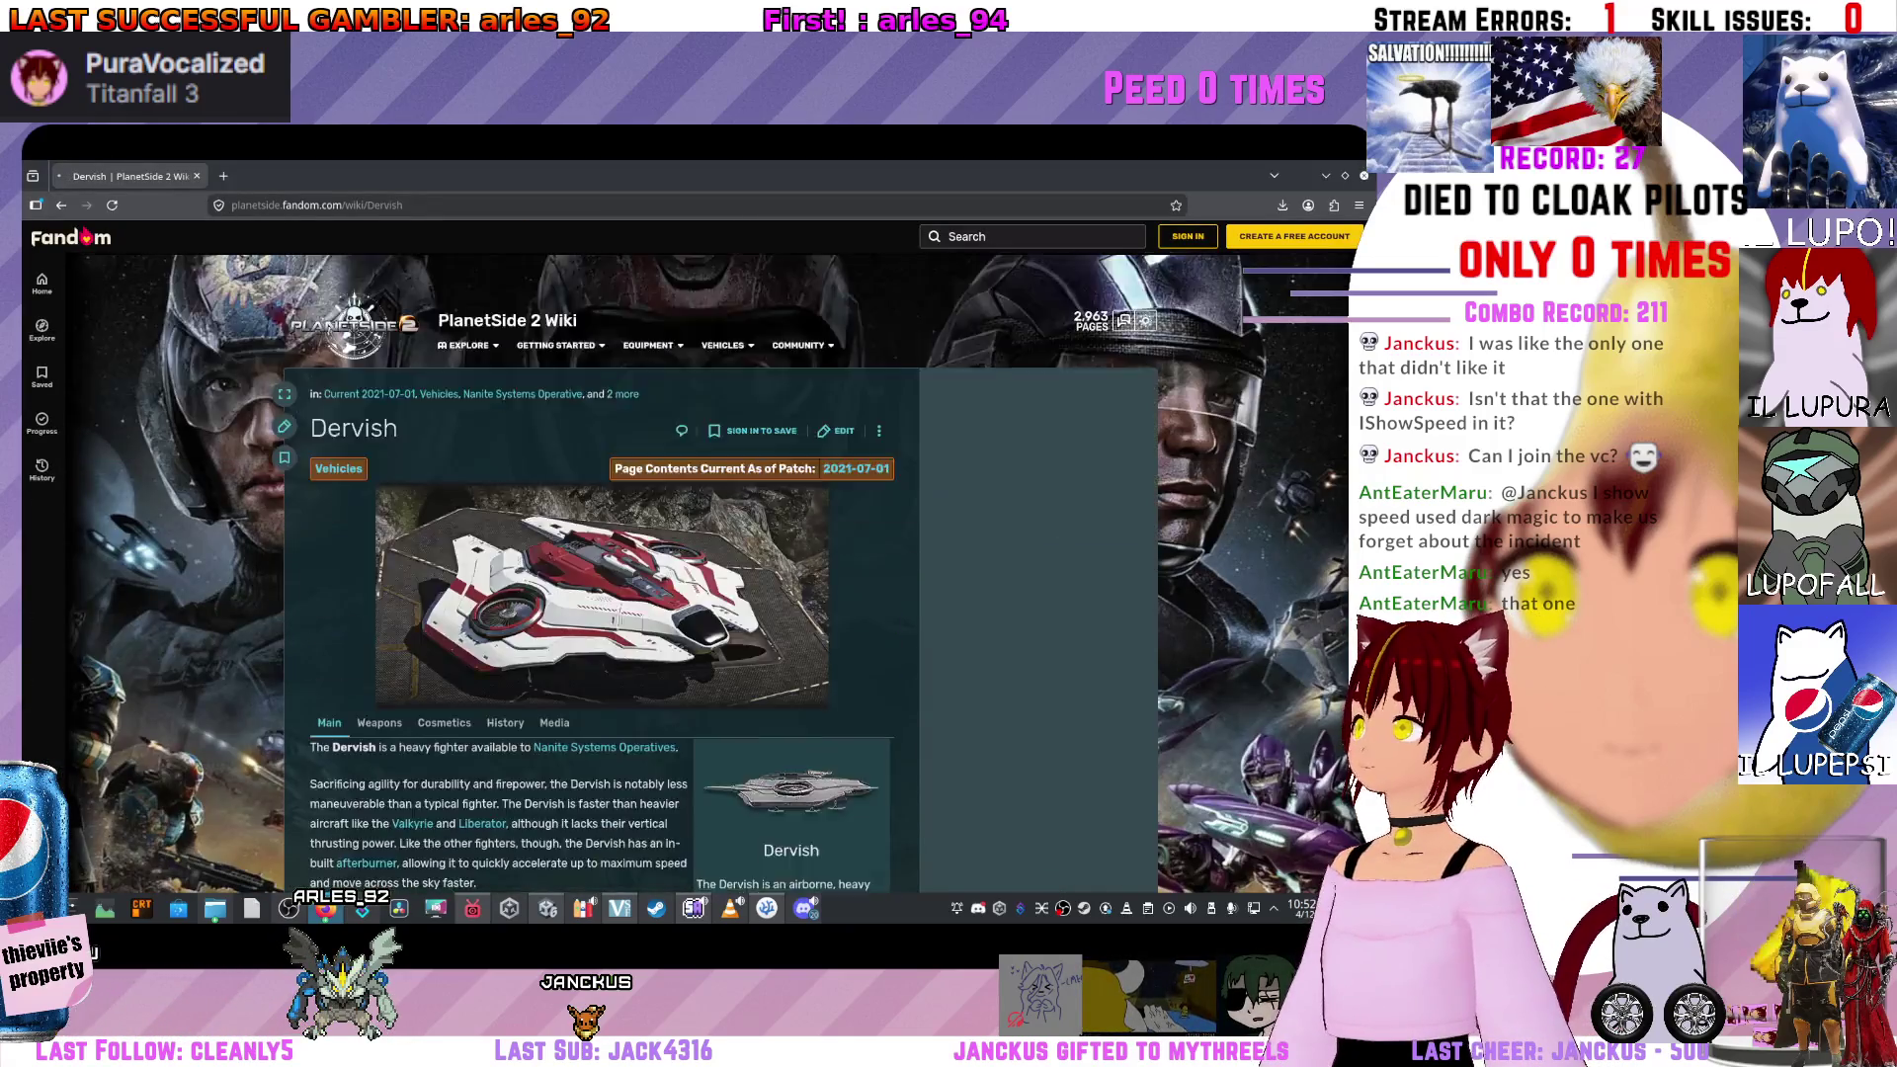
scroll(691, 573, up, 1)
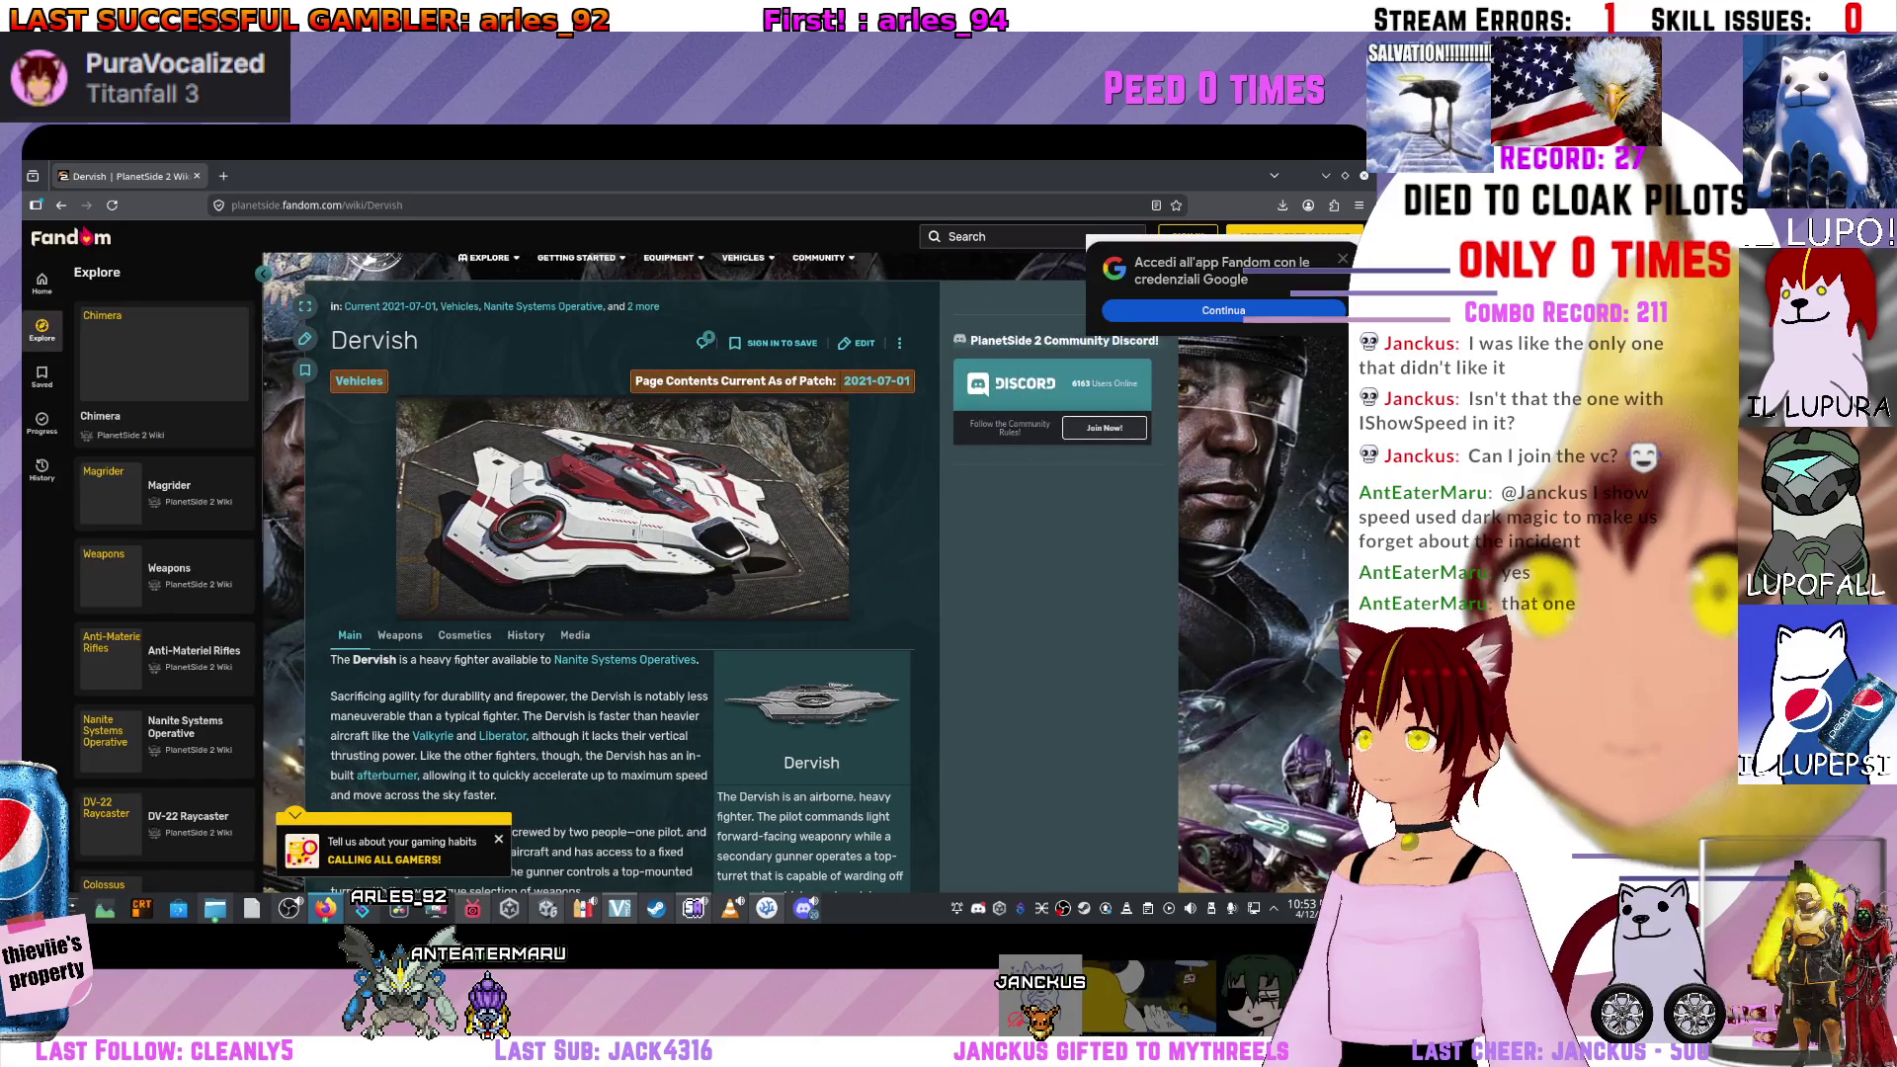
scroll(657, 440, down, 20)
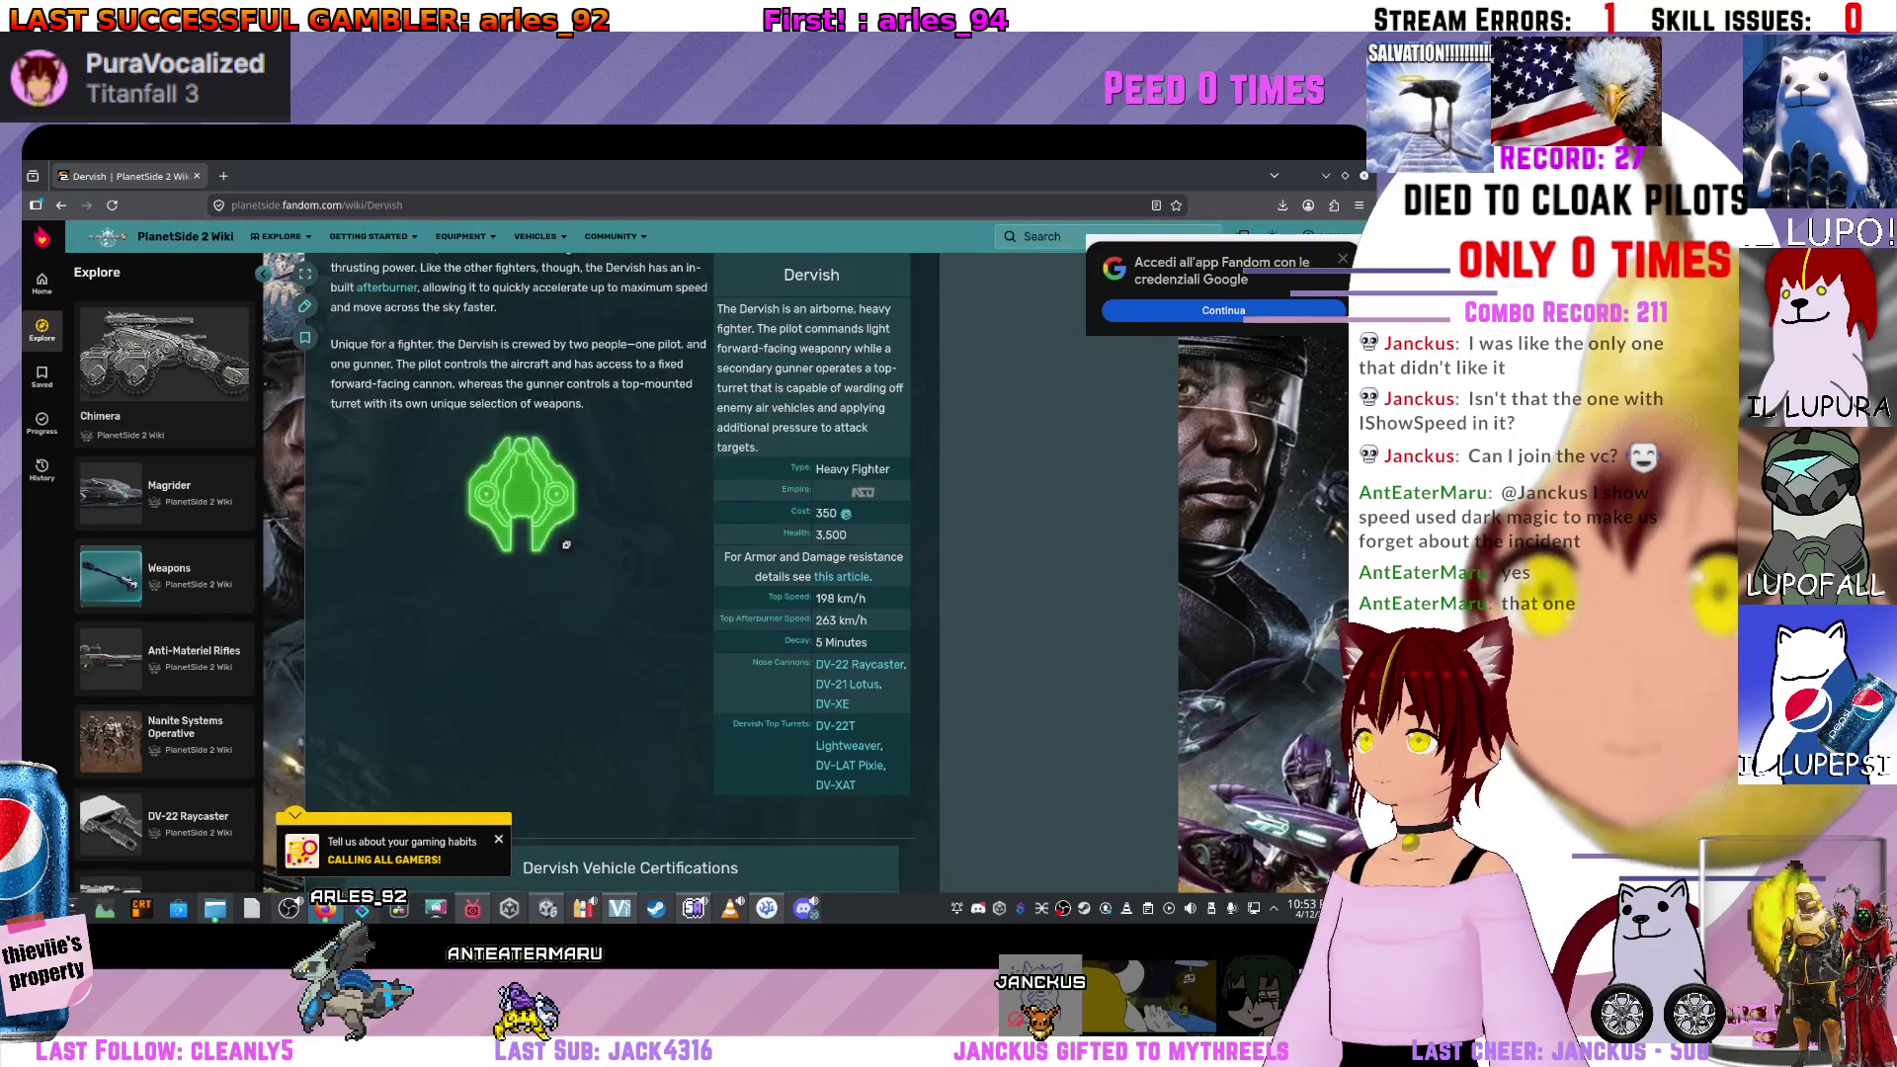
scroll(657, 440, up, 15)
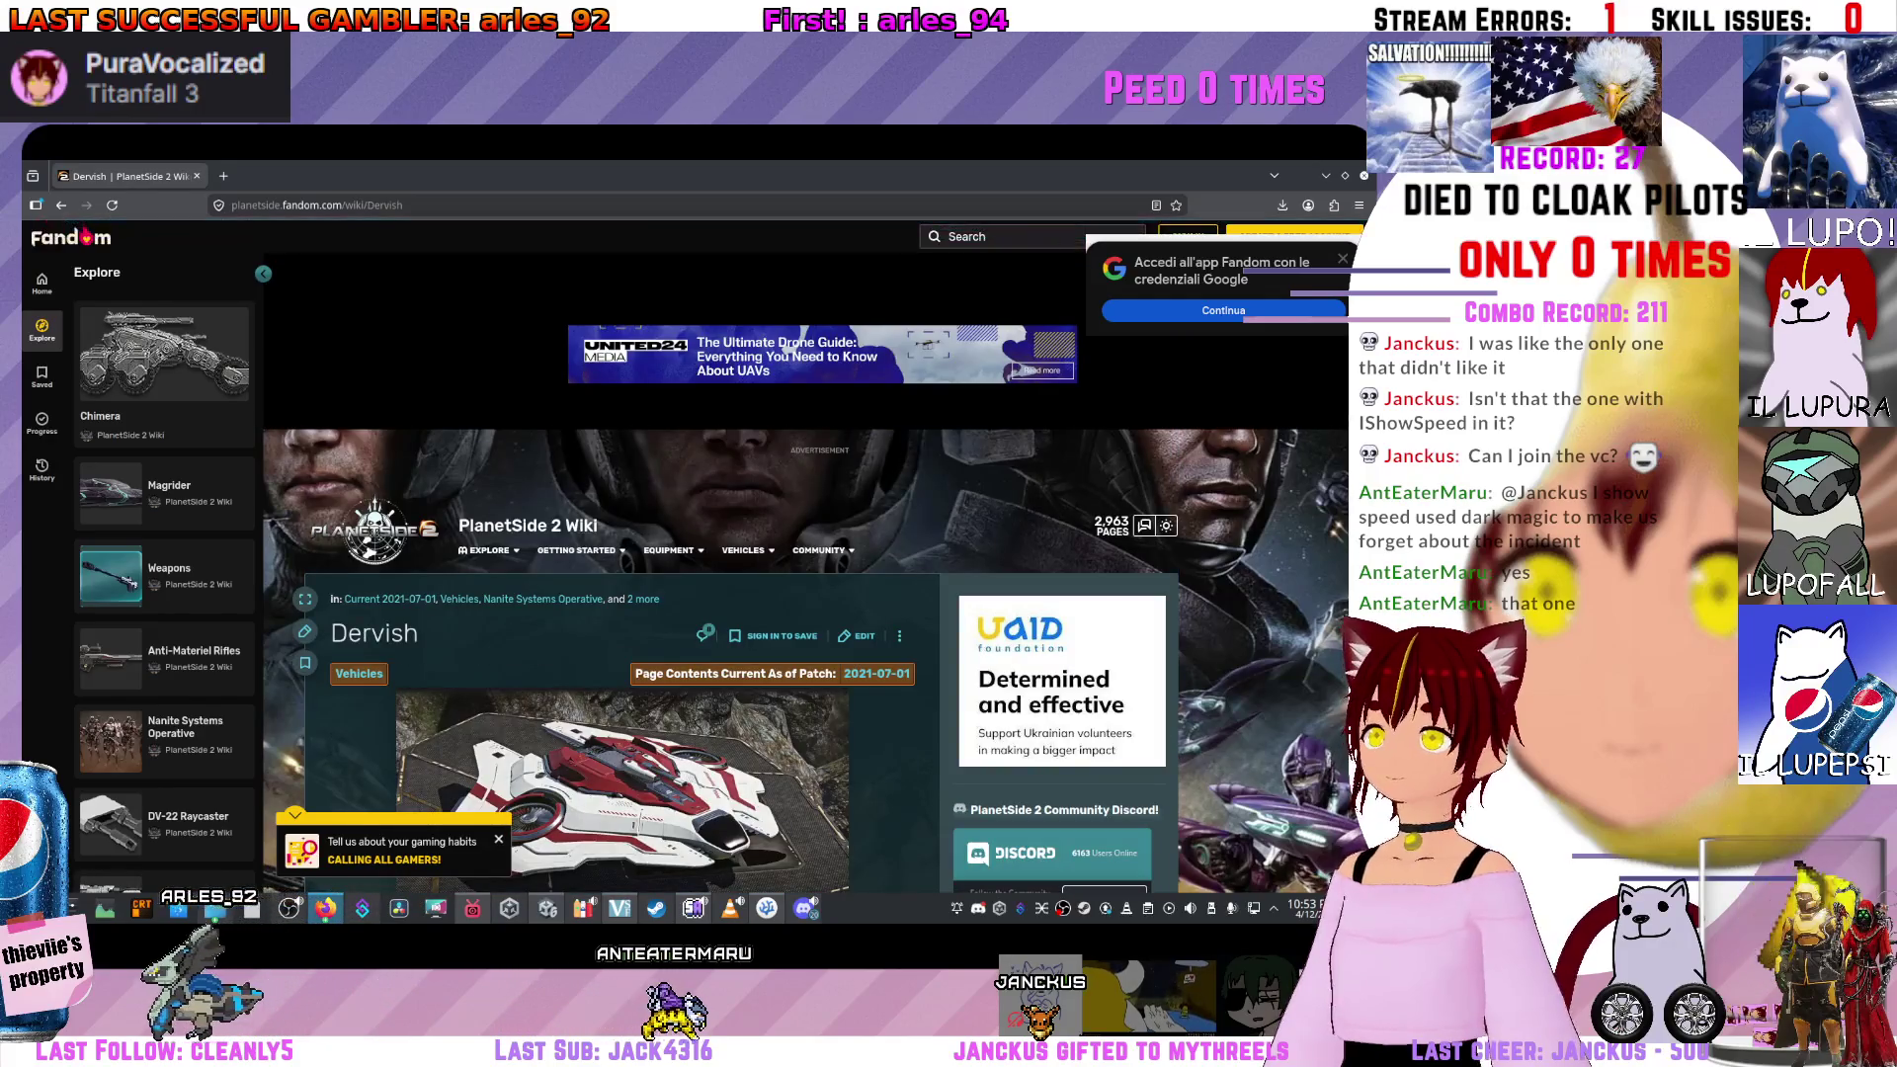
mouse_move(581, 453)
scroll(580, 452, down, 1)
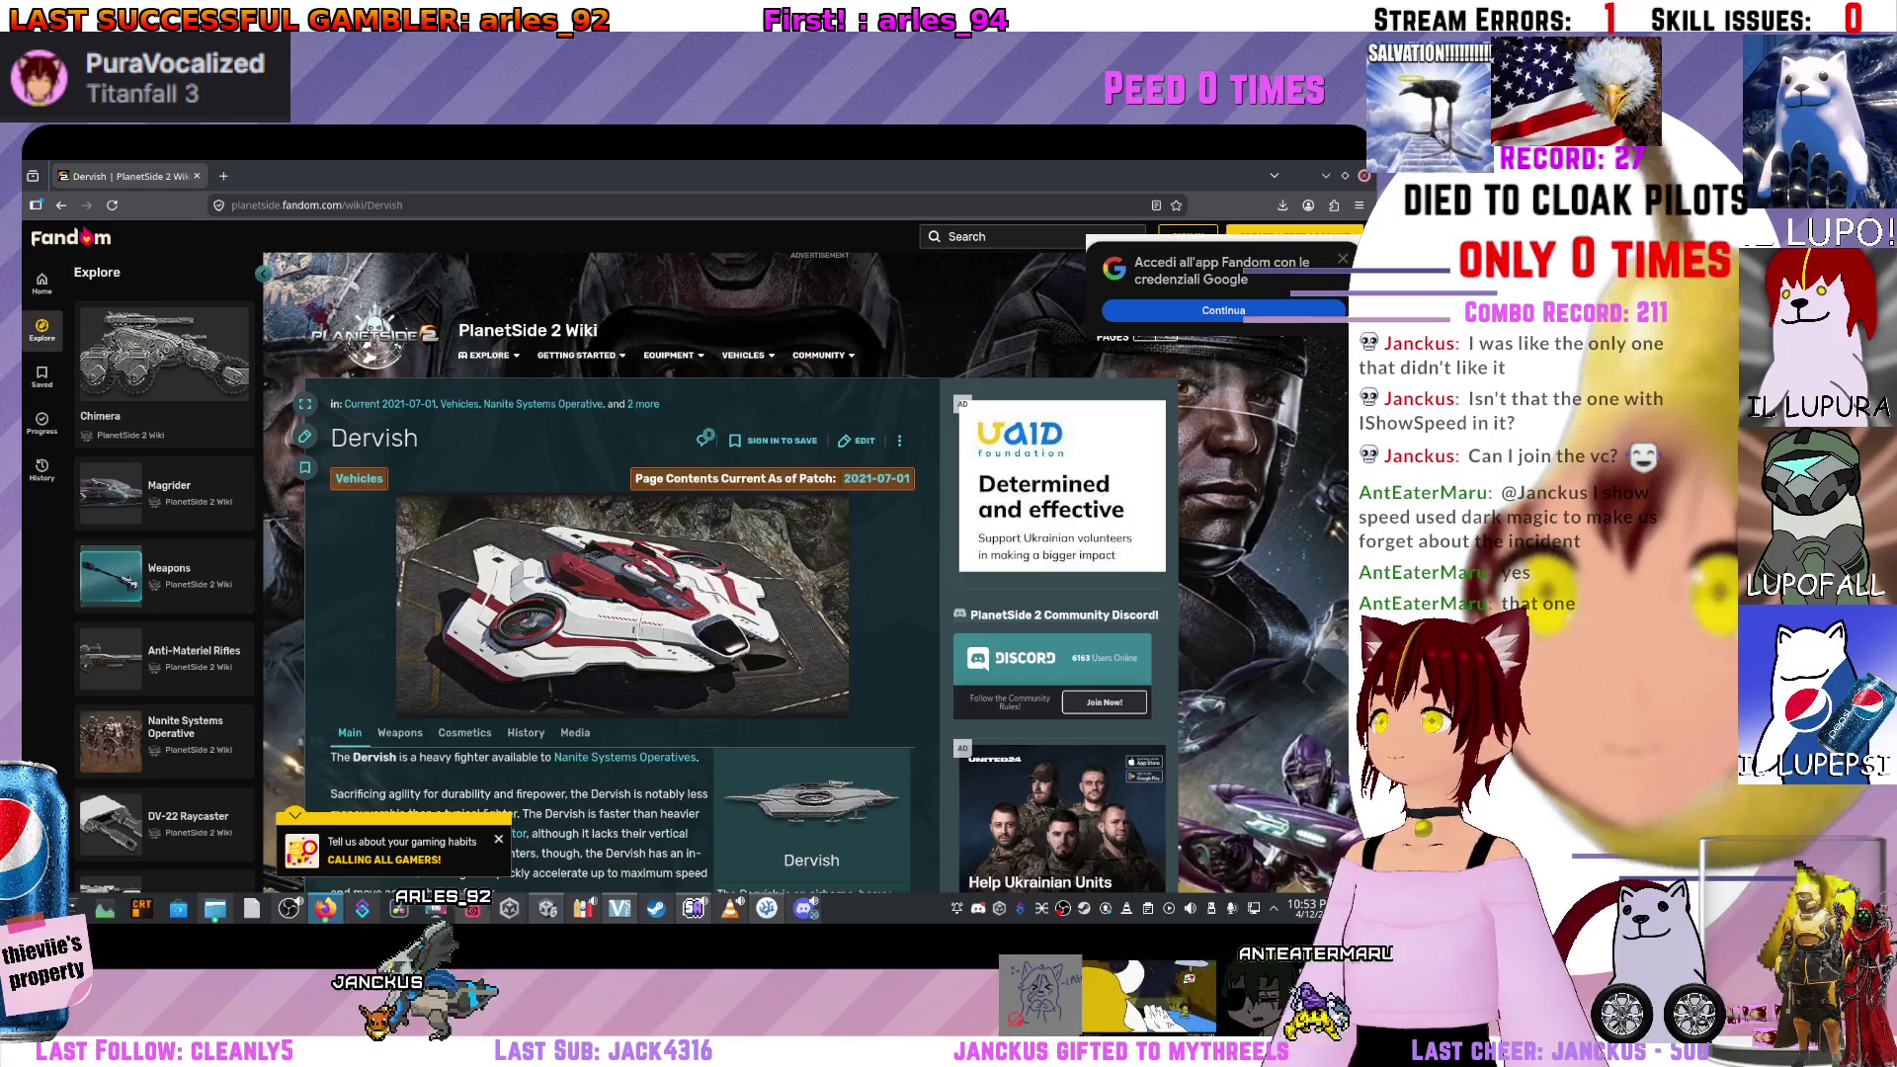
key(alt+Tab)
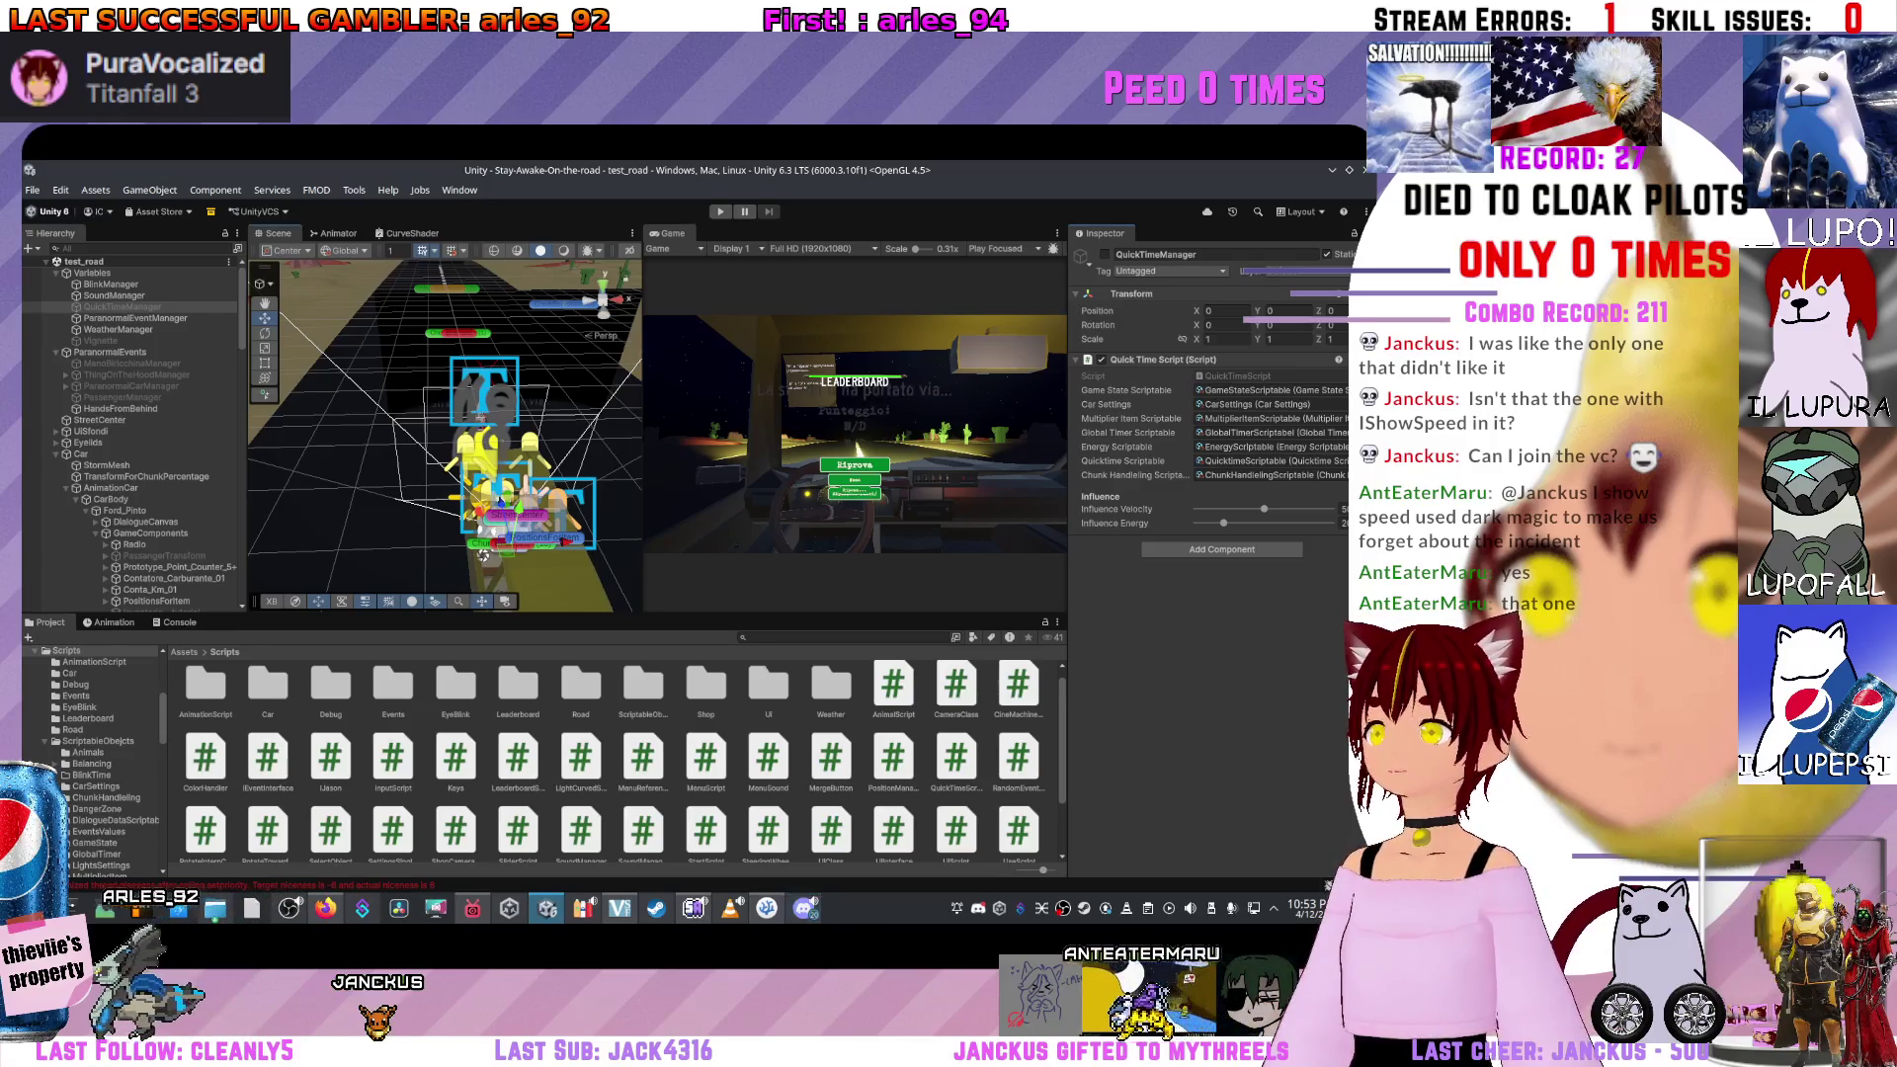
Open and dismiss a Project panel asset's context menu, then return to CarMovement.cs in VS Code.
right_click(804, 643)
key(Escape)
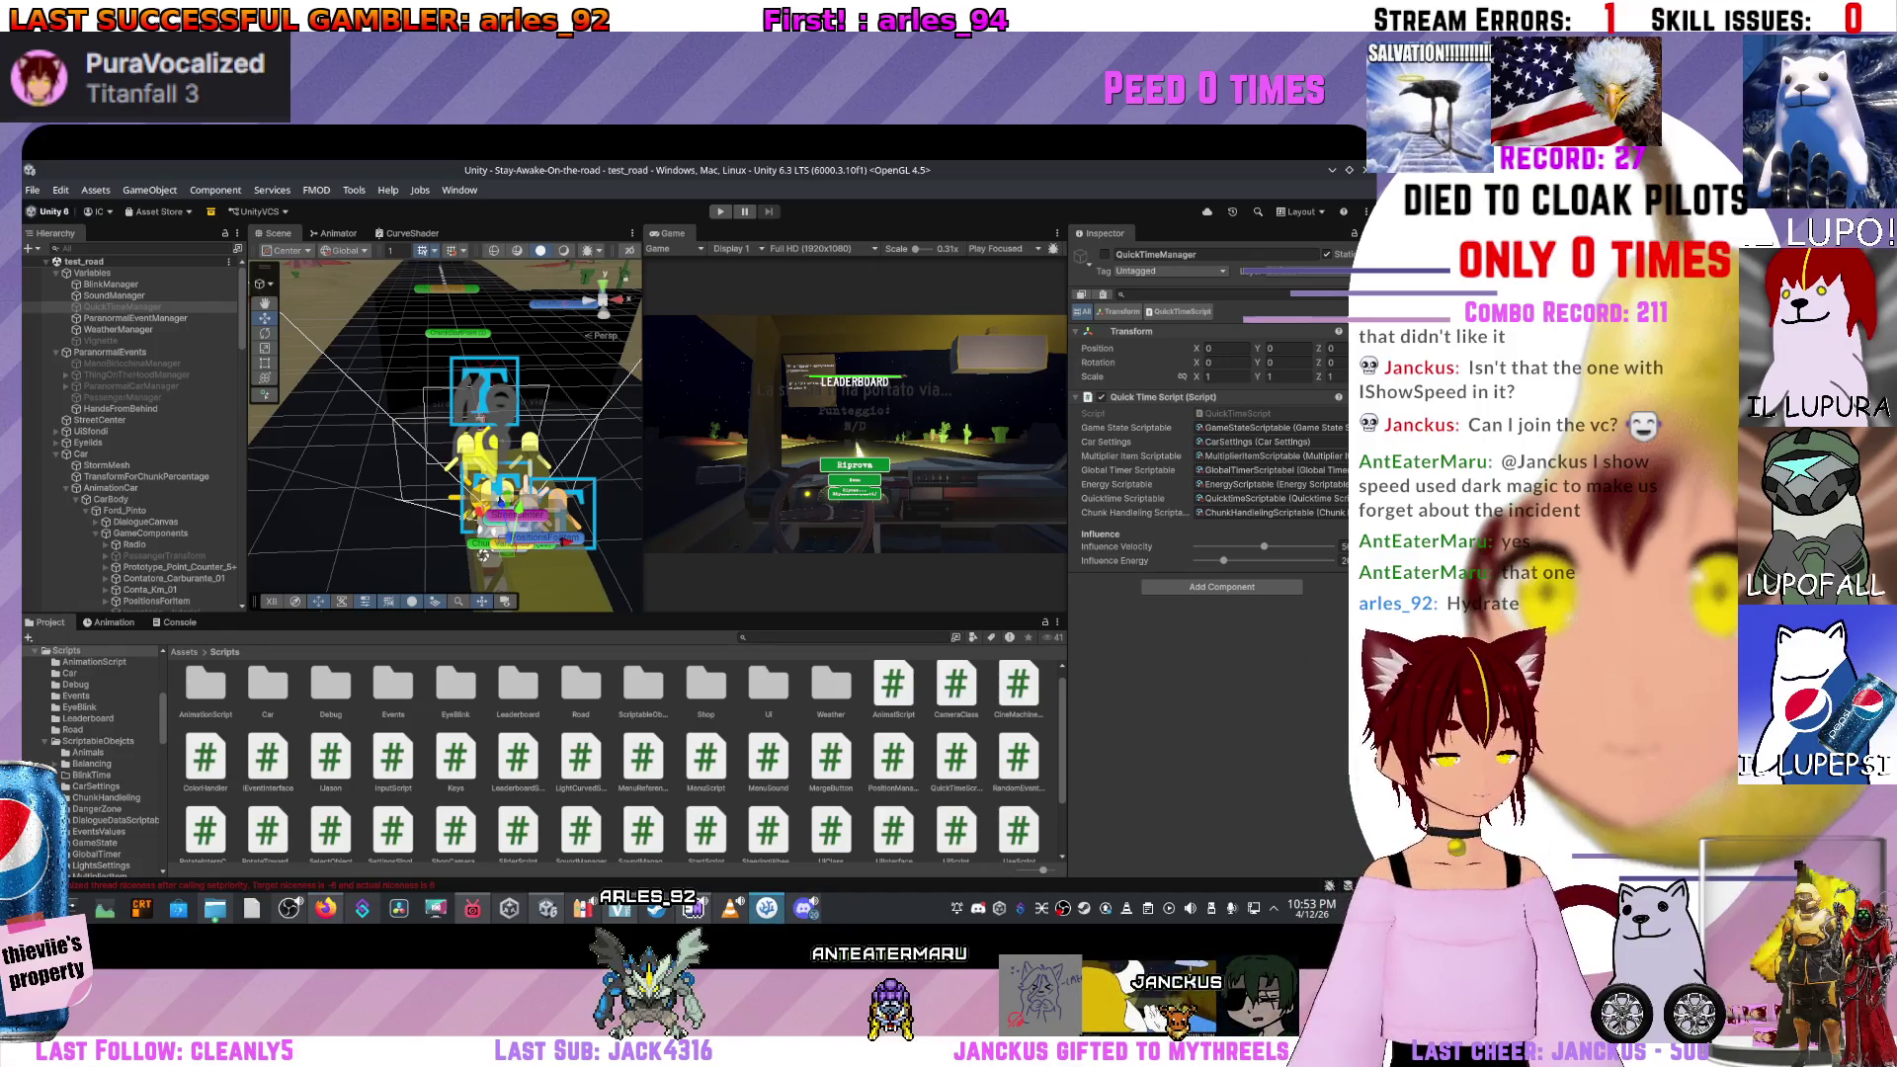
key(alt+Tab)
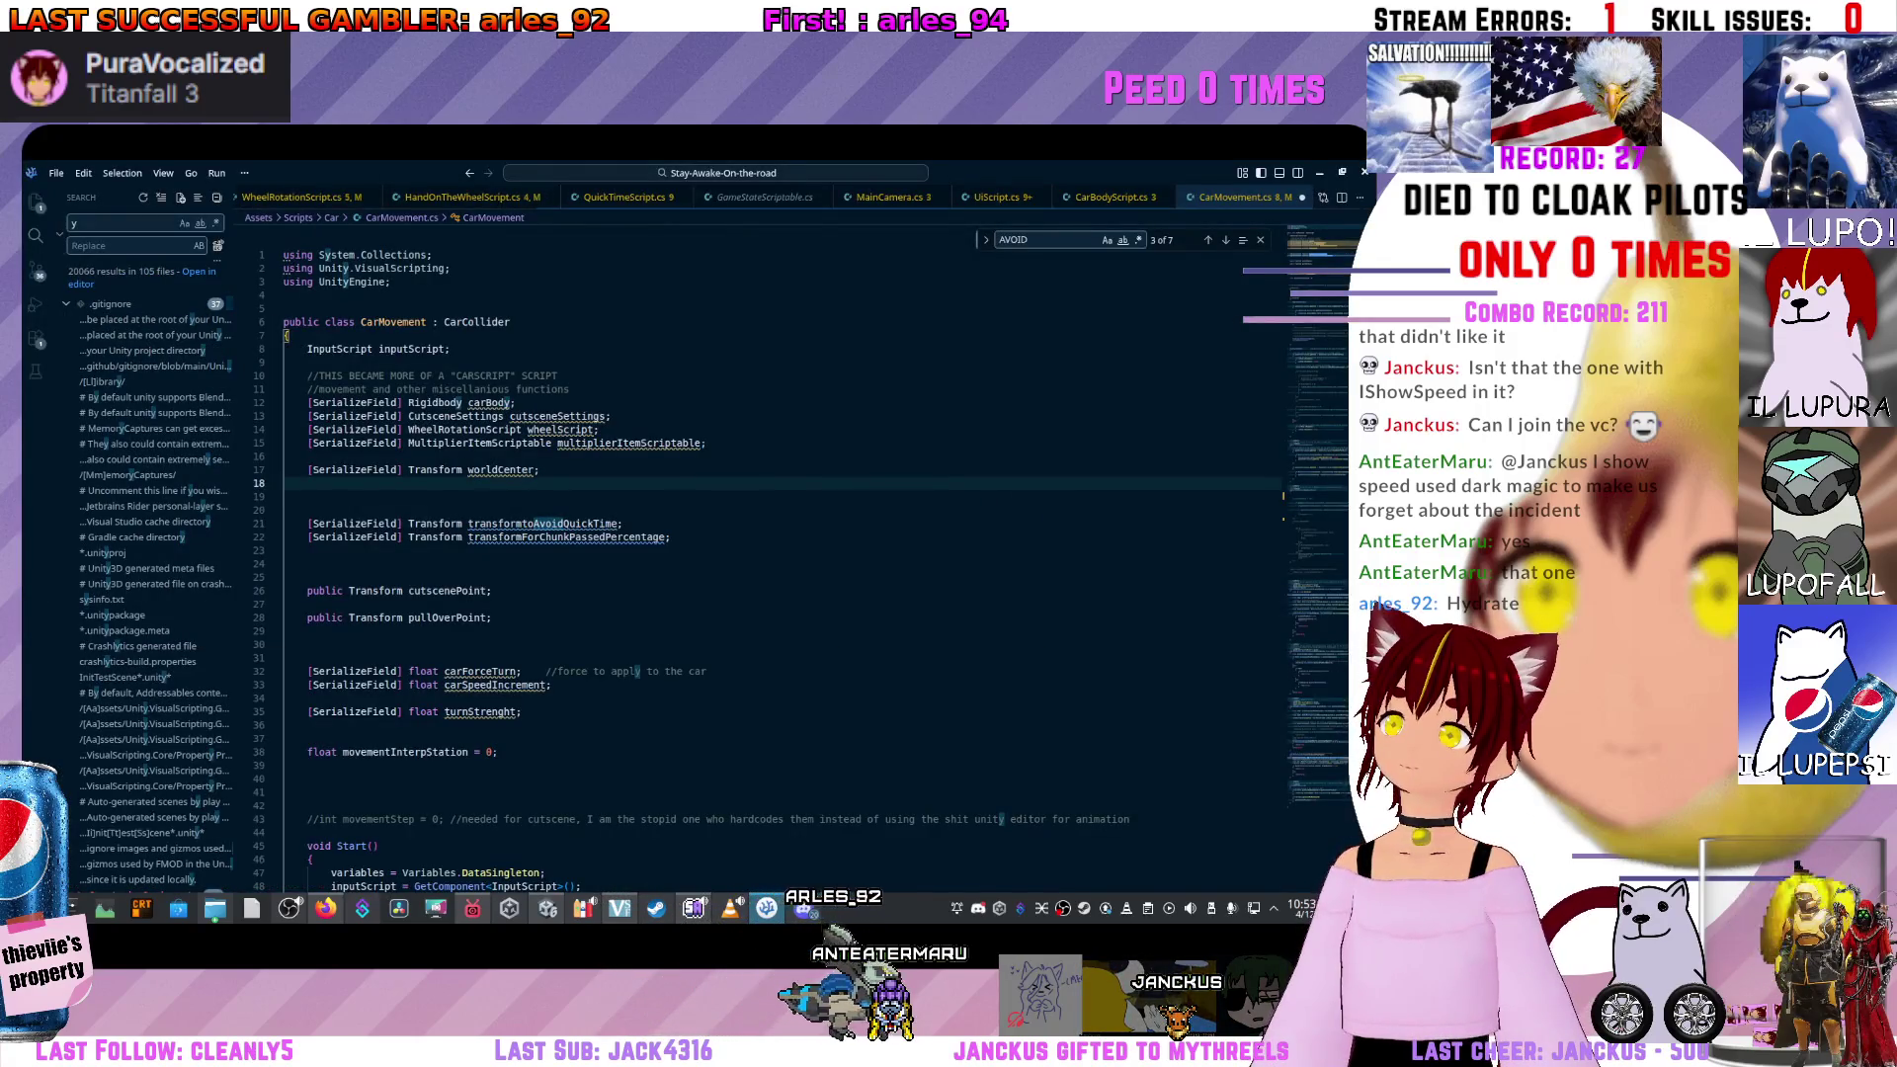
Show the Explorer file tree and open CarAnimationScript.cs to review it.
key(ctrl+shift+e)
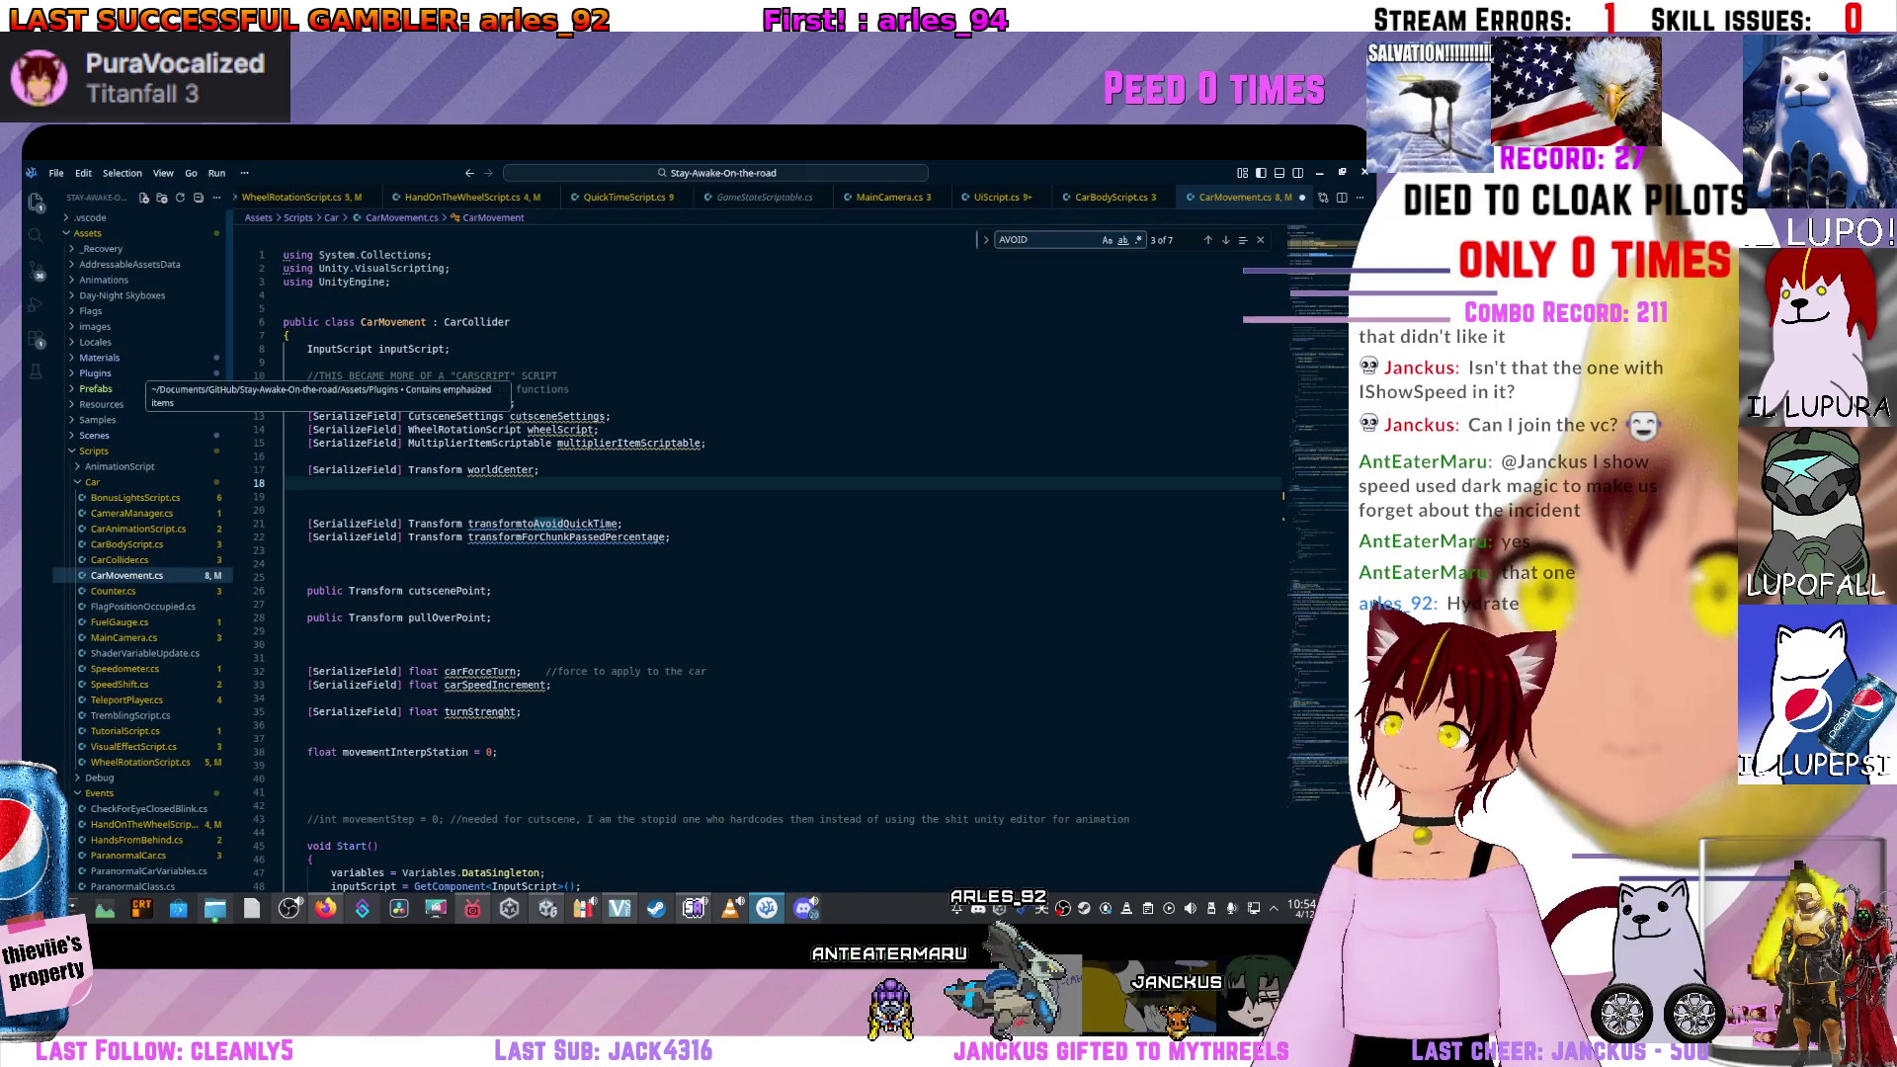
click(139, 528)
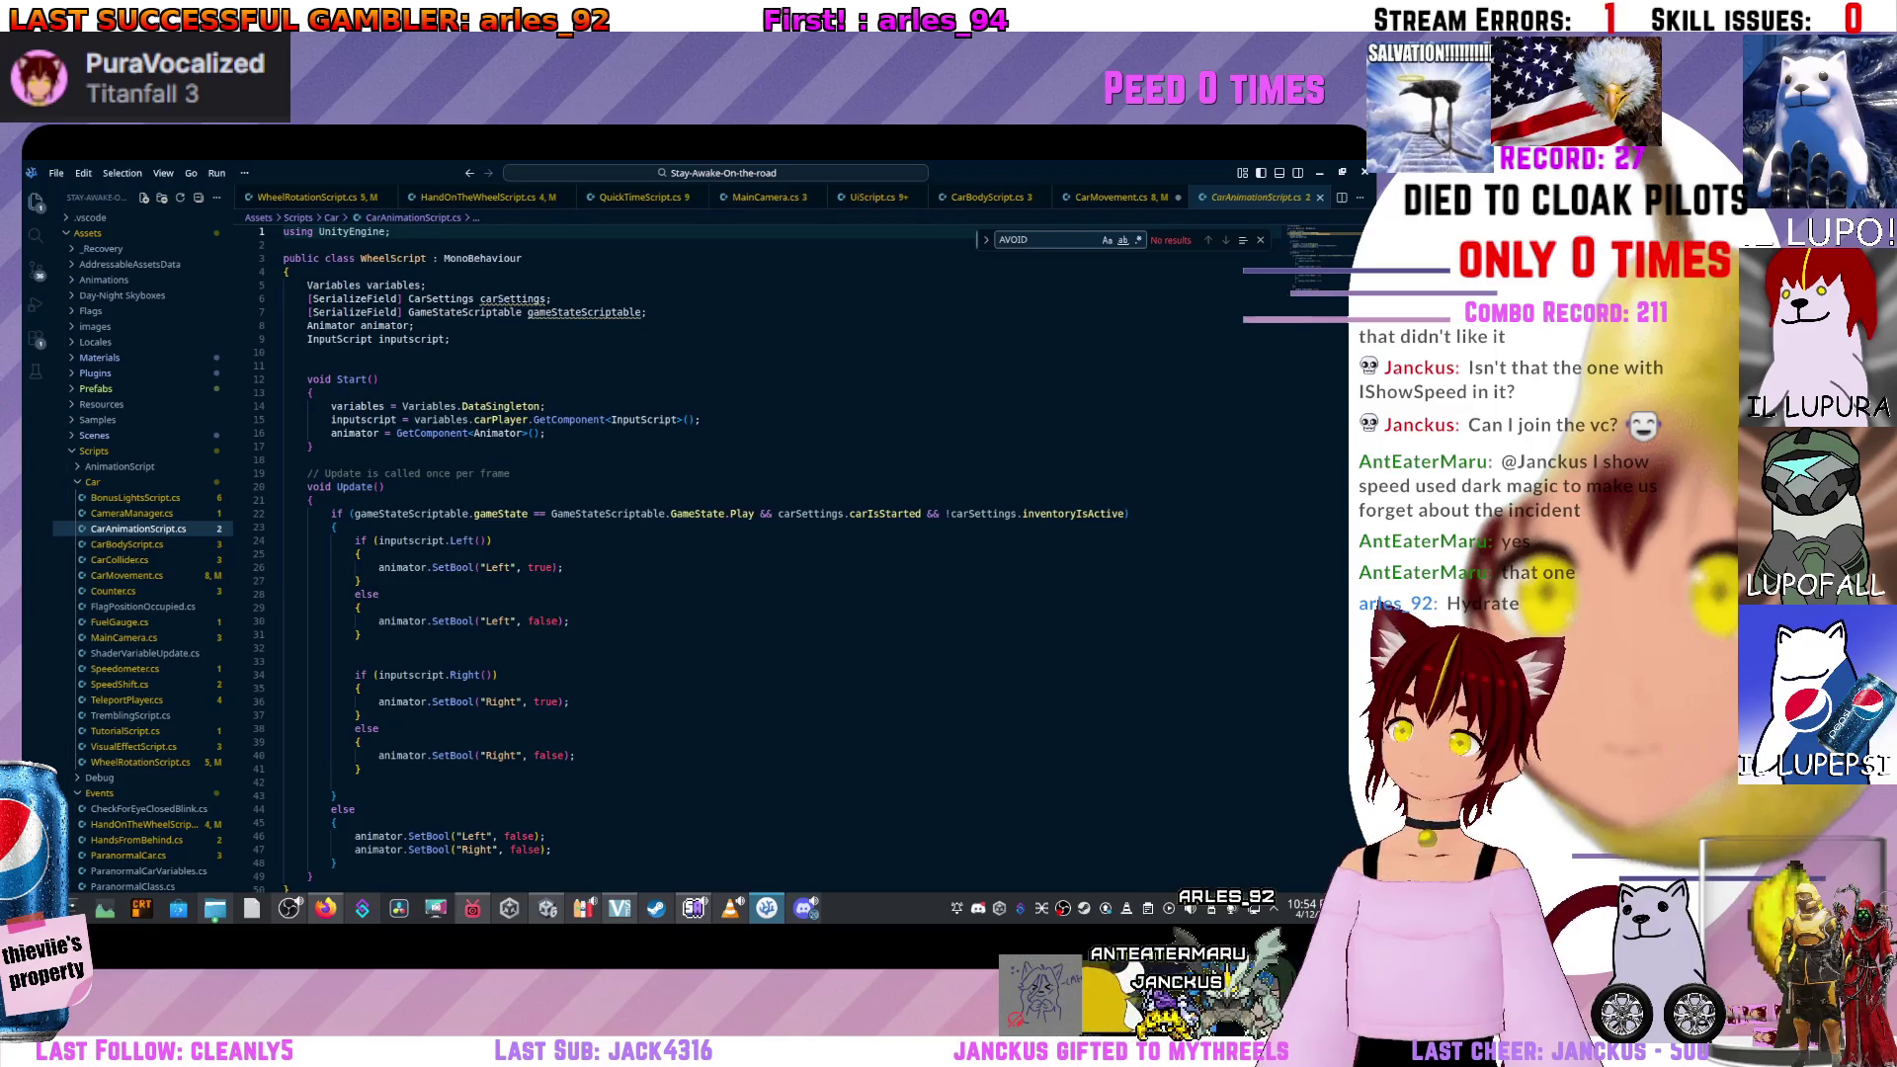
scroll(692, 553, down, 5)
scroll(692, 553, up, 5)
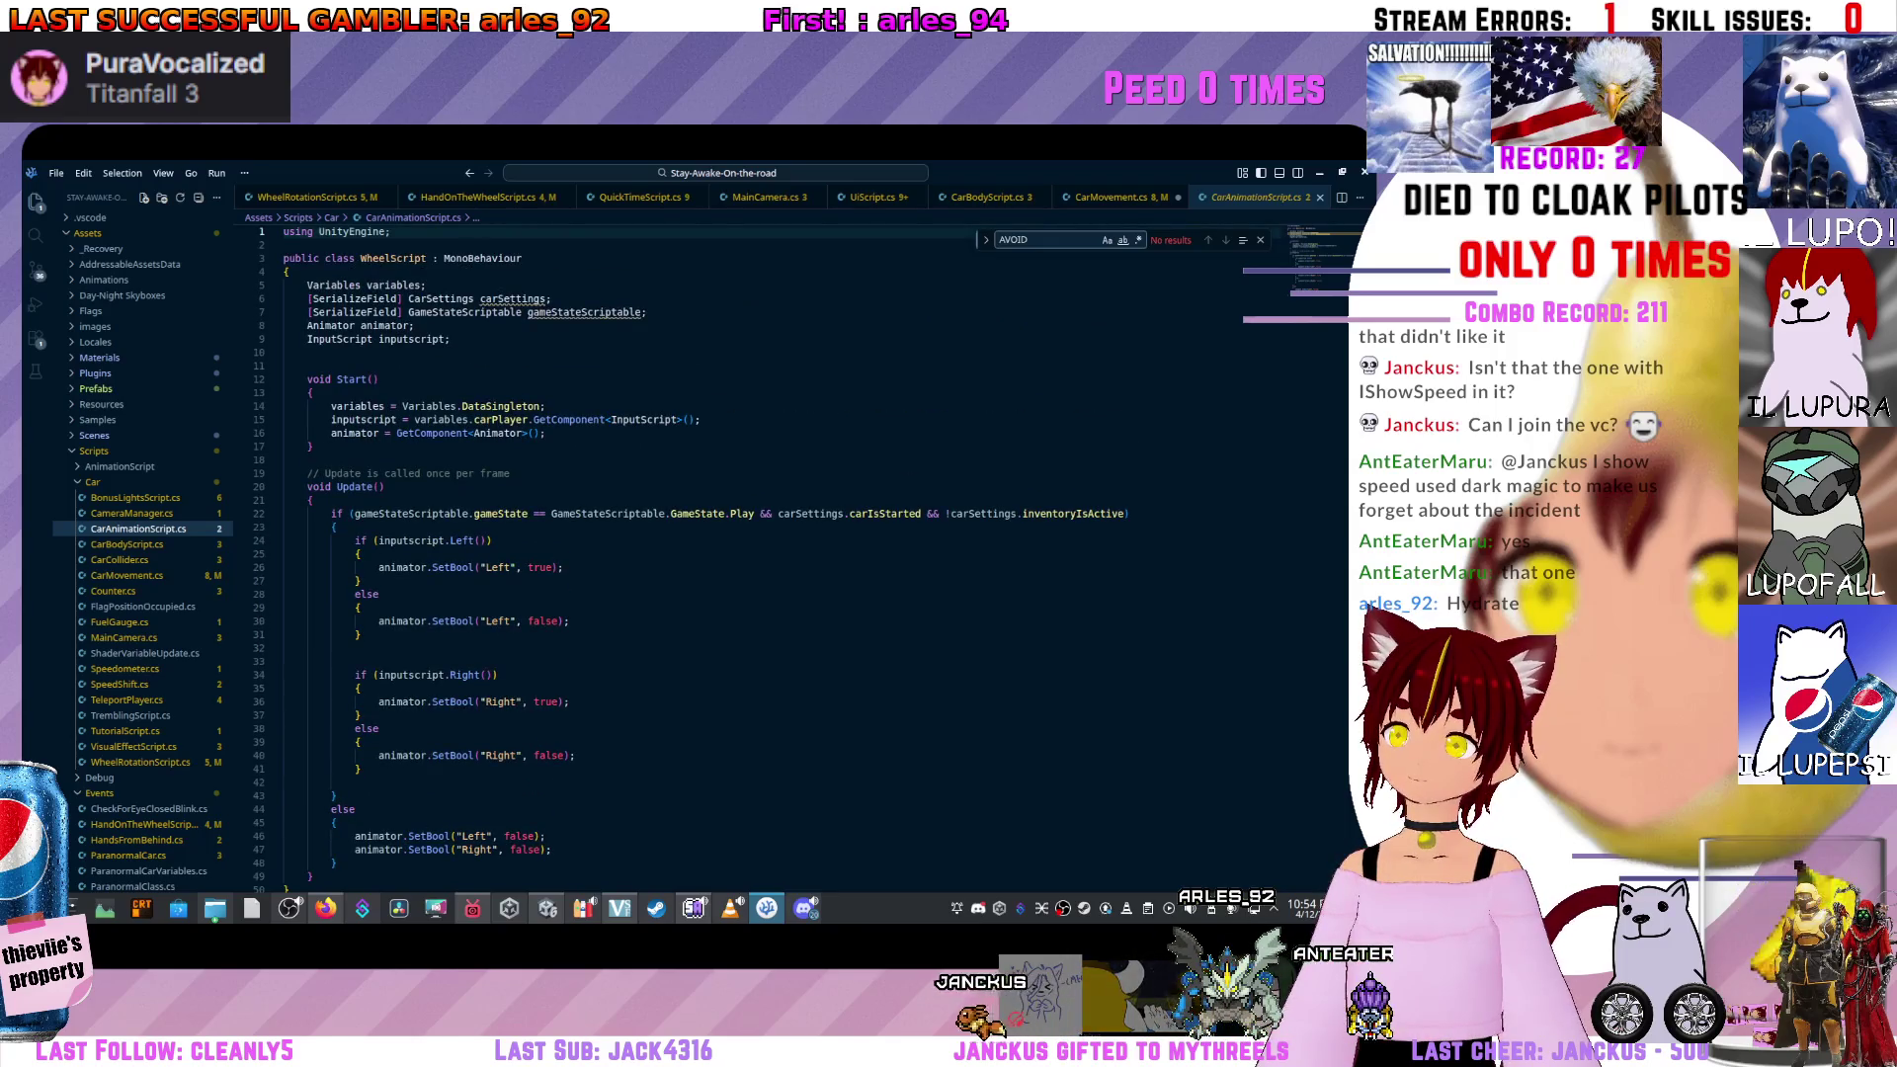
Open CameraManager.cs and select the line break after the shopCamera assignment.
click(131, 513)
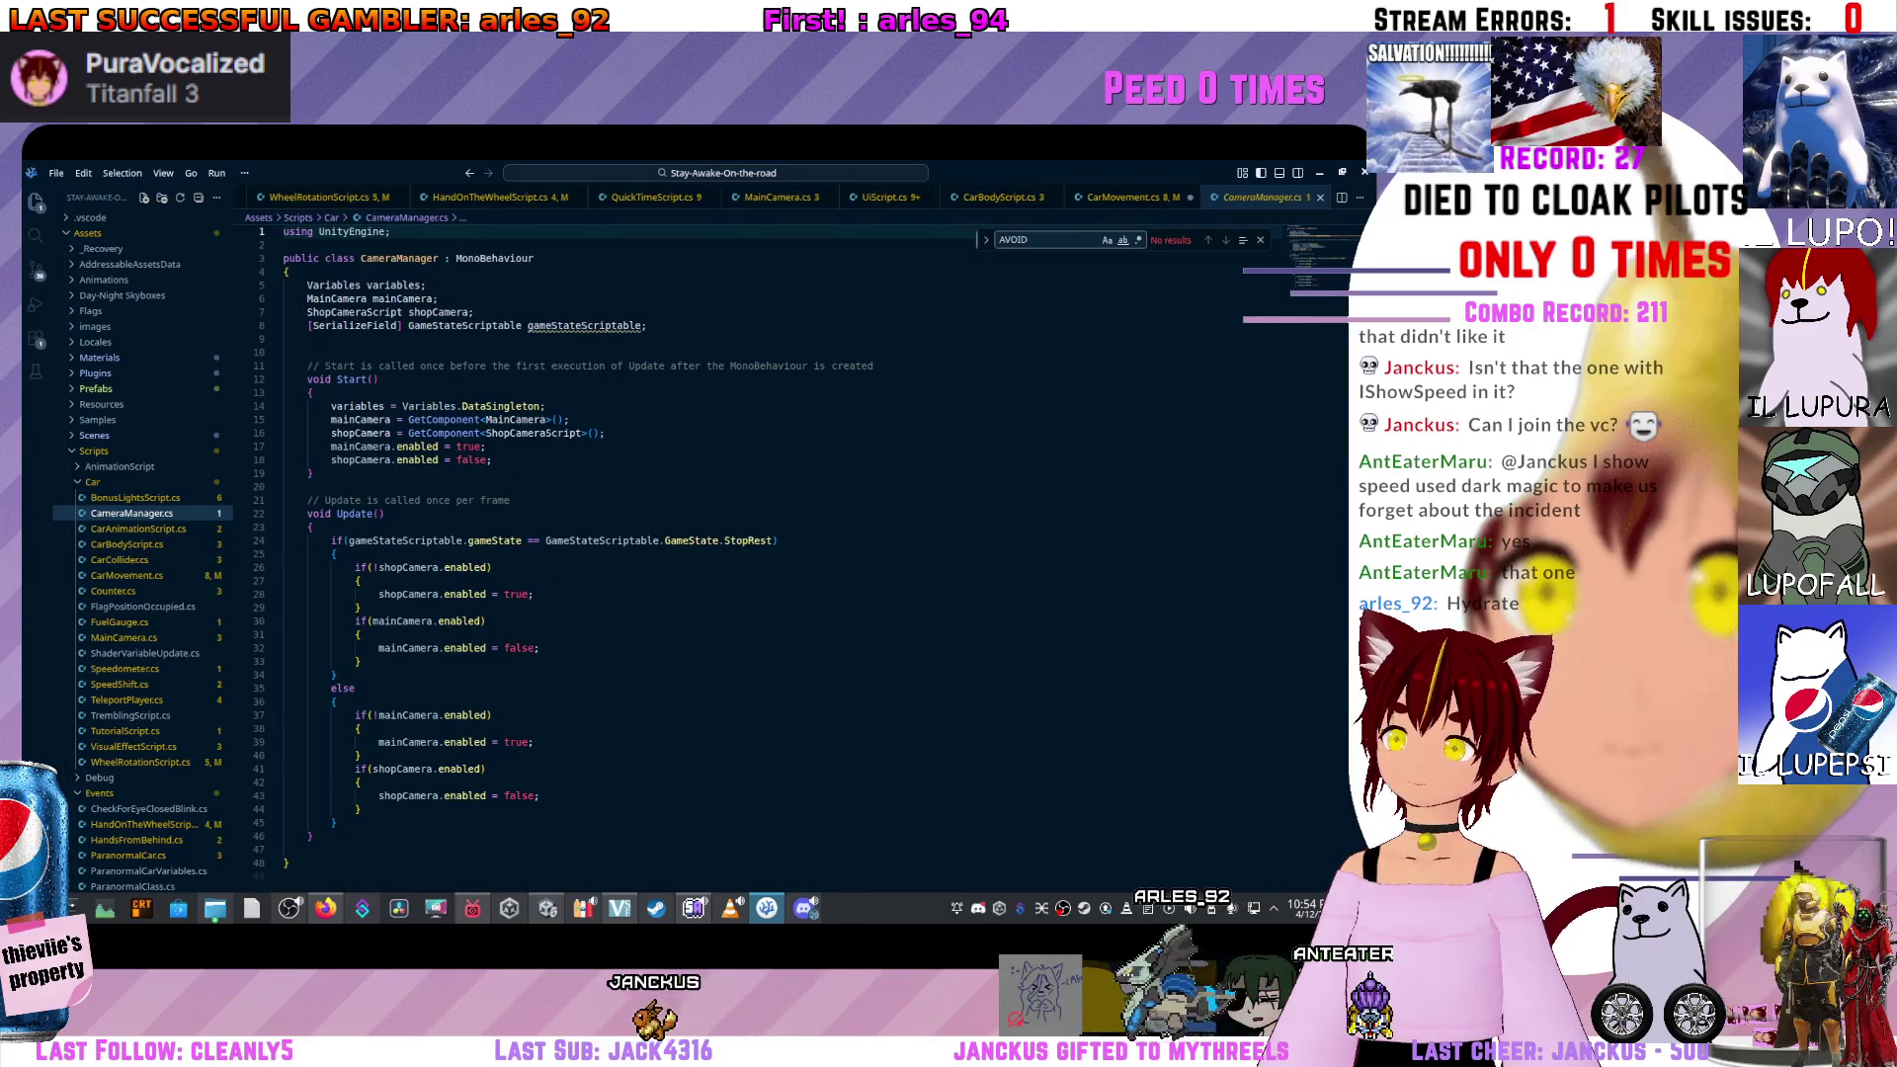
click(570, 419)
drag(607, 432, 323, 446)
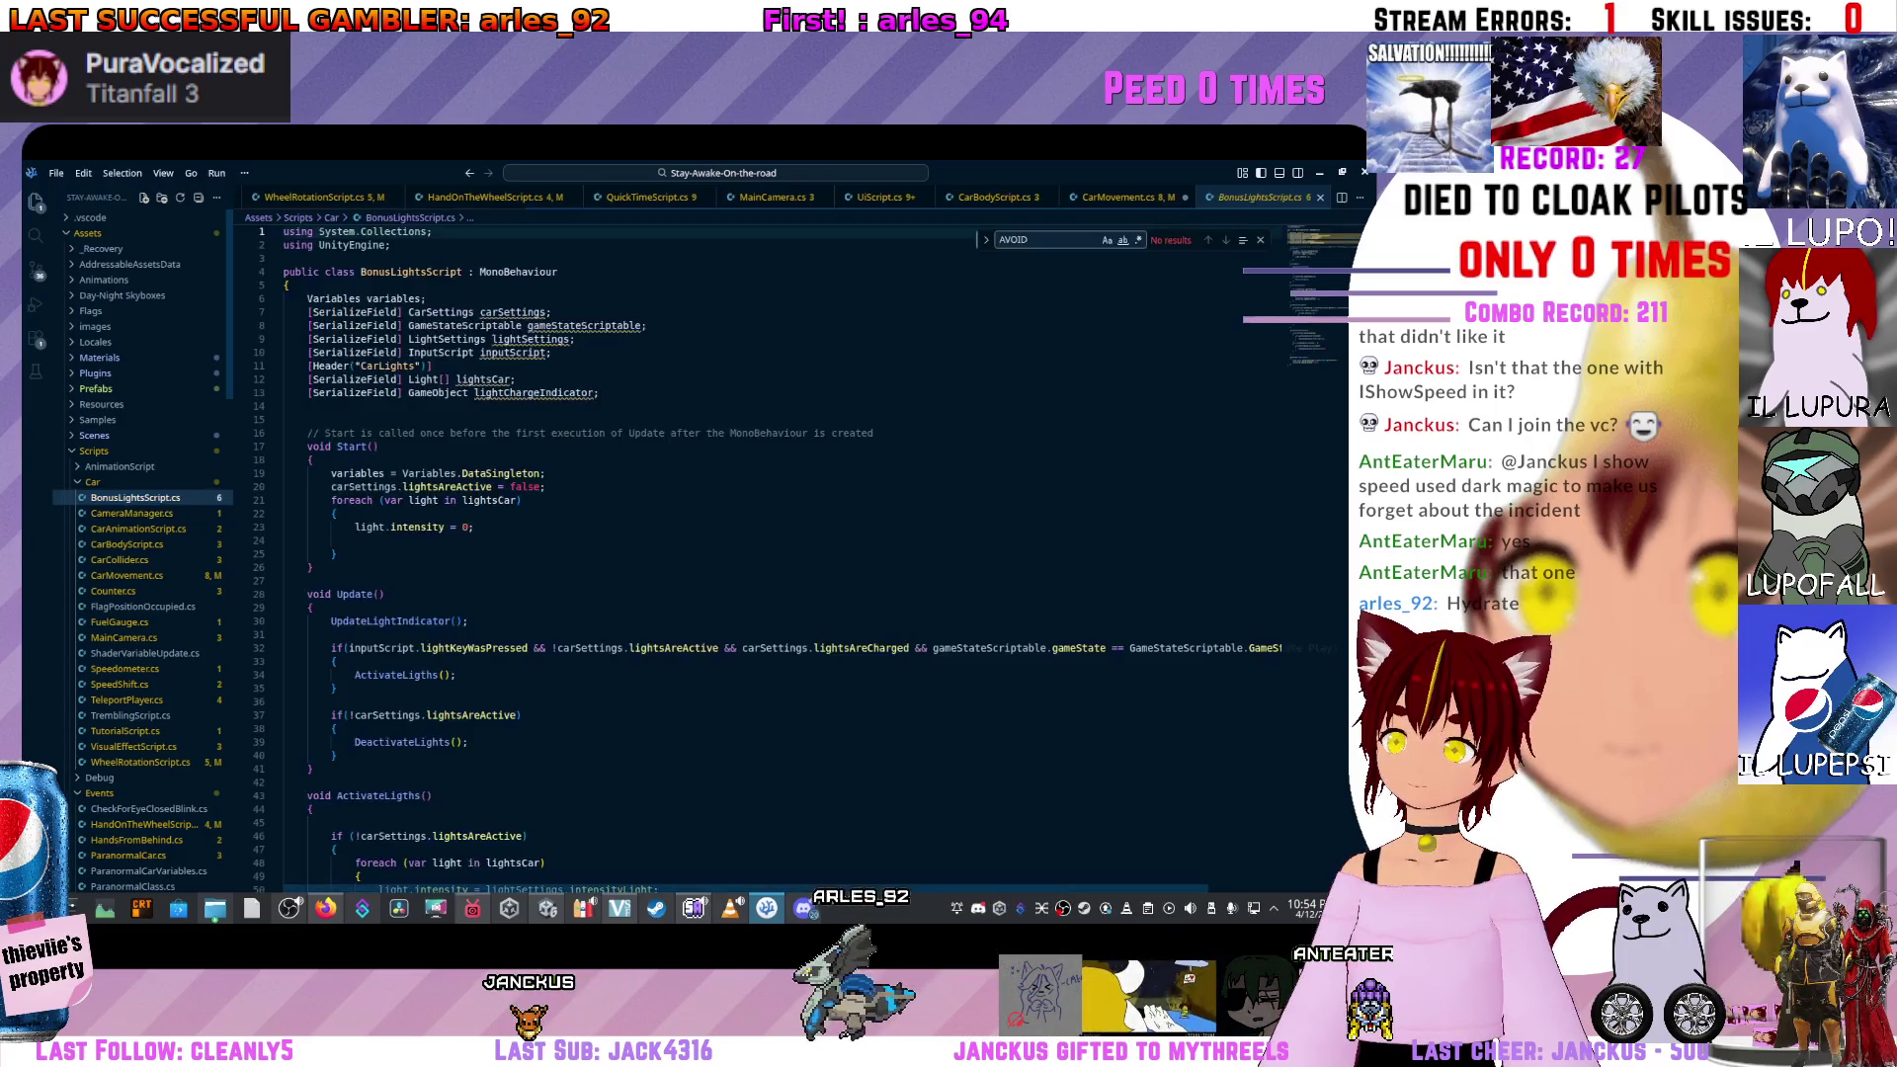